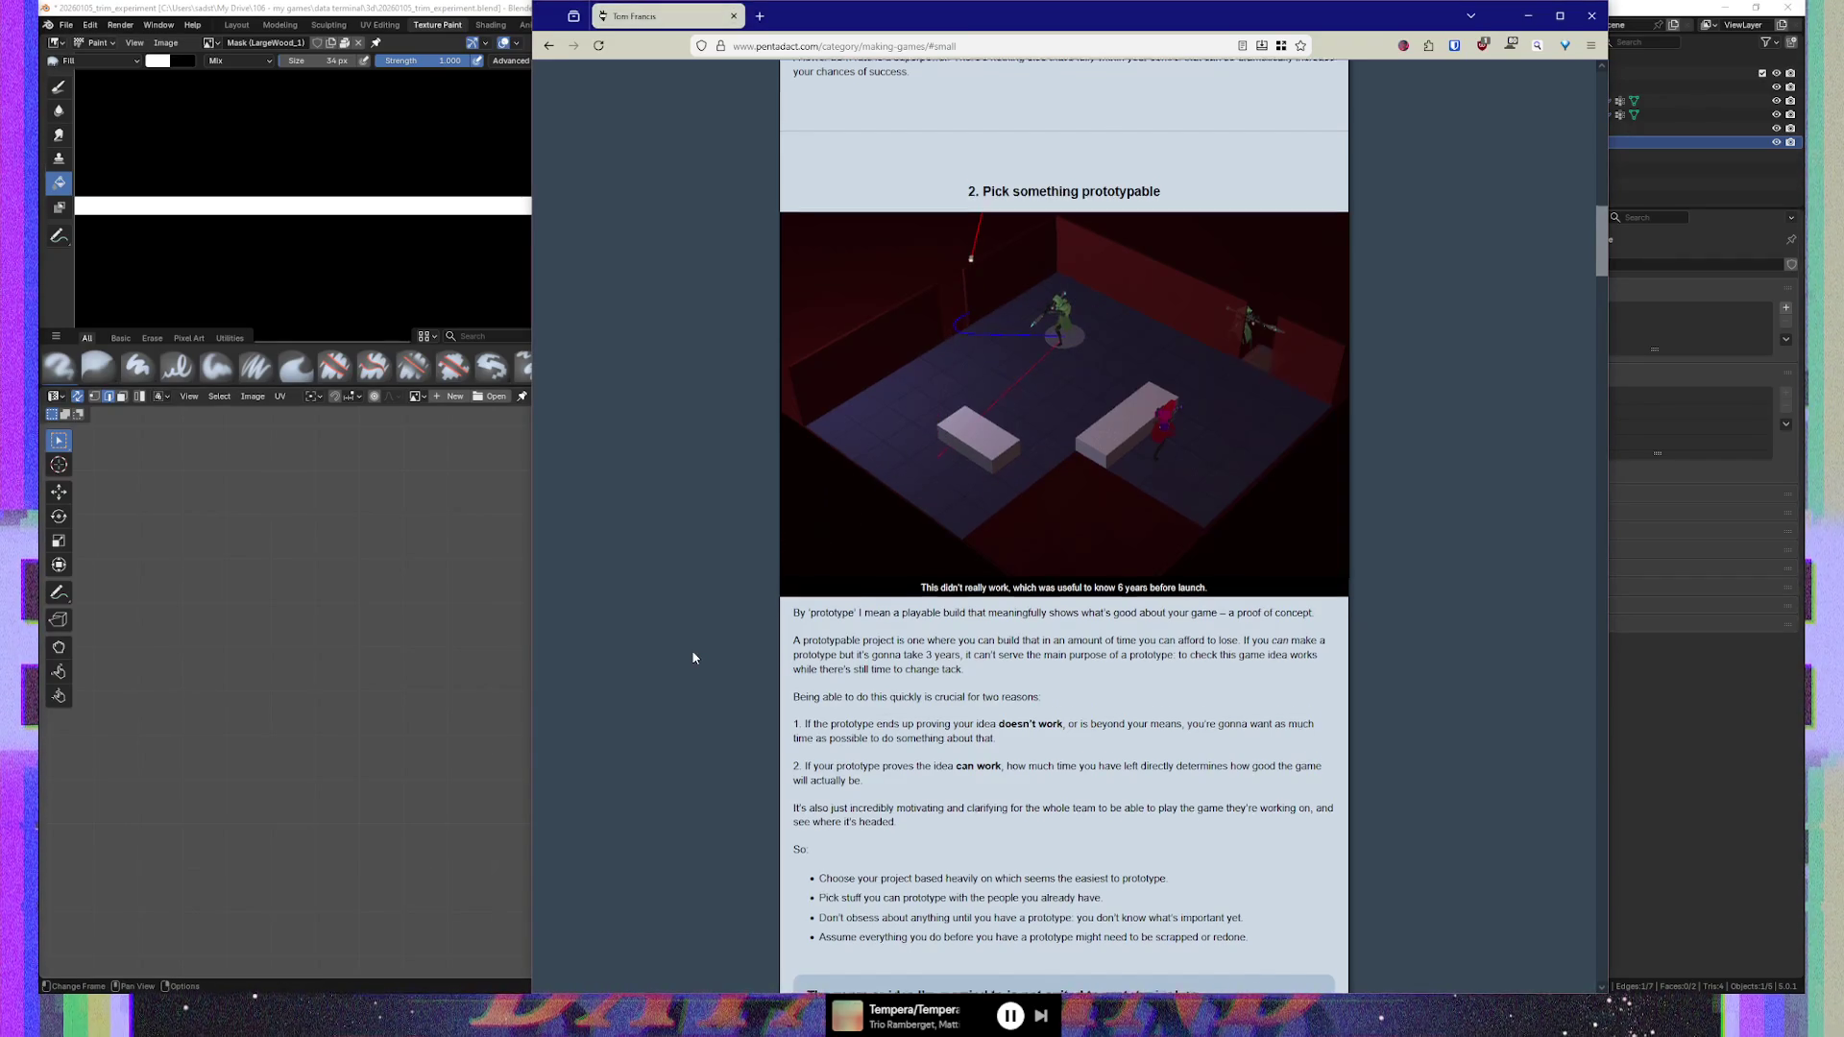
# Scroll the article down to the '3. Testing is the magic bullet' heading
pyautogui.scroll(-2, 693, 657)
pyautogui.scroll(-5, 694, 657)
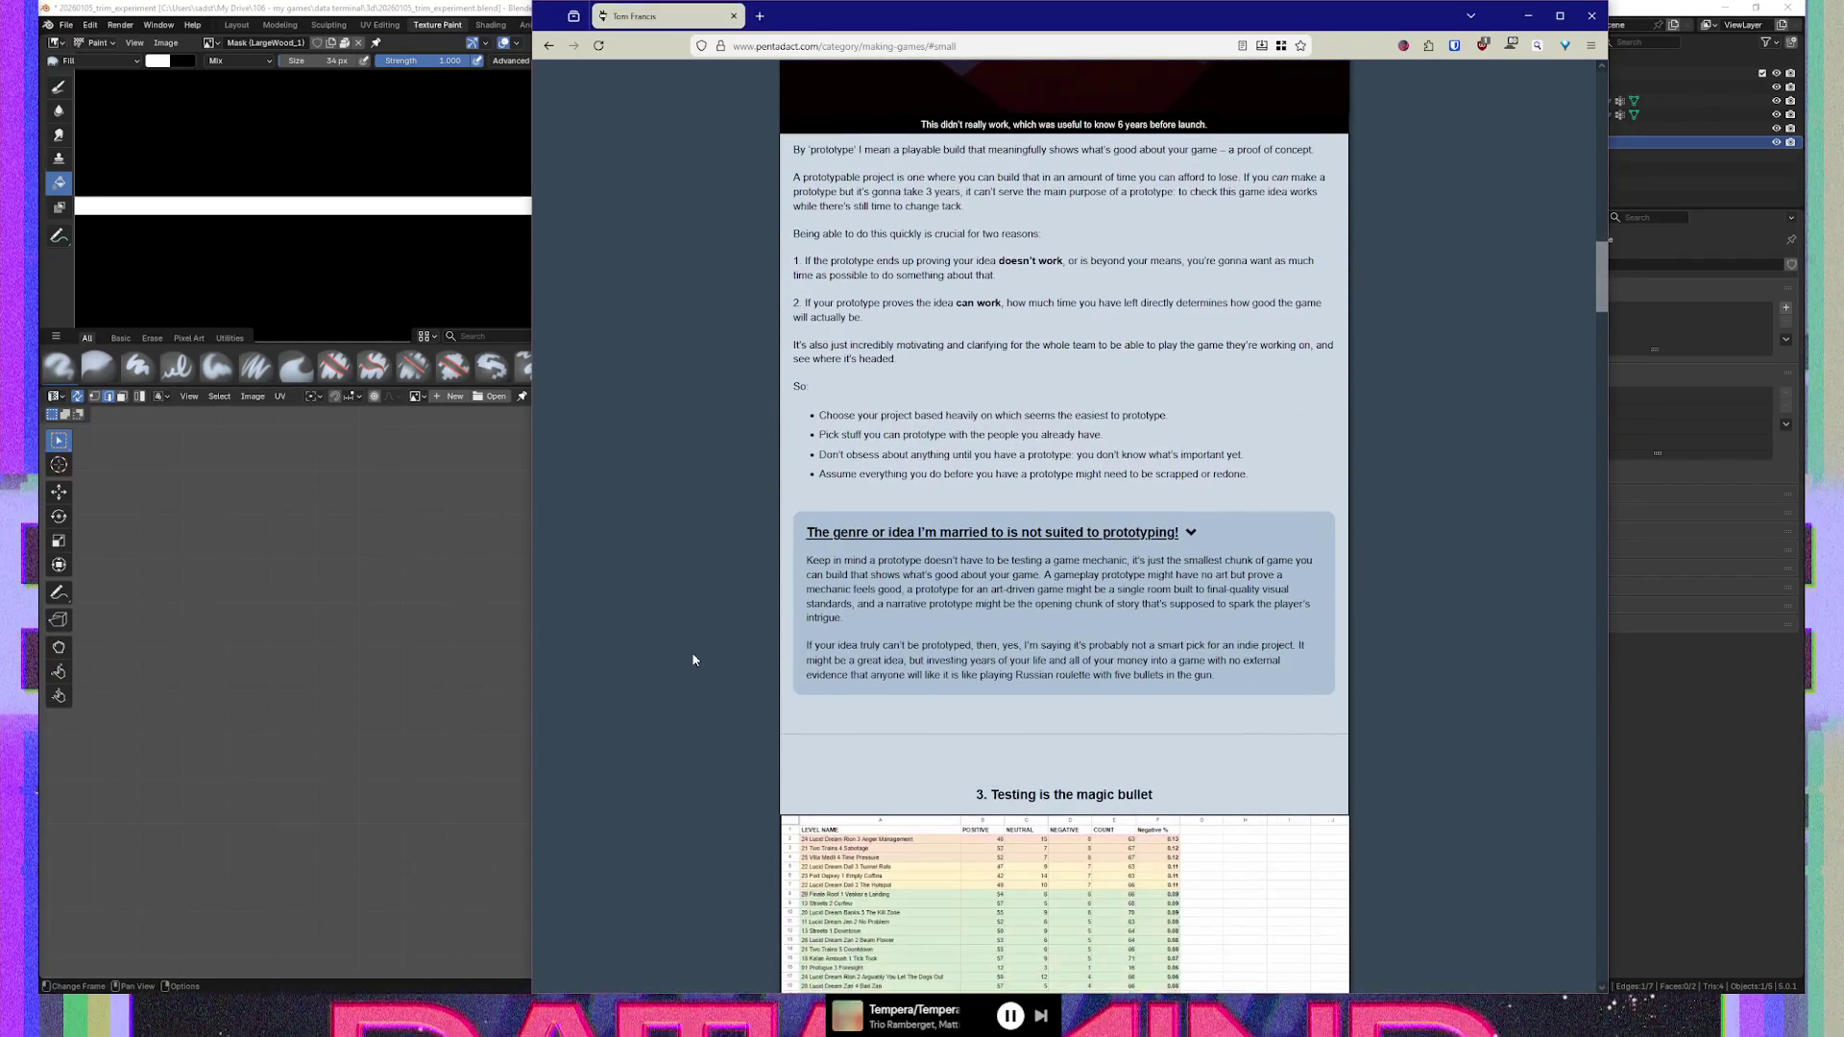
pyautogui.scroll(-6, 694, 659)
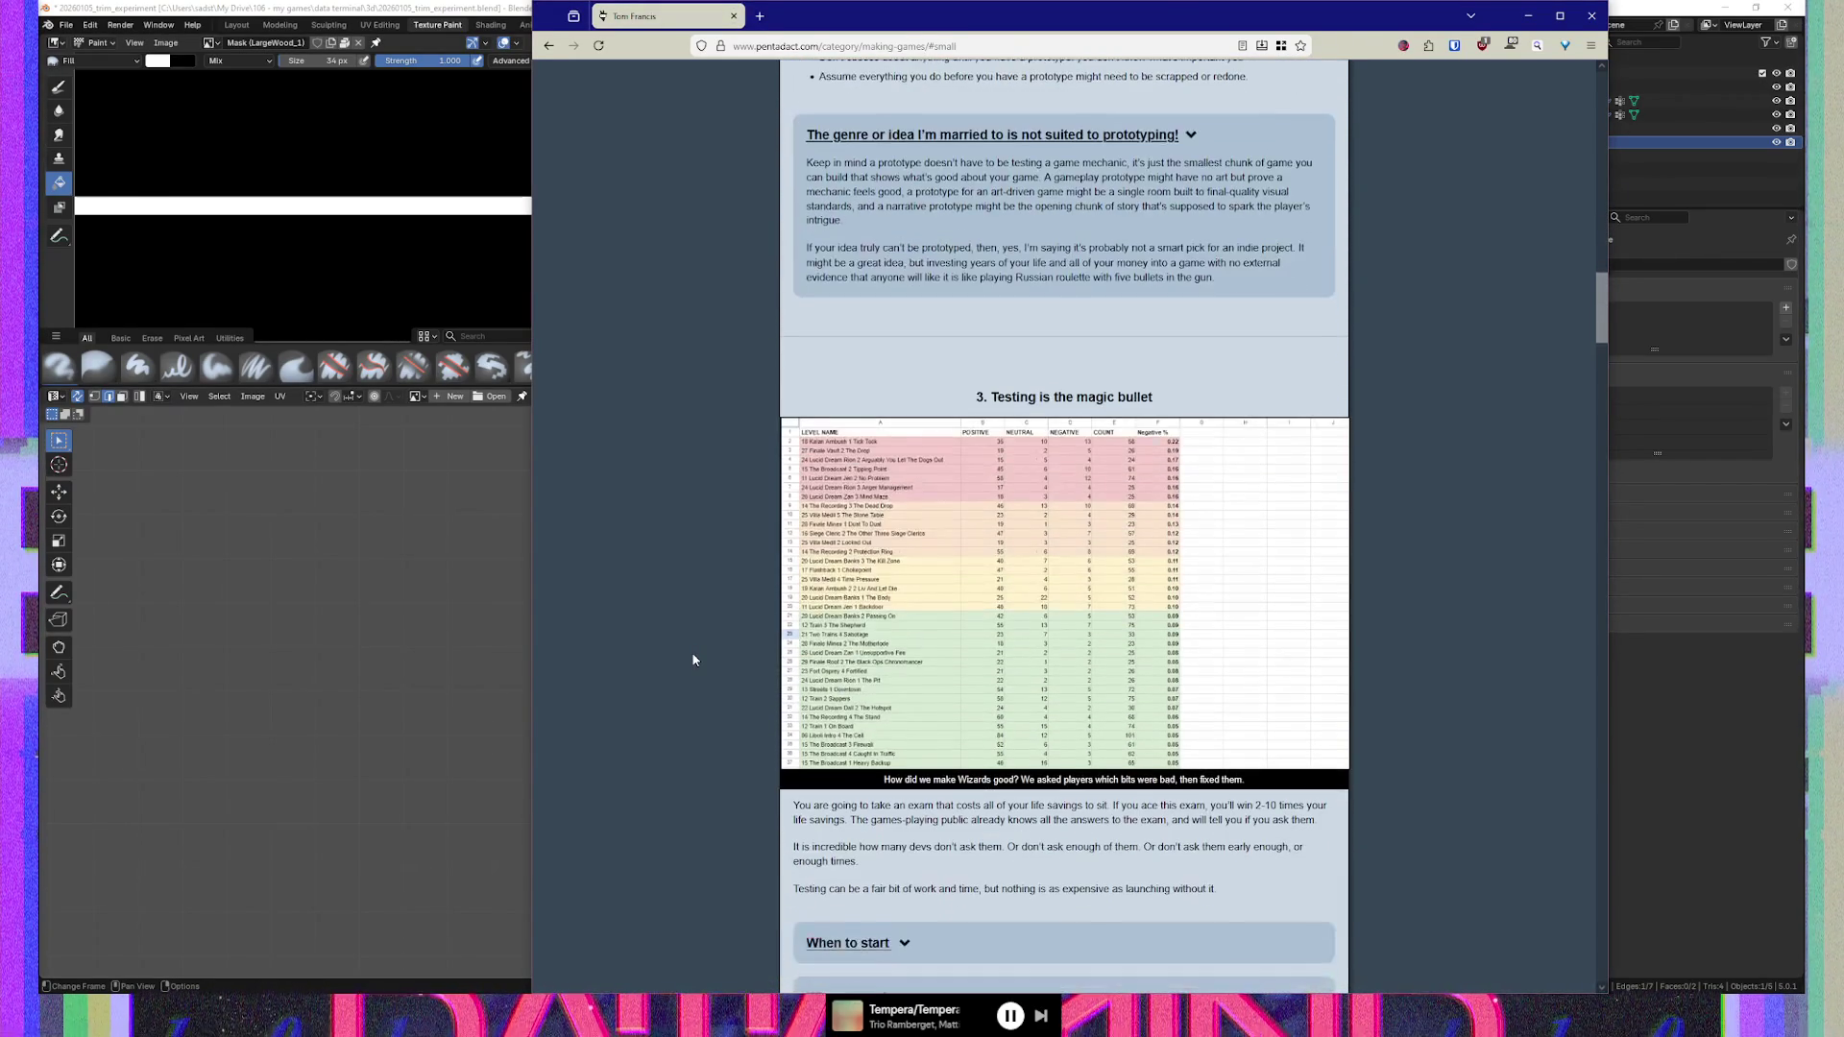
pyautogui.scroll(-2, 694, 659)
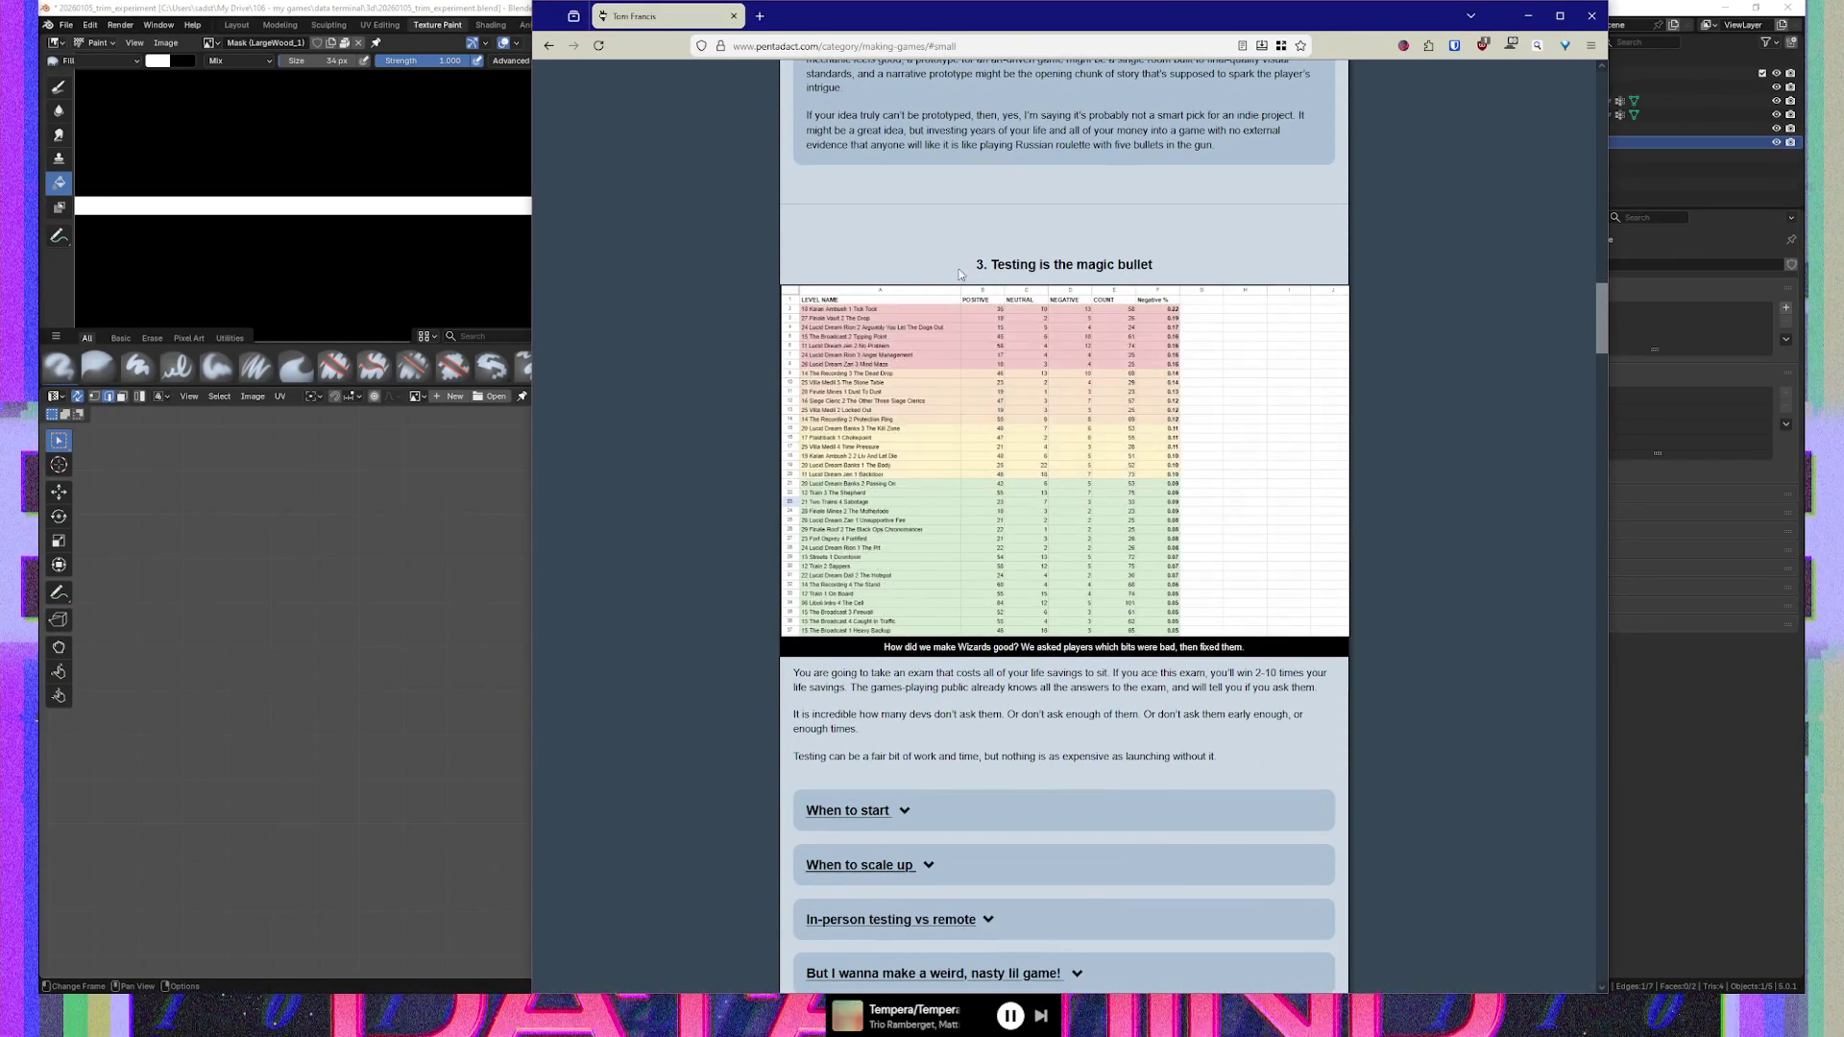
pyautogui.moveTo(966, 267); pyautogui.dragTo(1181, 260)
# Select the 'Testing is the magic bullet' heading text, clear it, and continue to the spreadsheet
pyautogui.click(1180, 264)
pyautogui.tripleClick(1051, 260)
pyautogui.click(1051, 264)
pyautogui.tripleClick(1051, 264)
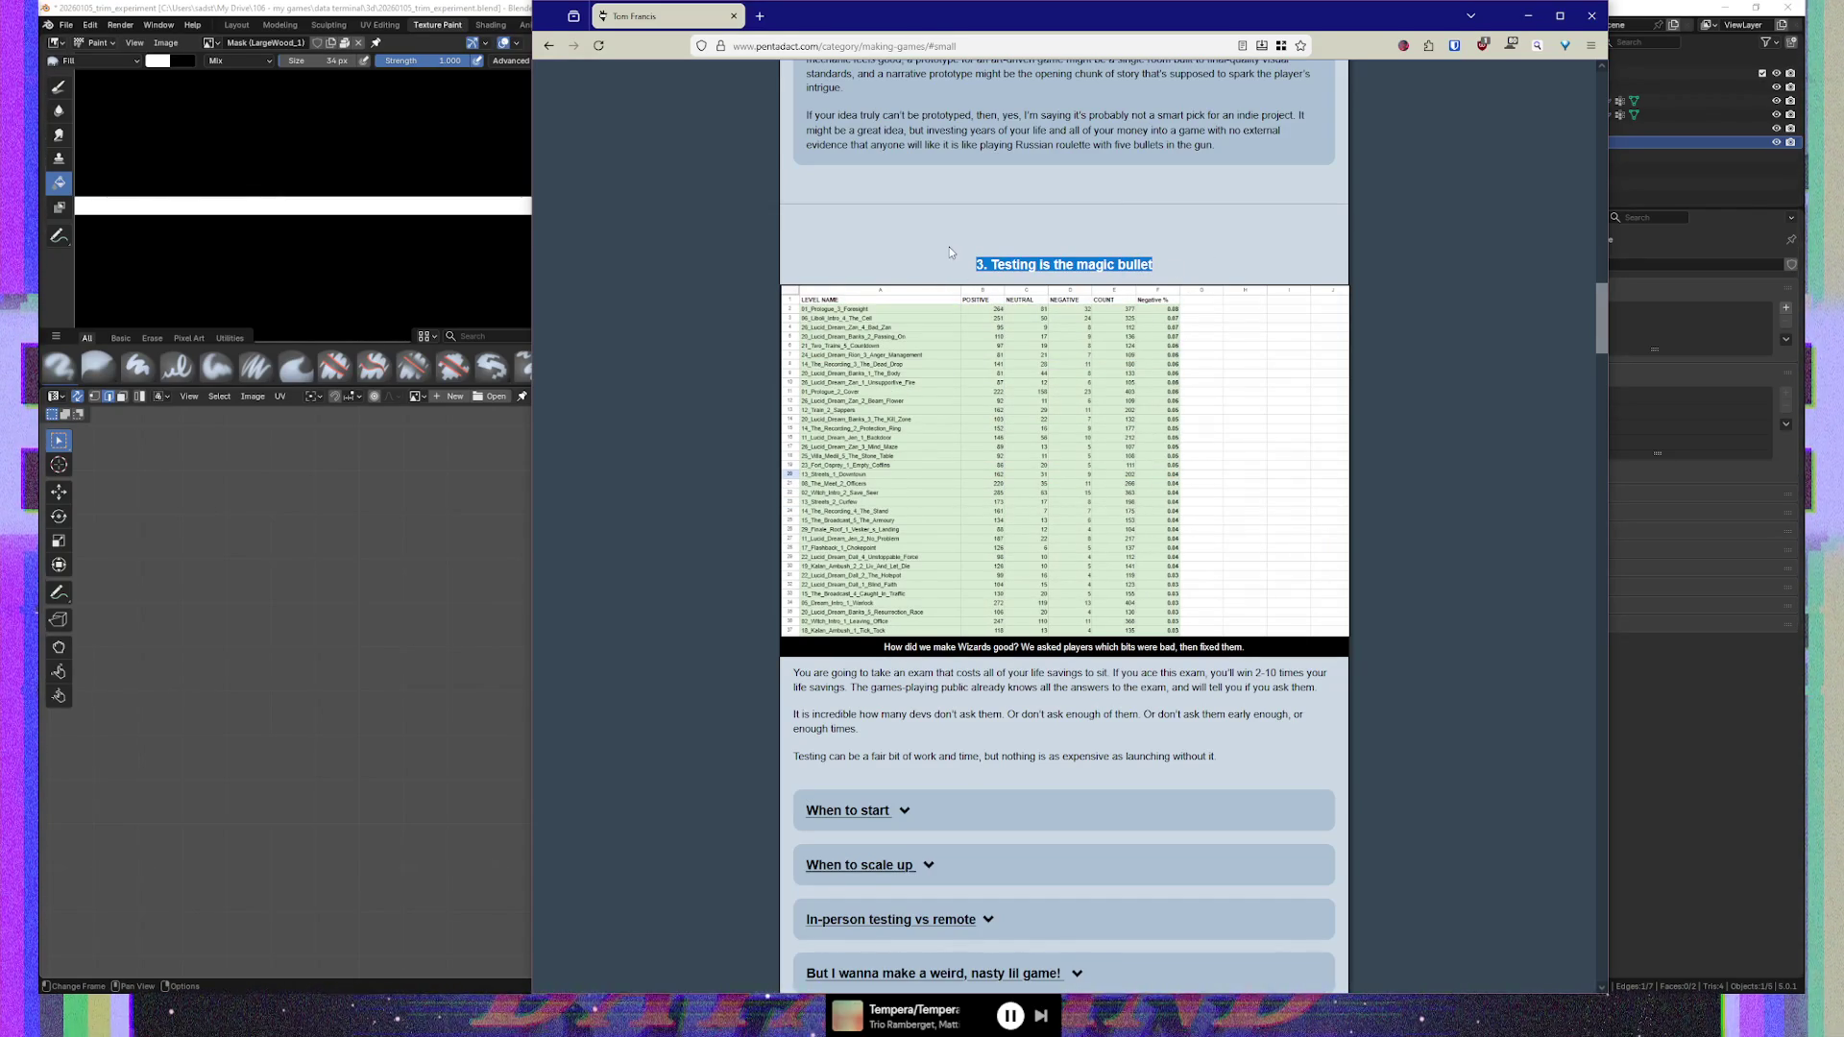
pyautogui.click(949, 246)
pyautogui.scroll(-2, 849, 581)
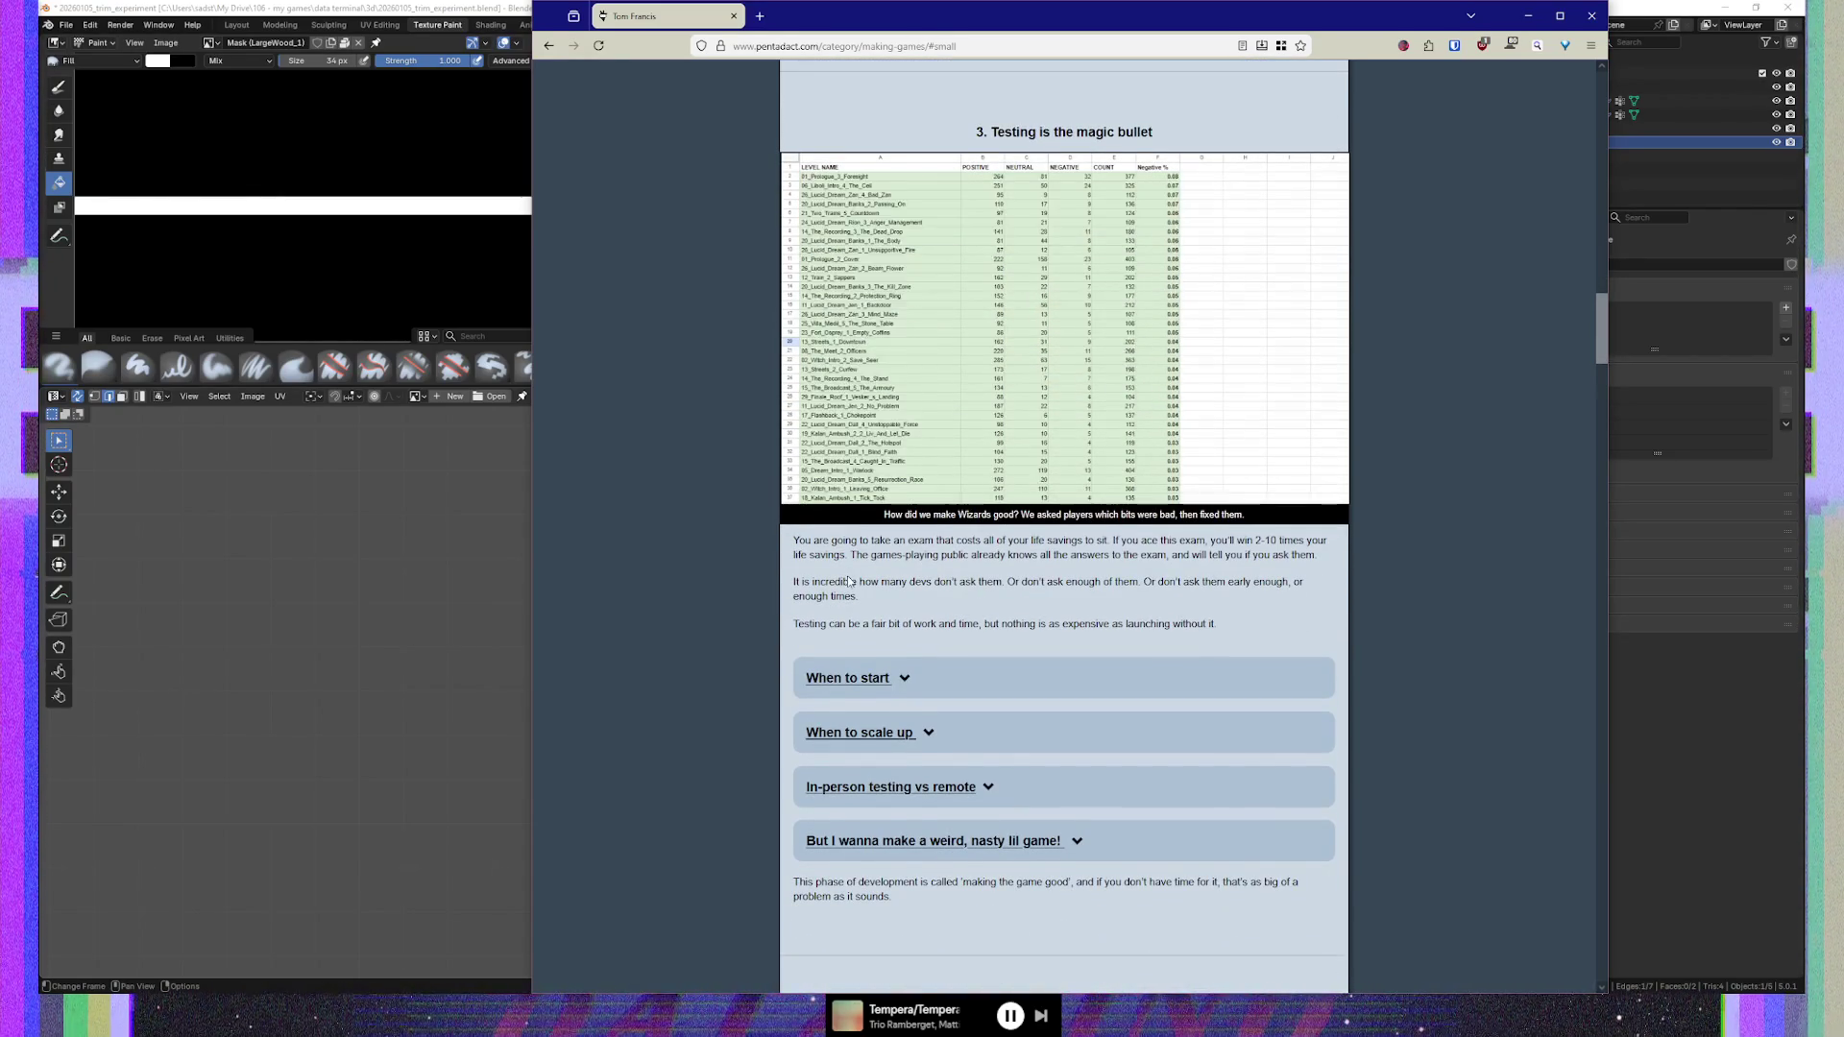
pyautogui.scroll(-1, 849, 581)
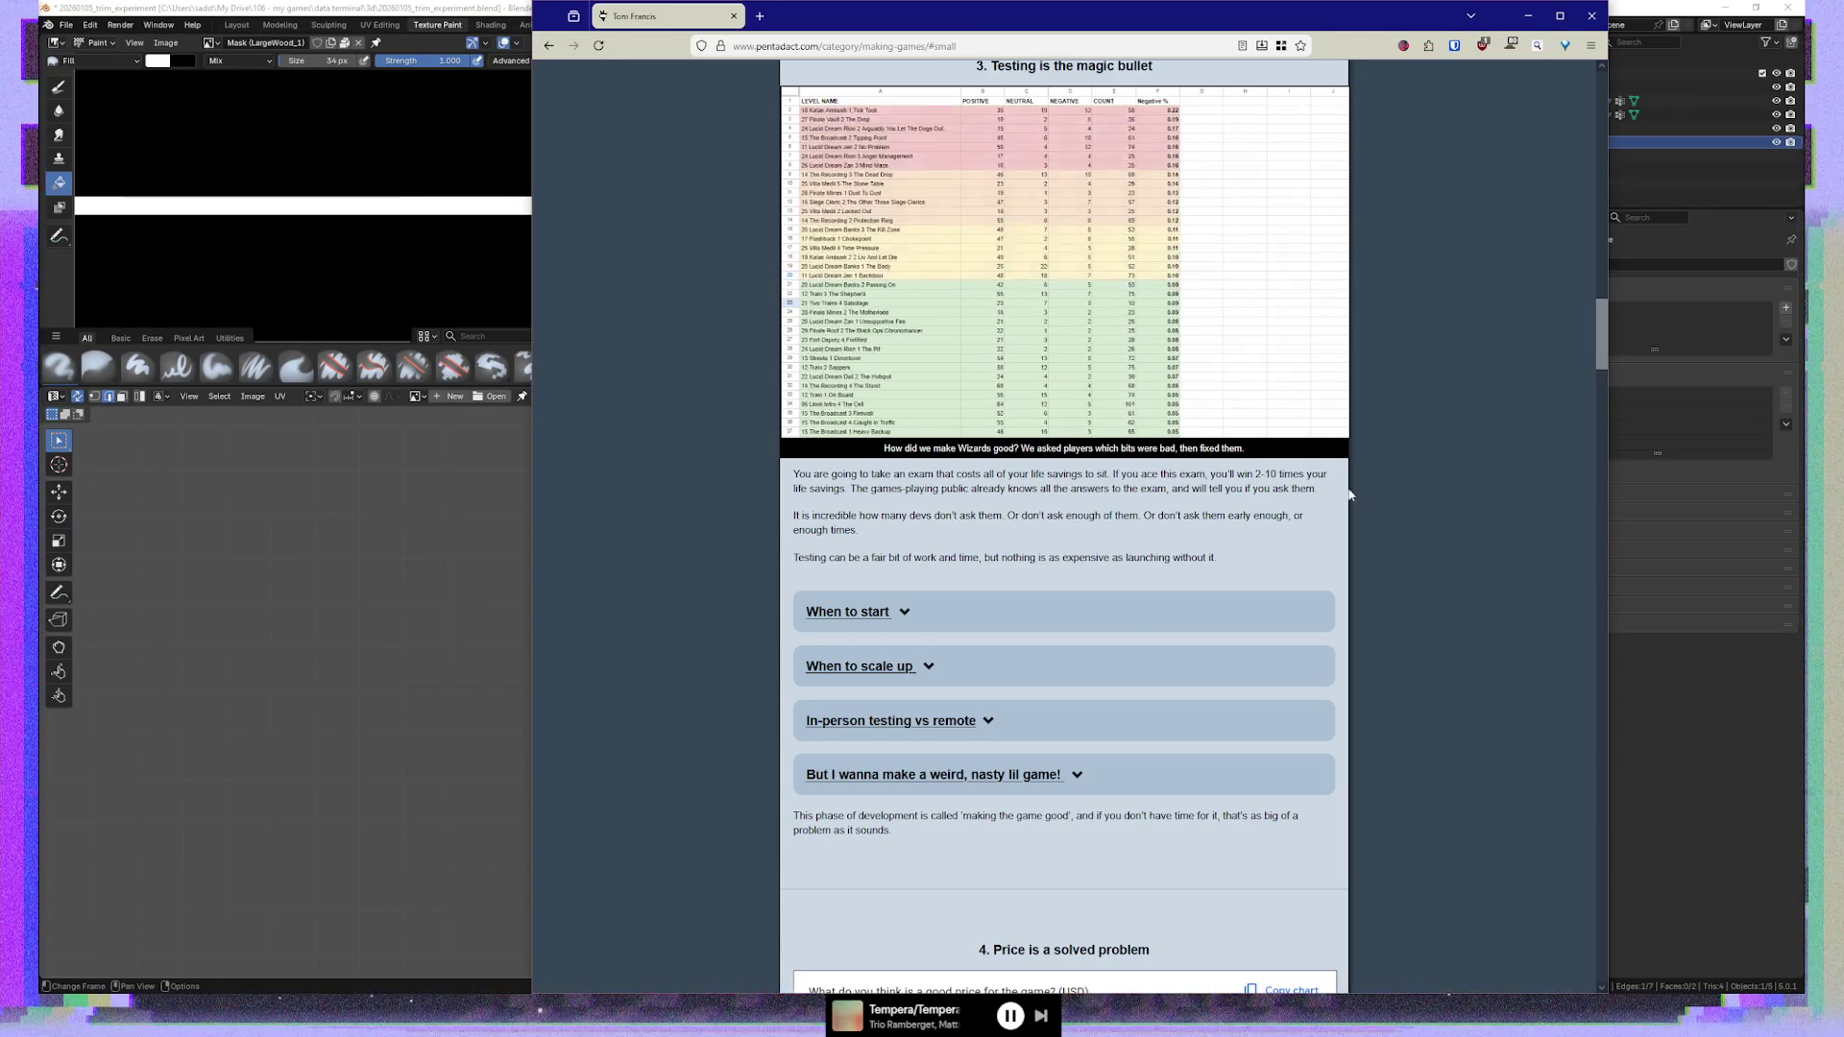
pyautogui.moveTo(1326, 492); pyautogui.dragTo(1122, 489)
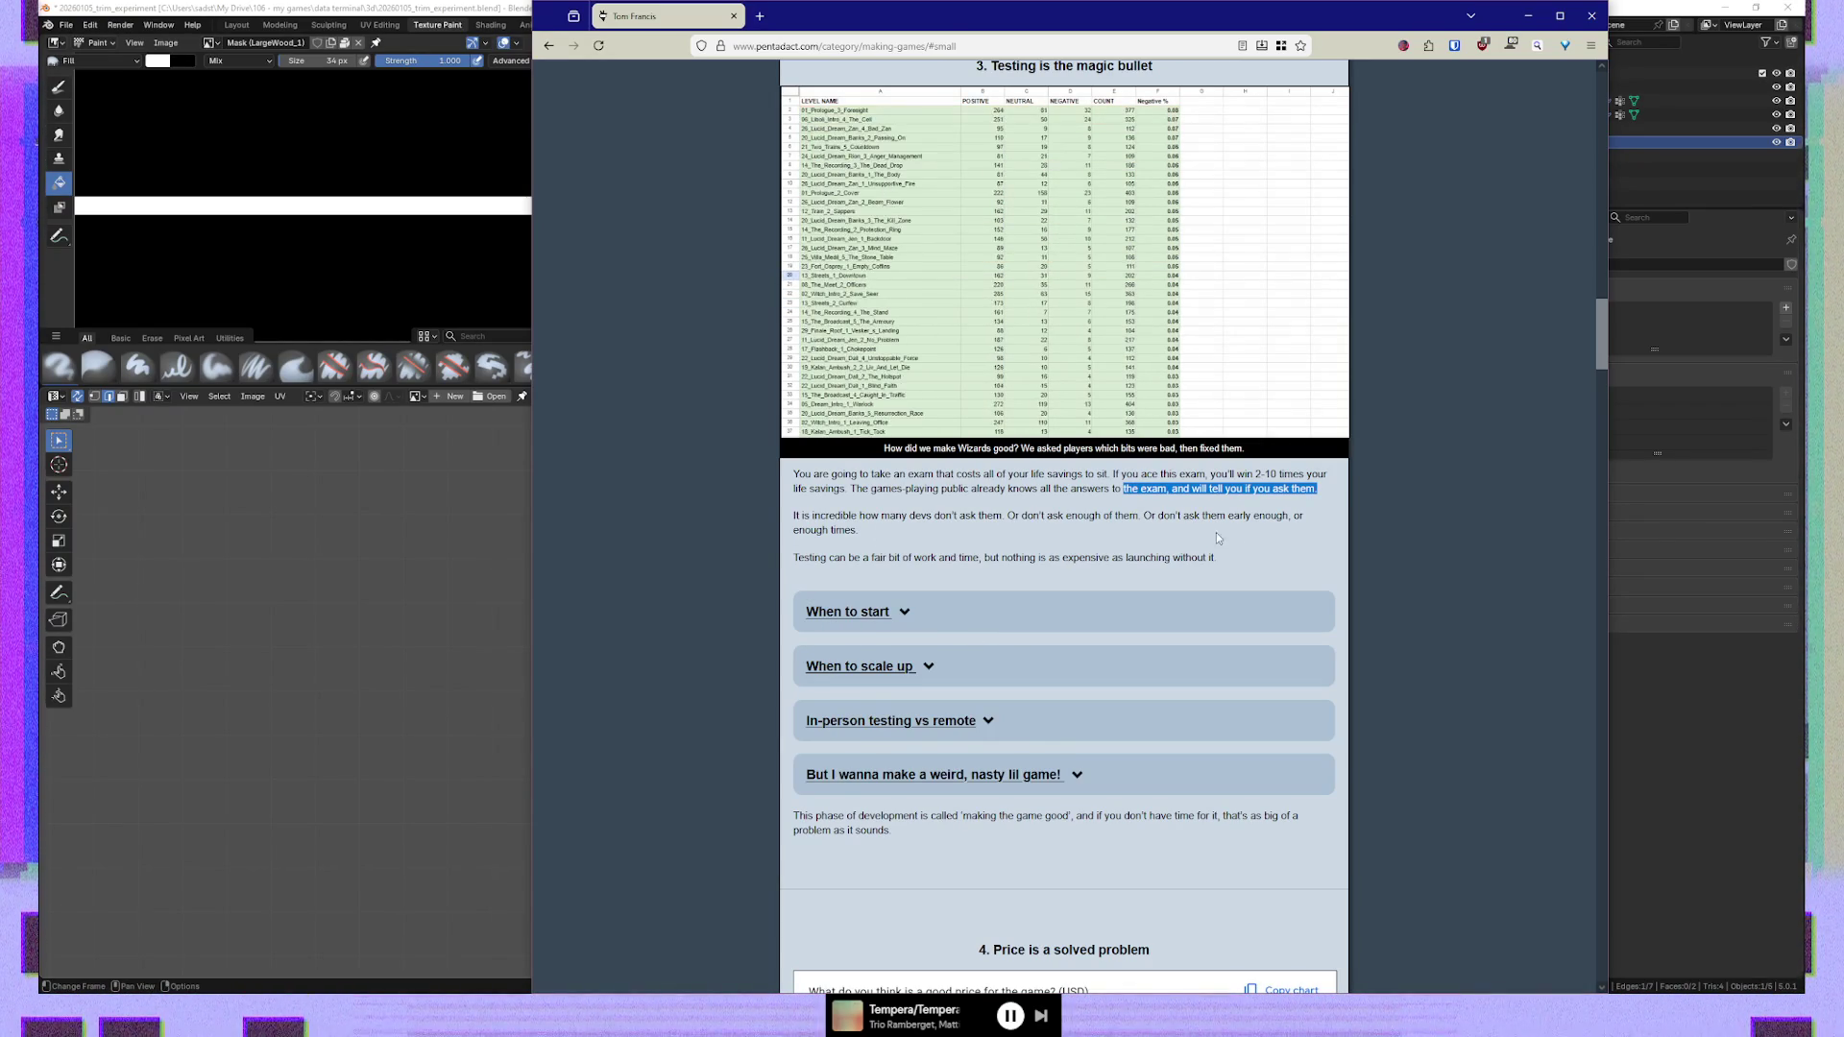
pyautogui.click(885, 530)
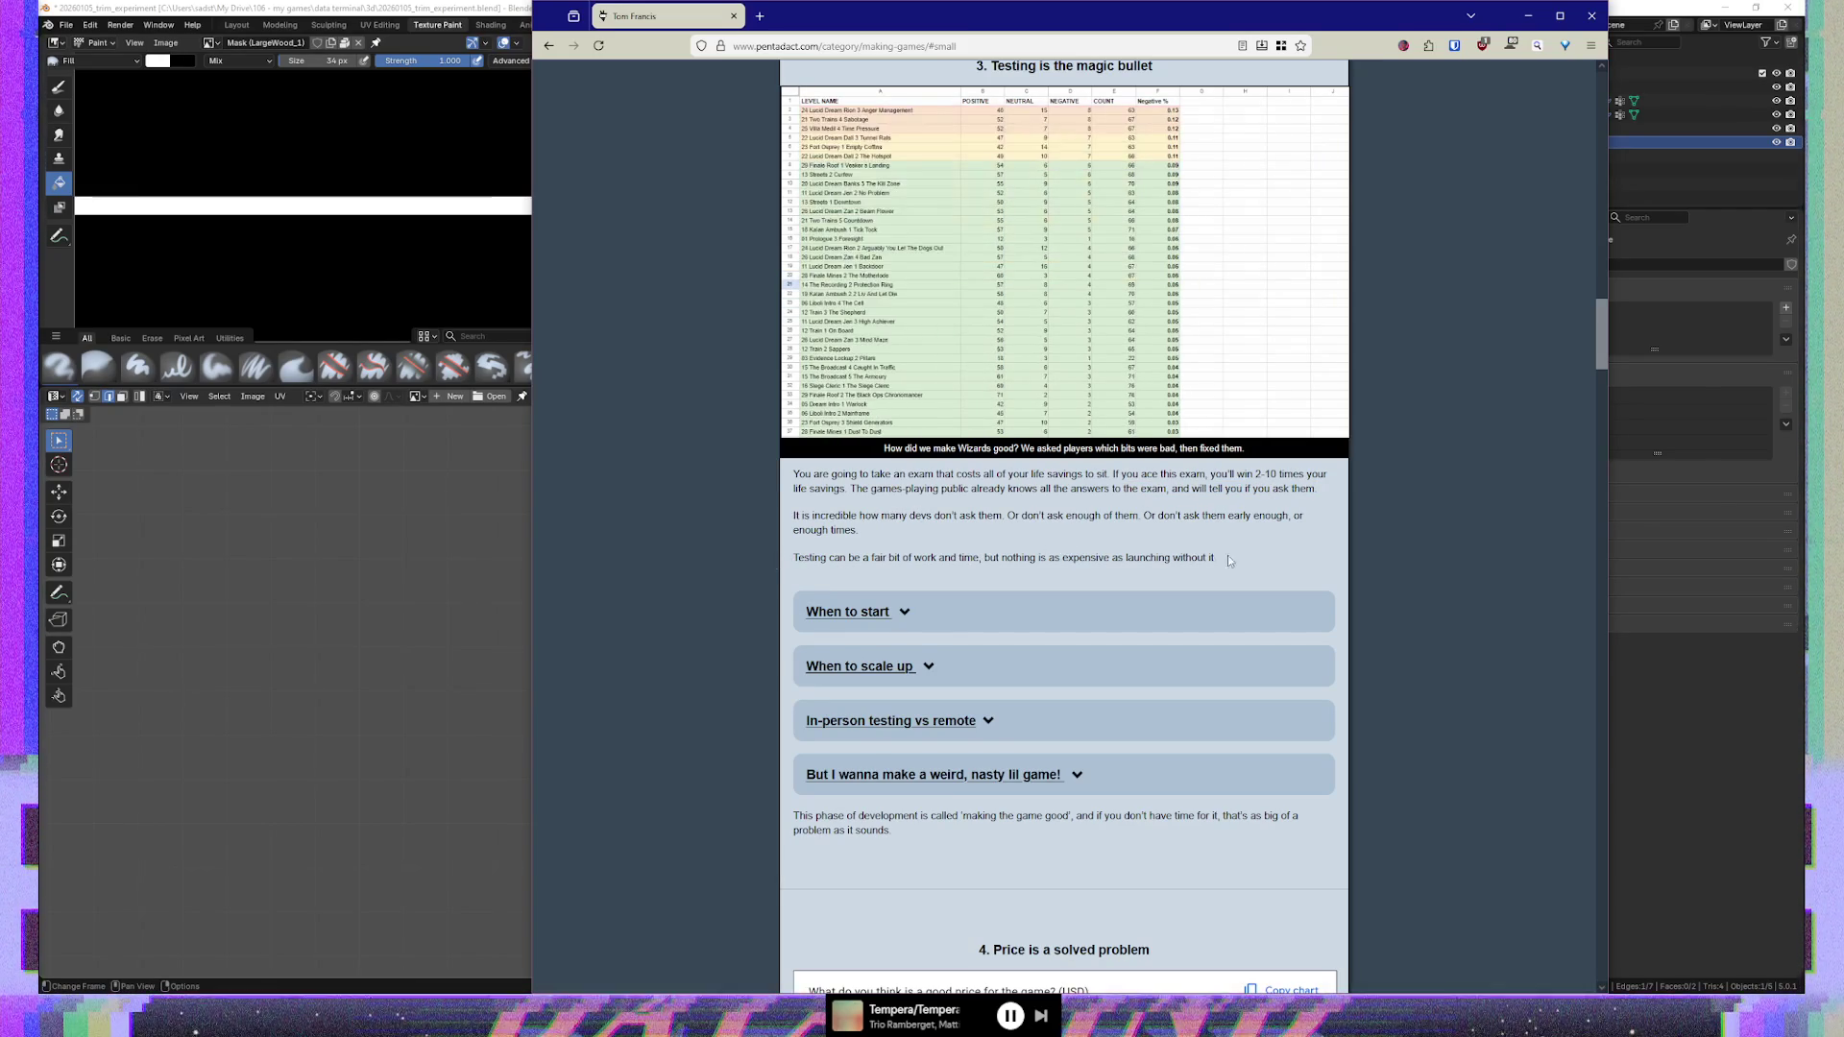
pyautogui.moveTo(1277, 556); pyautogui.dragTo(993, 578)
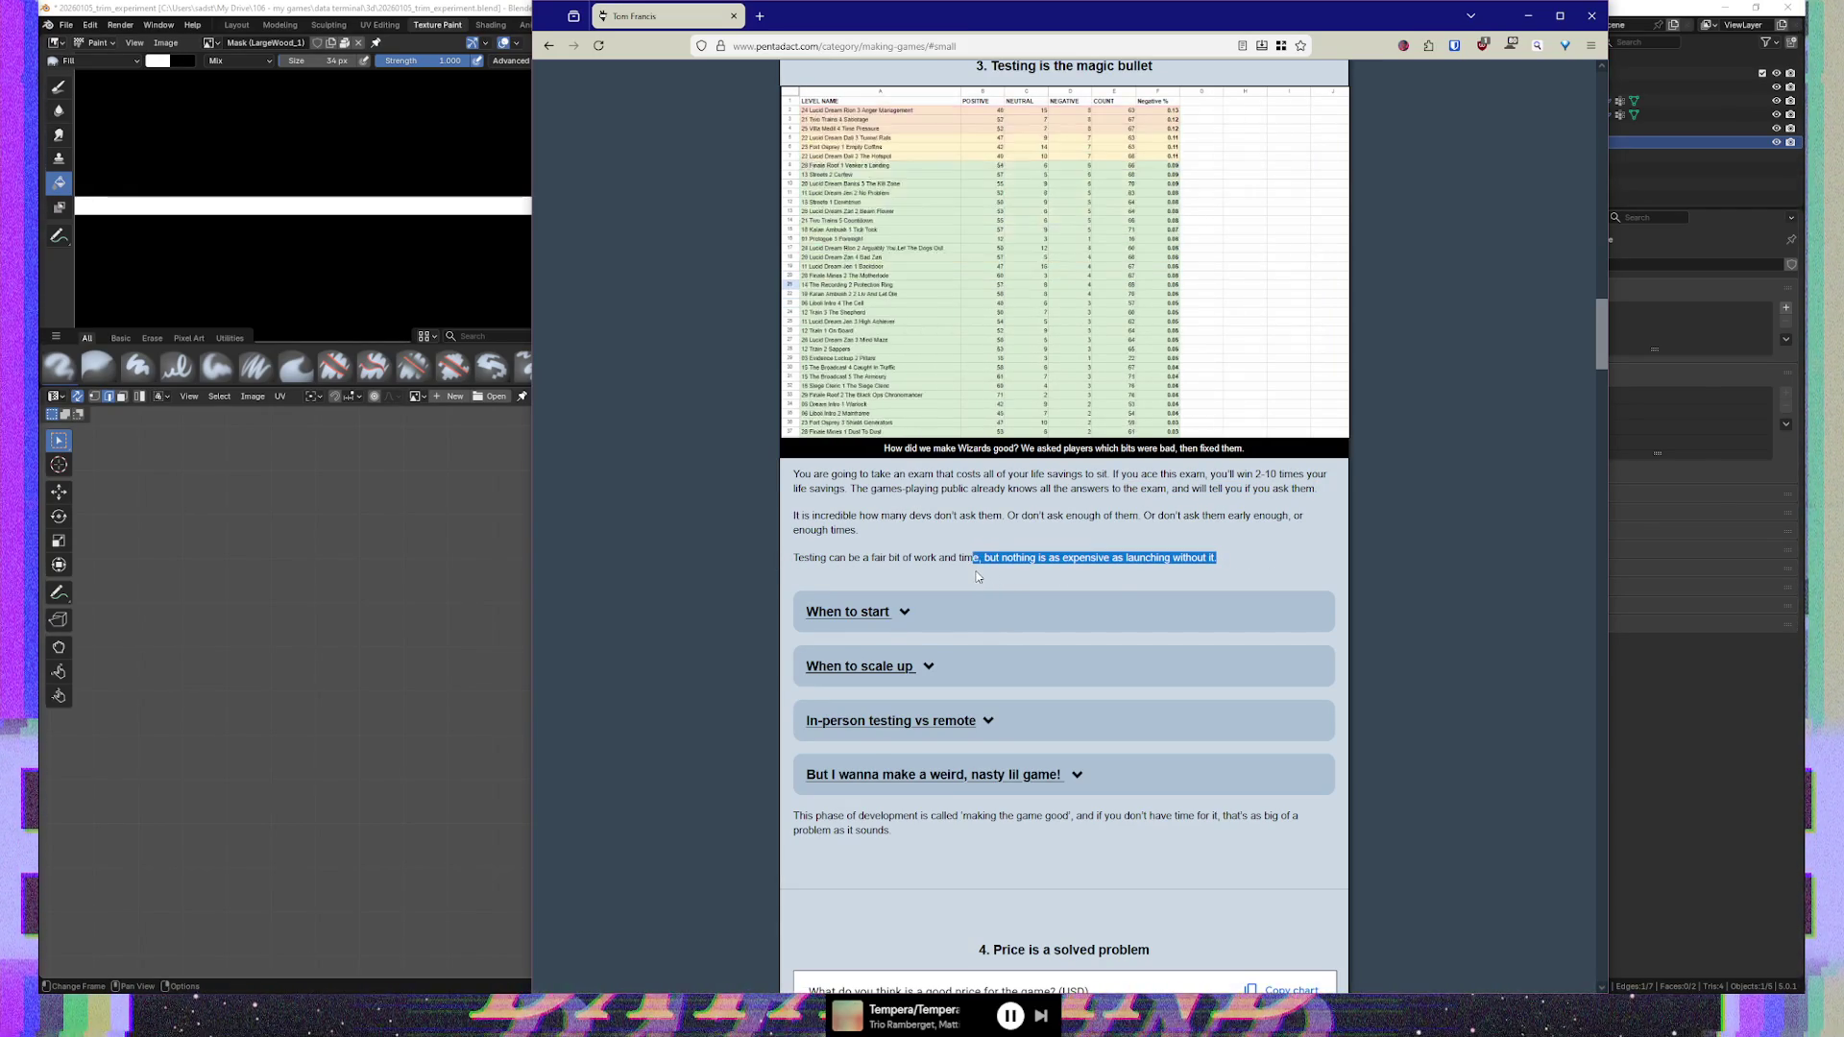
# Toggle the 'When to start' note open and closed, then expand 'When to scale up'
pyautogui.click(1254, 561)
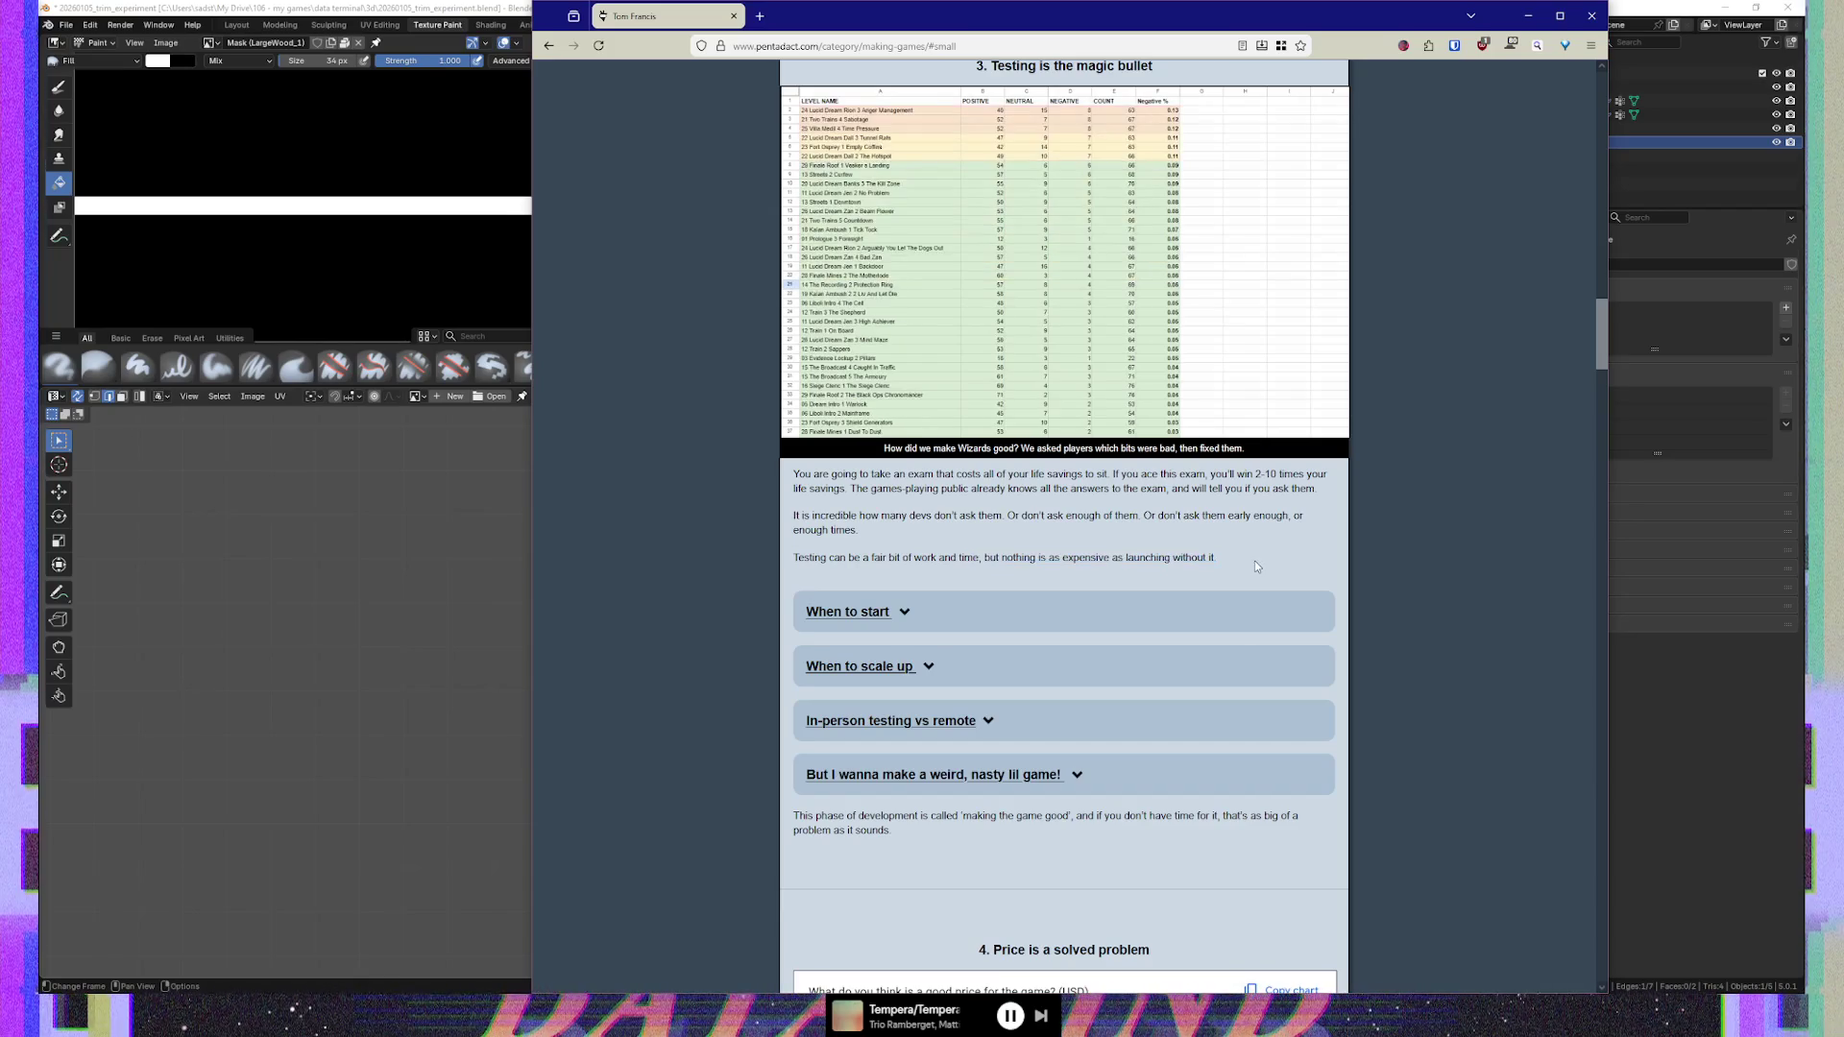
pyautogui.click(857, 622)
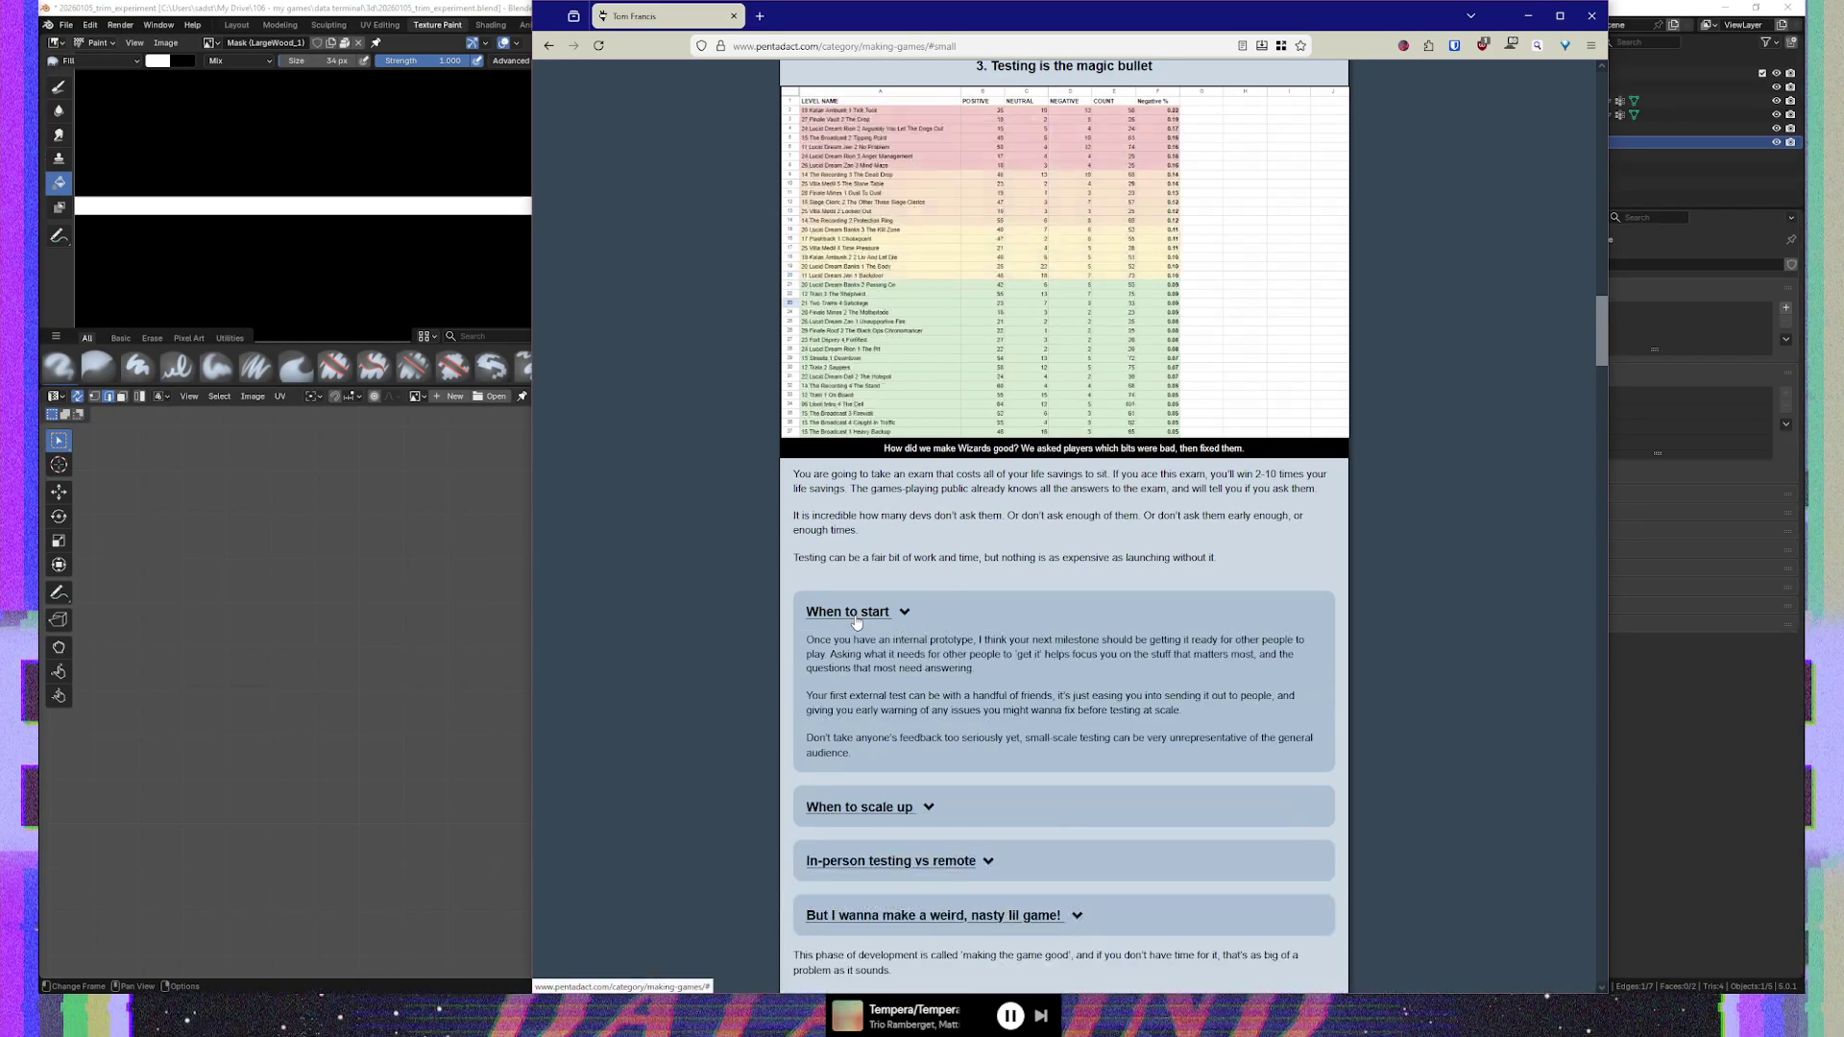
pyautogui.click(857, 623)
pyautogui.click(859, 674)
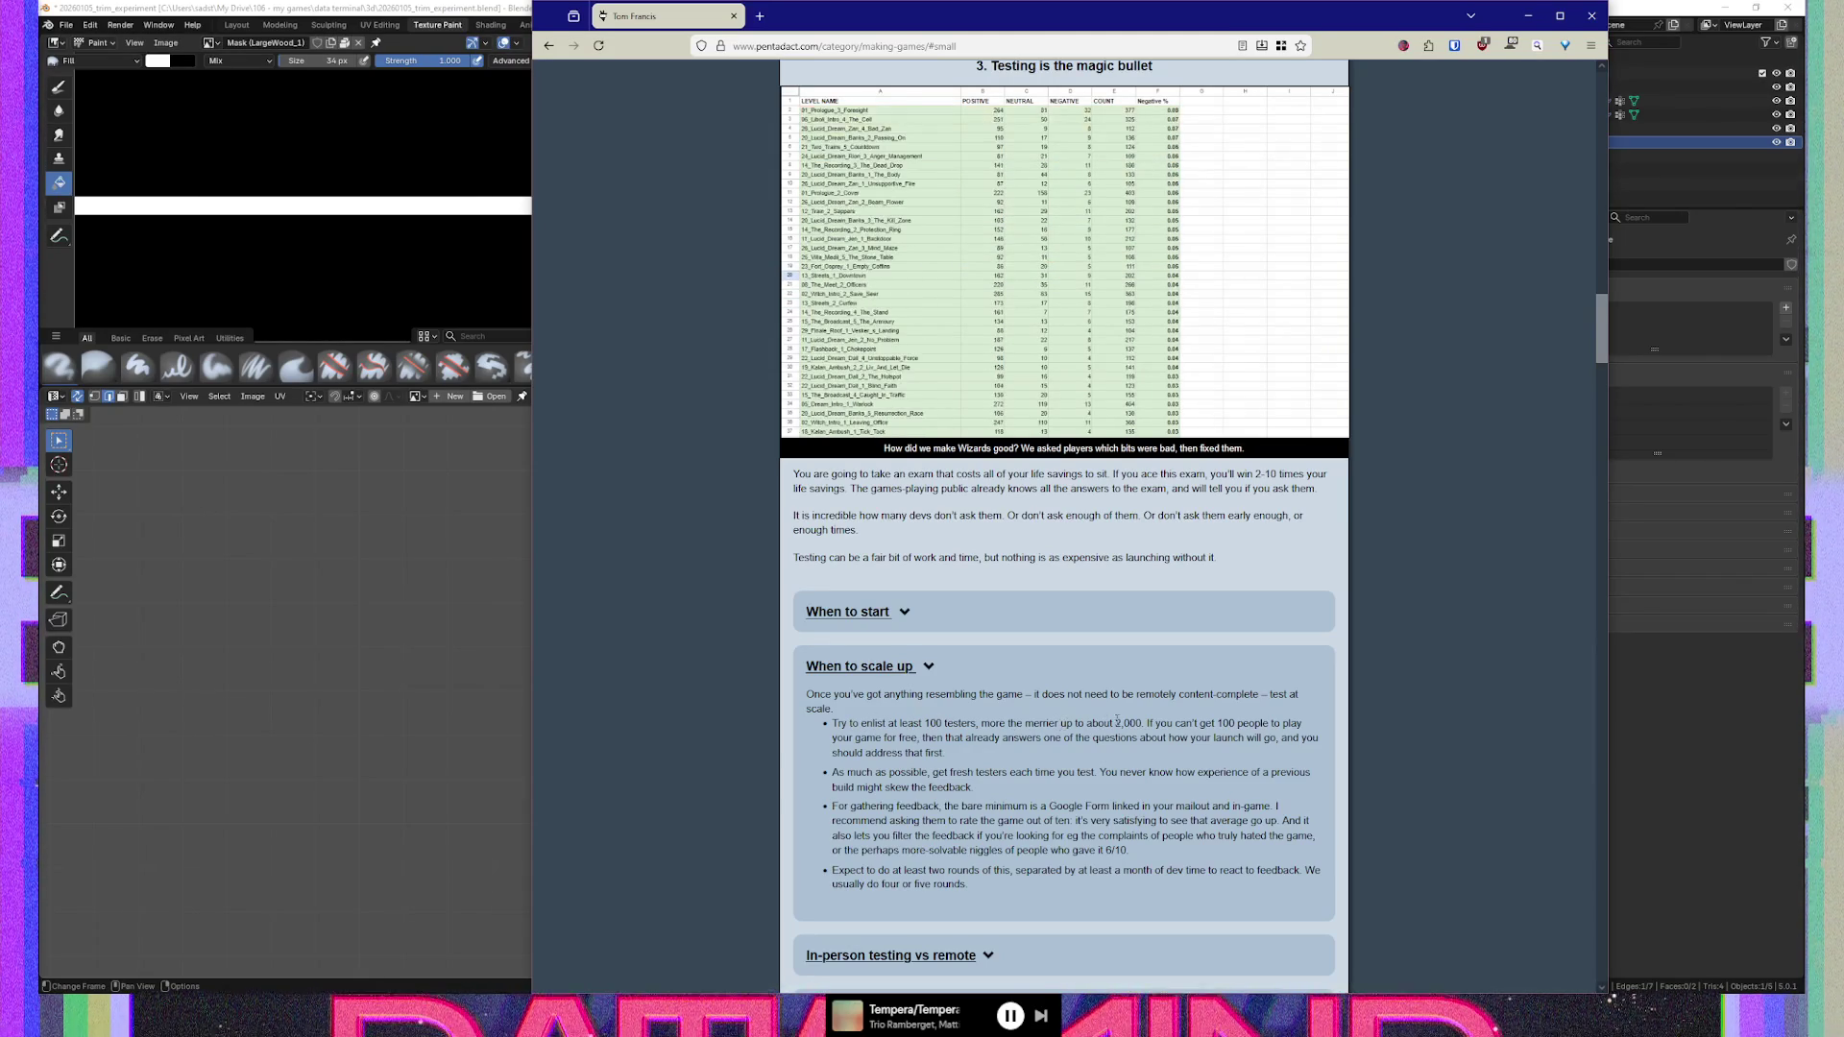
# Highlight the '2,000' testers figure in the first 'When to scale up' bullet, then clear it
pyautogui.moveTo(1142, 724); pyautogui.dragTo(1106, 724)
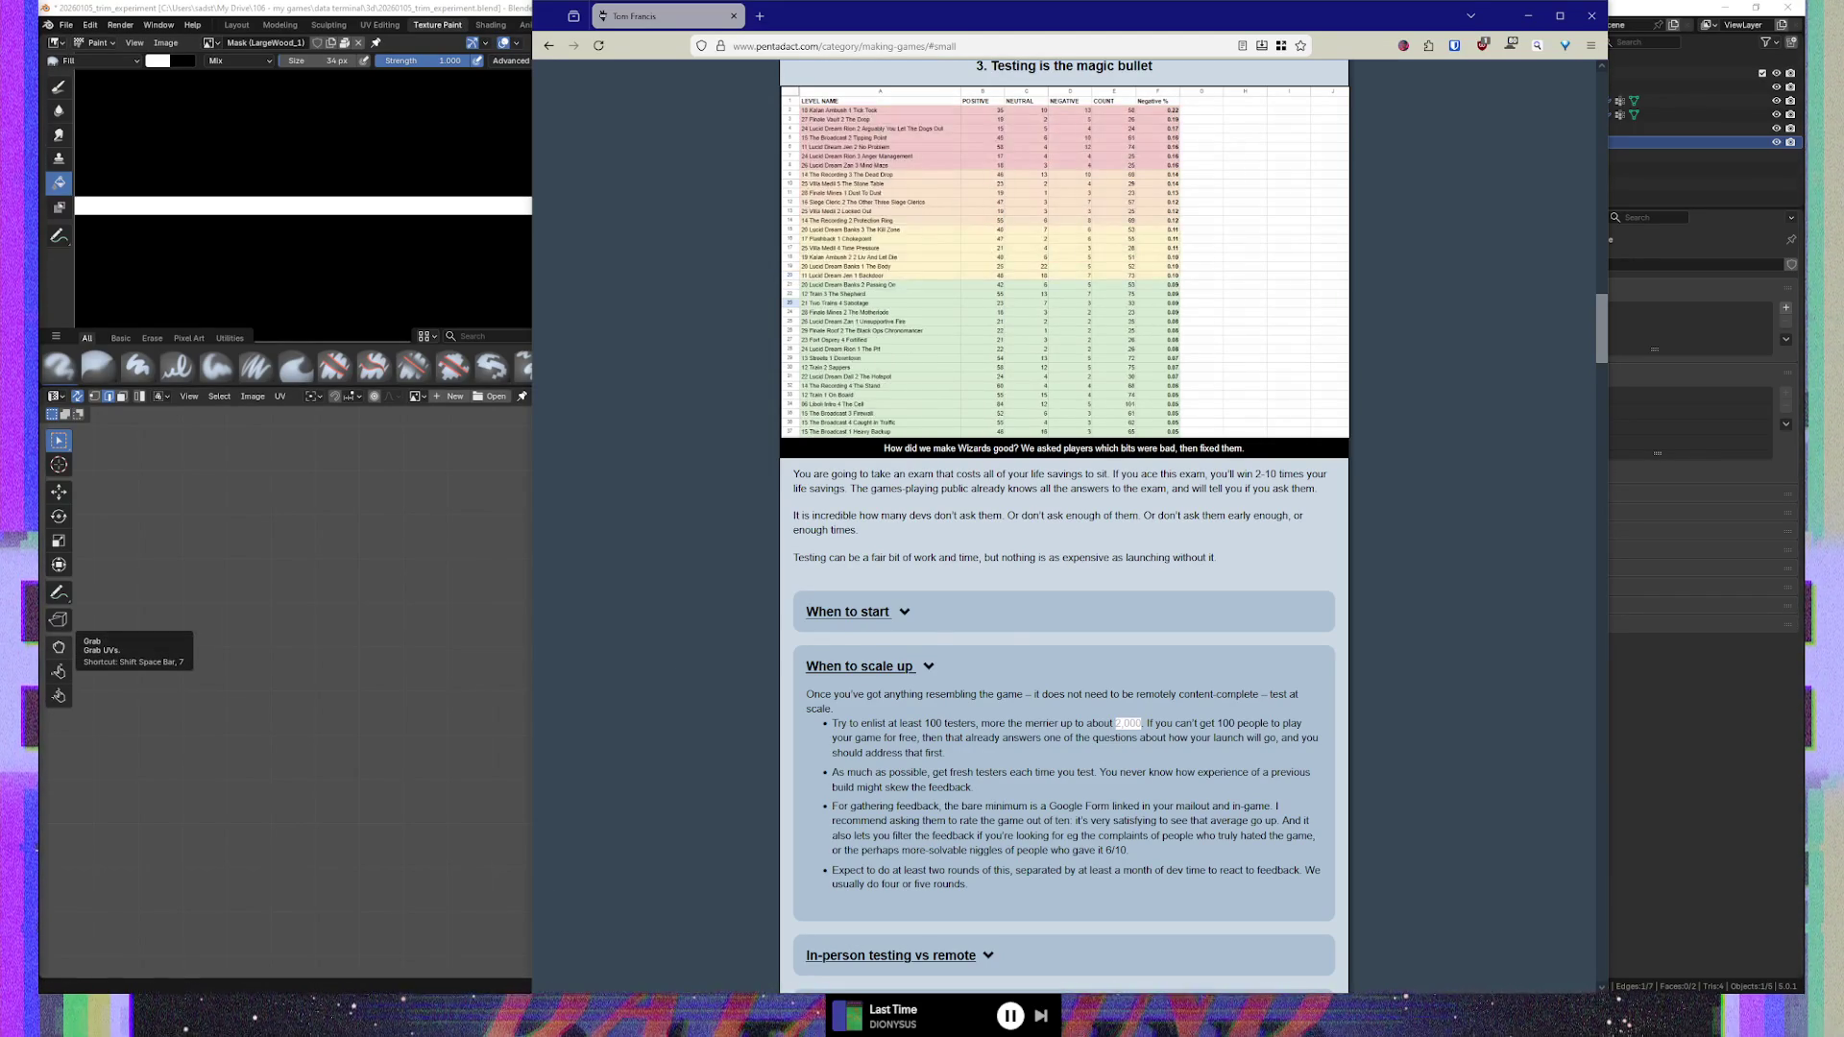
pyautogui.click(677, 509)
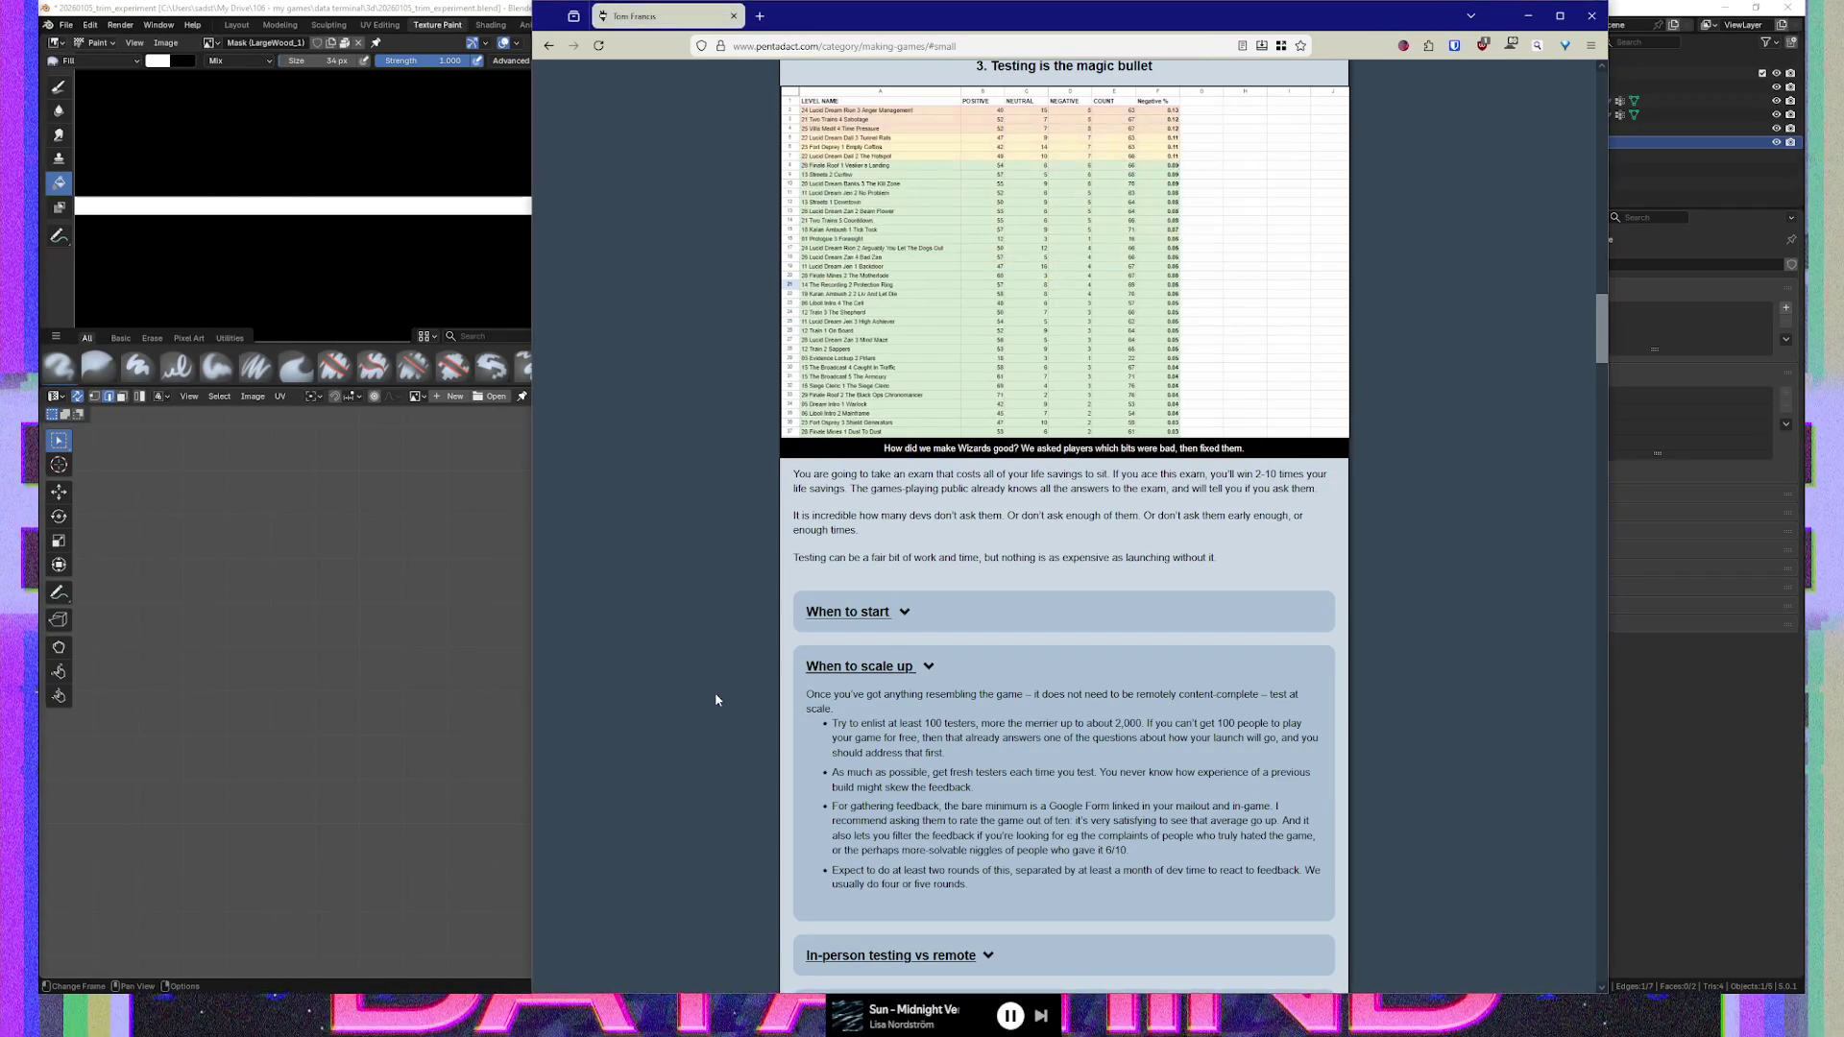
# Select and deselect the 2,000 figure, then expand the 'In-person testing vs remote' section
pyautogui.doubleClick(1134, 724)
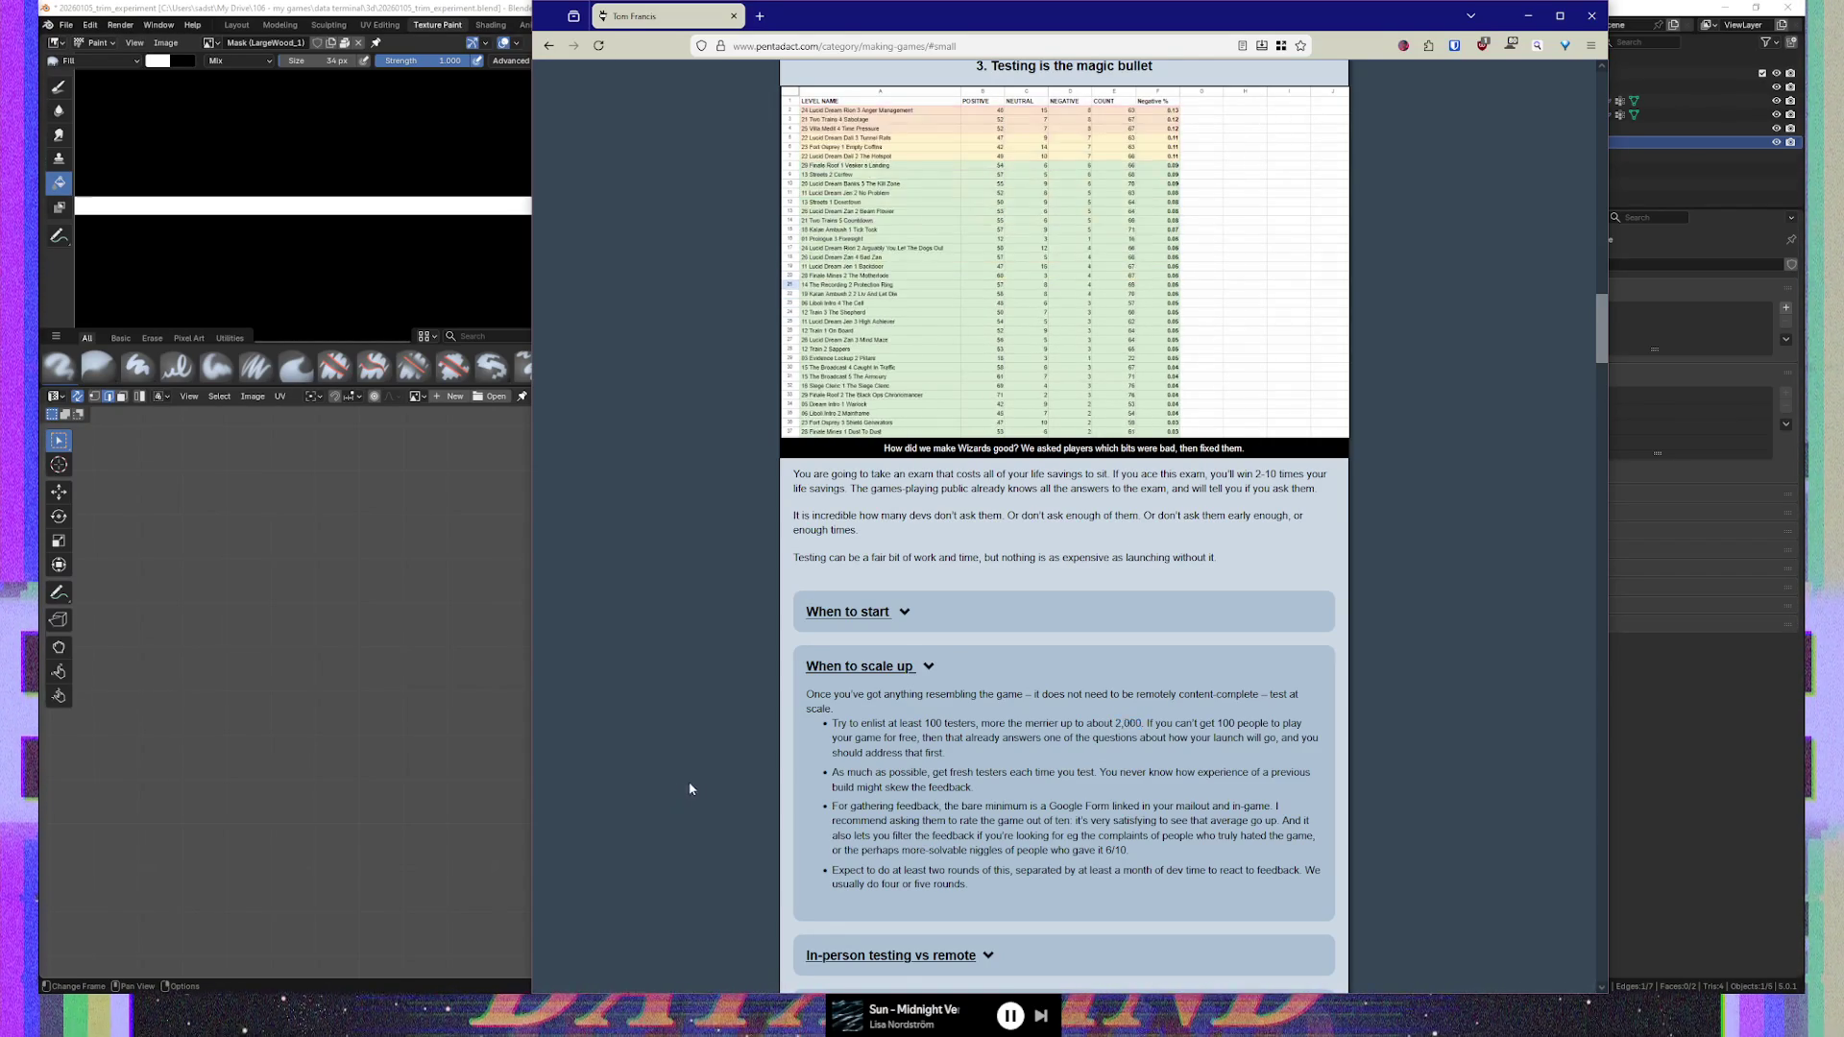
pyautogui.scroll(-3, 884, 705)
pyautogui.click(1116, 709)
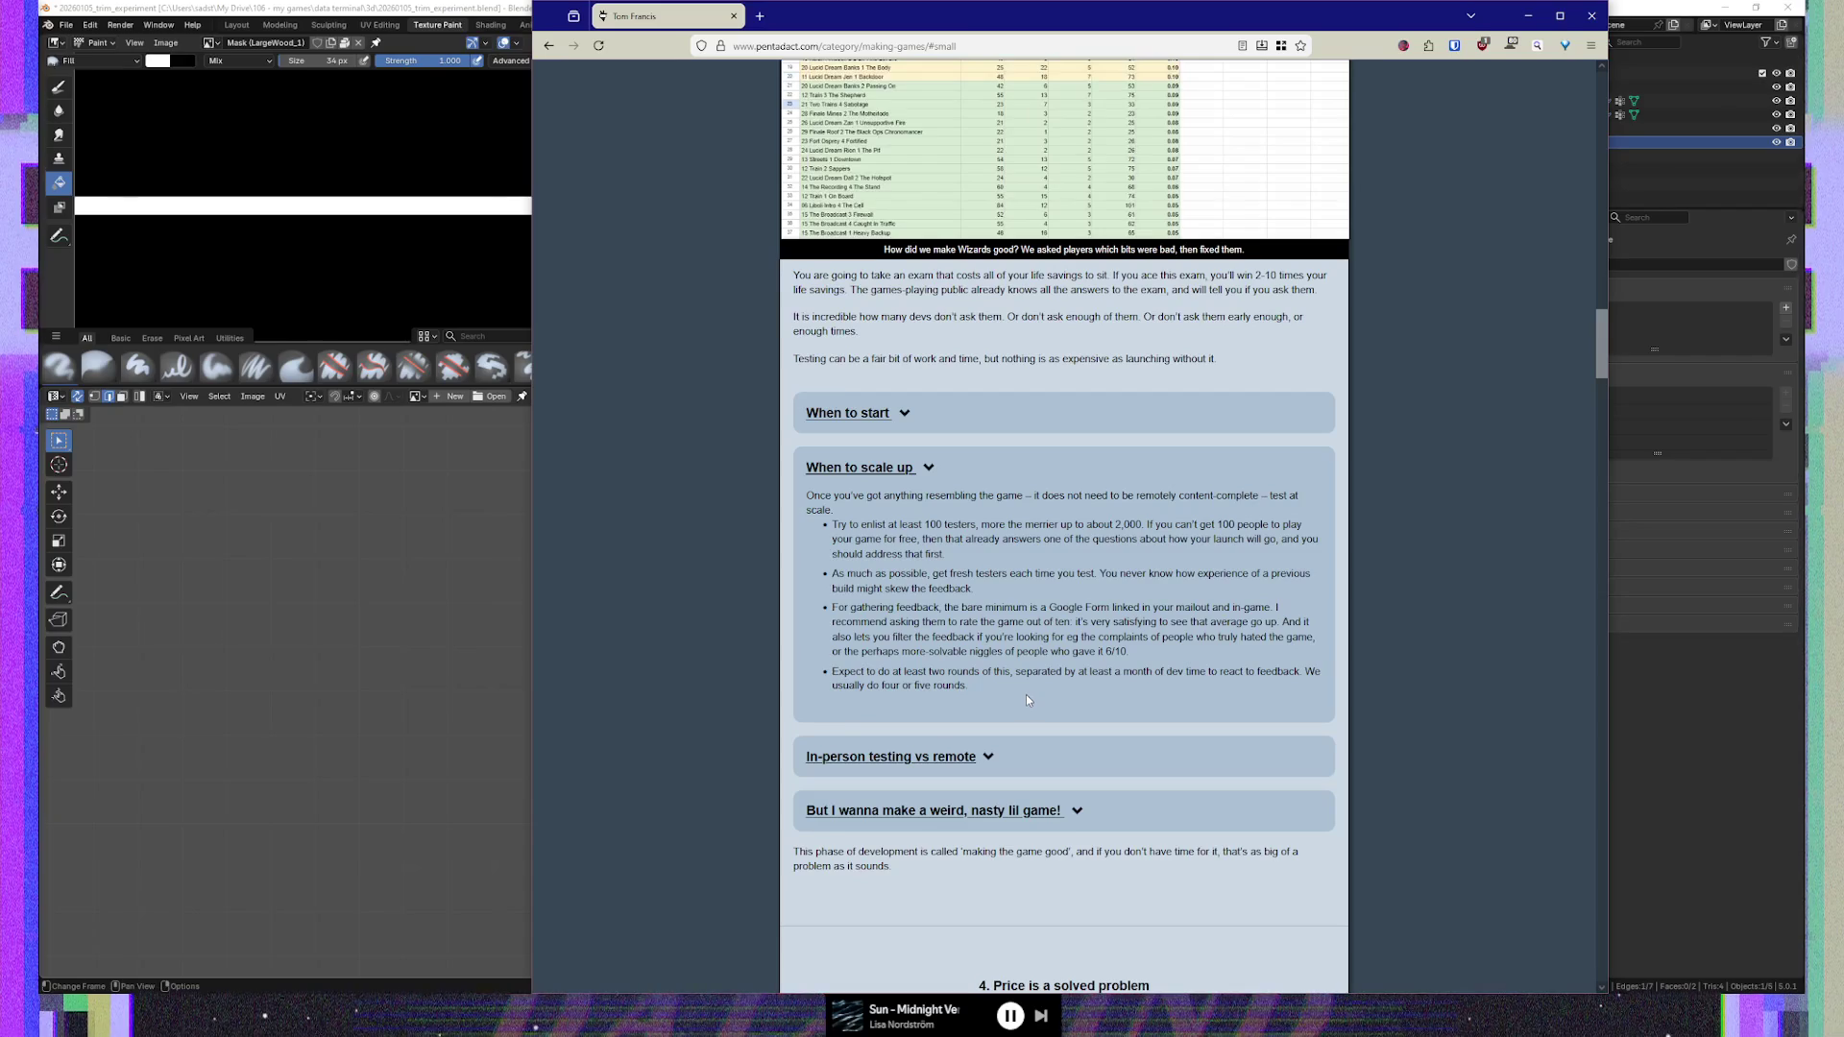
pyautogui.click(916, 758)
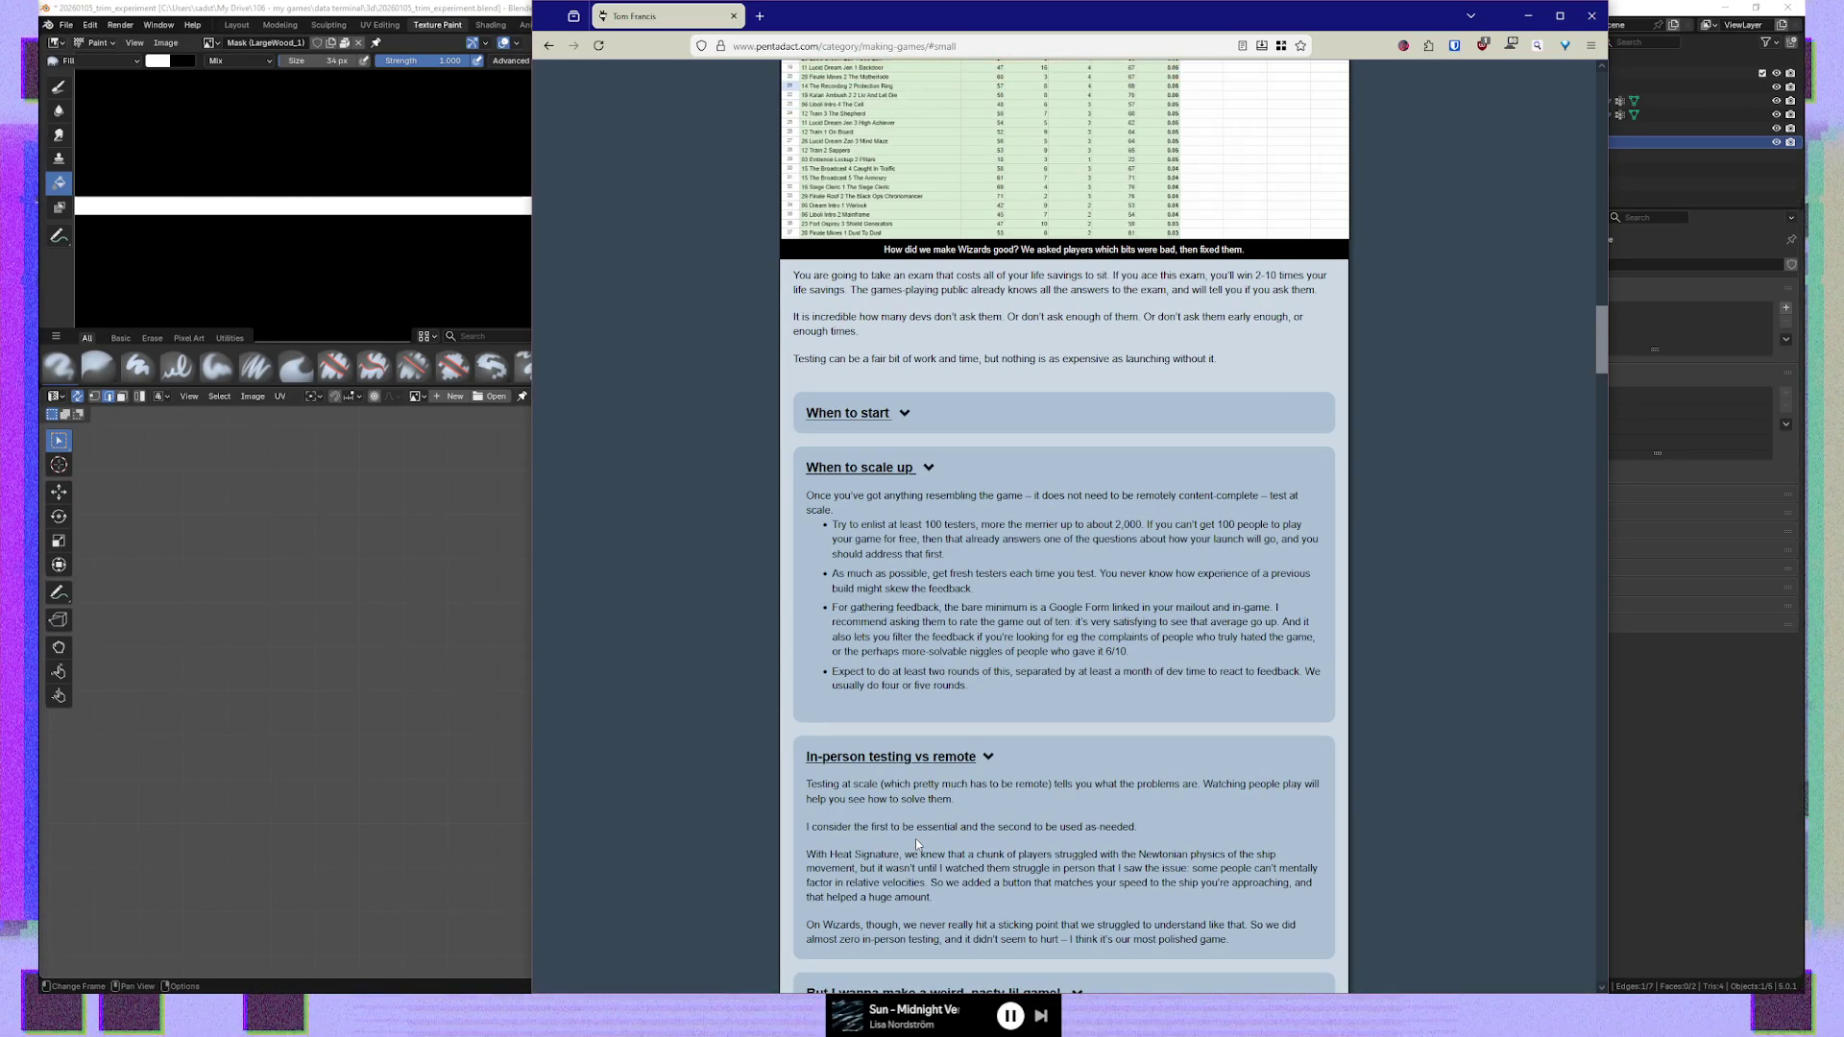
# Scroll further through the 'In-person testing vs remote' section to the Wizards example
pyautogui.scroll(-1, 913, 837)
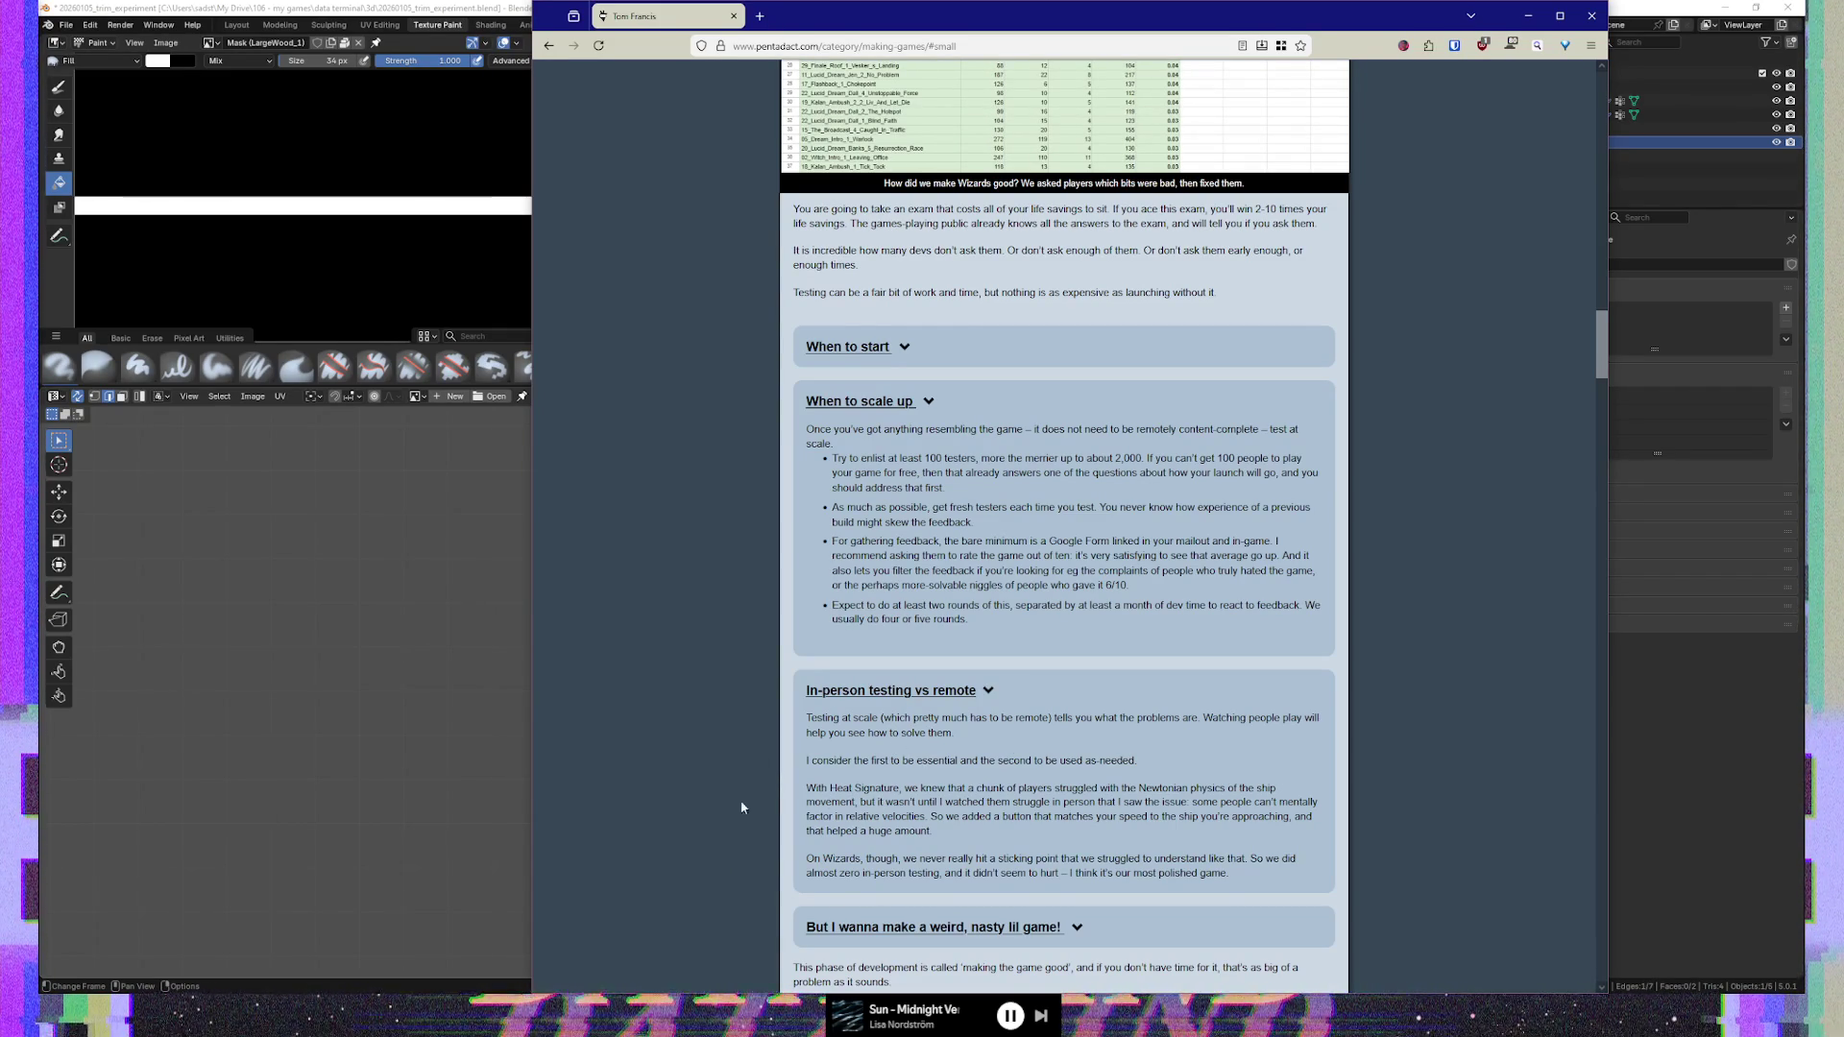
# Scroll the article down past the 'Price is a solved problem' pie chart
pyautogui.scroll(-2, 870, 810)
pyautogui.scroll(-3, 871, 812)
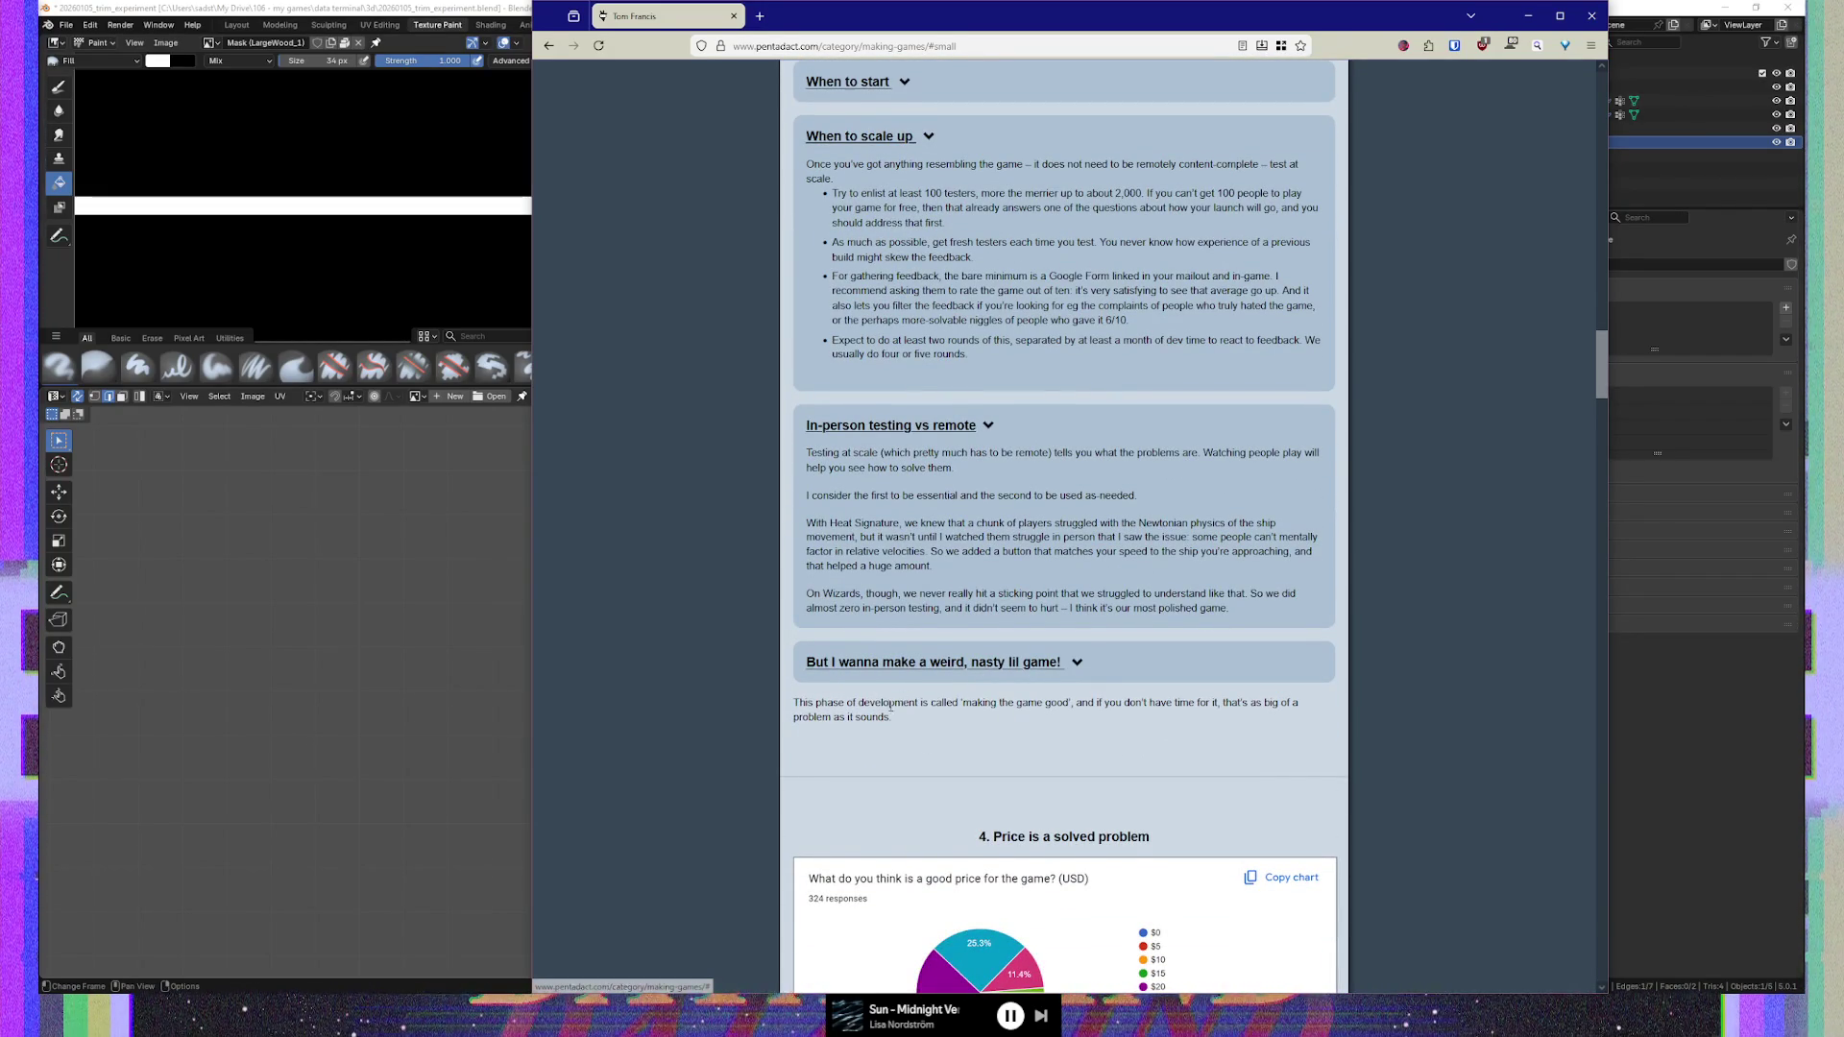
pyautogui.scroll(-3, 863, 737)
pyautogui.scroll(-2, 863, 737)
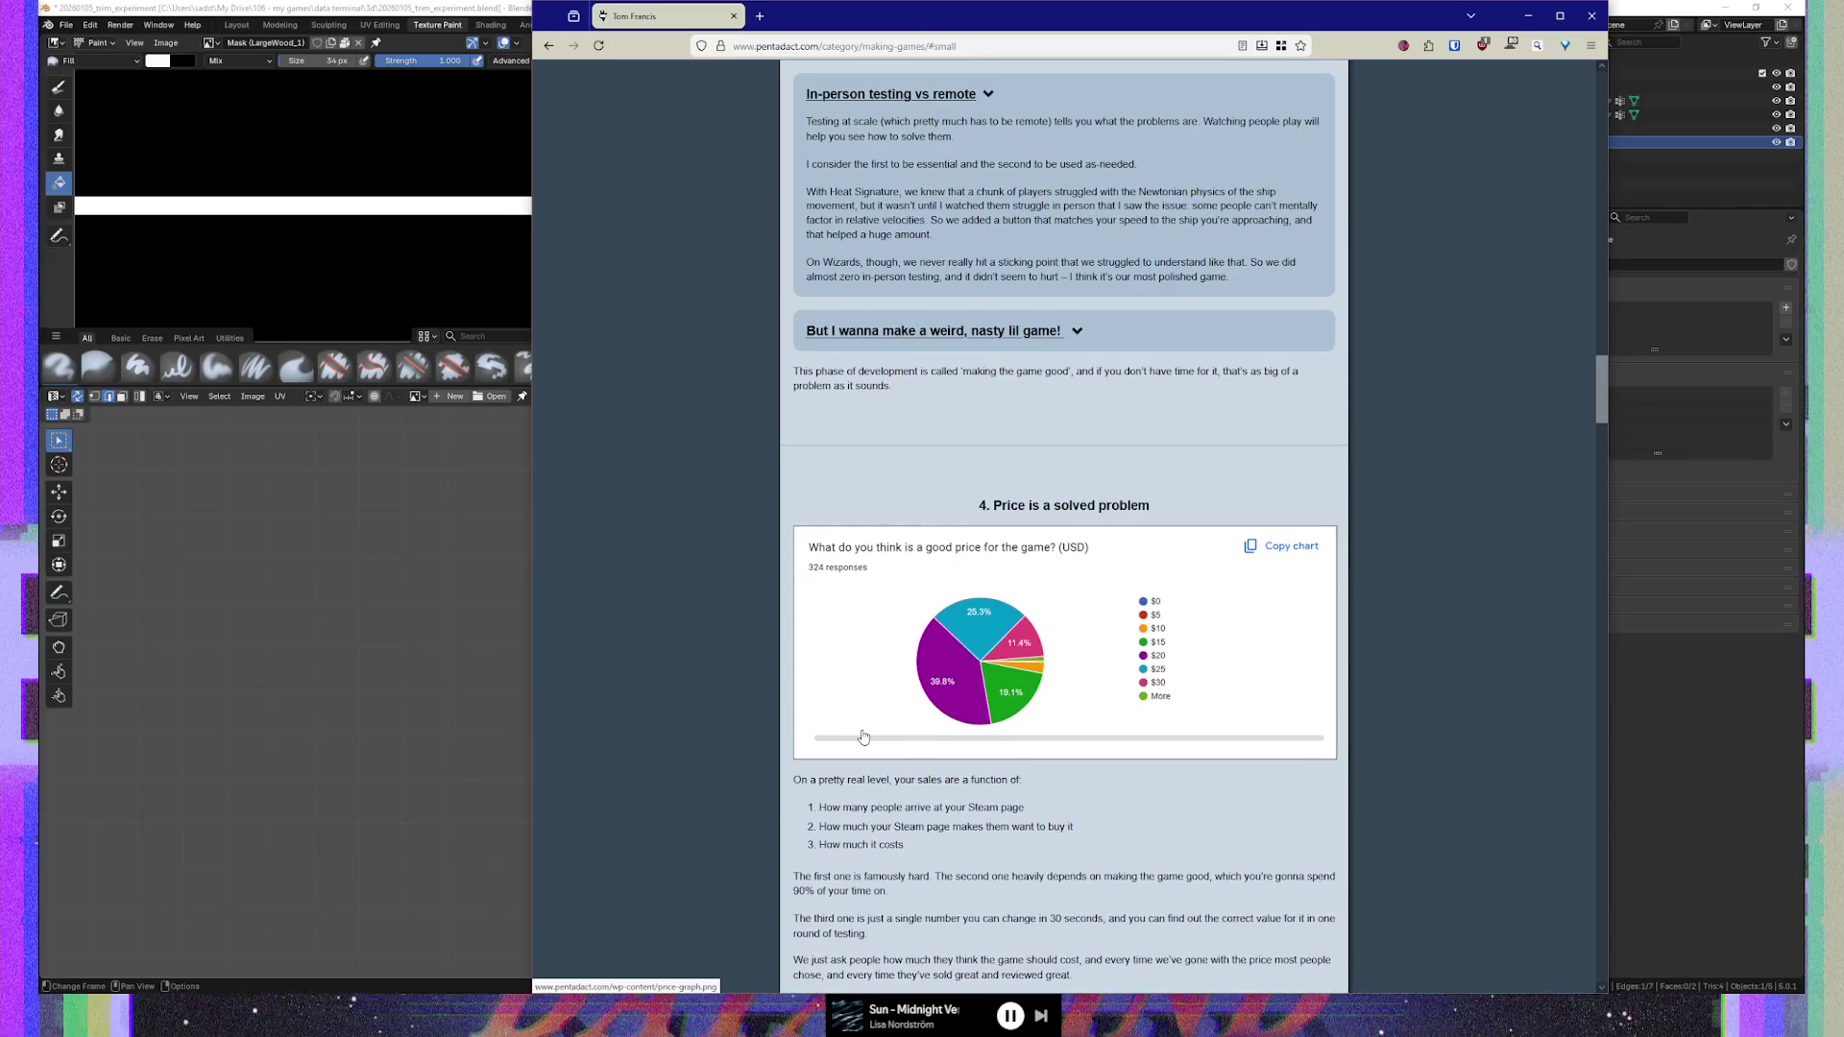
pyautogui.scroll(-2, 863, 737)
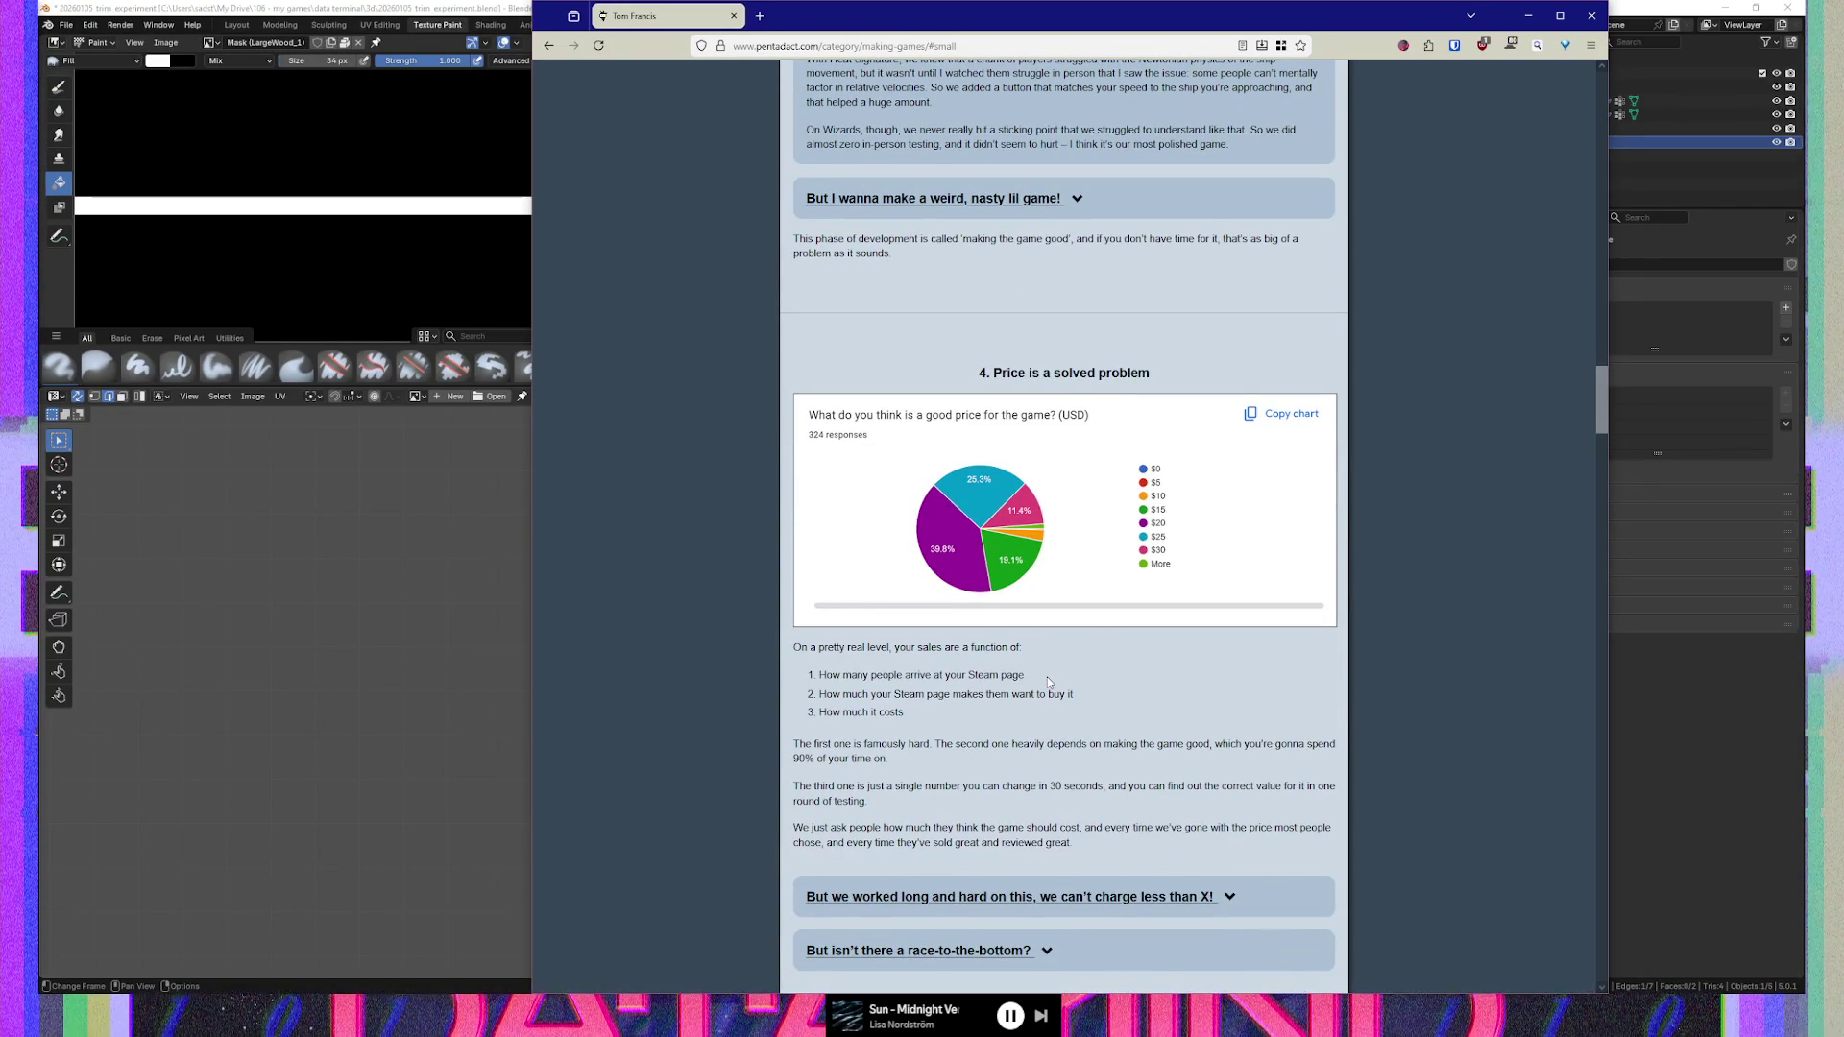
pyautogui.scroll(-2, 1047, 676)
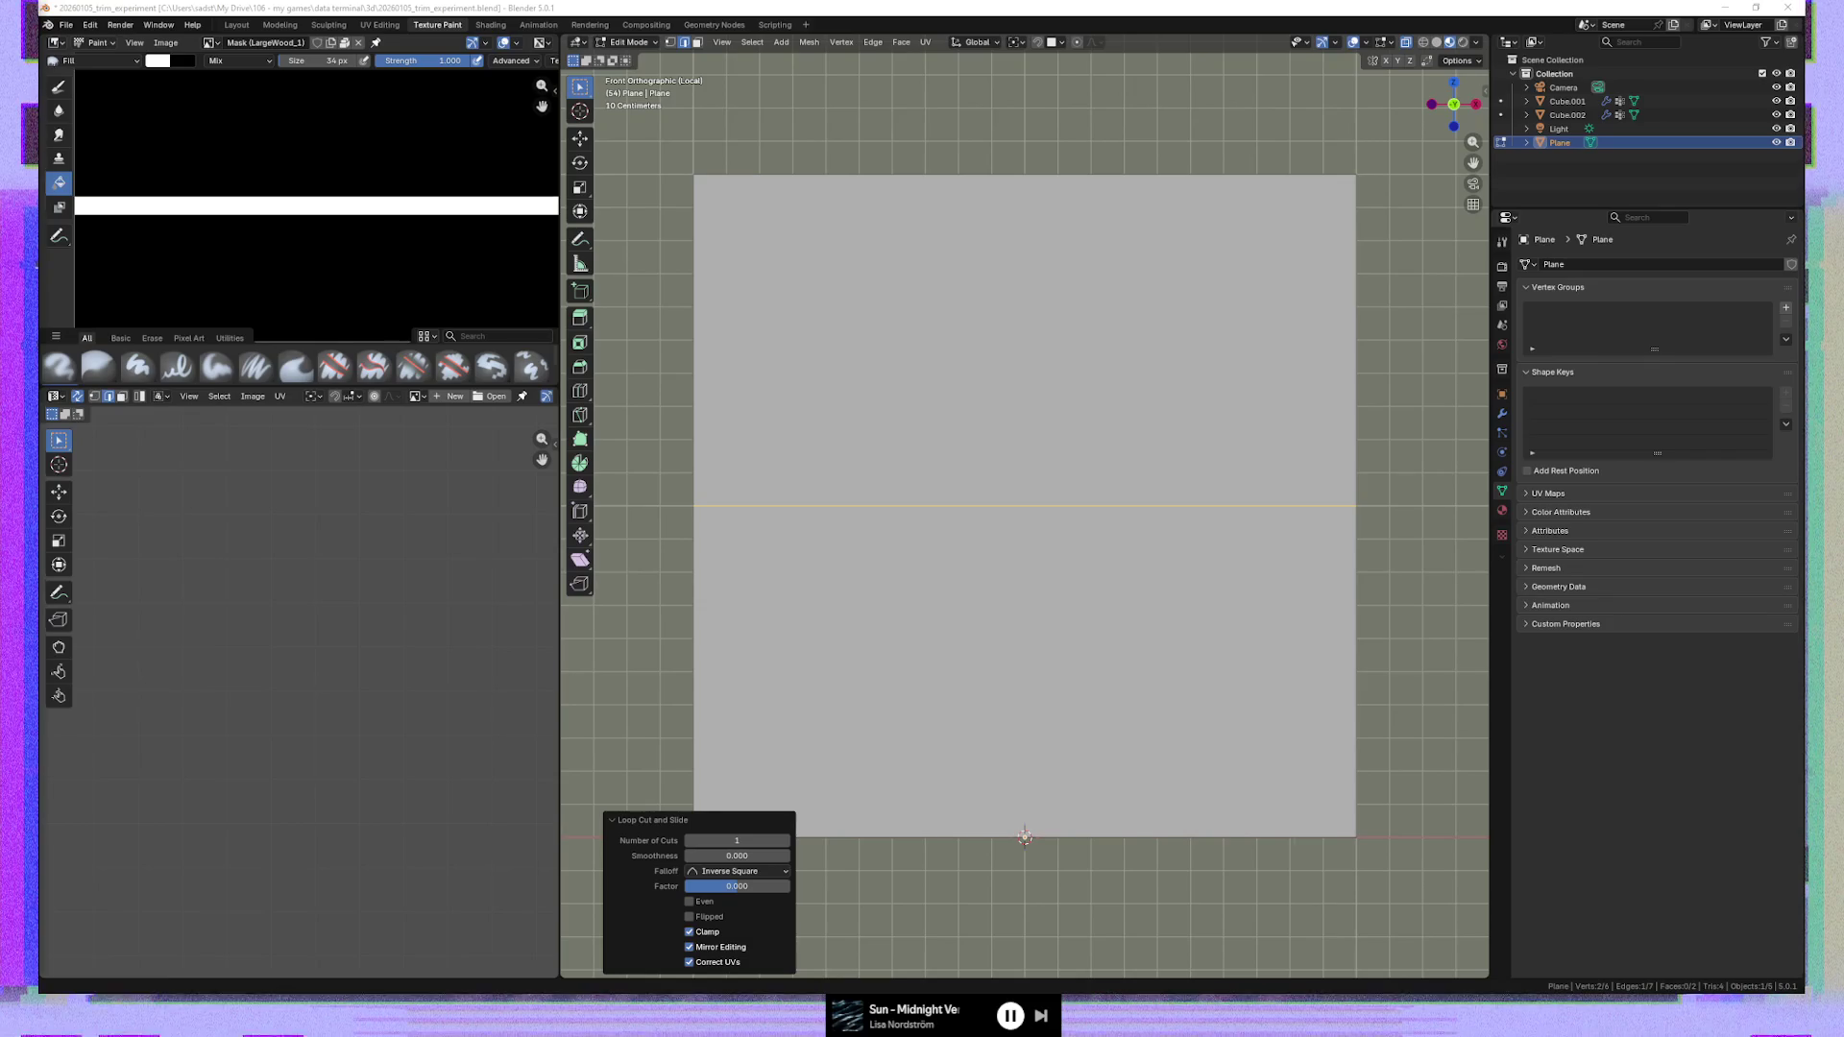
# Add horizontal loop cuts through the plane's lower half and upper half
pyautogui.click(755, 7)
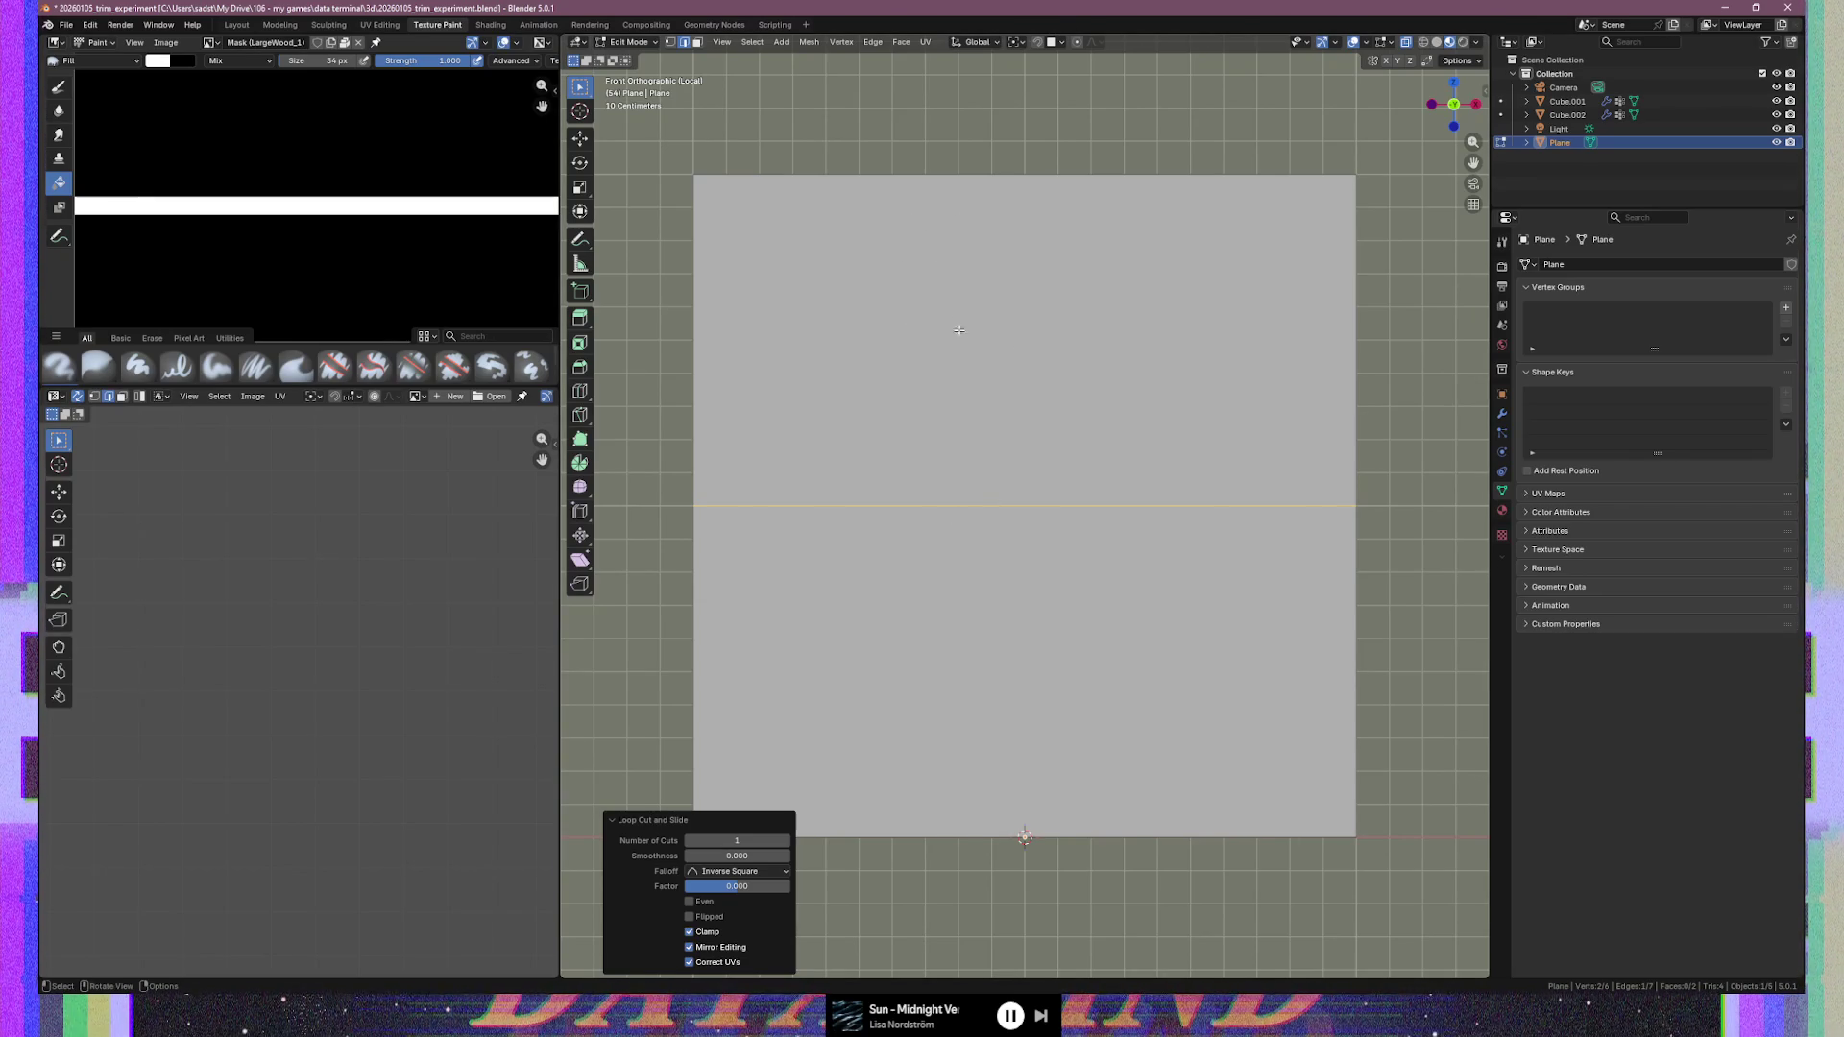
pyautogui.hotkey('ctrl', 'r')
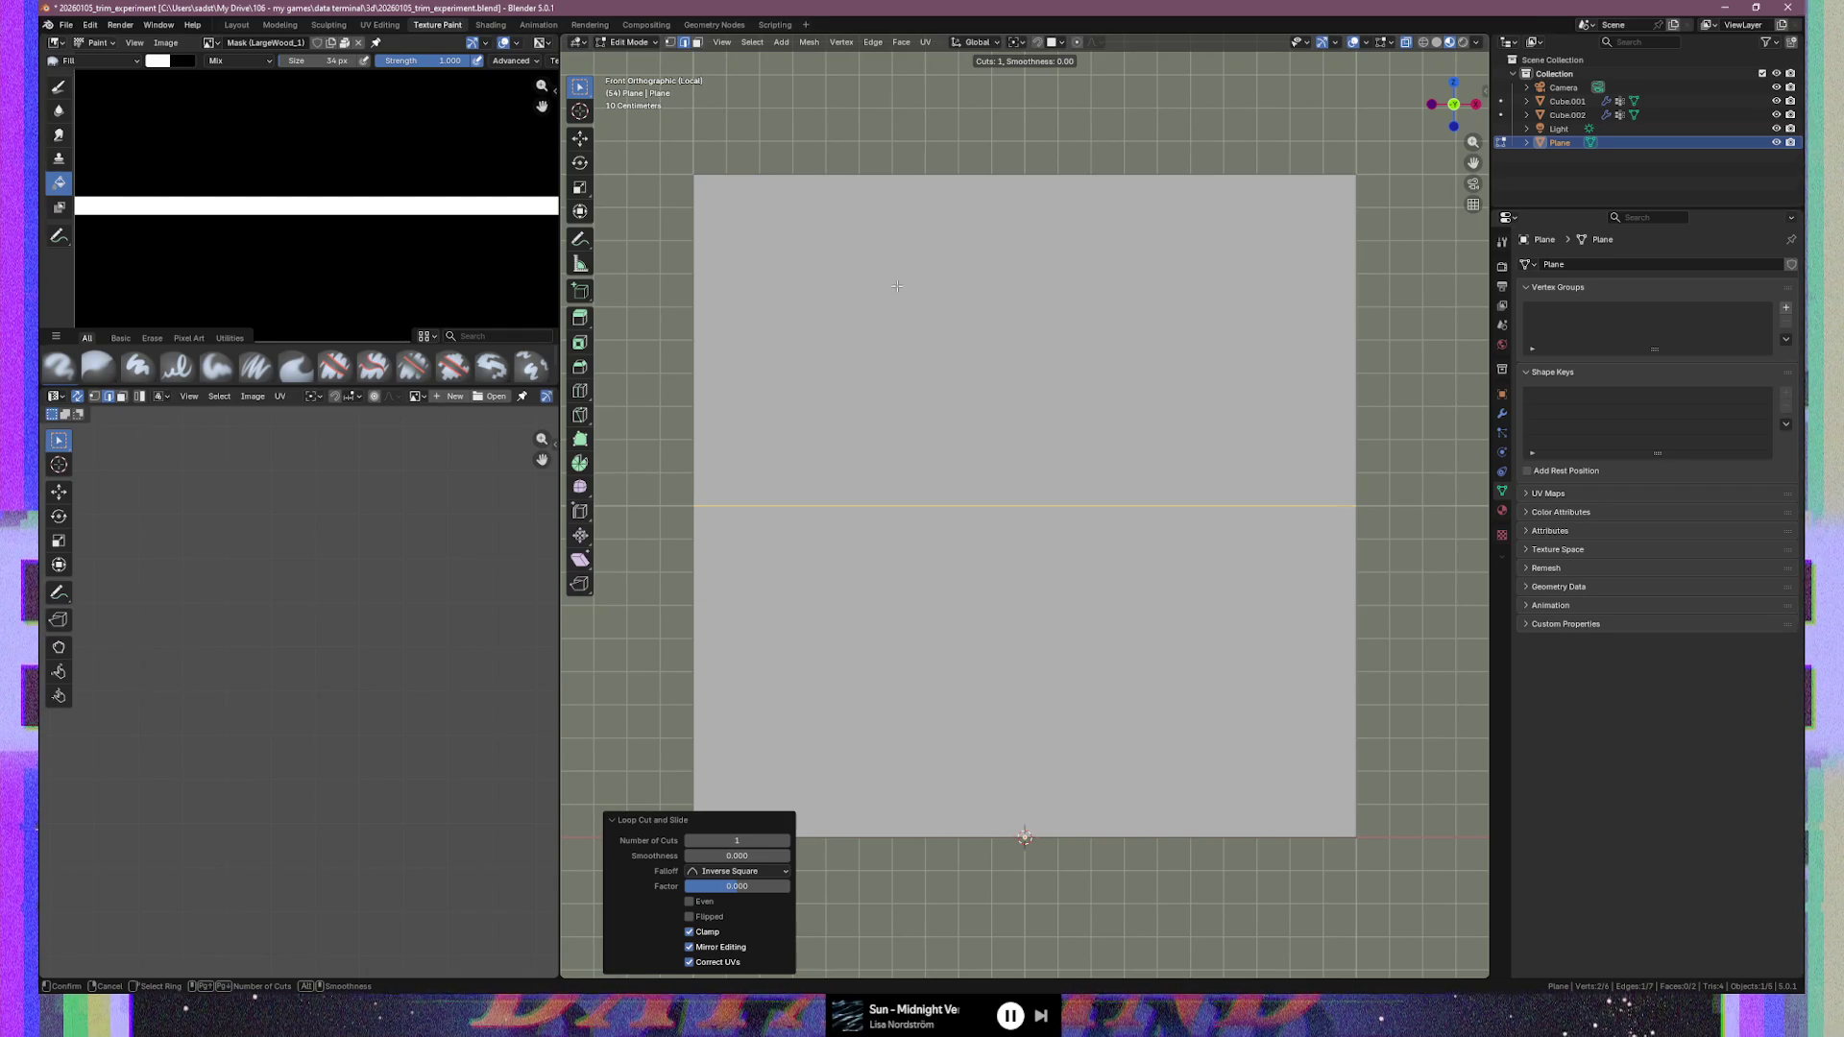
pyautogui.click(836, 642)
pyautogui.click(835, 641)
pyautogui.hotkey('ctrl', 'r')
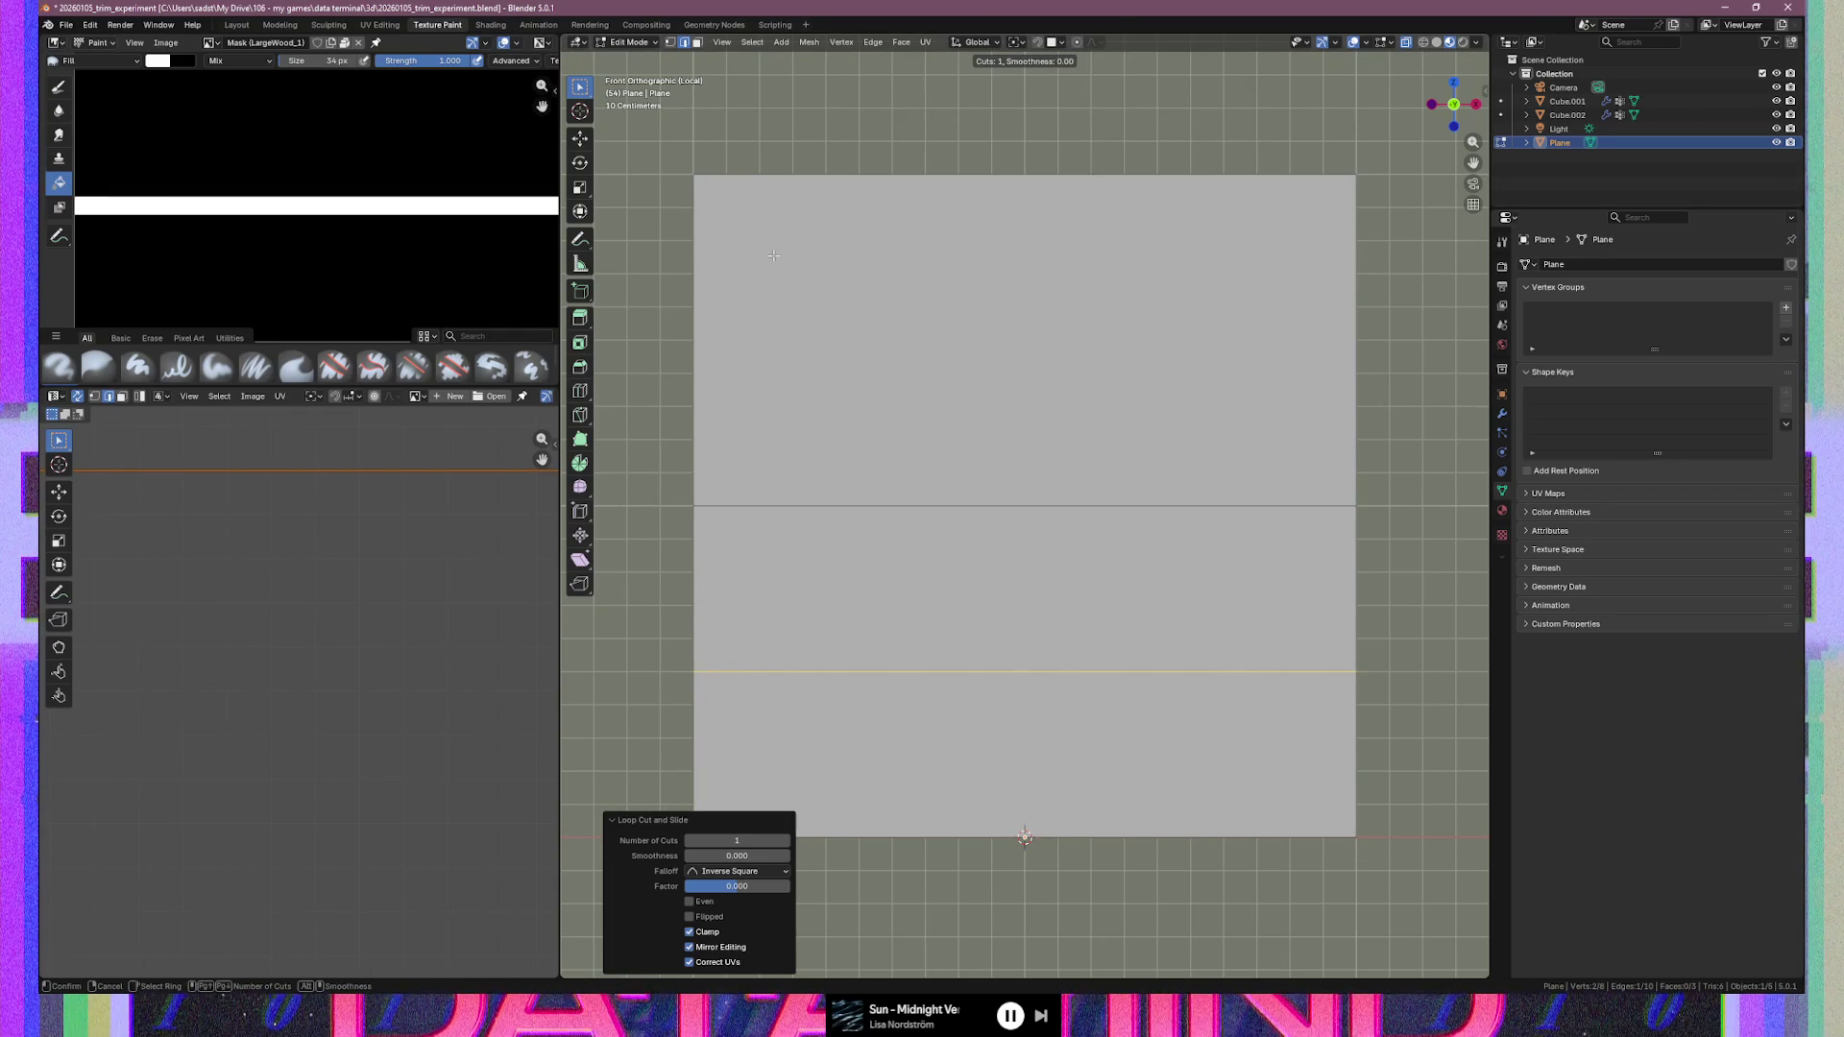
pyautogui.click(711, 248)
pyautogui.click(711, 248)
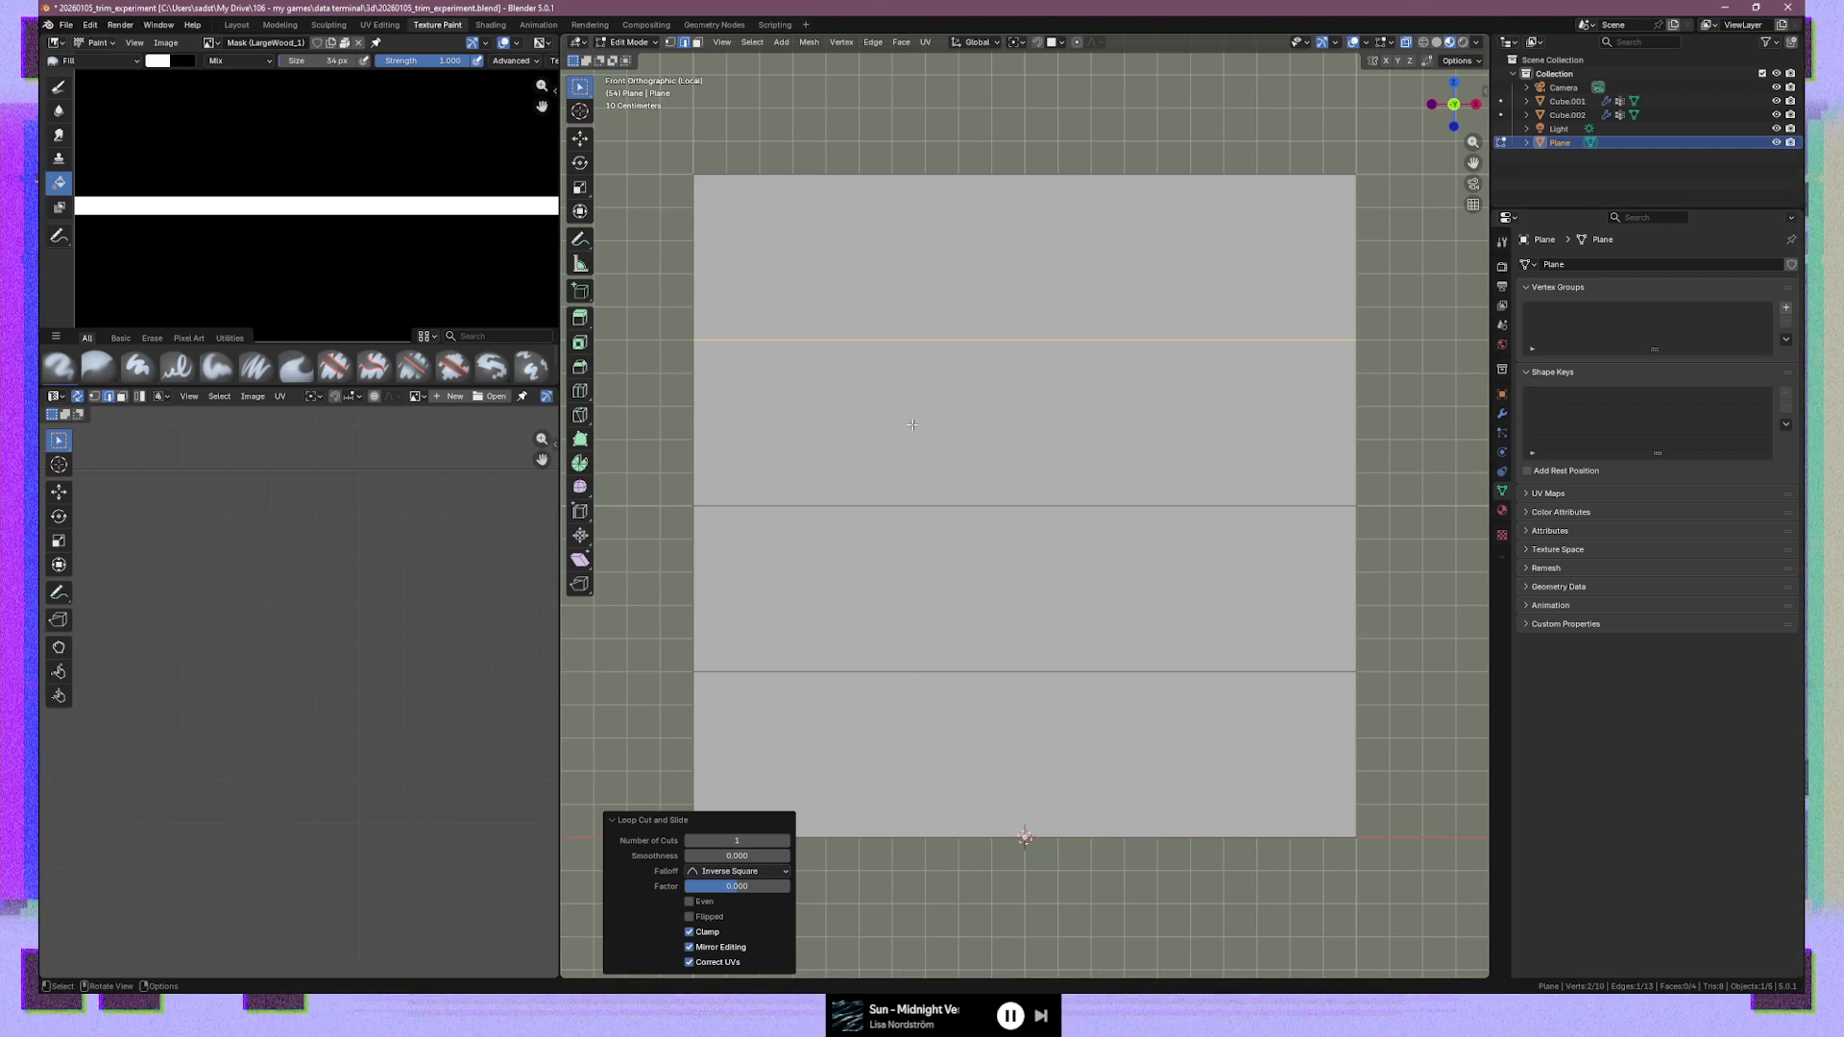
# Add centred loop cuts splitting the strip below the middle and the bottom section
pyautogui.hotkey('ctrl', 'r')
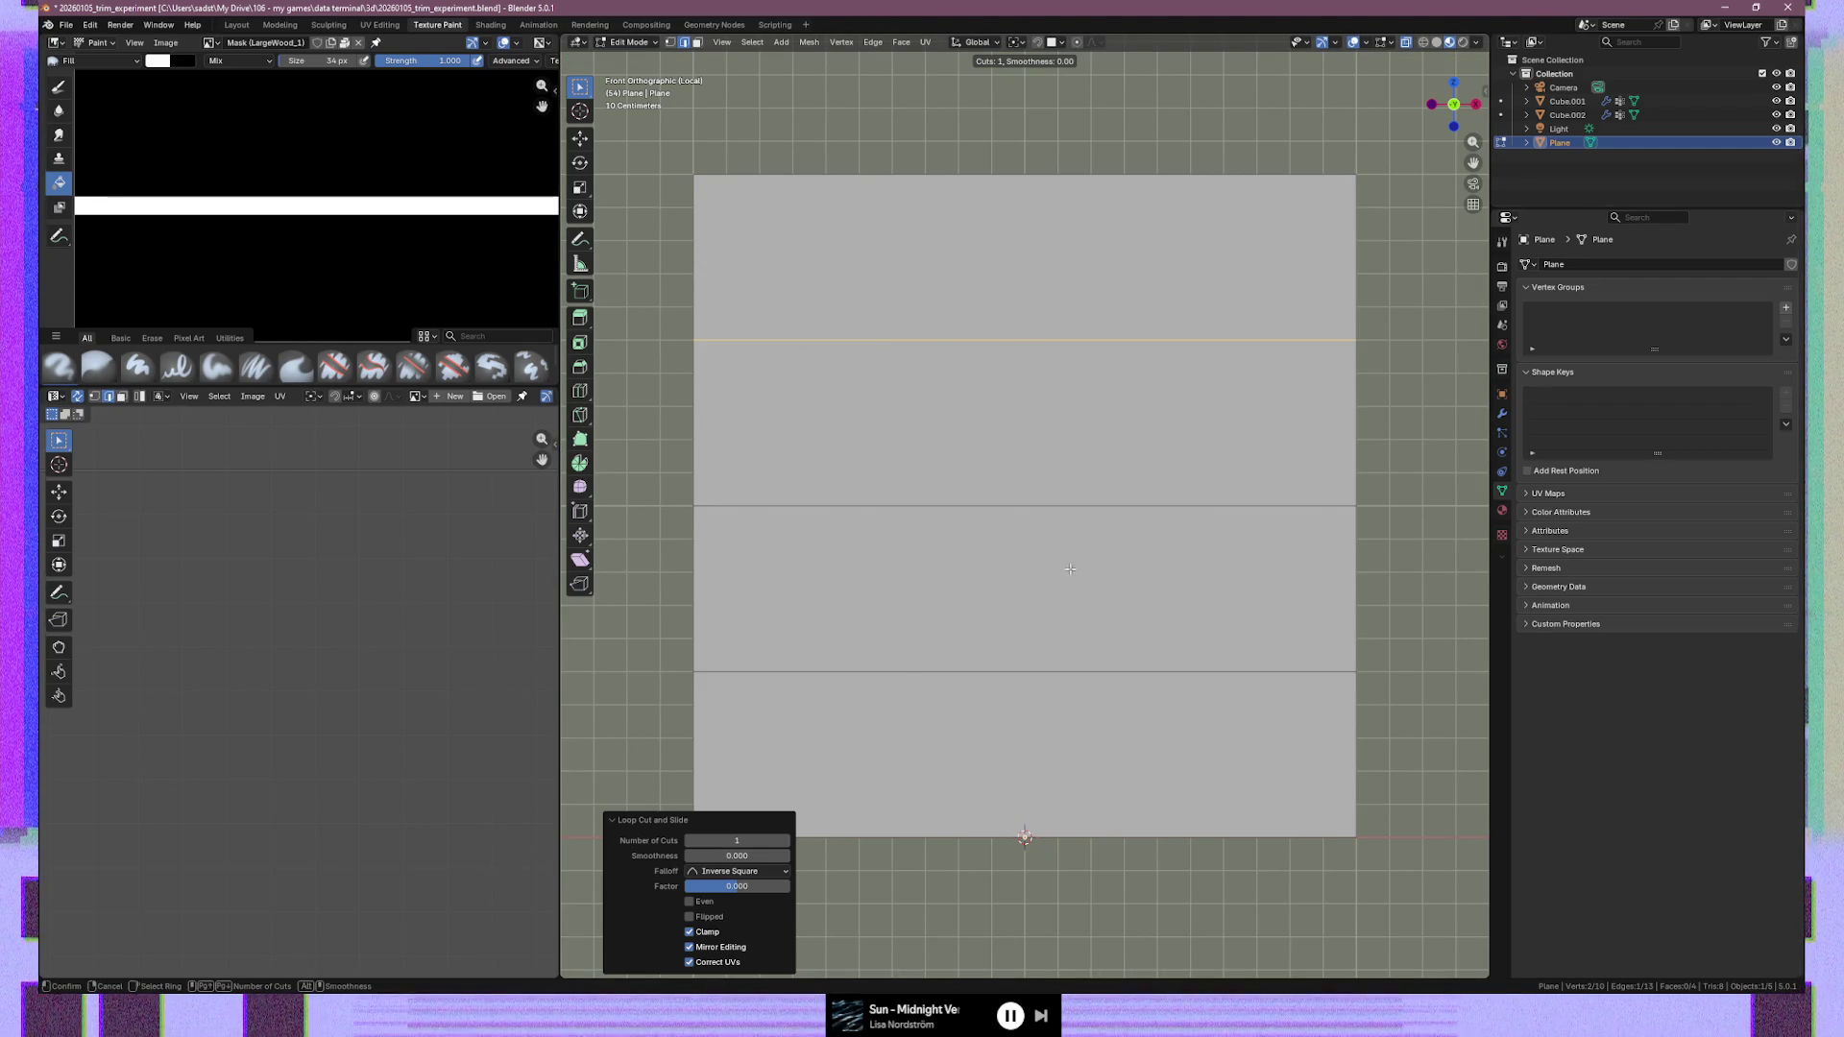
pyautogui.click(826, 581)
pyautogui.rightClick(806, 741)
pyautogui.hotkey('ctrl', 'r')
pyautogui.click(715, 740)
pyautogui.rightClick(721, 735)
# Add two more centred loop cuts in the narrow strips near the plane's bottom edge
pyautogui.hotkey('ctrl', 'r')
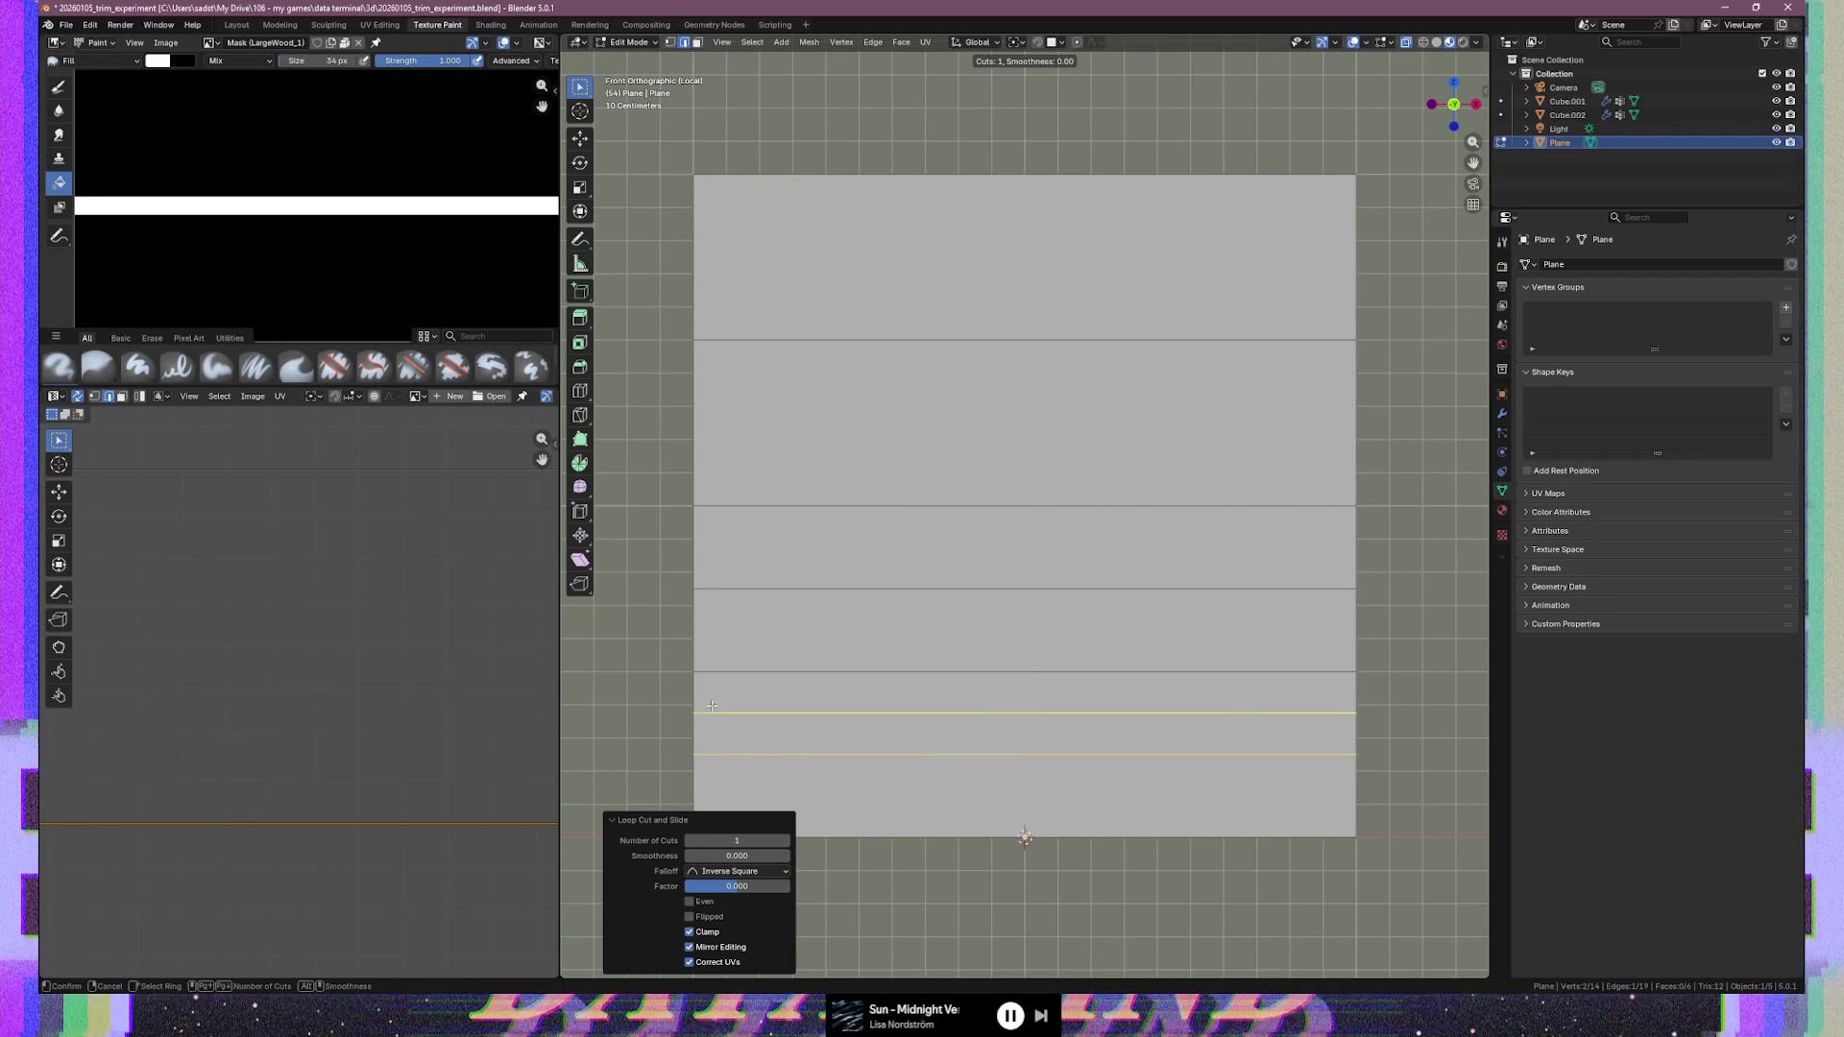
pyautogui.click(701, 708)
pyautogui.rightClick(701, 707)
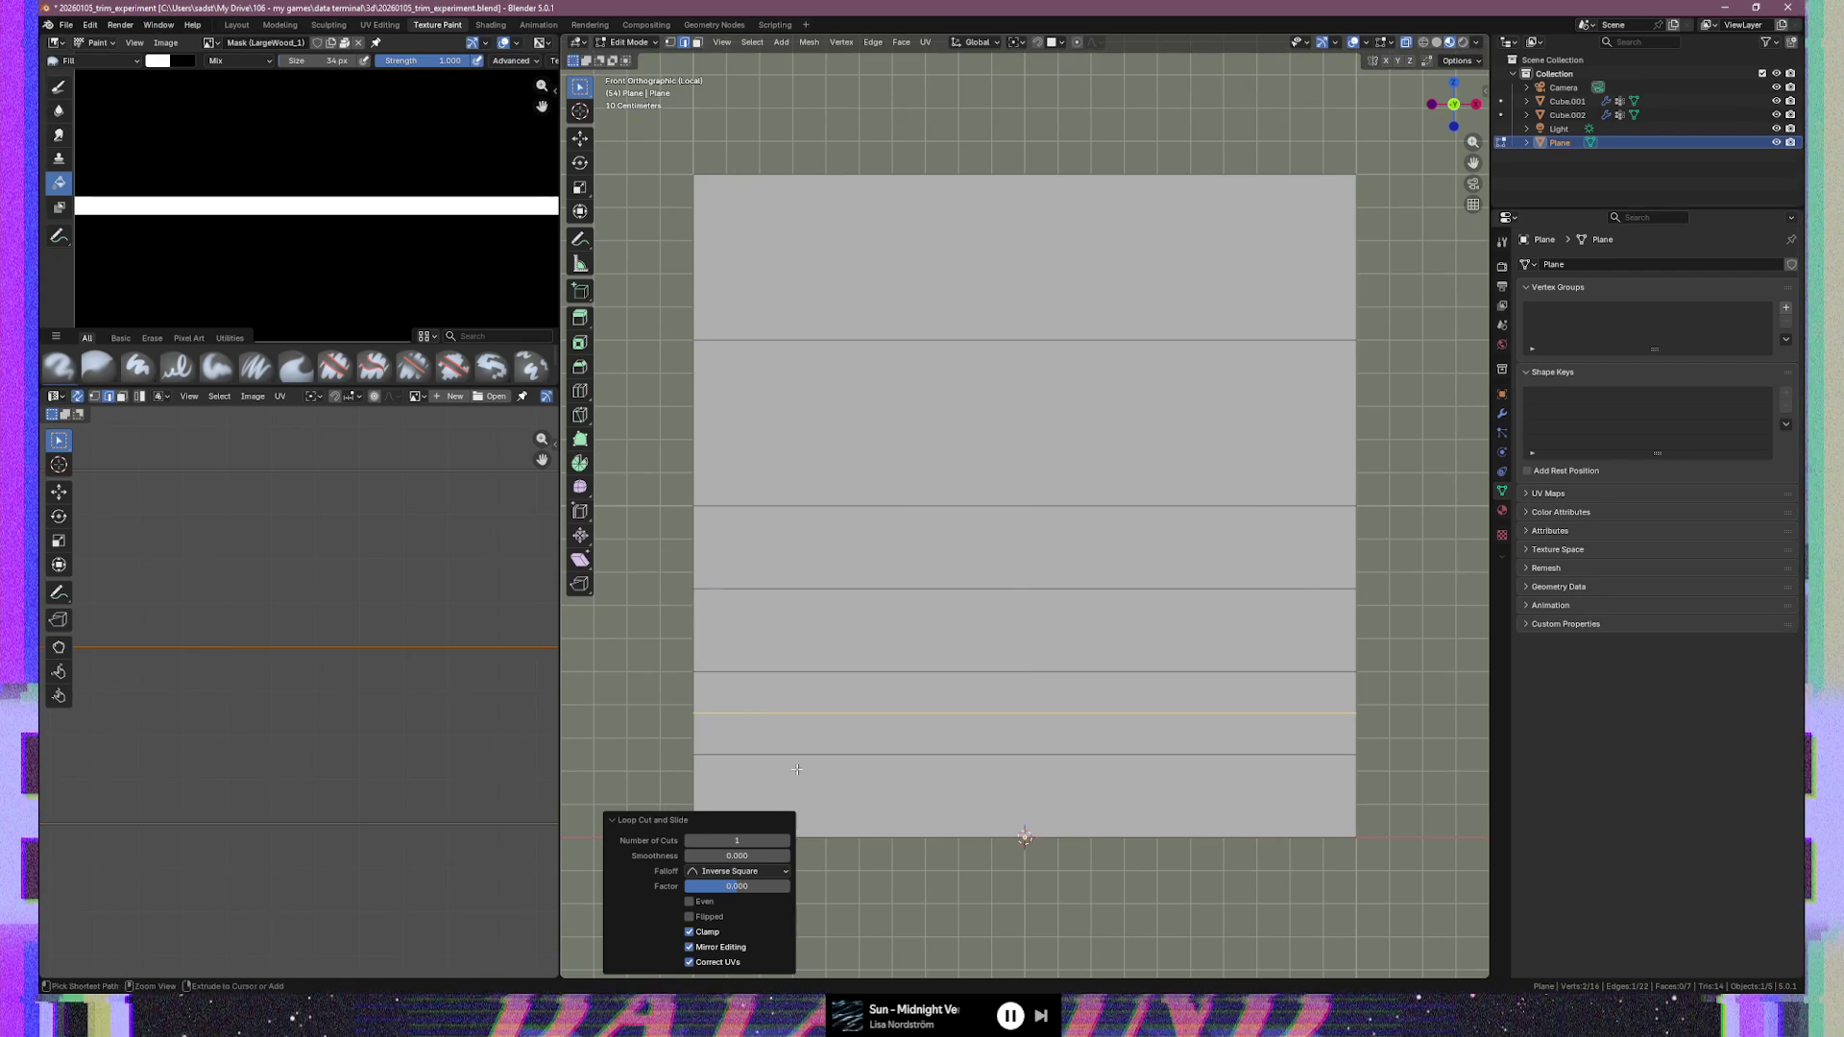
pyautogui.hotkey('ctrl', 'r')
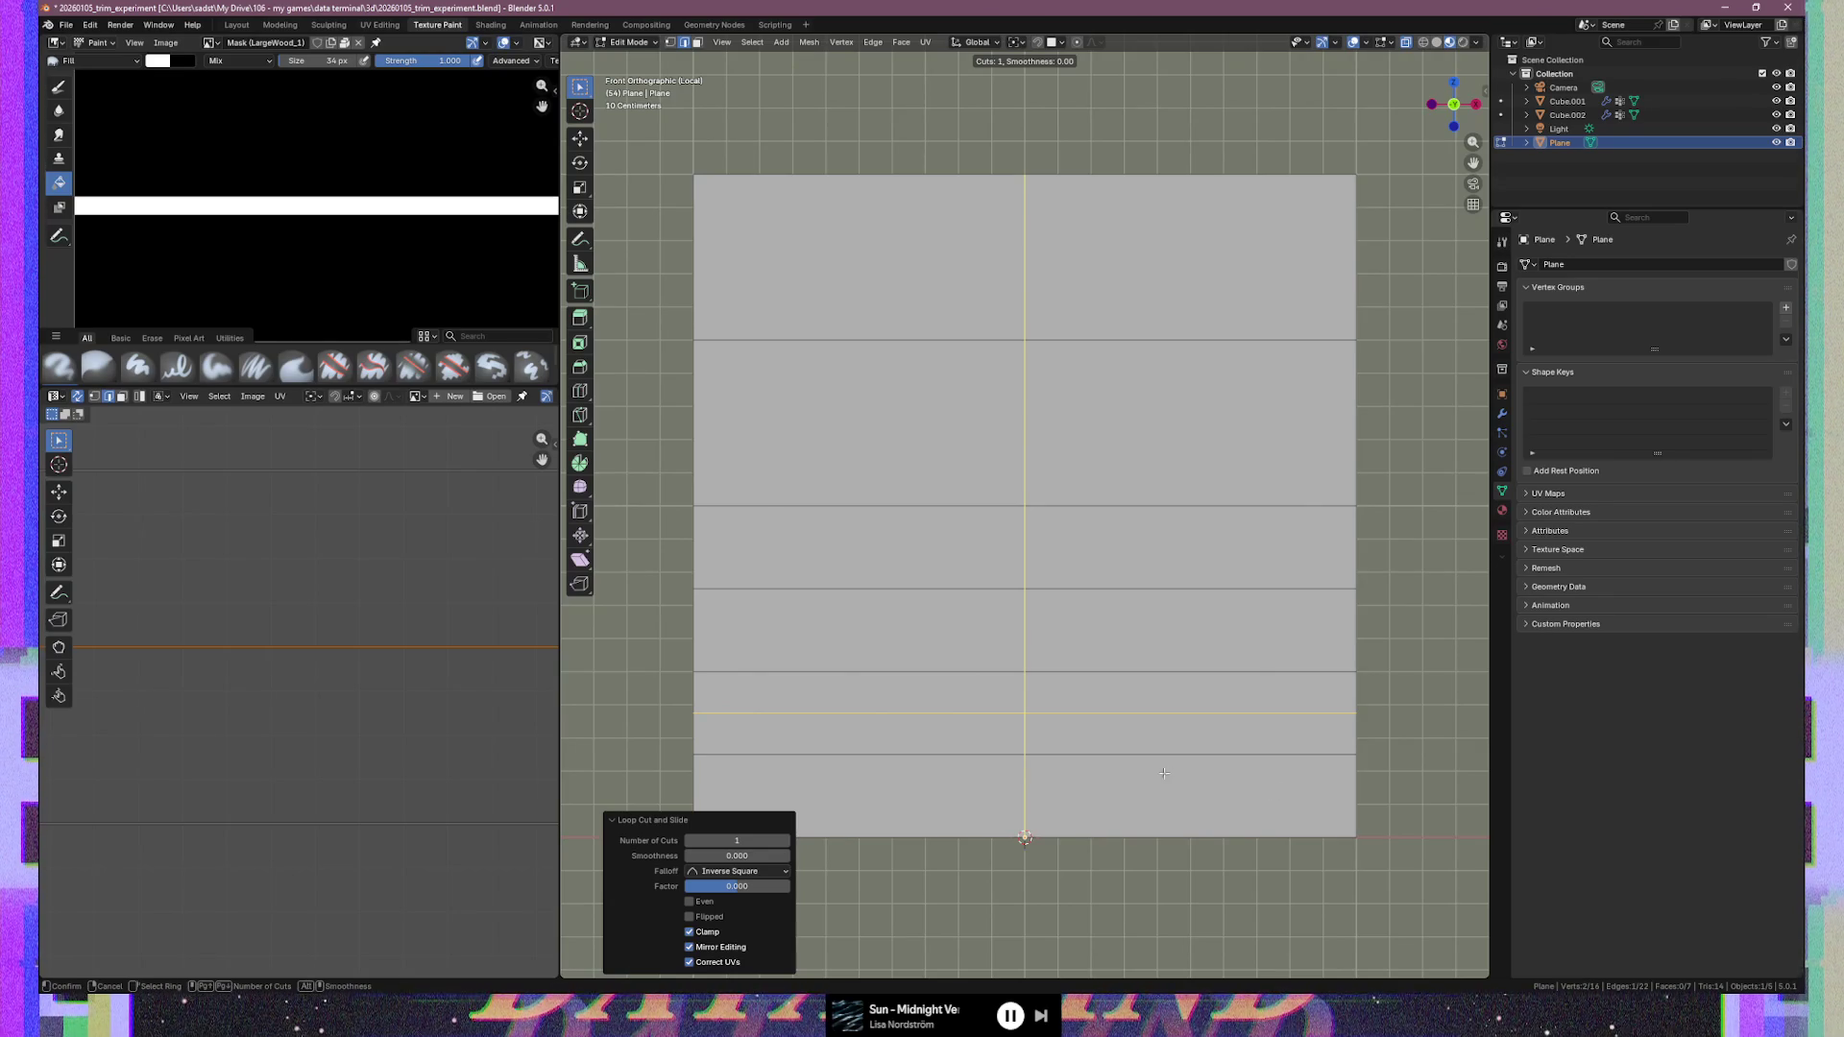
pyautogui.click(1339, 786)
pyautogui.rightClick(1339, 785)
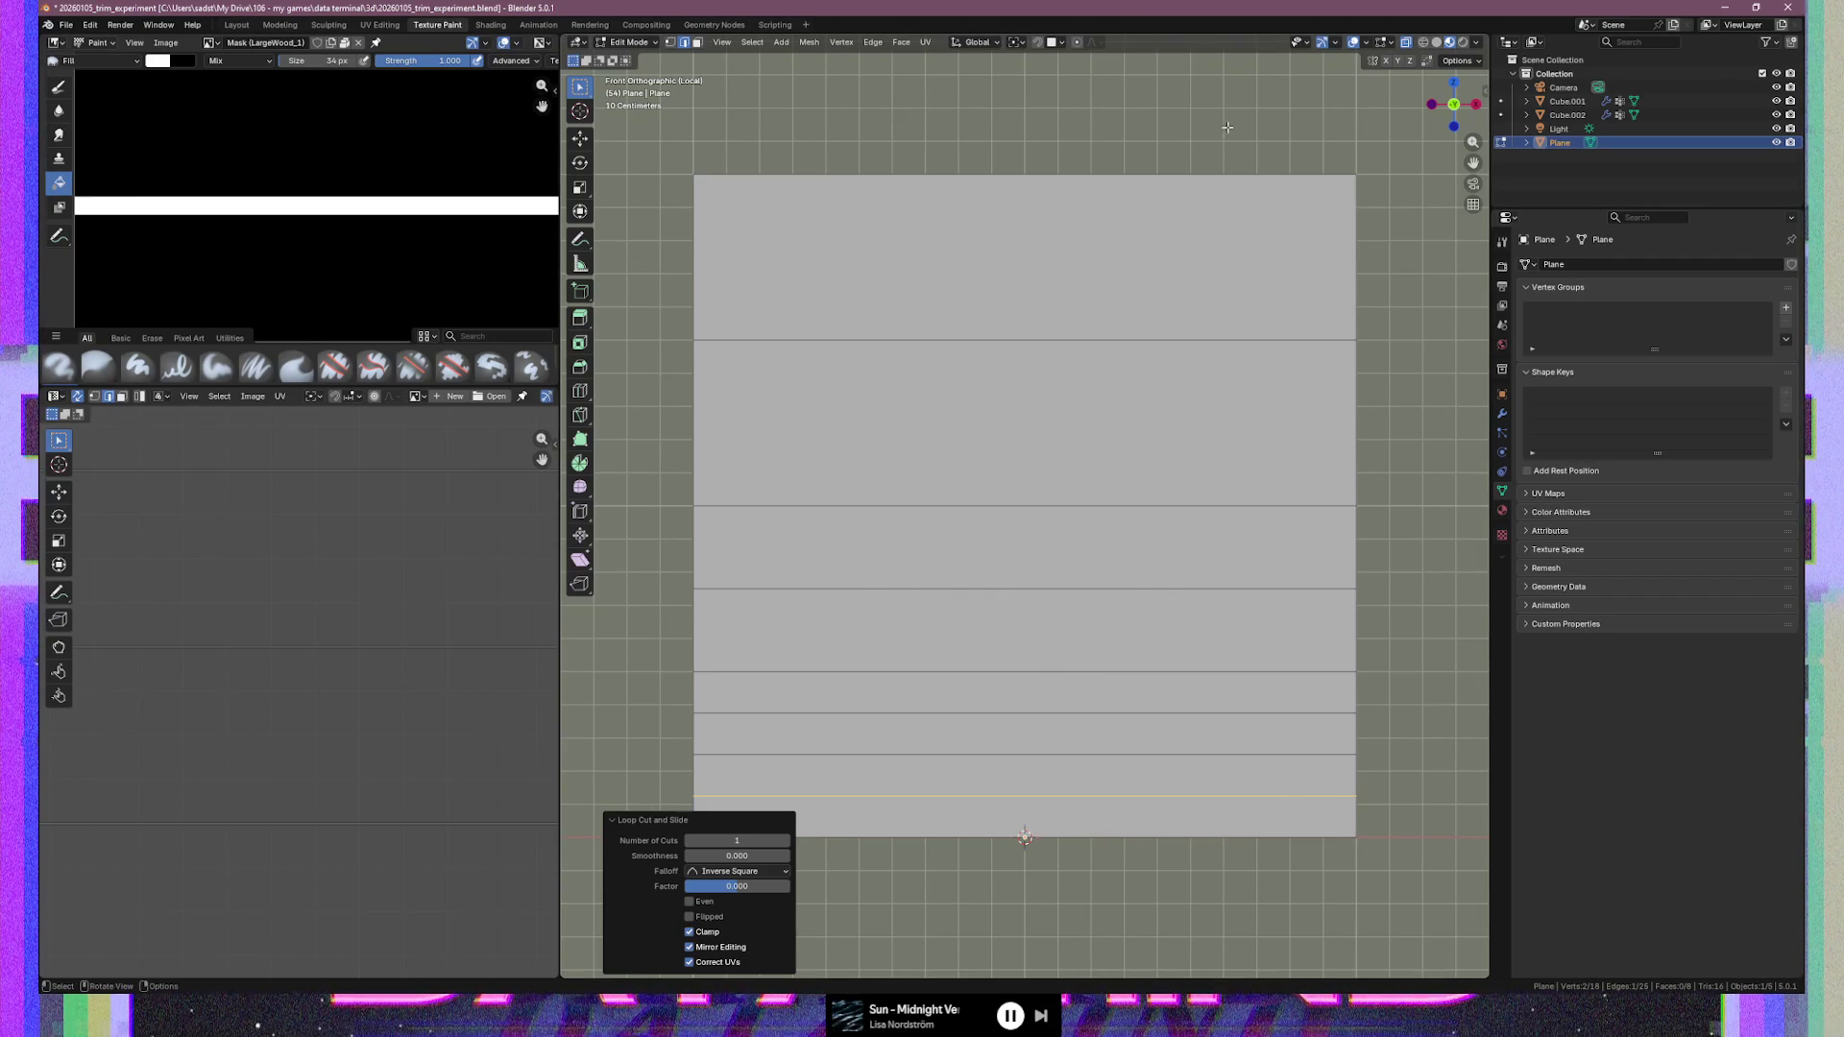
# Cut a thin loop between the plane's two lowest edge loops, making nine strips
pyautogui.click(1370, 473)
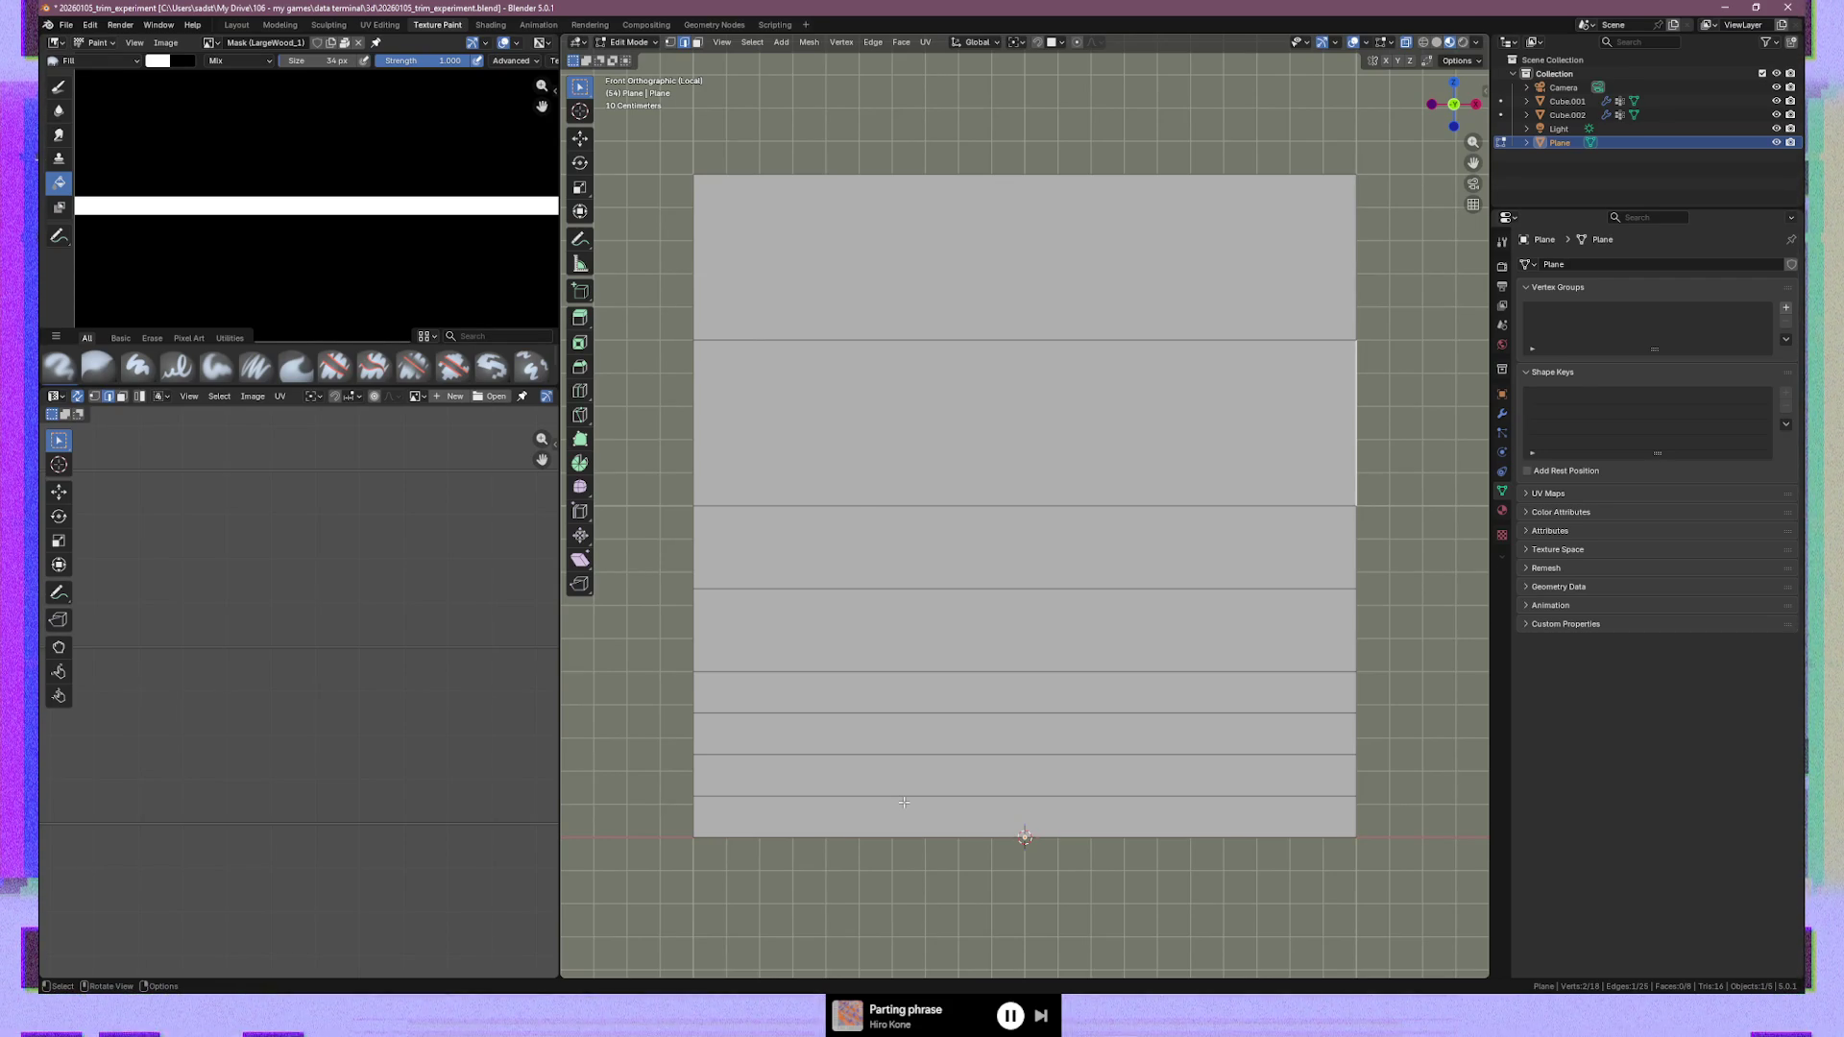
pyautogui.hotkey('ctrl', 'r')
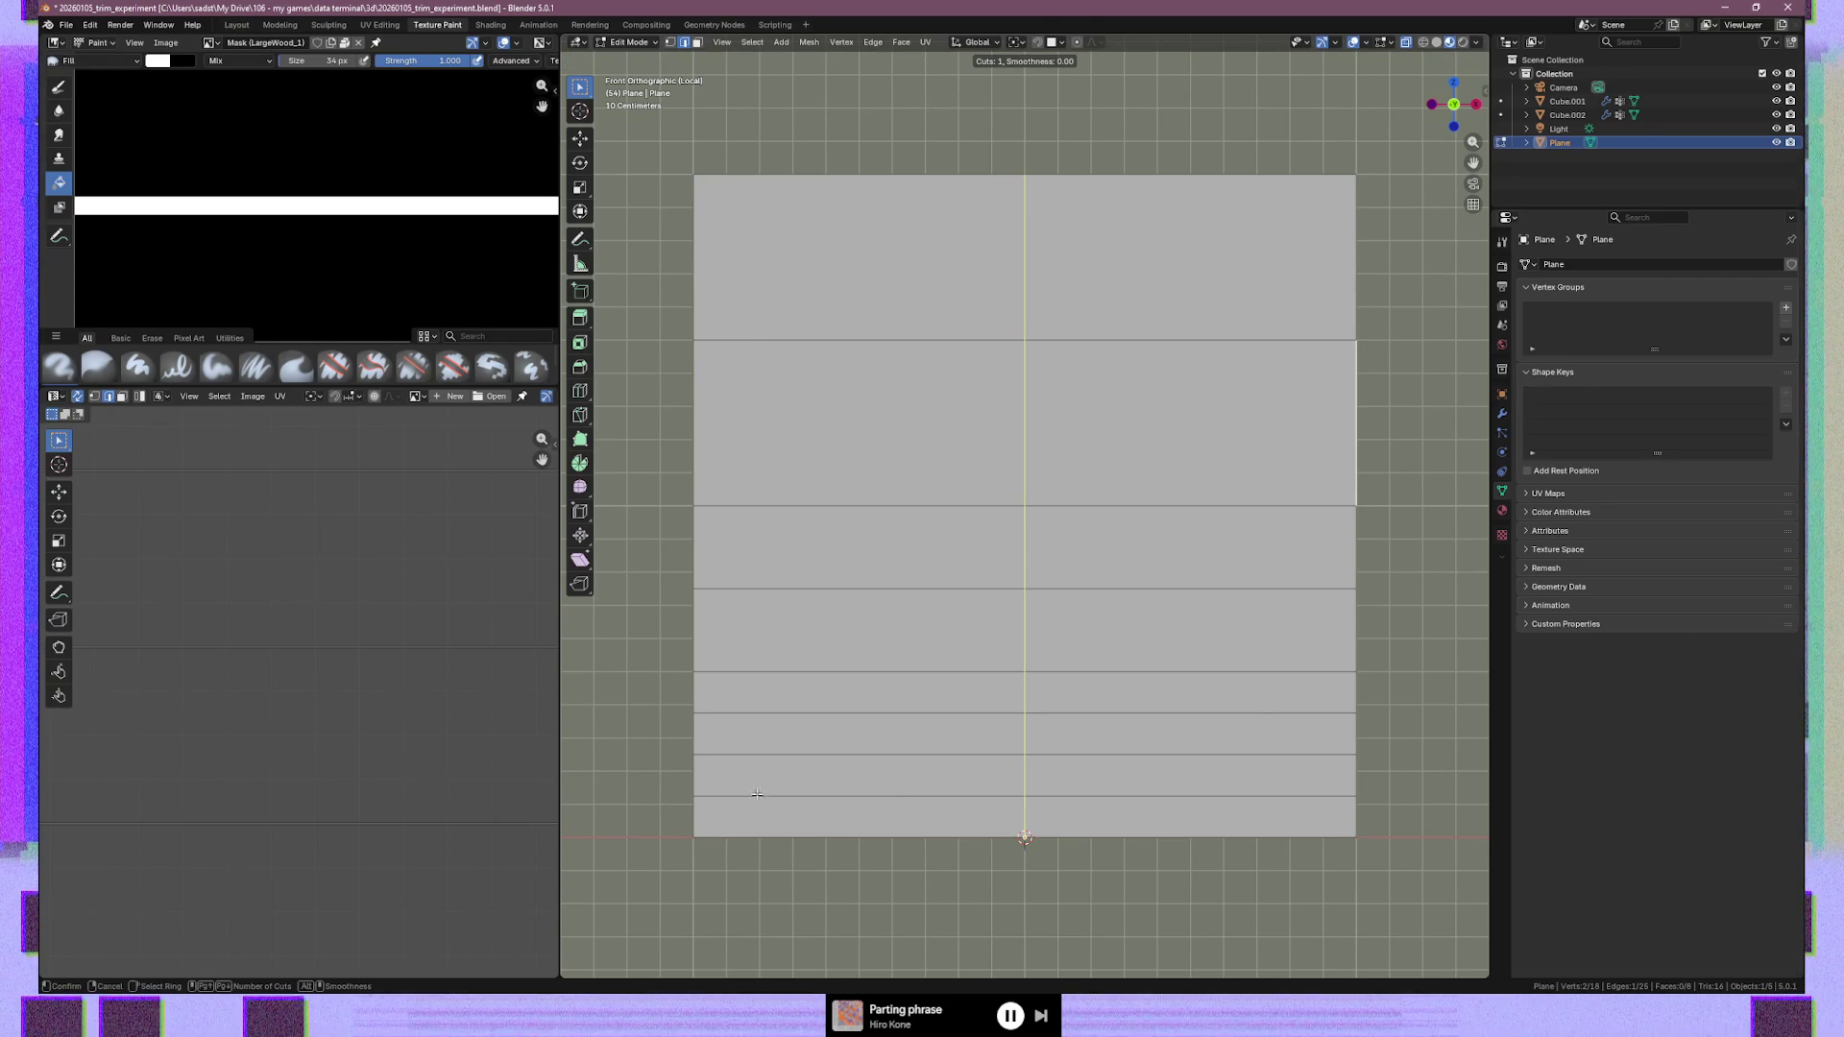
pyautogui.click(692, 766)
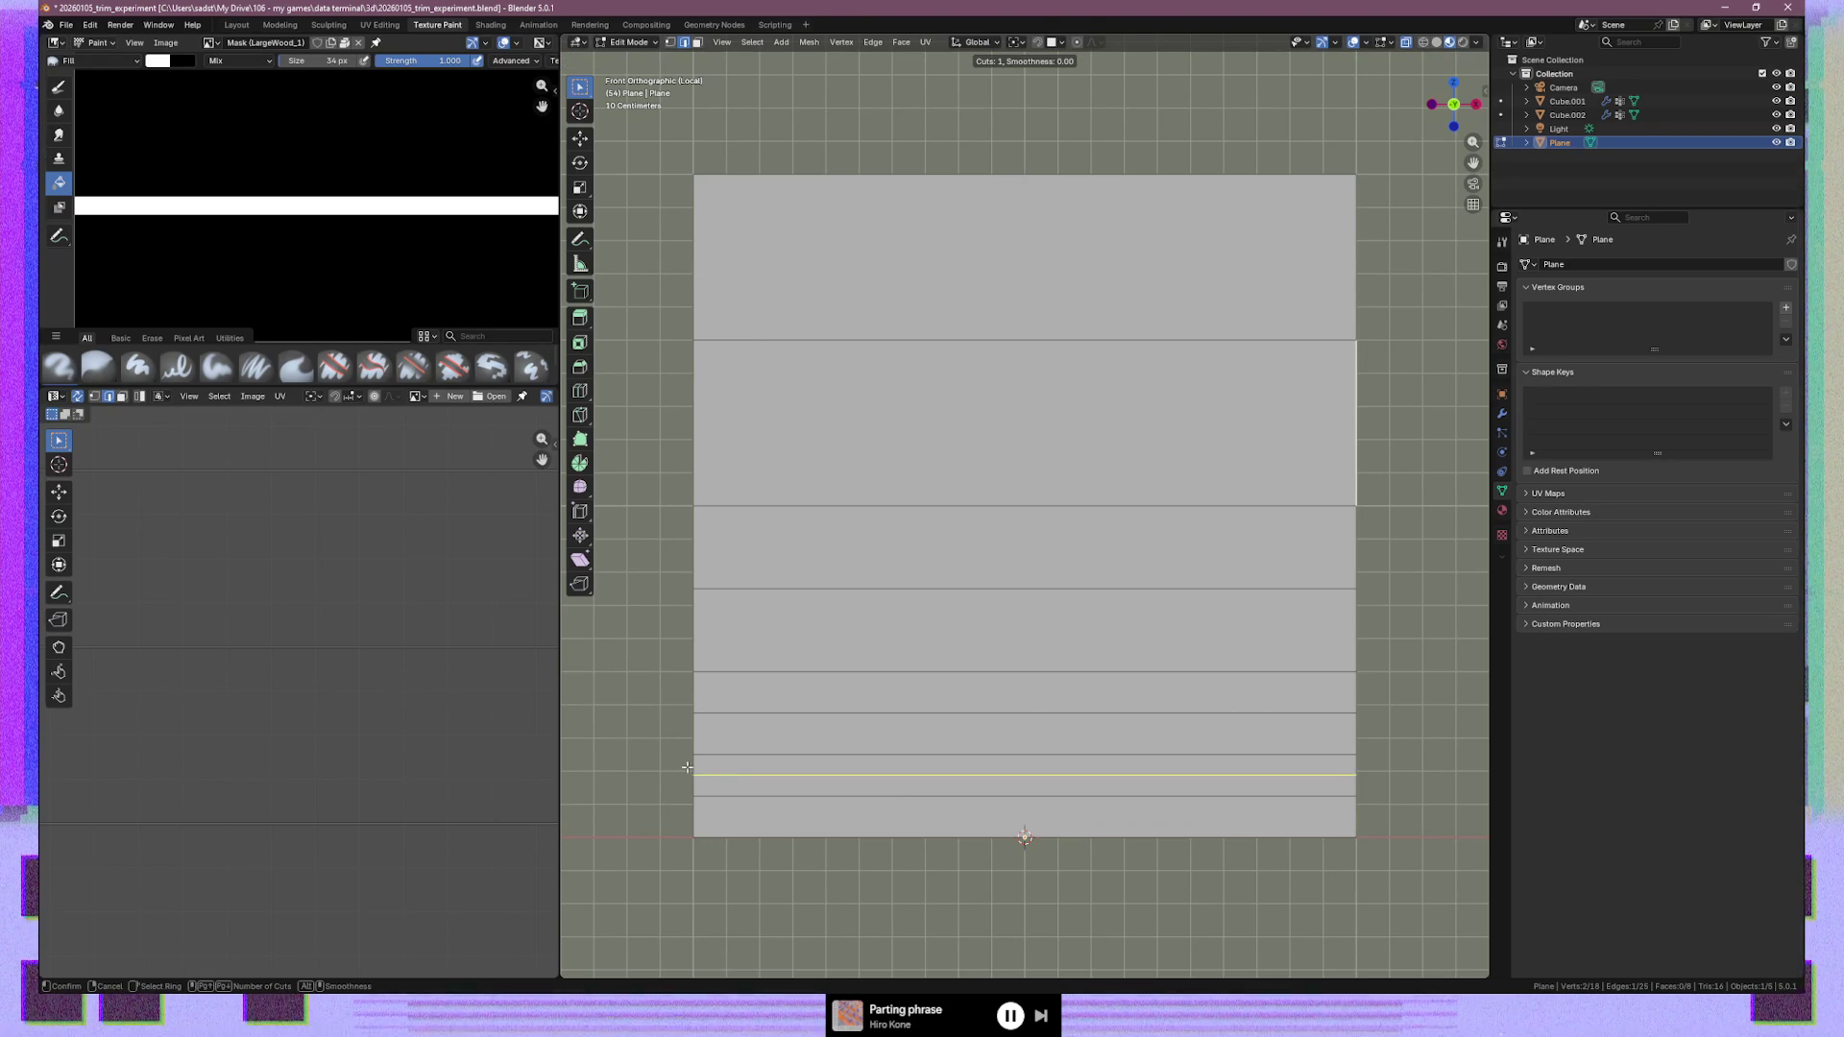
pyautogui.click(692, 766)
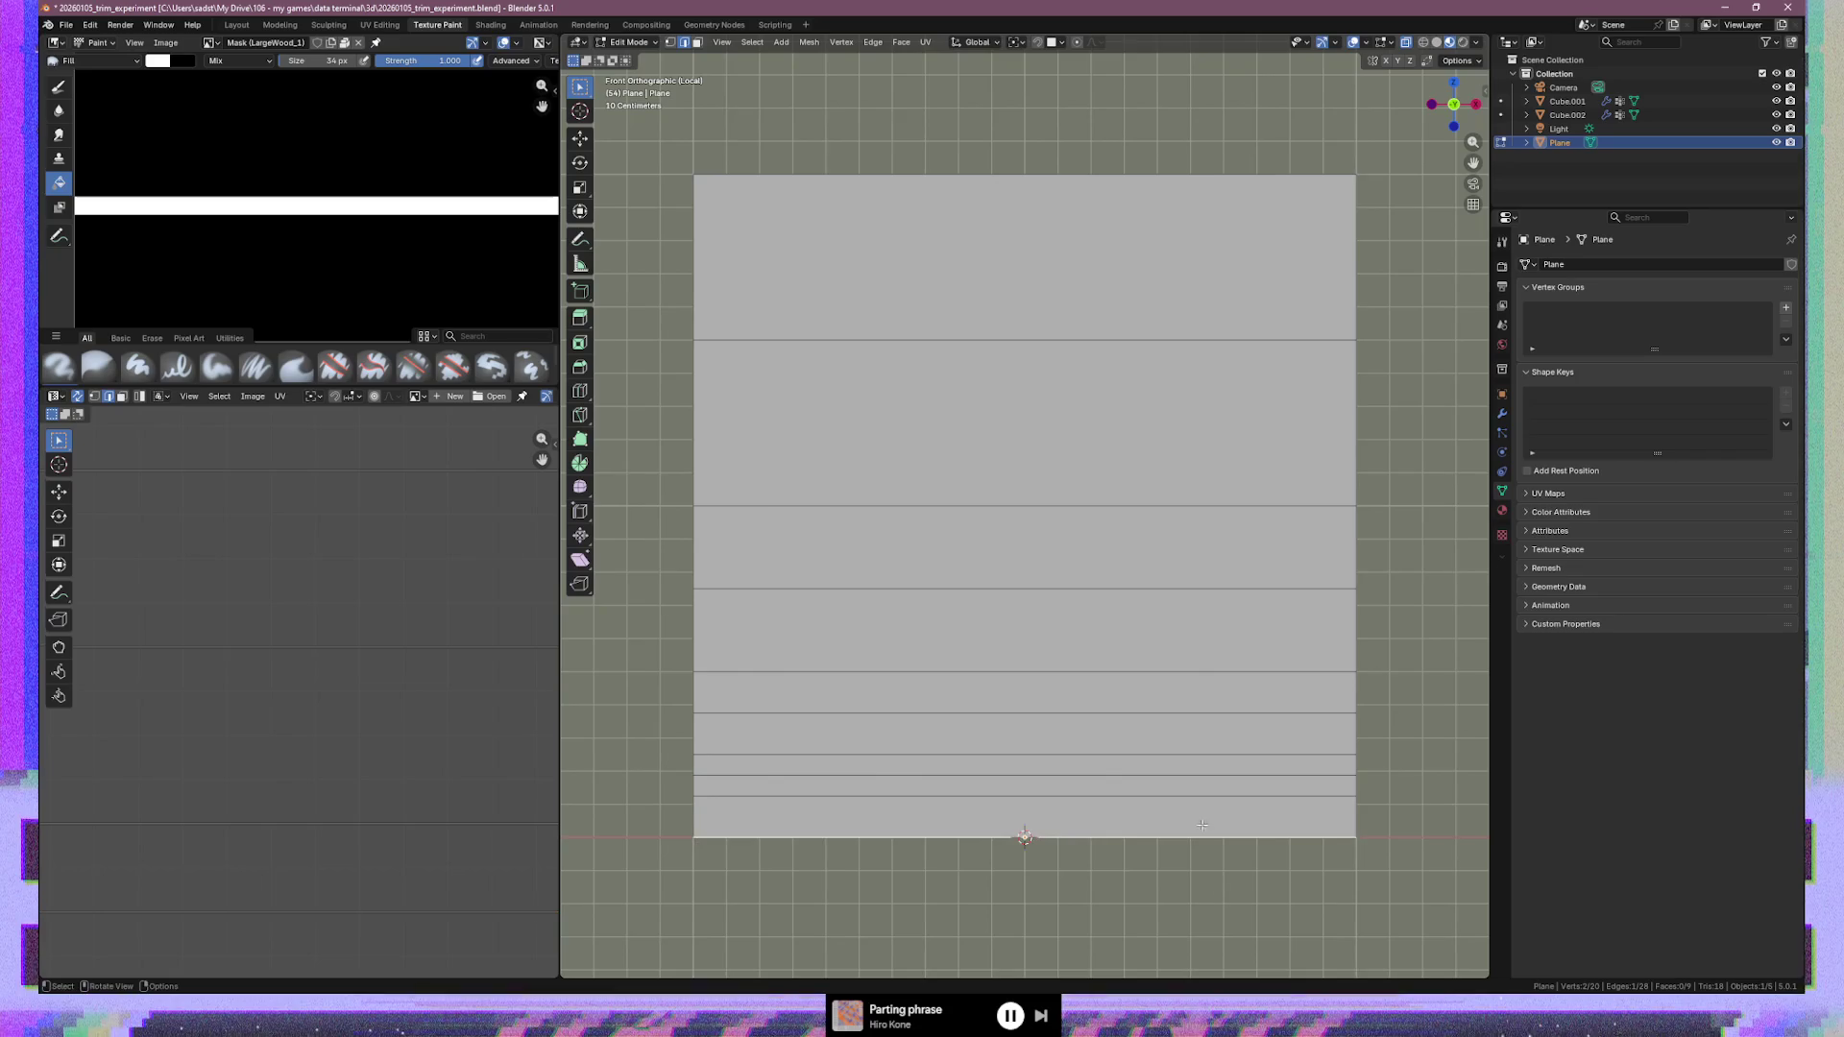
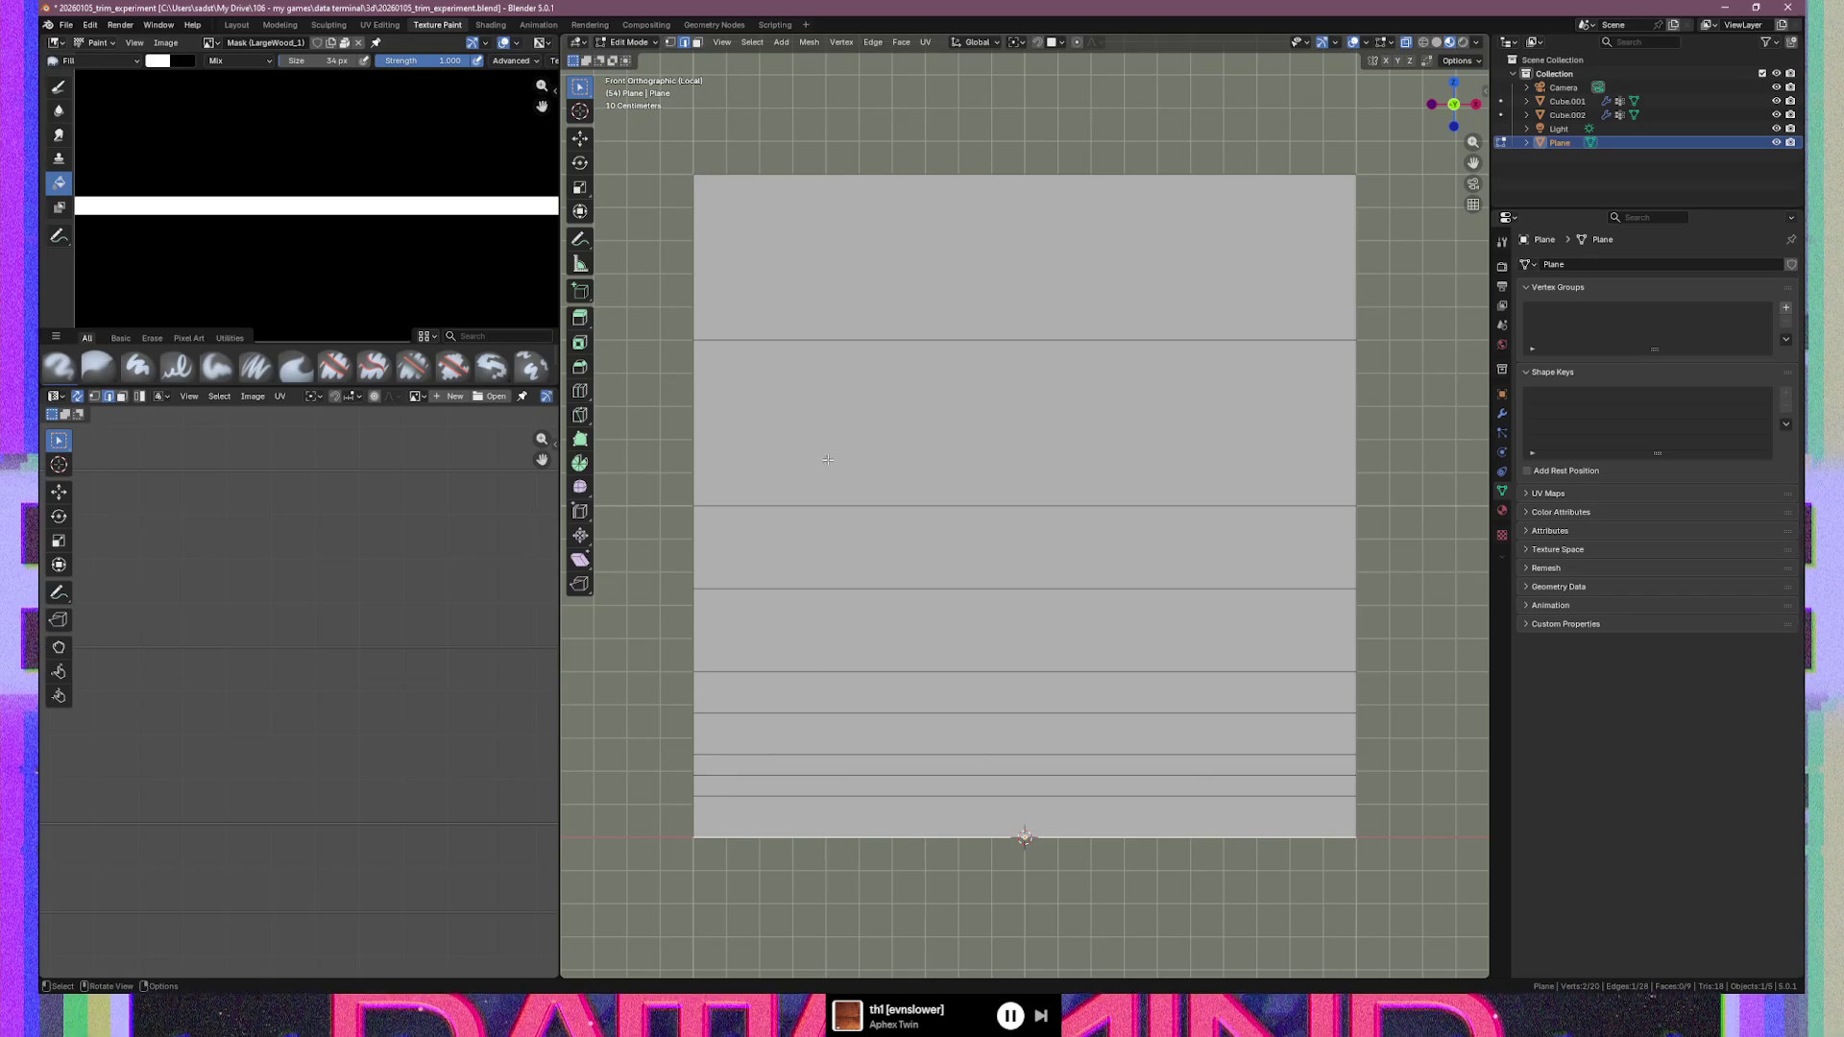
# Remove the two extra edge loops near the plane's bottom and select the top horizontal loop
pyautogui.hotkey('ctrl', 'z')
pyautogui.hotkey('ctrl', 'z')
pyautogui.hotkey('ctrl', 'z')
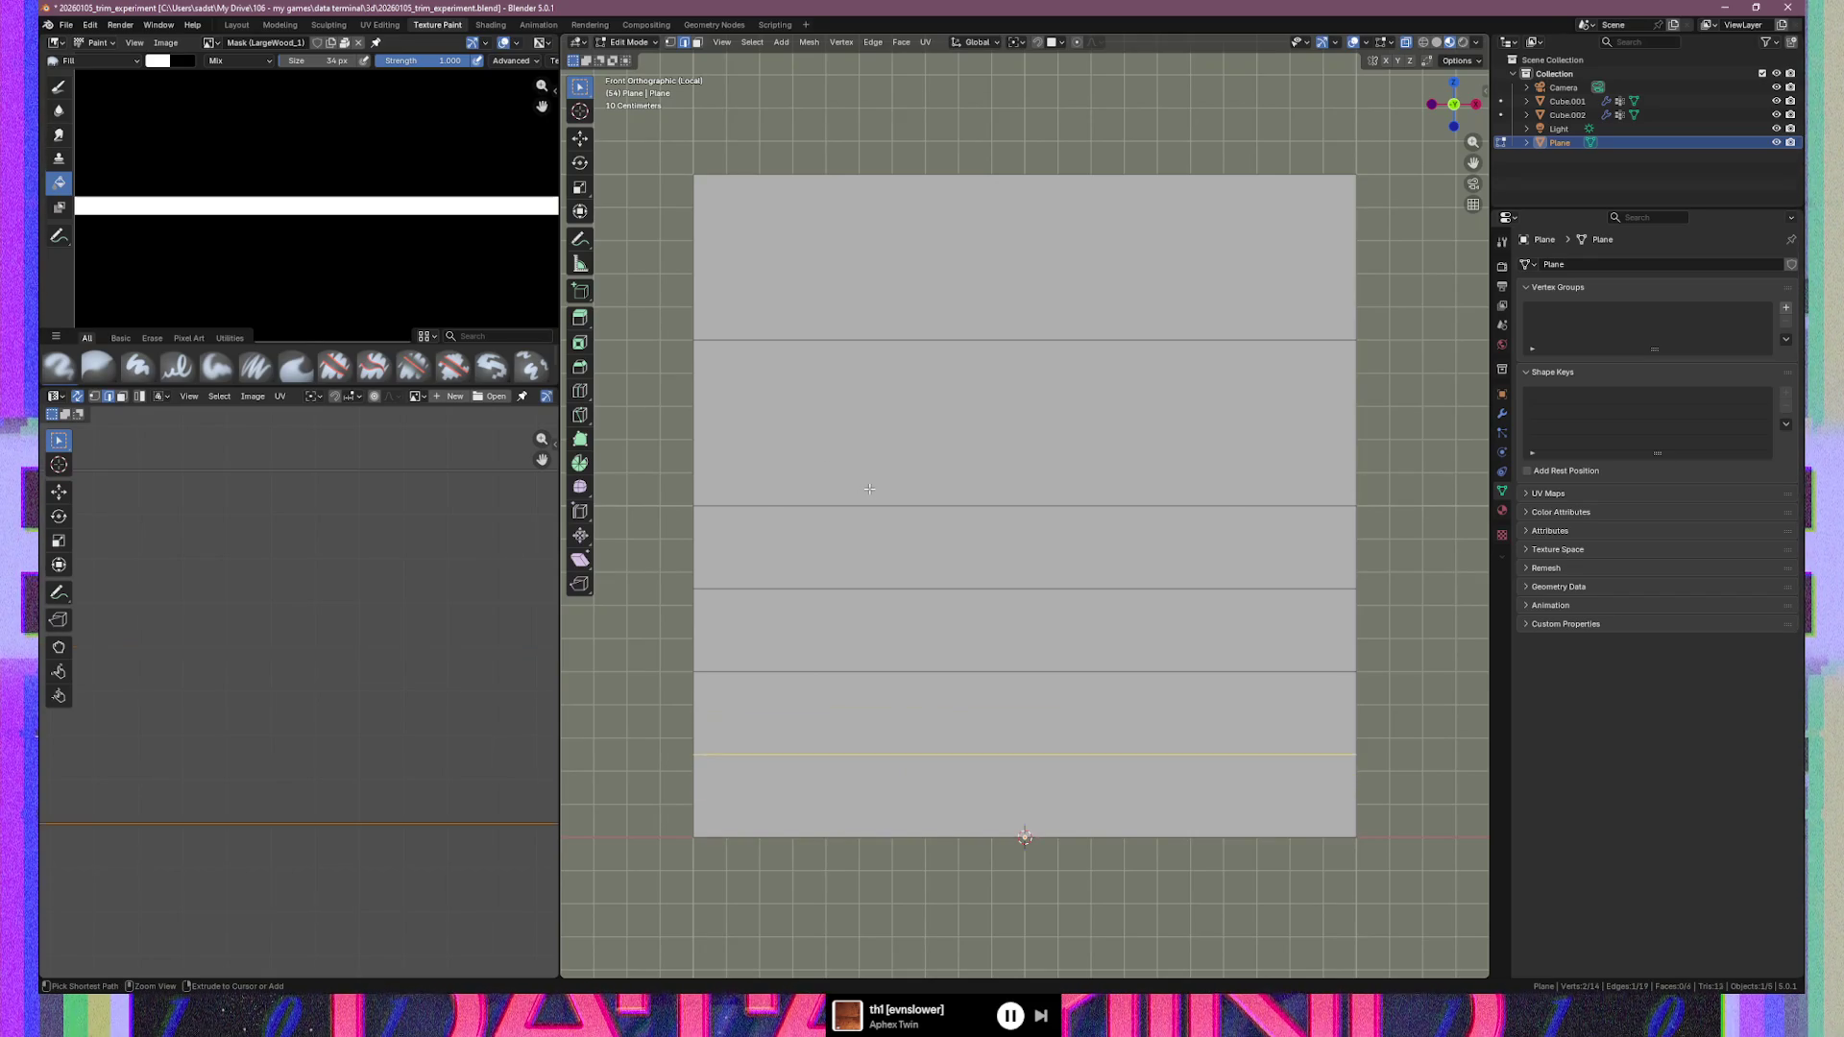
pyautogui.hotkey('ctrl', 'z')
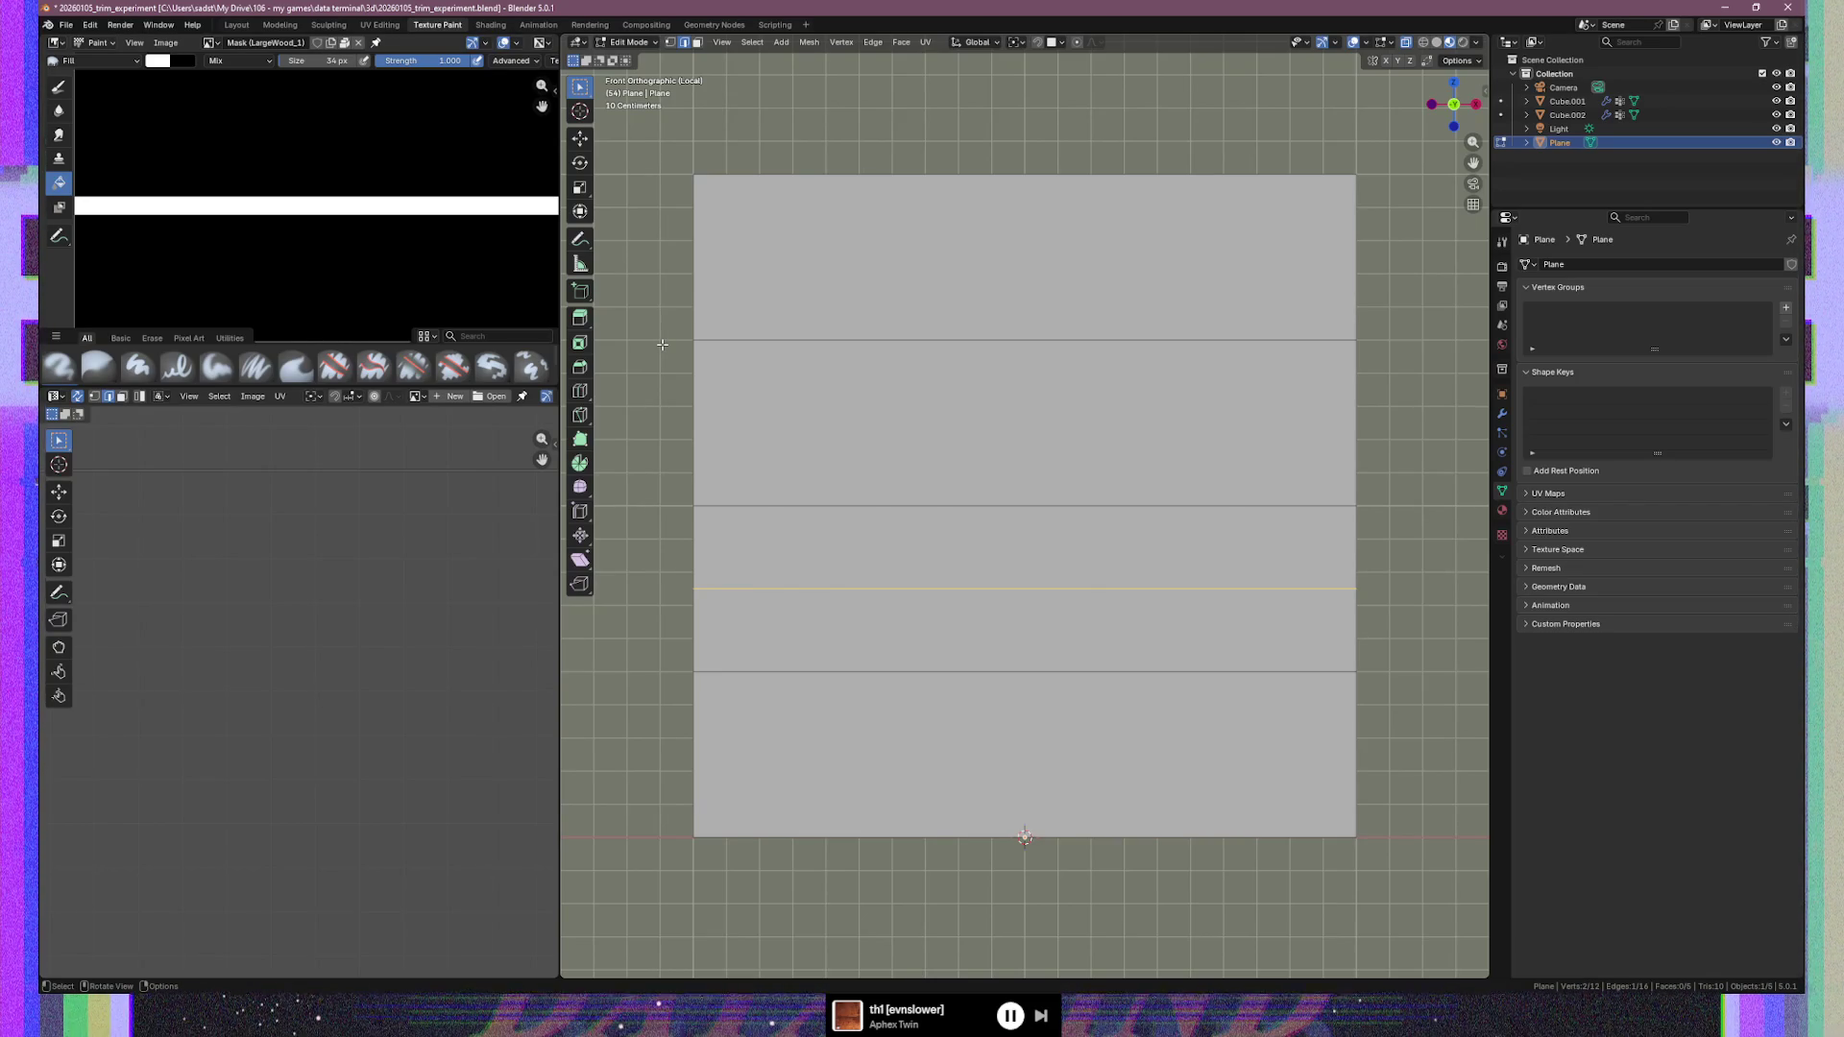
pyautogui.click(837, 341)
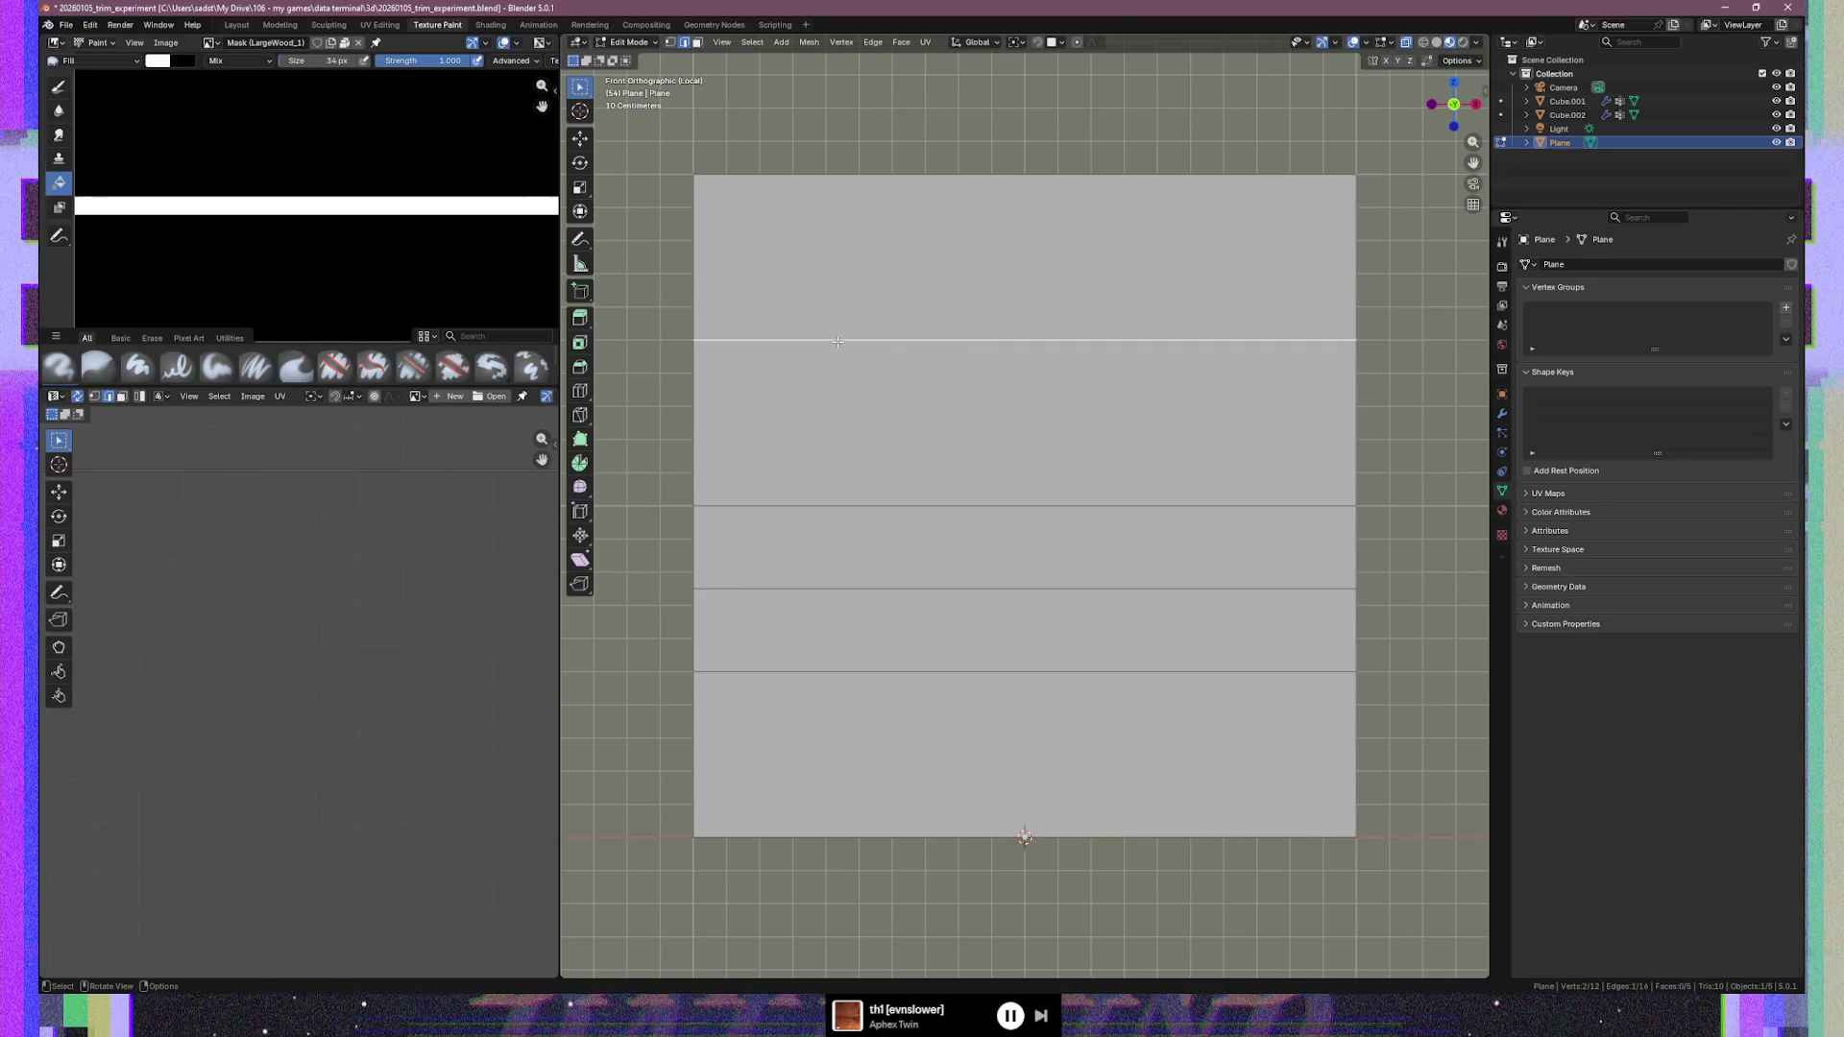
# Lower the selected top edge loop exactly 0.1 m along Z
pyautogui.press('g')
pyautogui.press('z')
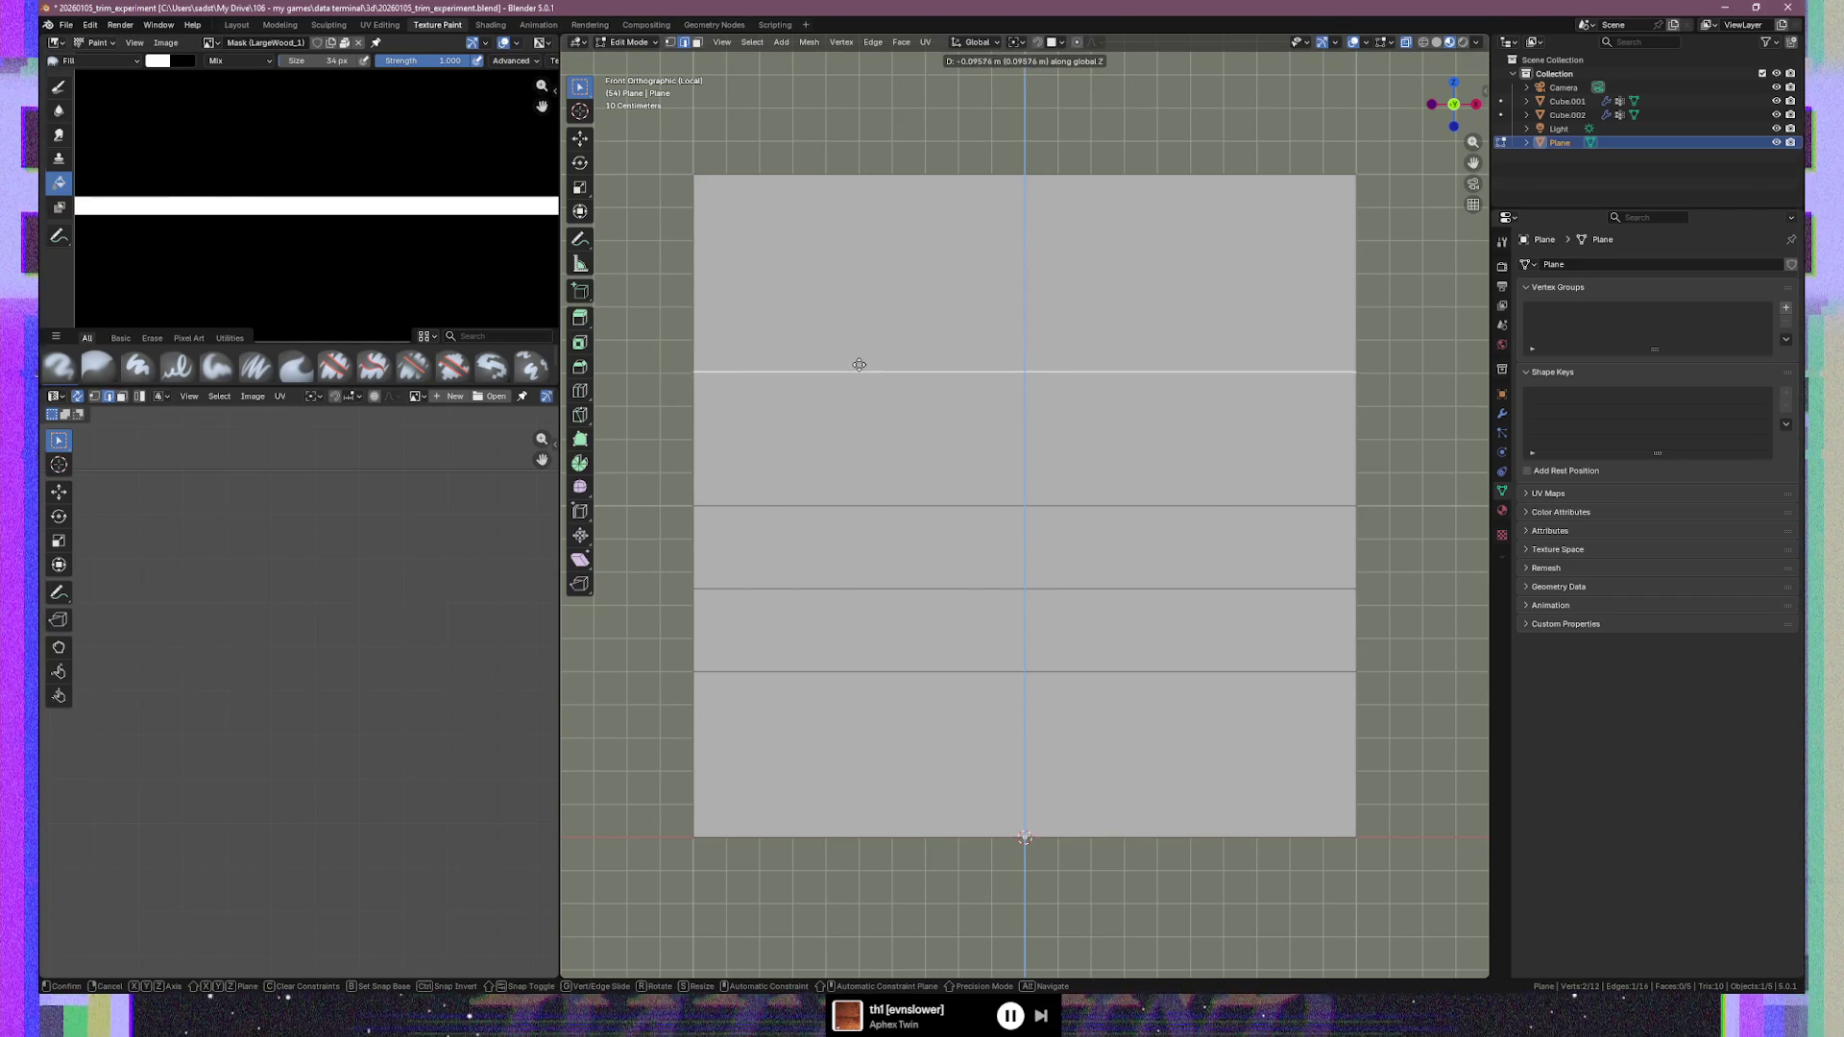
pyautogui.click(859, 366)
pyautogui.click(739, 916)
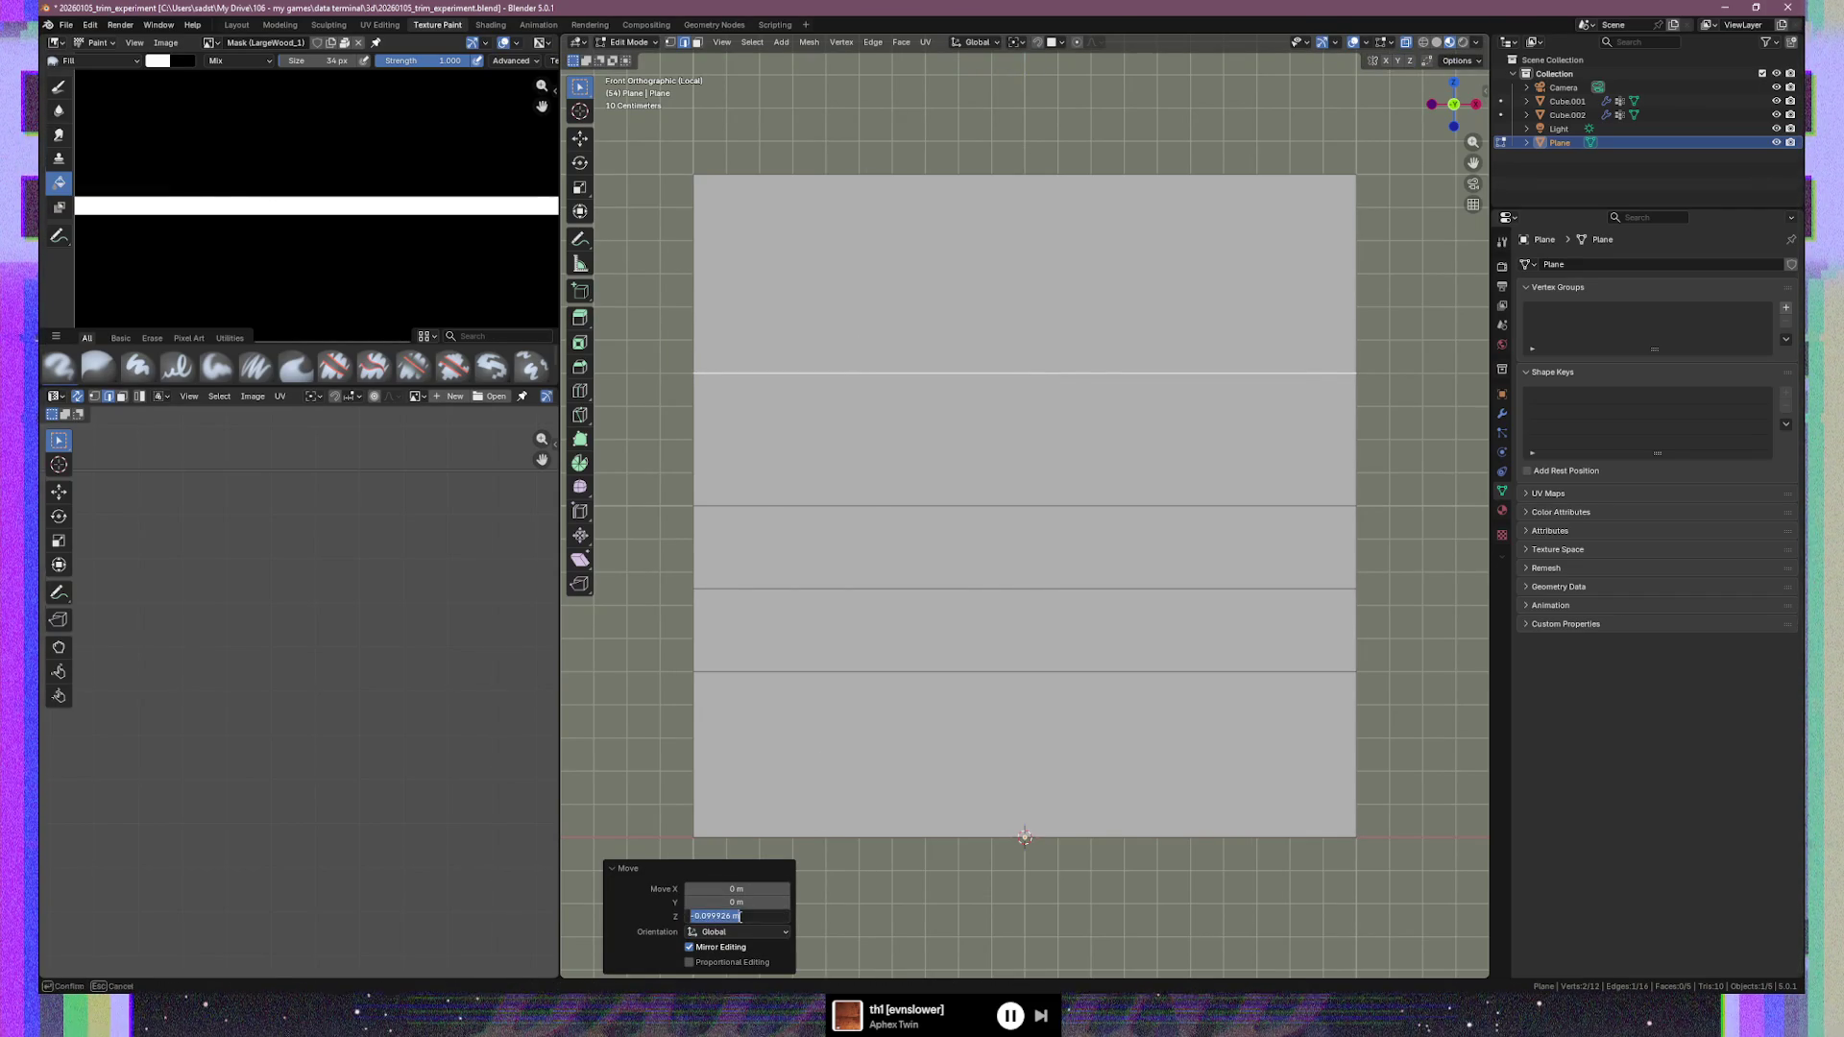
pyautogui.press('End')
pyautogui.press('Left')
pyautogui.press('Left')
pyautogui.press('BackSpace')
pyautogui.press('BackSpace')
pyautogui.press('BackSpace')
pyautogui.write('1')
pyautogui.press('Return')
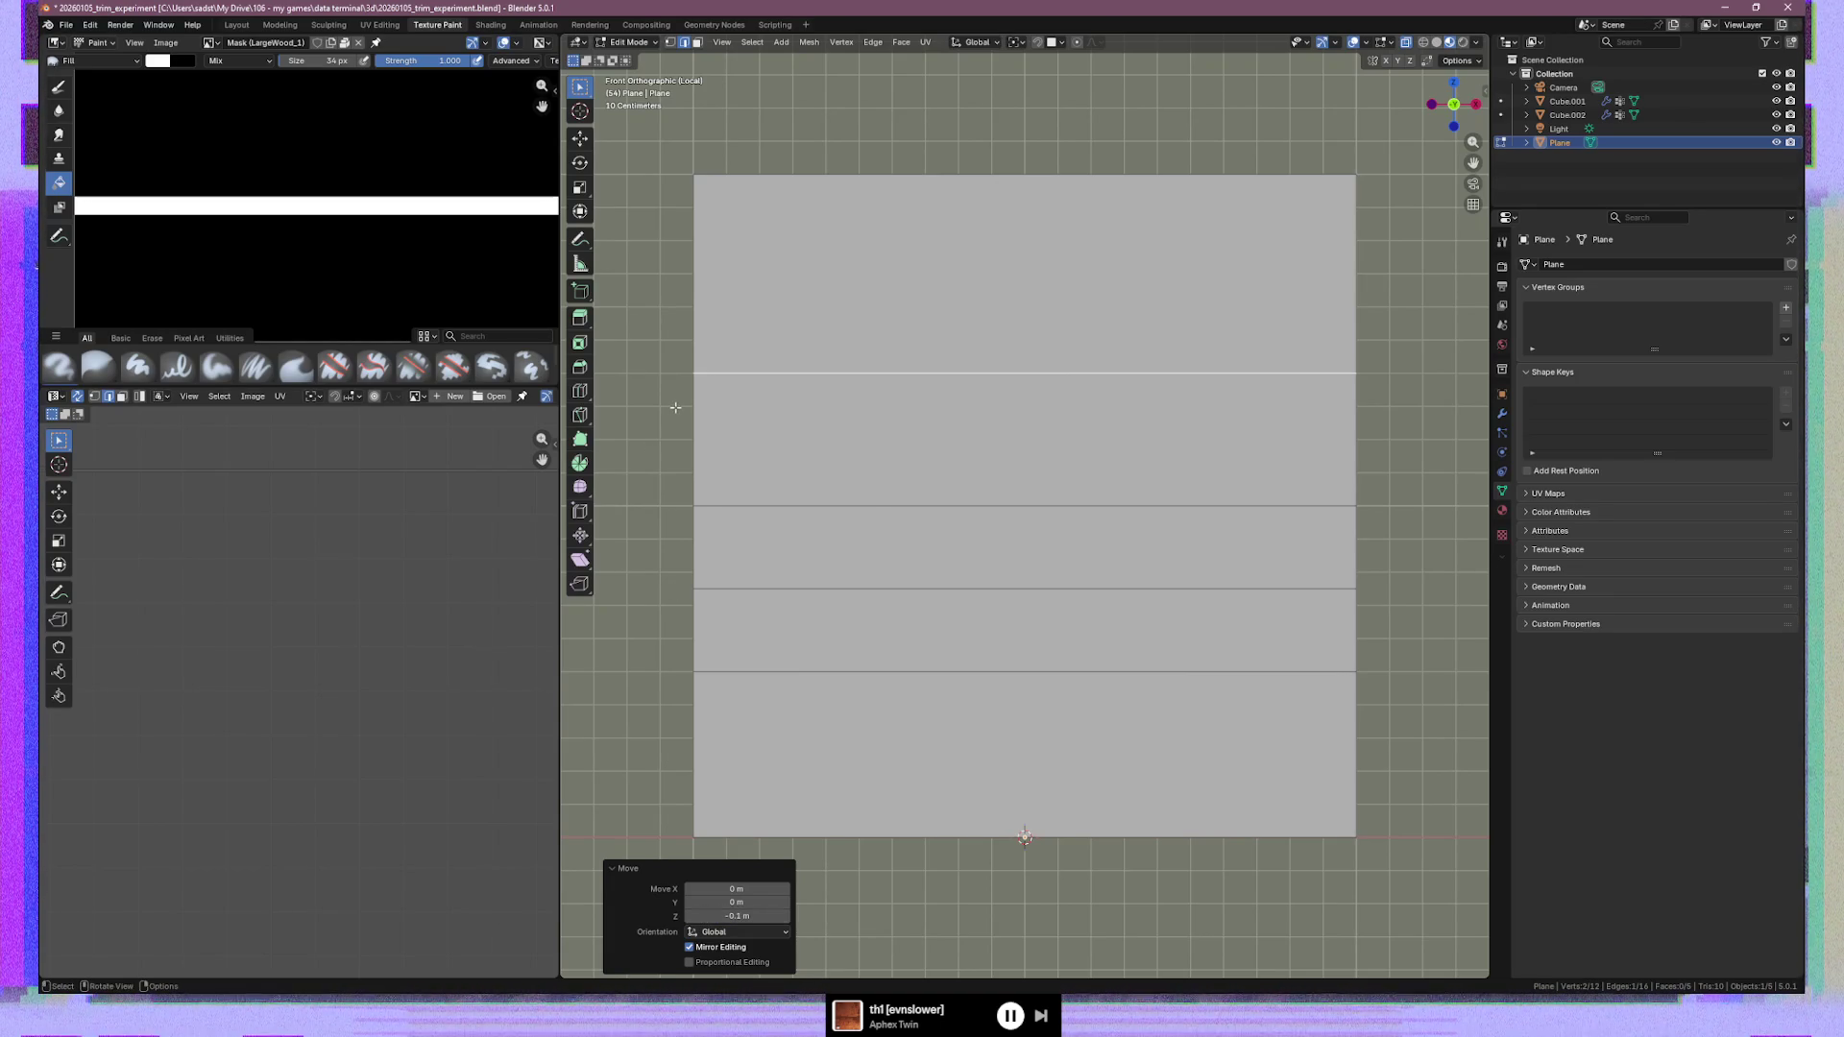
# Raise the third horizontal edge loop exactly 0.05 m along Z
pyautogui.click(678, 402)
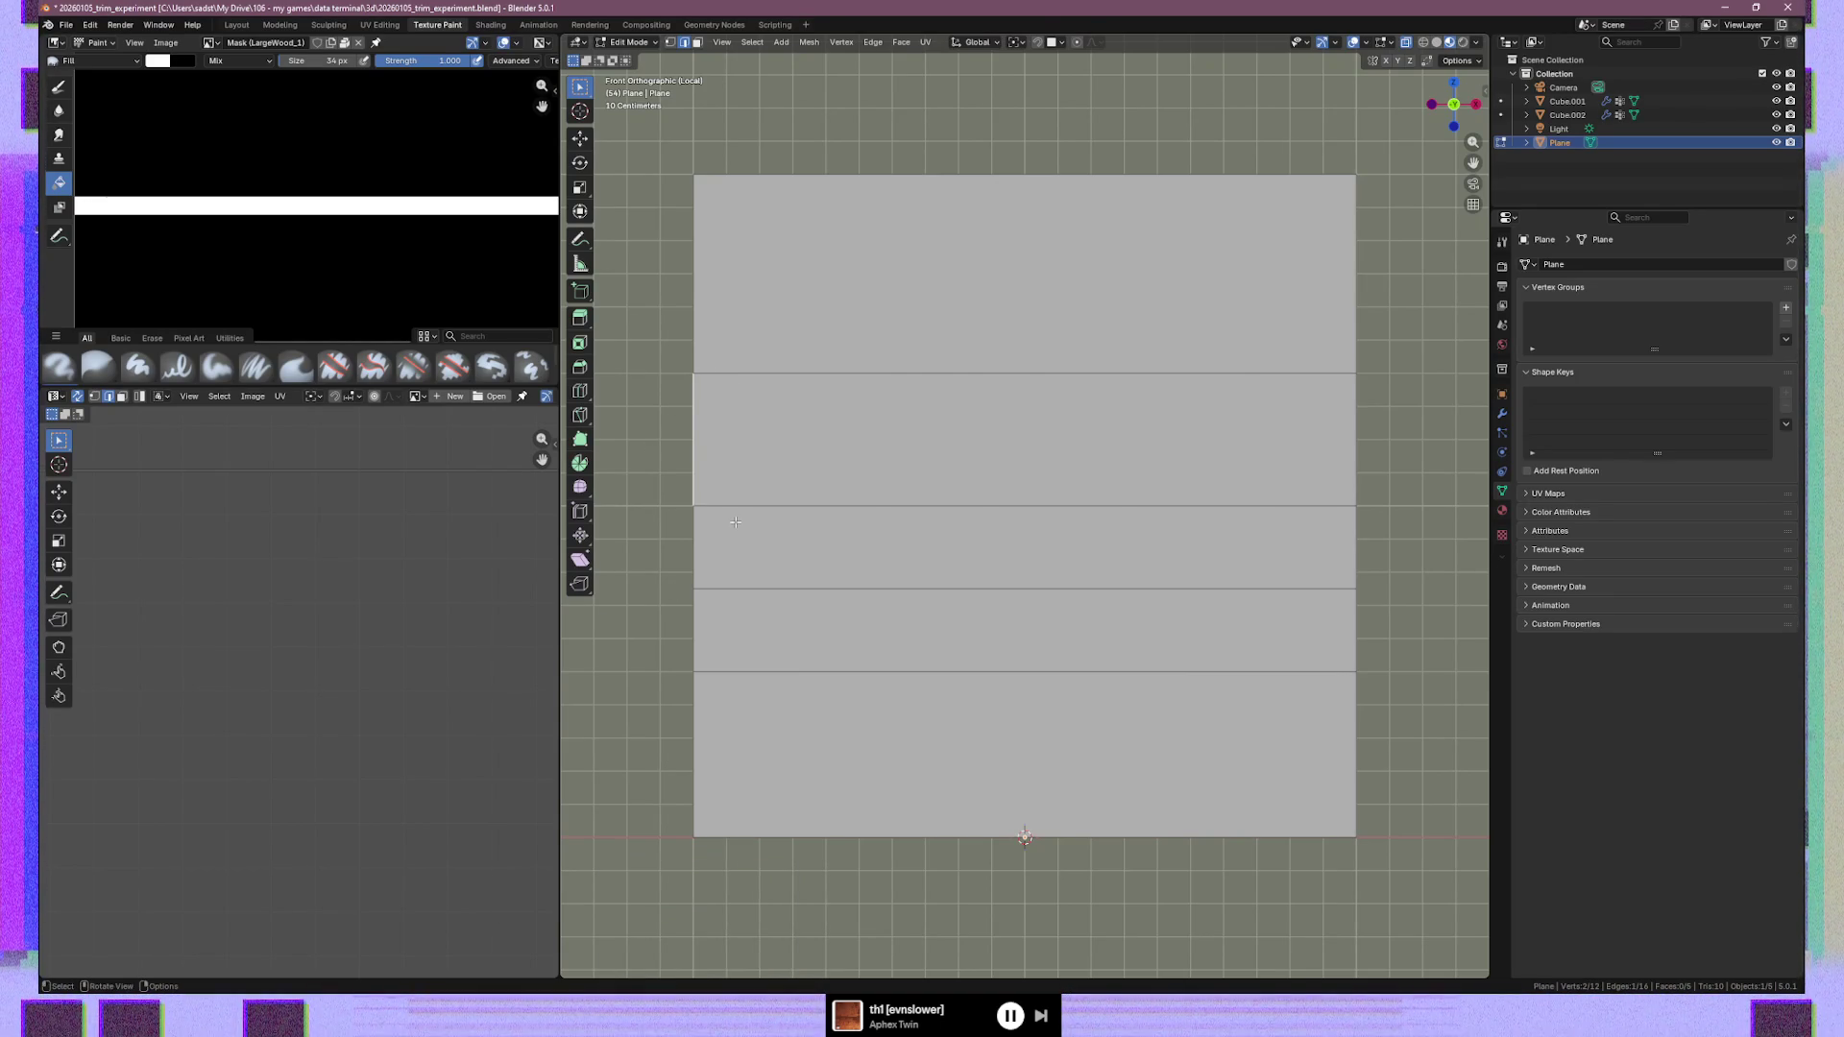
pyautogui.click(744, 589)
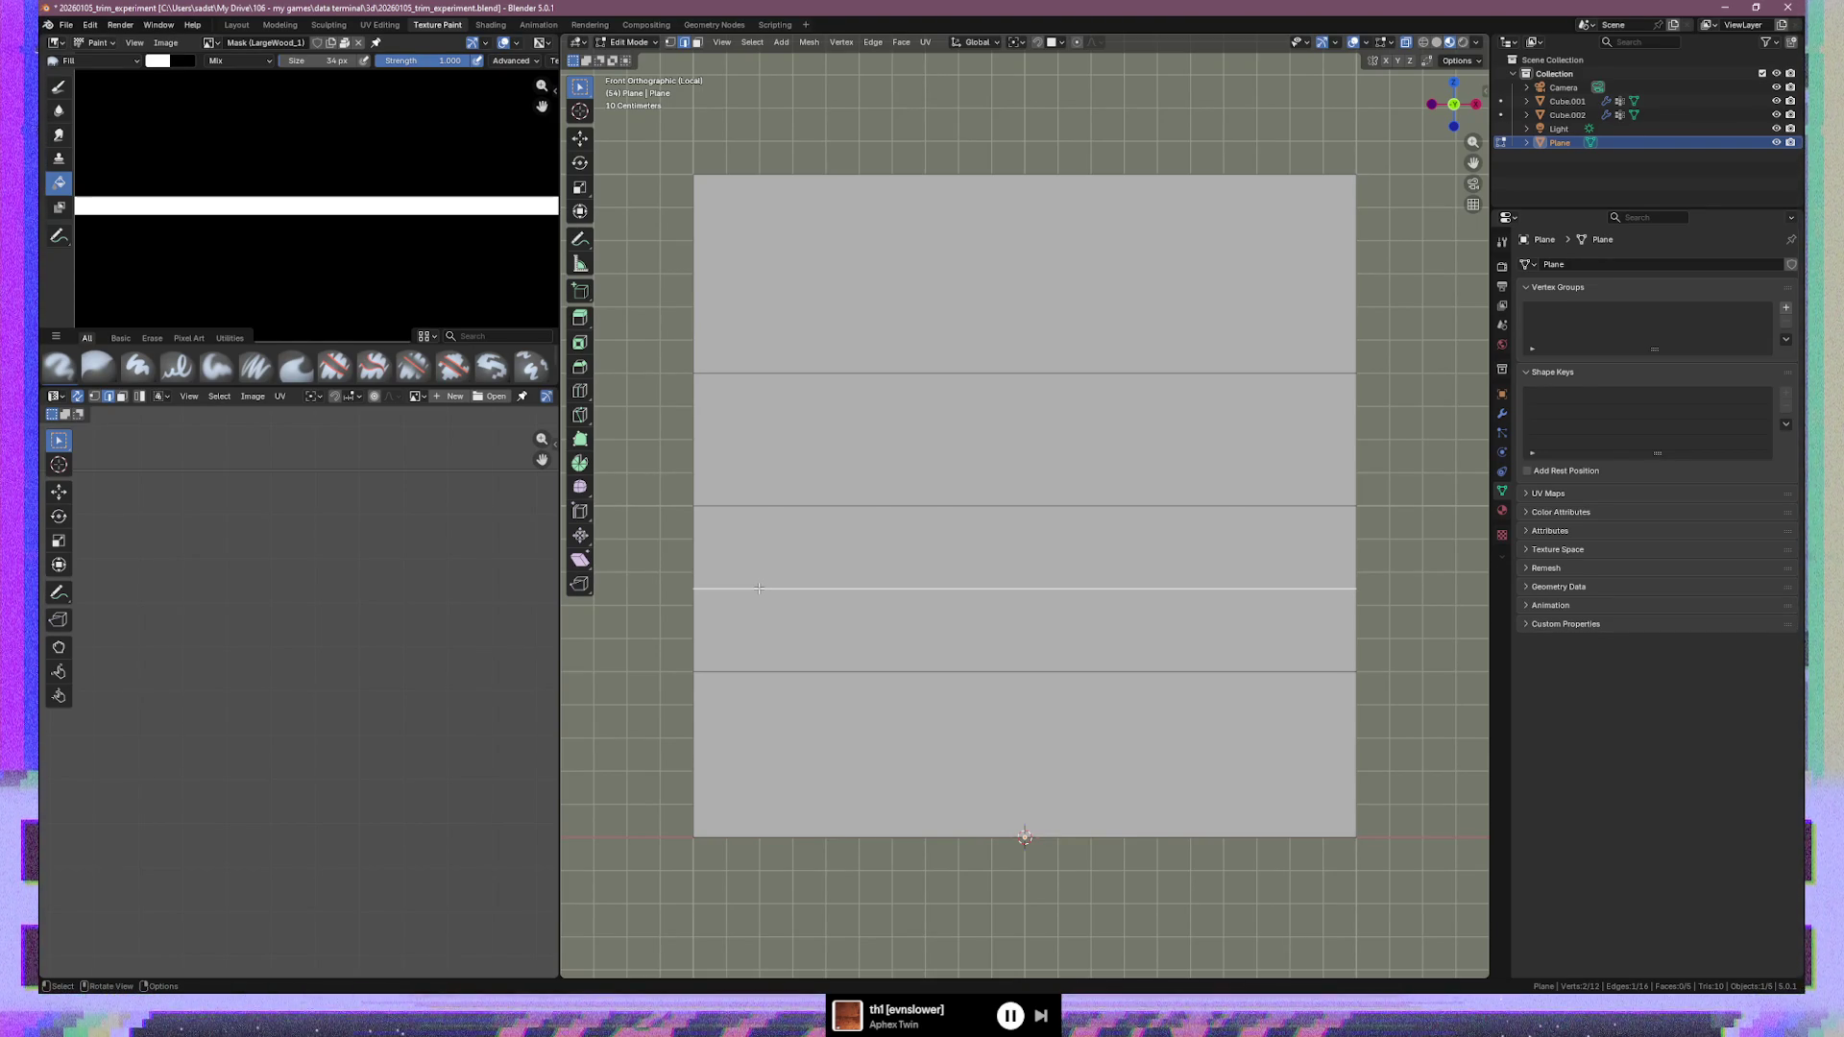
pyautogui.press('g')
pyautogui.press('z')
pyautogui.click(759, 573)
pyautogui.click(727, 916)
pyautogui.press('BackSpace')
pyautogui.press('BackSpace')
pyautogui.press('BackSpace')
pyautogui.press('BackSpace')
pyautogui.press('BackSpace')
pyautogui.write('5')
pyautogui.press('Return')
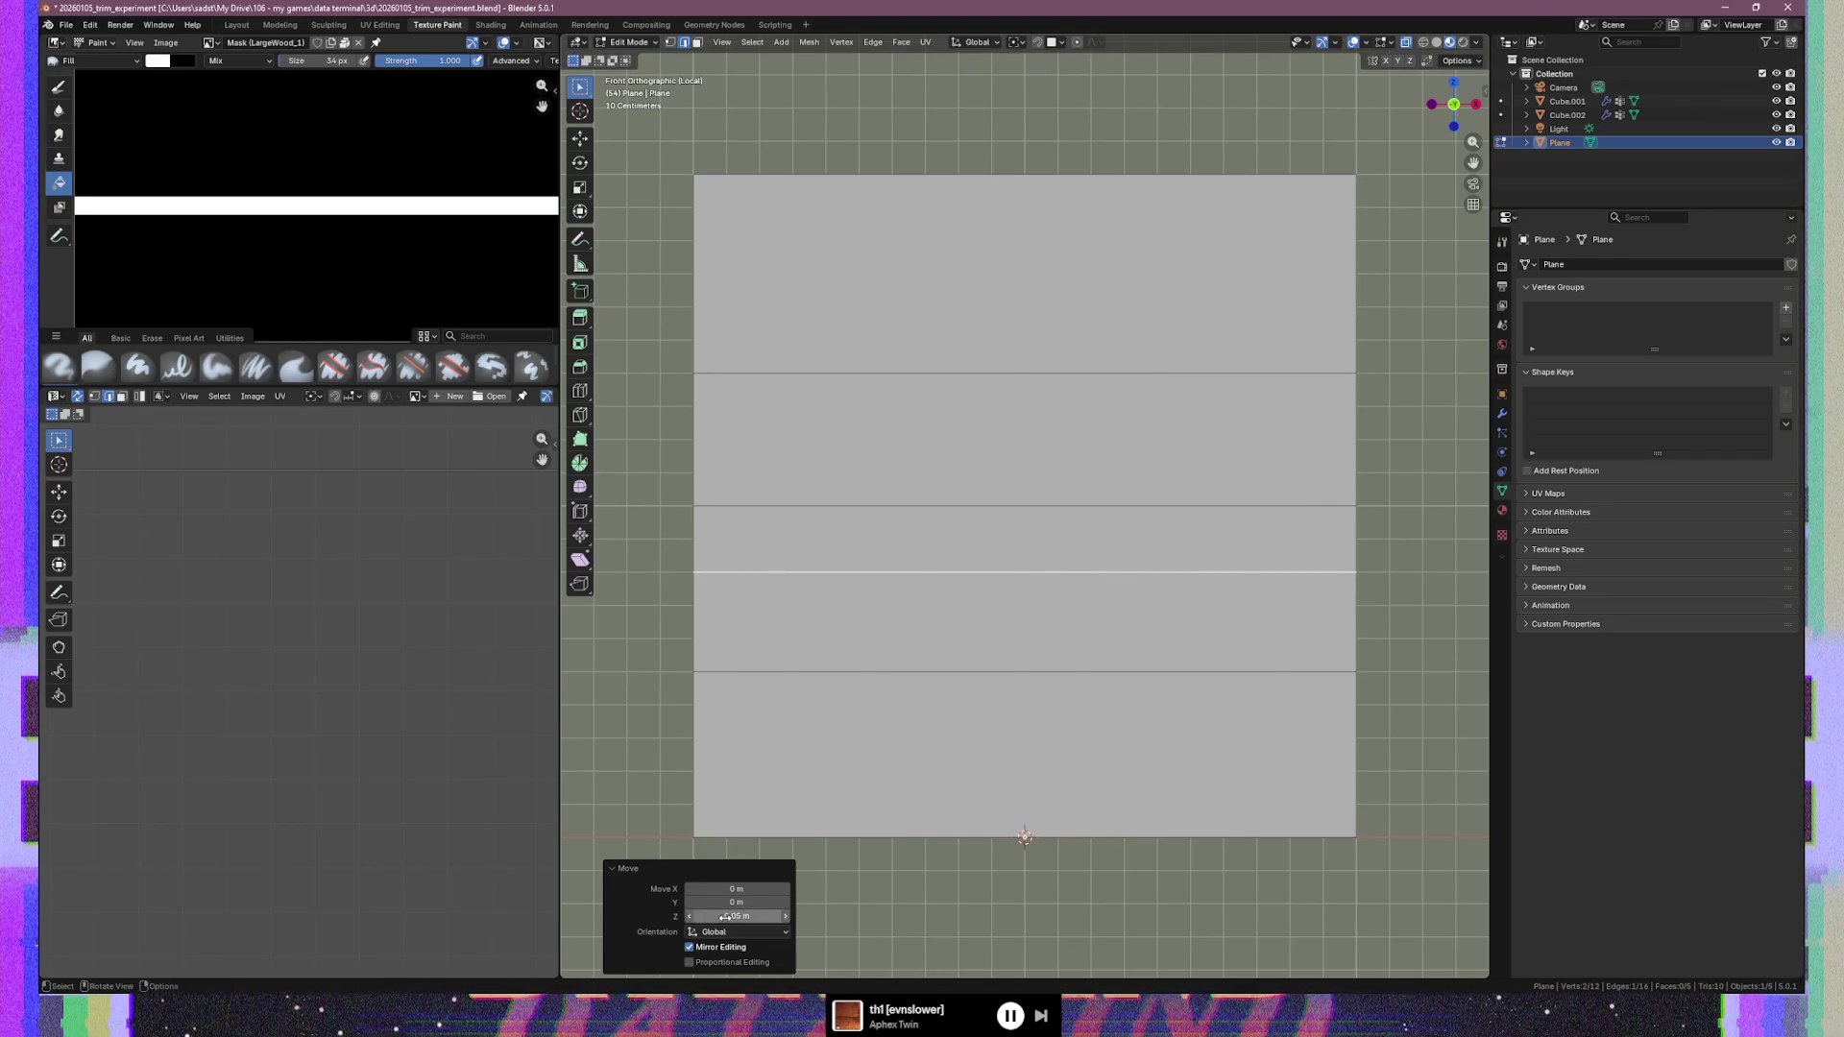
# Raise the lowest horizontal edge loop exactly 0.2 m along Z
pyautogui.click(678, 598)
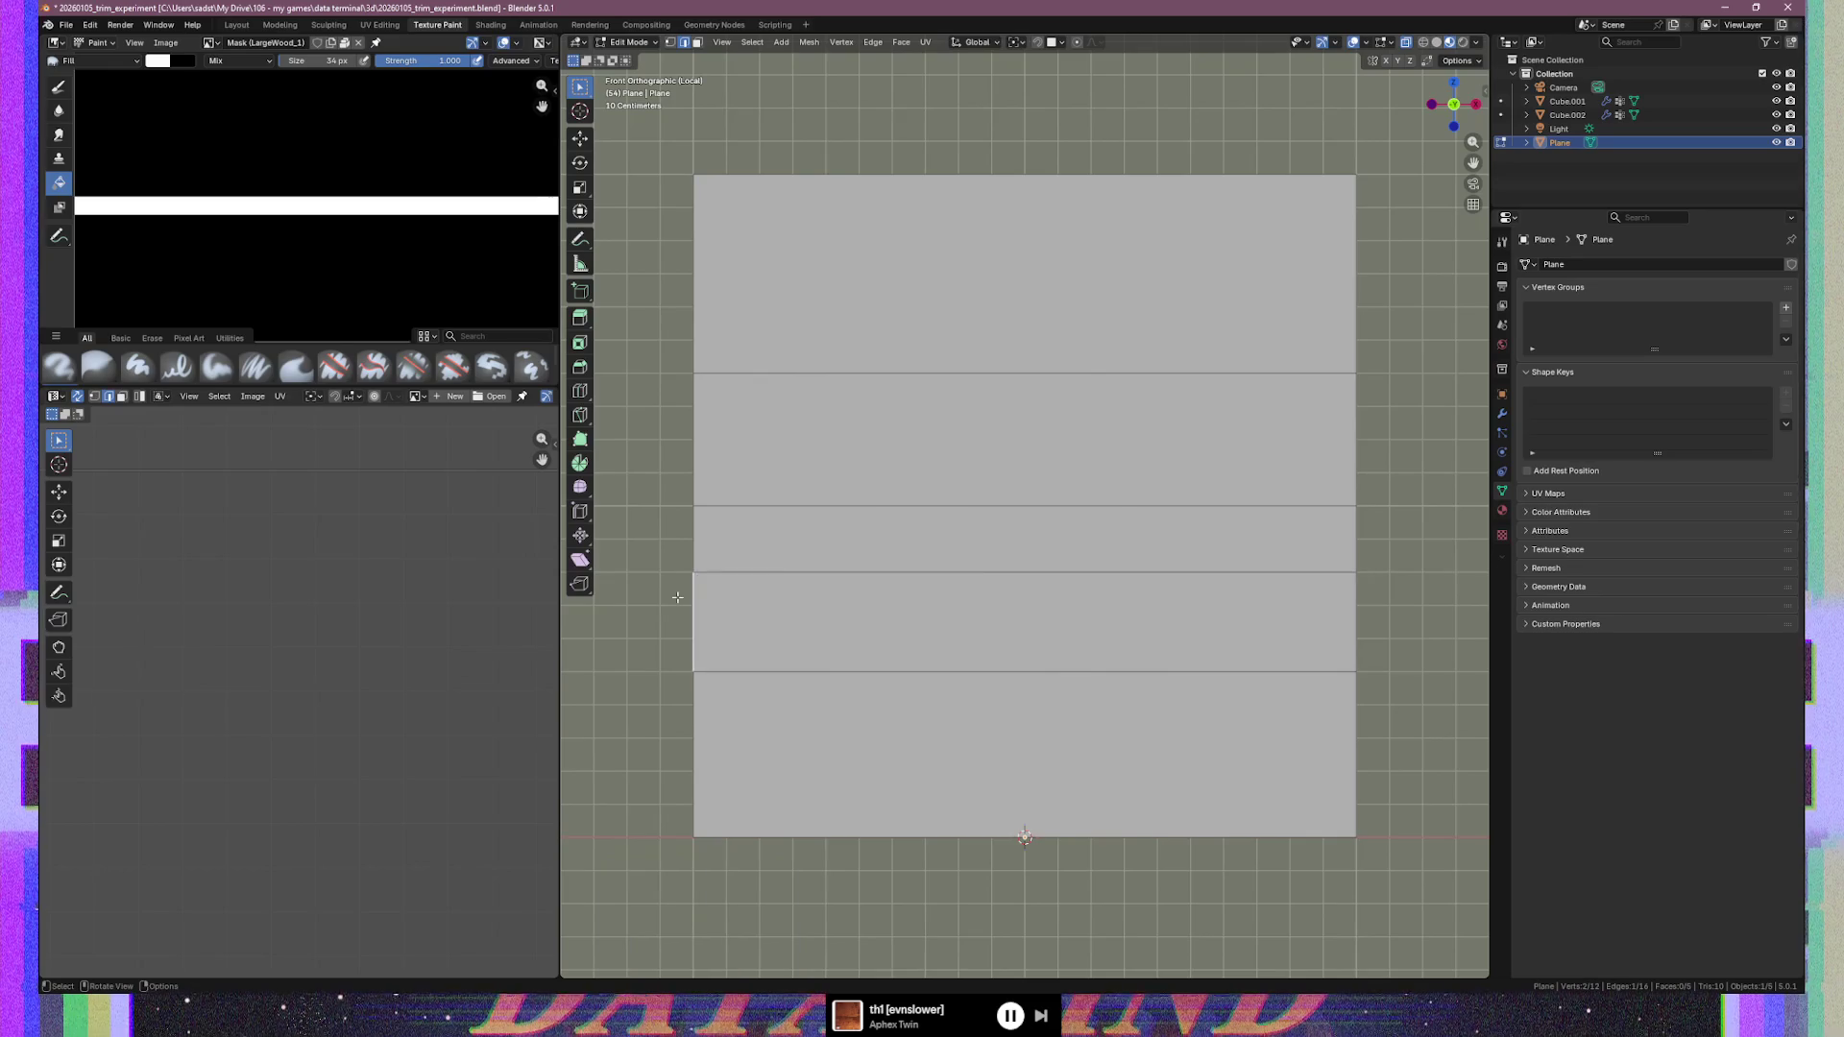
pyautogui.click(727, 670)
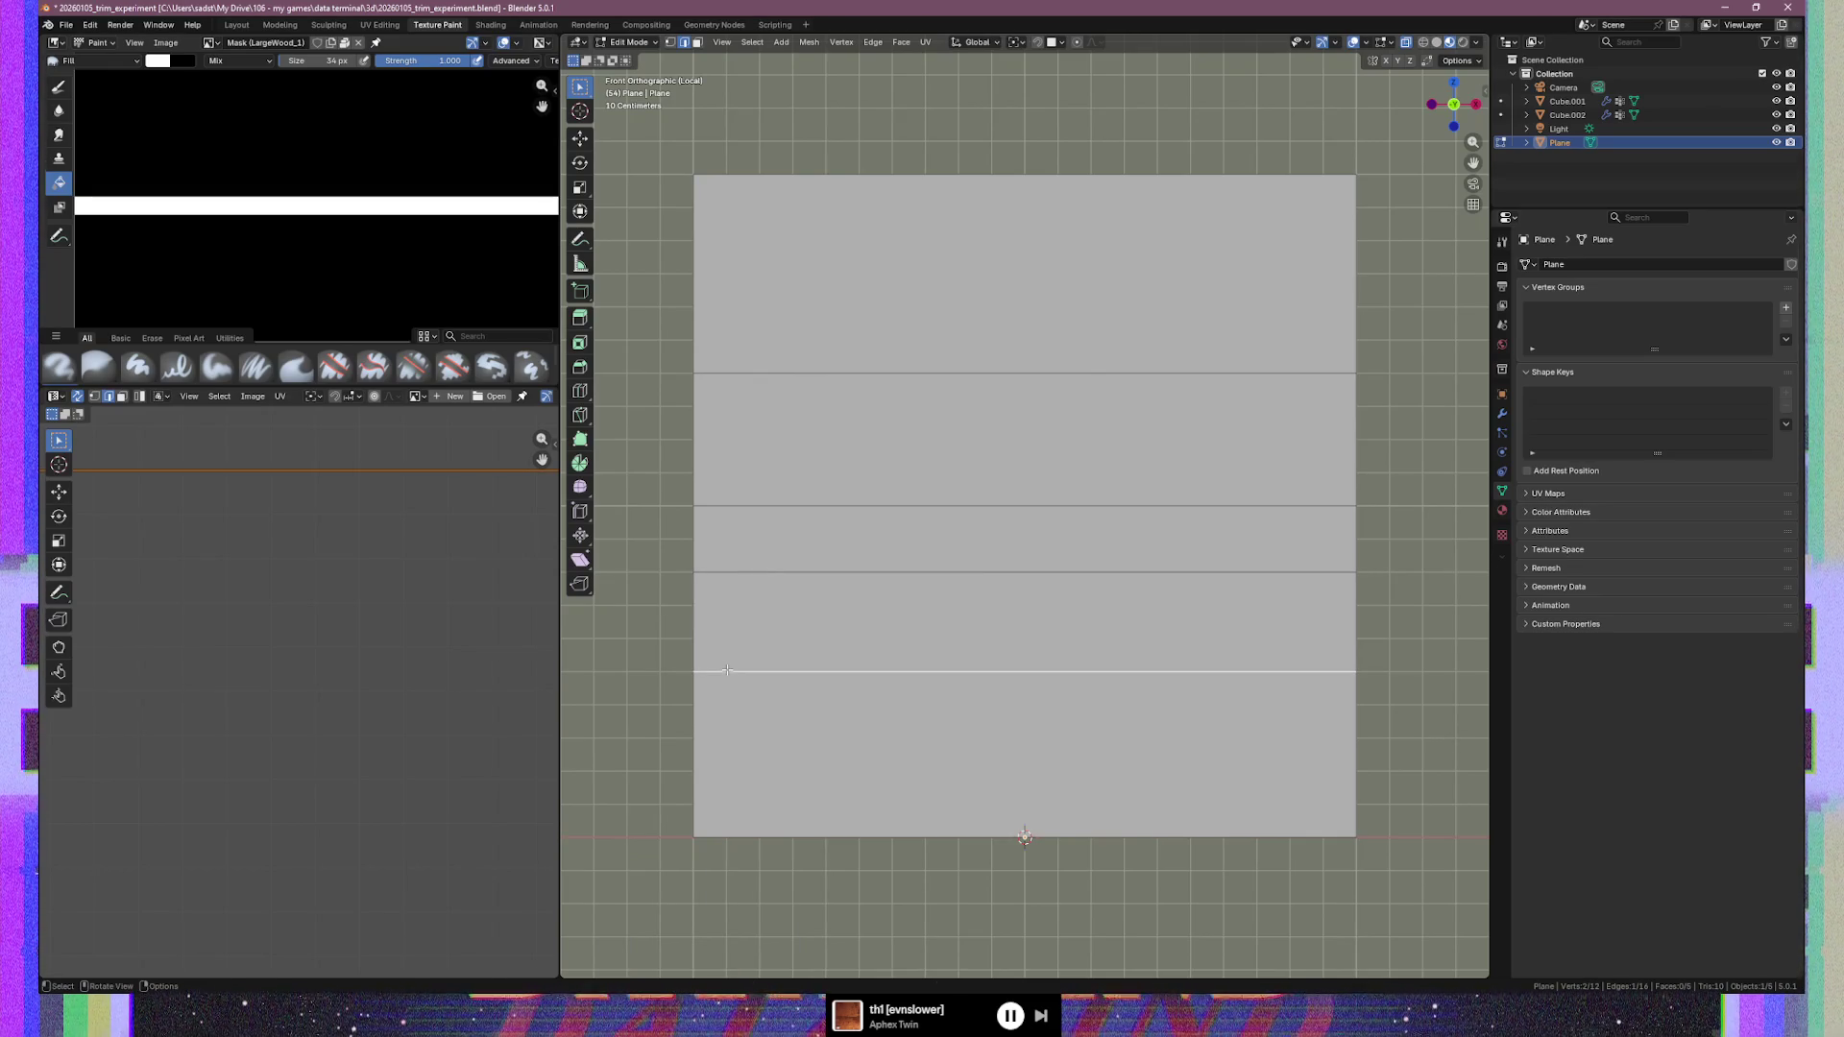
pyautogui.press('g')
pyautogui.press('z')
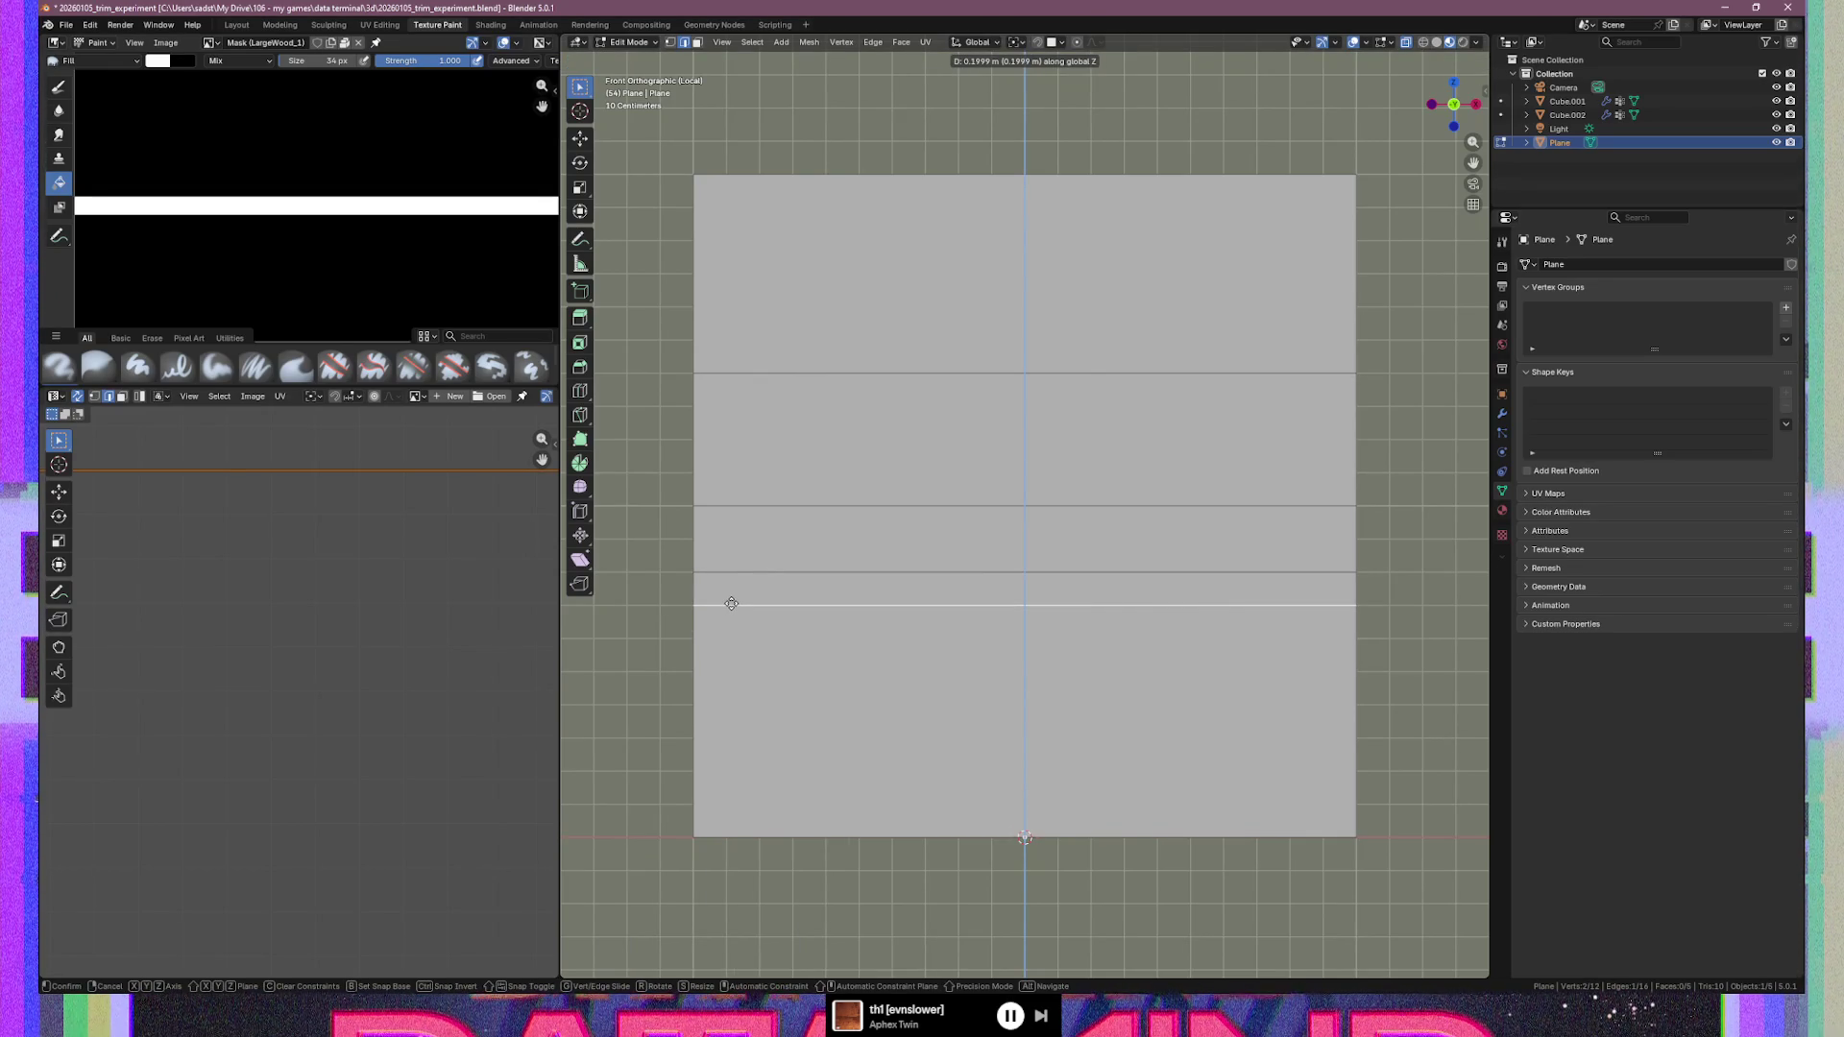
pyautogui.click(731, 603)
pyautogui.click(757, 918)
pyautogui.write('0.2')
pyautogui.press('Return')
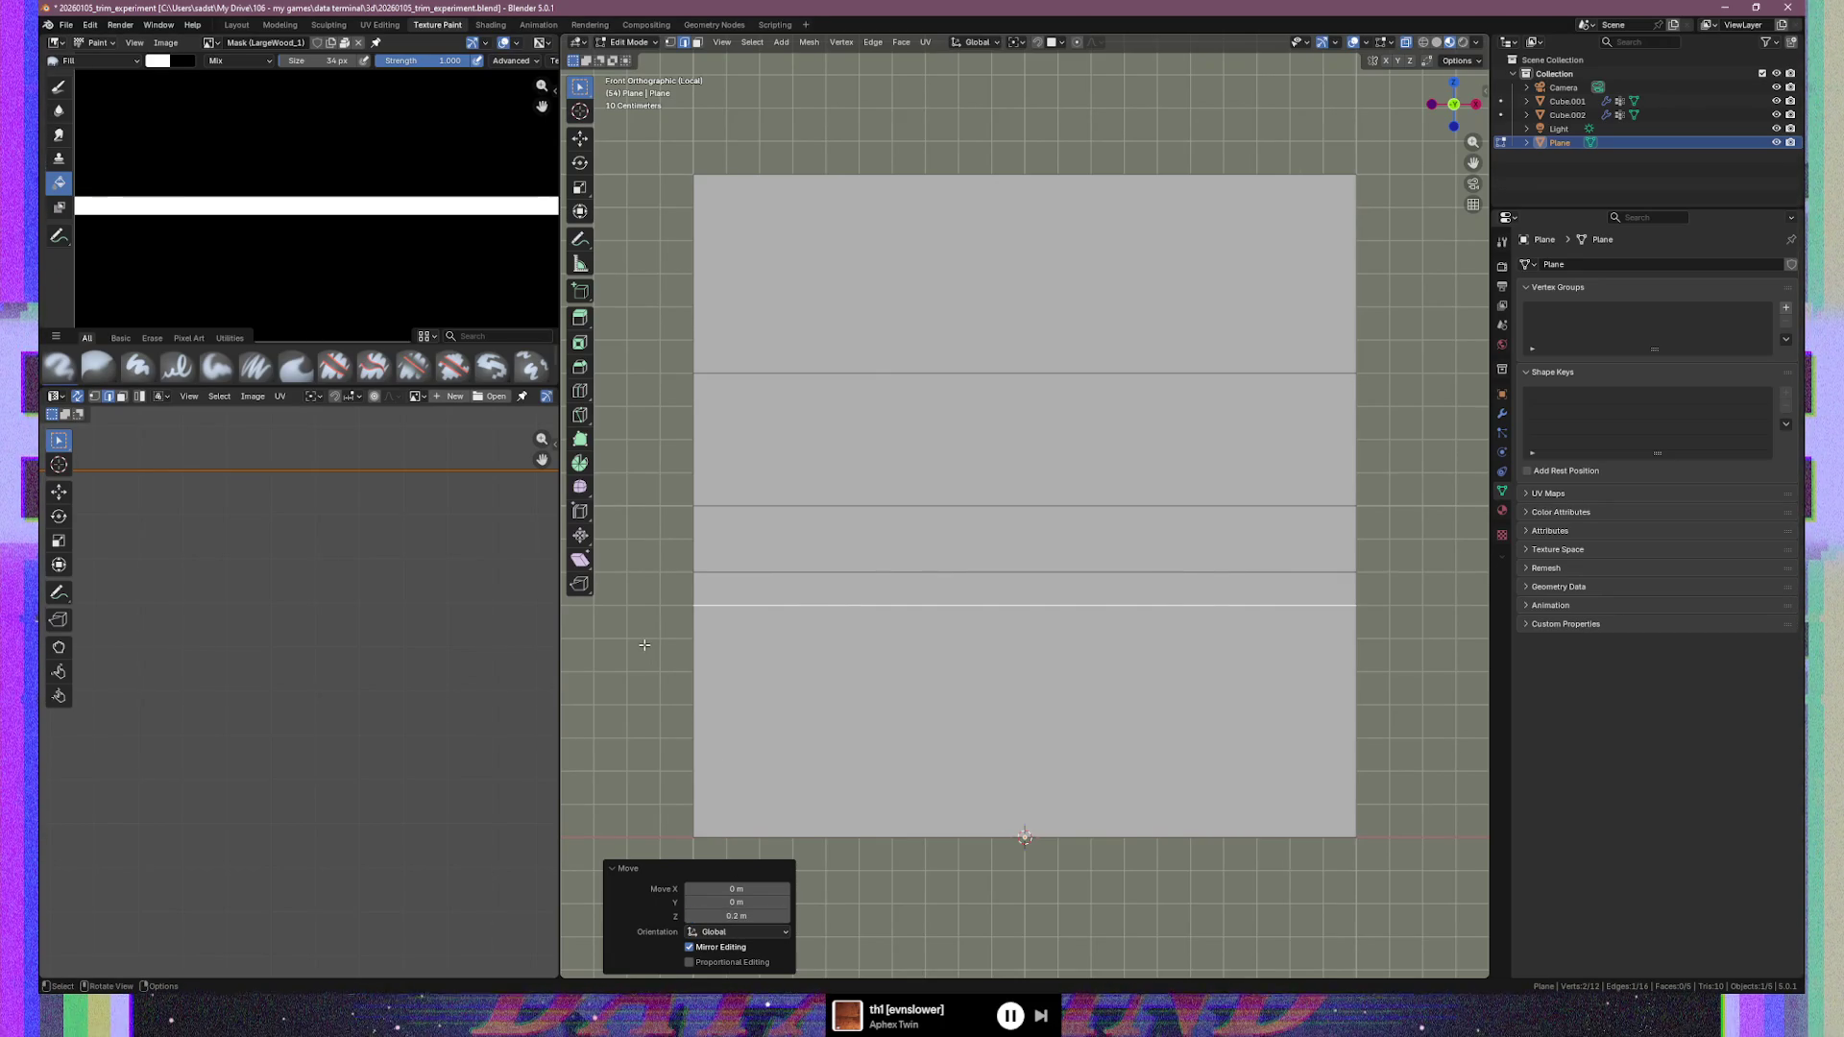
pyautogui.click(723, 671)
# Try a new horizontal loop cut, then undo it
pyautogui.hotkey('ctrl', 'r')
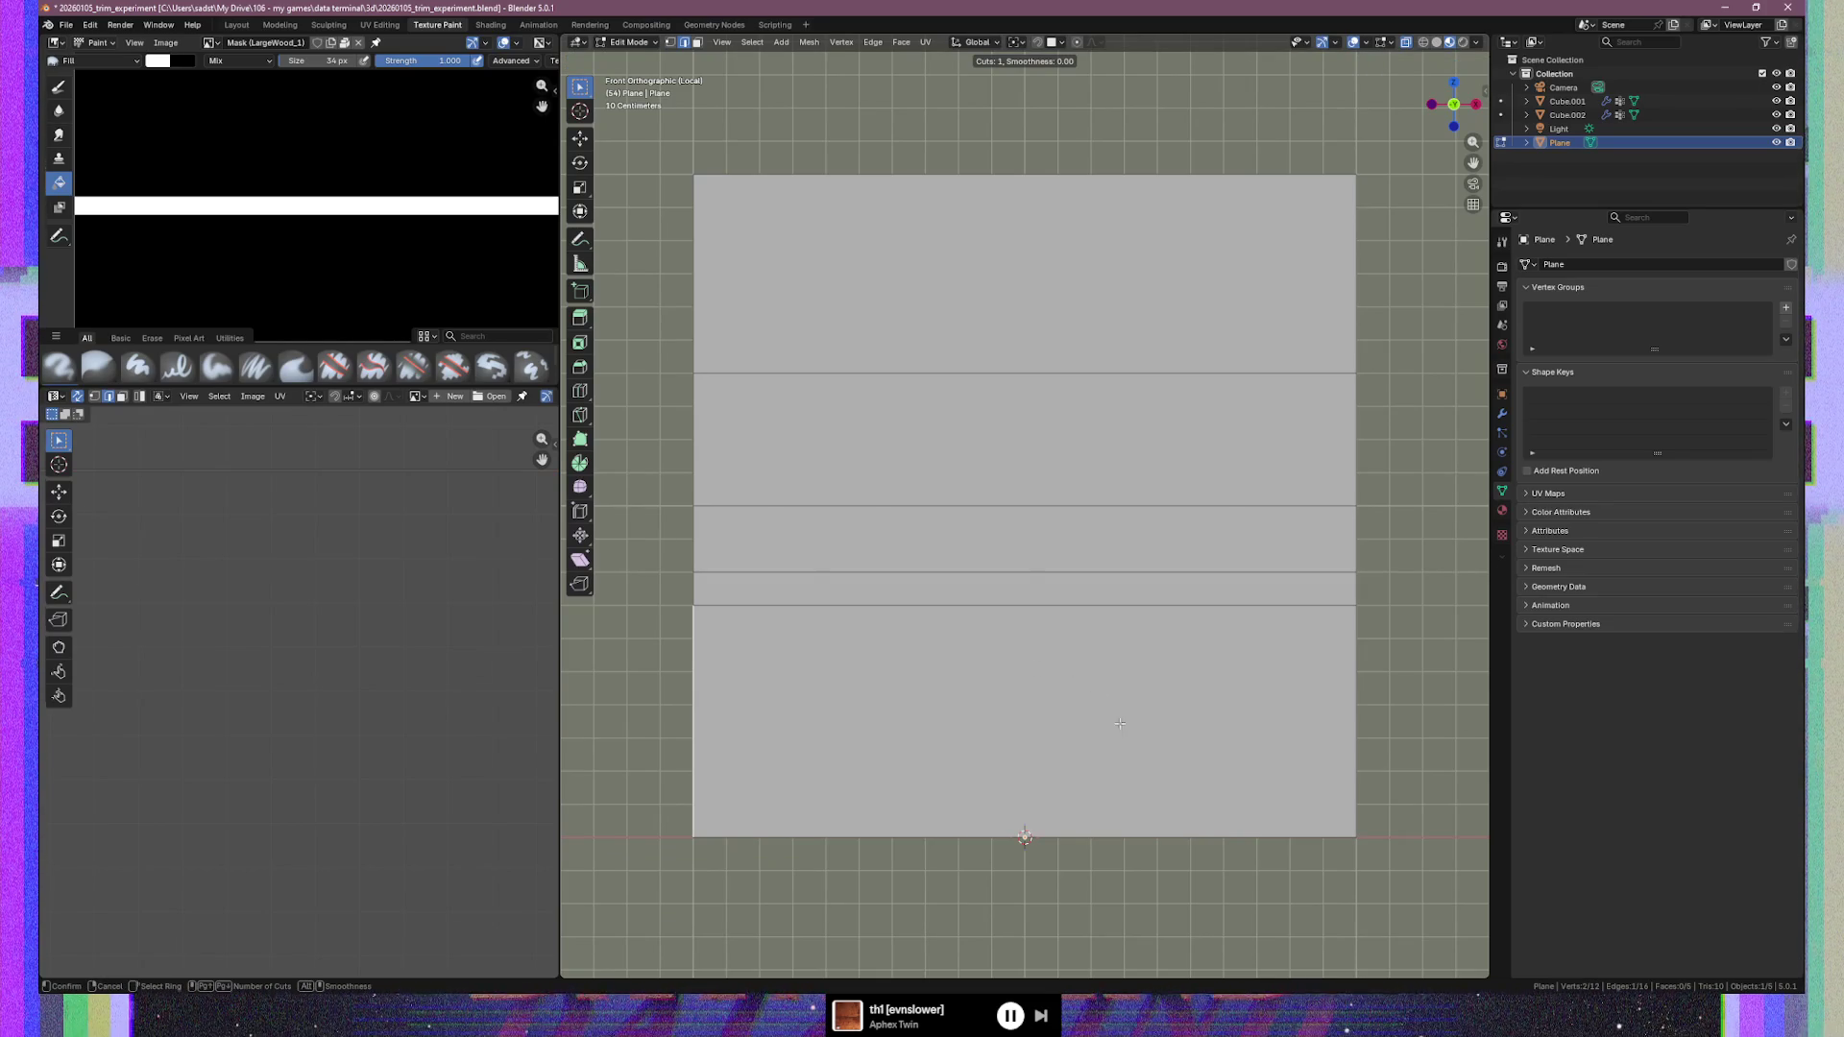
pyautogui.click(731, 672)
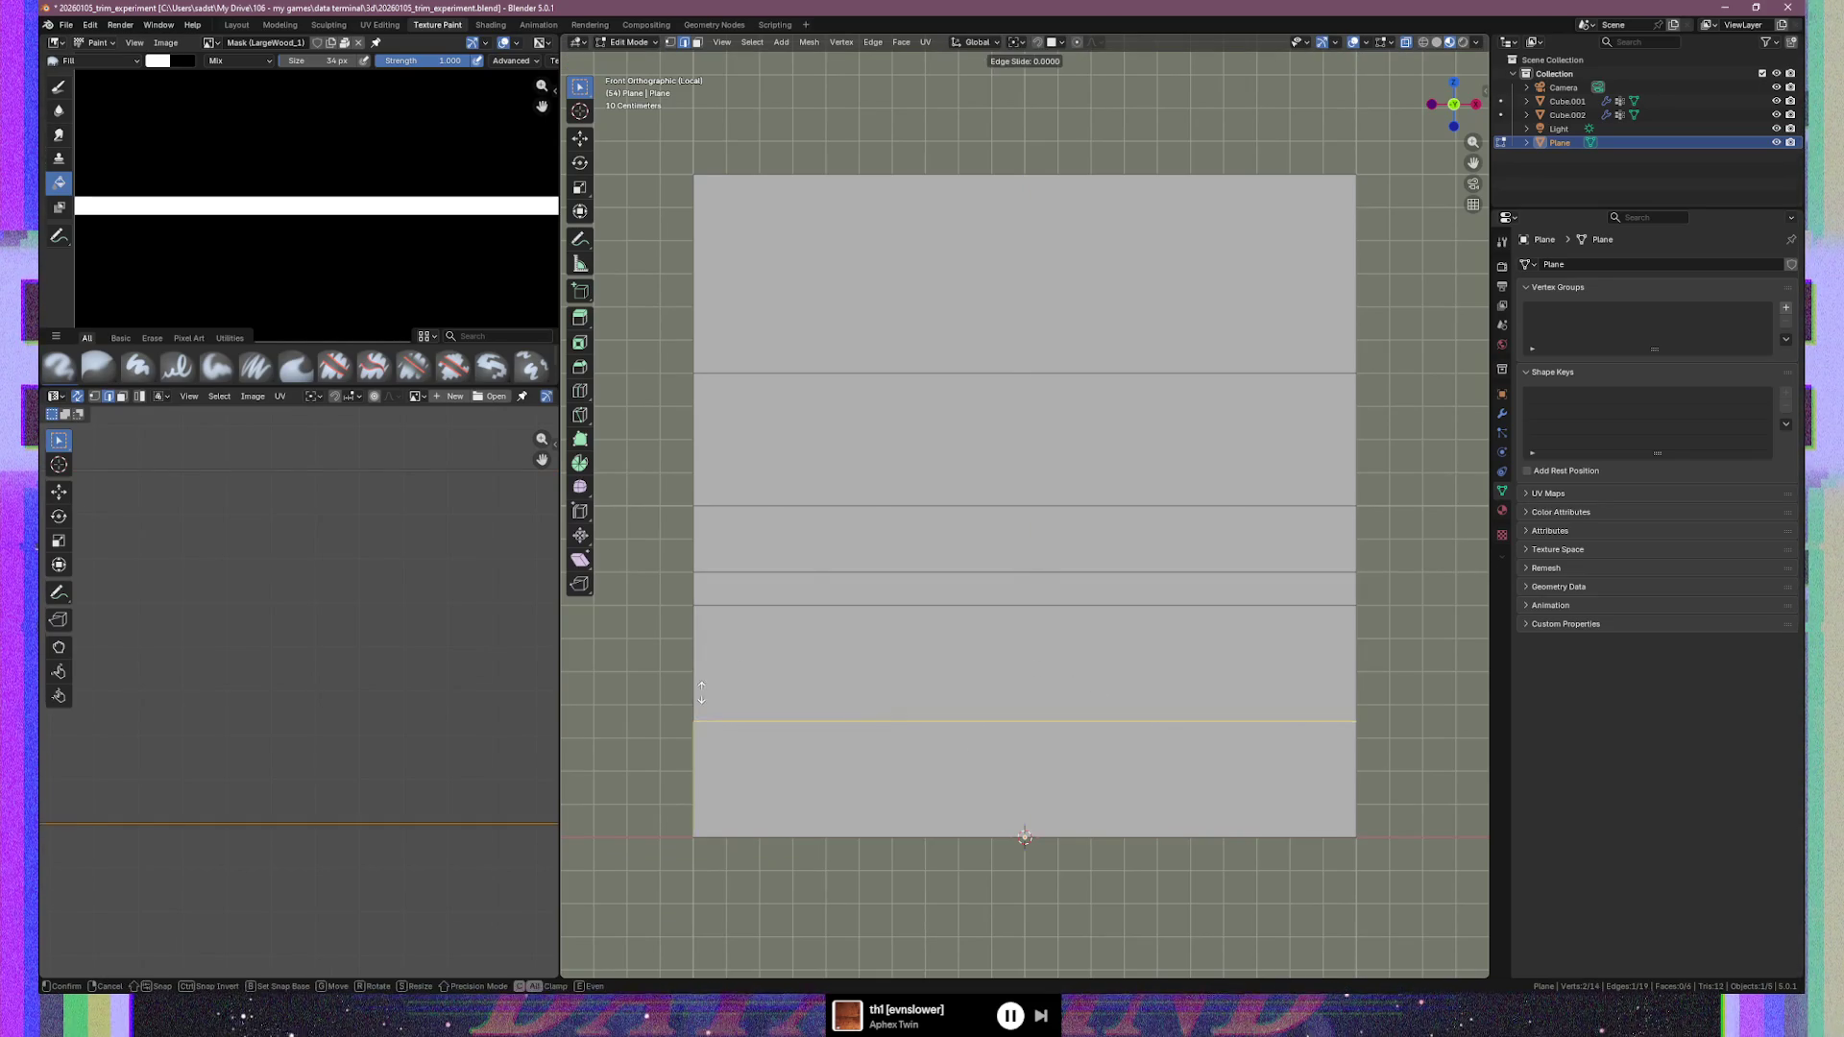
pyautogui.click(756, 595)
pyautogui.hotkey('ctrl', 'z')
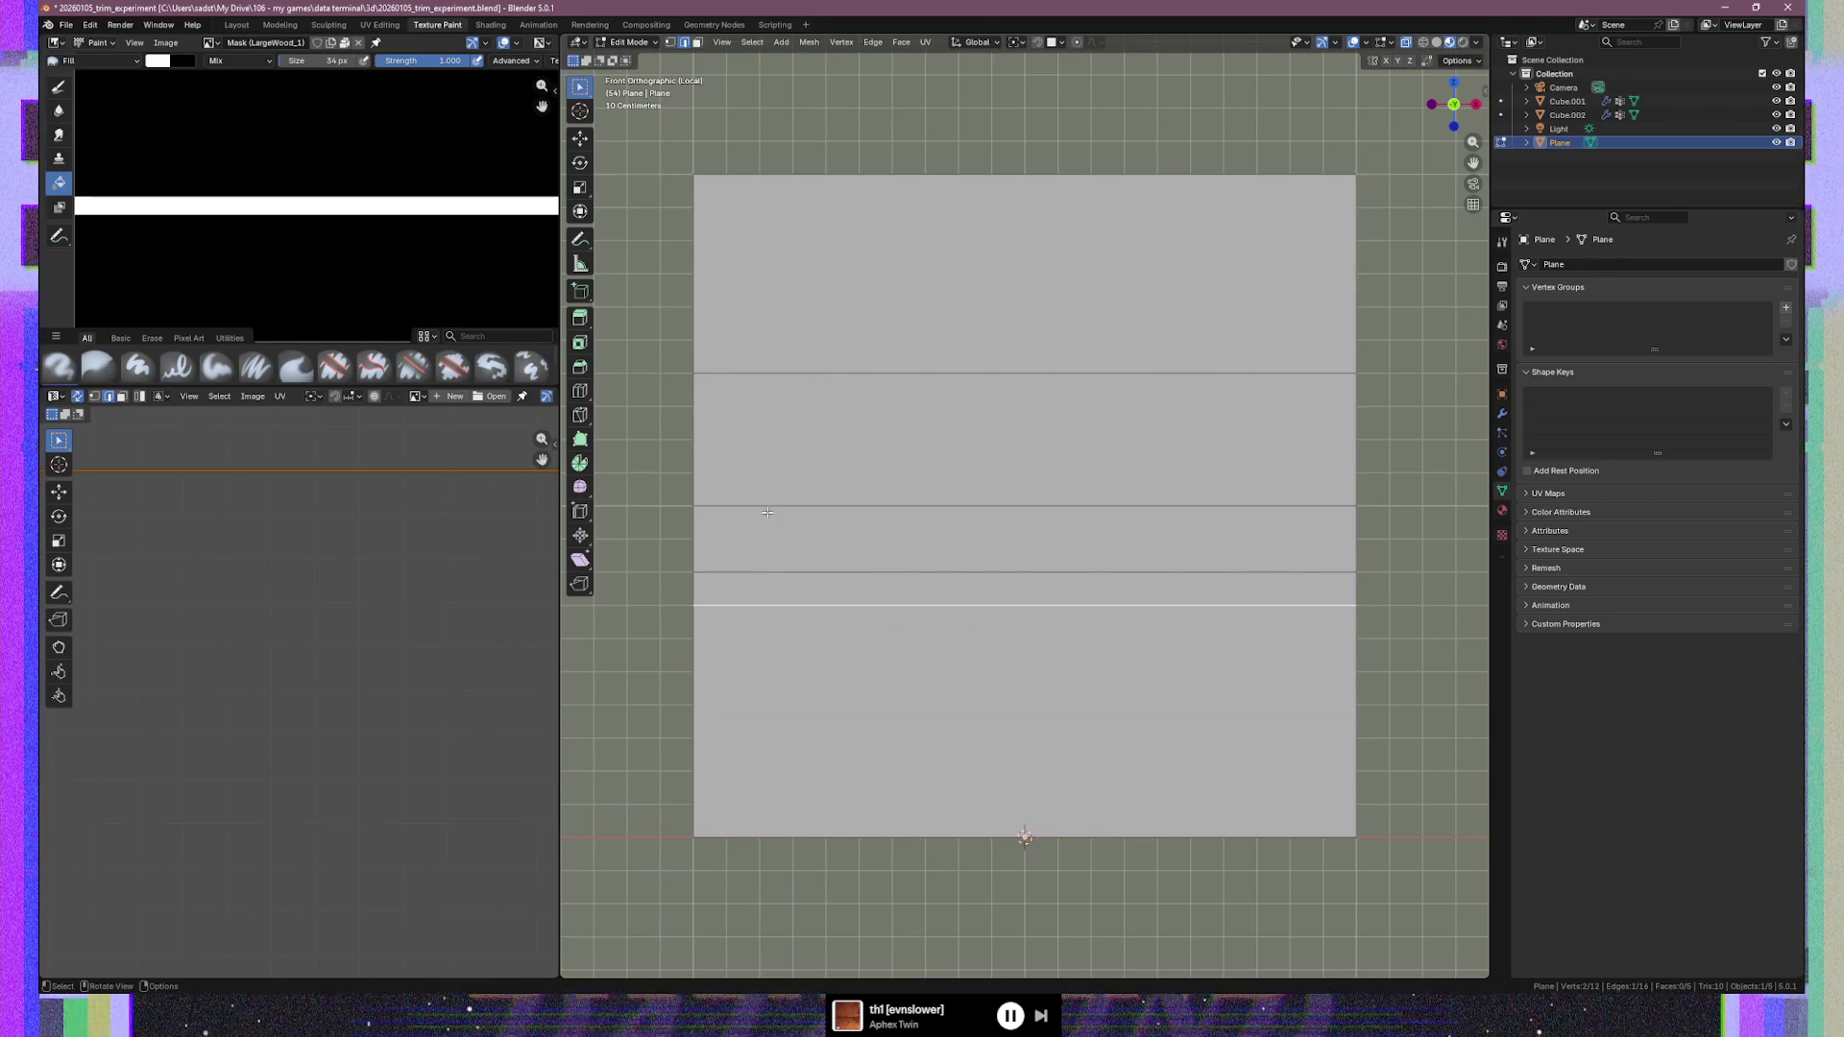
# Lower the lowest edge loop exactly 0.1 m along Z
pyautogui.press('g')
pyautogui.press('z')
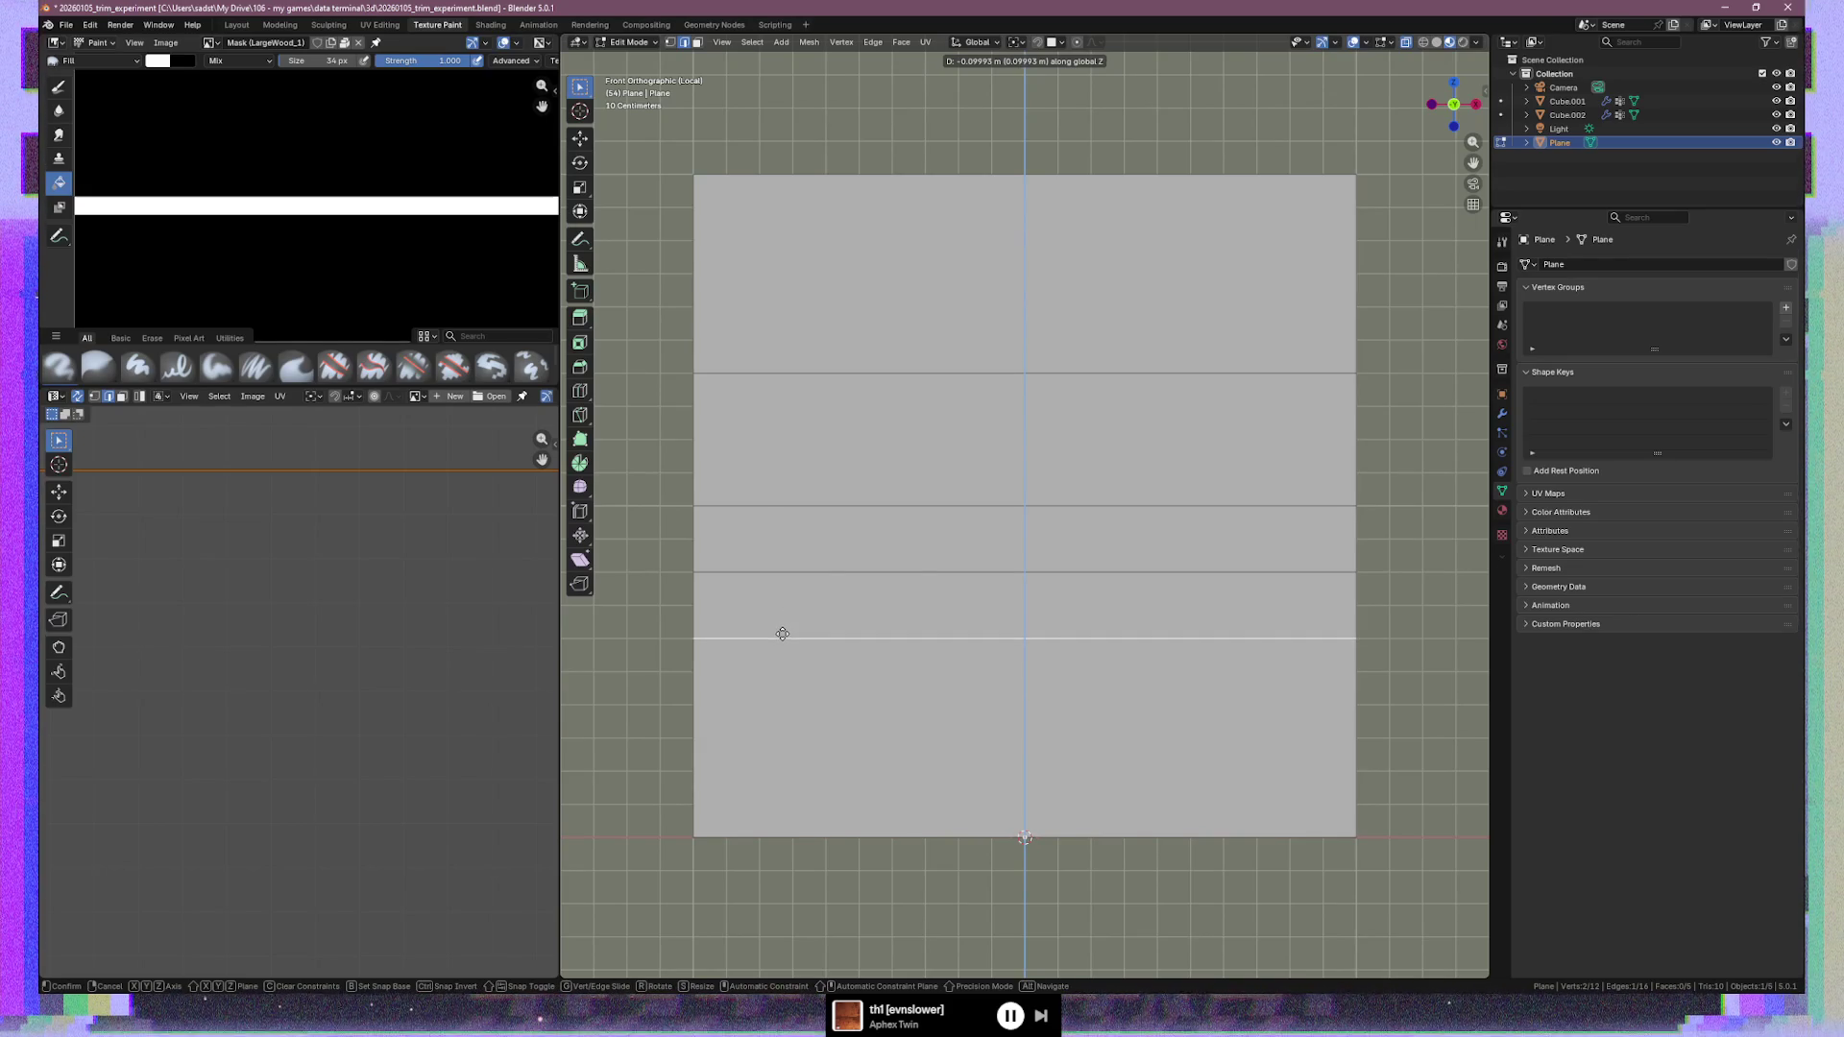
pyautogui.click(783, 634)
pyautogui.click(730, 916)
pyautogui.click(735, 916)
pyautogui.press('BackSpace')
pyautogui.press('BackSpace')
pyautogui.press('BackSpace')
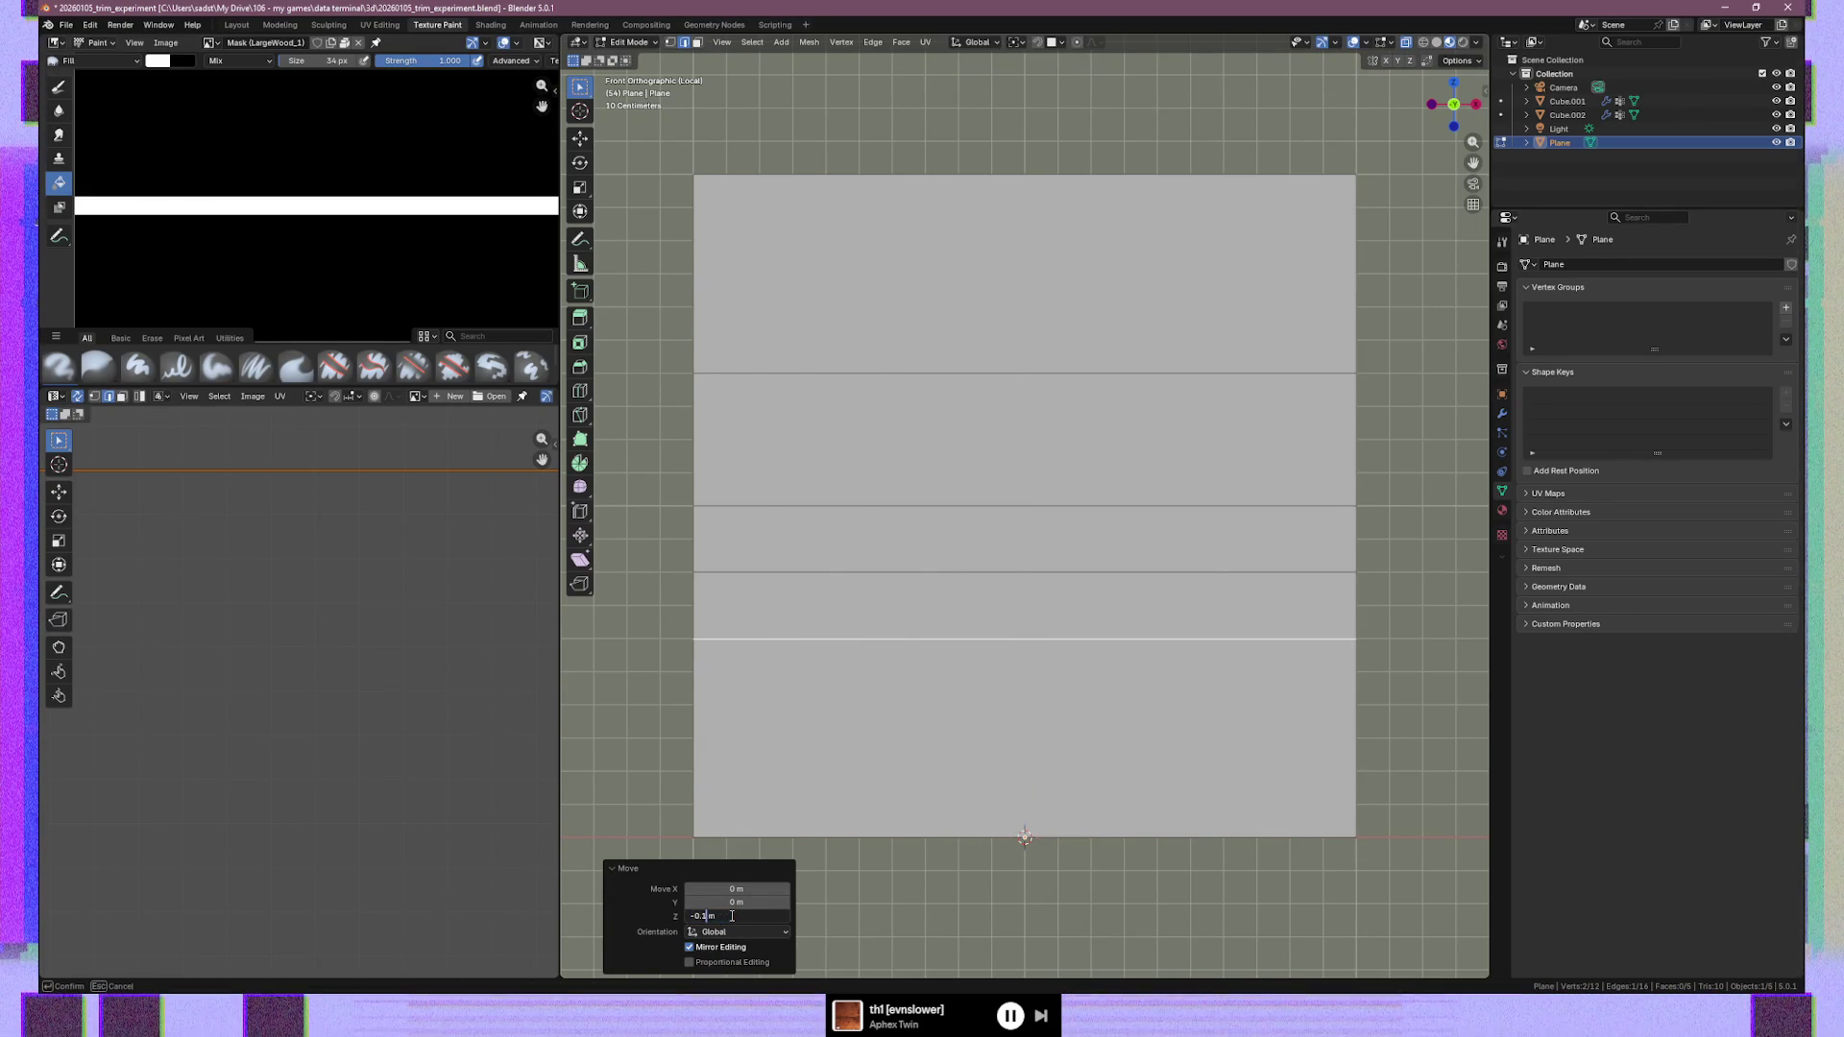
pyautogui.press('Return')
# Add a new horizontal edge loop across the bottom strip, discarding a trial nudge
pyautogui.hotkey('ctrl', 'r')
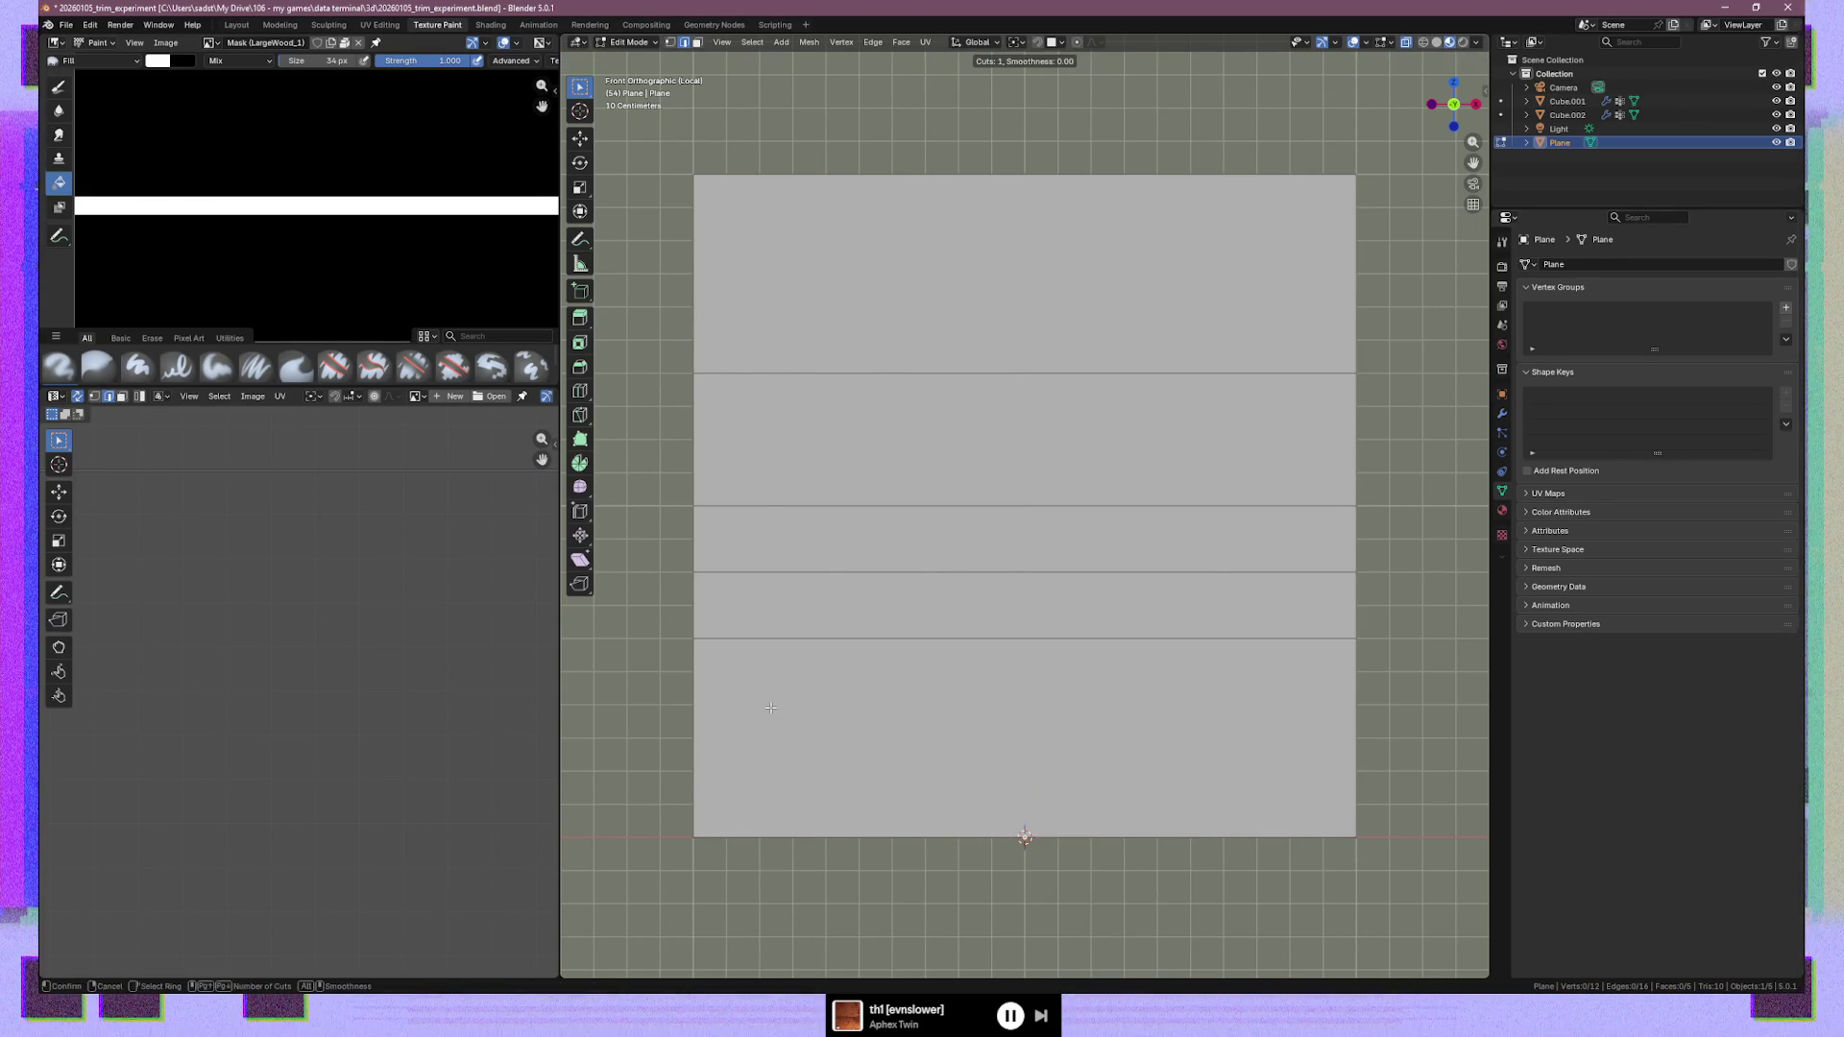
pyautogui.click(778, 706)
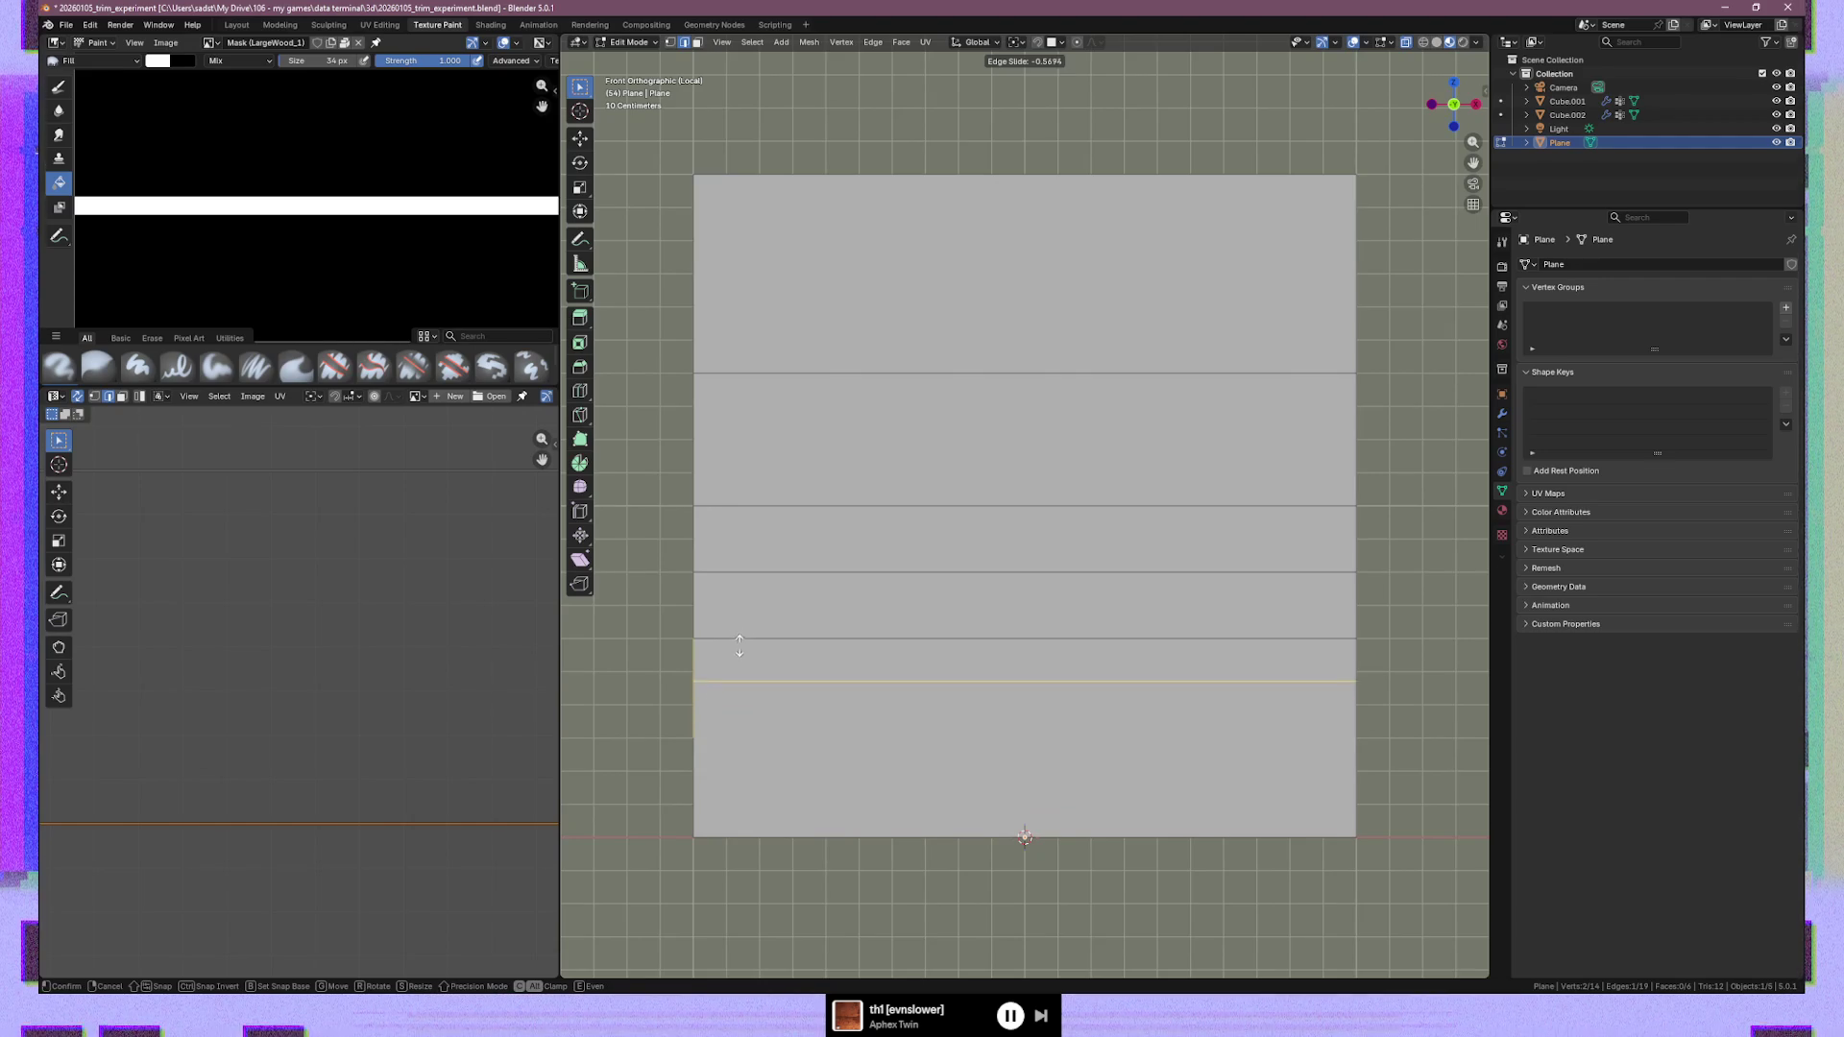
pyautogui.click(741, 670)
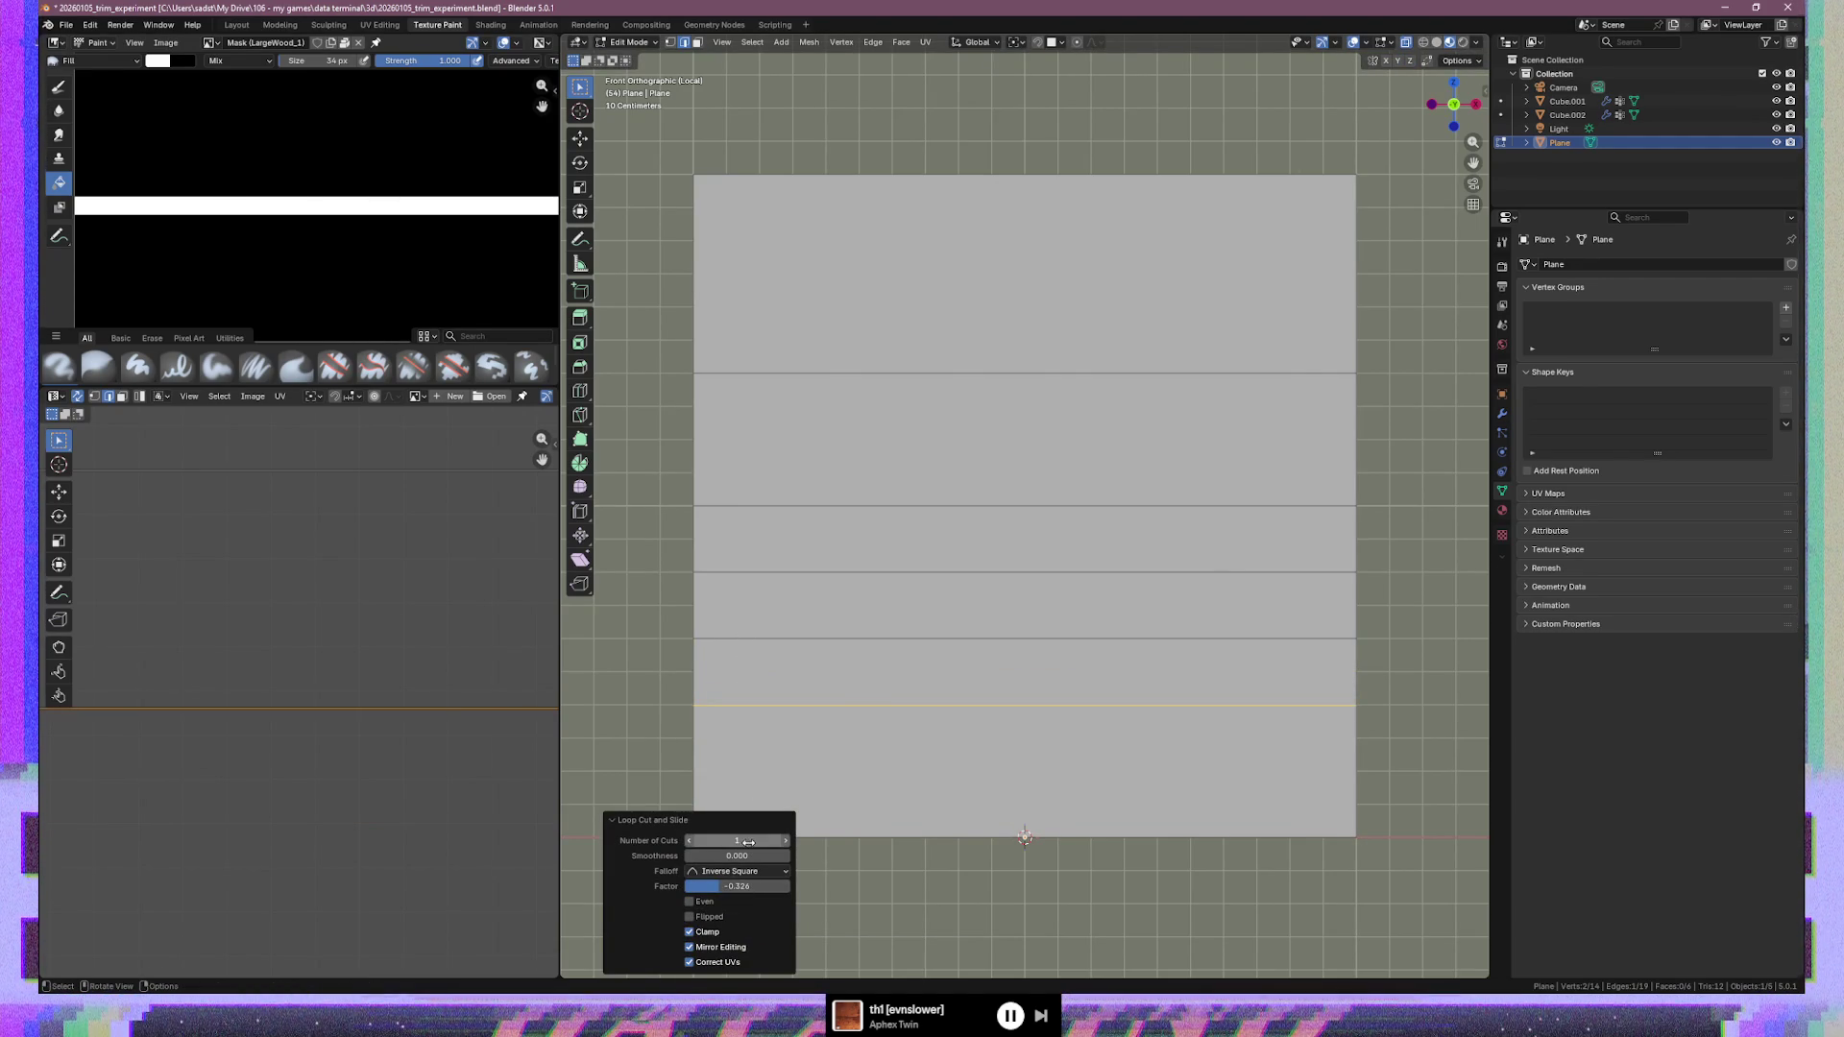
pyautogui.click(868, 709)
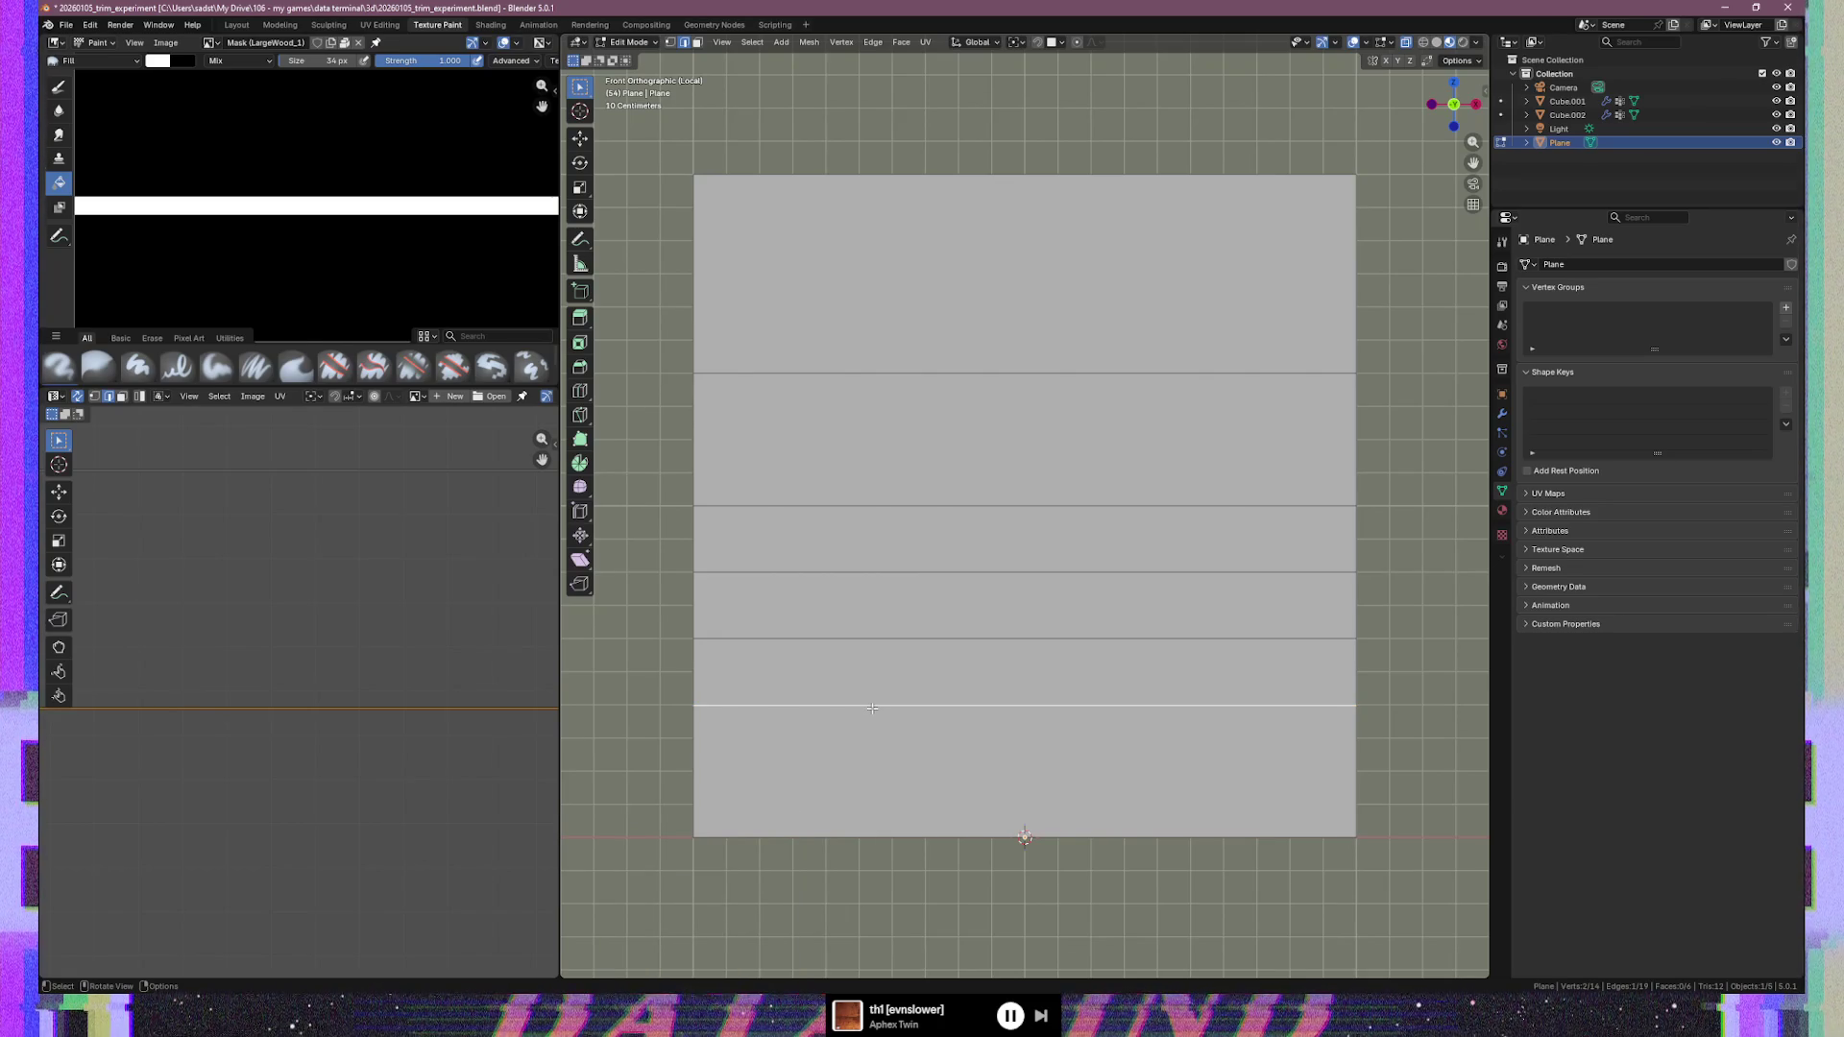
pyautogui.press('g')
pyautogui.click(872, 710)
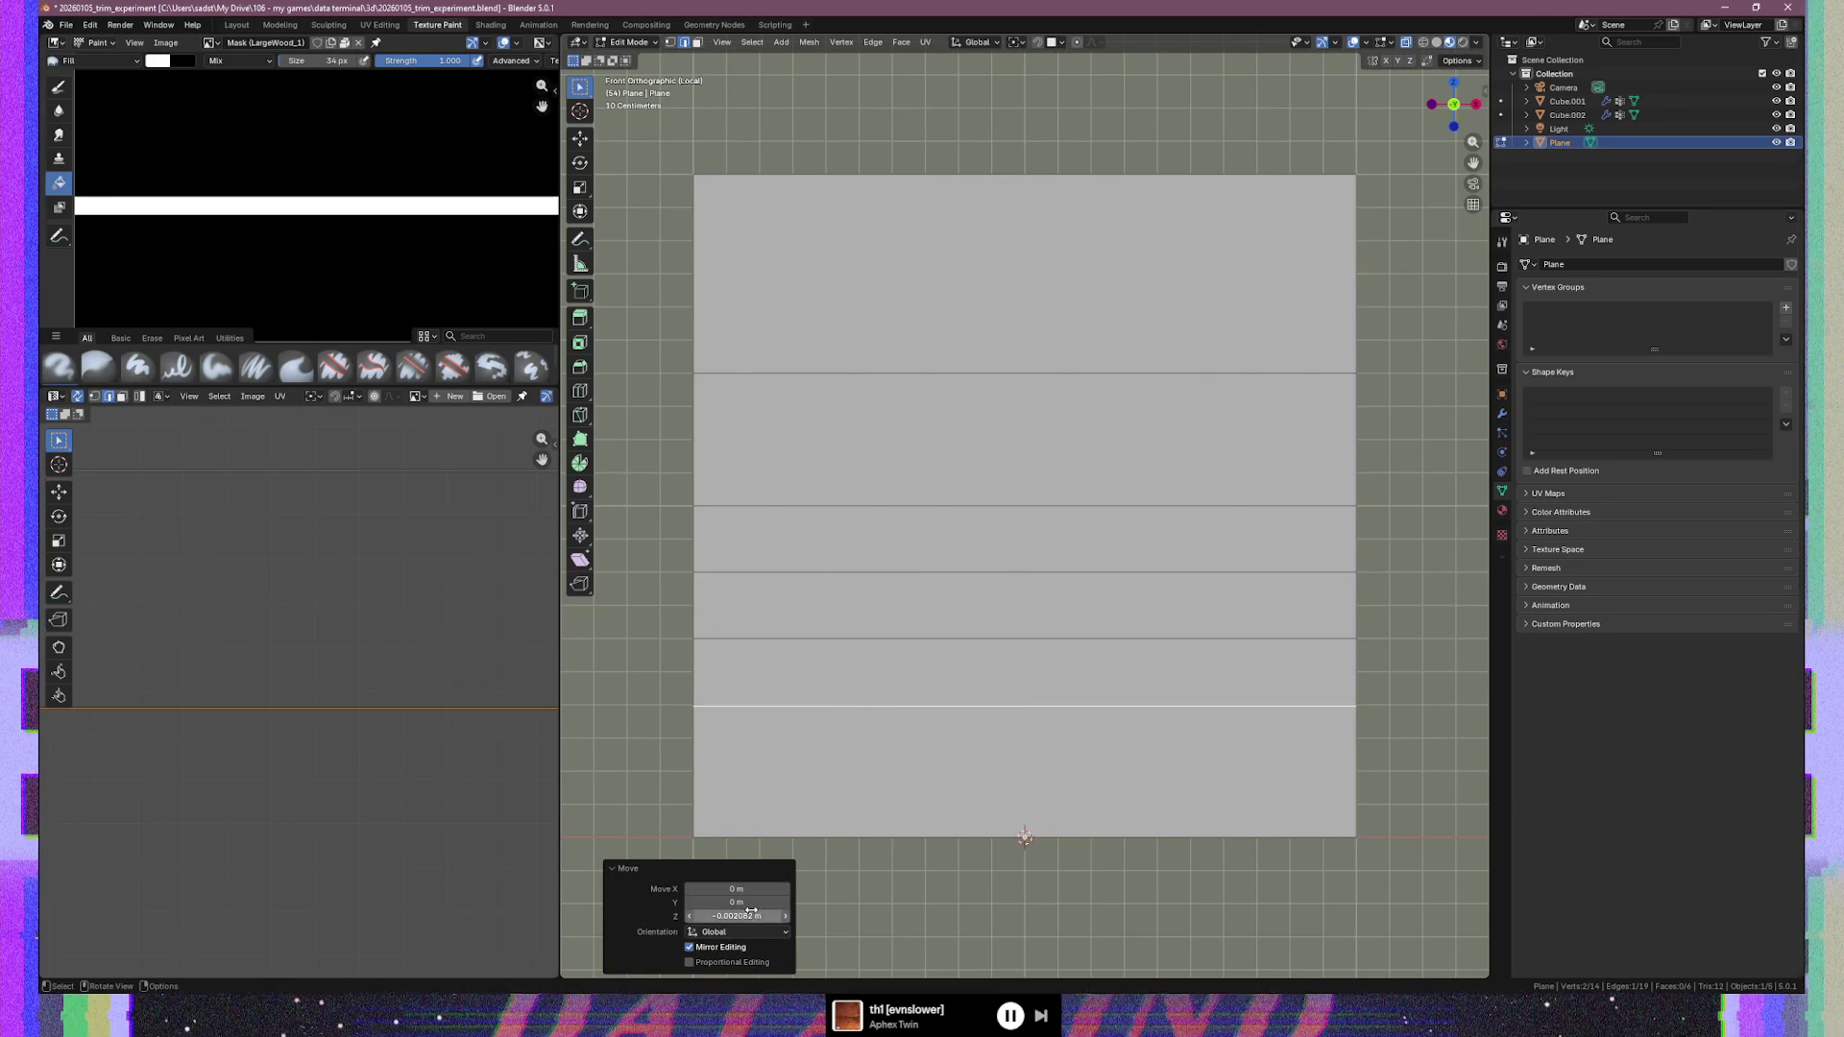
pyautogui.hotkey('ctrl', 'z')
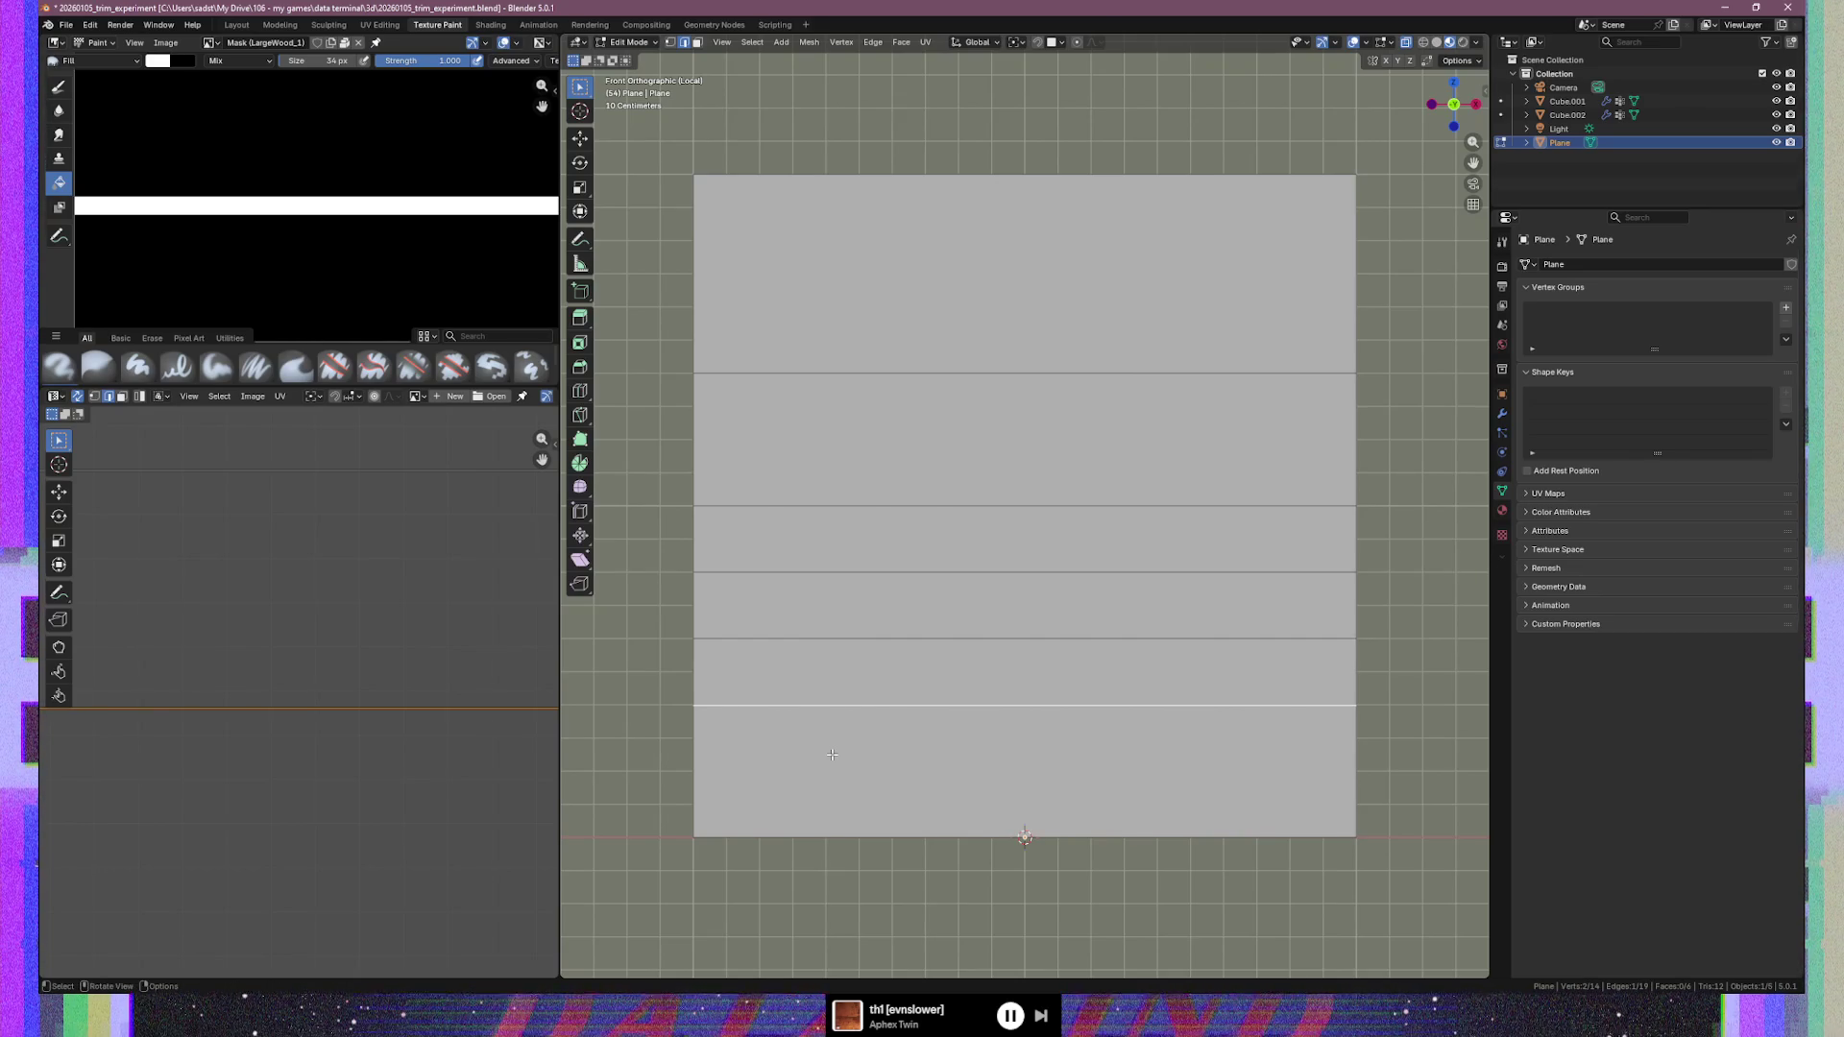
# Set both vertices of the lower row to a global Z height of 0.4 m
pyautogui.press('n')
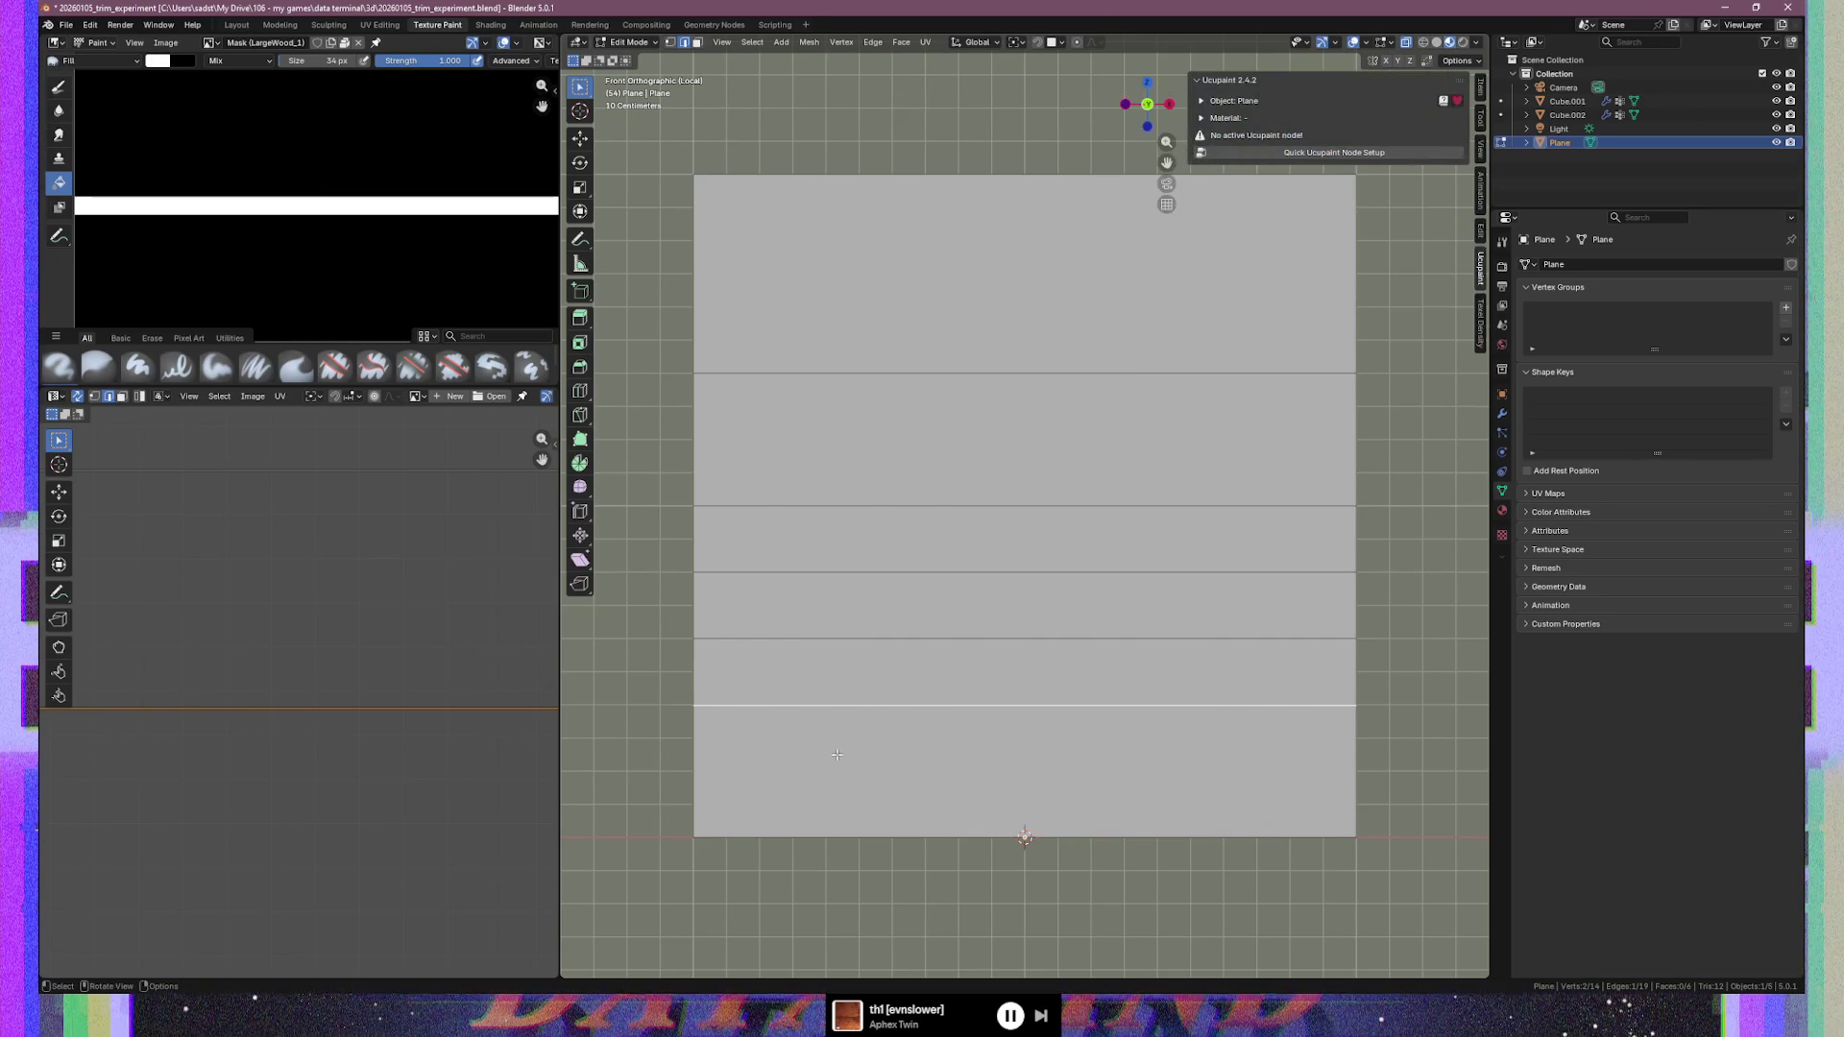
pyautogui.click(1480, 90)
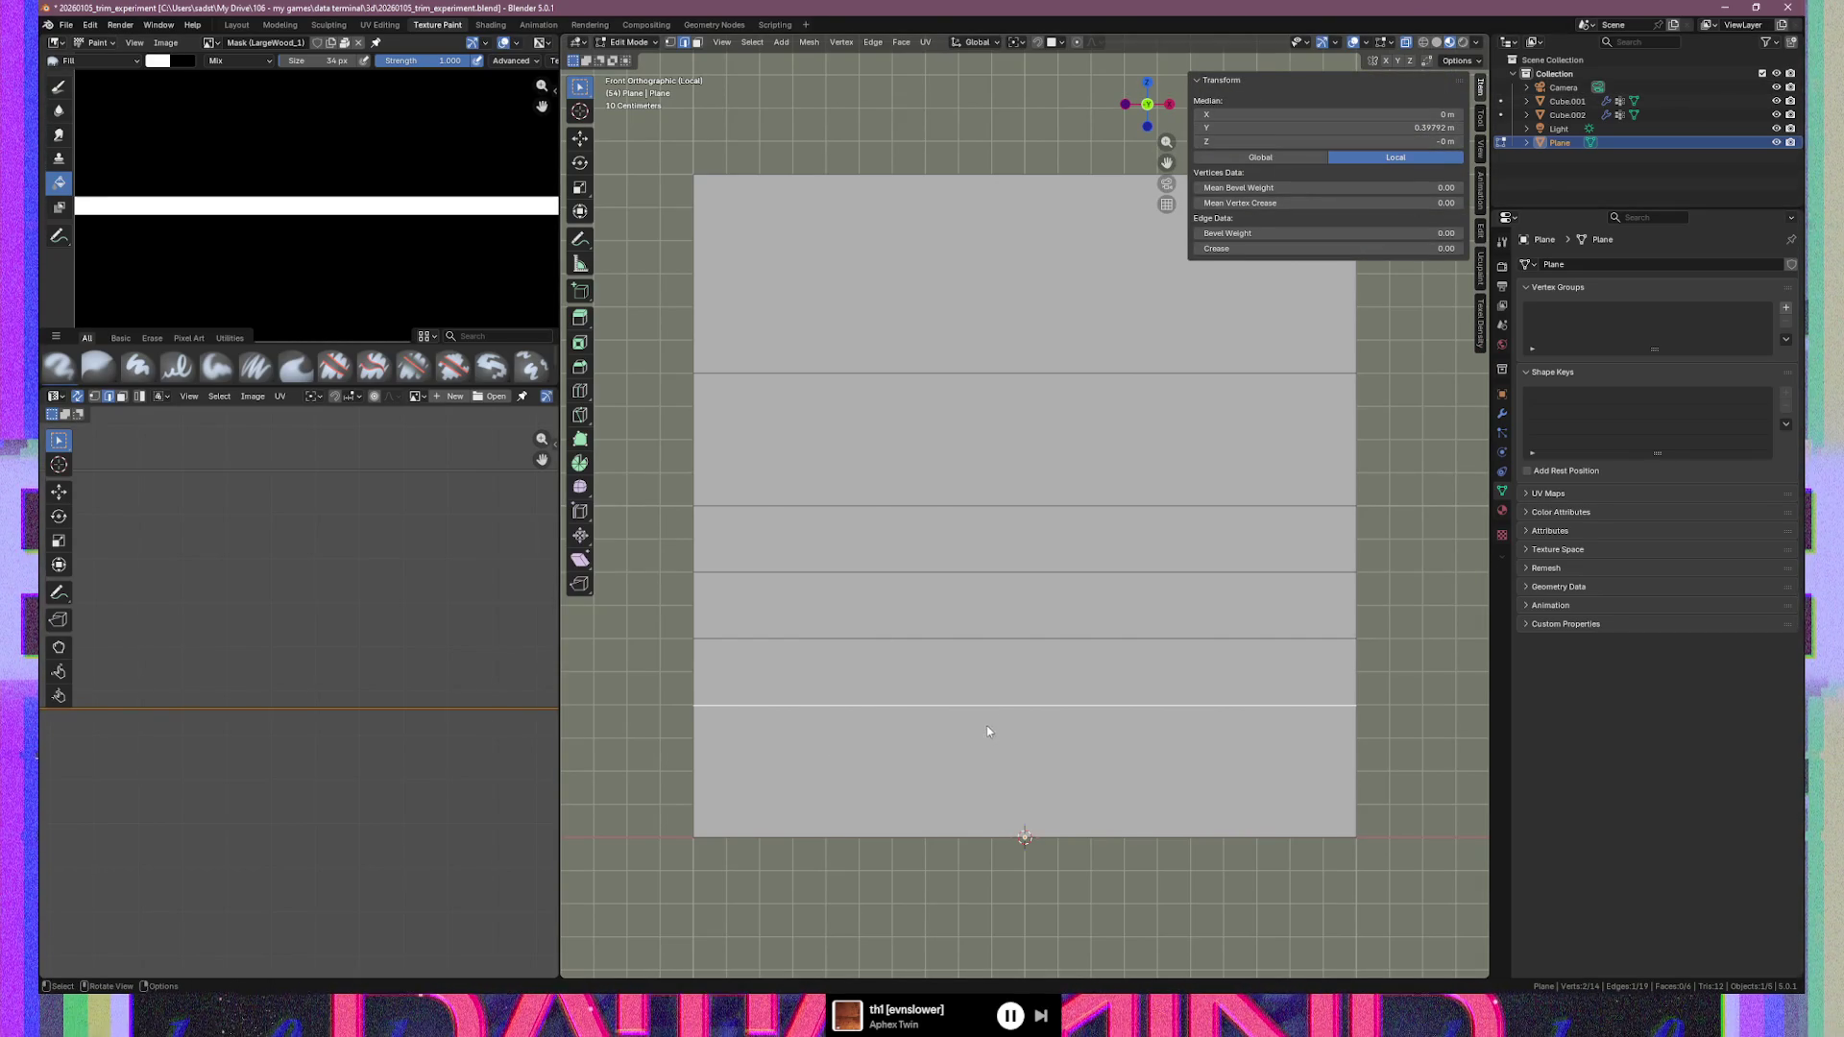
pyautogui.press('1')
pyautogui.click(696, 708)
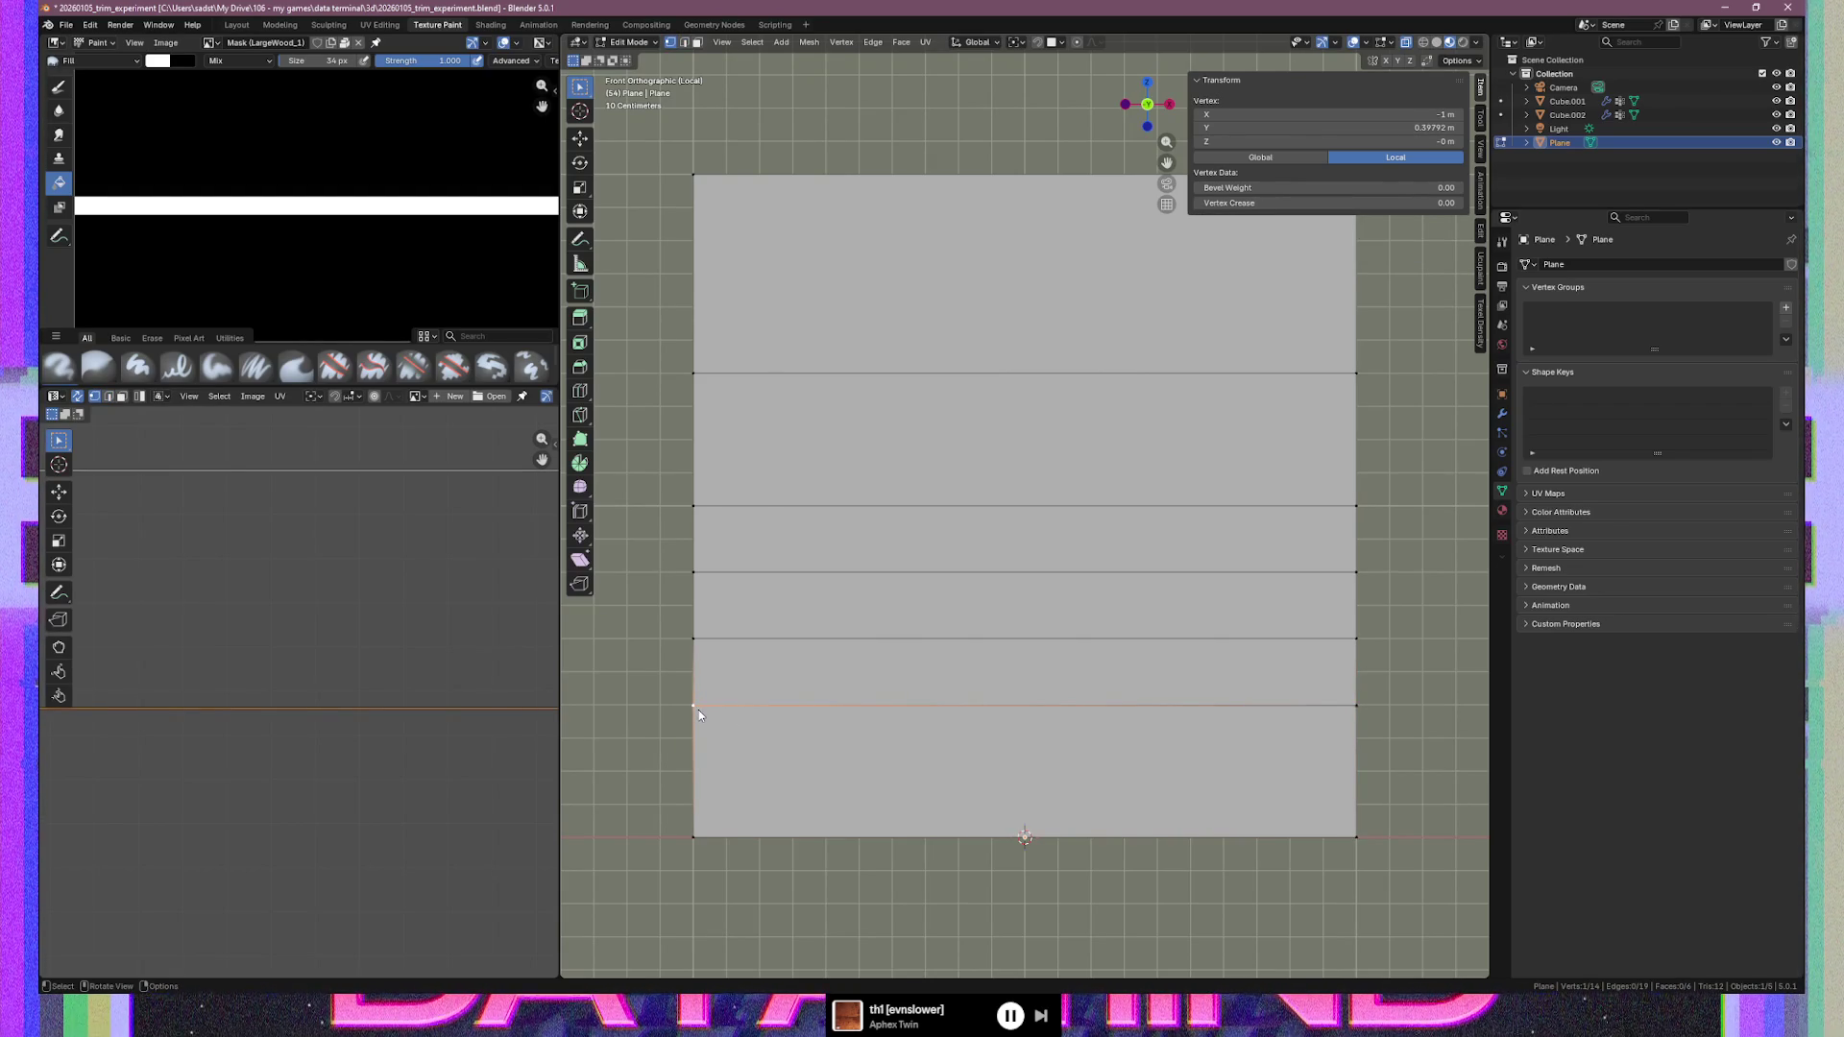
pyautogui.click(1283, 154)
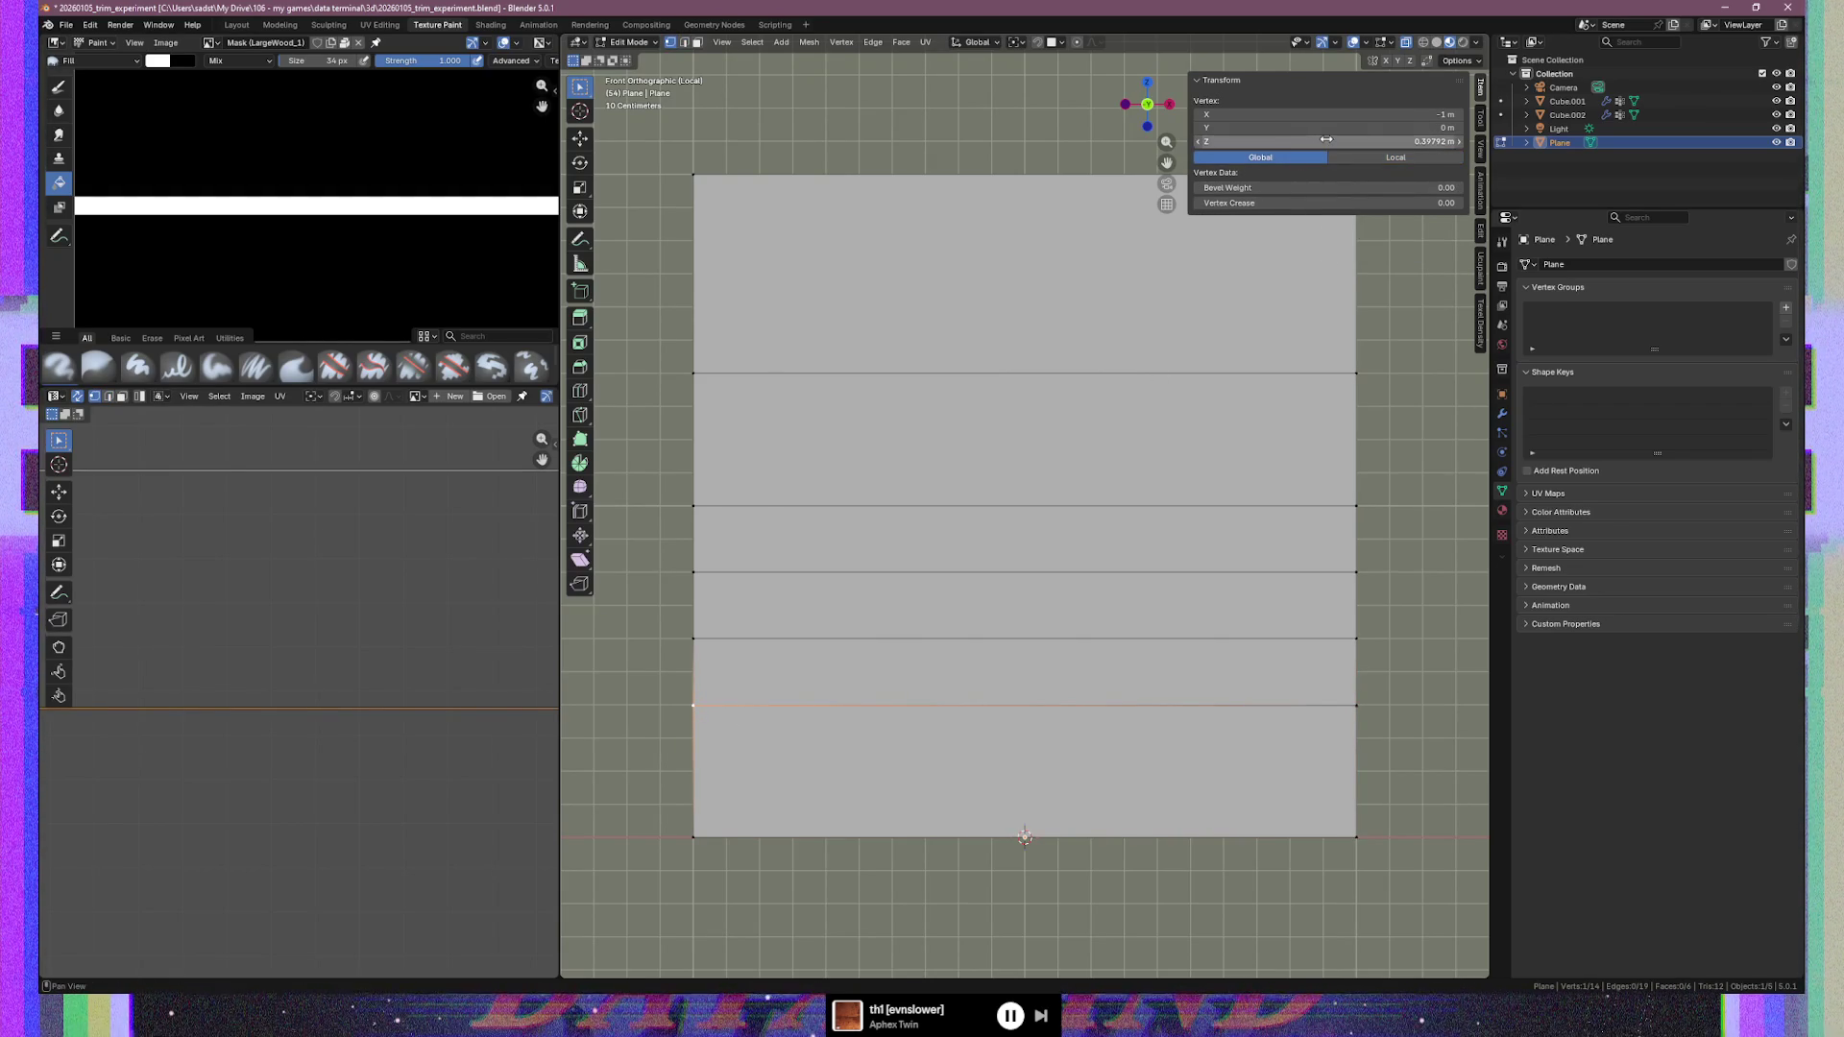
pyautogui.click(1326, 139)
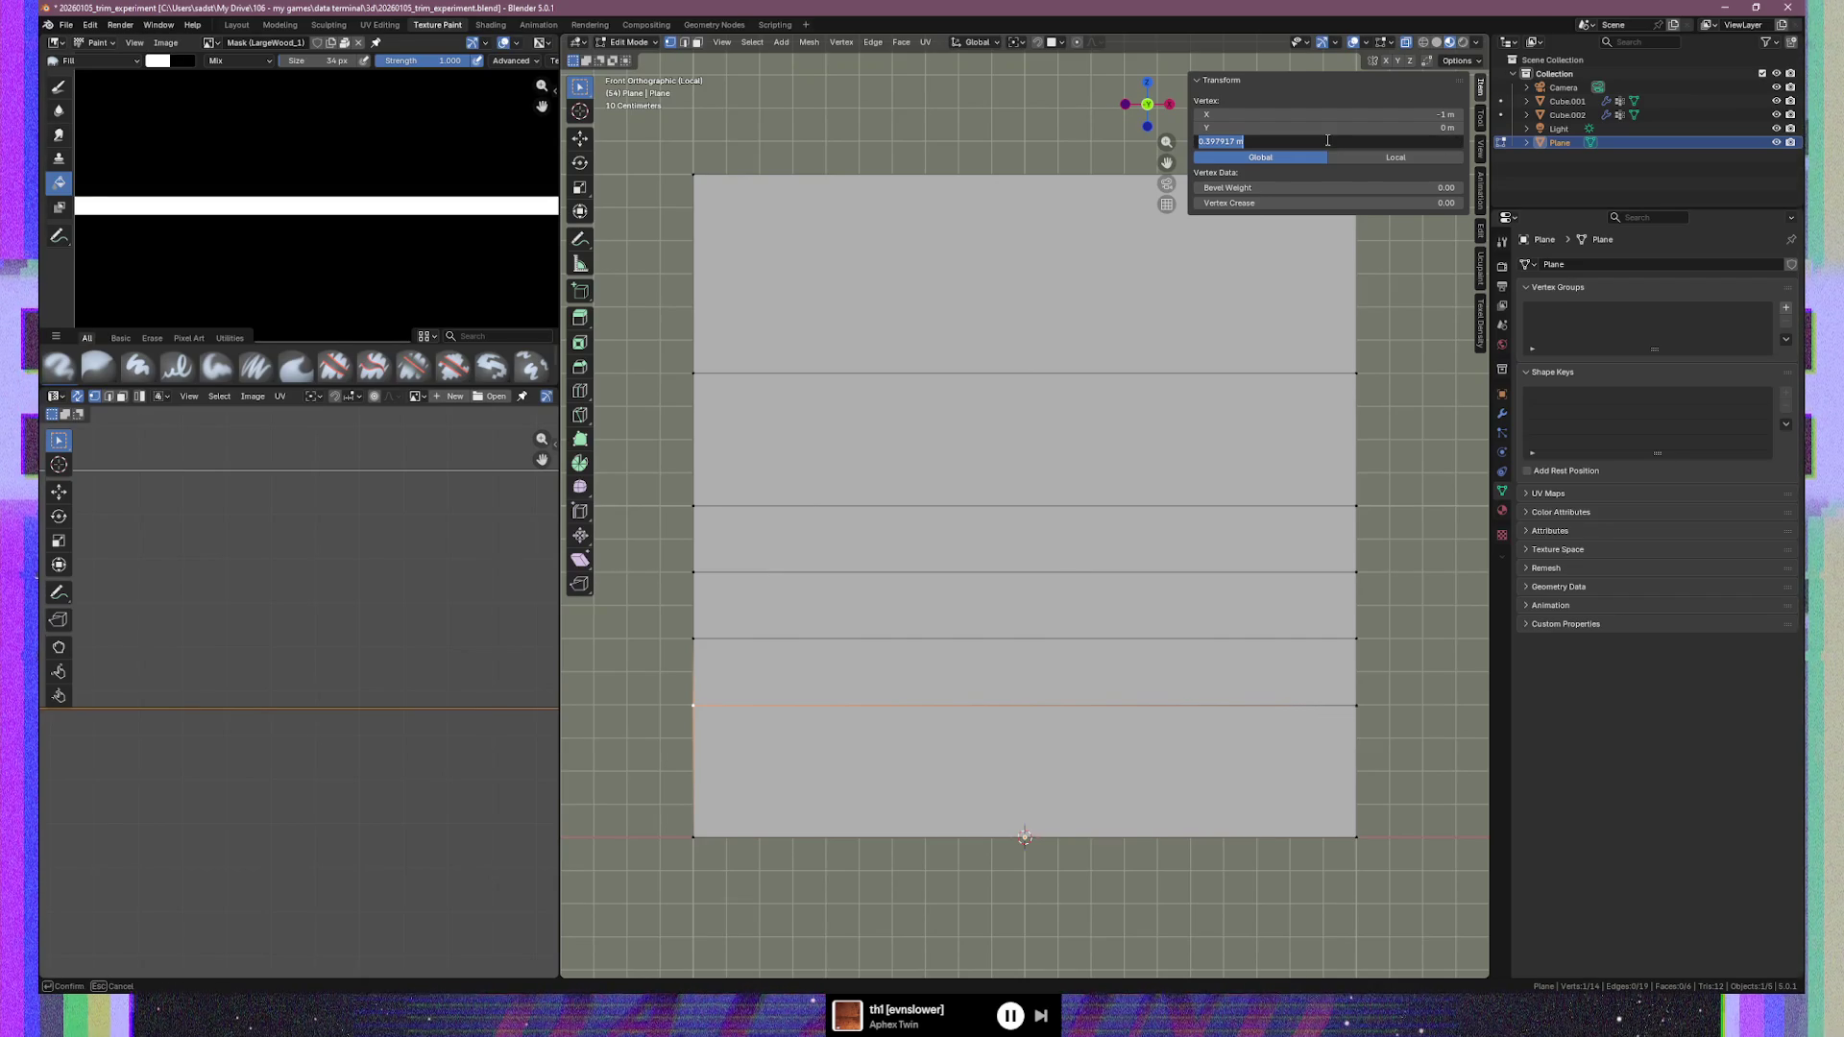
pyautogui.press('Escape')
pyautogui.keyDown('shift'); pyautogui.click(1356, 706); pyautogui.keyUp('shift')
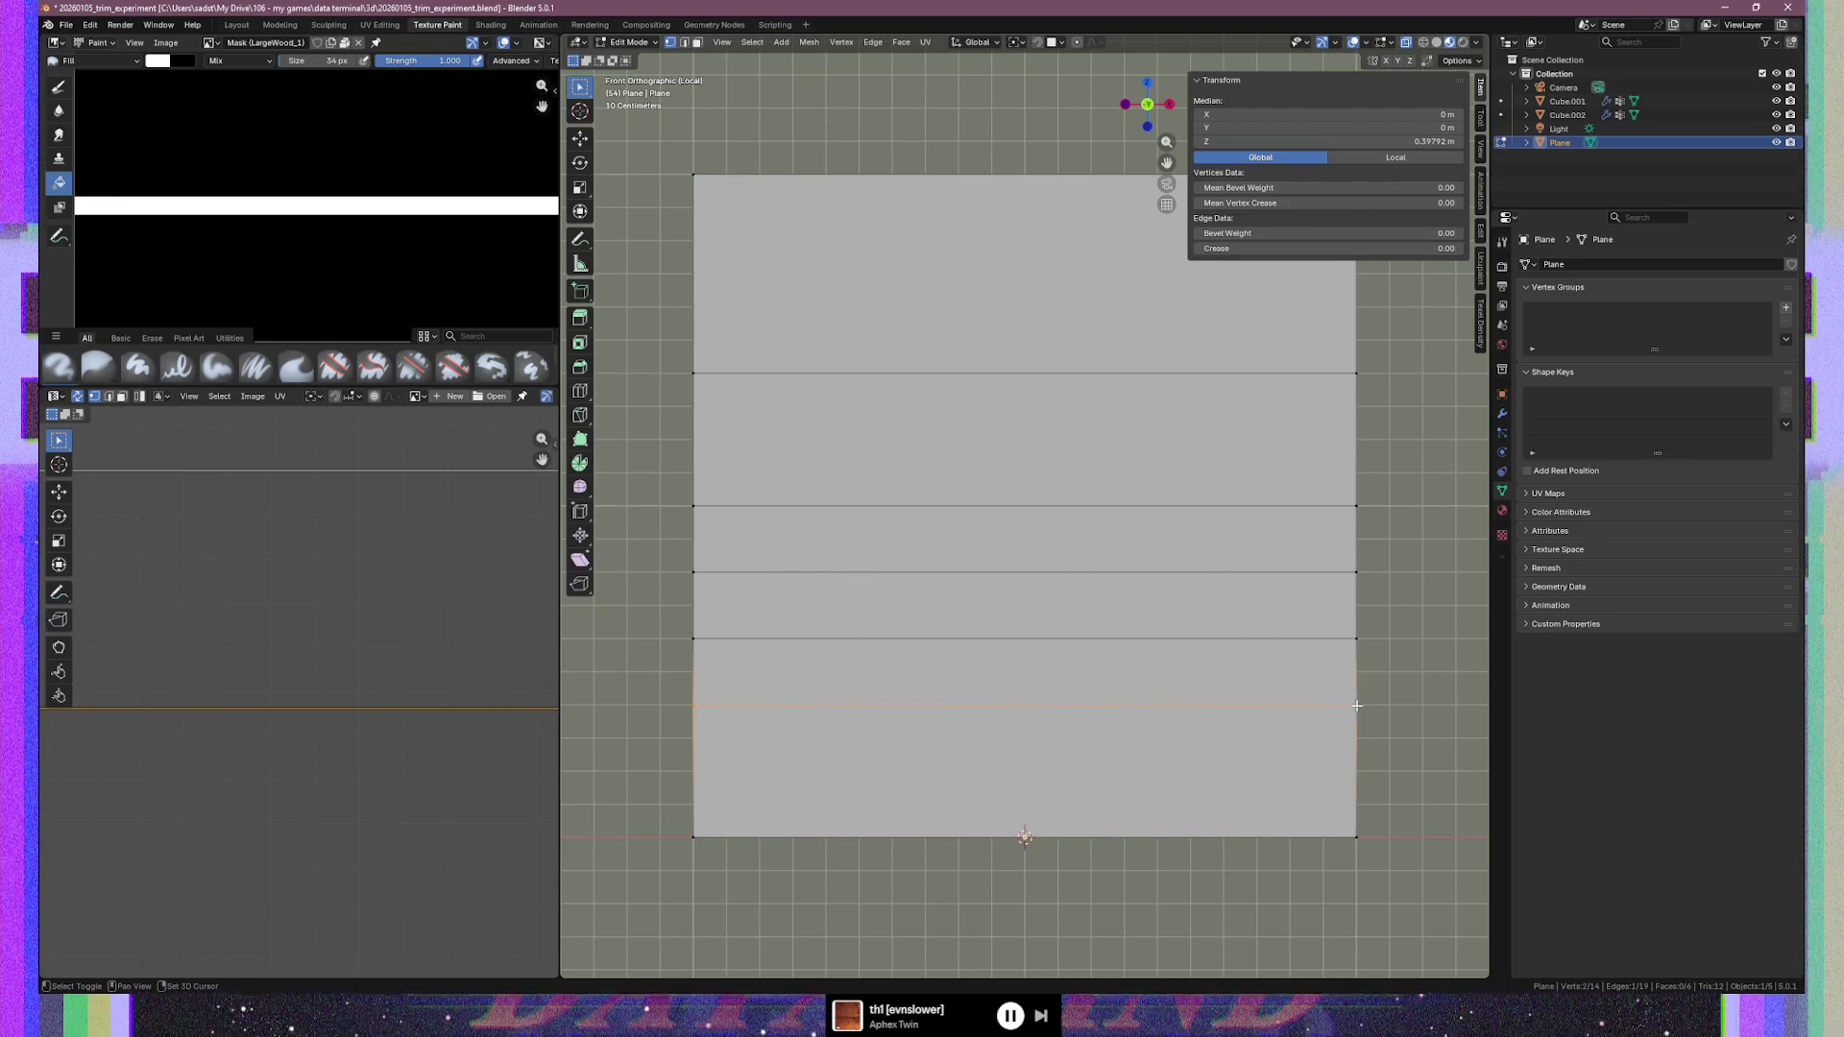
pyautogui.click(1307, 140)
pyautogui.press('BackSpace')
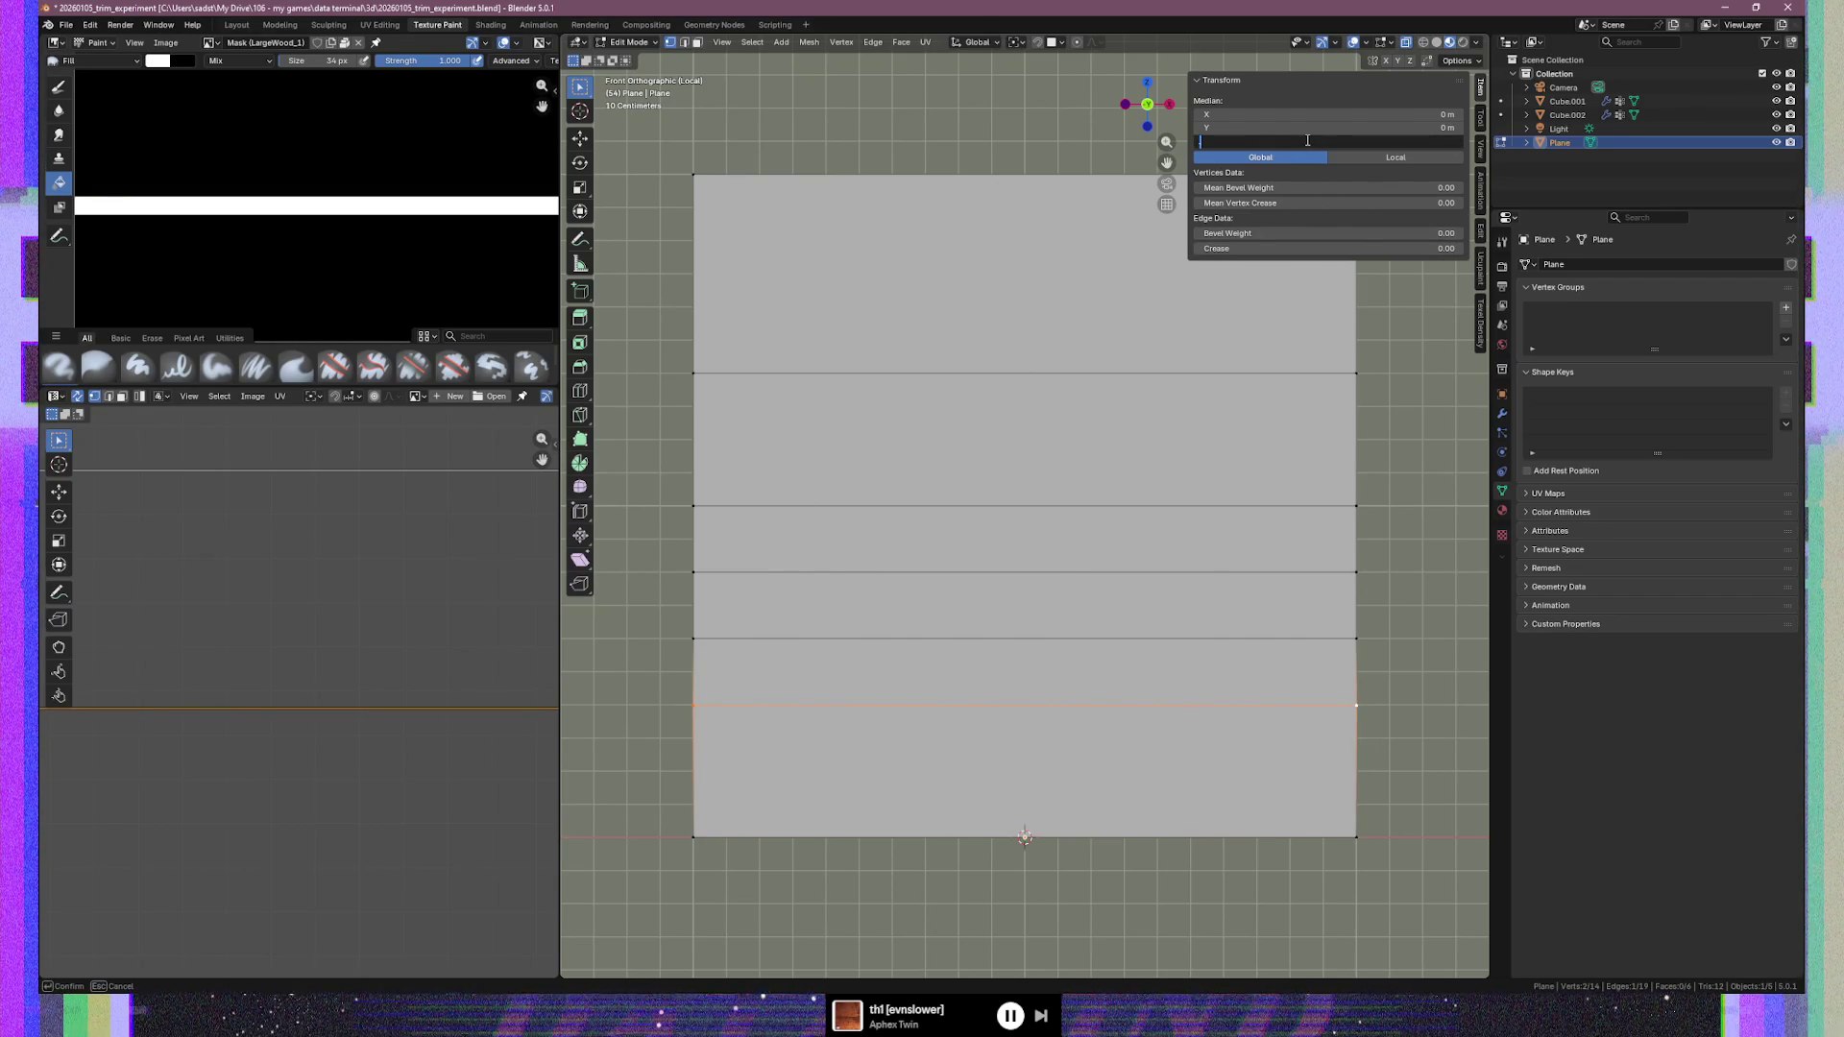
pyautogui.press('Return')
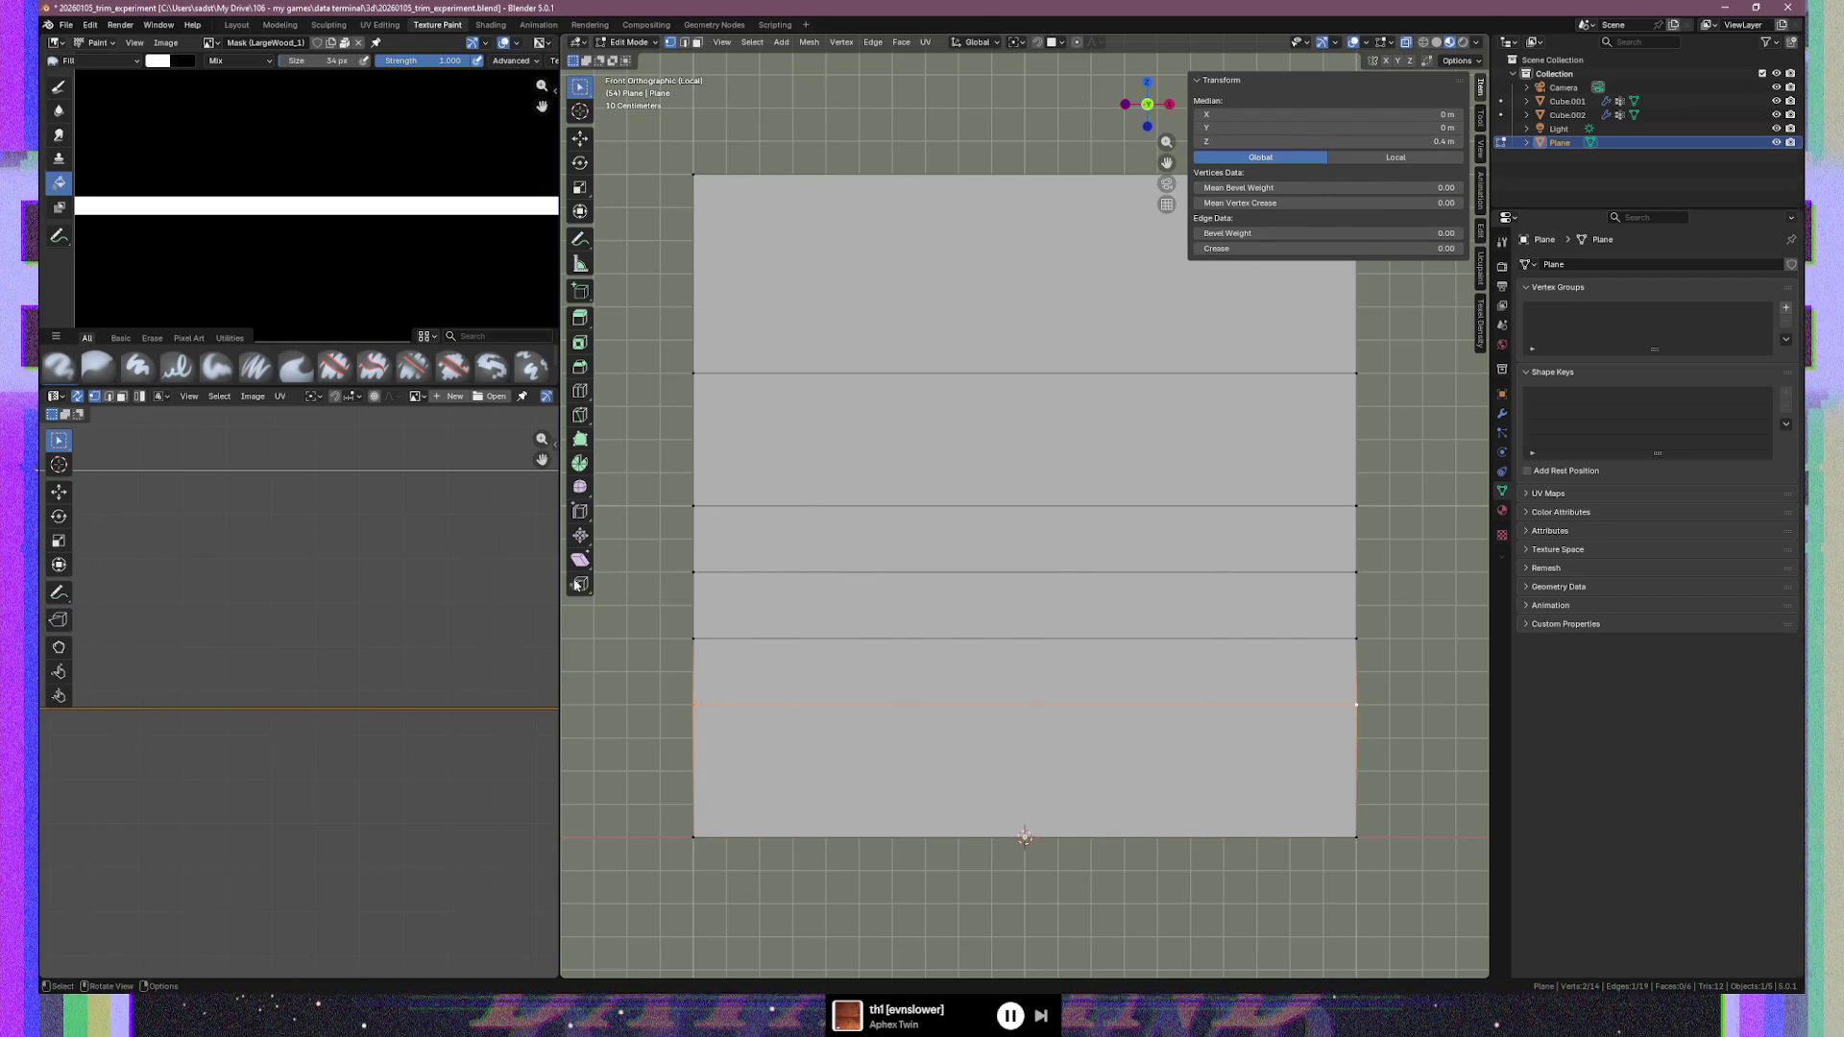
# Check the Z heights of the rows above, up to the 1 m row, then deselect
pyautogui.click(697, 704)
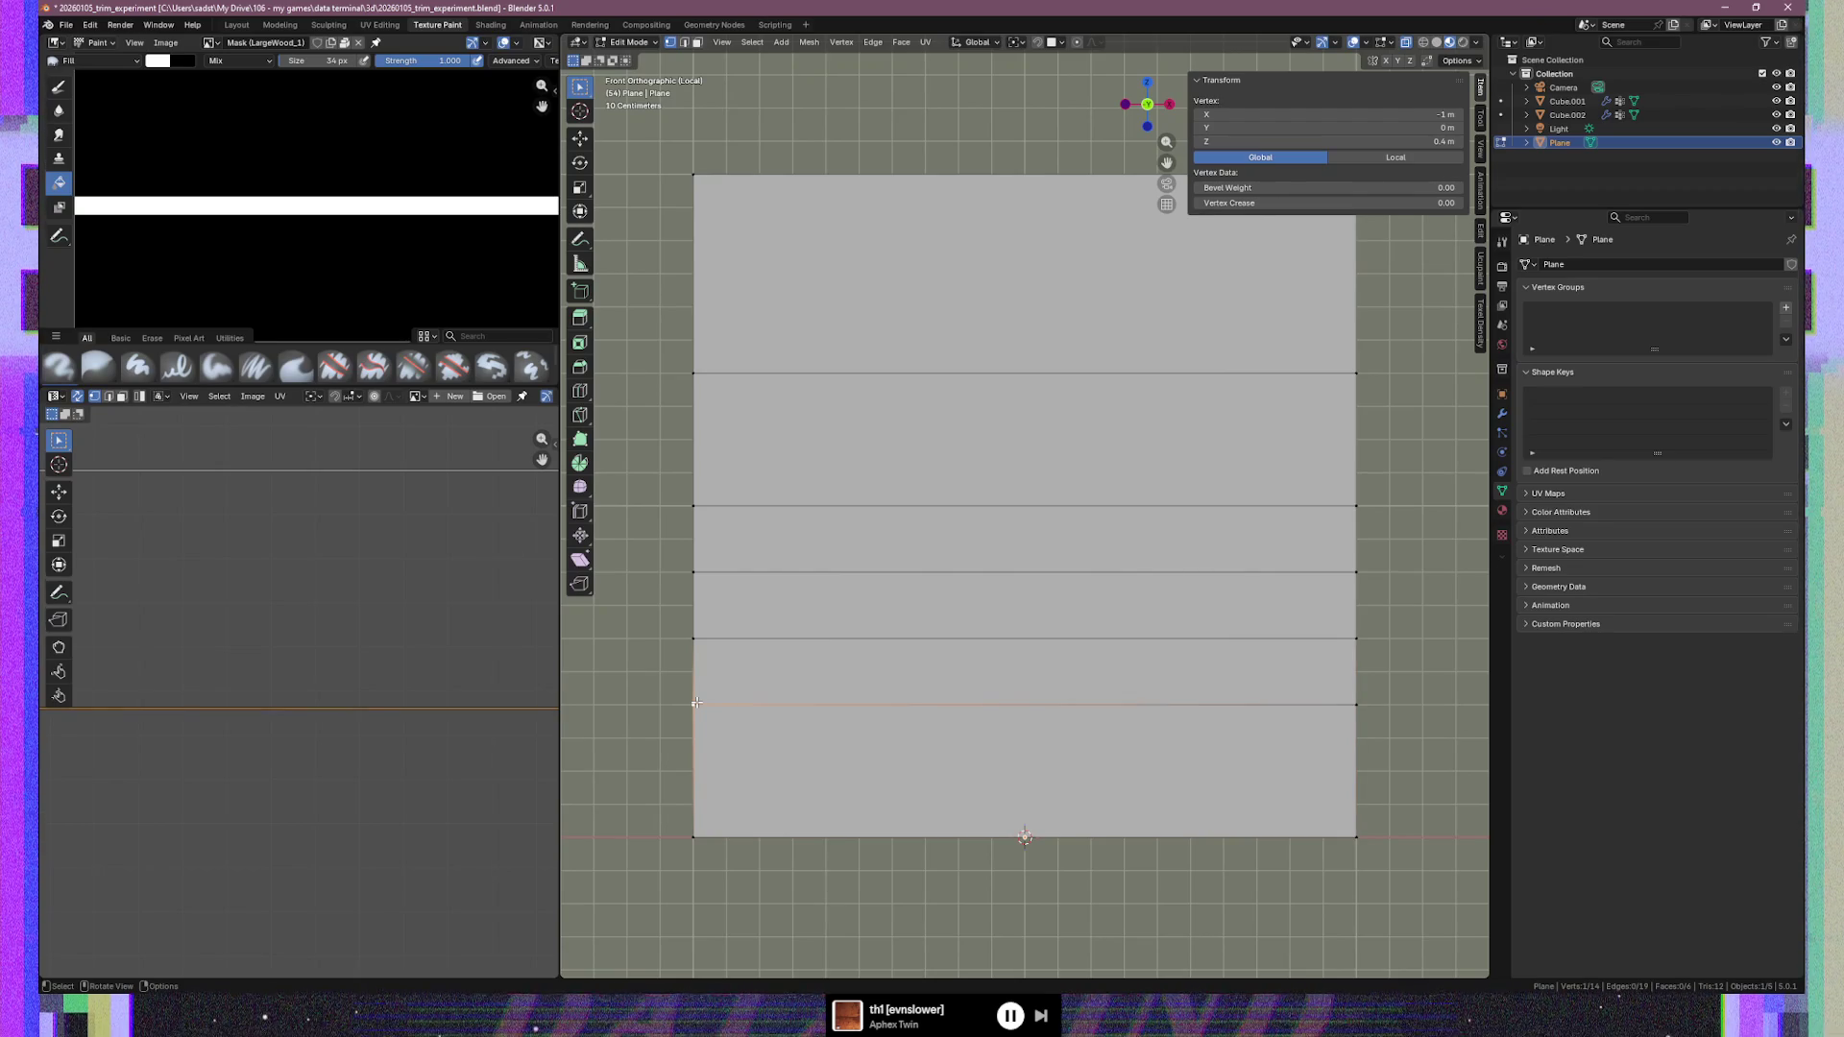
pyautogui.click(697, 636)
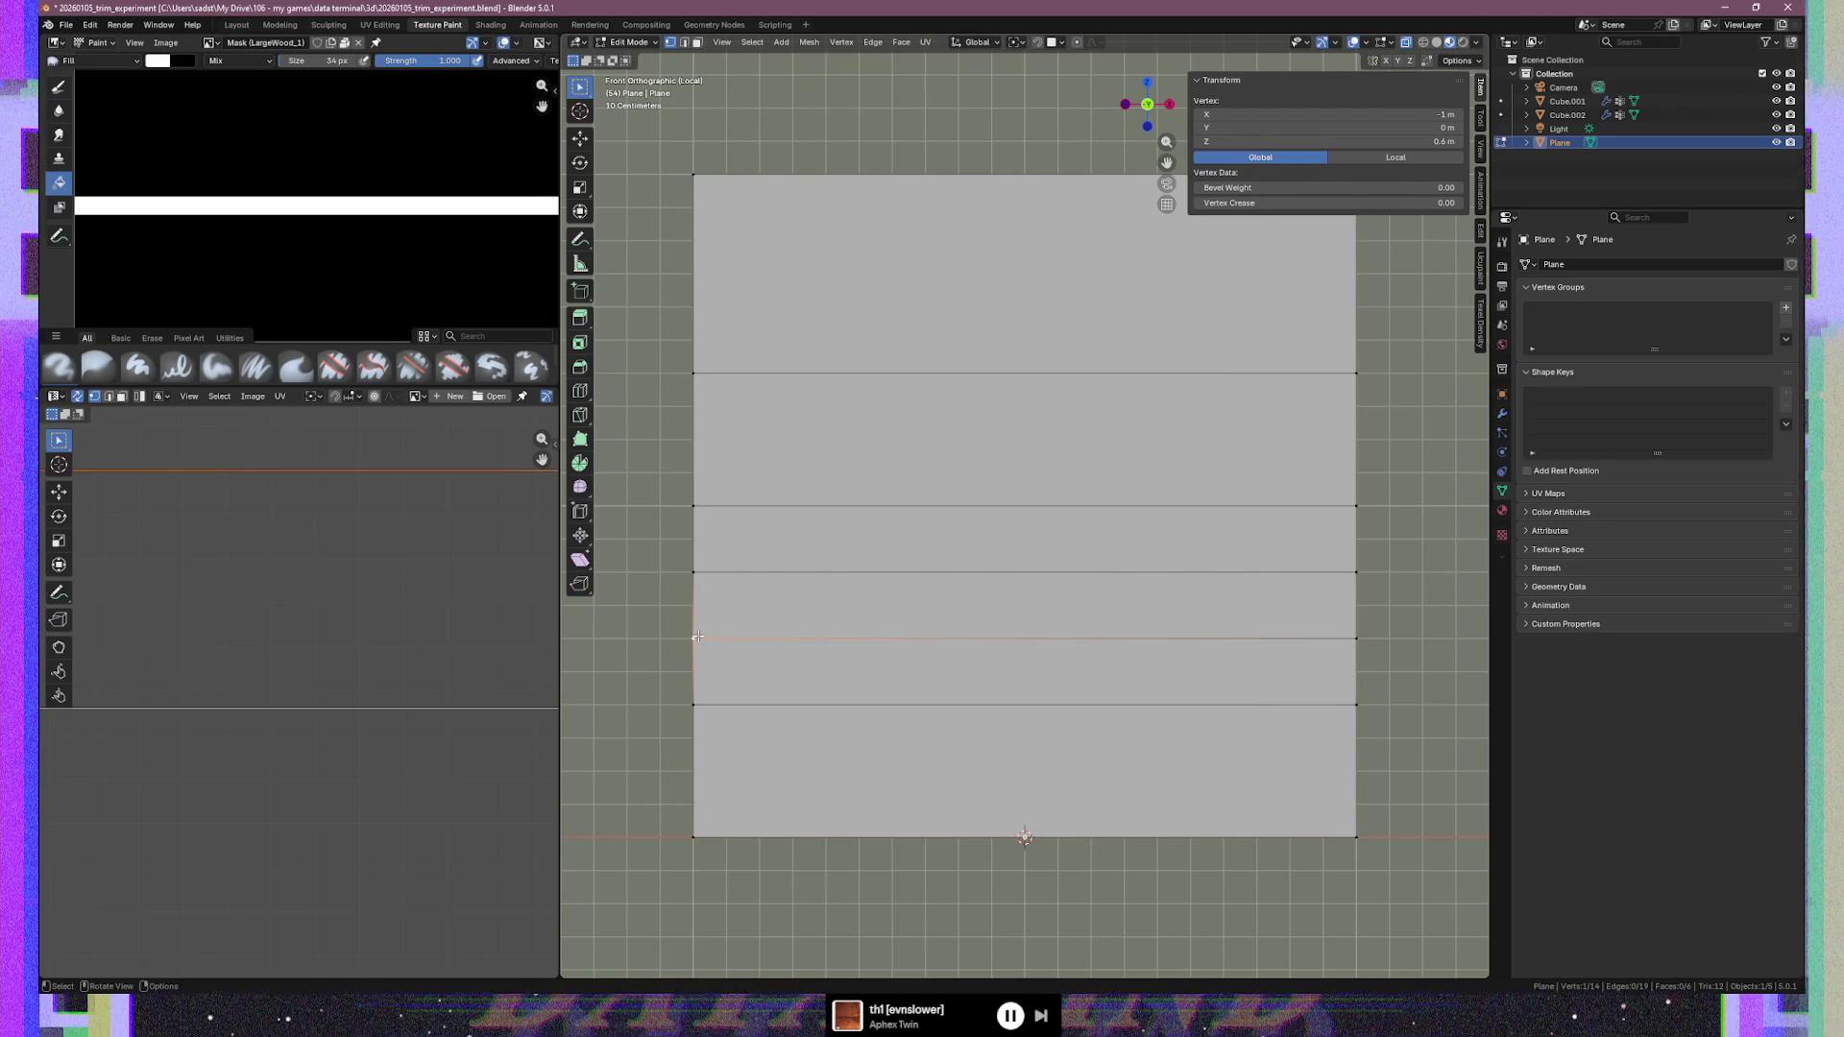
pyautogui.click(1340, 634)
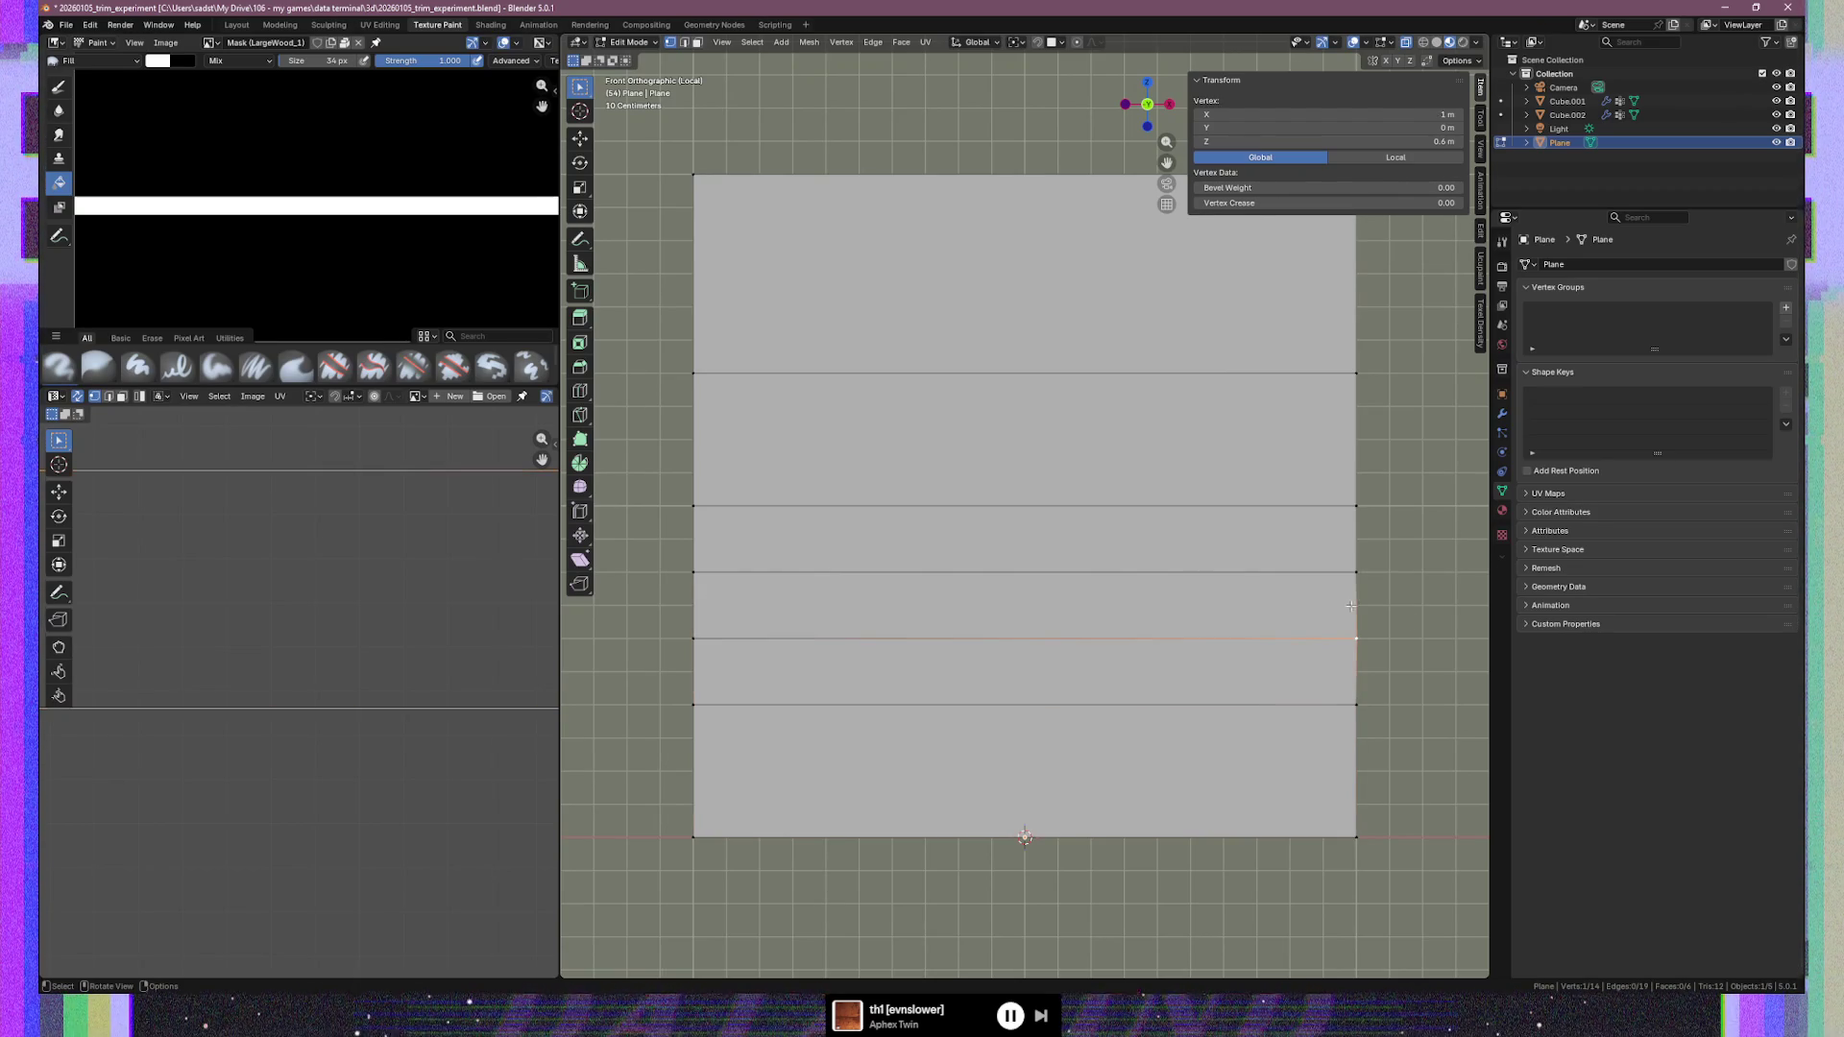
pyautogui.click(1354, 580)
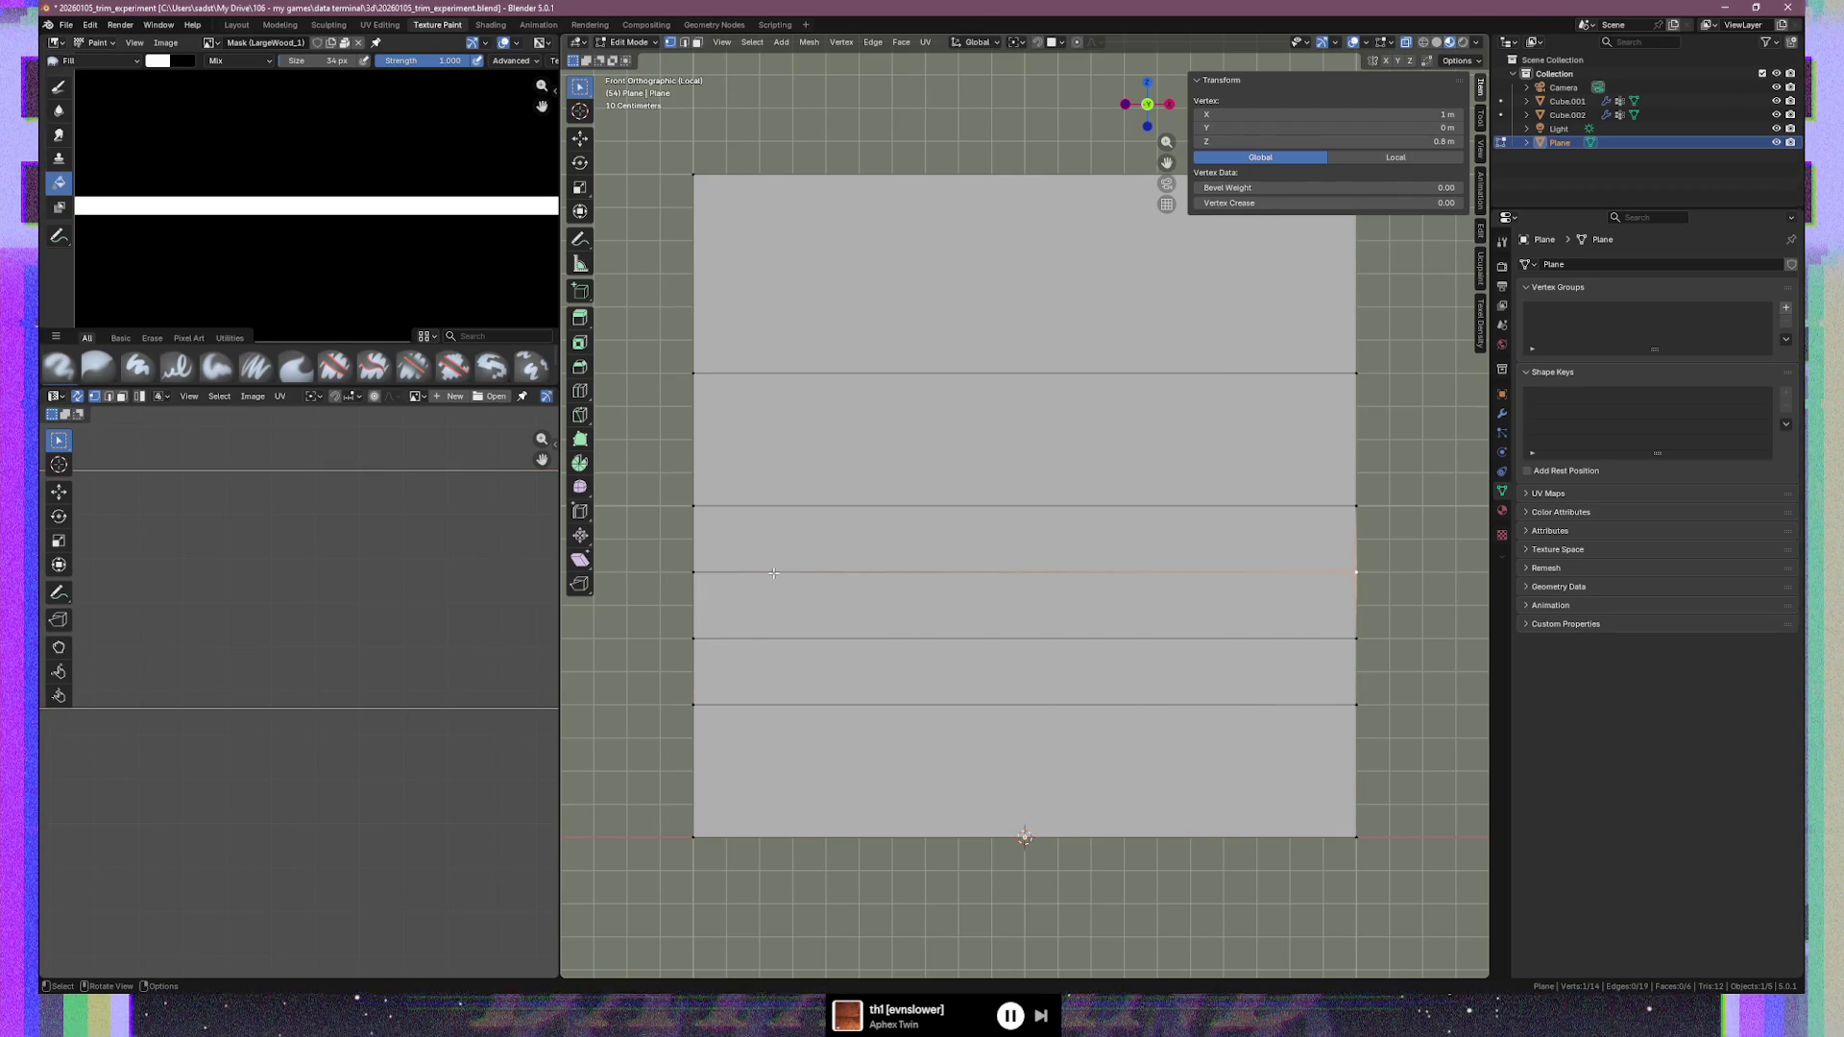
pyautogui.click(696, 505)
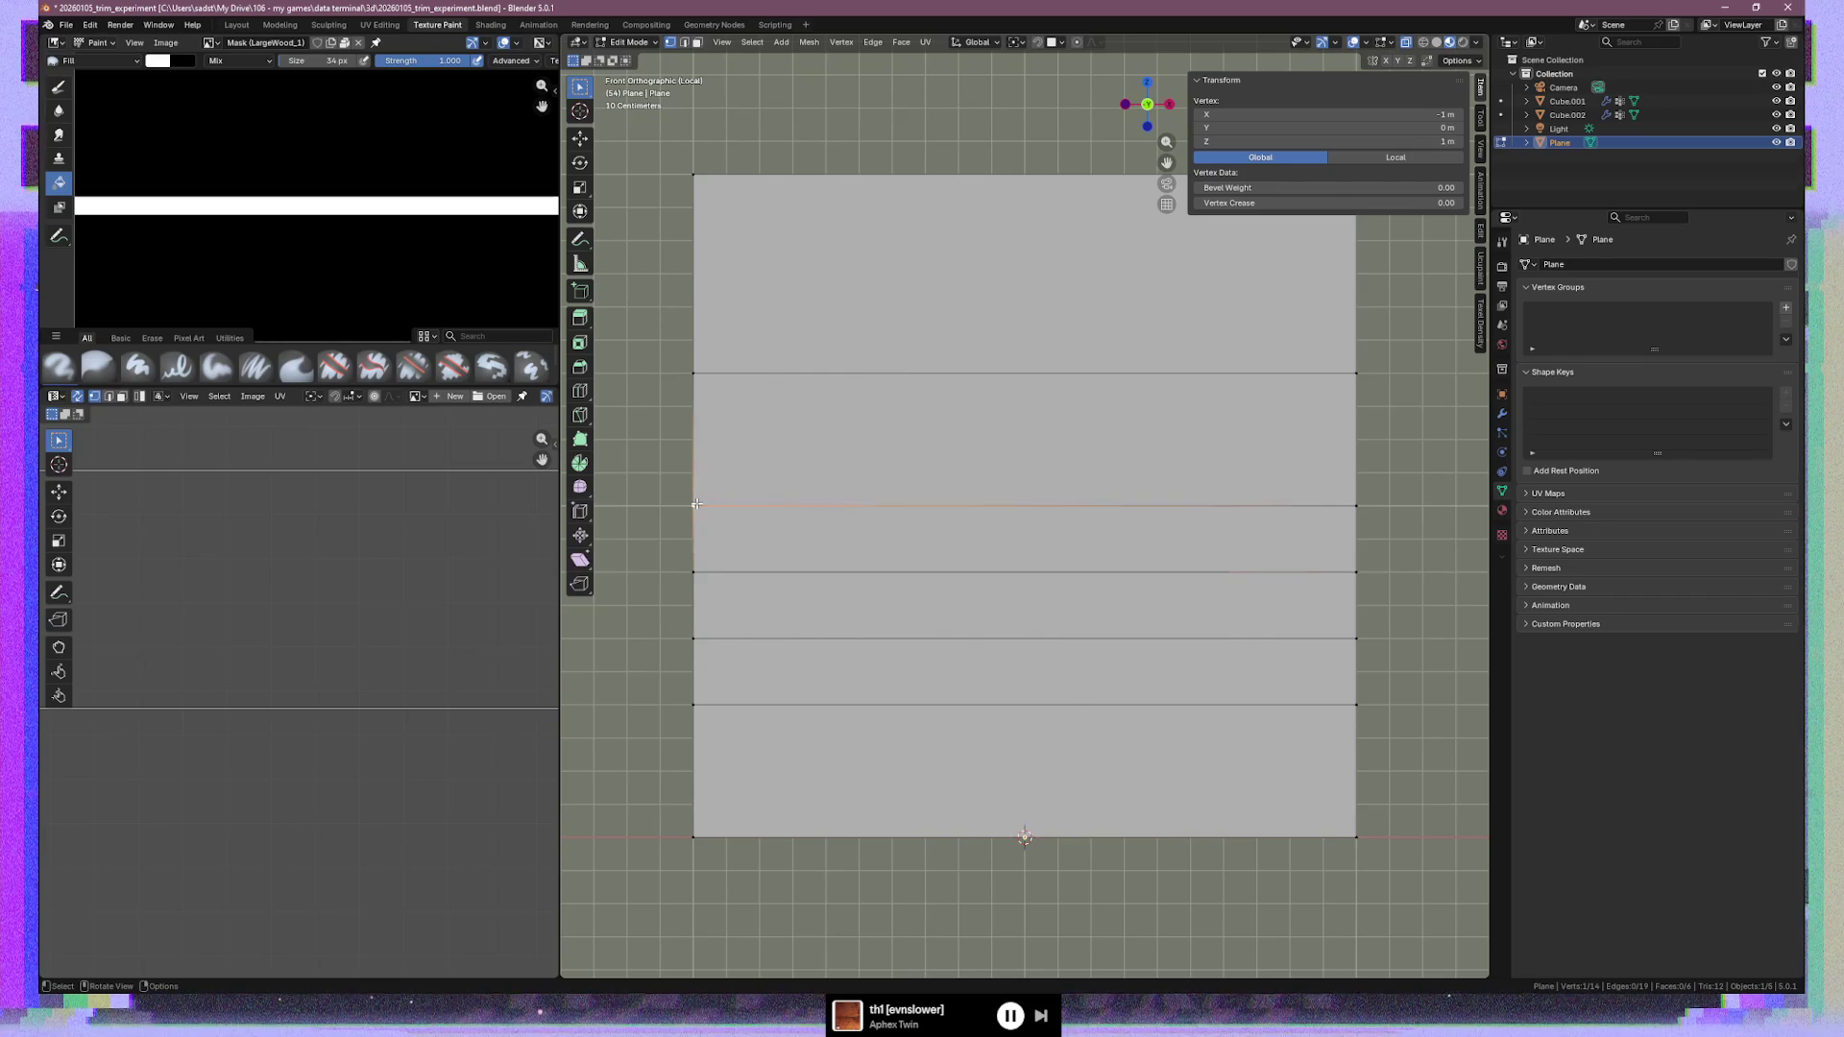
pyautogui.click(692, 374)
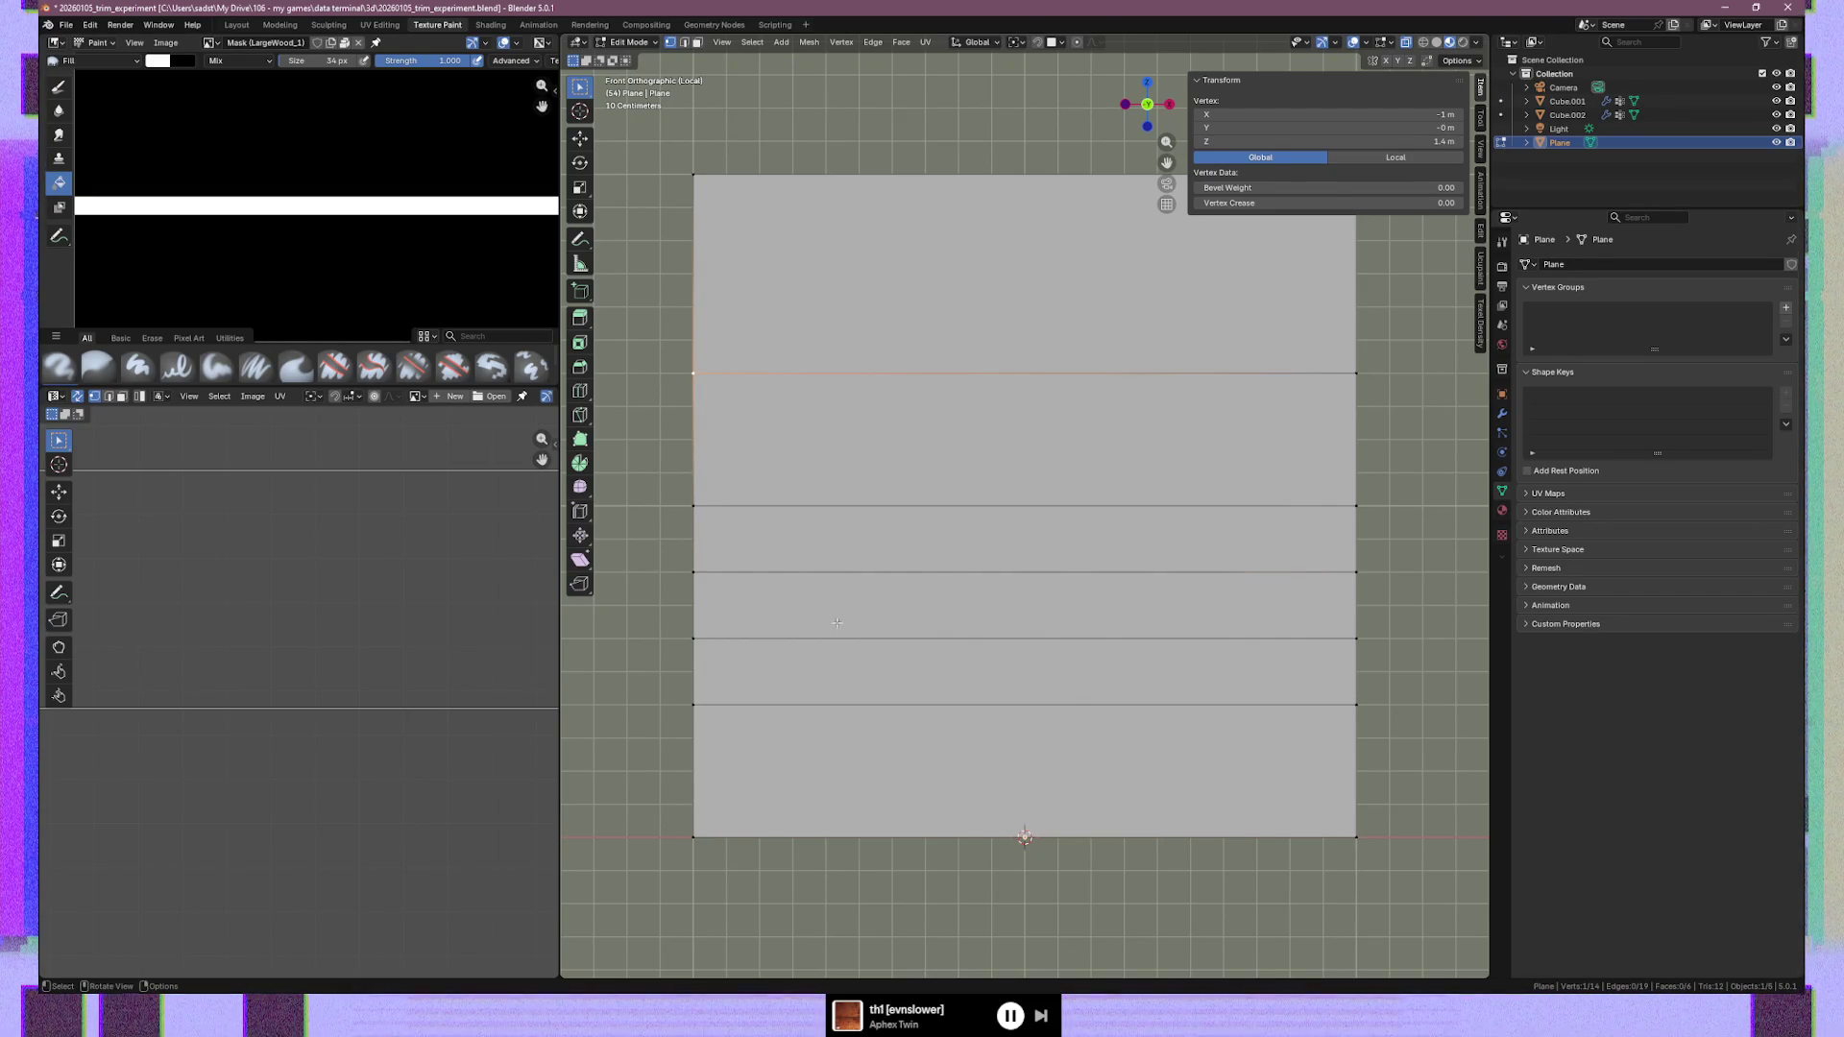
pyautogui.hotkey('alt', 'a')
# Insert a centred horizontal edge loop in the lower rows
pyautogui.hotkey('ctrl', 'r')
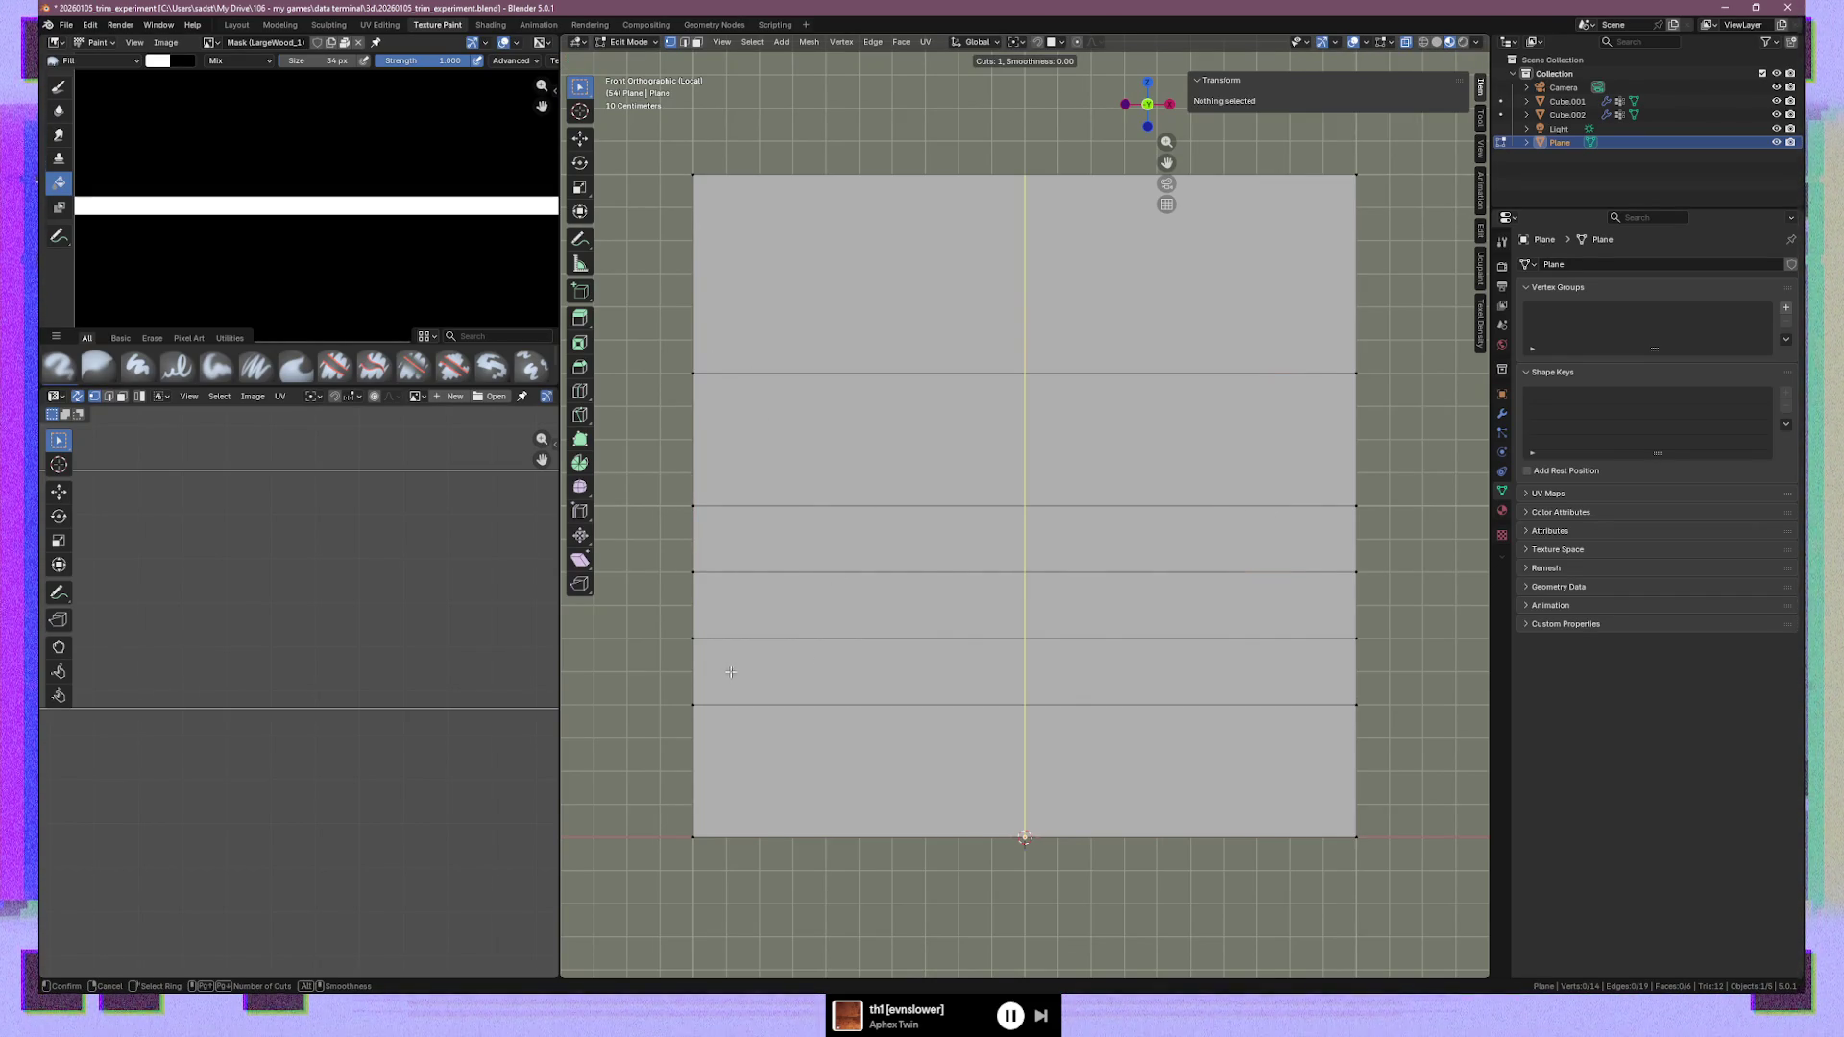
pyautogui.click(706, 657)
pyautogui.rightClick(706, 657)
pyautogui.hotkey('alt', 'a')
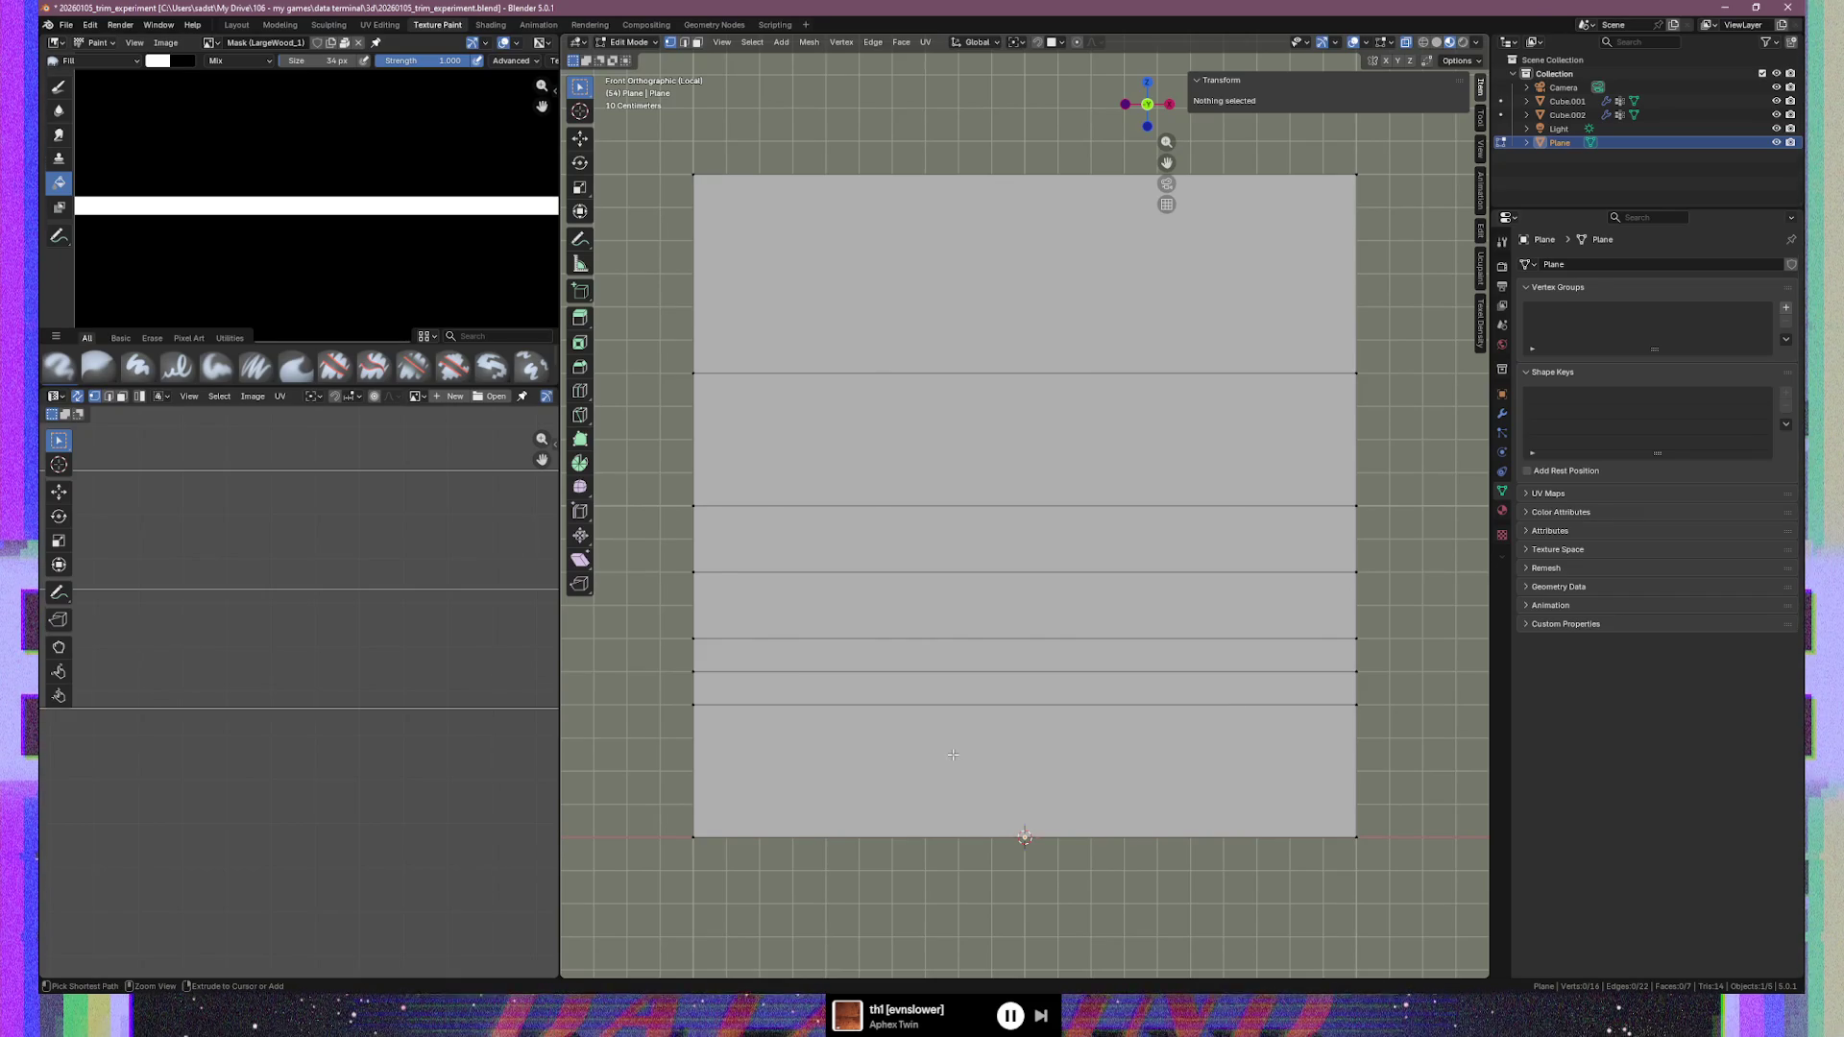
# Add a bottom-band loop cut at 0.3 m height, plus another loop just above it
pyautogui.hotkey('ctrl', 'r')
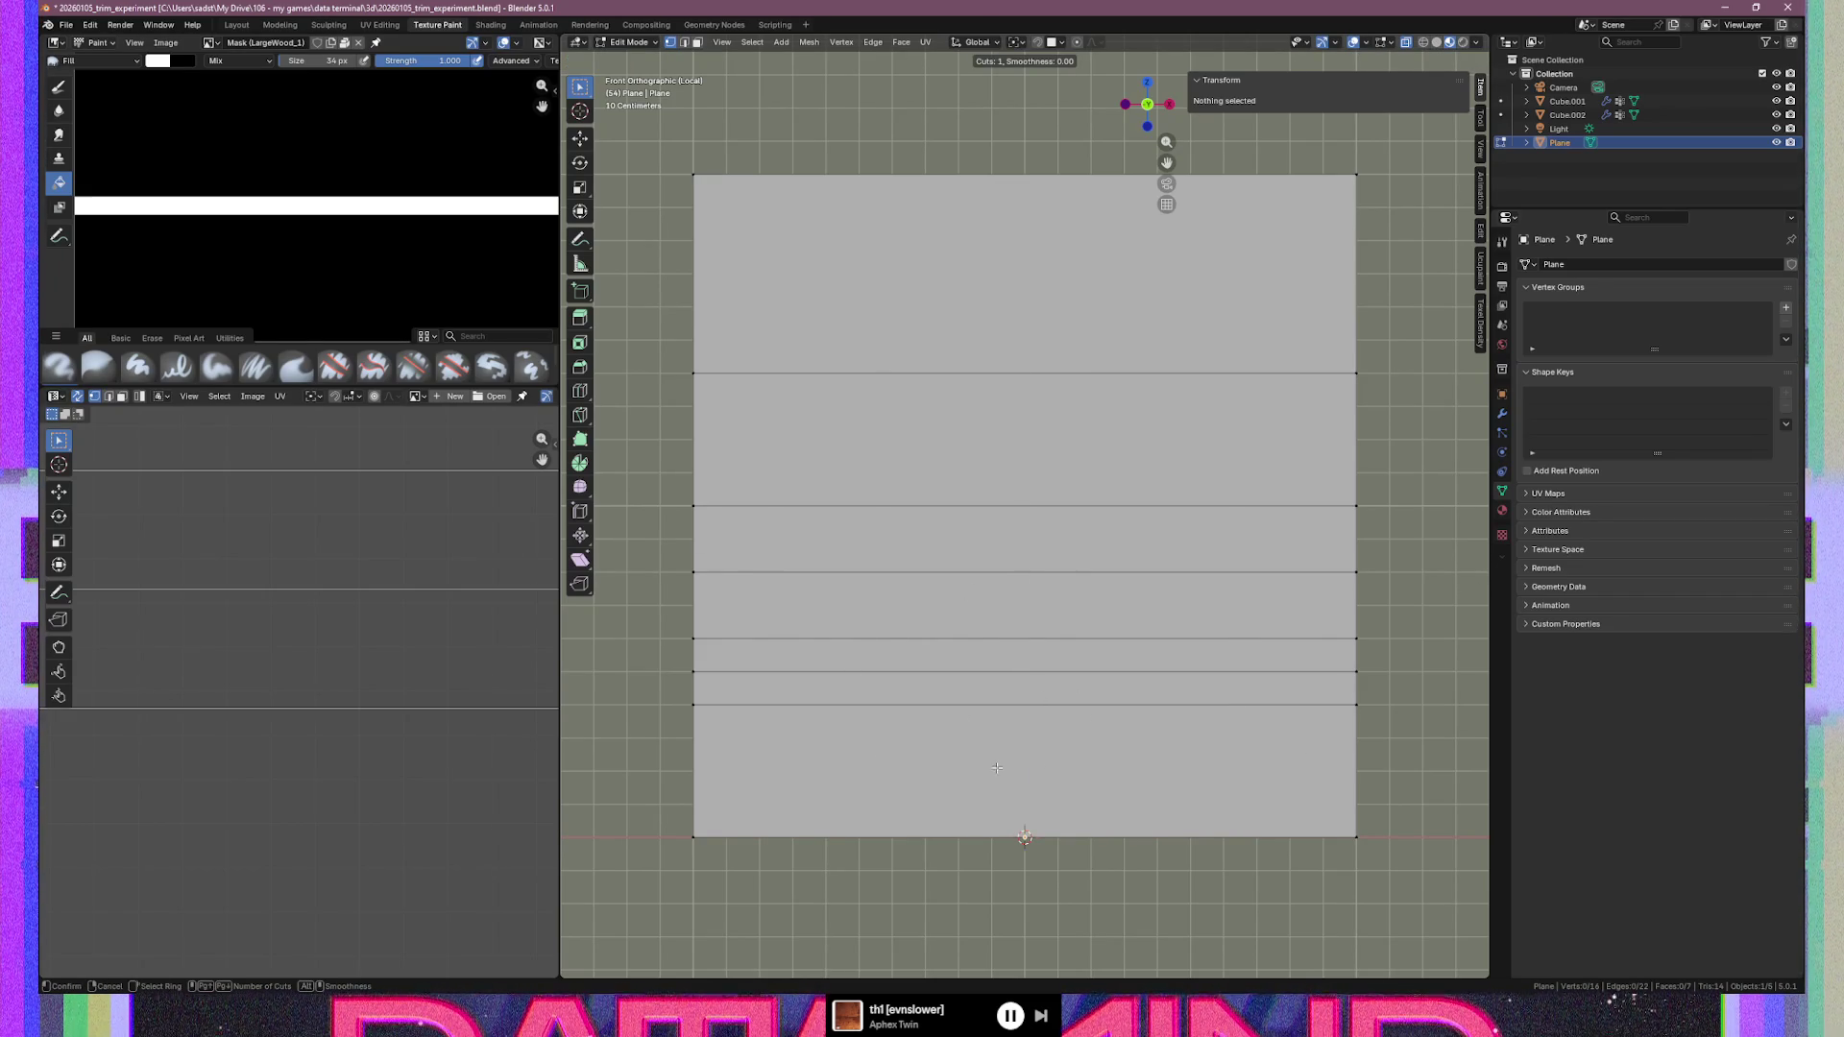
pyautogui.click(717, 761)
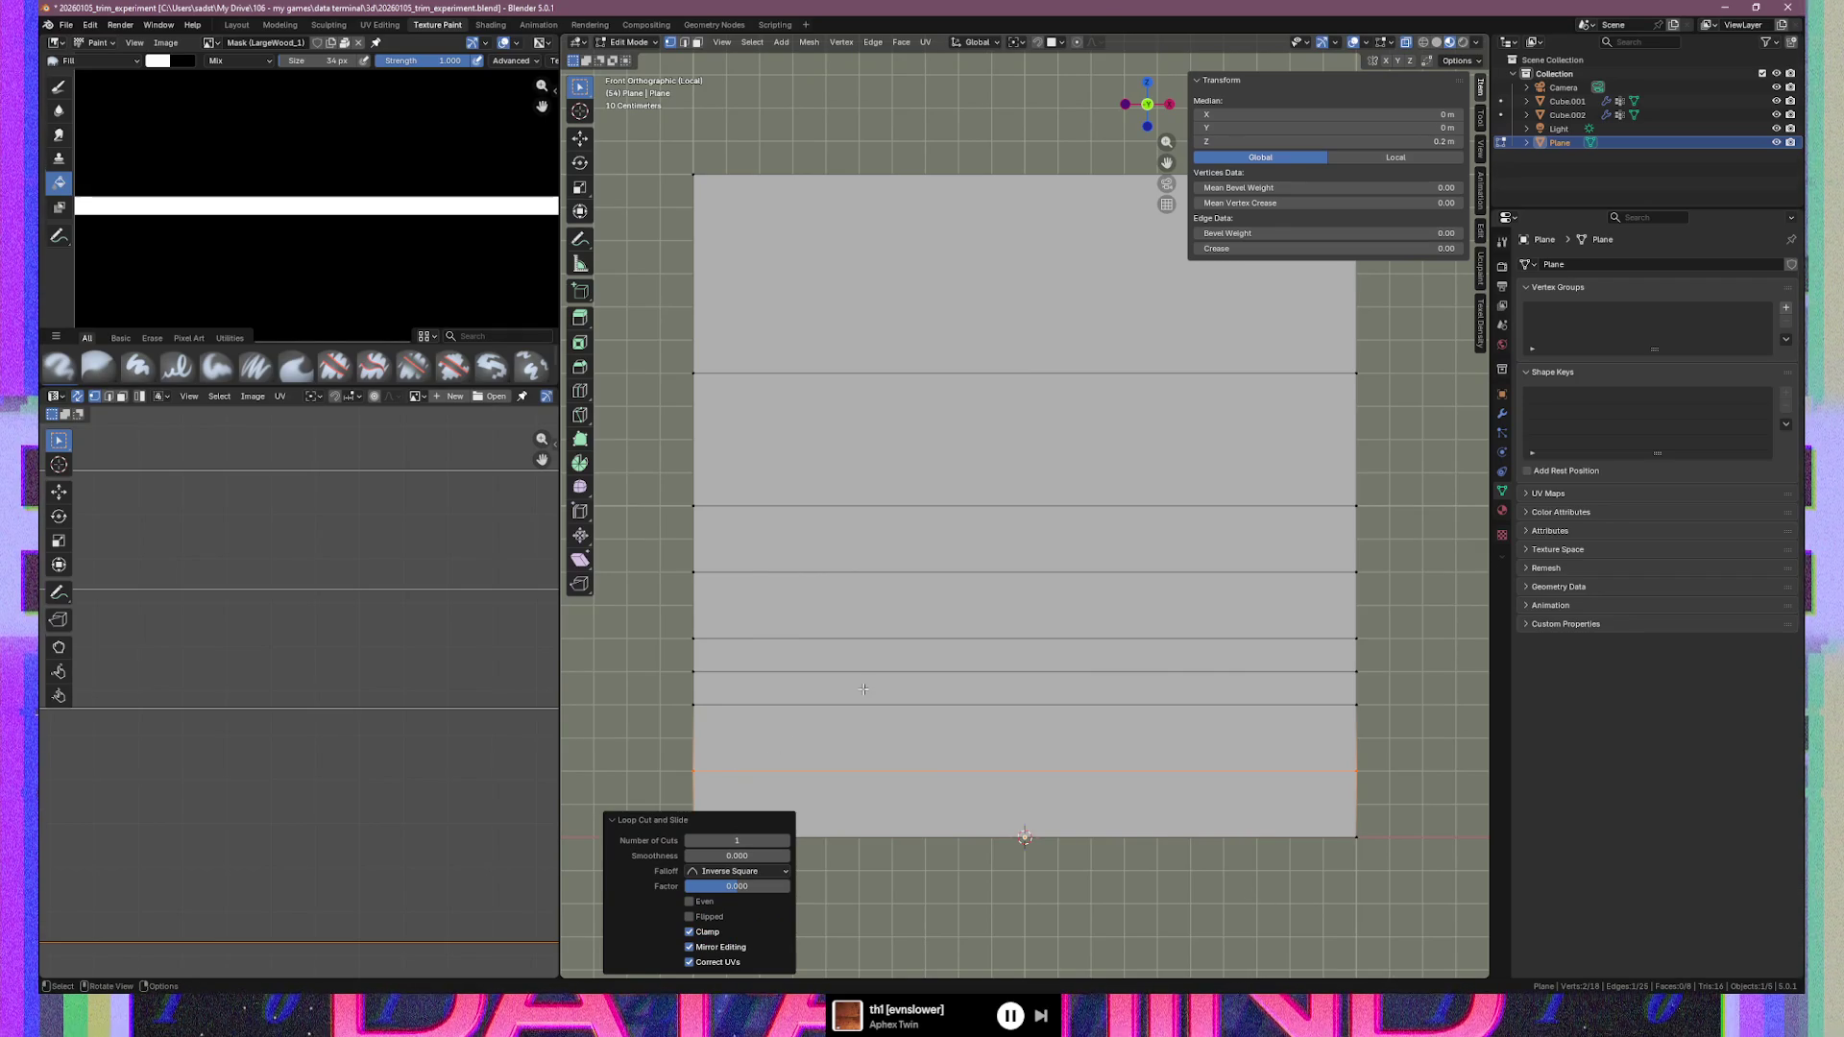
pyautogui.click(1383, 143)
pyautogui.write('0.3')
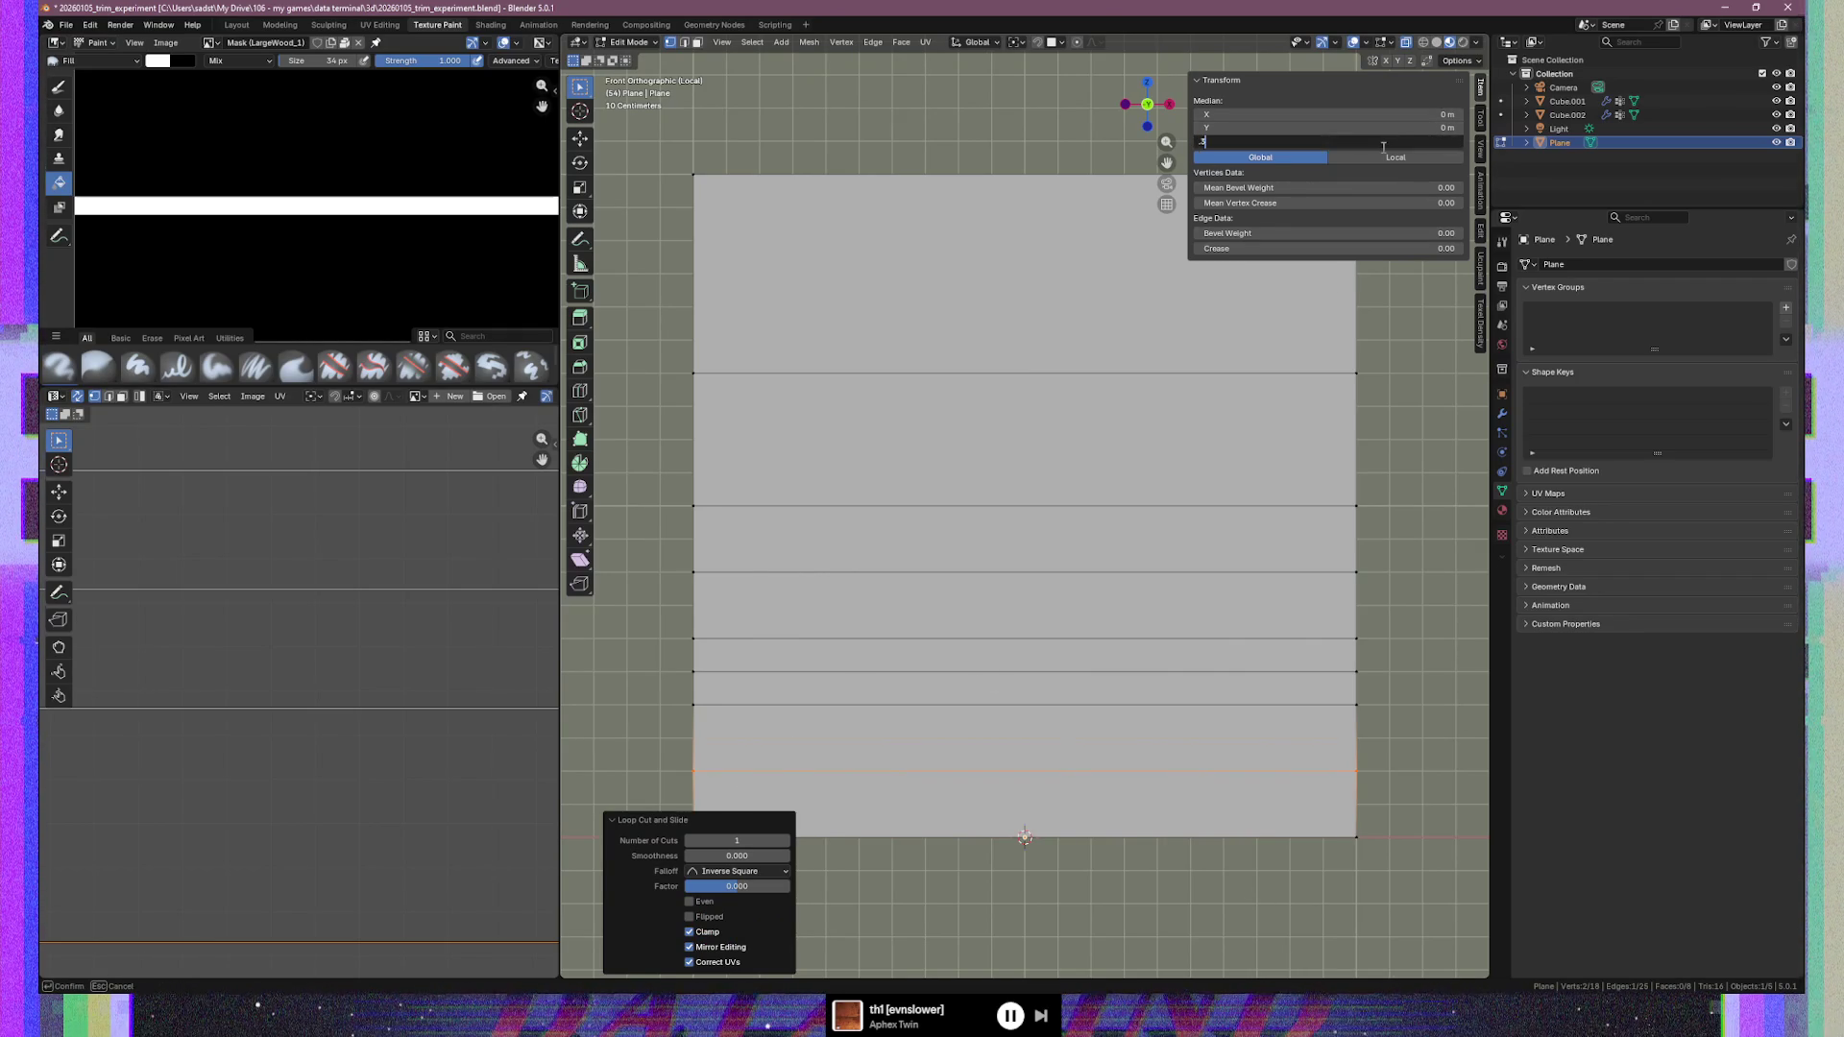
pyautogui.press('Return')
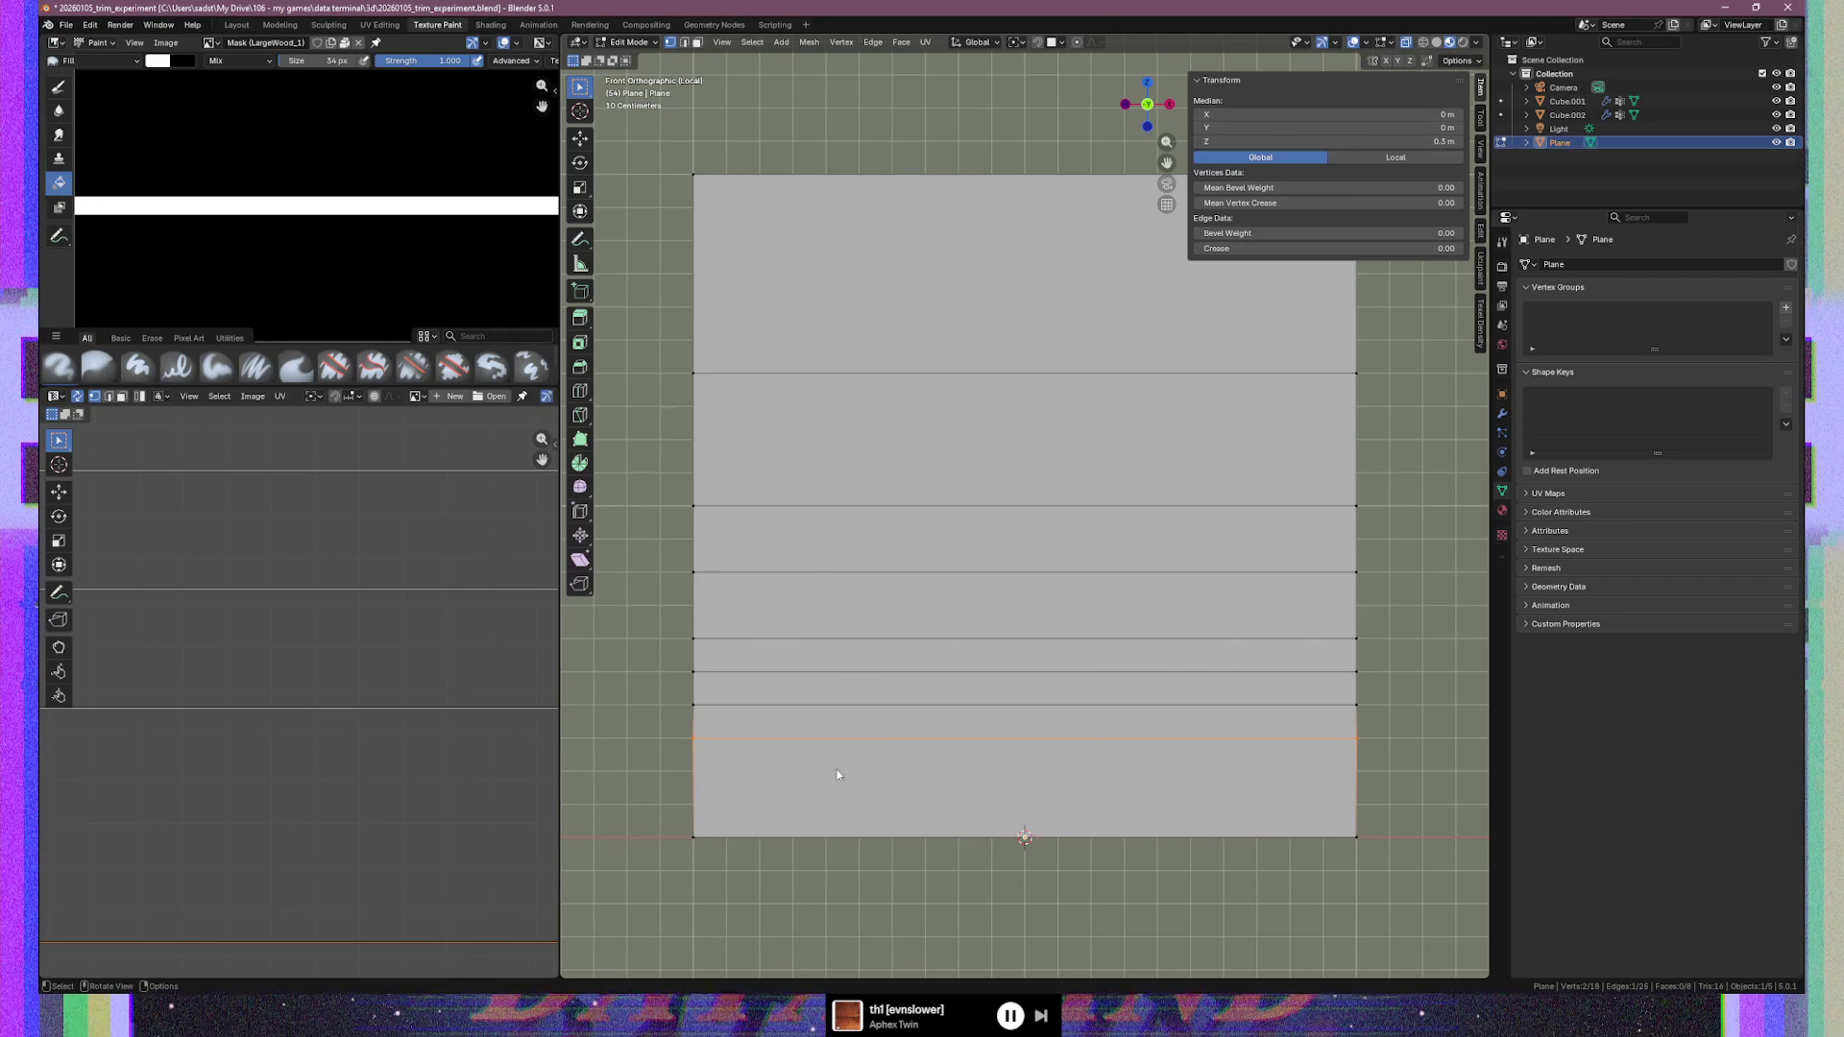
pyautogui.hotkey('ctrl', 'r')
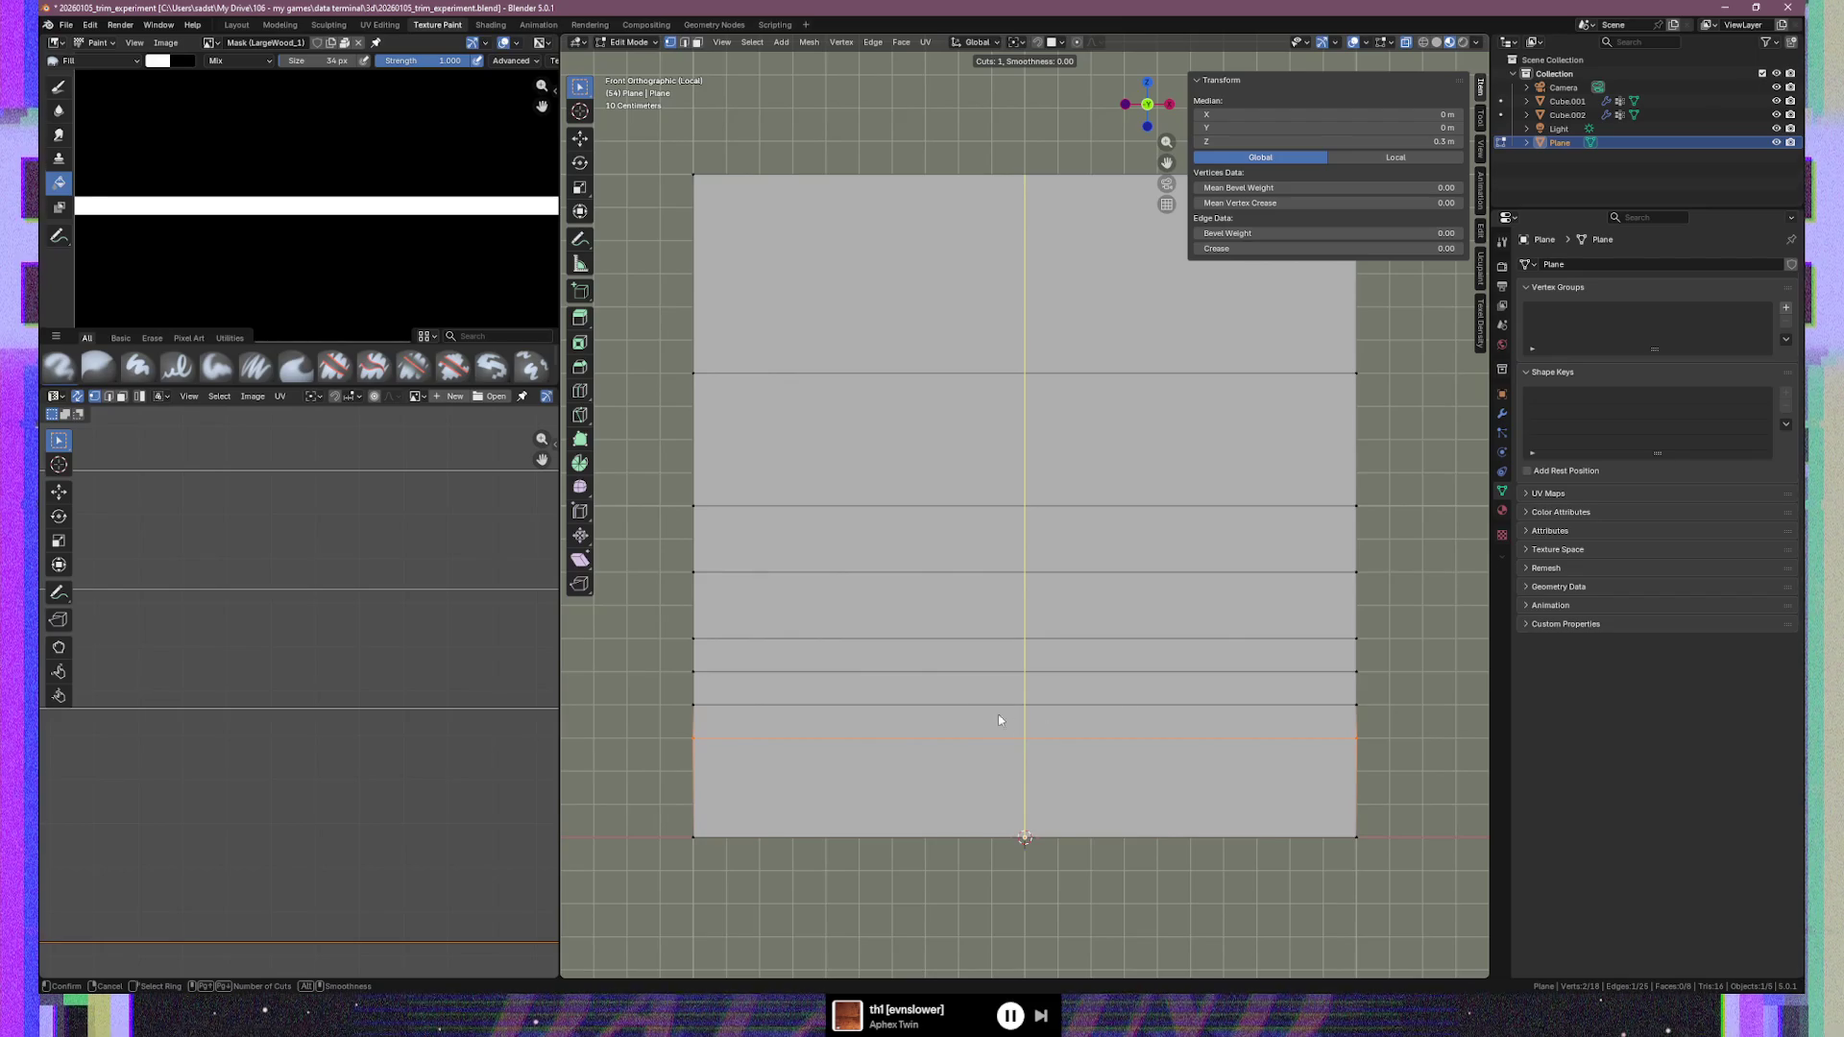
pyautogui.click(689, 728)
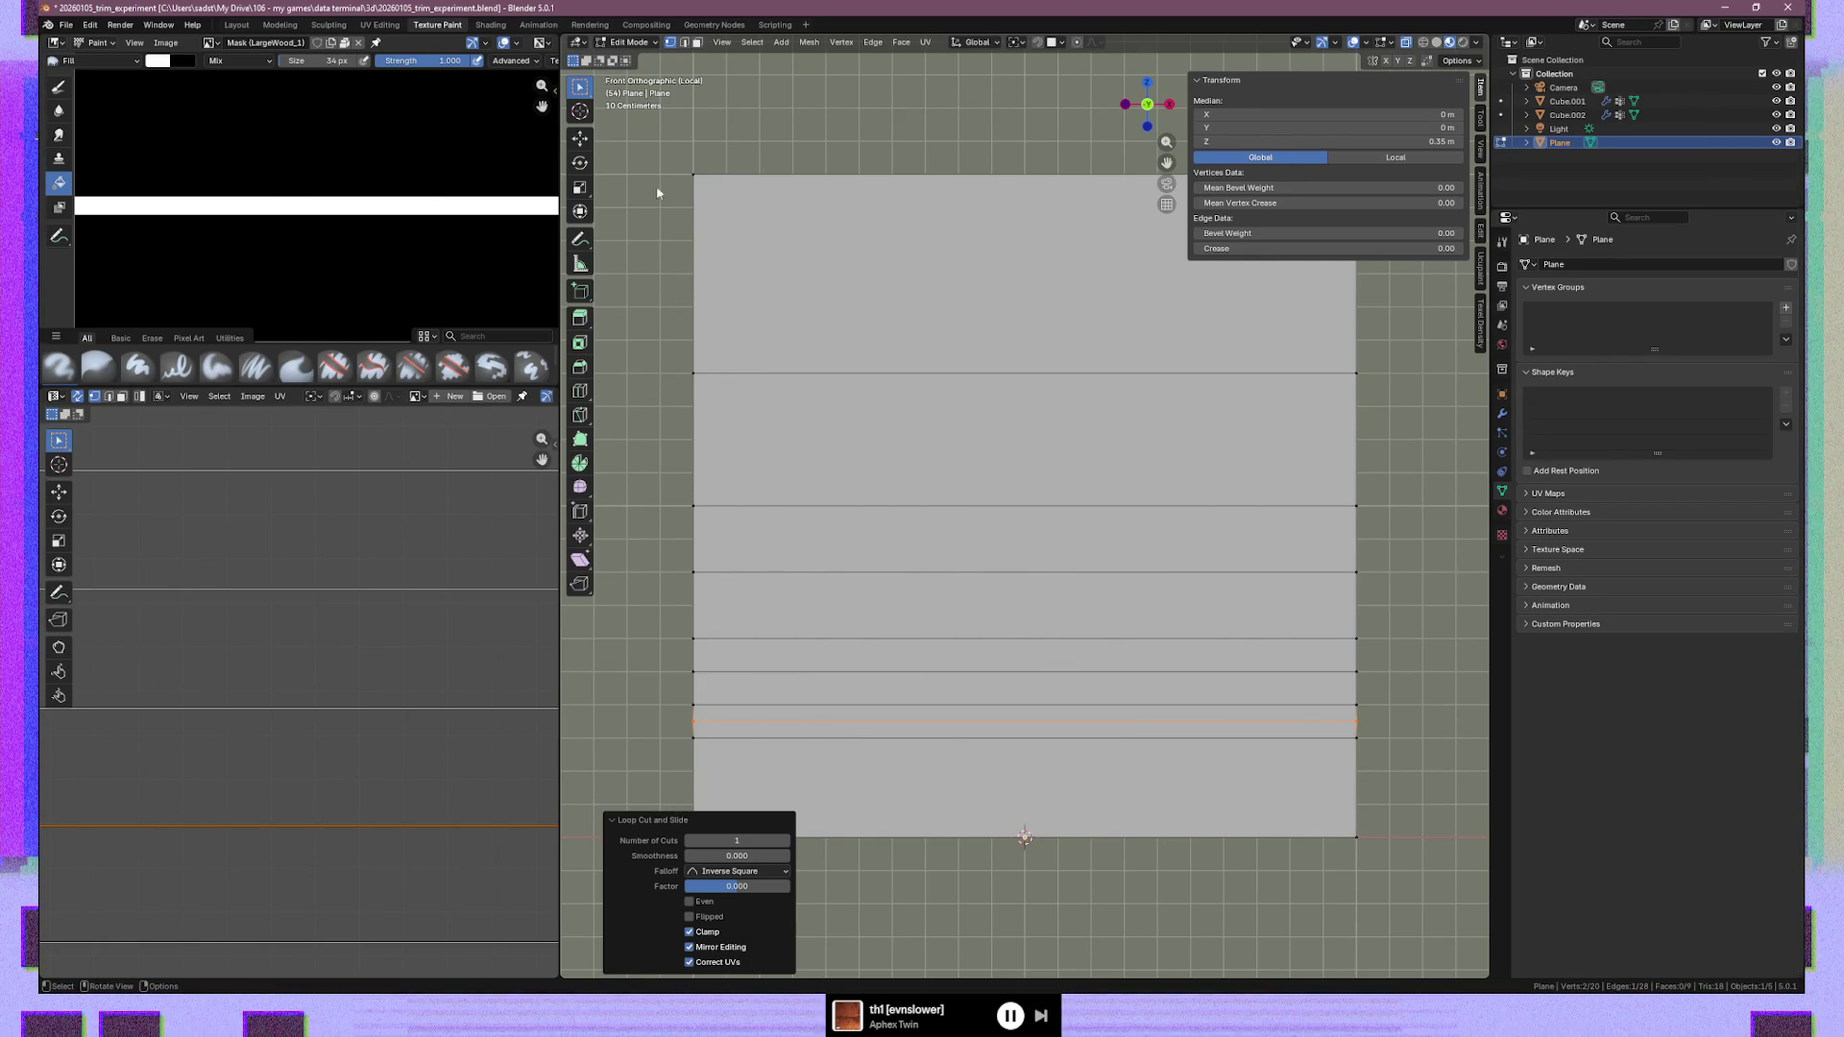
pyautogui.moveTo(657, 346); pyautogui.dragTo(1410, 741)
# Move the box-selected middle faces down exactly 0.2 m along Z, then deselect them
pyautogui.press('g')
pyautogui.press('z')
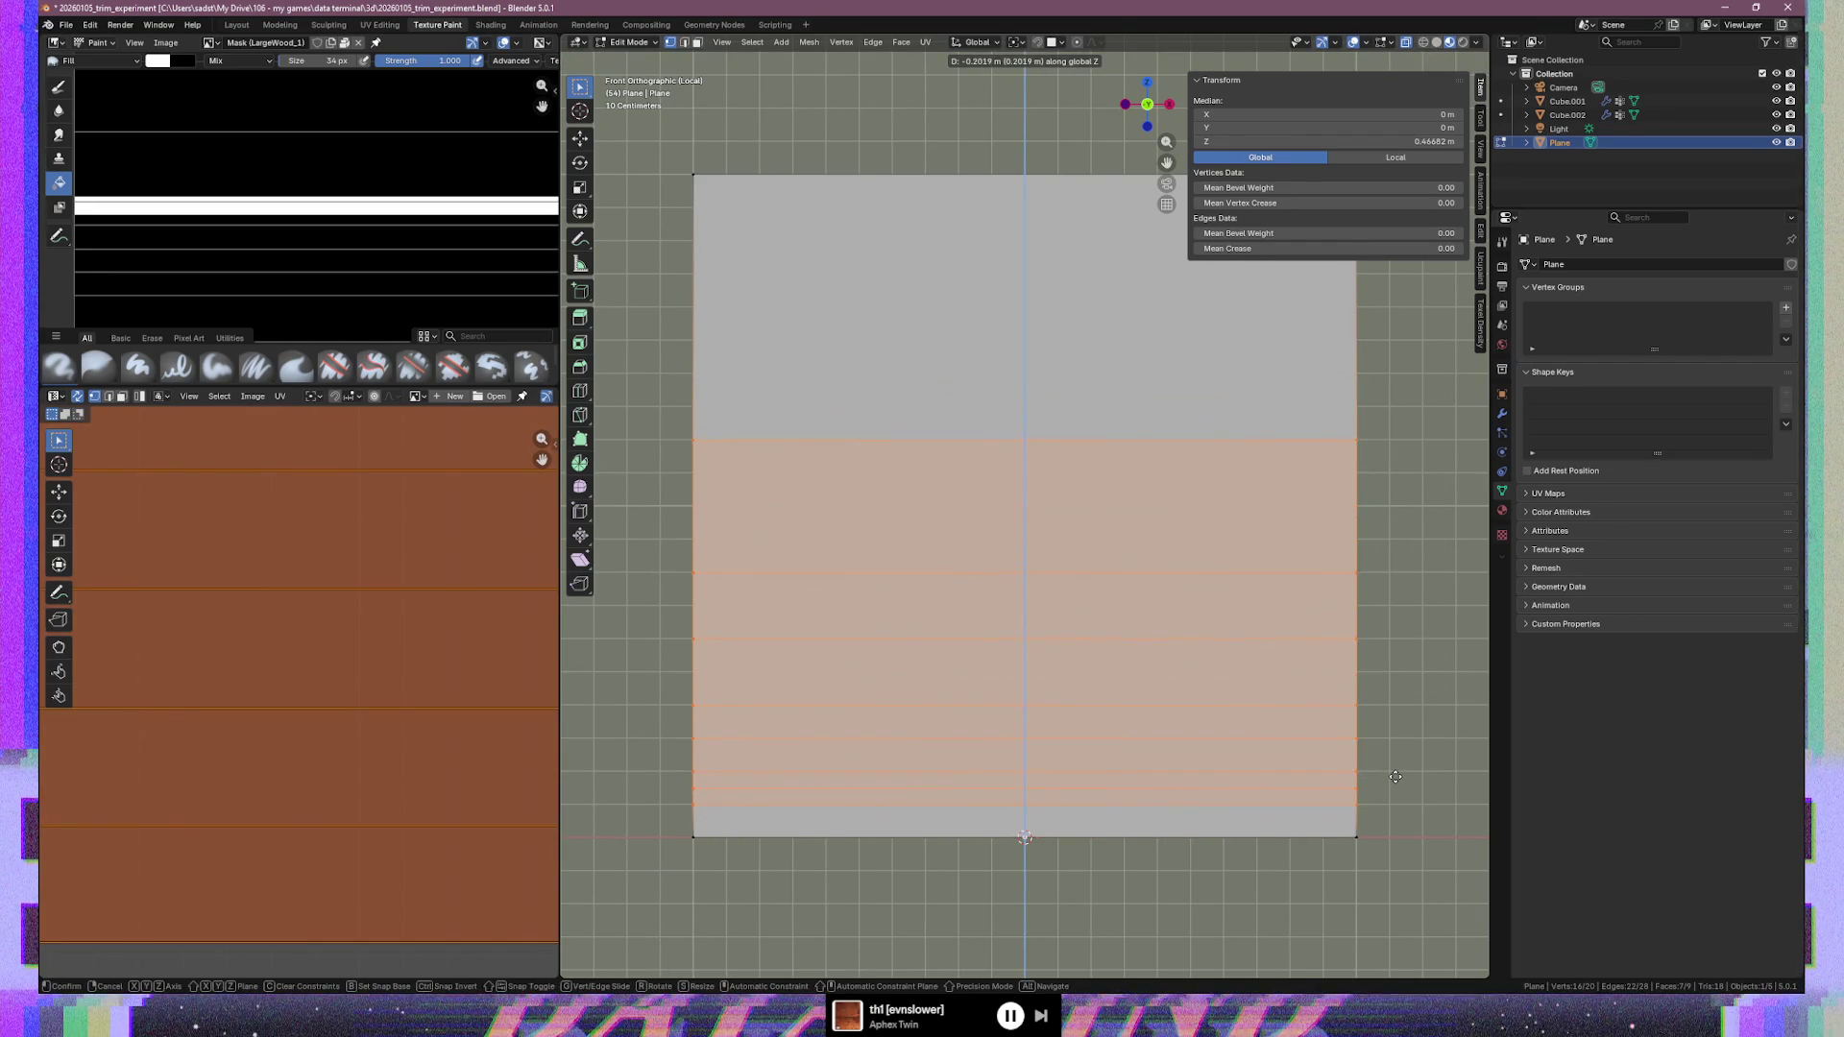
pyautogui.click(1396, 776)
pyautogui.click(734, 917)
pyautogui.click(733, 918)
pyautogui.press('BackSpace')
pyautogui.press('BackSpace')
pyautogui.press('BackSpace')
pyautogui.press('BackSpace')
pyautogui.press('BackSpace')
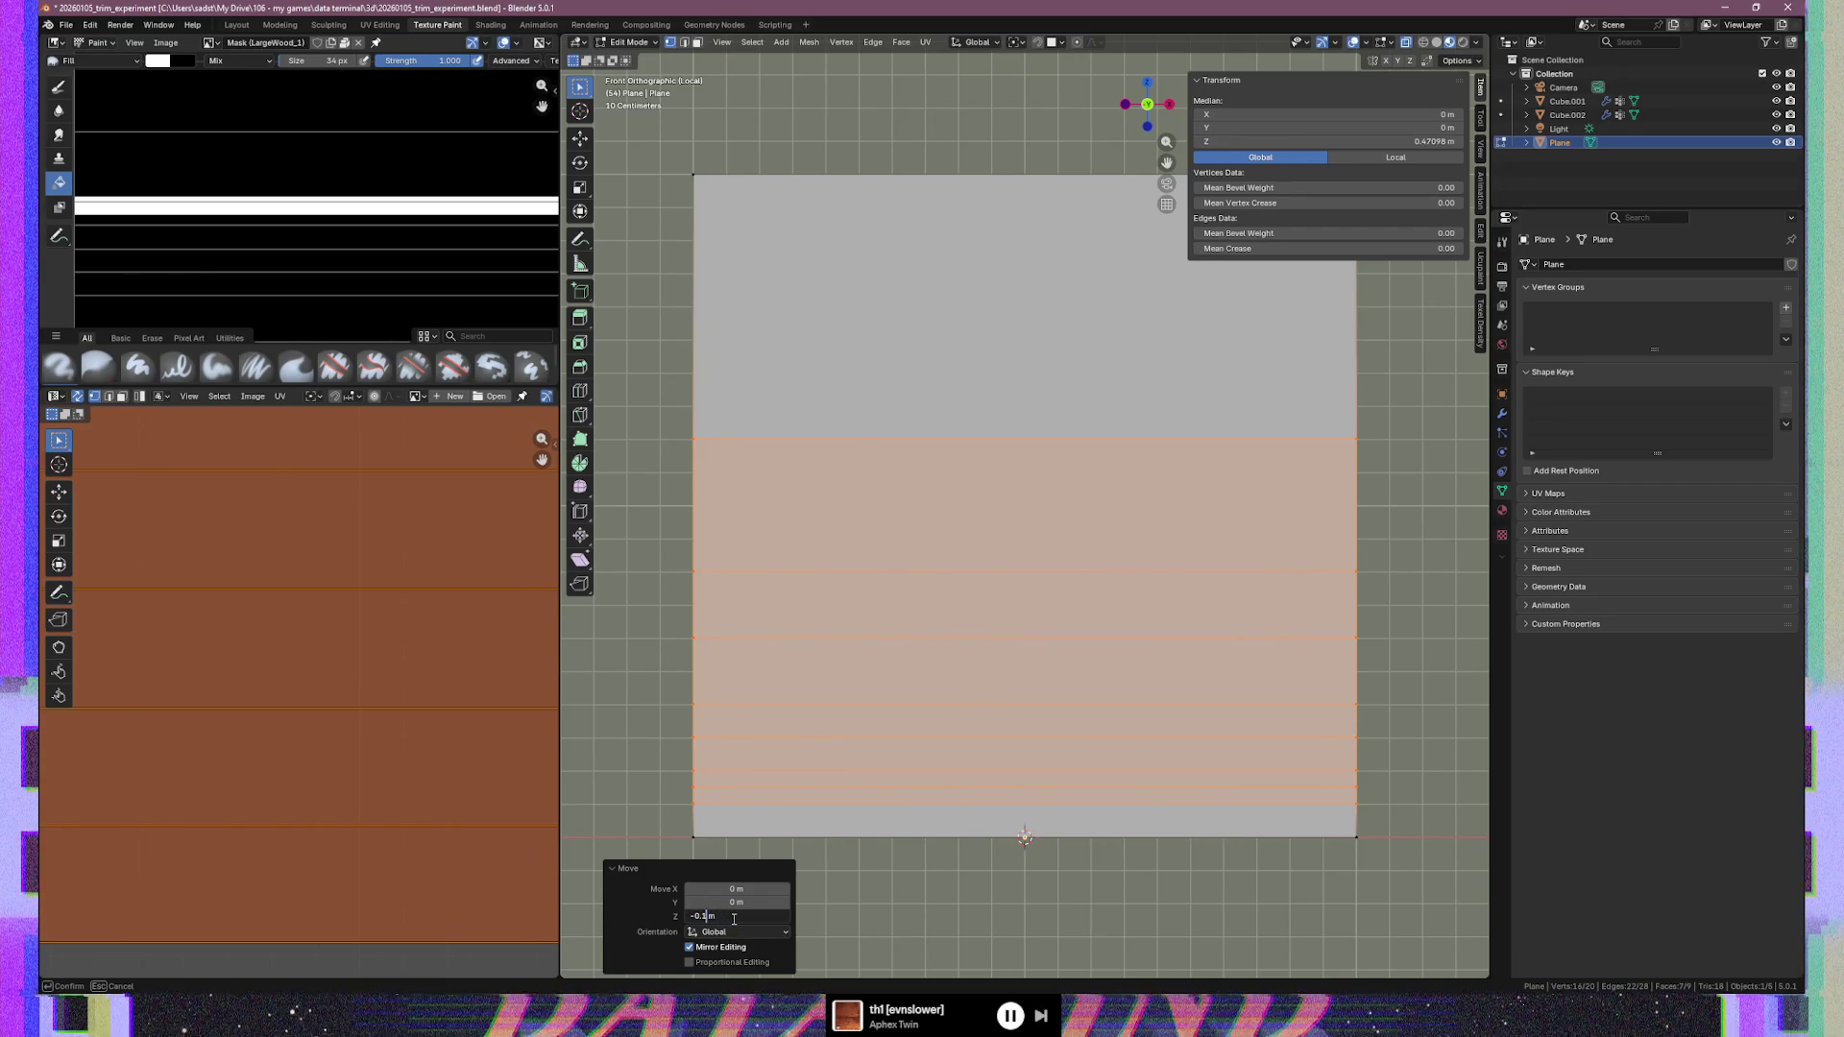
pyautogui.write('2')
pyautogui.press('Return')
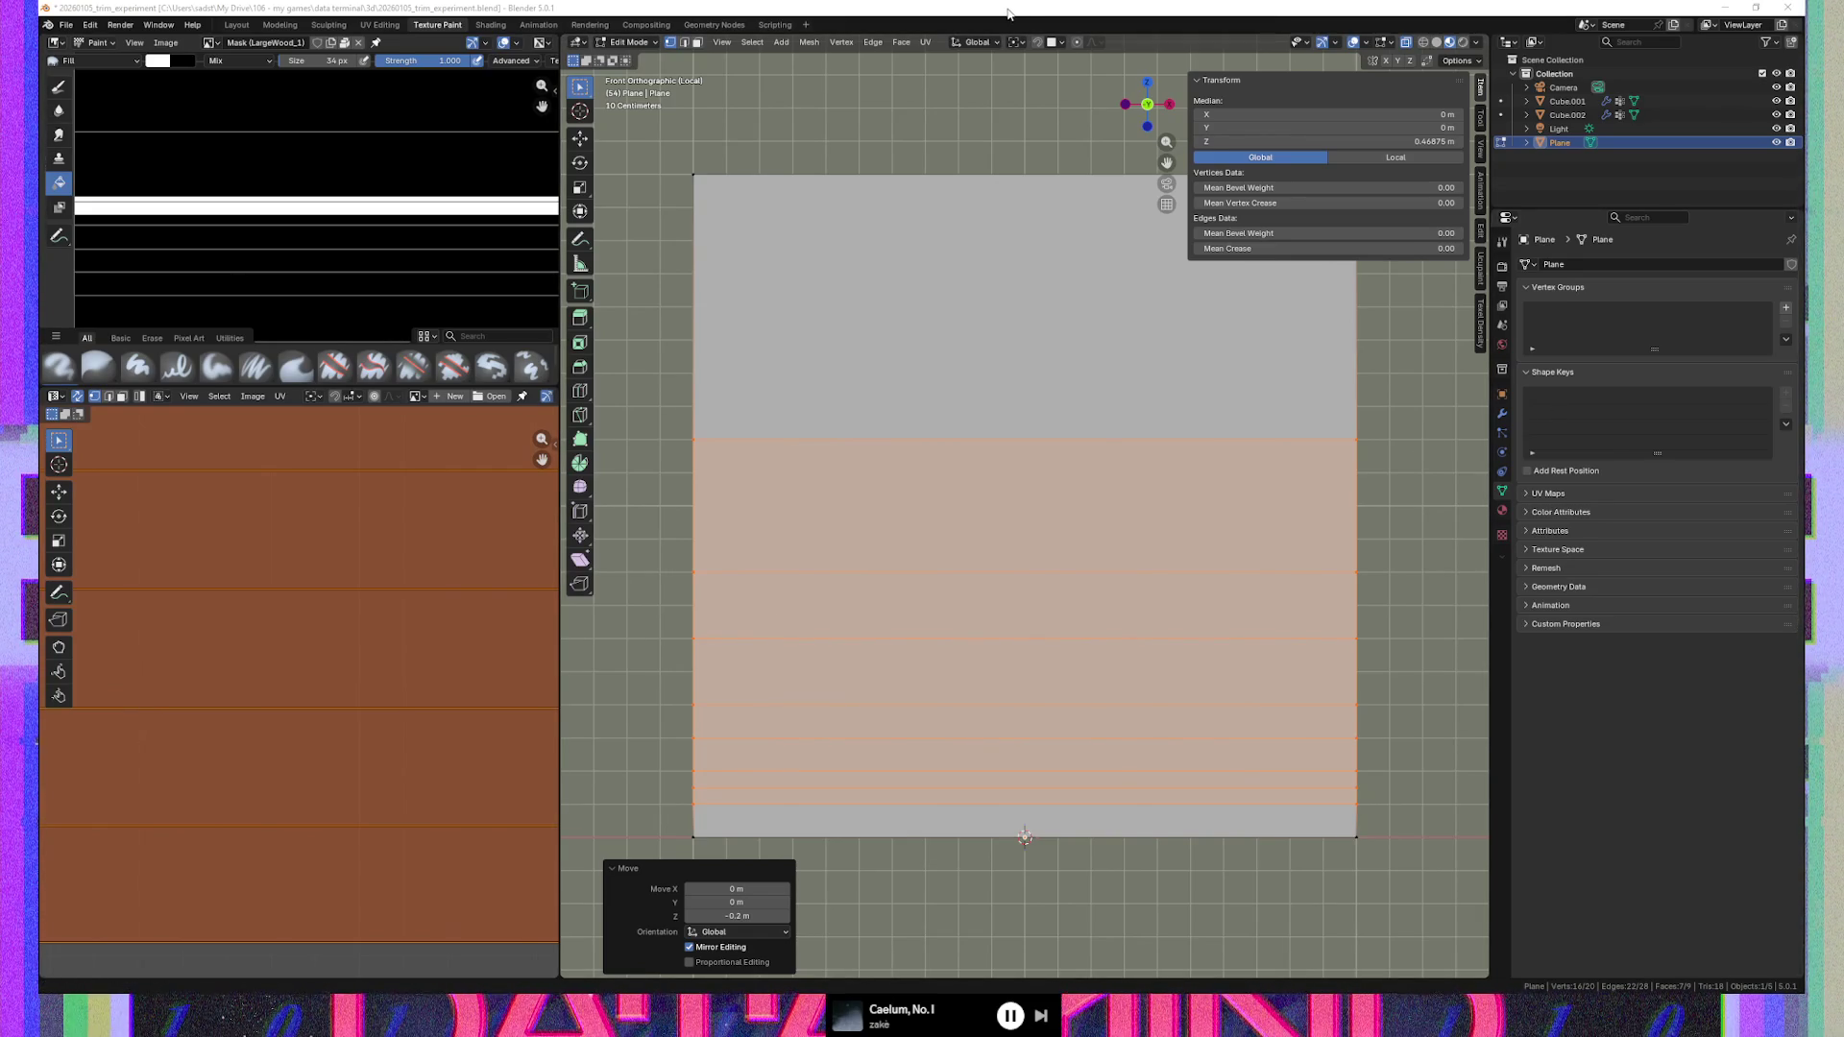
pyautogui.click(1410, 807)
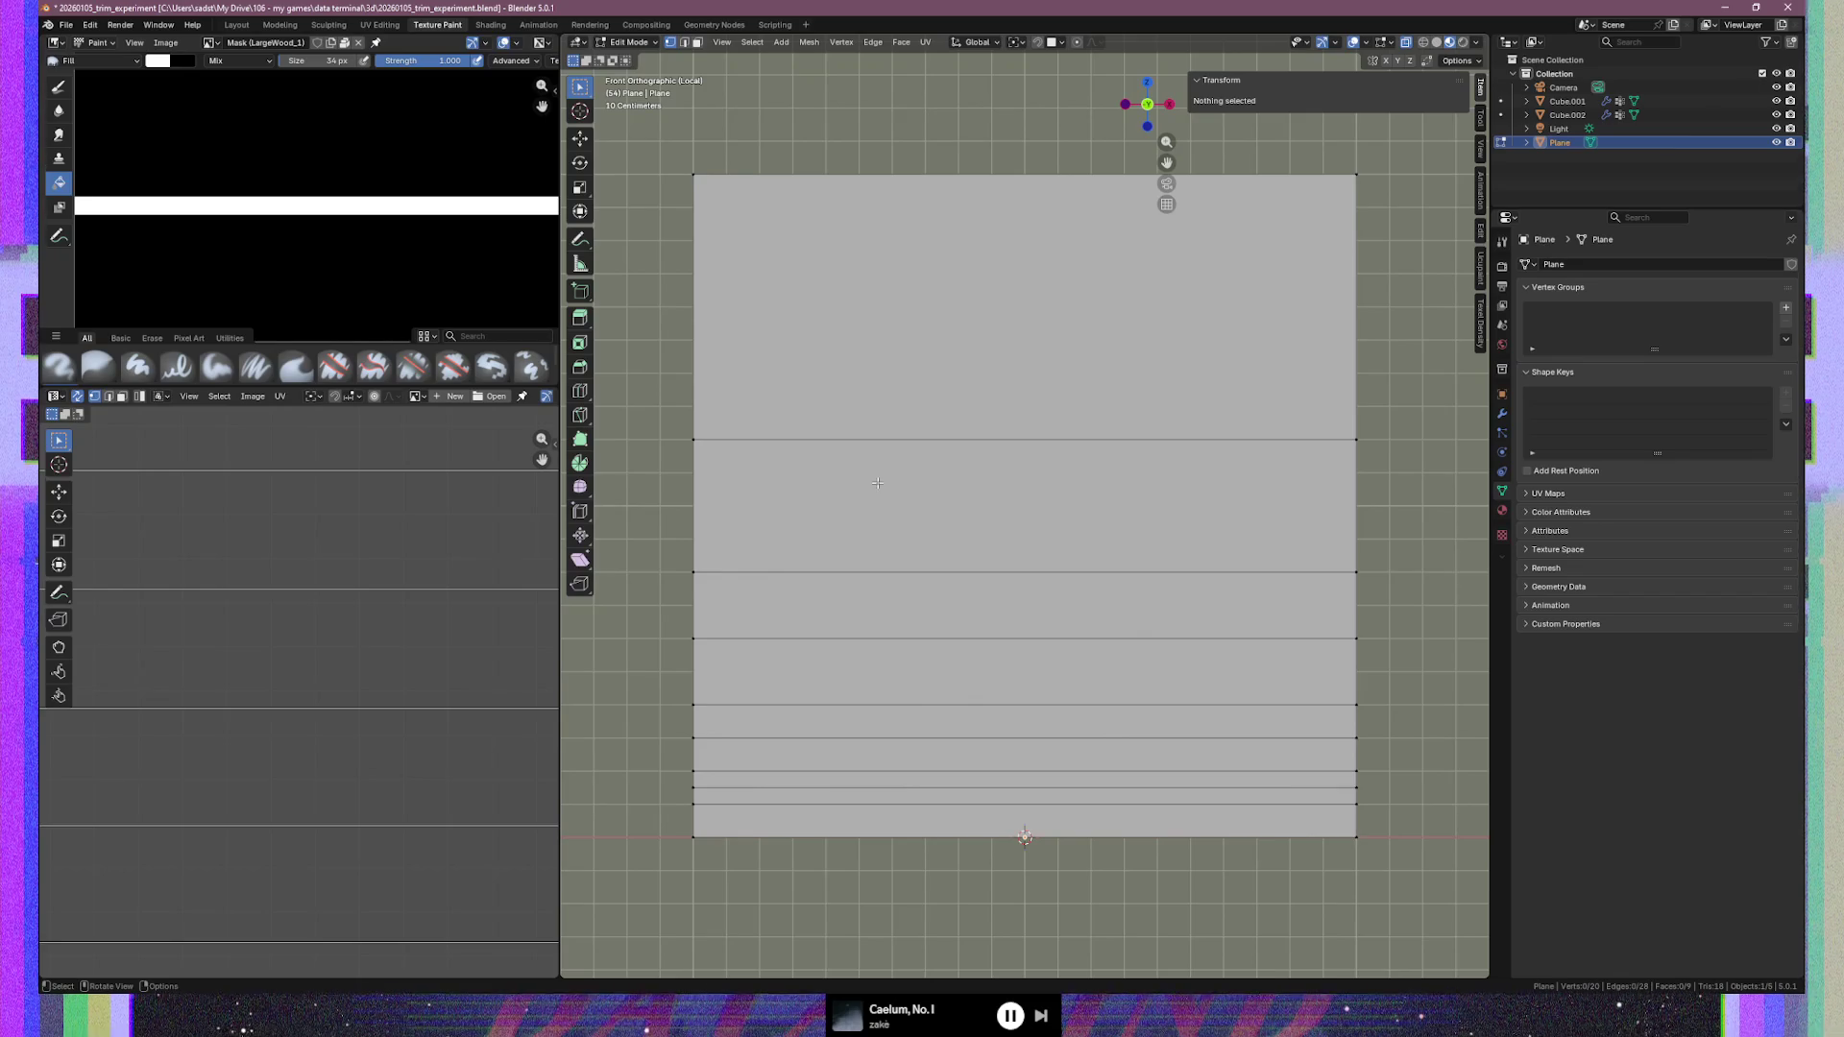
pyautogui.press('a')
pyautogui.scroll(-1, 999, 400)
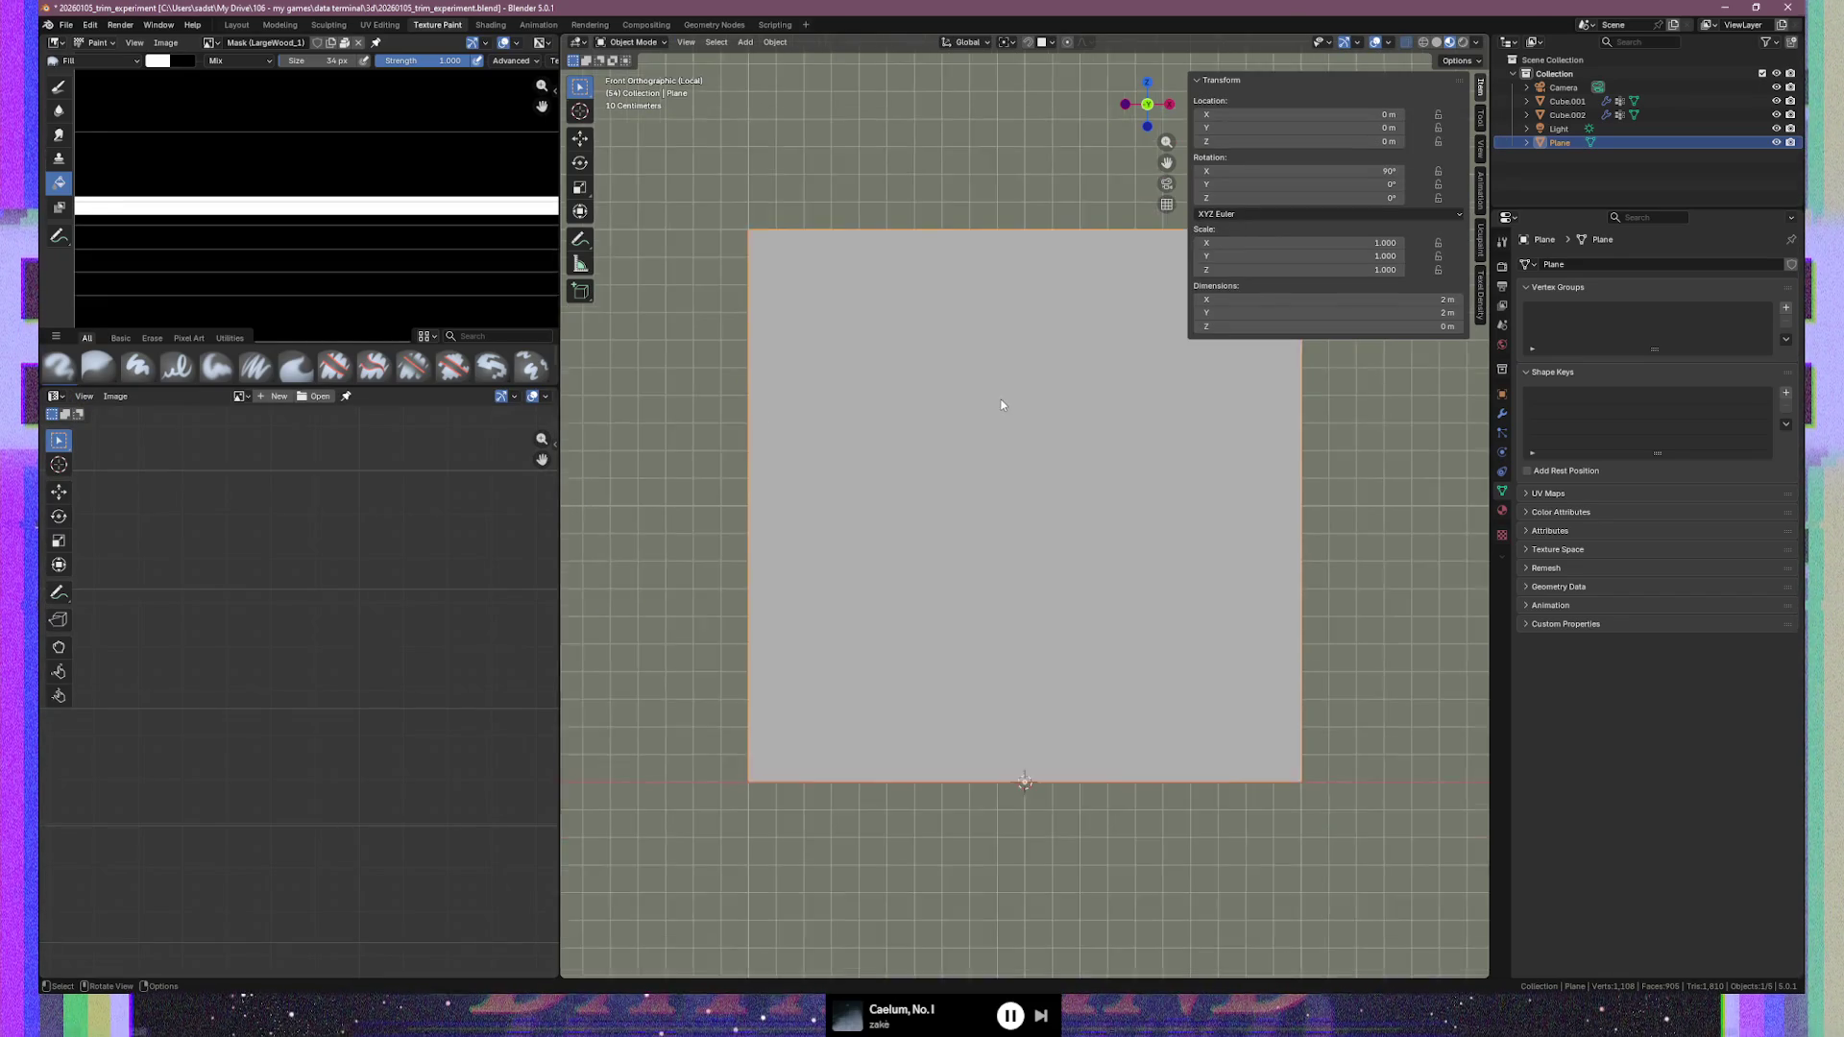
# Deselect the mesh and switch from Edit Mode back to Object Mode
pyautogui.hotkey('alt', 'a')
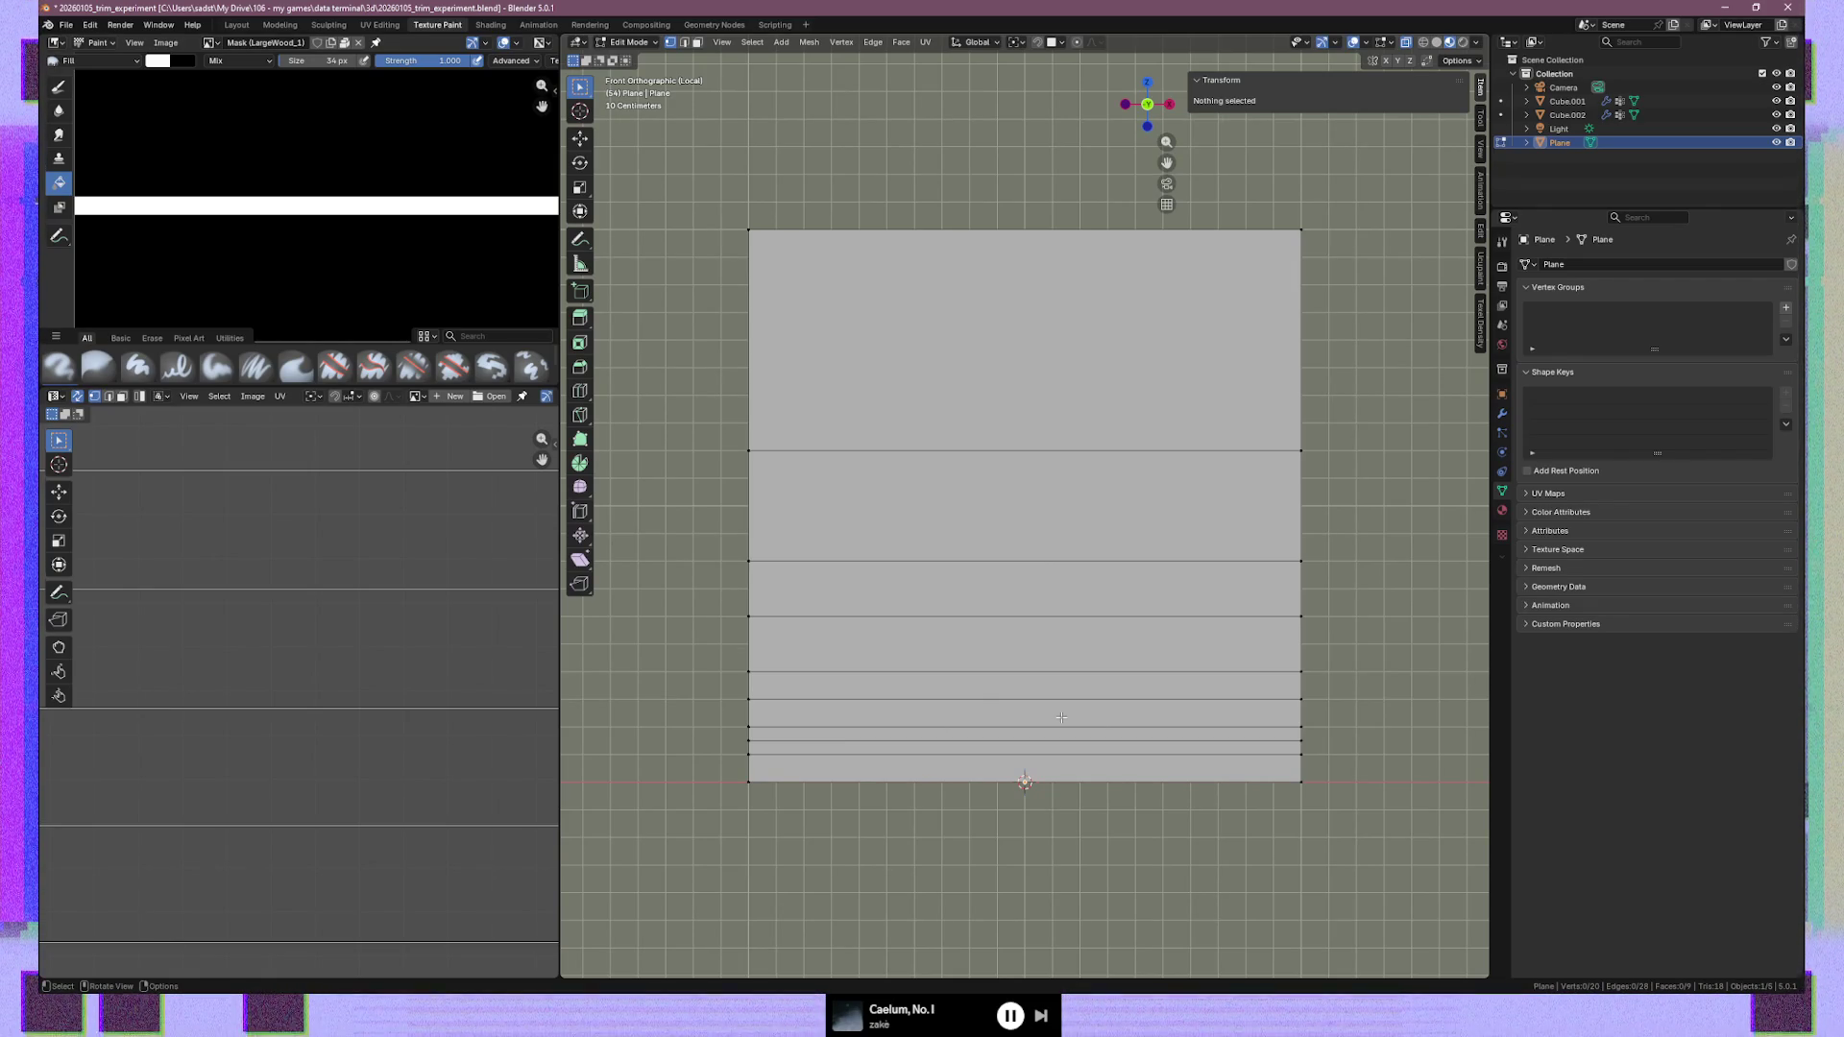
pyautogui.press('Tab')
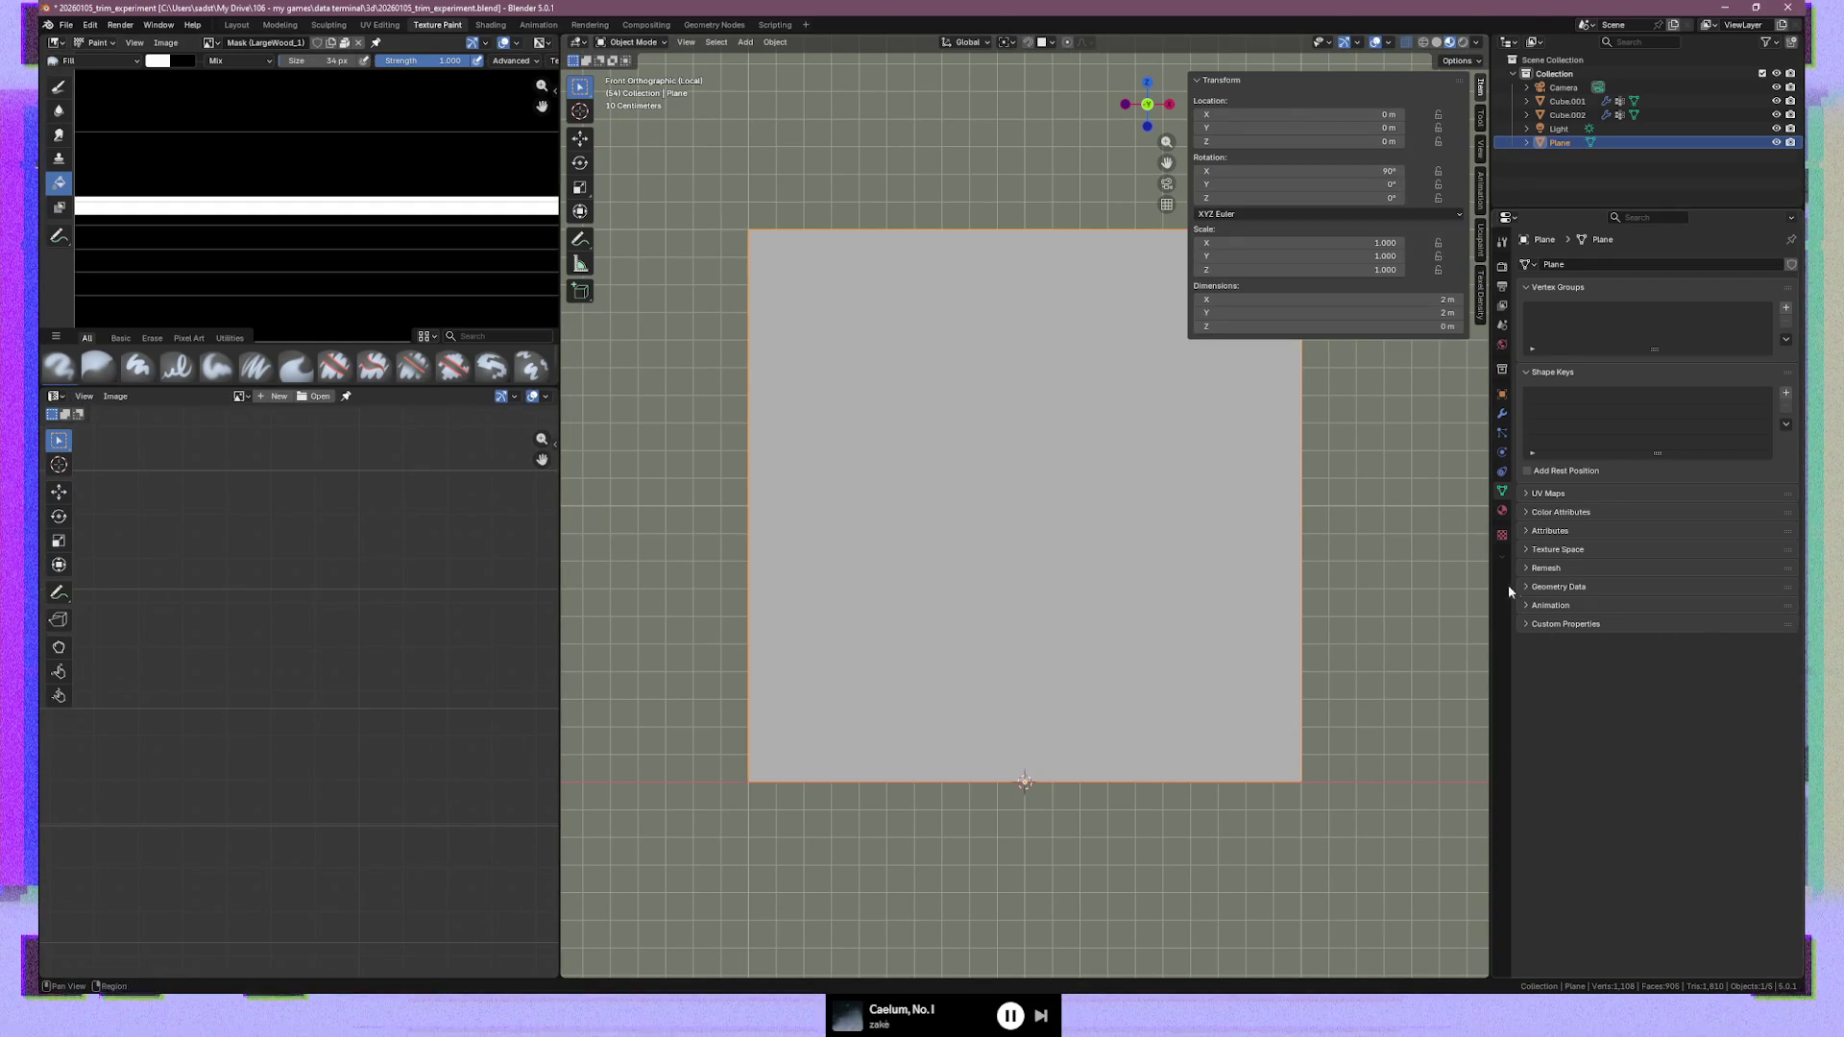
pyautogui.click(1504, 512)
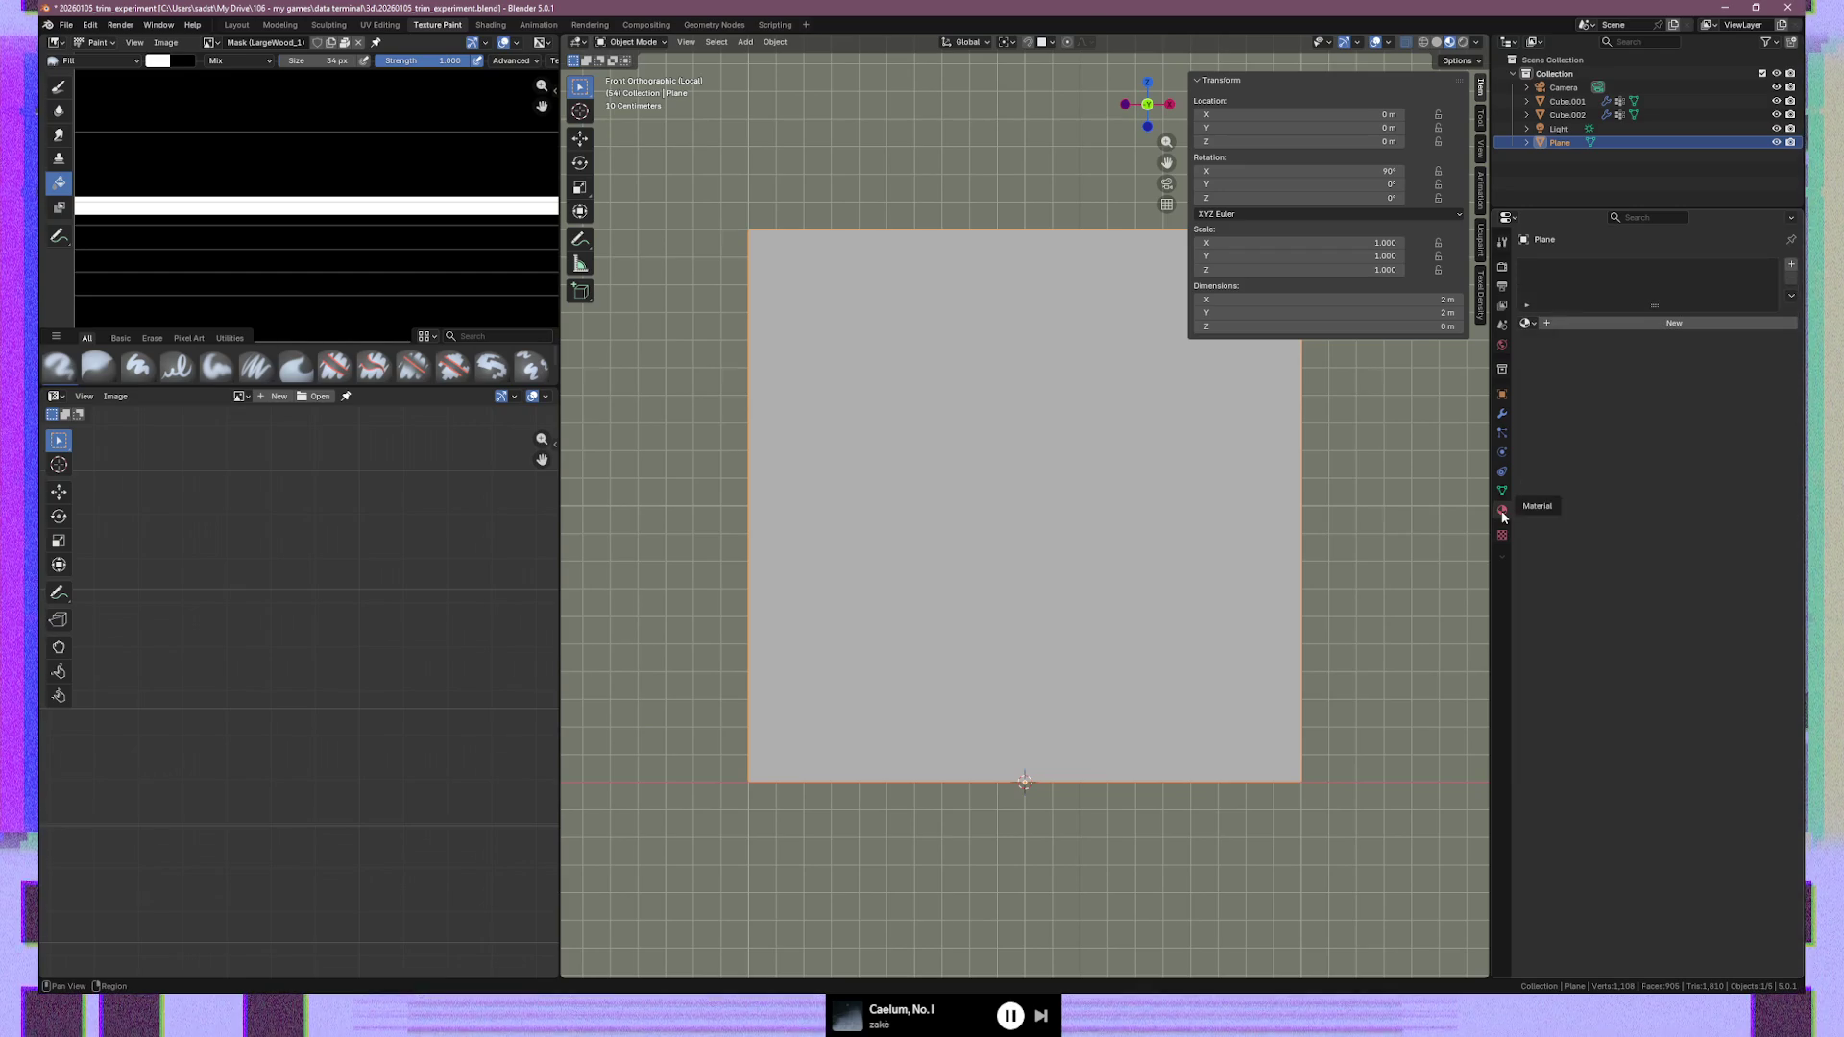
# Switch the plane's display type to Wire and back to Textured, enabling Wireframe and Name
pyautogui.click(1506, 398)
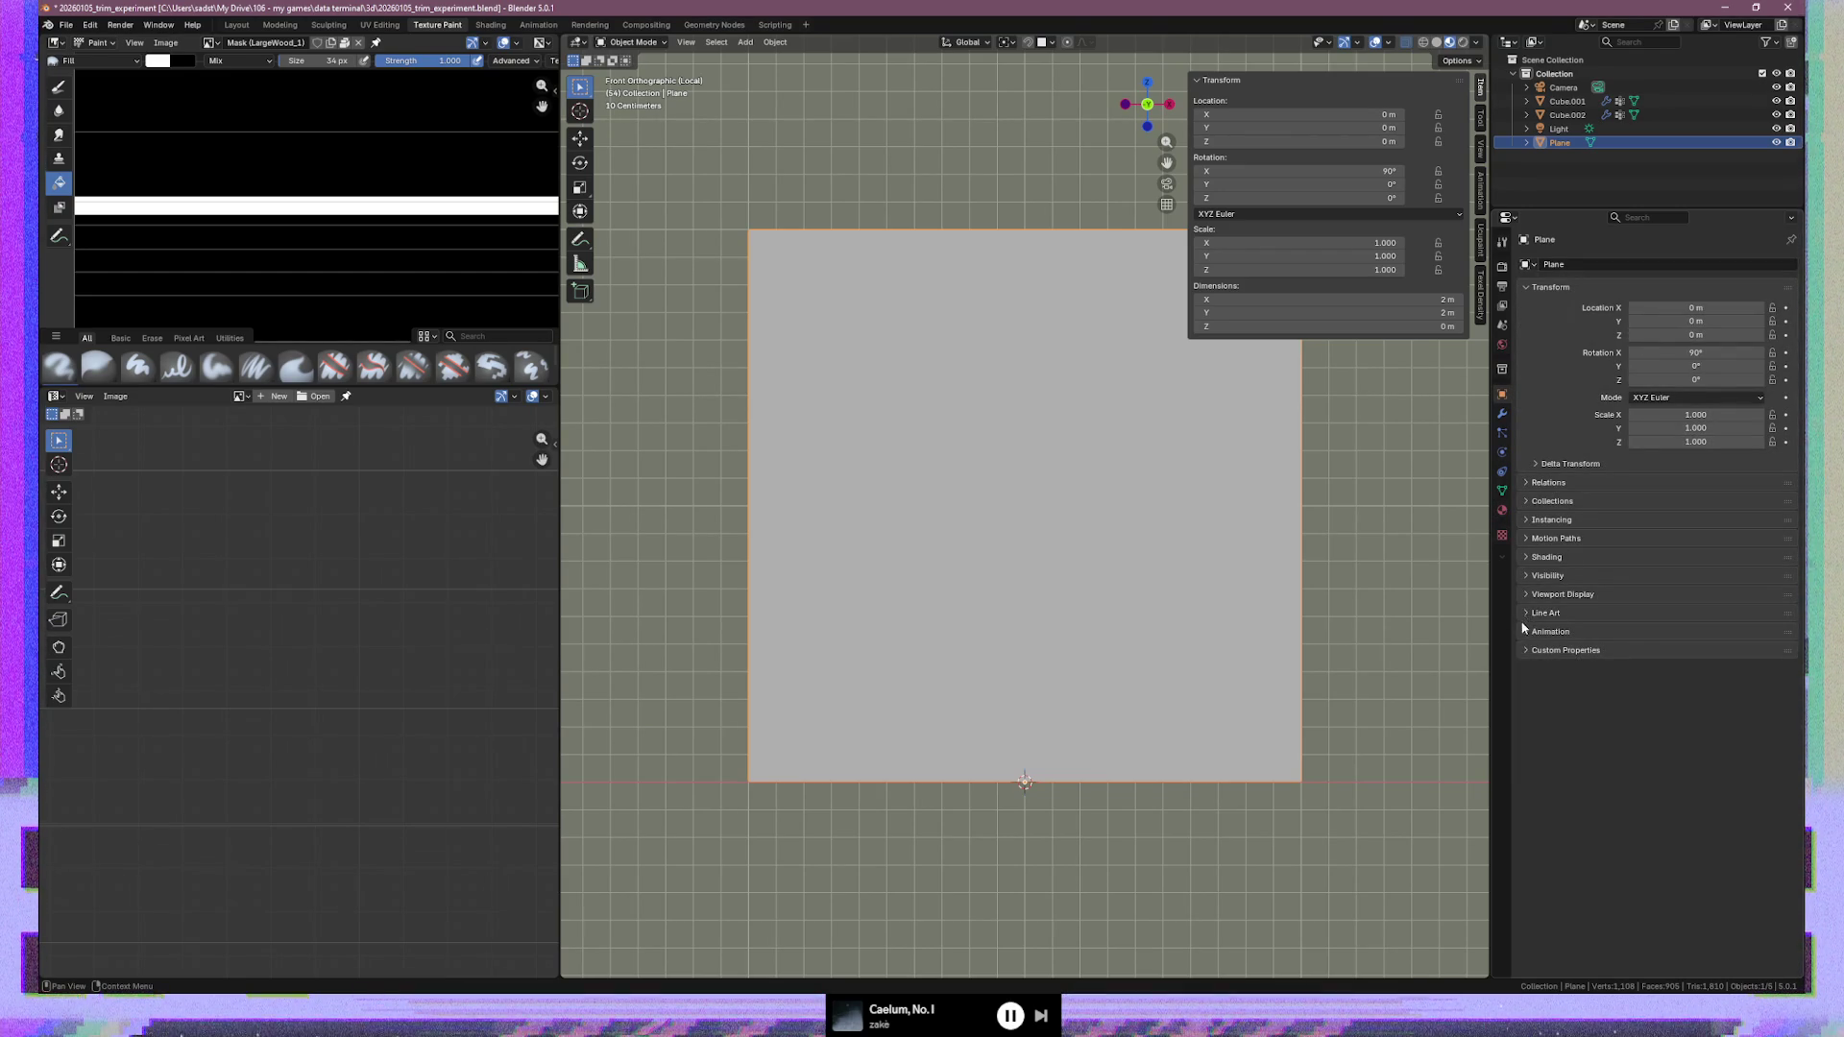
pyautogui.click(1533, 594)
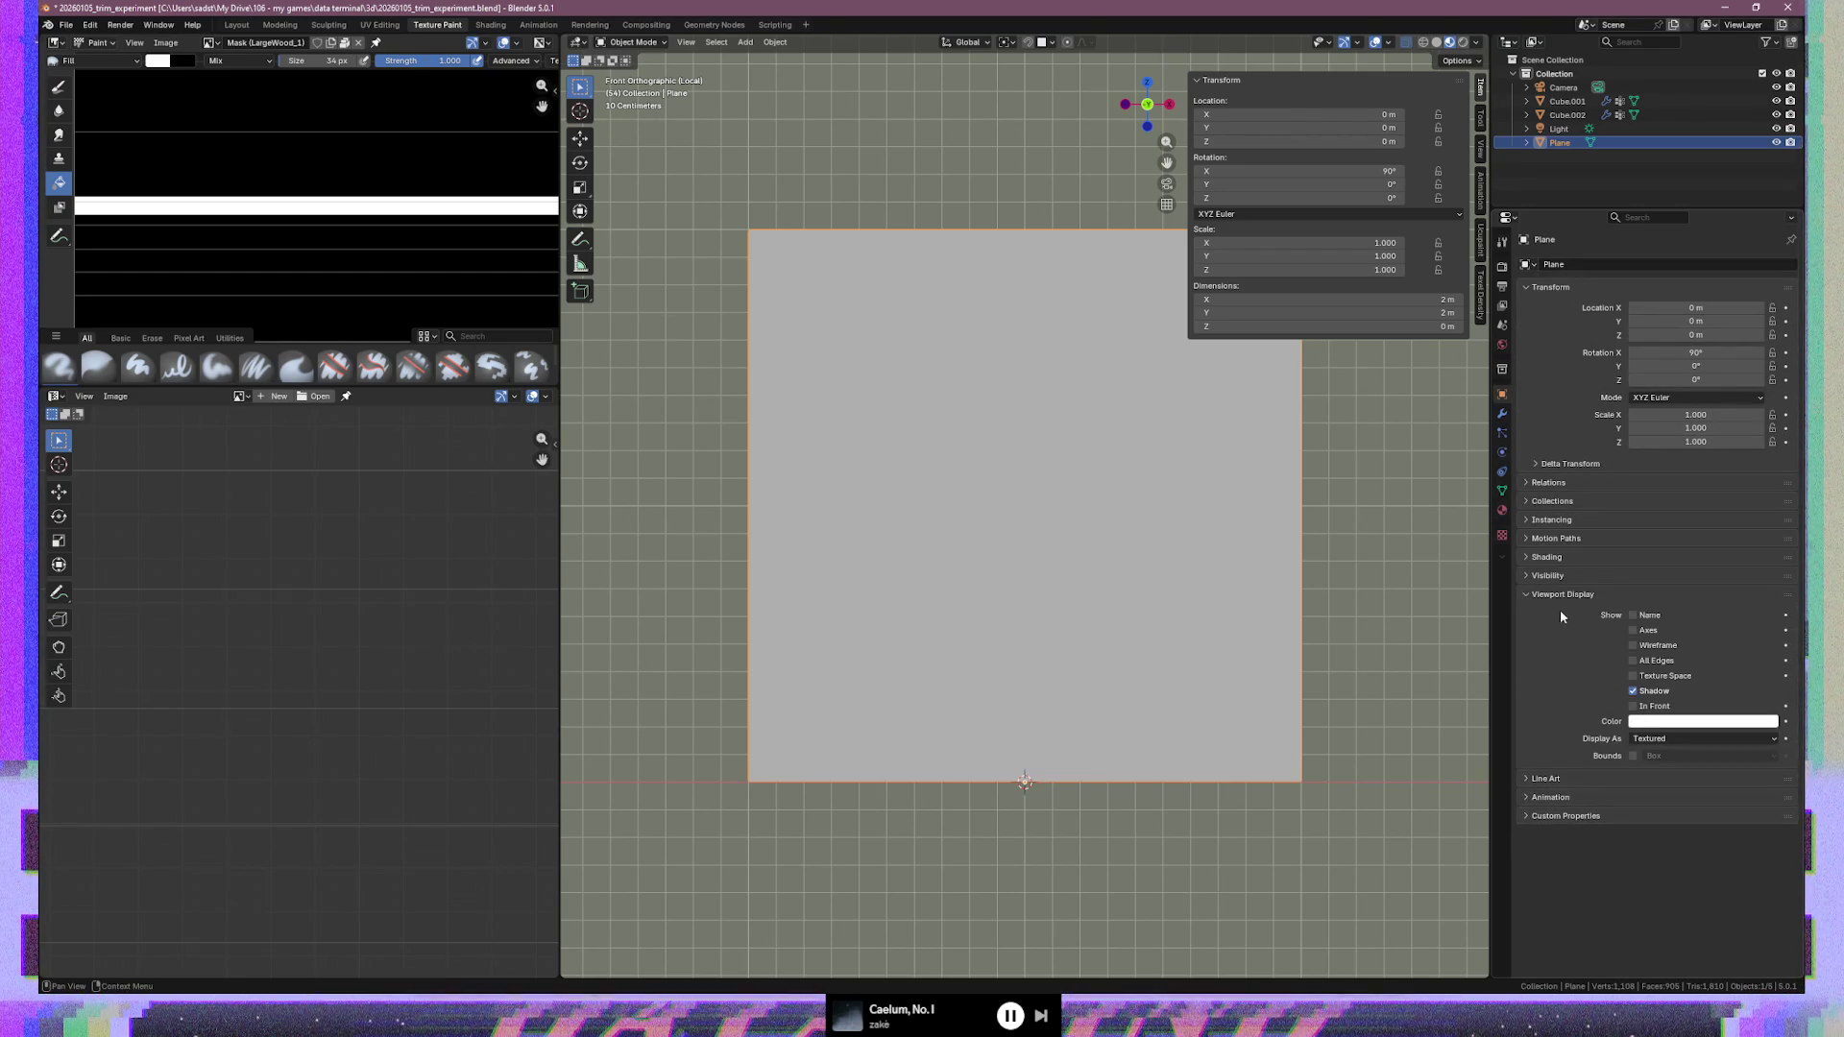
pyautogui.click(1672, 738)
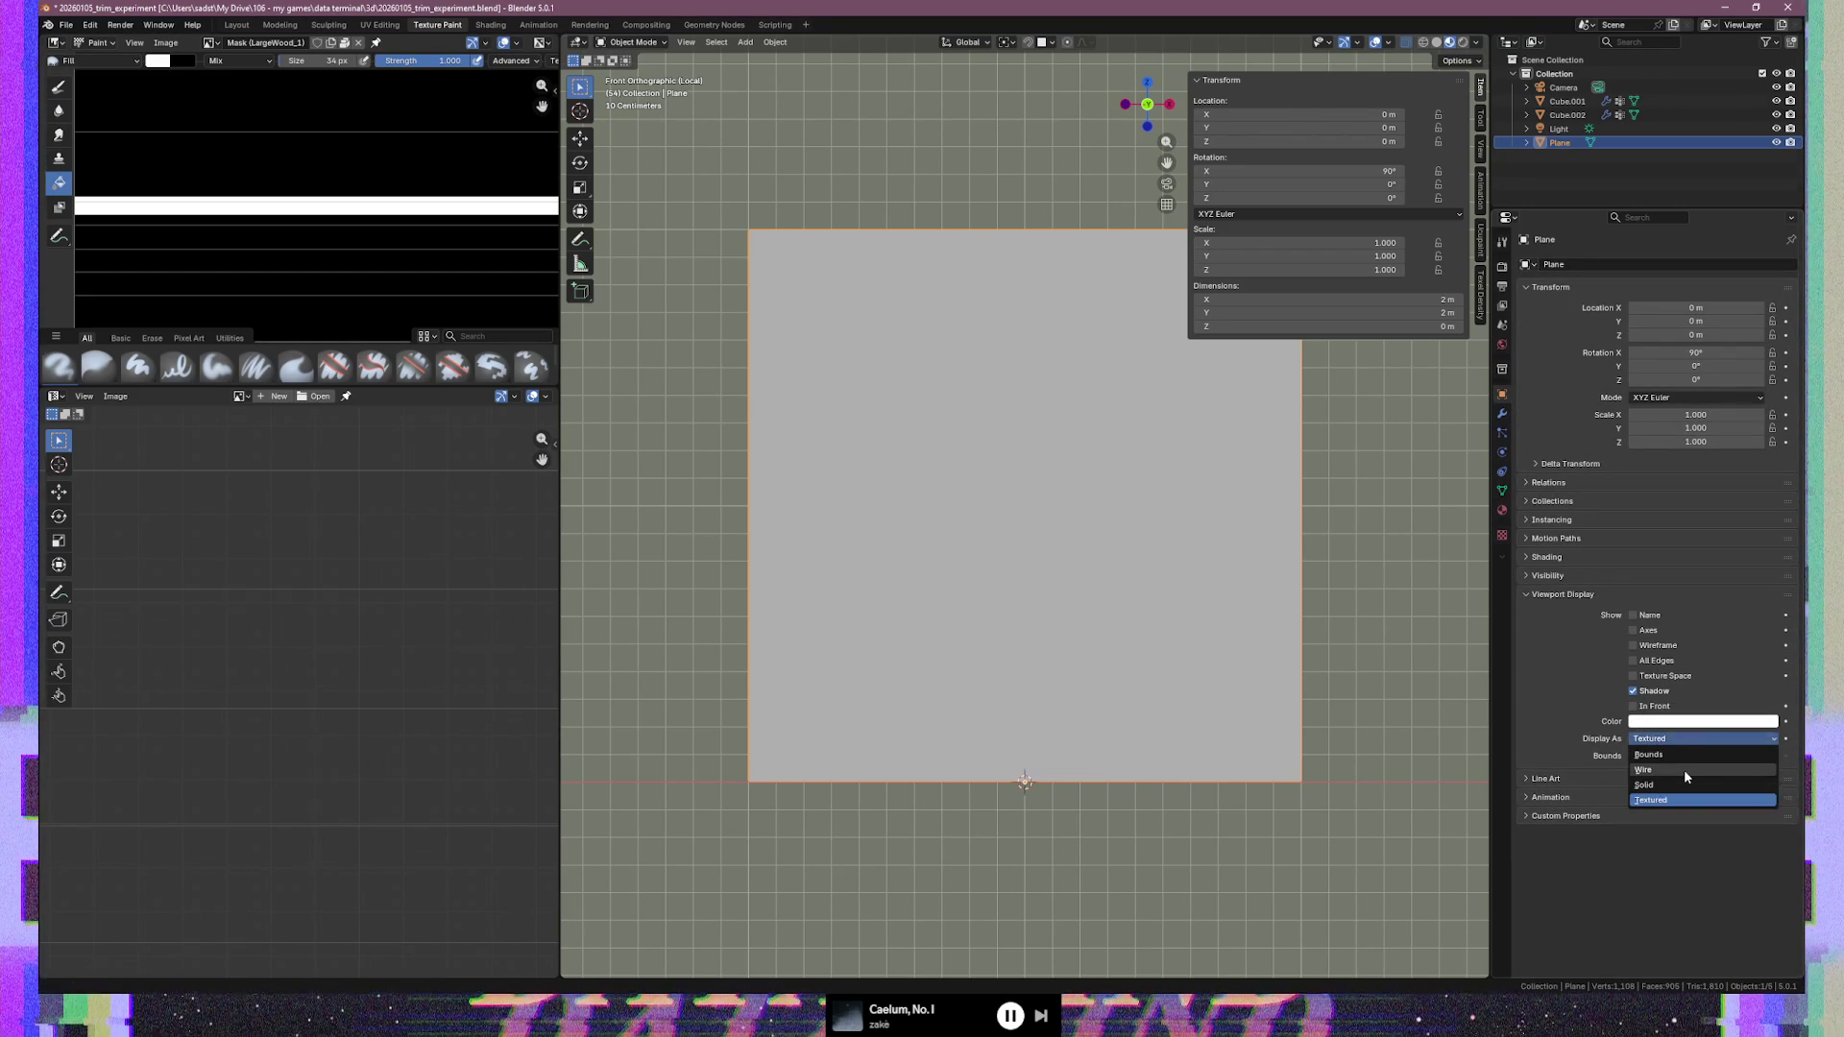
pyautogui.click(1685, 770)
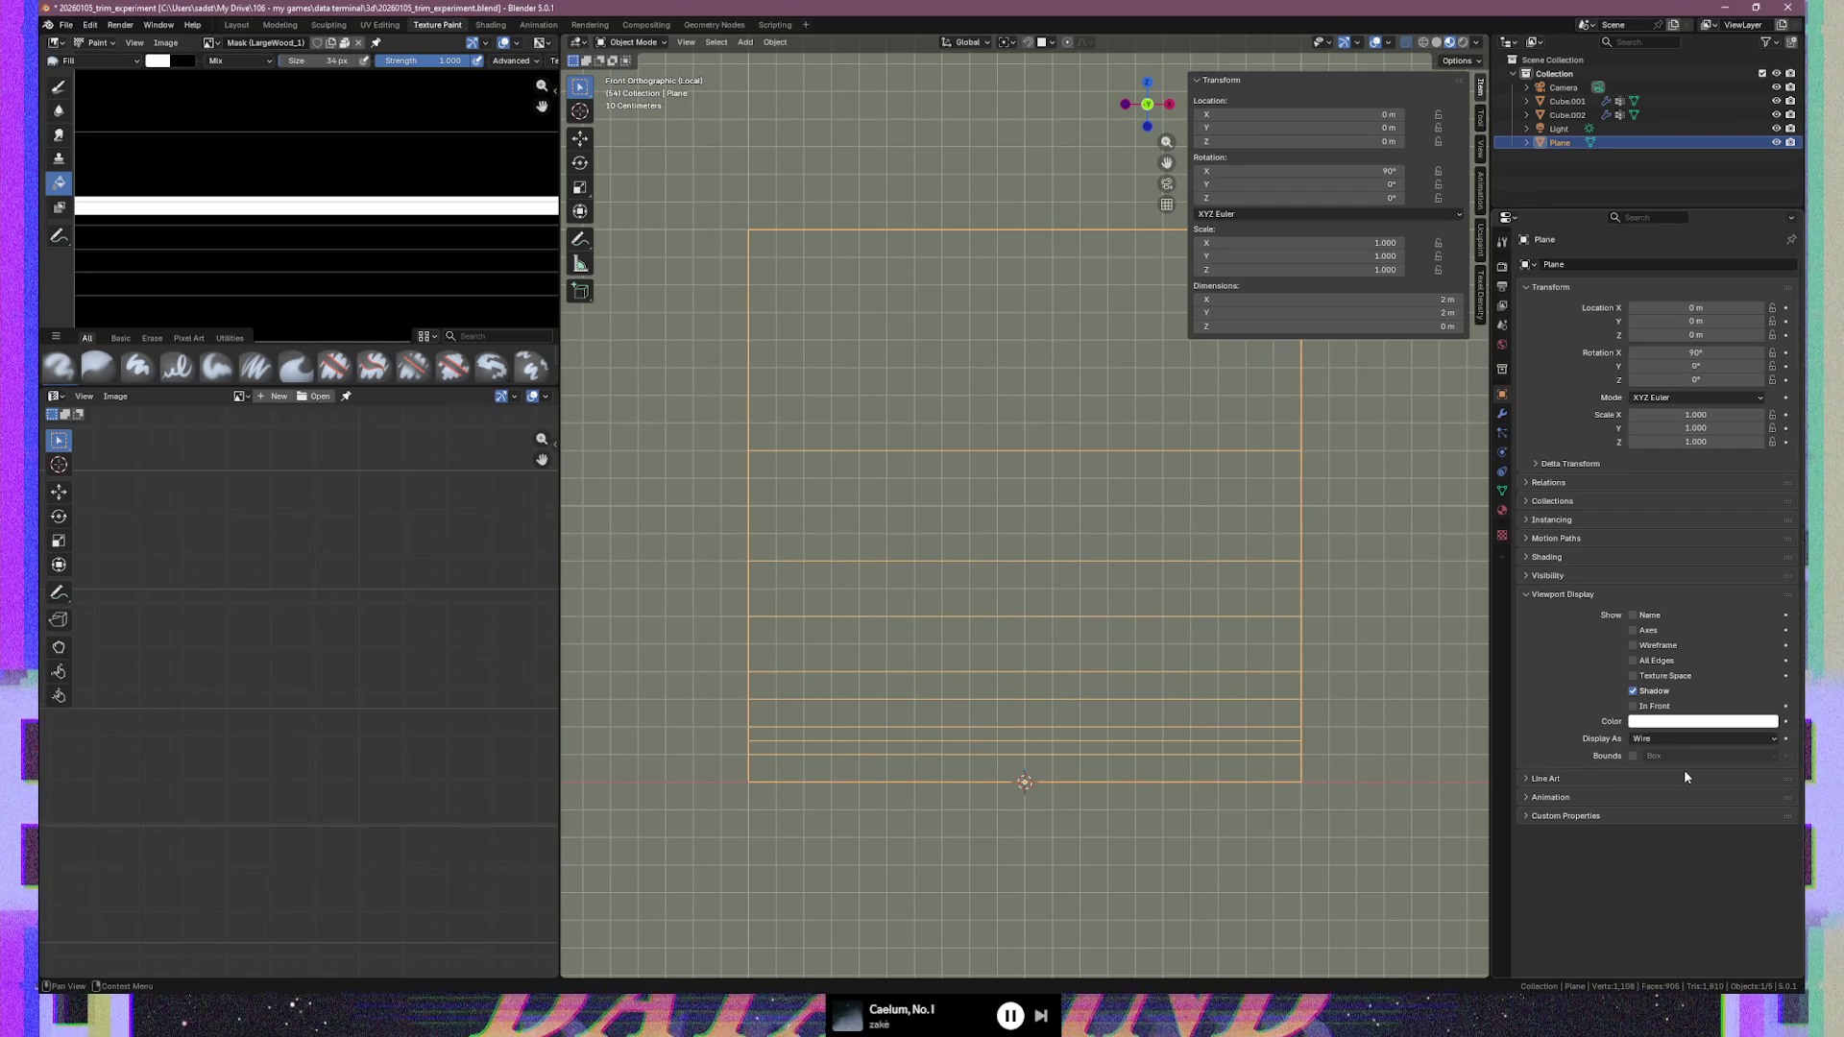
pyautogui.click(1663, 738)
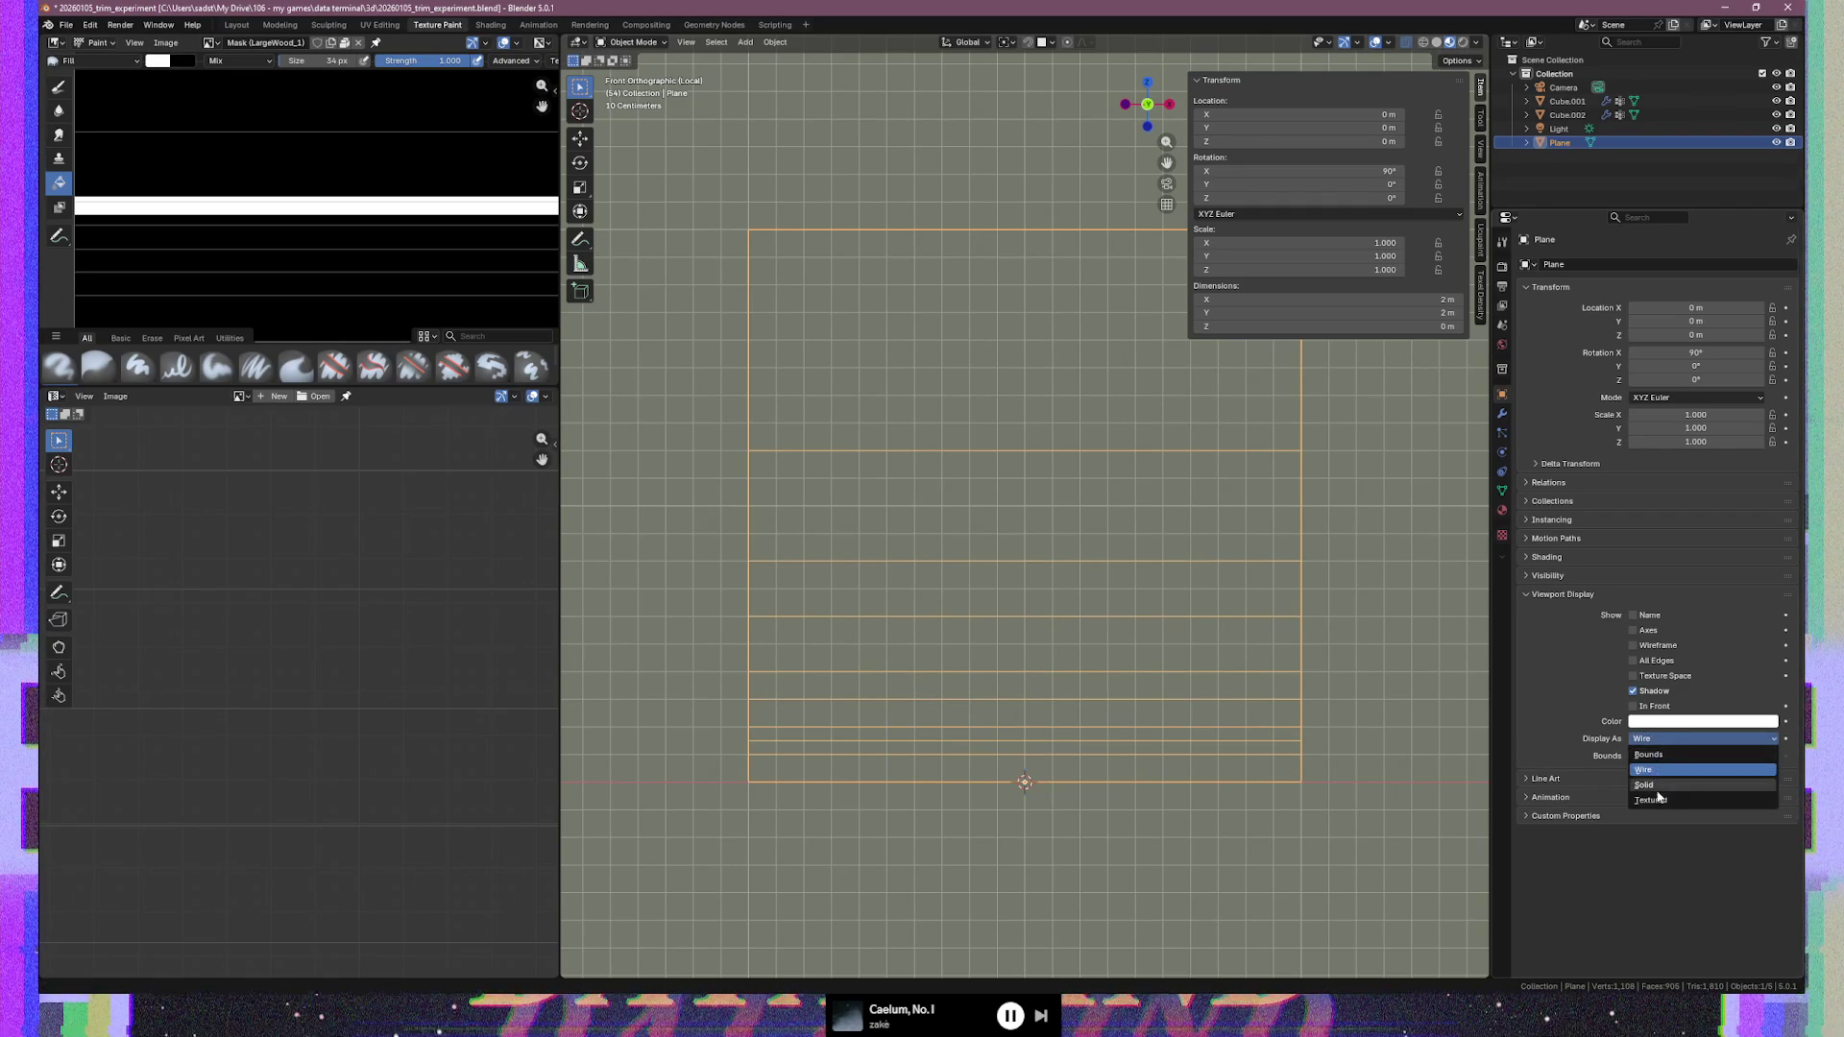
pyautogui.click(1652, 800)
pyautogui.click(1632, 645)
pyautogui.click(1633, 616)
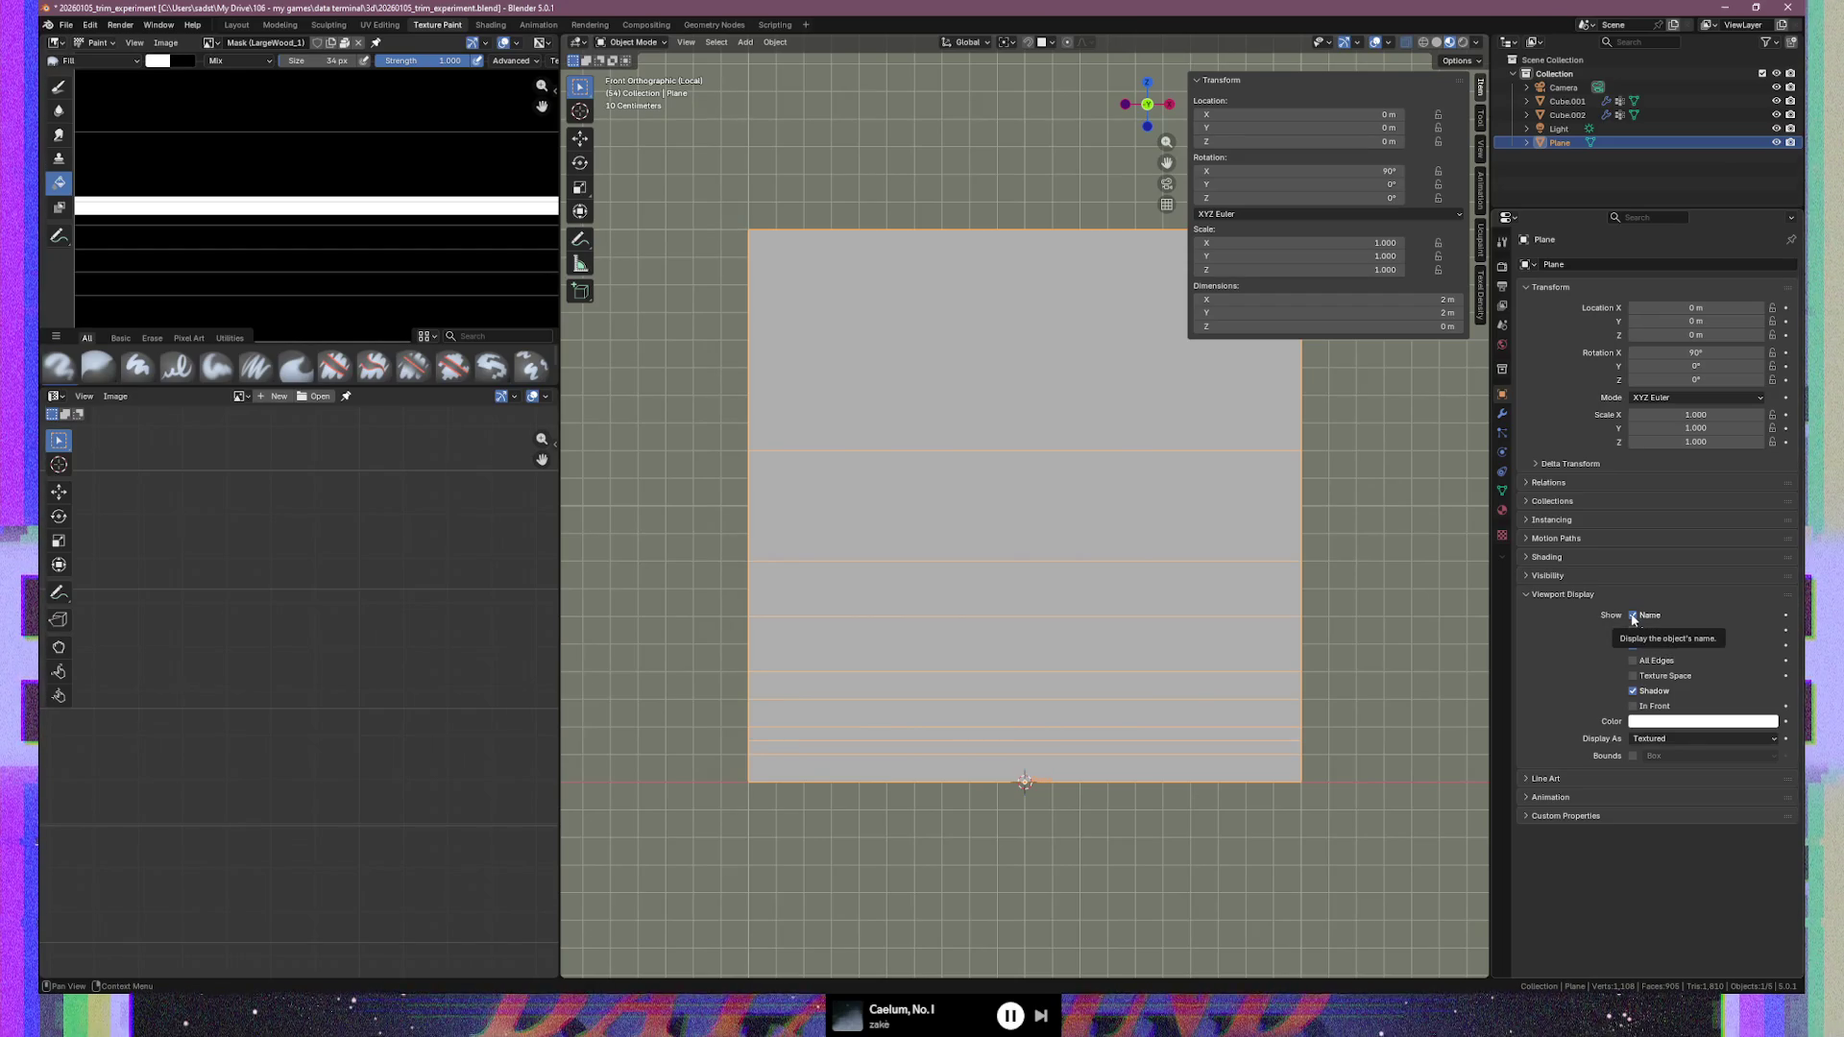
# Toggle Axes, All Edges and Texture Space on and off, leaving them disabled
pyautogui.keyDown('shift'); pyautogui.moveTo(1383, 522); pyautogui.dragTo(1241, 581, button='middle'); pyautogui.keyUp('shift')
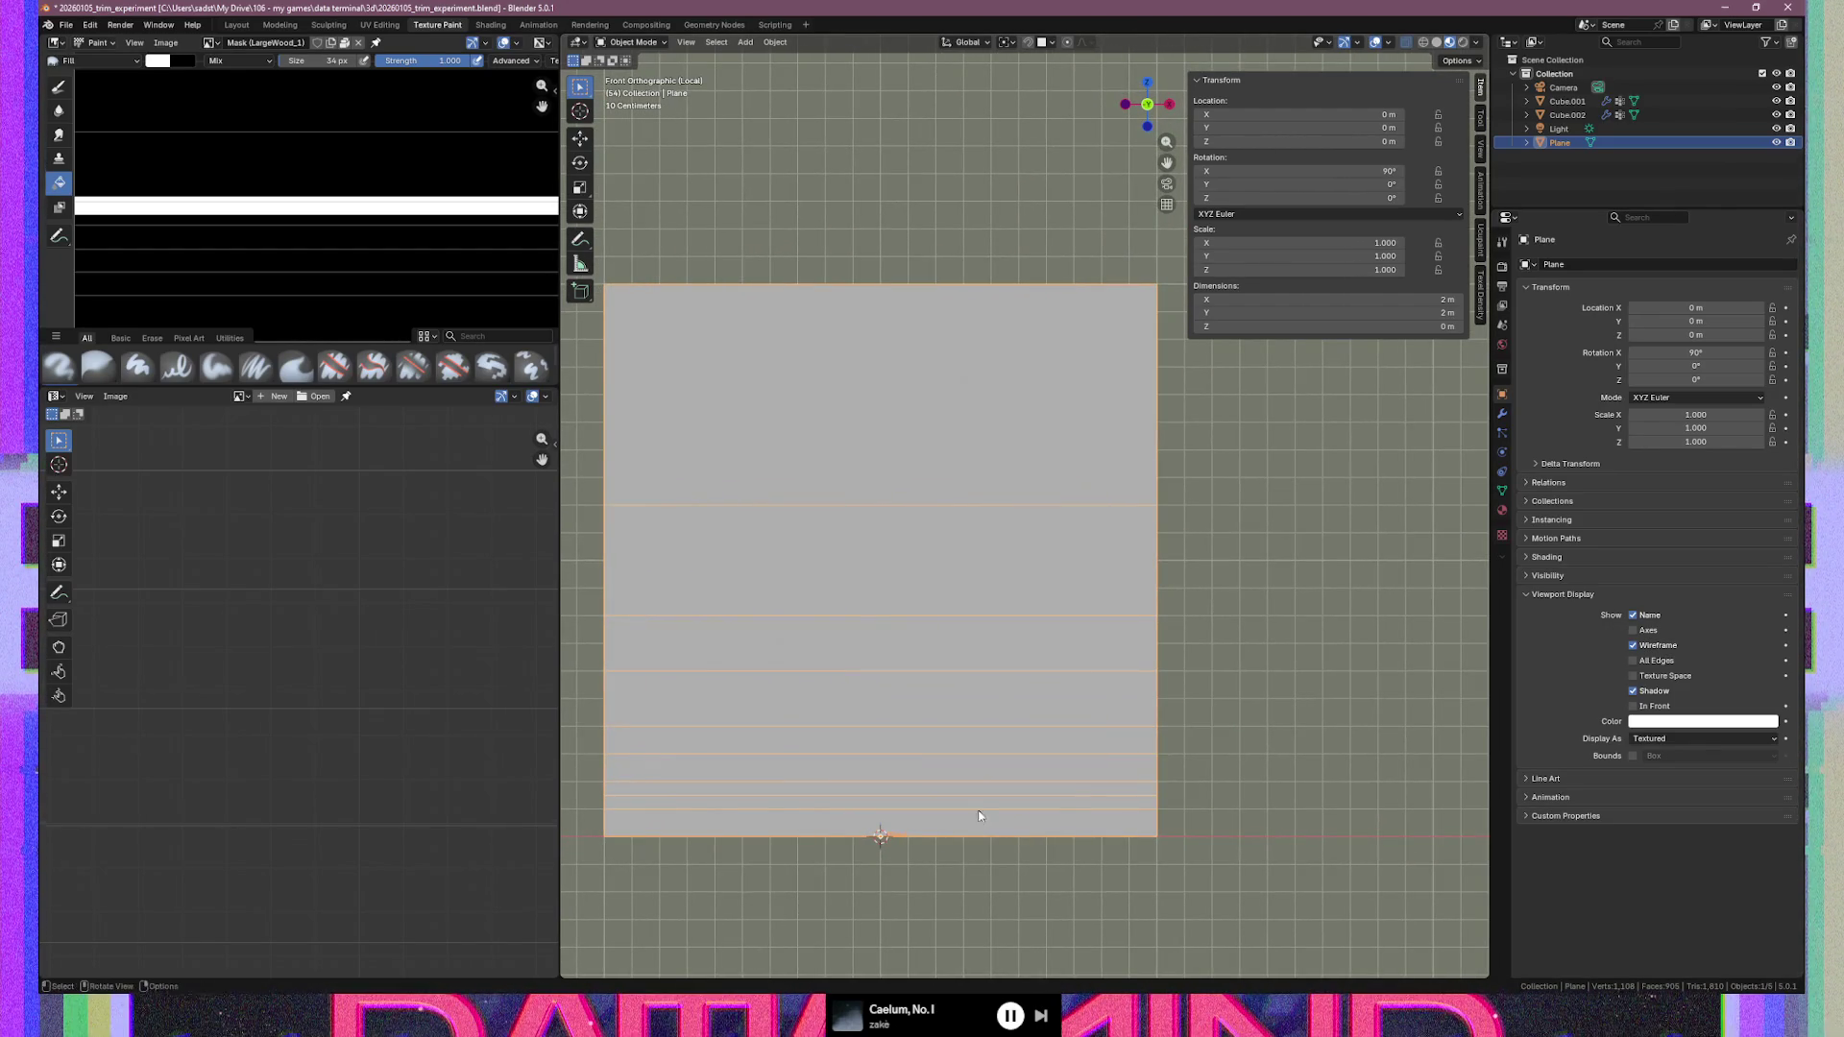
pyautogui.click(1633, 630)
pyautogui.click(1634, 631)
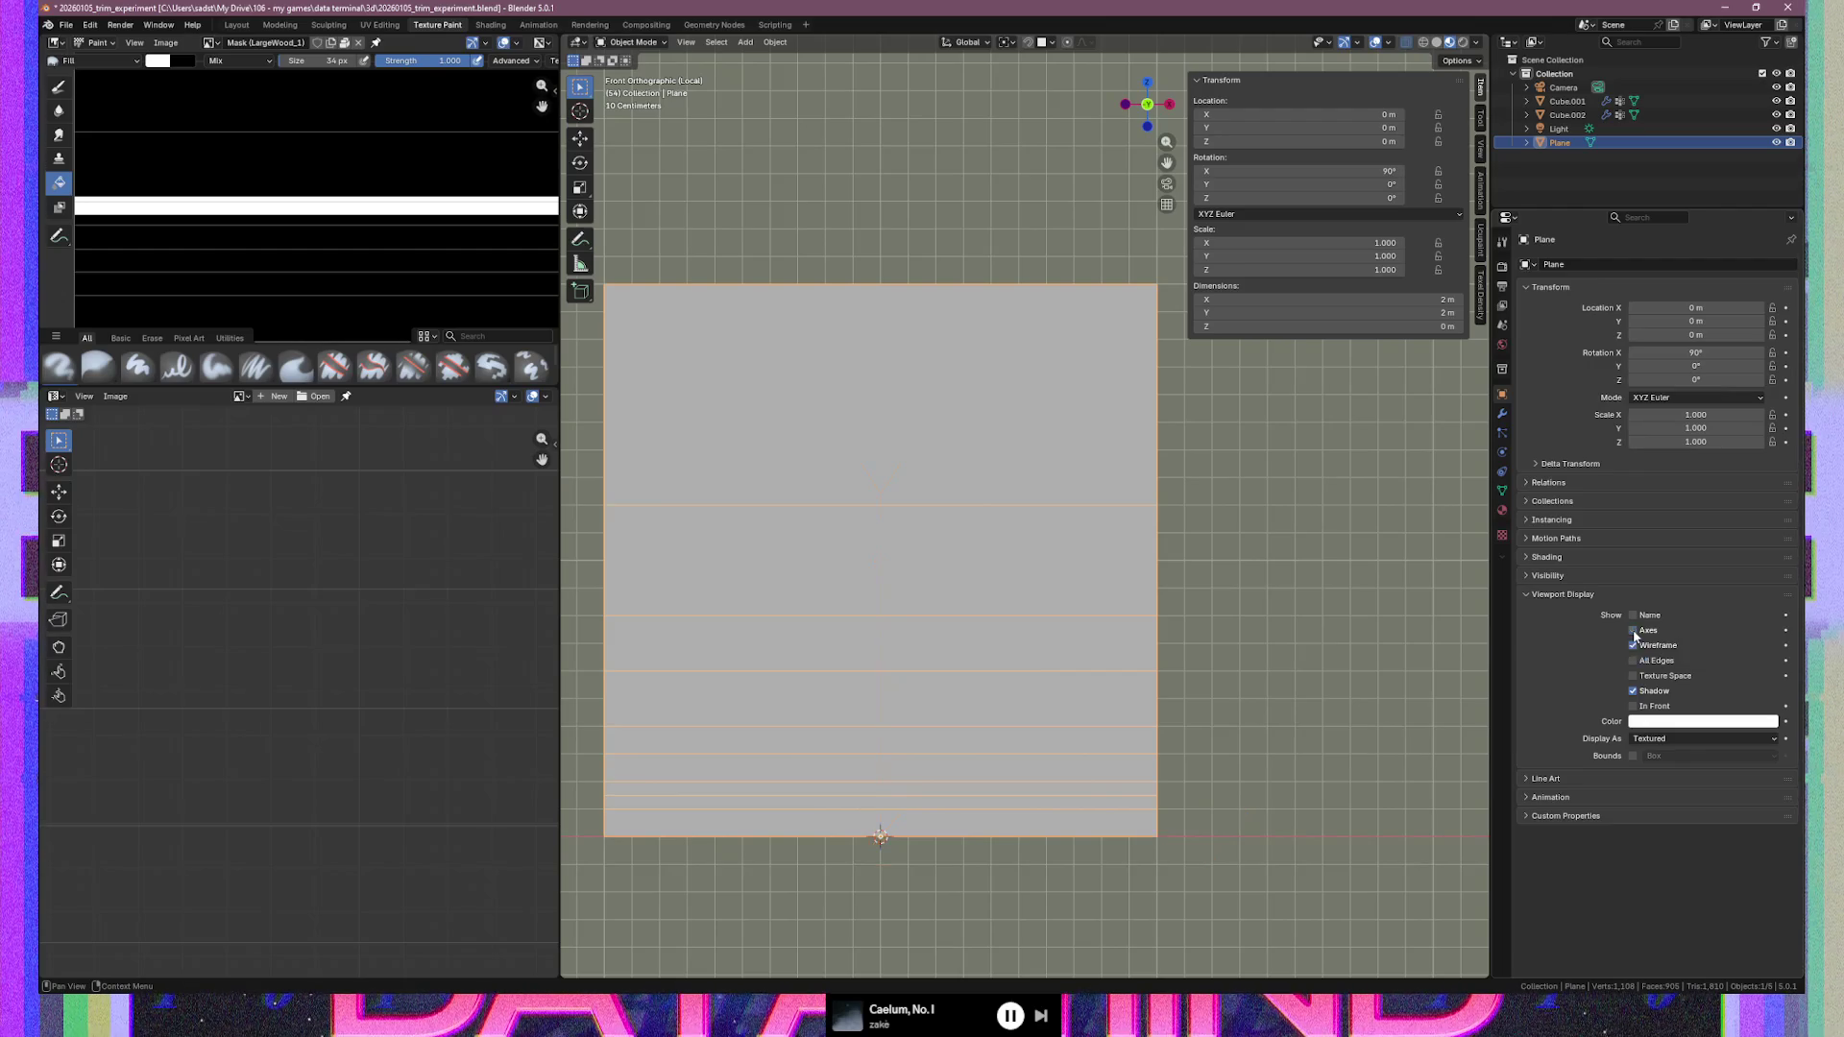
pyautogui.click(1633, 661)
pyautogui.click(1633, 661)
pyautogui.click(1633, 676)
pyautogui.click(1633, 676)
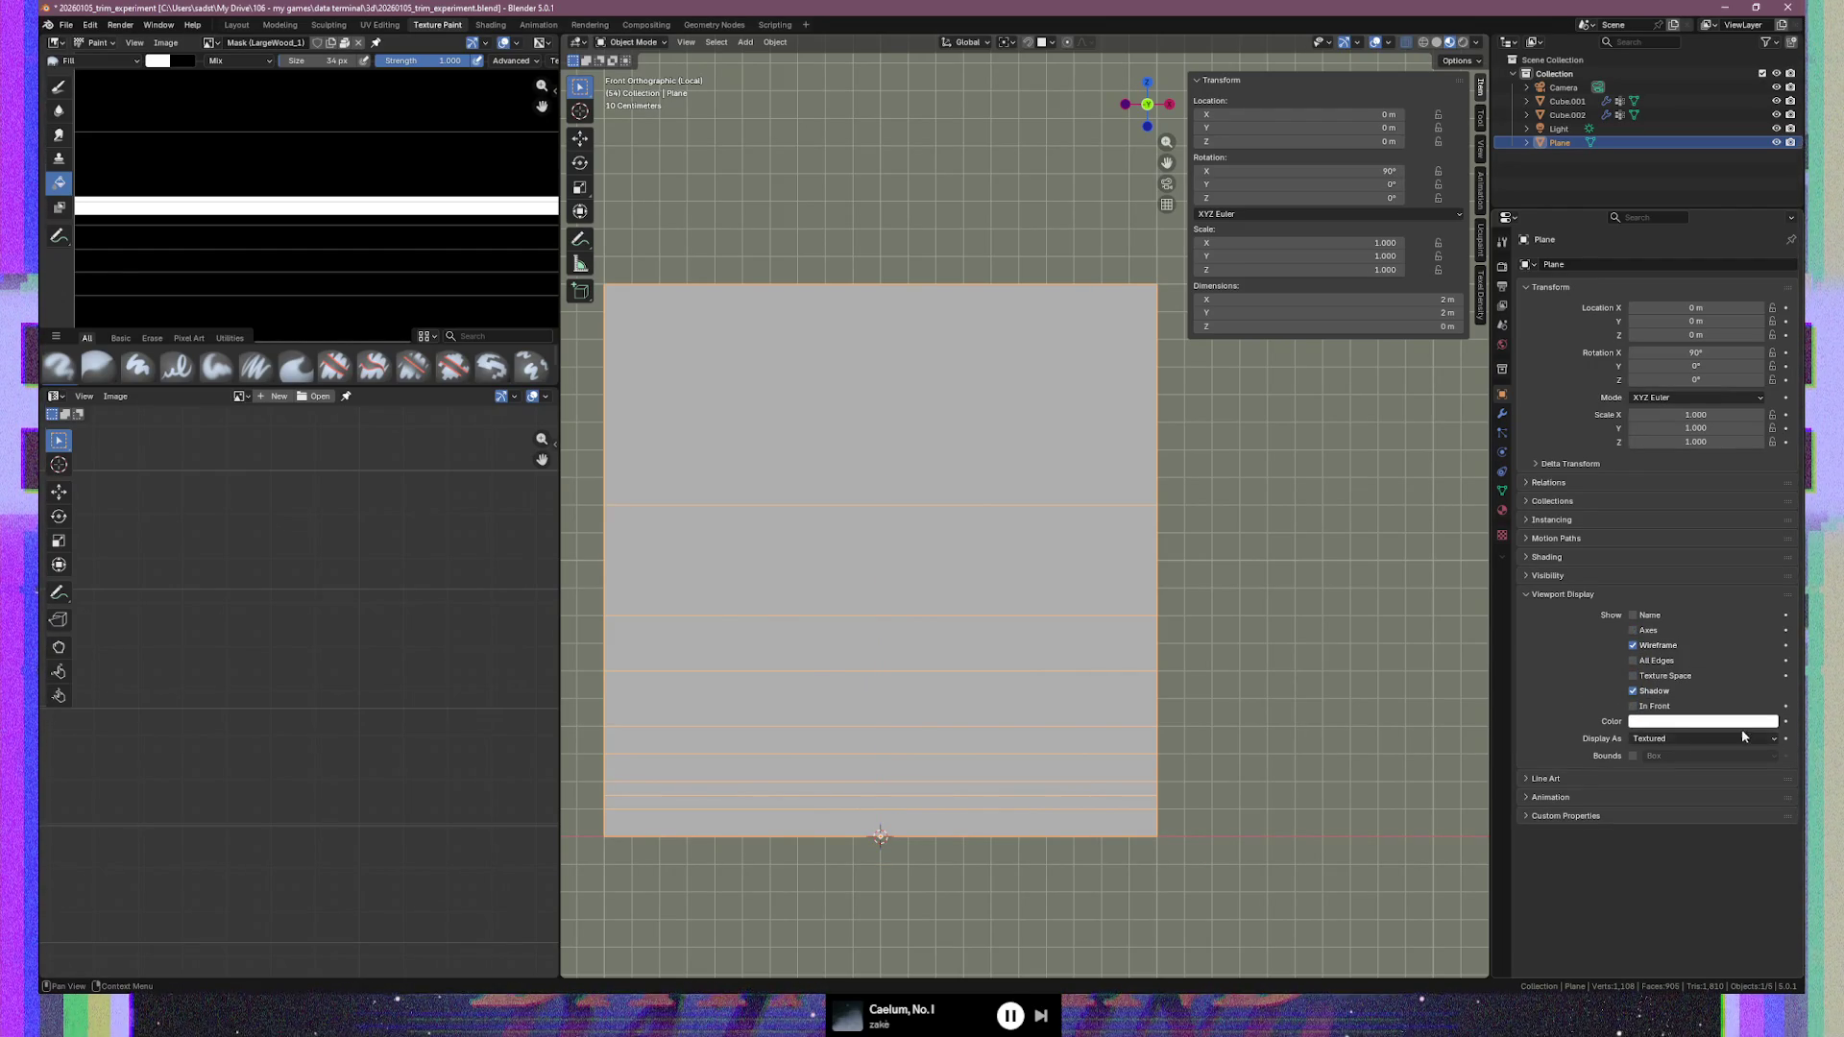
pyautogui.click(1677, 722)
pyautogui.moveTo(1237, 676)
pyautogui.mouseDown(button='middle')
pyautogui.moveTo(1000, 654)
pyautogui.moveTo(1209, 664)
pyautogui.moveTo(1082, 659)
pyautogui.moveTo(1156, 661)
pyautogui.mouseUp(button='middle')
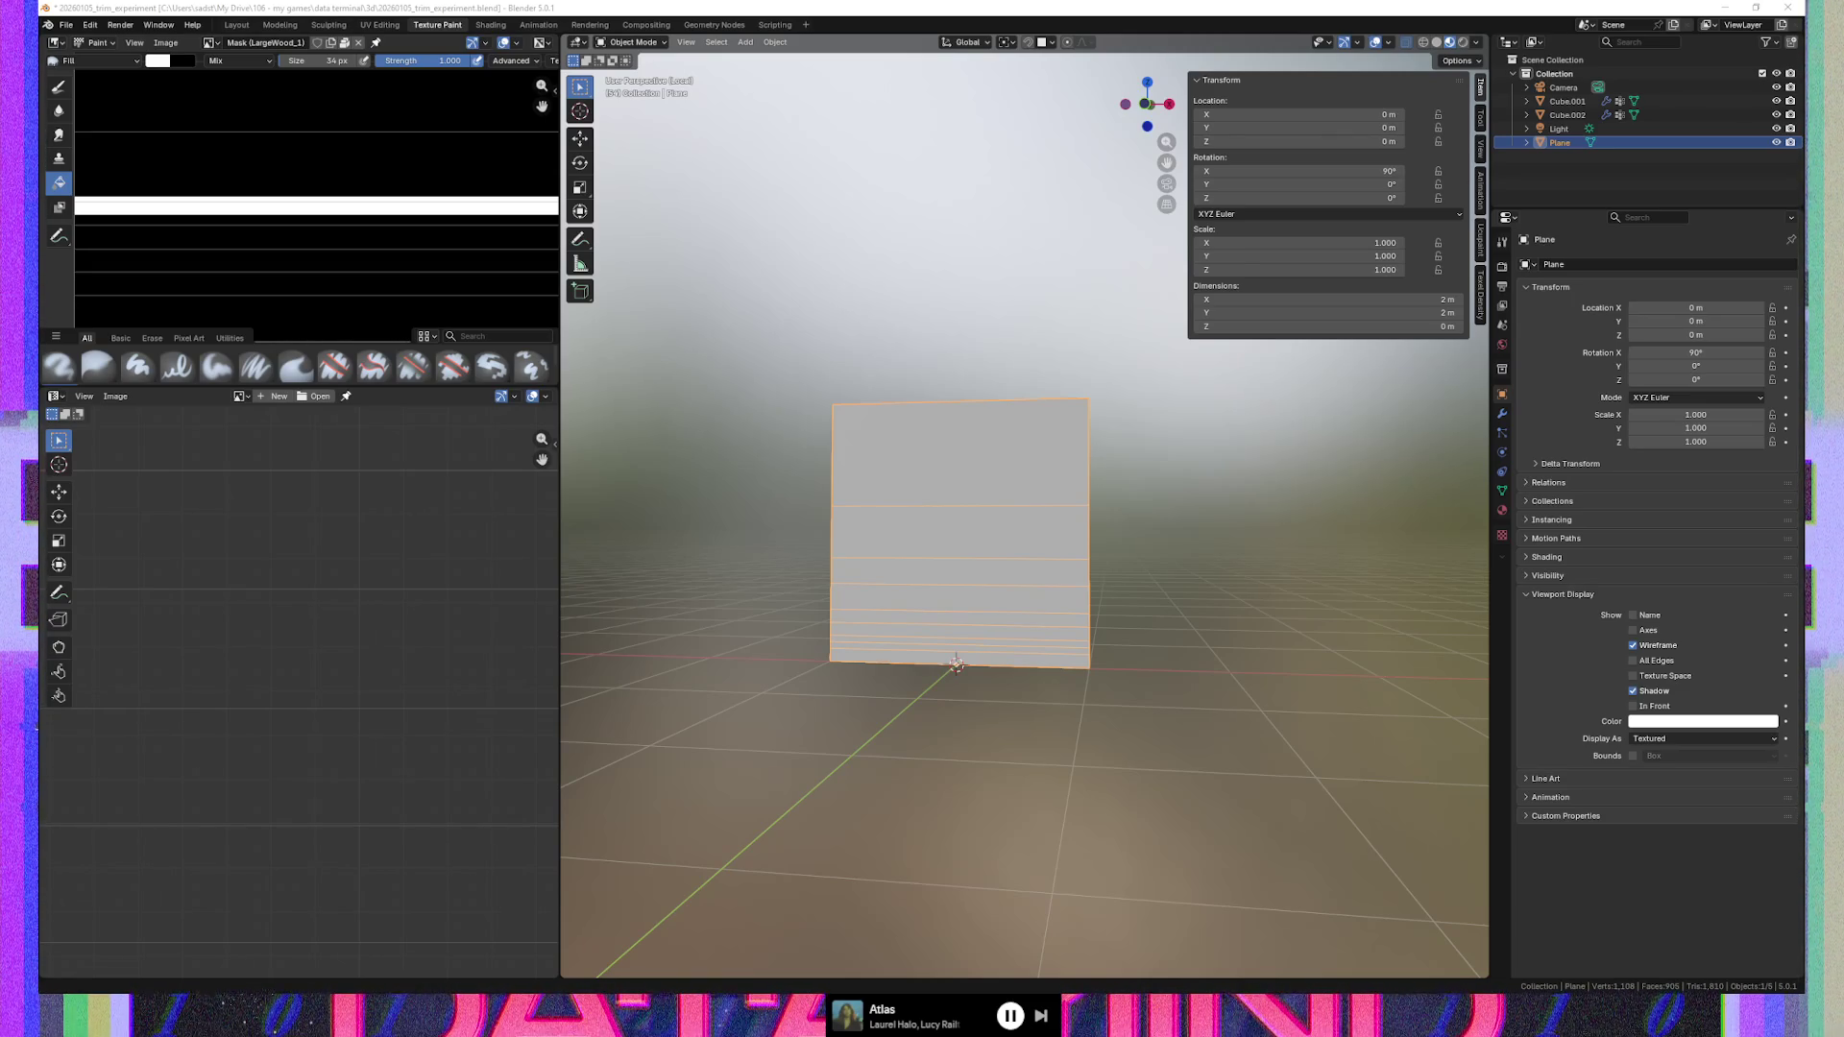
pyautogui.click(853, 8)
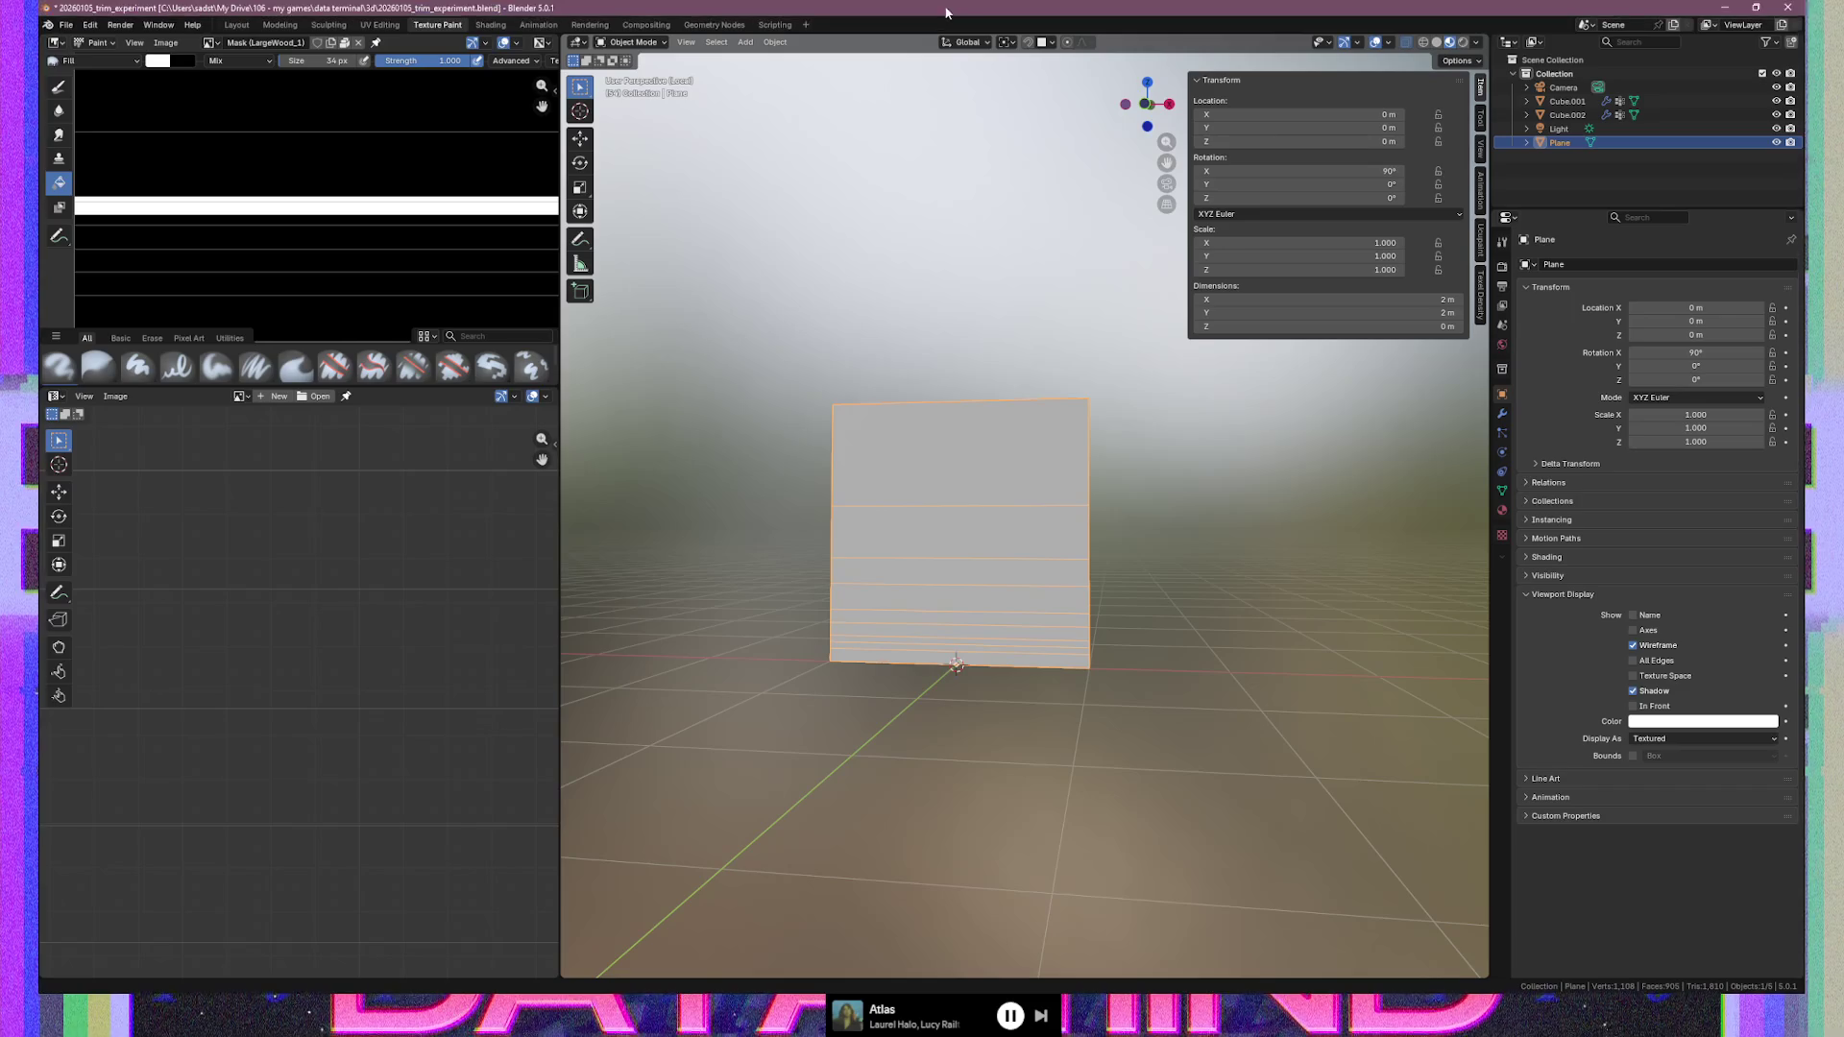
# Offset the wall plane by exactly 1 m along Y so it sits behind the trims
pyautogui.press('KP_1')
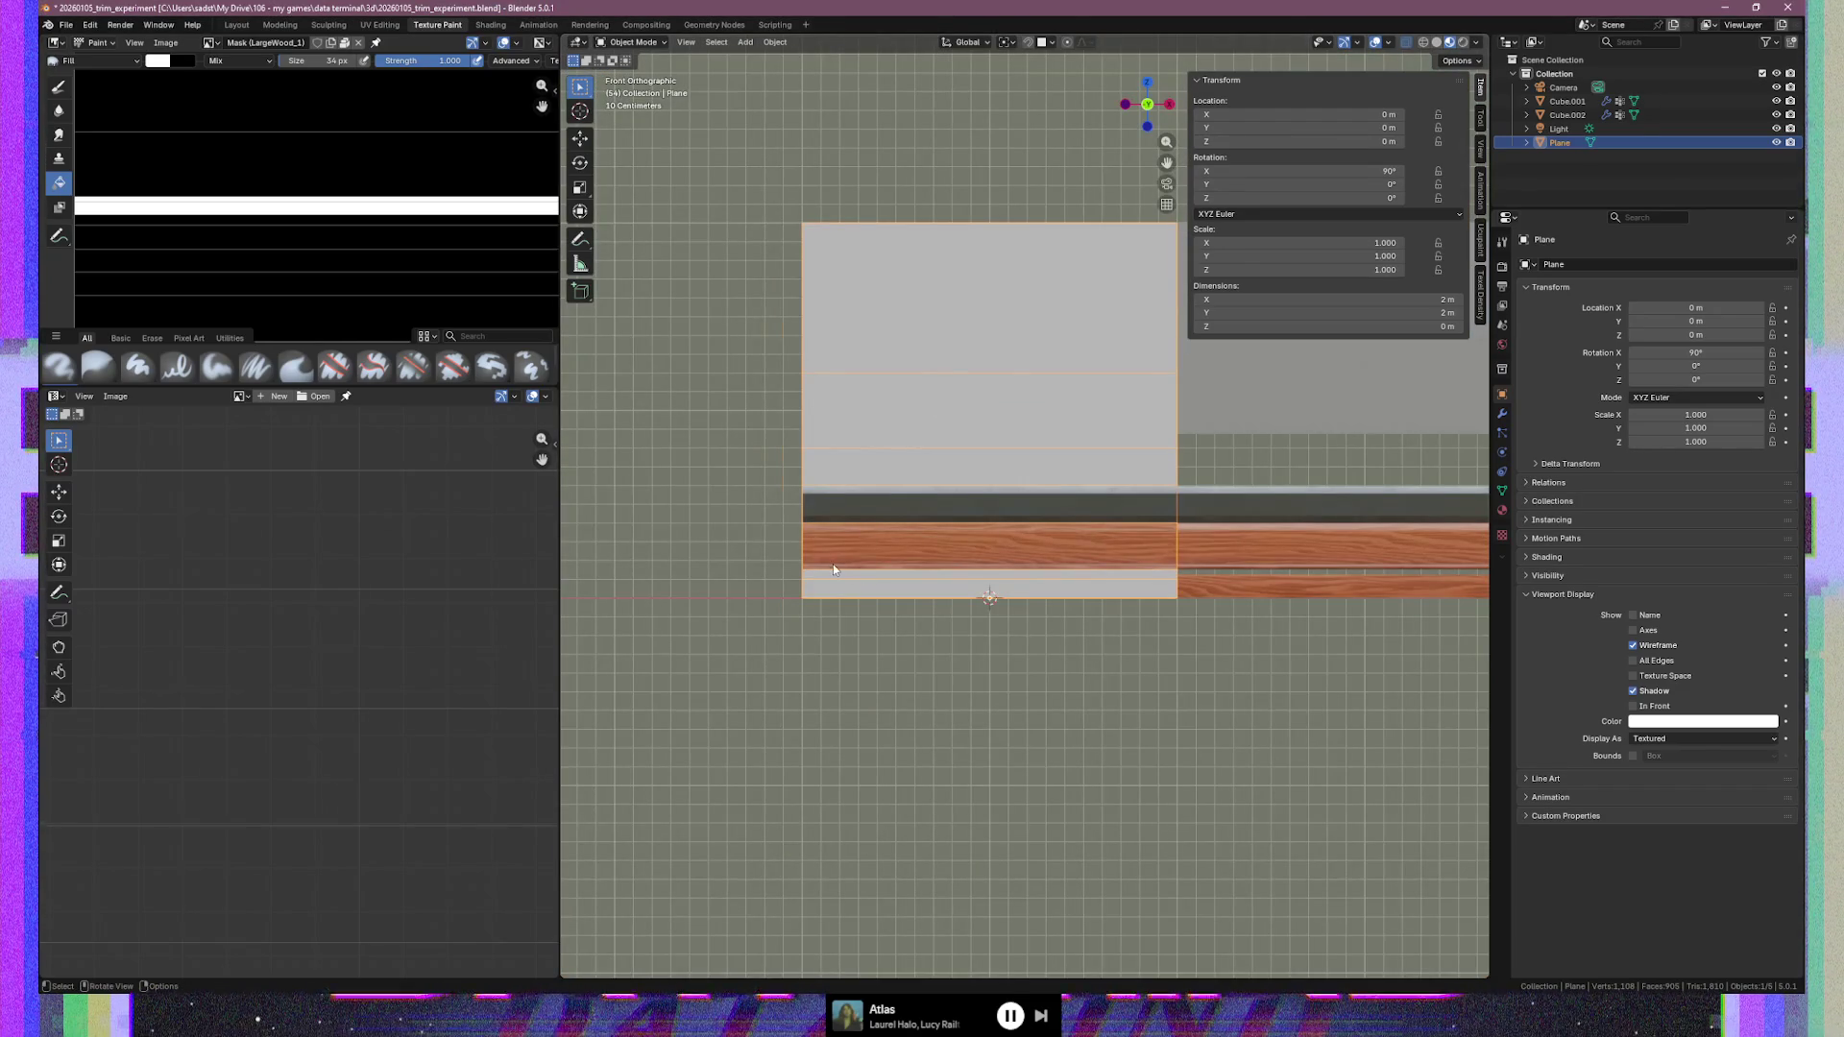
pyautogui.moveTo(939, 530)
pyautogui.mouseDown(button='middle')
pyautogui.moveTo(1066, 535)
pyautogui.moveTo(1050, 535)
pyautogui.mouseUp(button='middle')
pyautogui.press('g')
pyautogui.press('y')
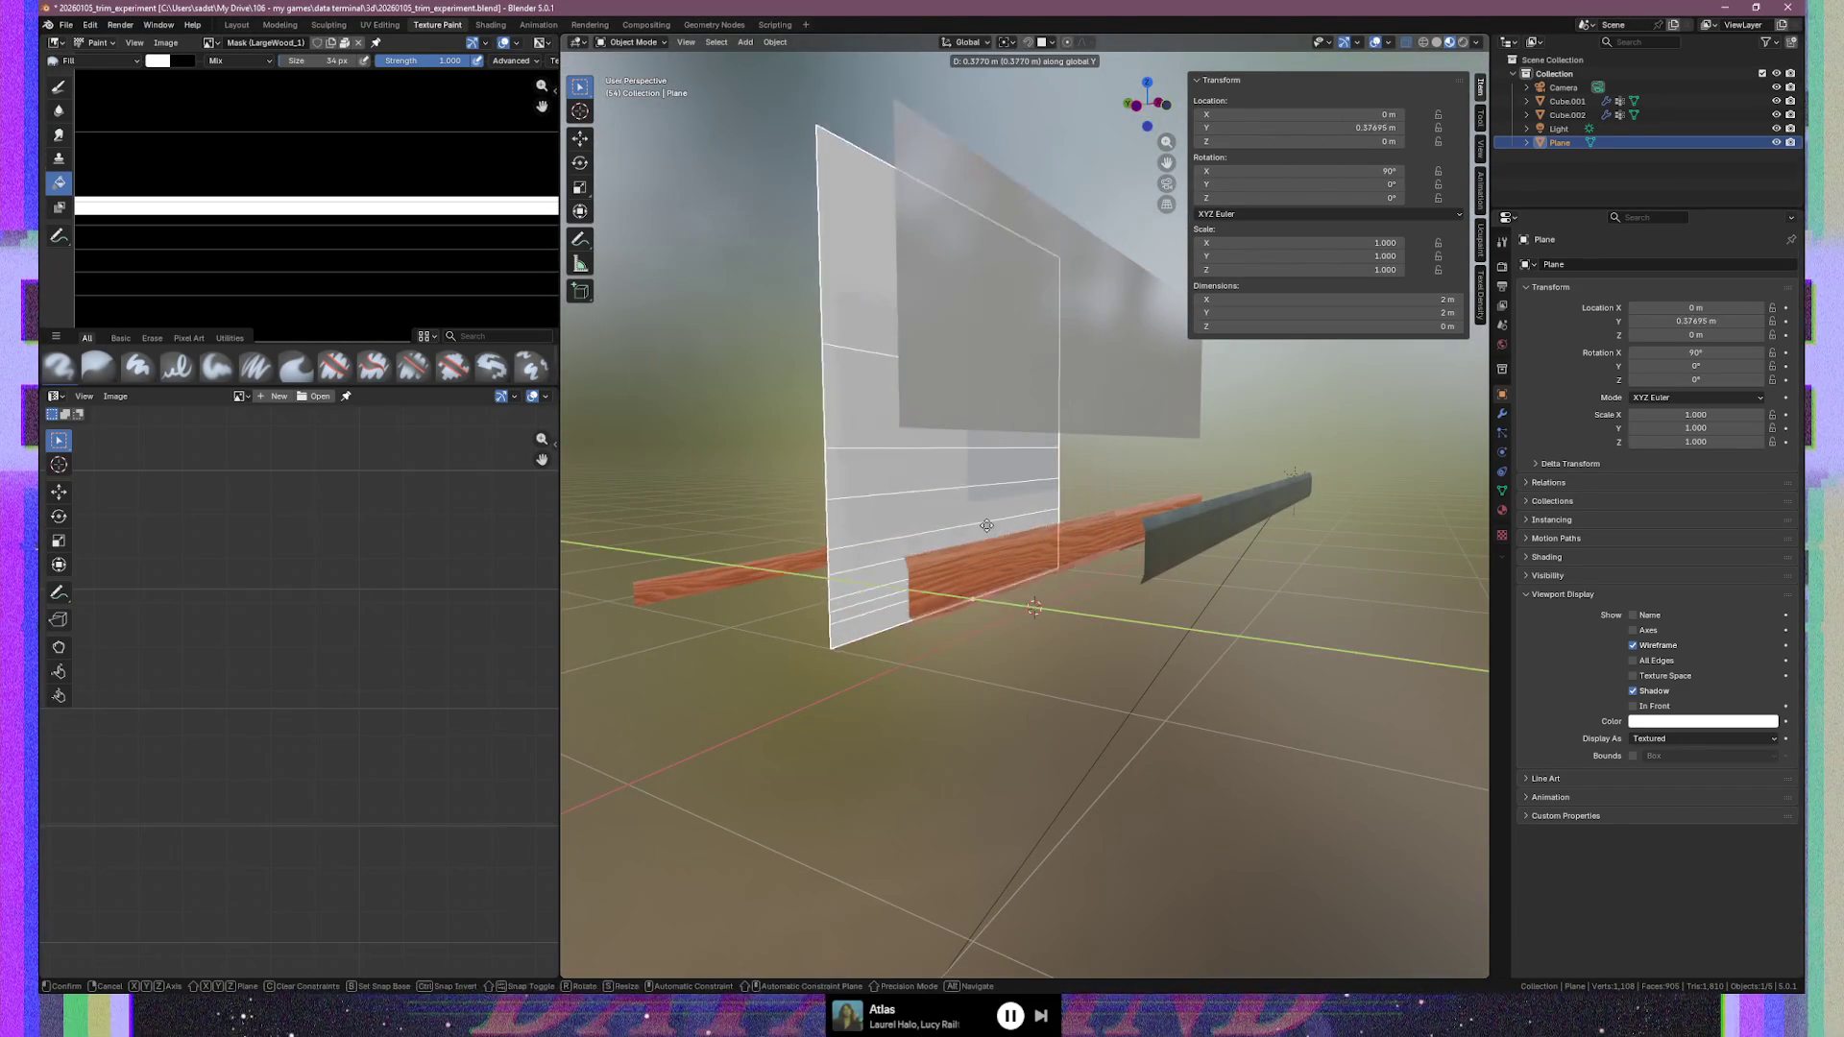
pyautogui.click(889, 511)
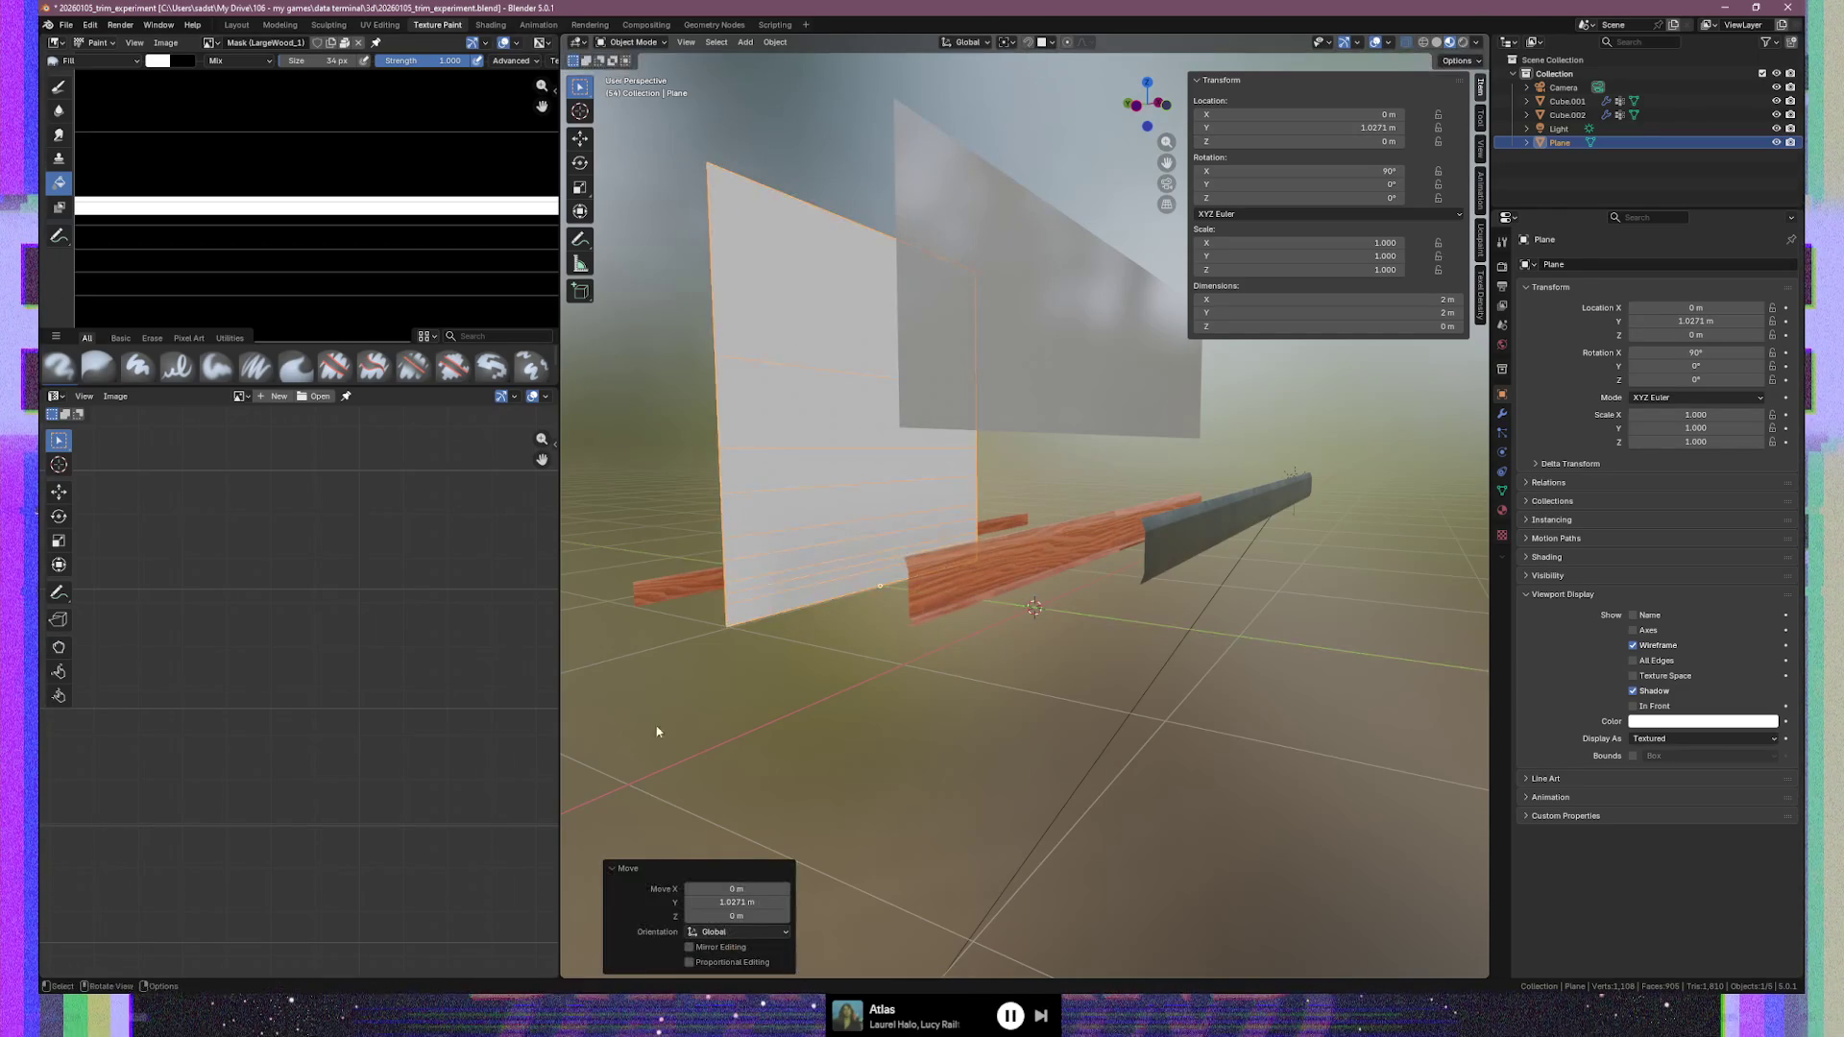
pyautogui.click(764, 903)
pyautogui.click(764, 904)
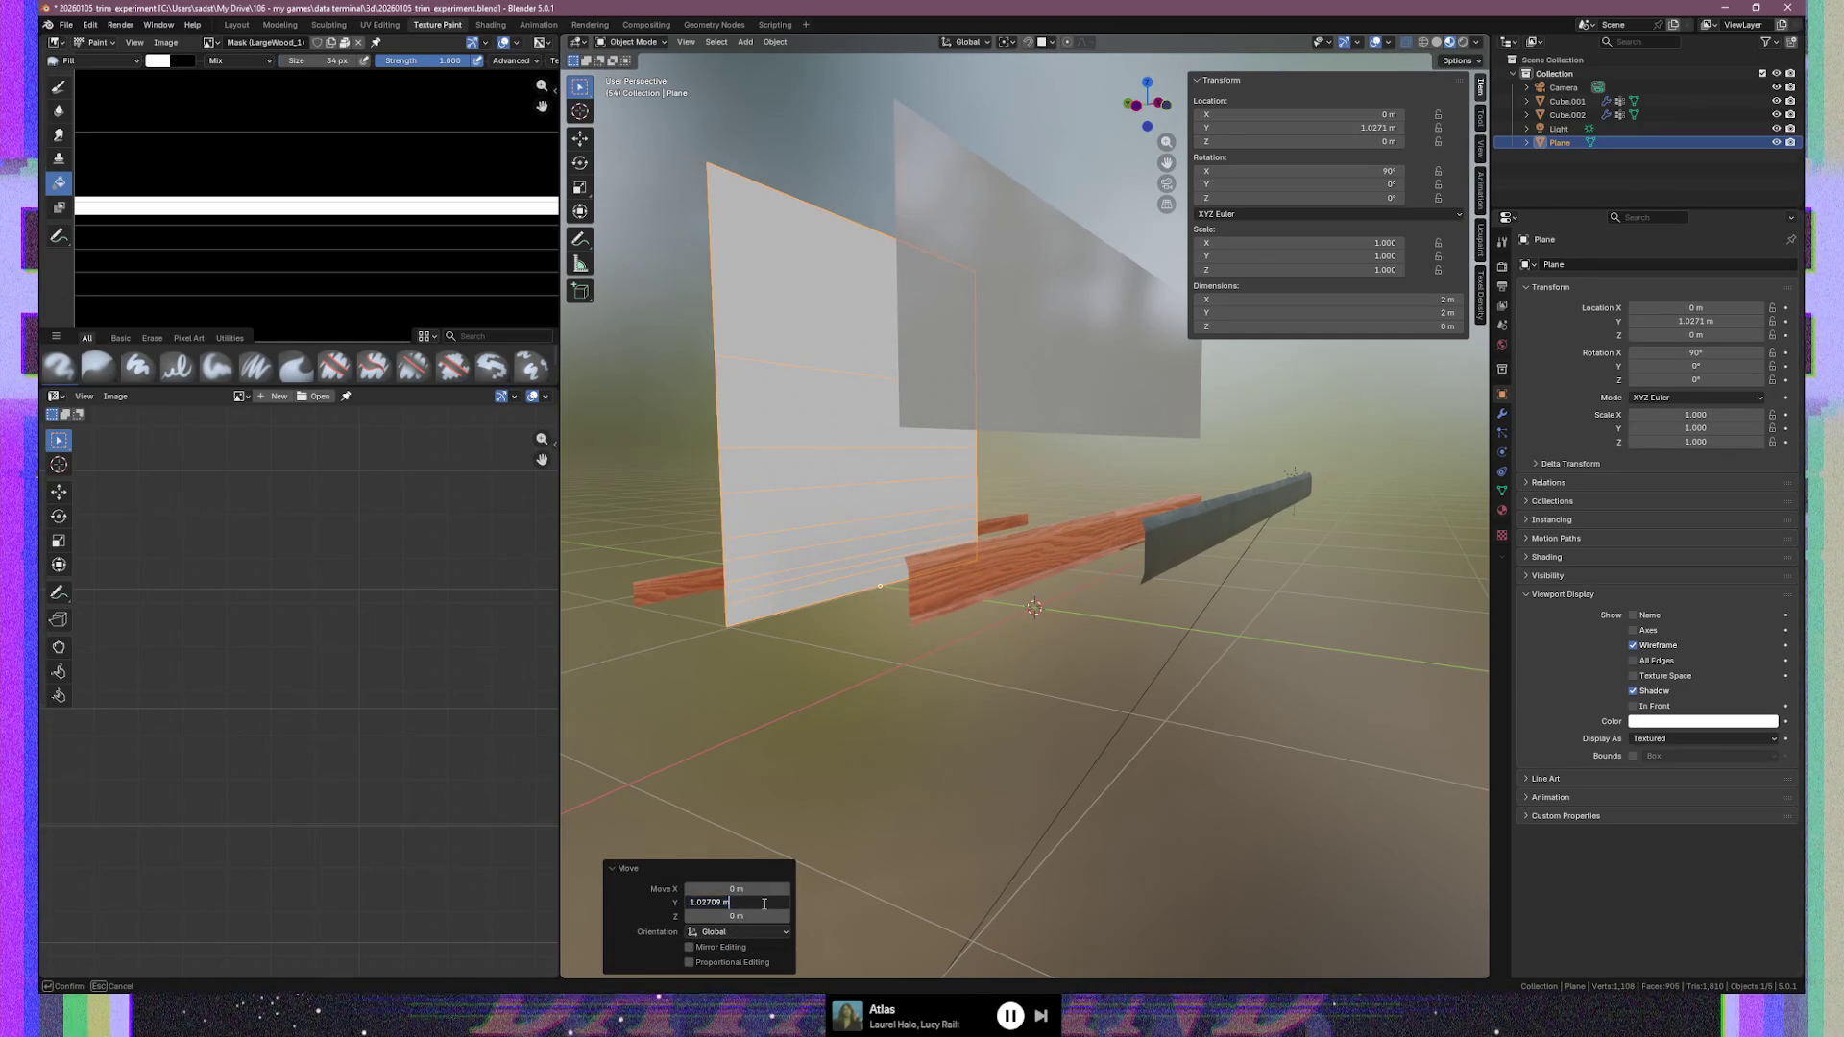
pyautogui.press('BackSpace')
pyautogui.press('BackSpace')
pyautogui.press('BackSpace')
pyautogui.press('Return')
pyautogui.moveTo(965, 673)
pyautogui.mouseDown(button='middle')
pyautogui.moveTo(827, 667)
pyautogui.moveTo(1047, 649)
pyautogui.moveTo(922, 671)
pyautogui.moveTo(942, 664)
pyautogui.mouseUp(button='middle')
pyautogui.click(1095, 344)
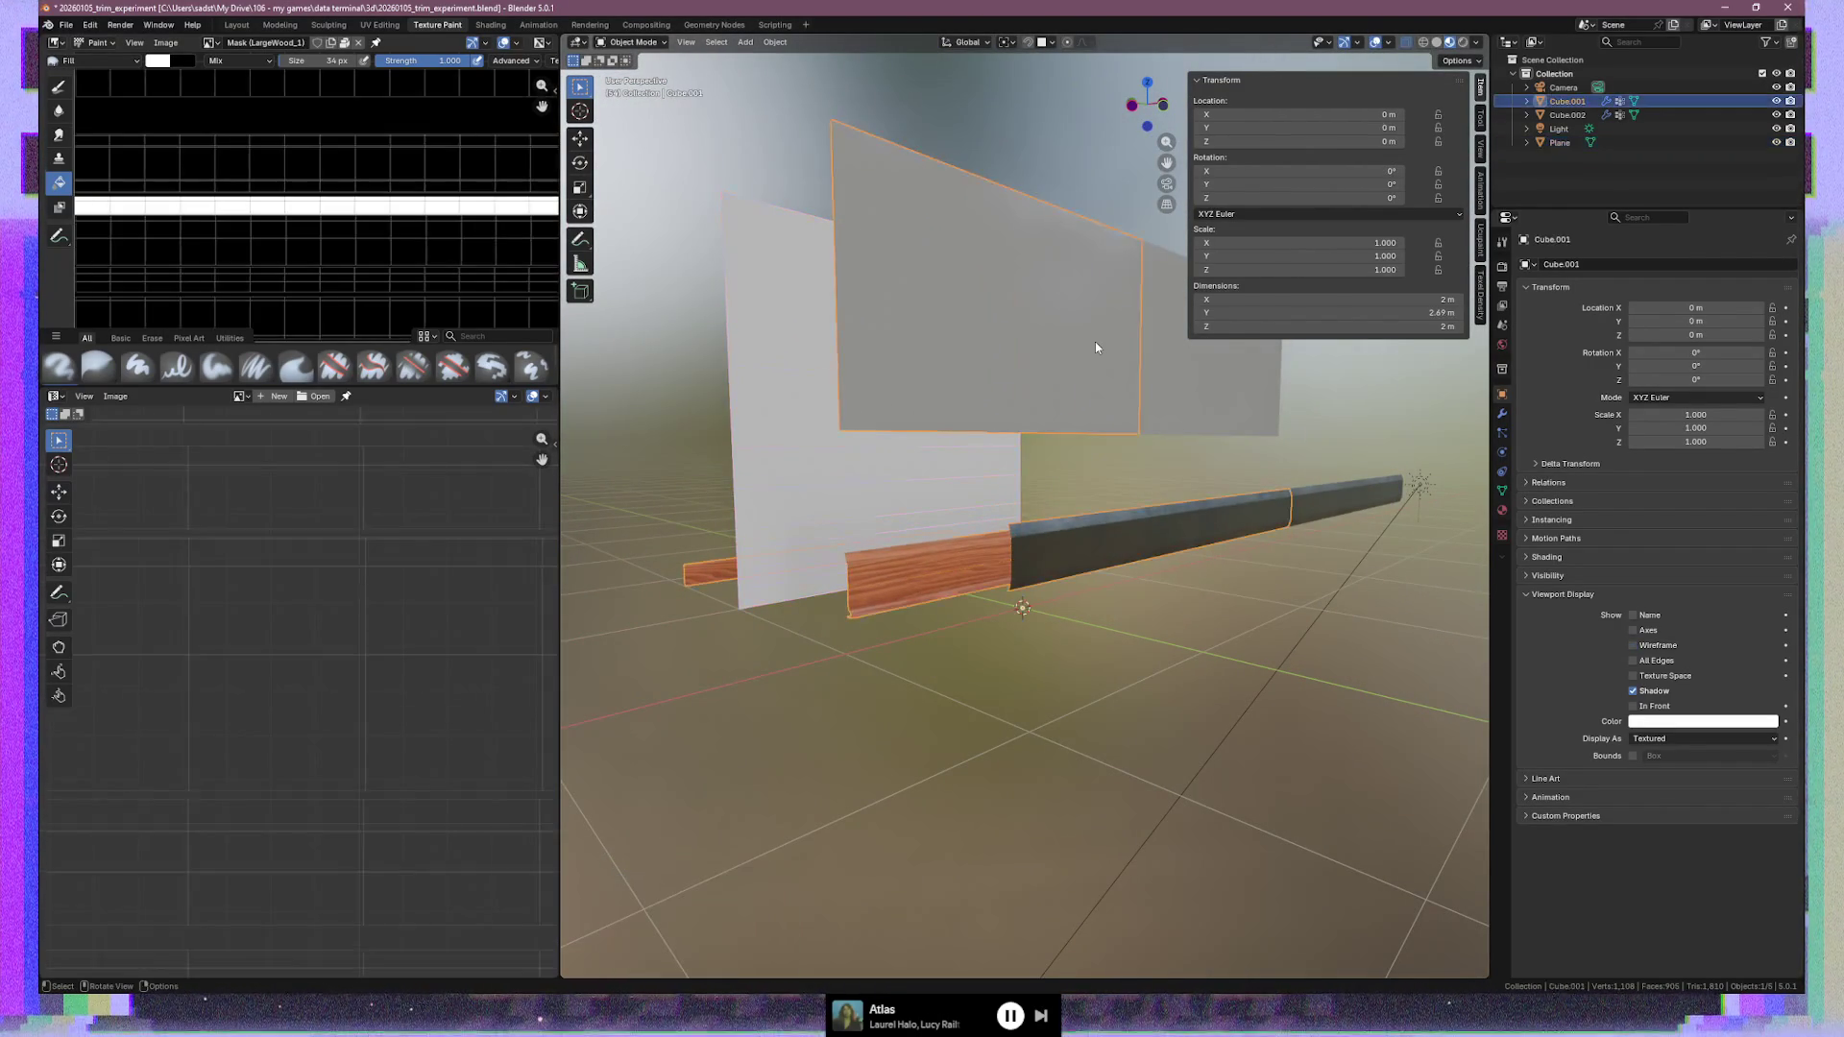
# Select the whole grid mesh and move it high above the wall along Z
pyautogui.press('Tab')
pyautogui.moveTo(1102, 398); pyautogui.dragTo(1076, 426, button='middle')
pyautogui.click(1077, 426)
pyautogui.hotkey('ctrl', 'l')
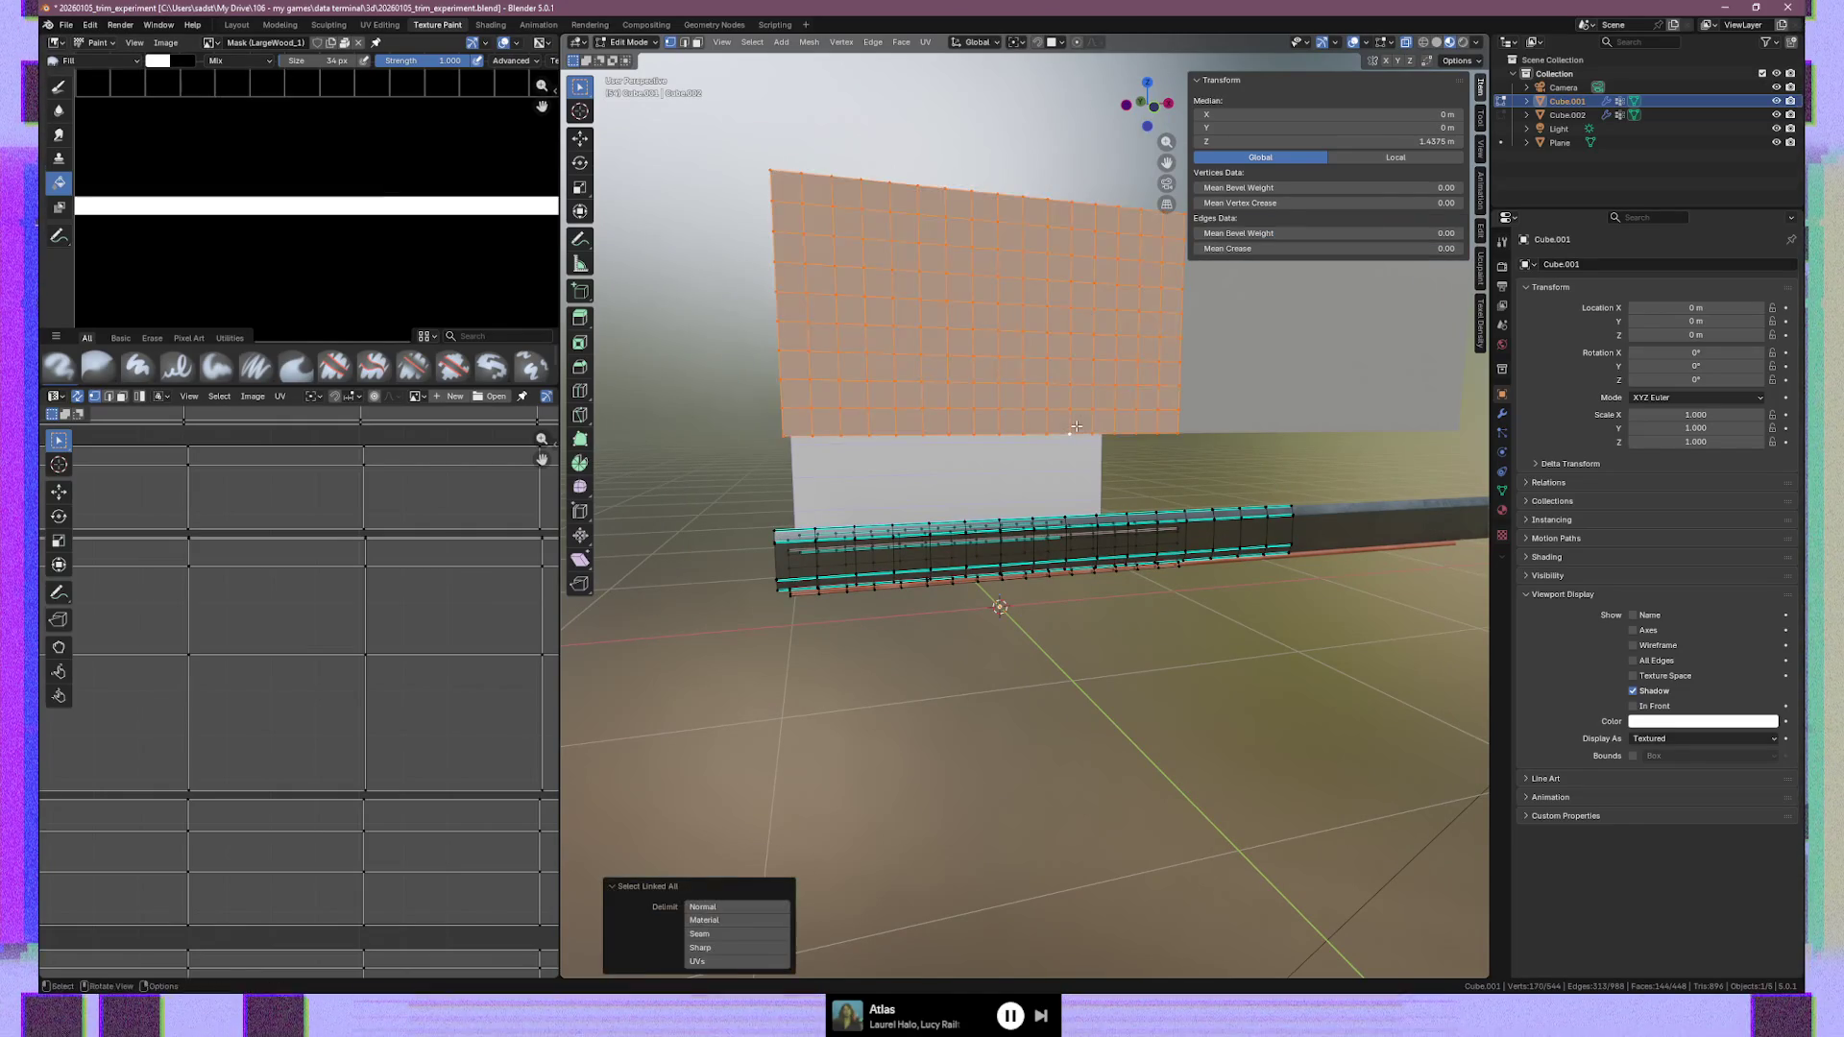
pyautogui.press('g')
pyautogui.press('z')
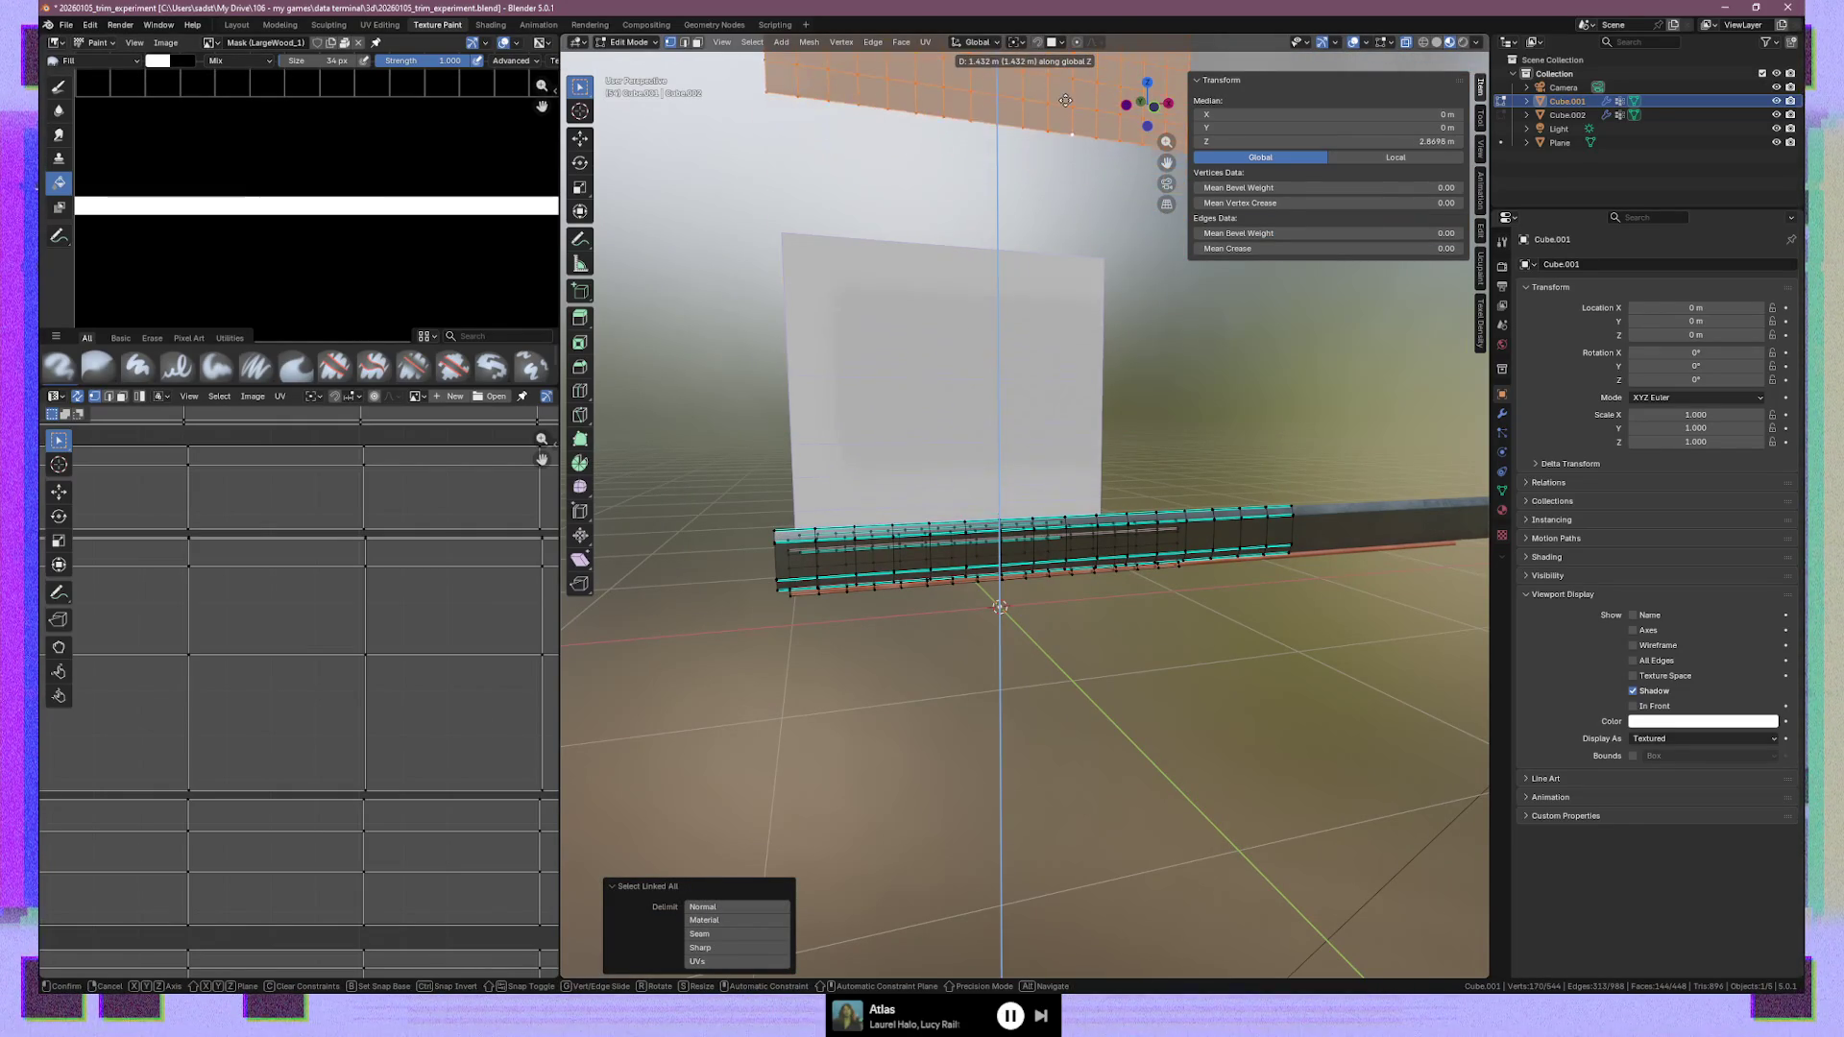
pyautogui.click(1064, 59)
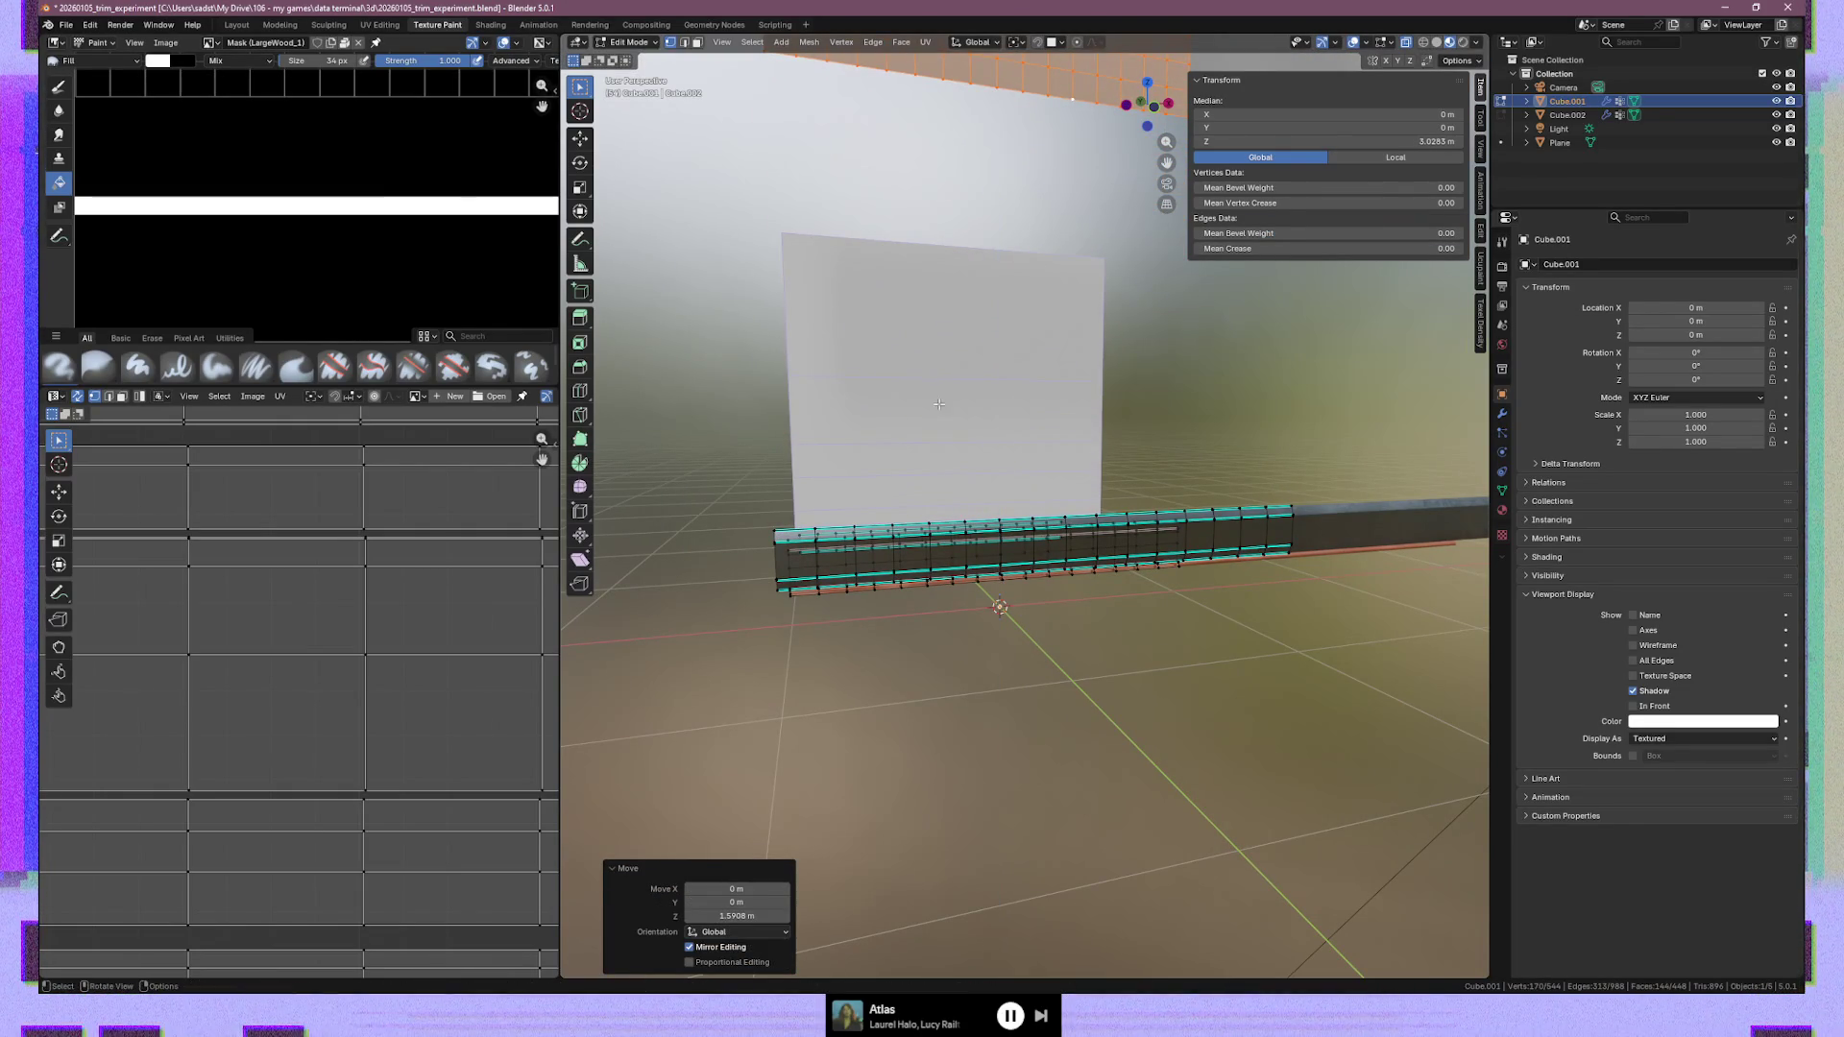
pyautogui.press('Tab')
# Set the wall plane's Location Y to 0
pyautogui.click(980, 463)
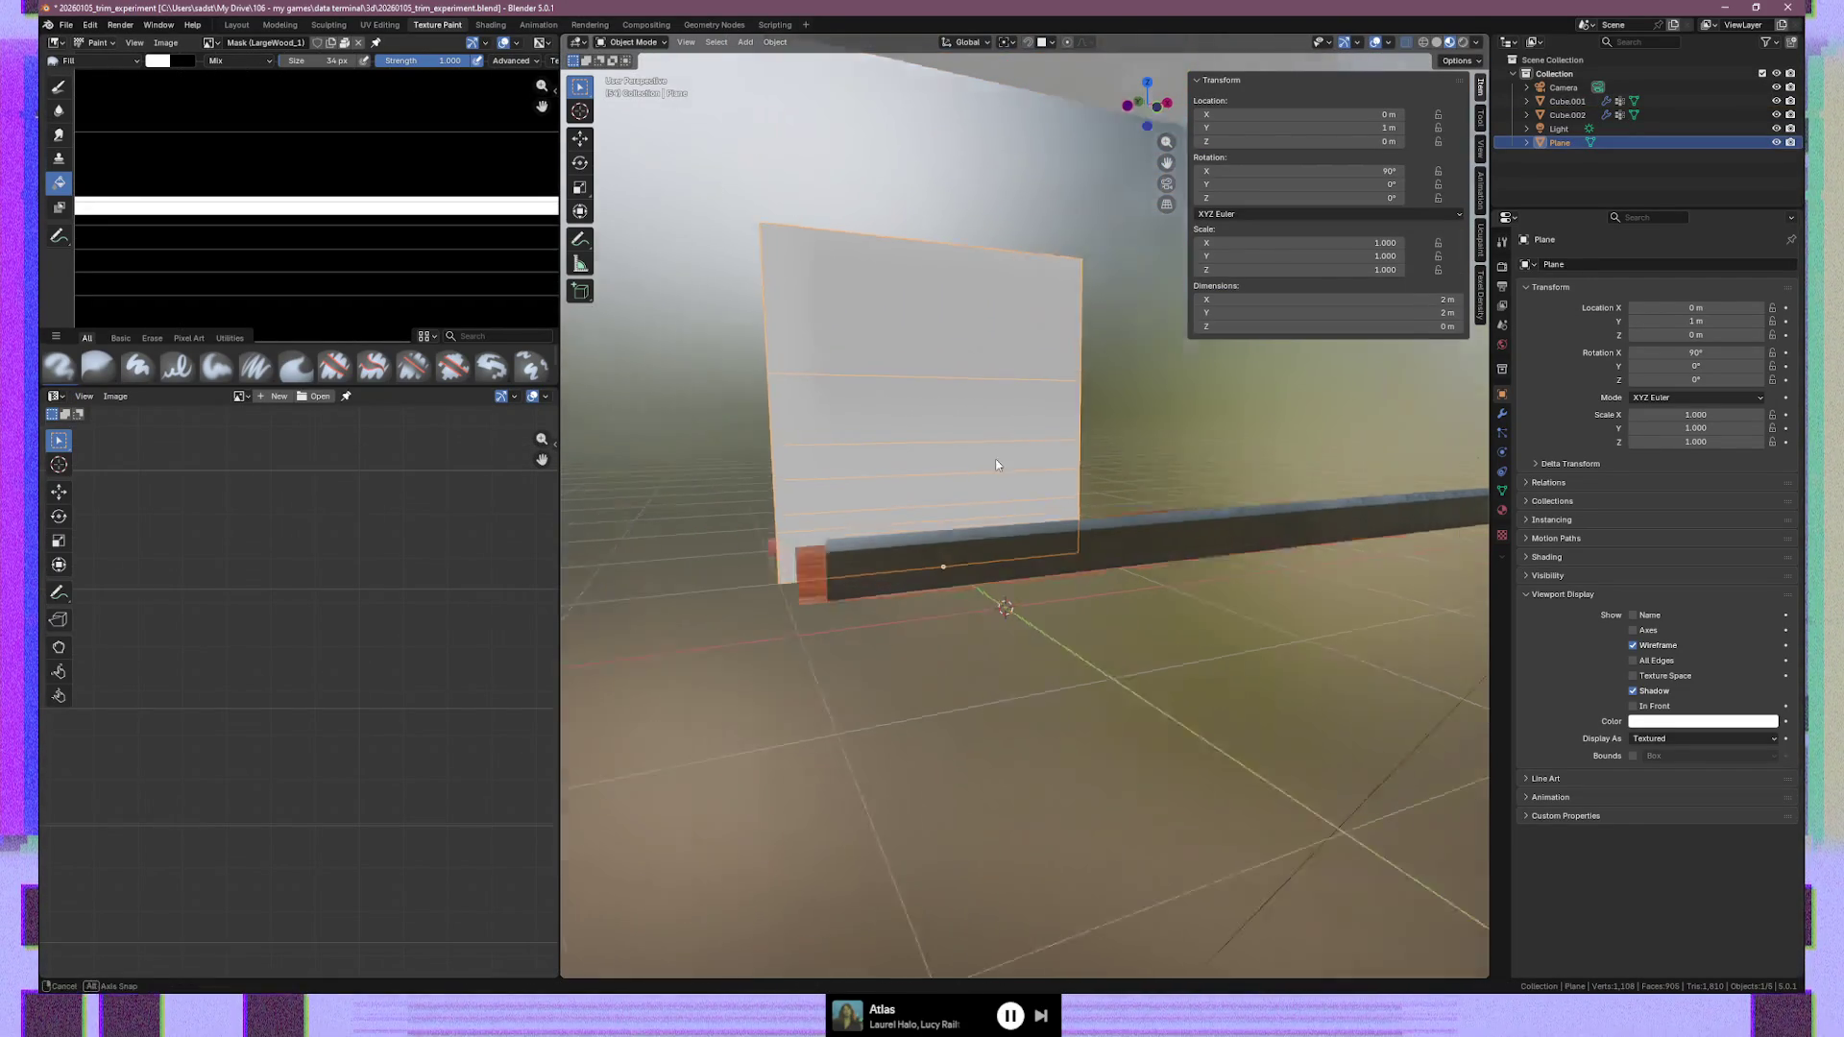
pyautogui.moveTo(984, 462); pyautogui.dragTo(1143, 355, button='middle')
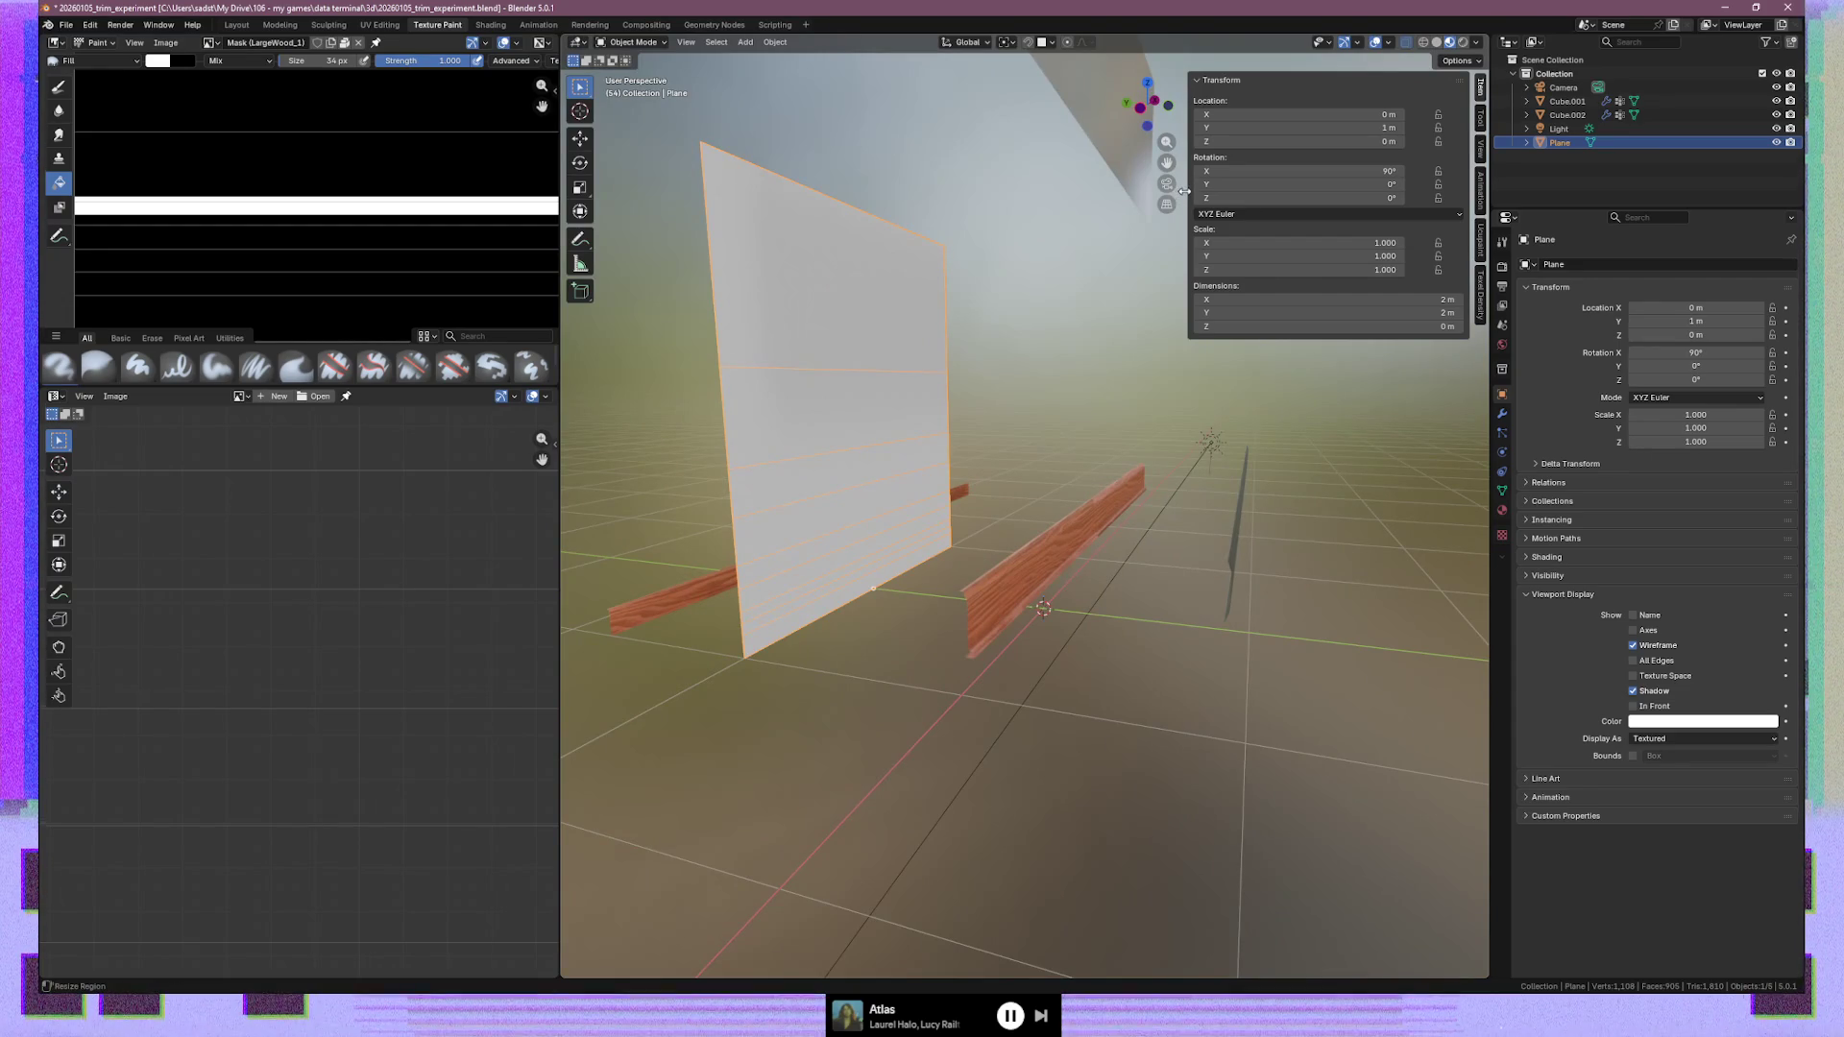
pyautogui.click(1364, 127)
pyautogui.write('0')
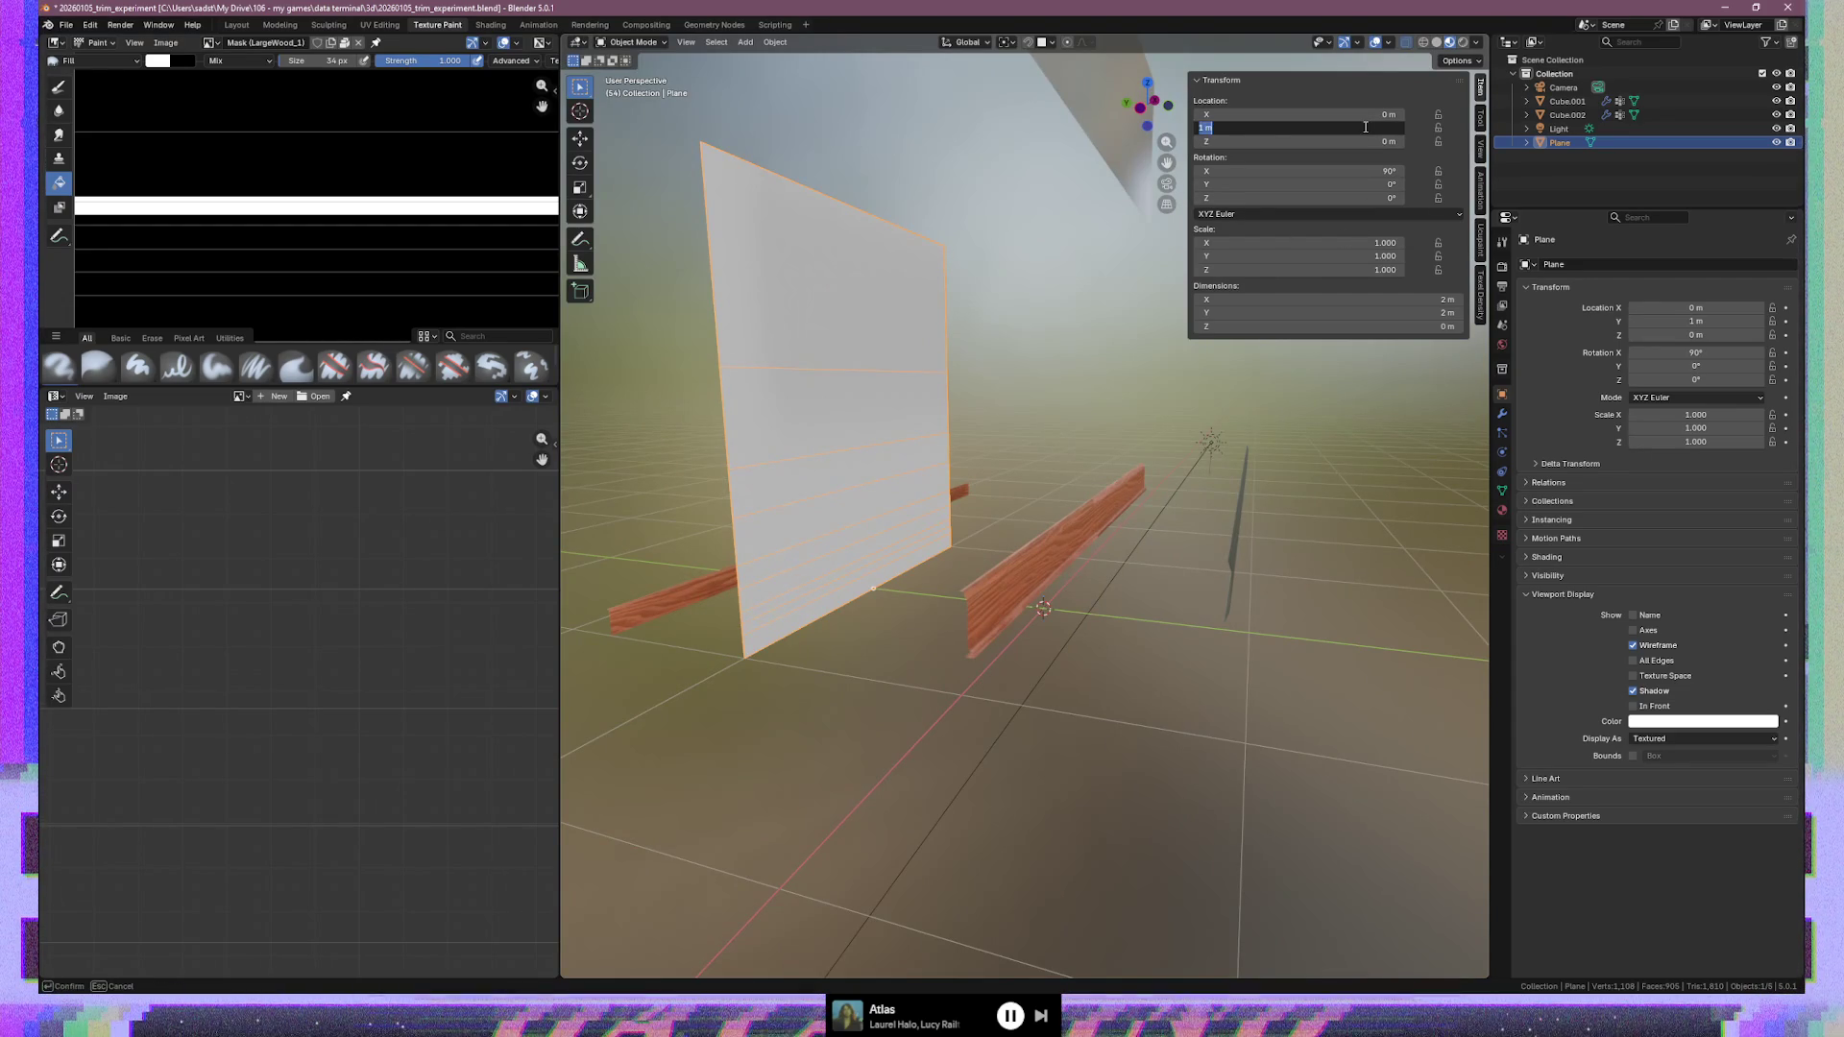
pyautogui.press('Return')
# Select the whole wooden trim in Edit Mode and raise it 0.76 m along Z
pyautogui.moveTo(1088, 685)
pyautogui.mouseDown(button='middle')
pyautogui.moveTo(1056, 675)
pyautogui.moveTo(1091, 666)
pyautogui.mouseUp(button='middle')
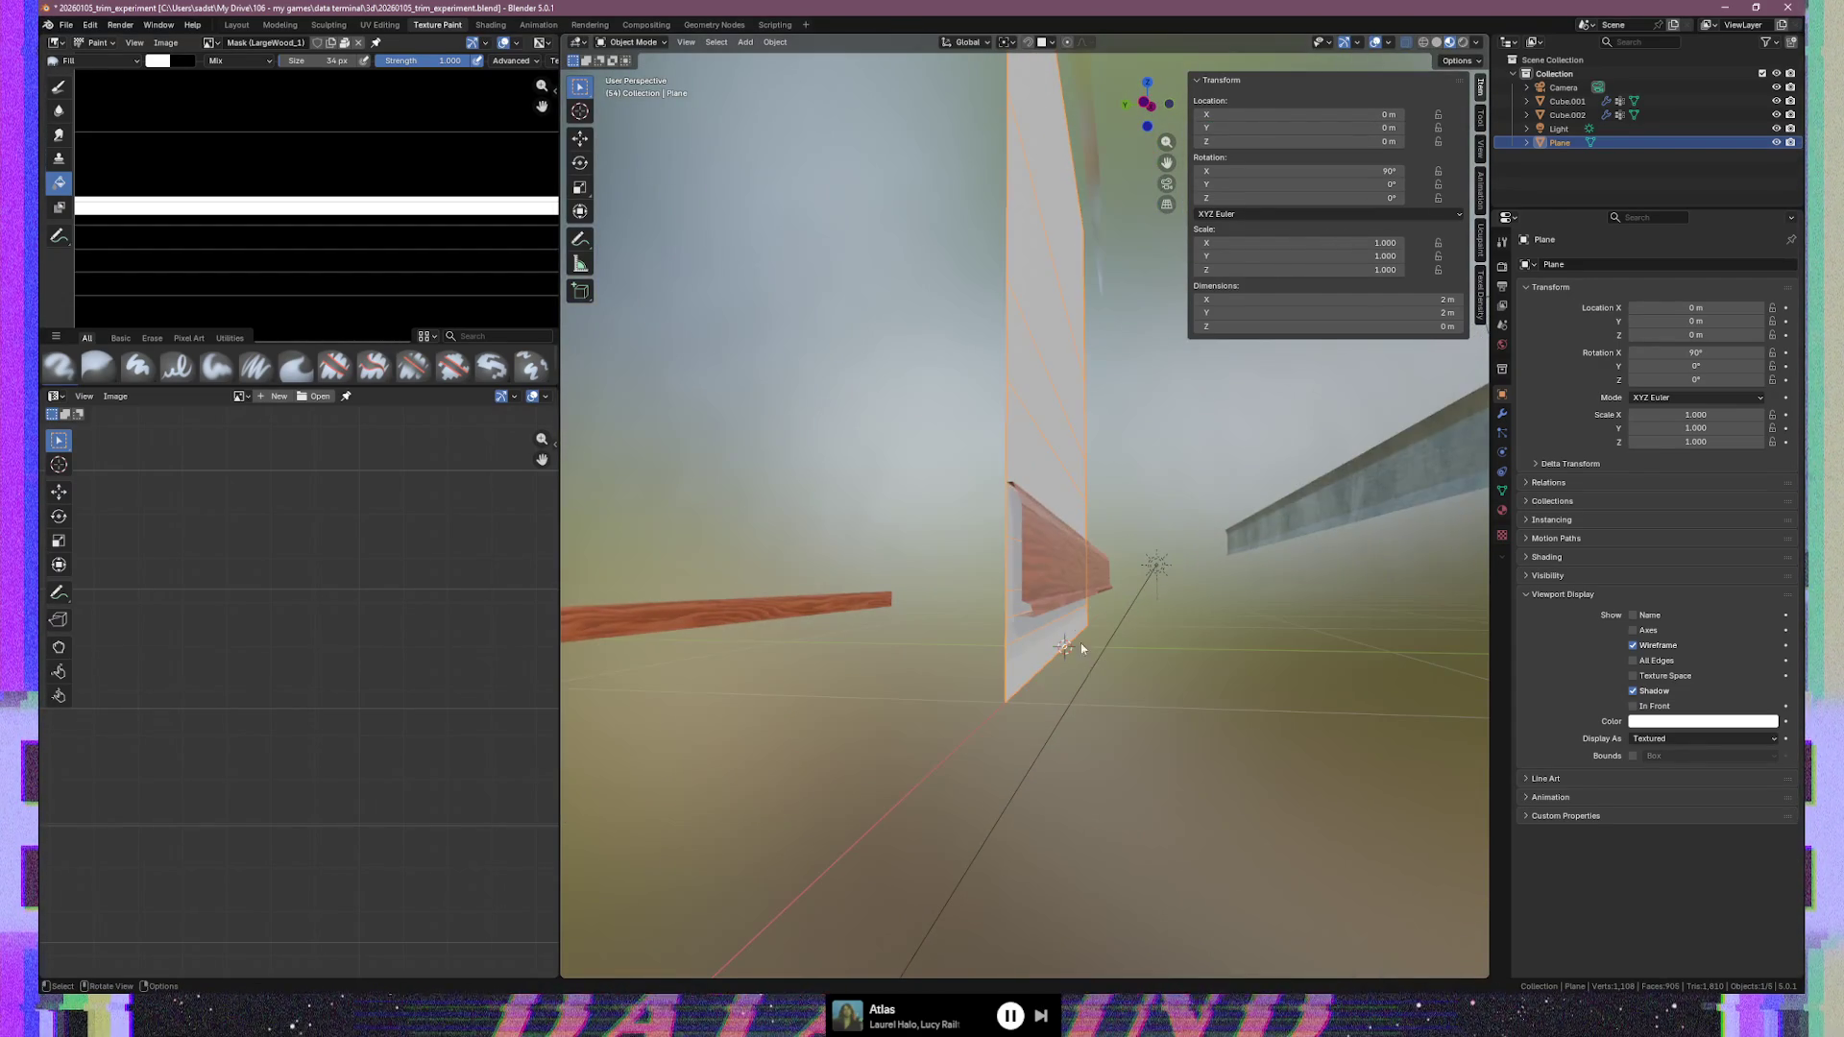
pyautogui.click(1074, 577)
pyautogui.press('Tab')
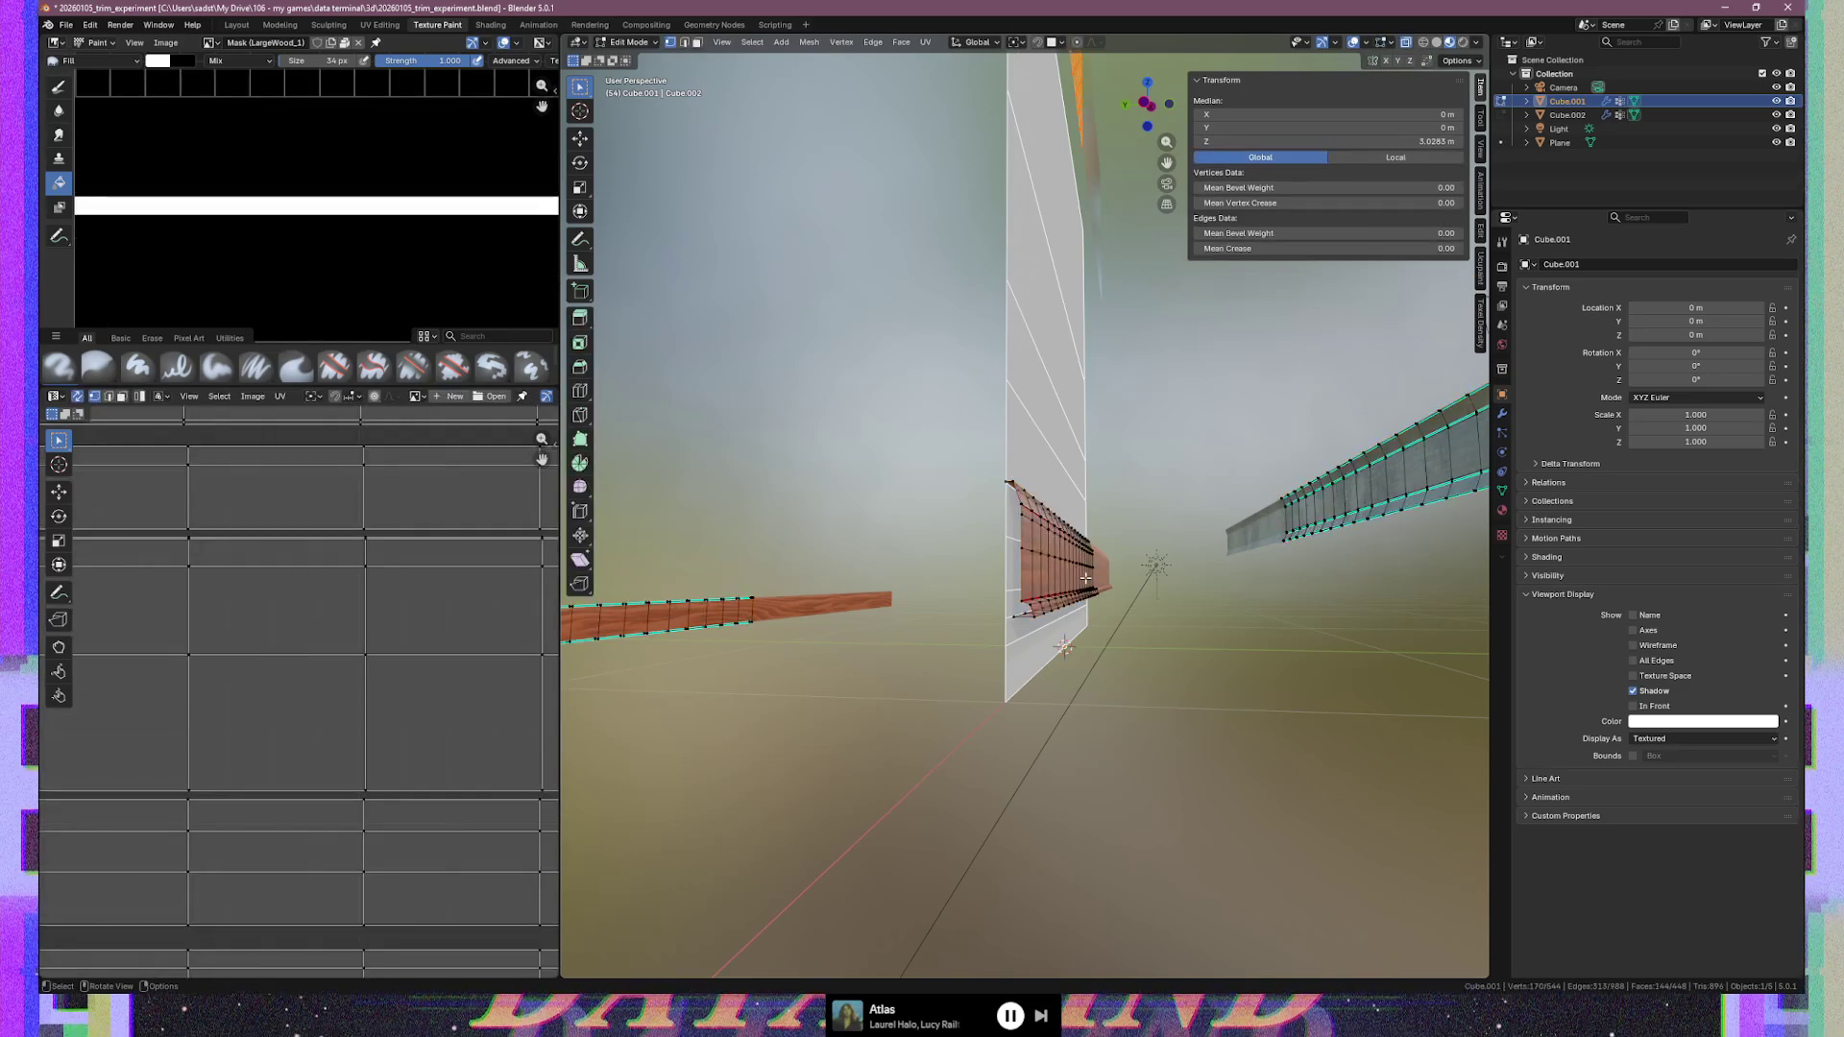
pyautogui.hotkey('ctrl', 'l')
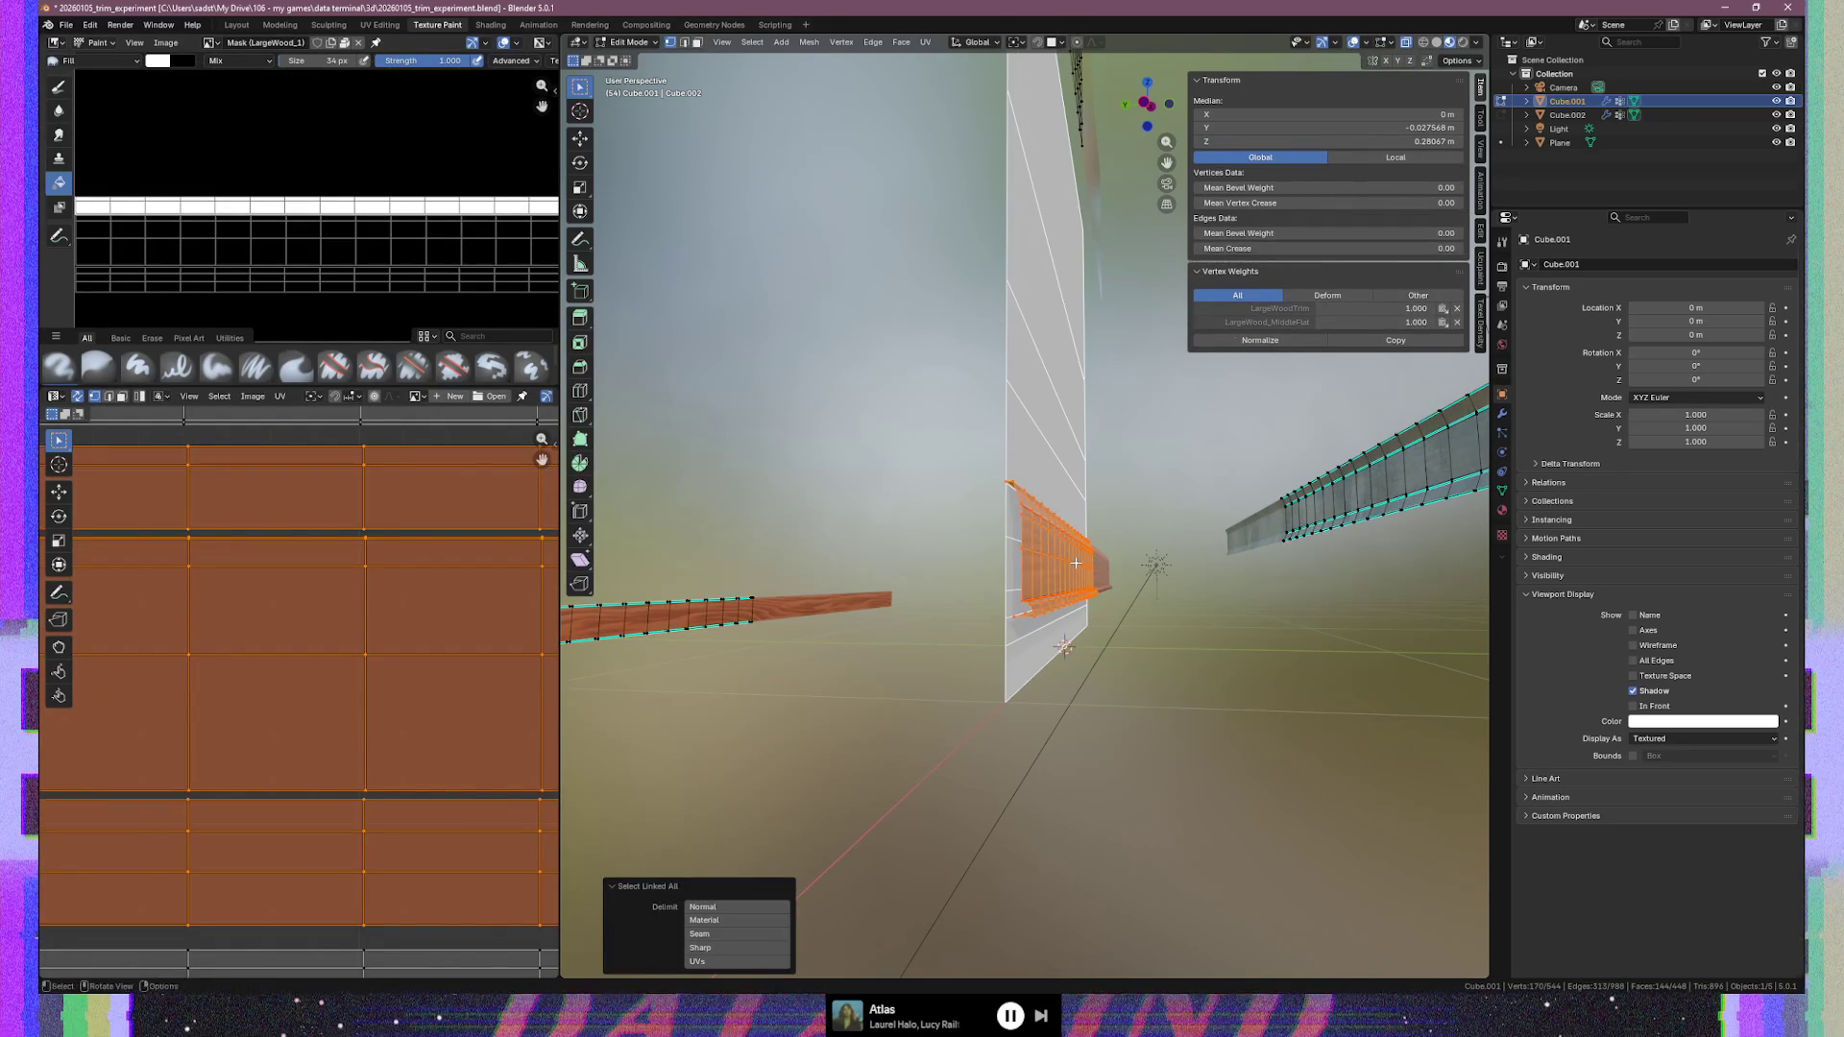
pyautogui.press('g')
pyautogui.press('z')
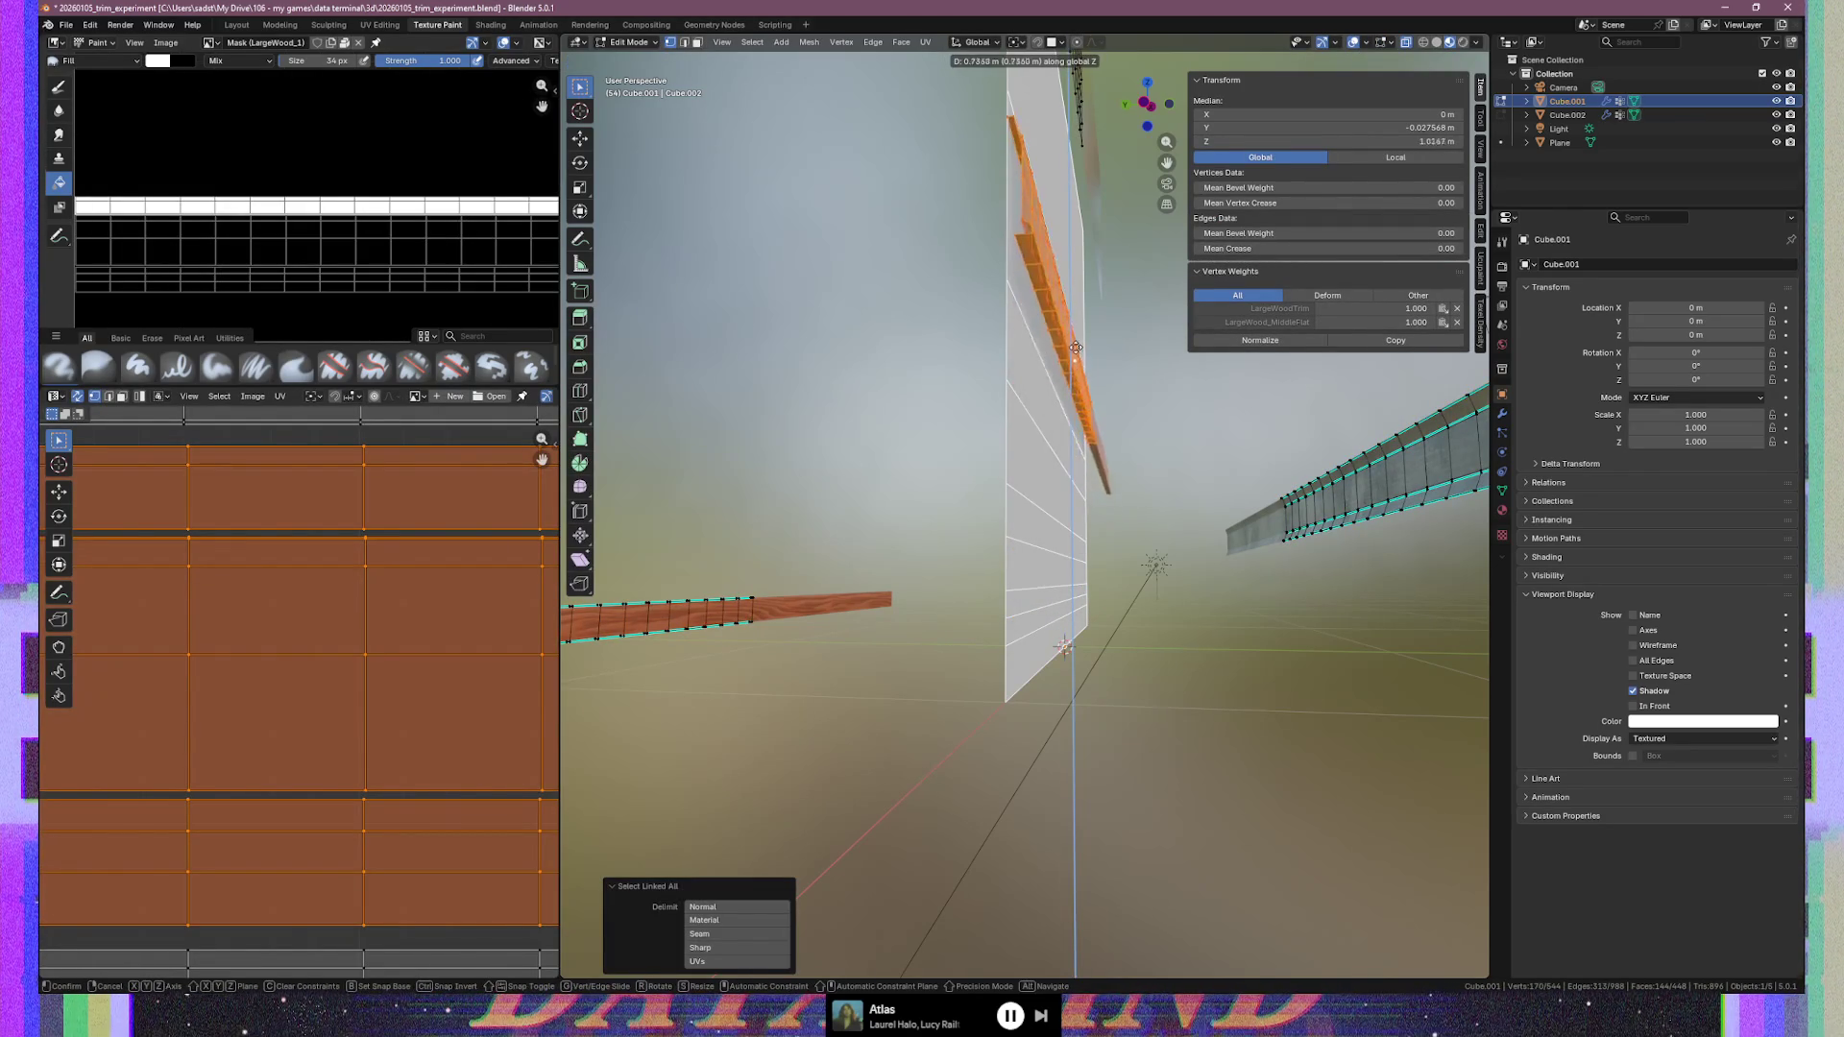
pyautogui.click(1076, 365)
pyautogui.moveTo(1076, 365); pyautogui.dragTo(1067, 381, button='middle')
pyautogui.moveTo(934, 300); pyautogui.dragTo(938, 298, button='middle')
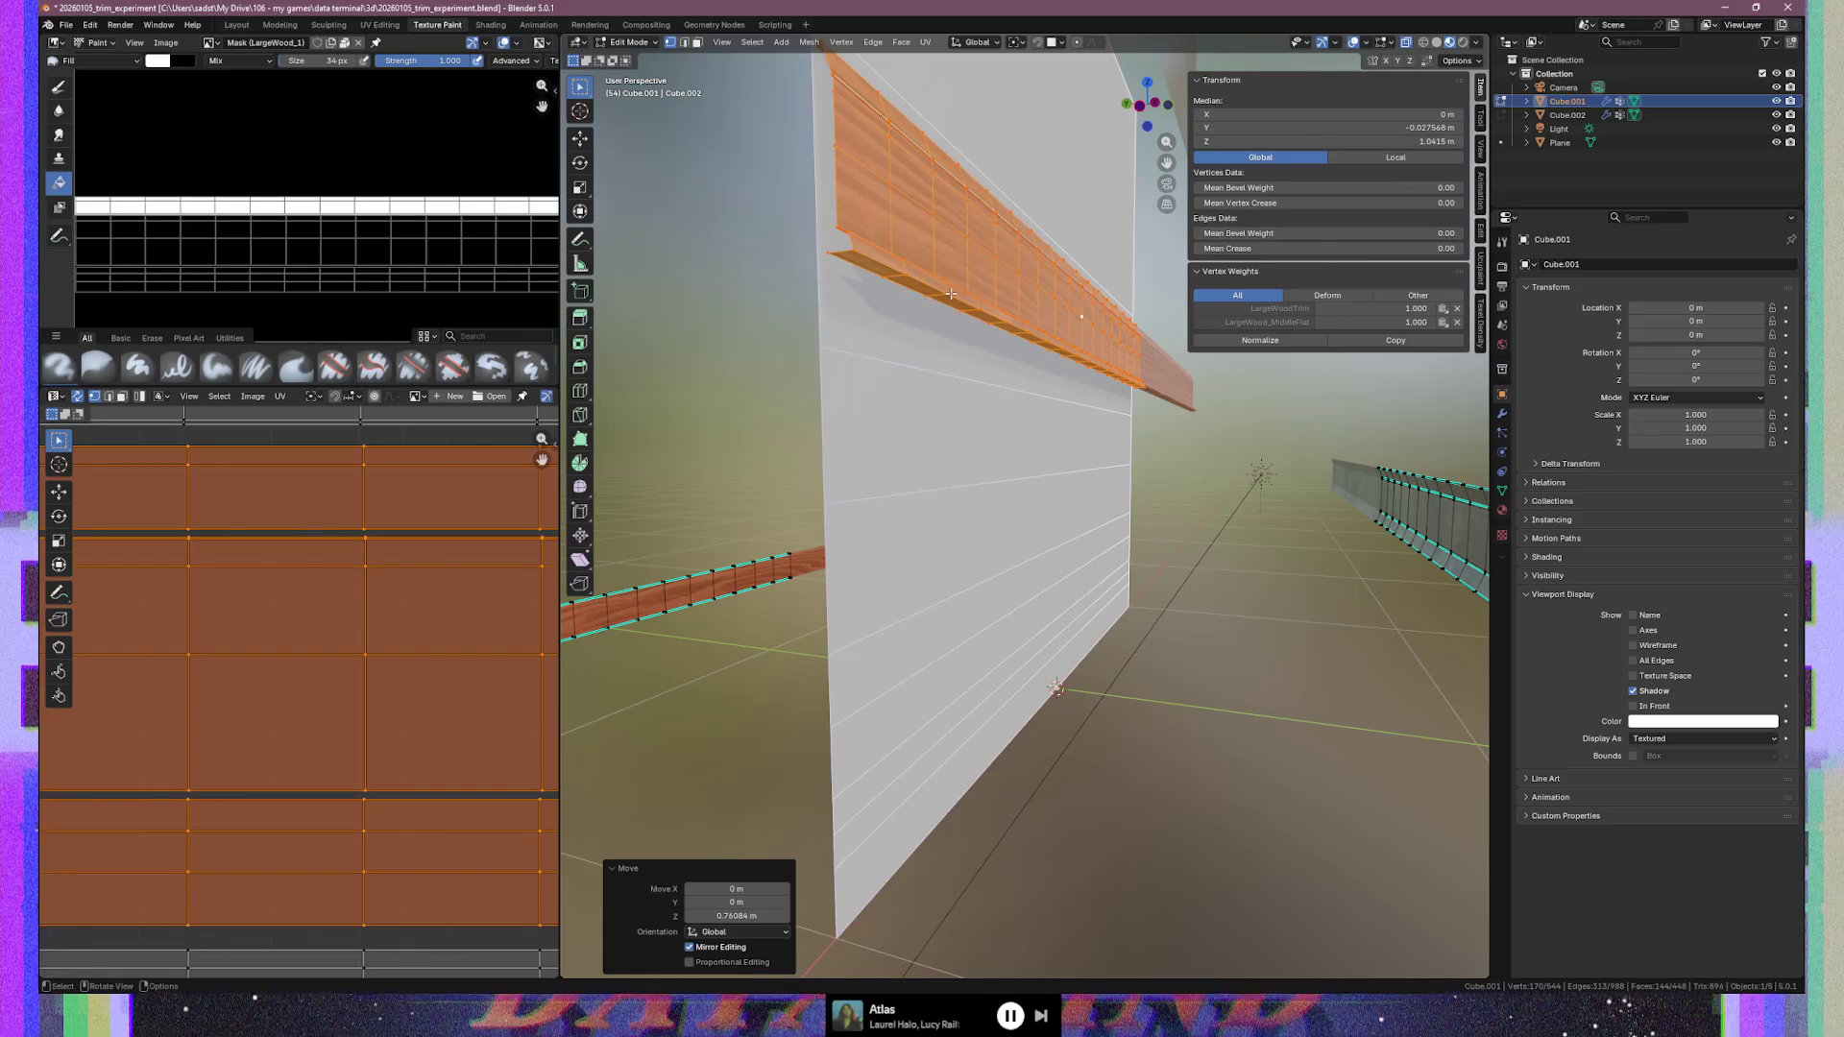
# Lower the wooden trim slightly along Z and check its profile from the right view
pyautogui.press('g')
pyautogui.press('y')
pyautogui.press('z')
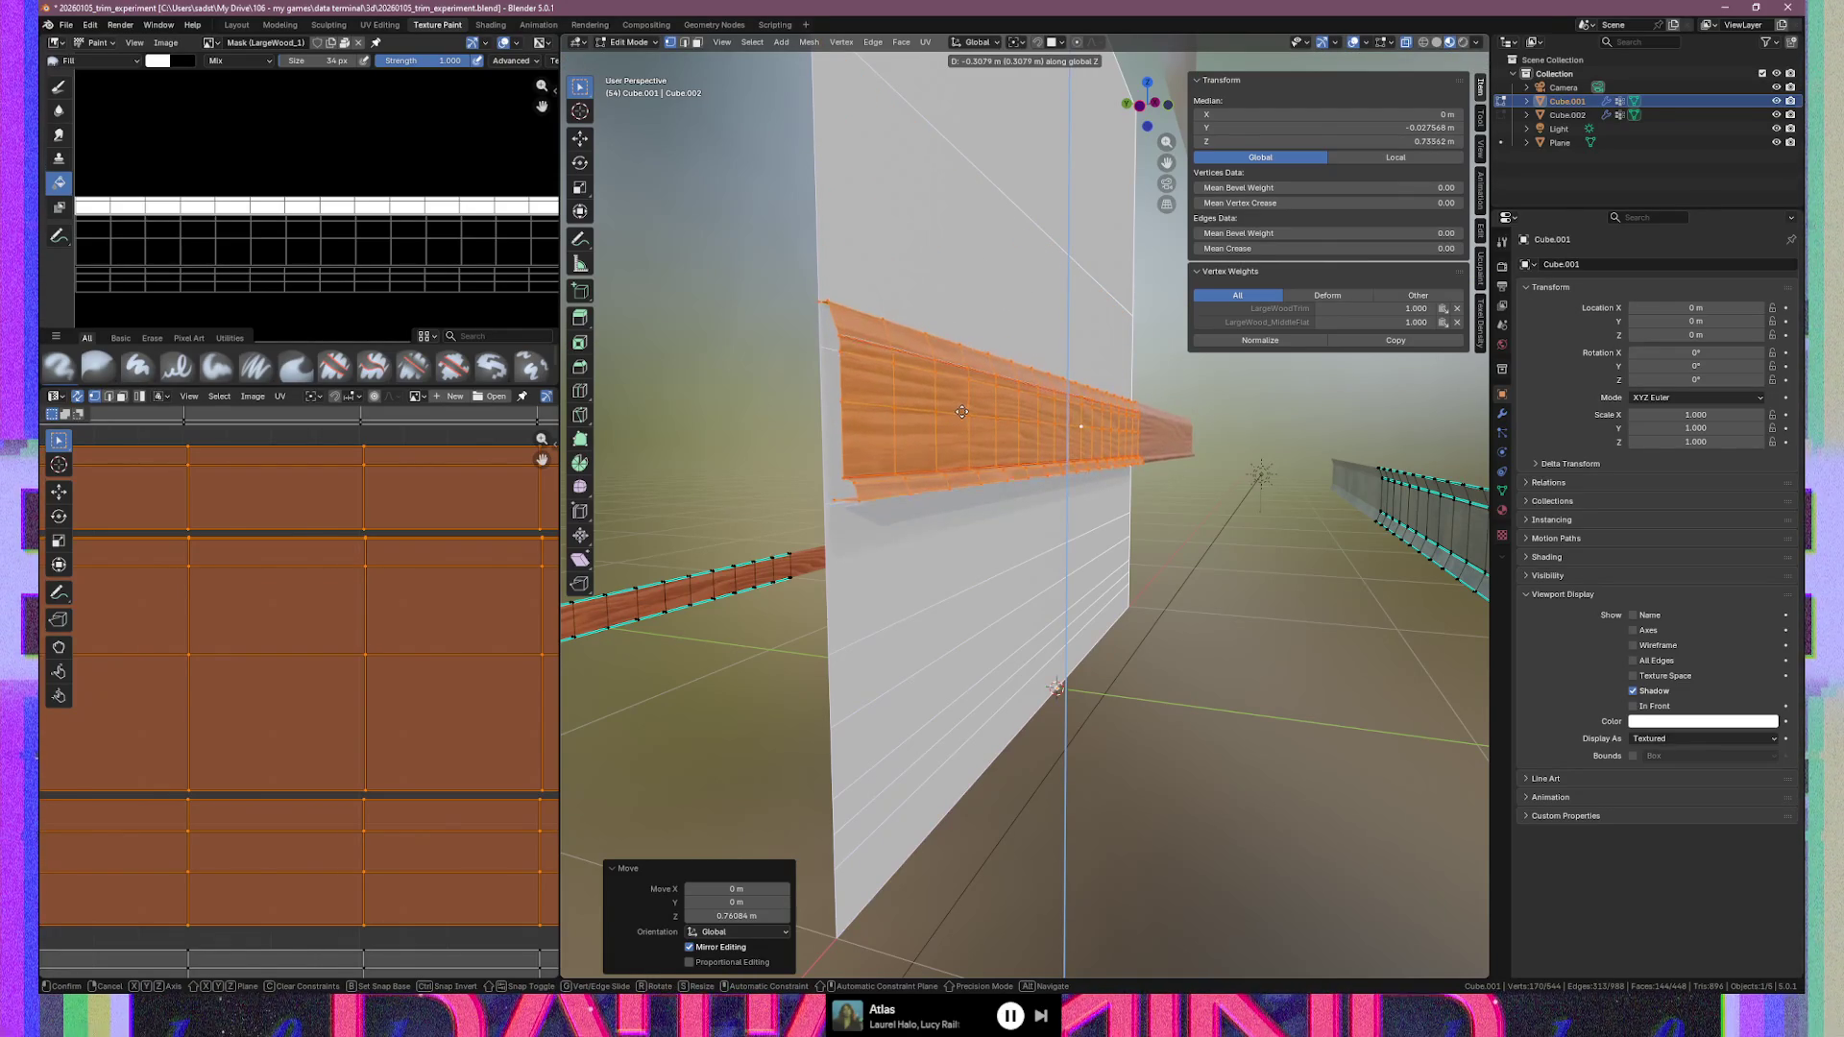
pyautogui.click(965, 412)
pyautogui.press('KP_3')
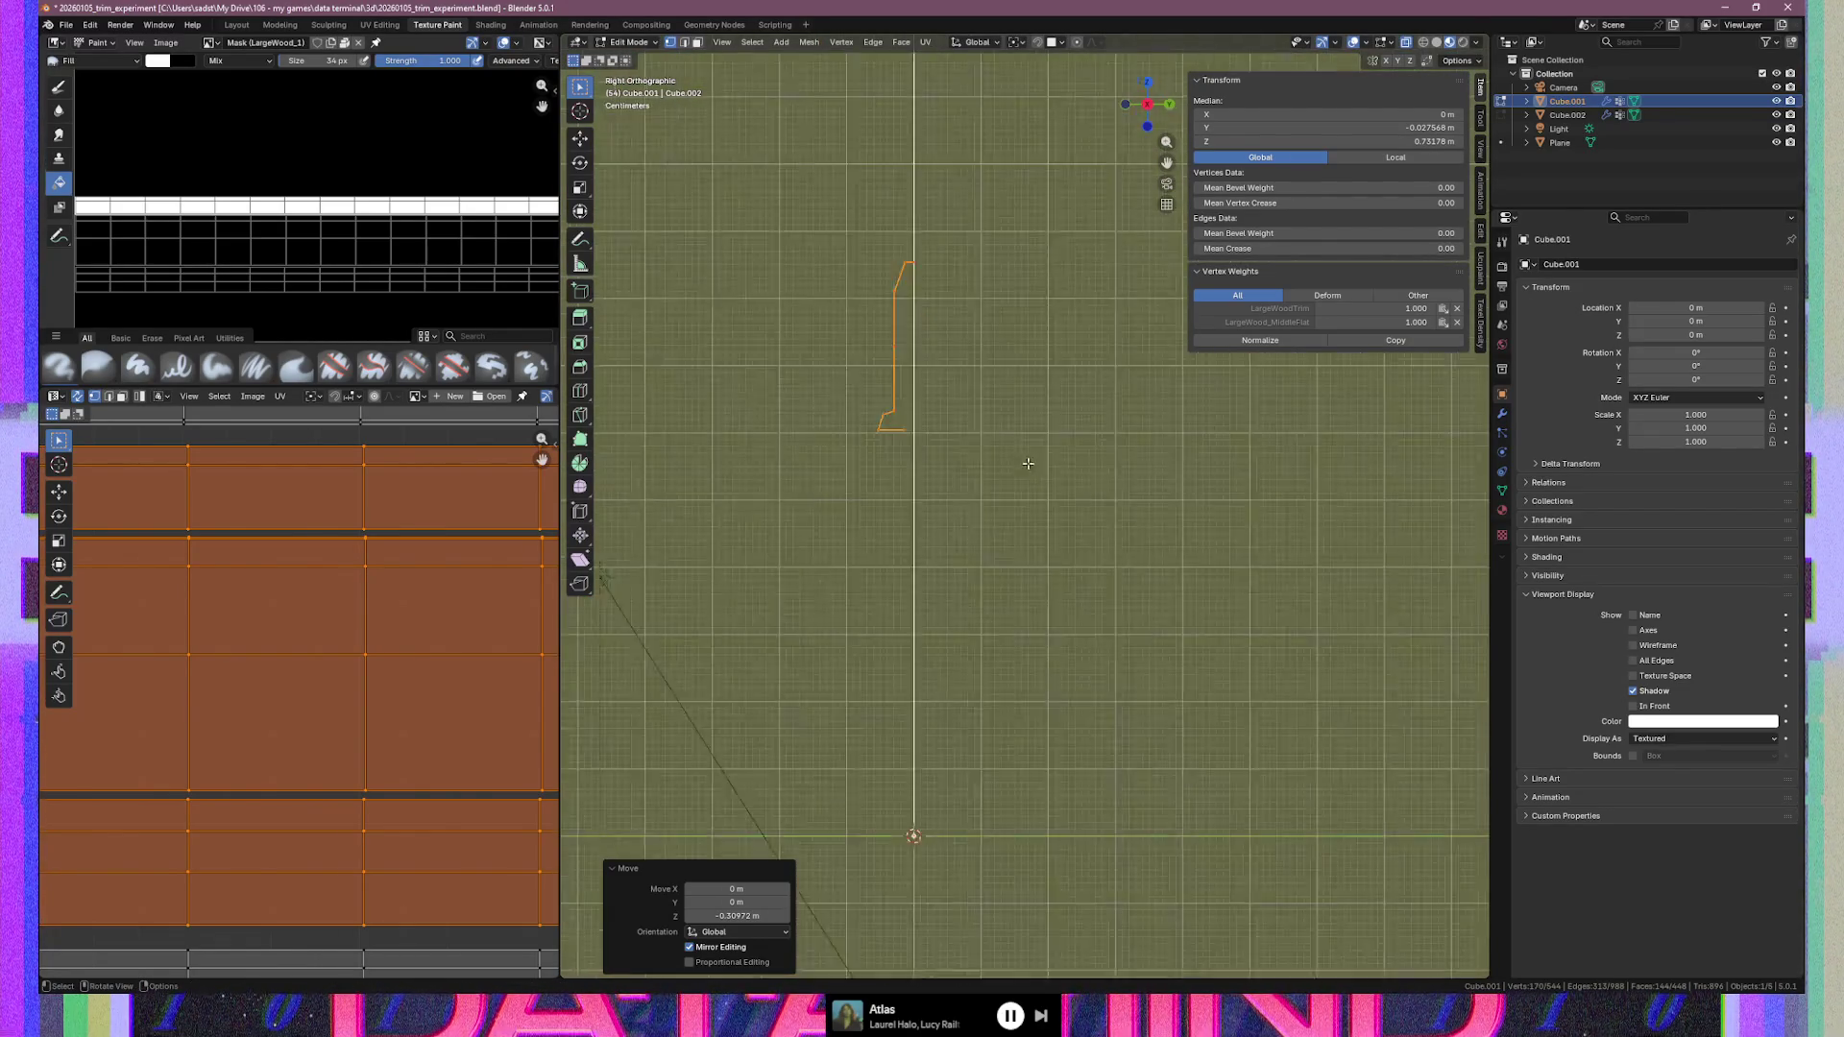
pyautogui.moveTo(914, 391)
pyautogui.mouseDown(button='middle')
pyautogui.moveTo(1049, 411)
pyautogui.moveTo(1029, 444)
pyautogui.moveTo(1069, 477)
pyautogui.mouseUp(button='middle')
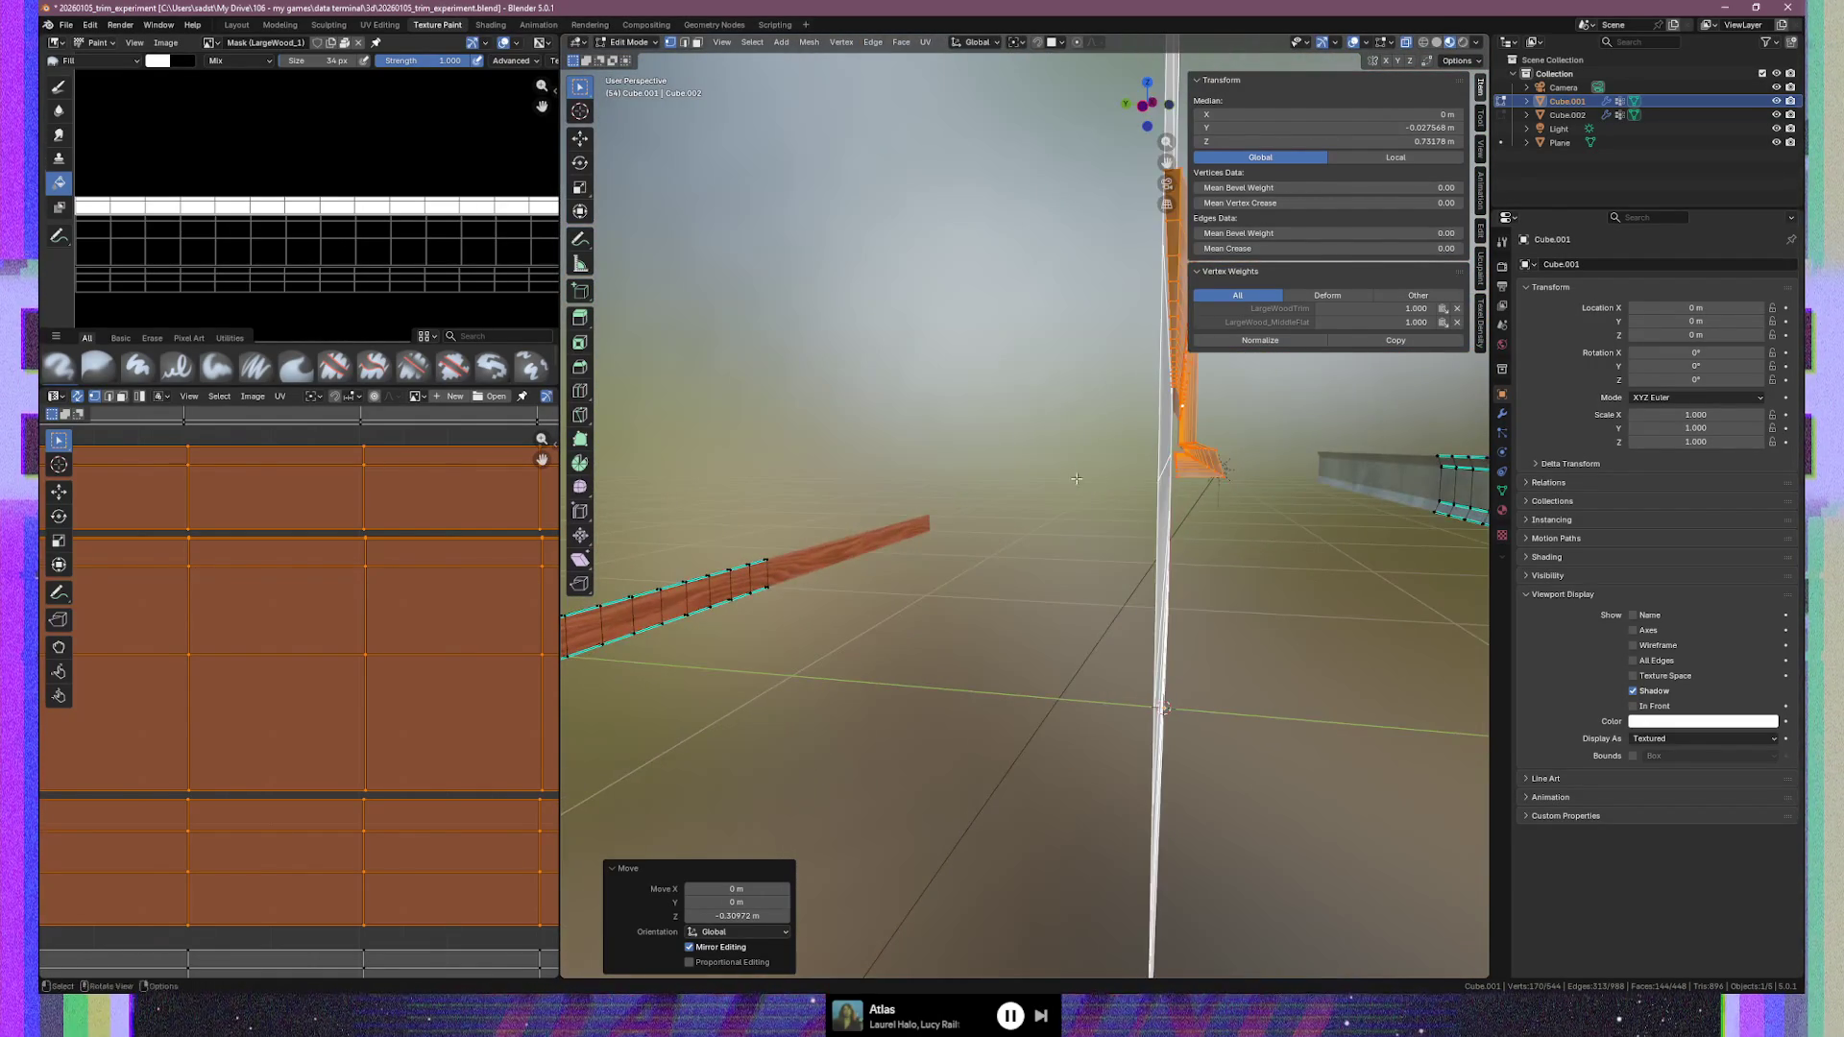
pyautogui.moveTo(1208, 489); pyautogui.dragTo(1078, 503, button='middle')
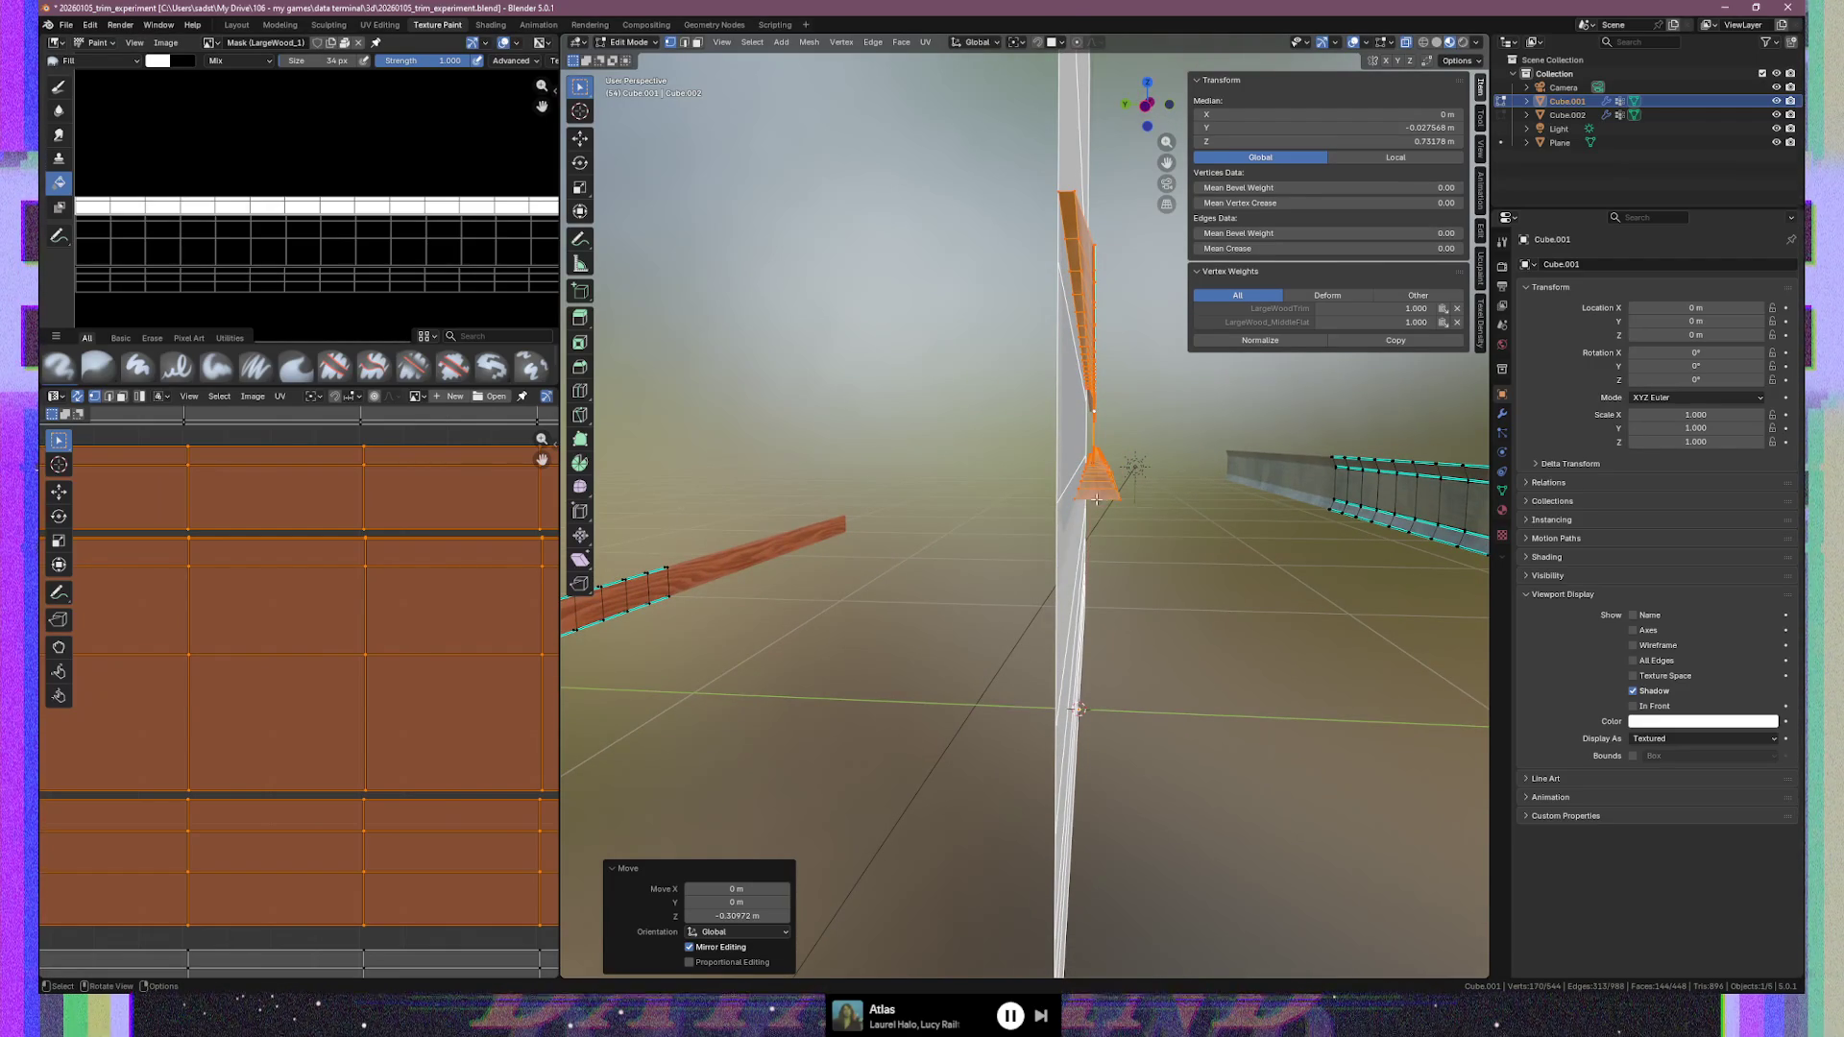
pyautogui.moveTo(1080, 498); pyautogui.dragTo(1065, 457, button='middle')
# Set the trim's back vertices to Median Y 0, then select the whole trim mesh
pyautogui.moveTo(1077, 475); pyautogui.dragTo(1108, 513)
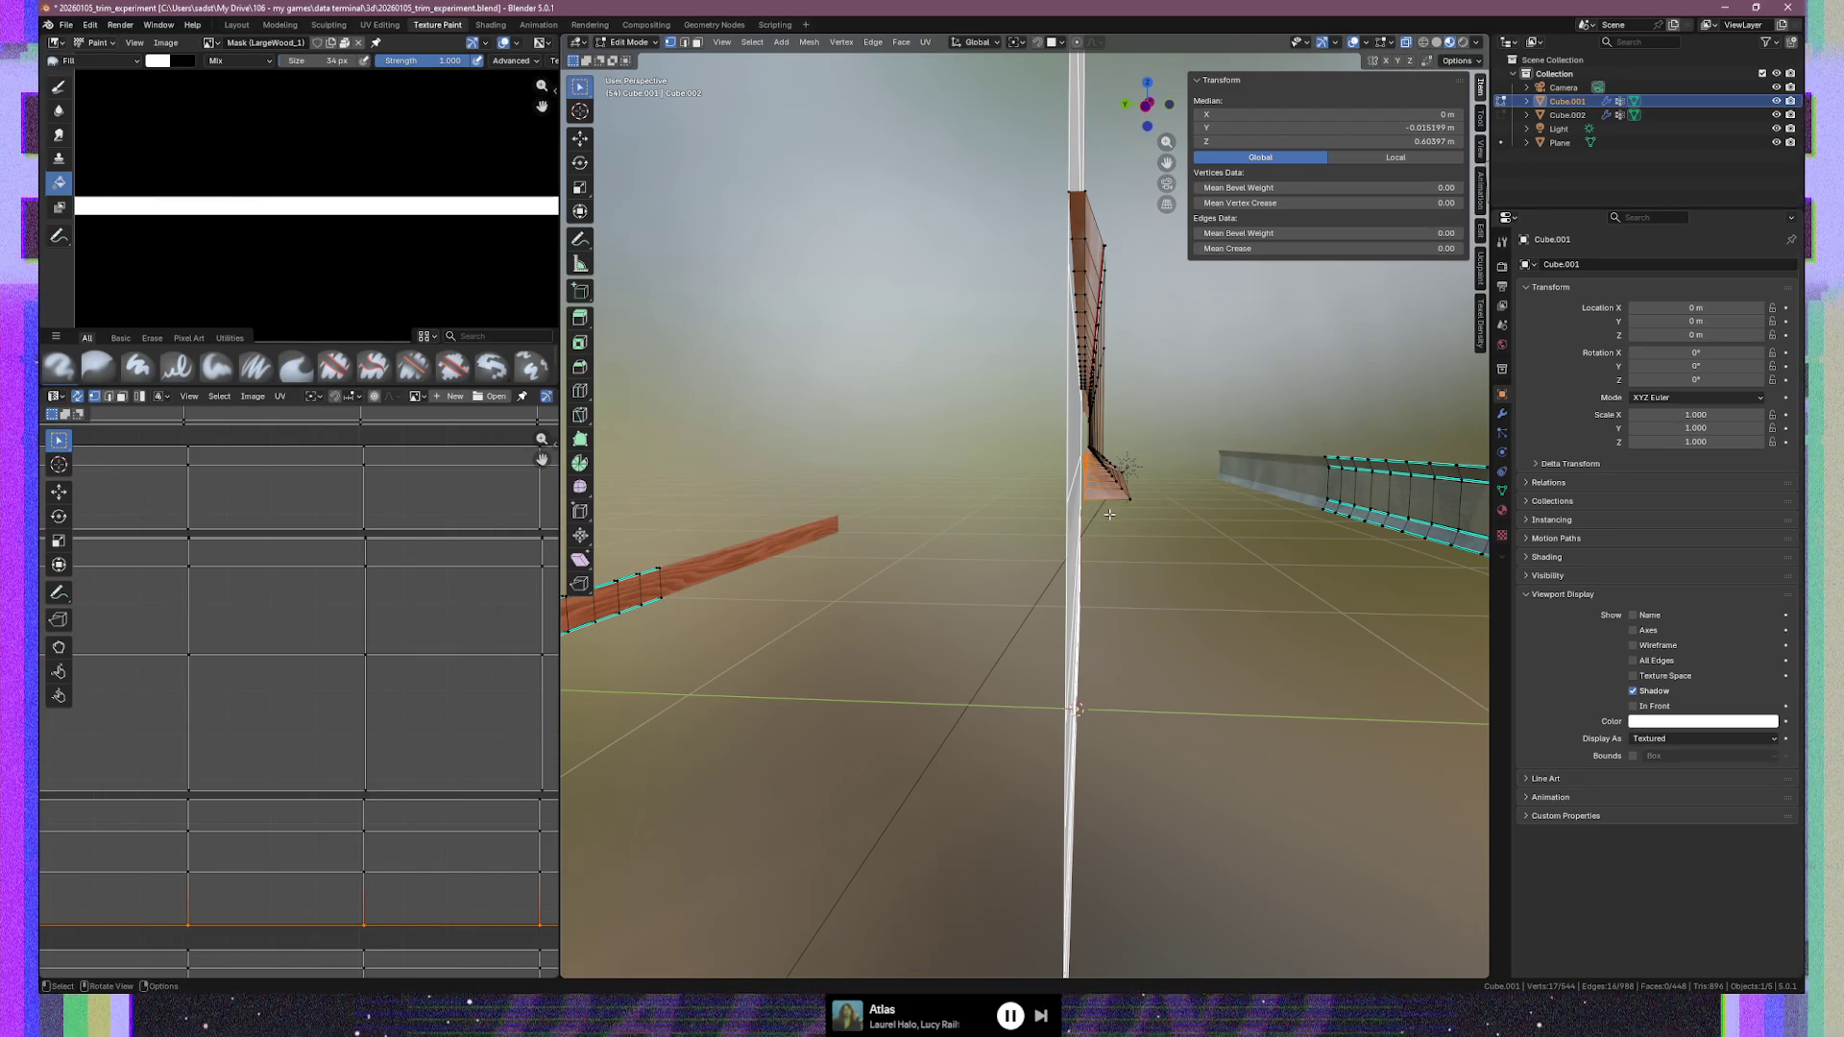
pyautogui.click(1351, 129)
pyautogui.write('0')
pyautogui.press('Return')
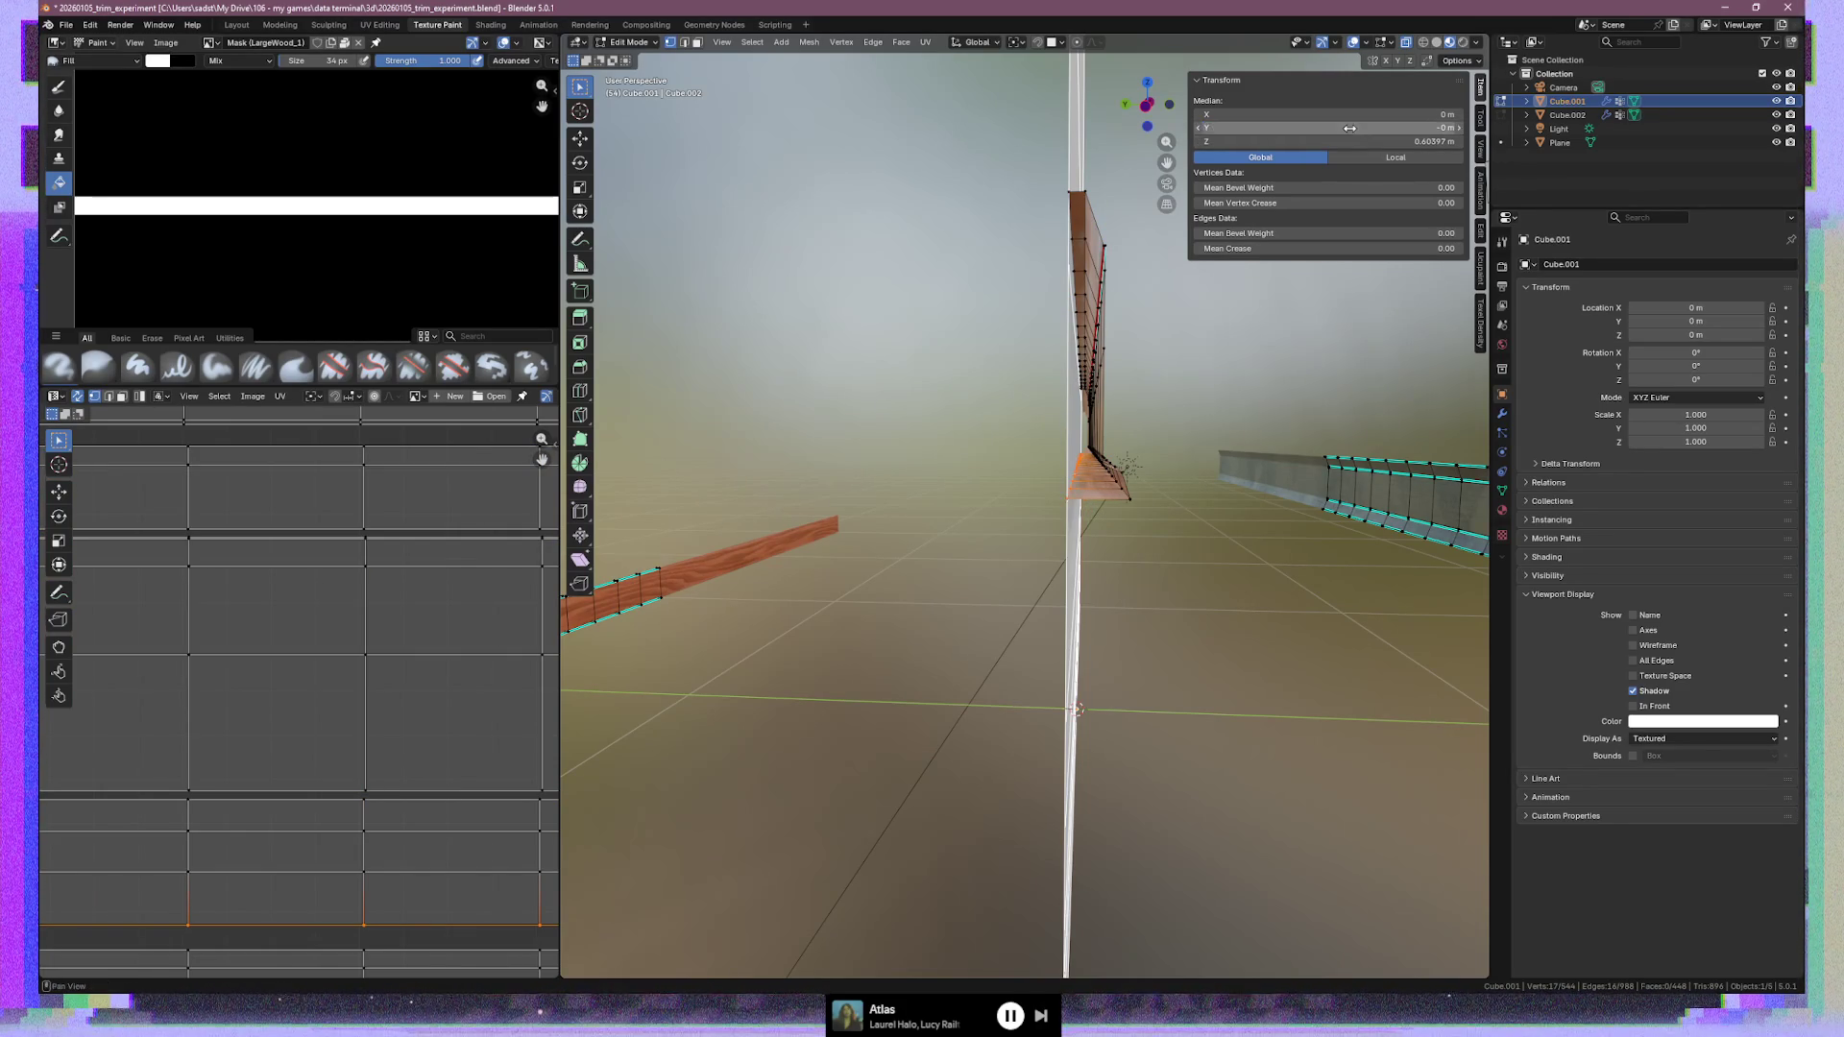
pyautogui.moveTo(1223, 494)
pyautogui.mouseDown(button='middle')
pyautogui.moveTo(1199, 442)
pyautogui.moveTo(1214, 476)
pyautogui.moveTo(1028, 494)
pyautogui.moveTo(1208, 494)
pyautogui.moveTo(1124, 508)
pyautogui.moveTo(1120, 488)
pyautogui.mouseUp(button='middle')
pyautogui.hotkey('ctrl', 'l')
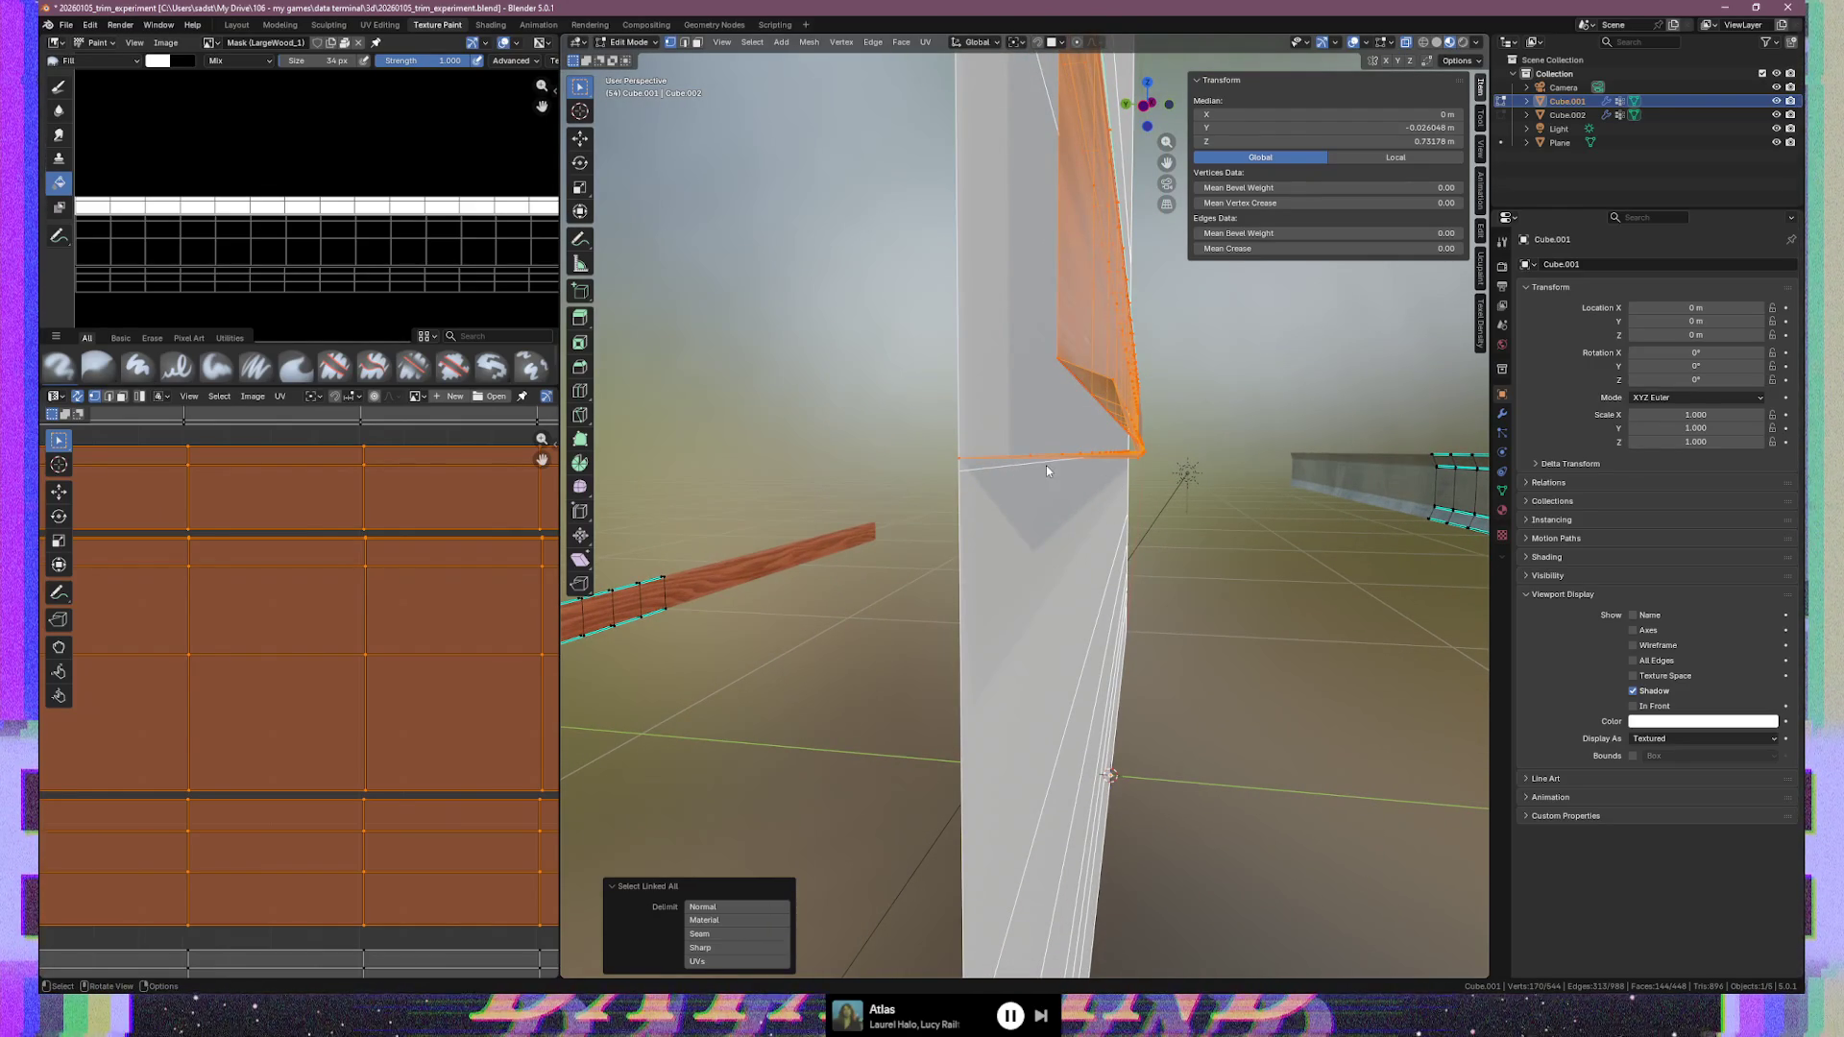
# Nudge the selected trim down along Z by about 1.7 mm (-0.001717 m)
pyautogui.press('g')
pyautogui.press('z')
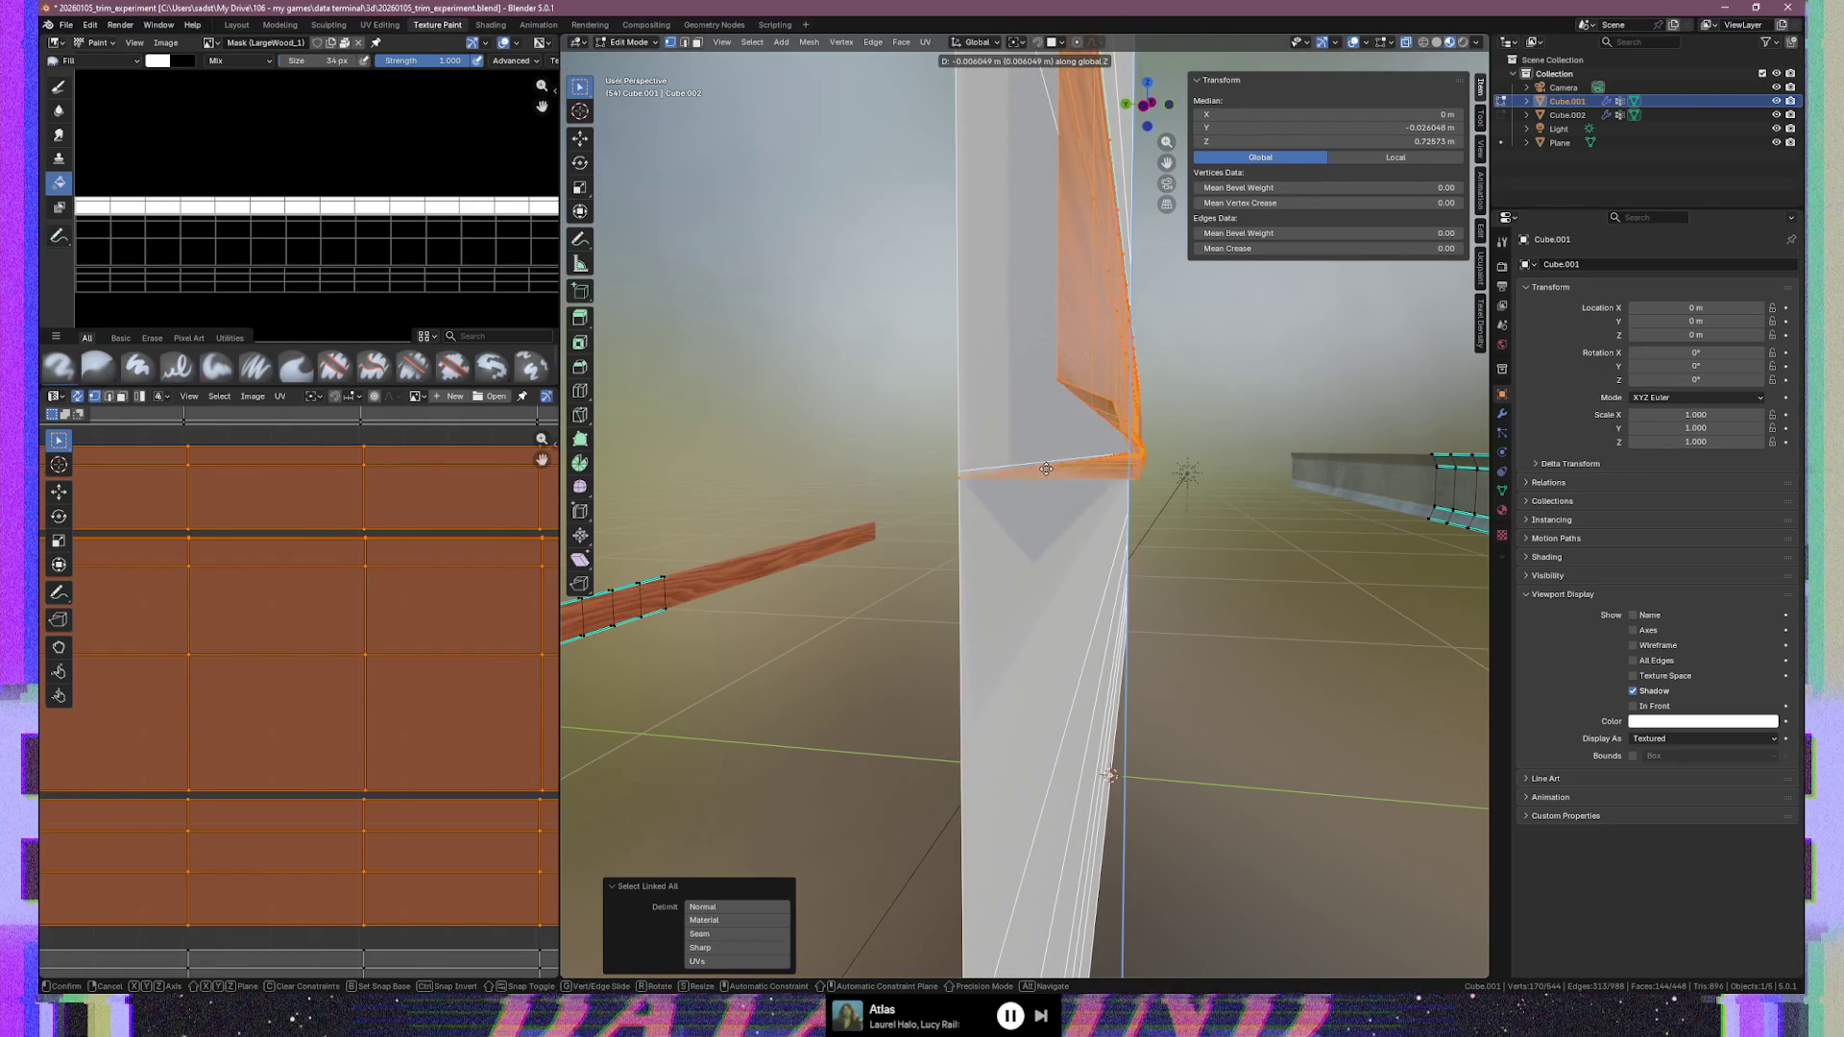
pyautogui.click(1132, 462)
pyautogui.press('g')
pyautogui.press('z')
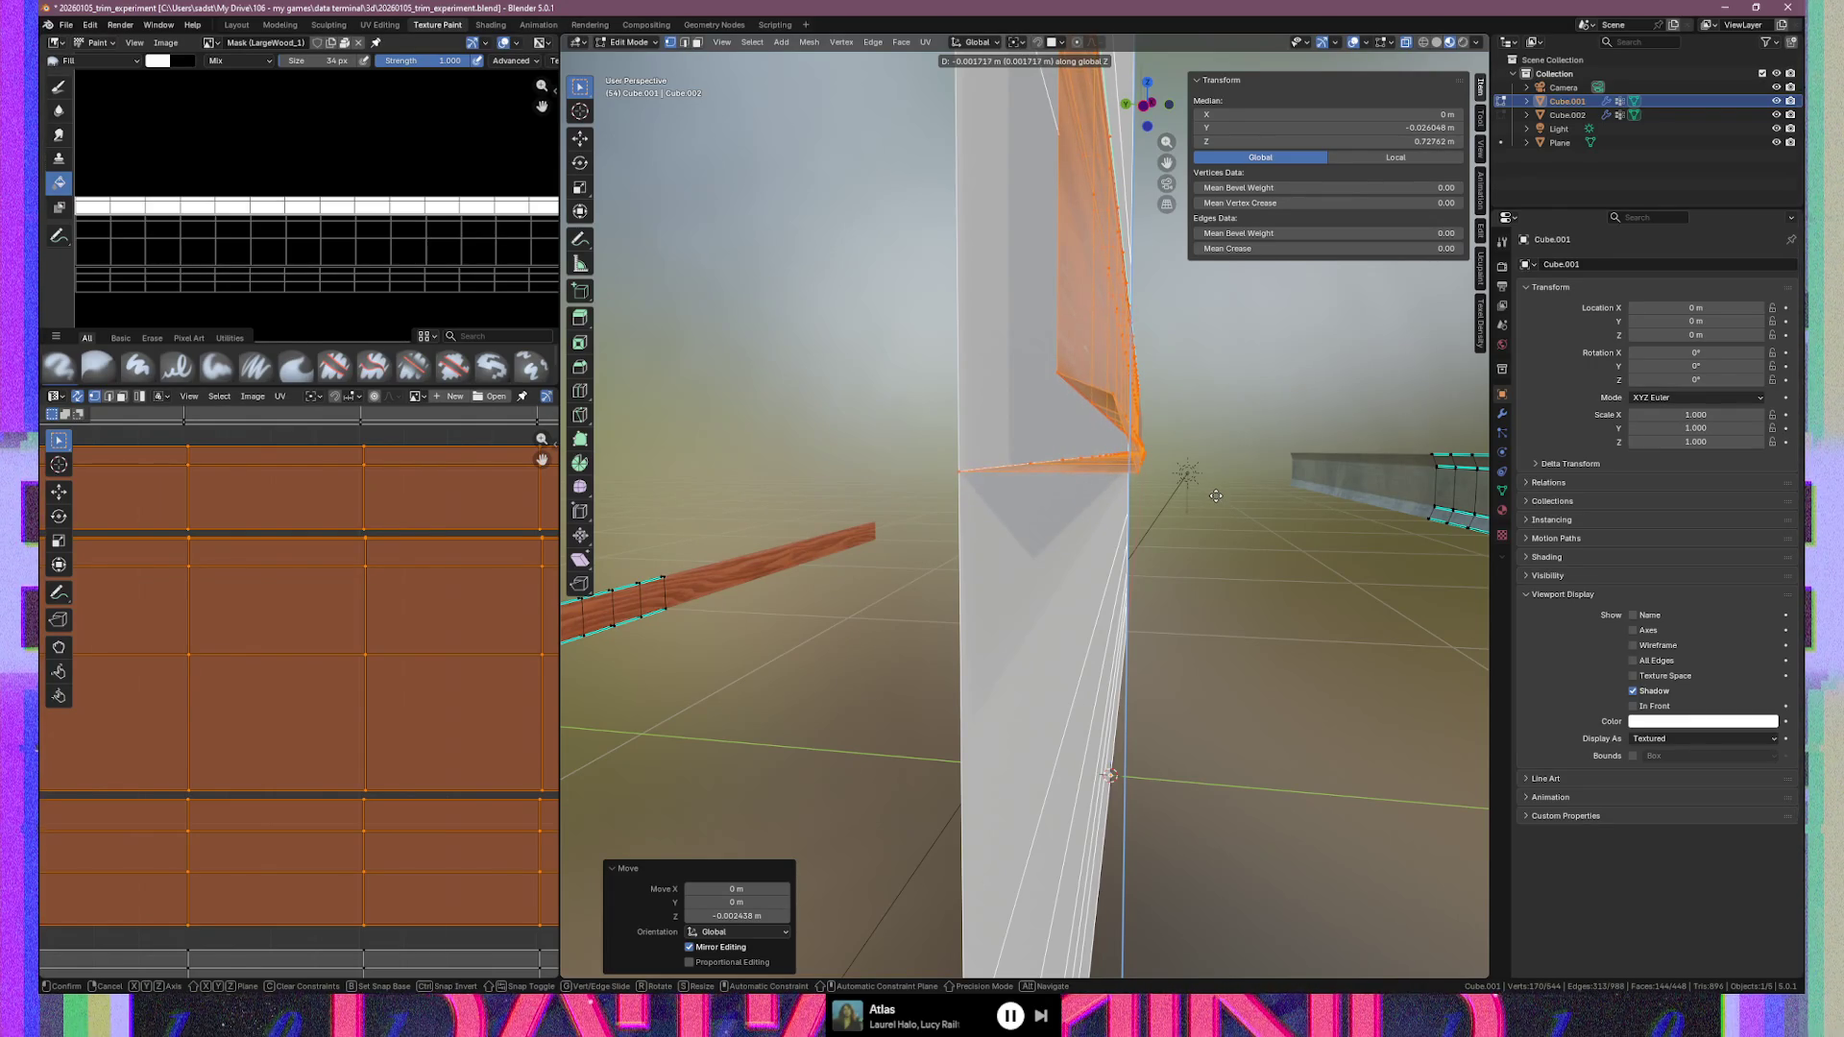
pyautogui.click(1216, 495)
# Frame the selected trim faces and orbit to inspect the strip against the wall
pyautogui.scroll(6, 967, 507)
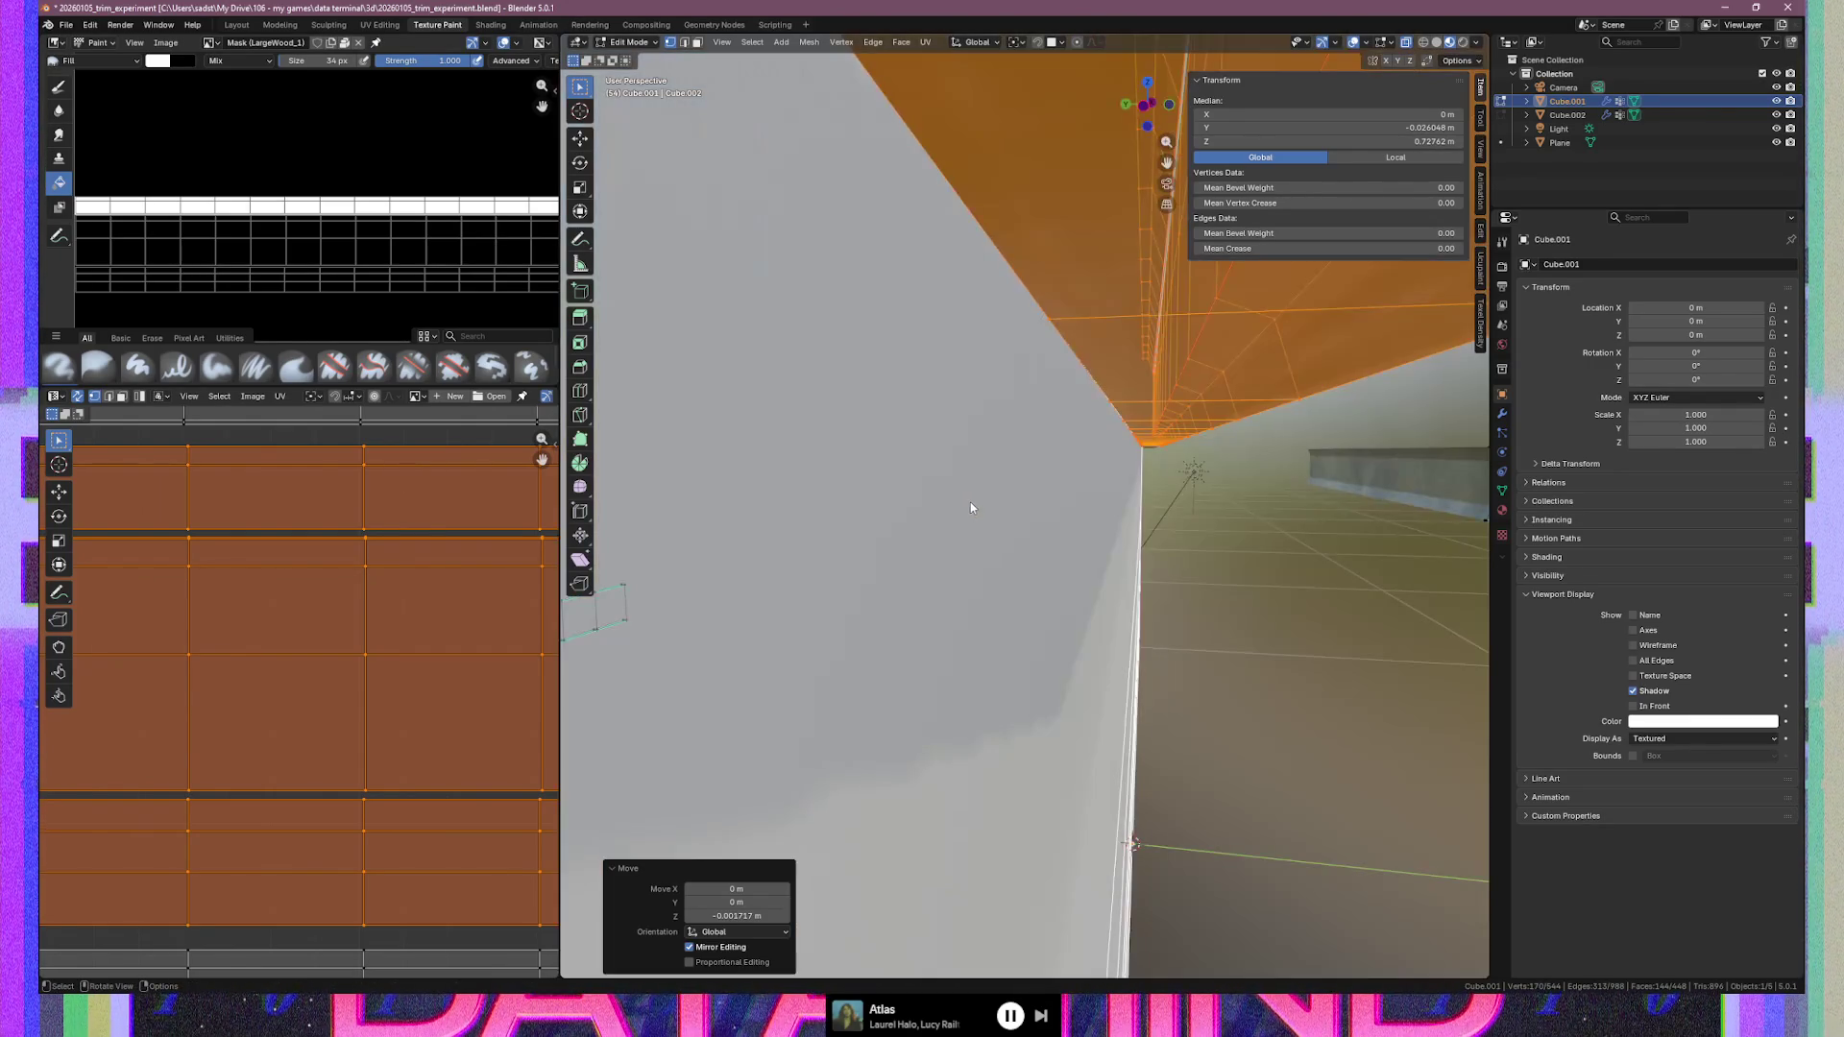
pyautogui.moveTo(970, 503)
pyautogui.mouseDown(button='middle')
pyautogui.moveTo(1000, 481)
pyautogui.moveTo(990, 494)
pyautogui.mouseUp(button='middle')
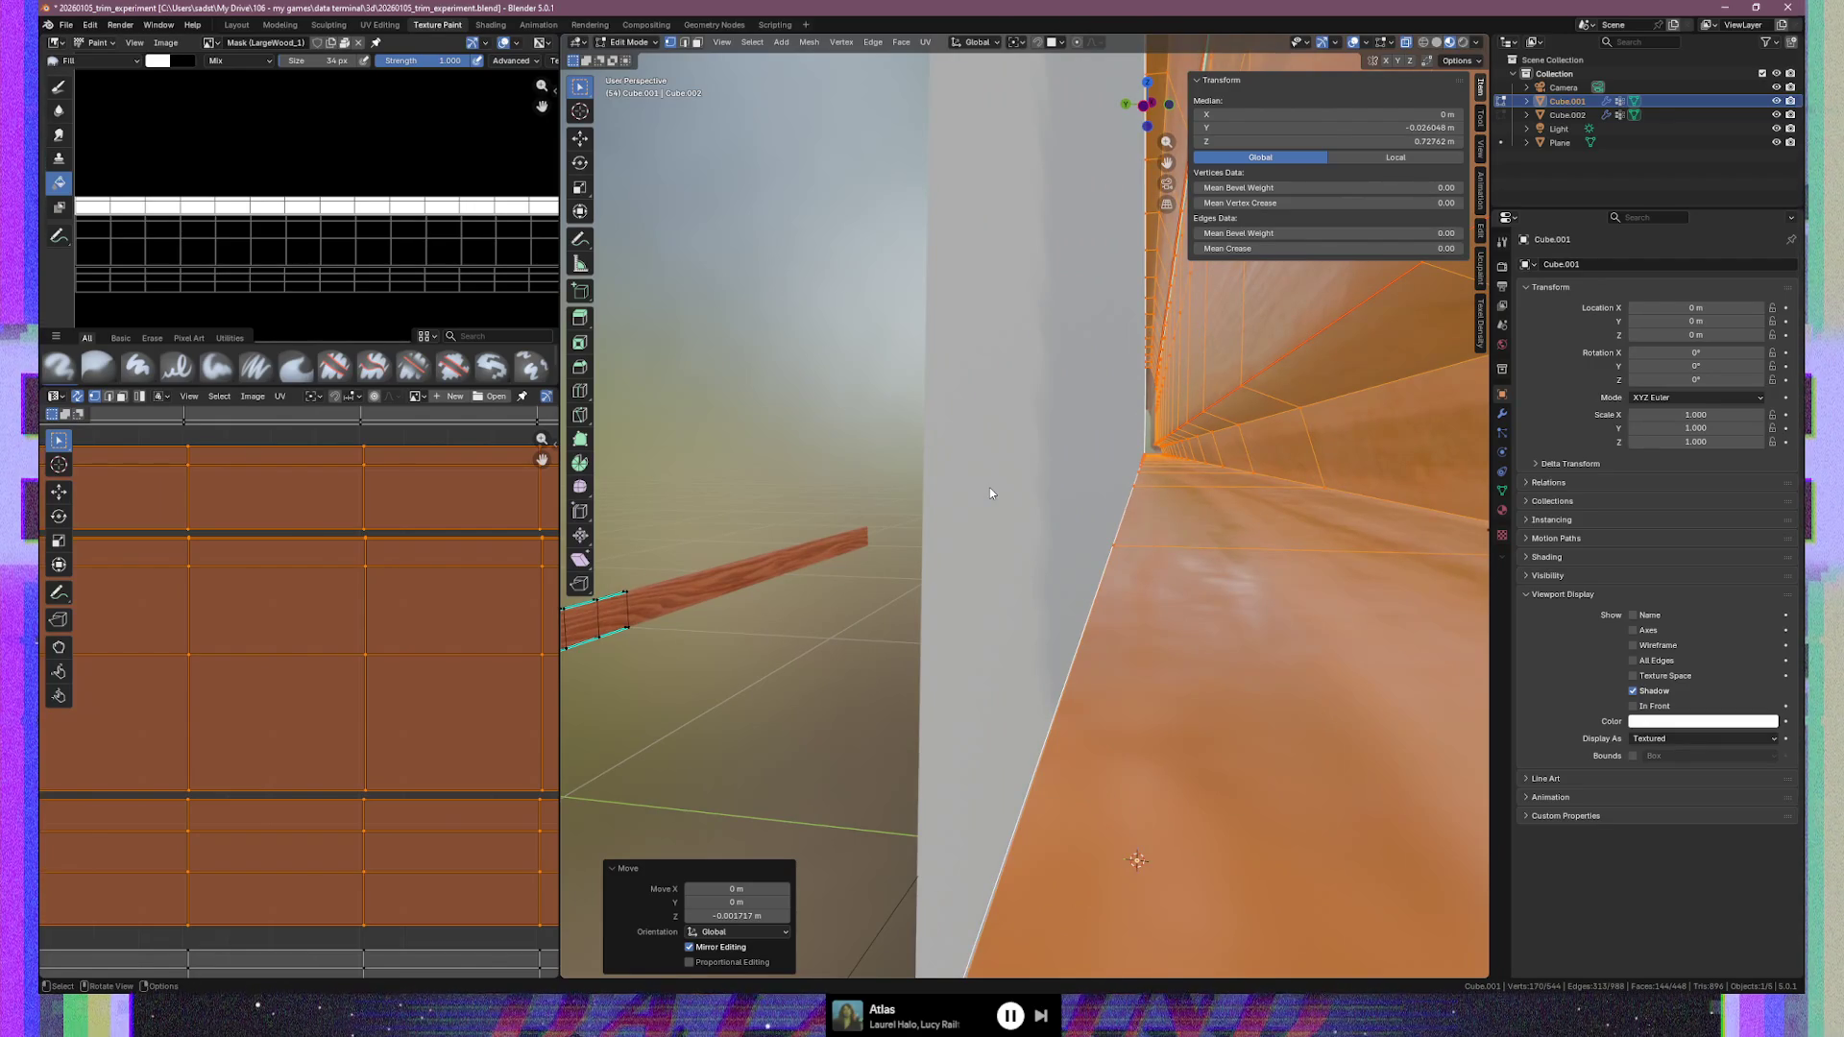
pyautogui.press('KP_Decimal')
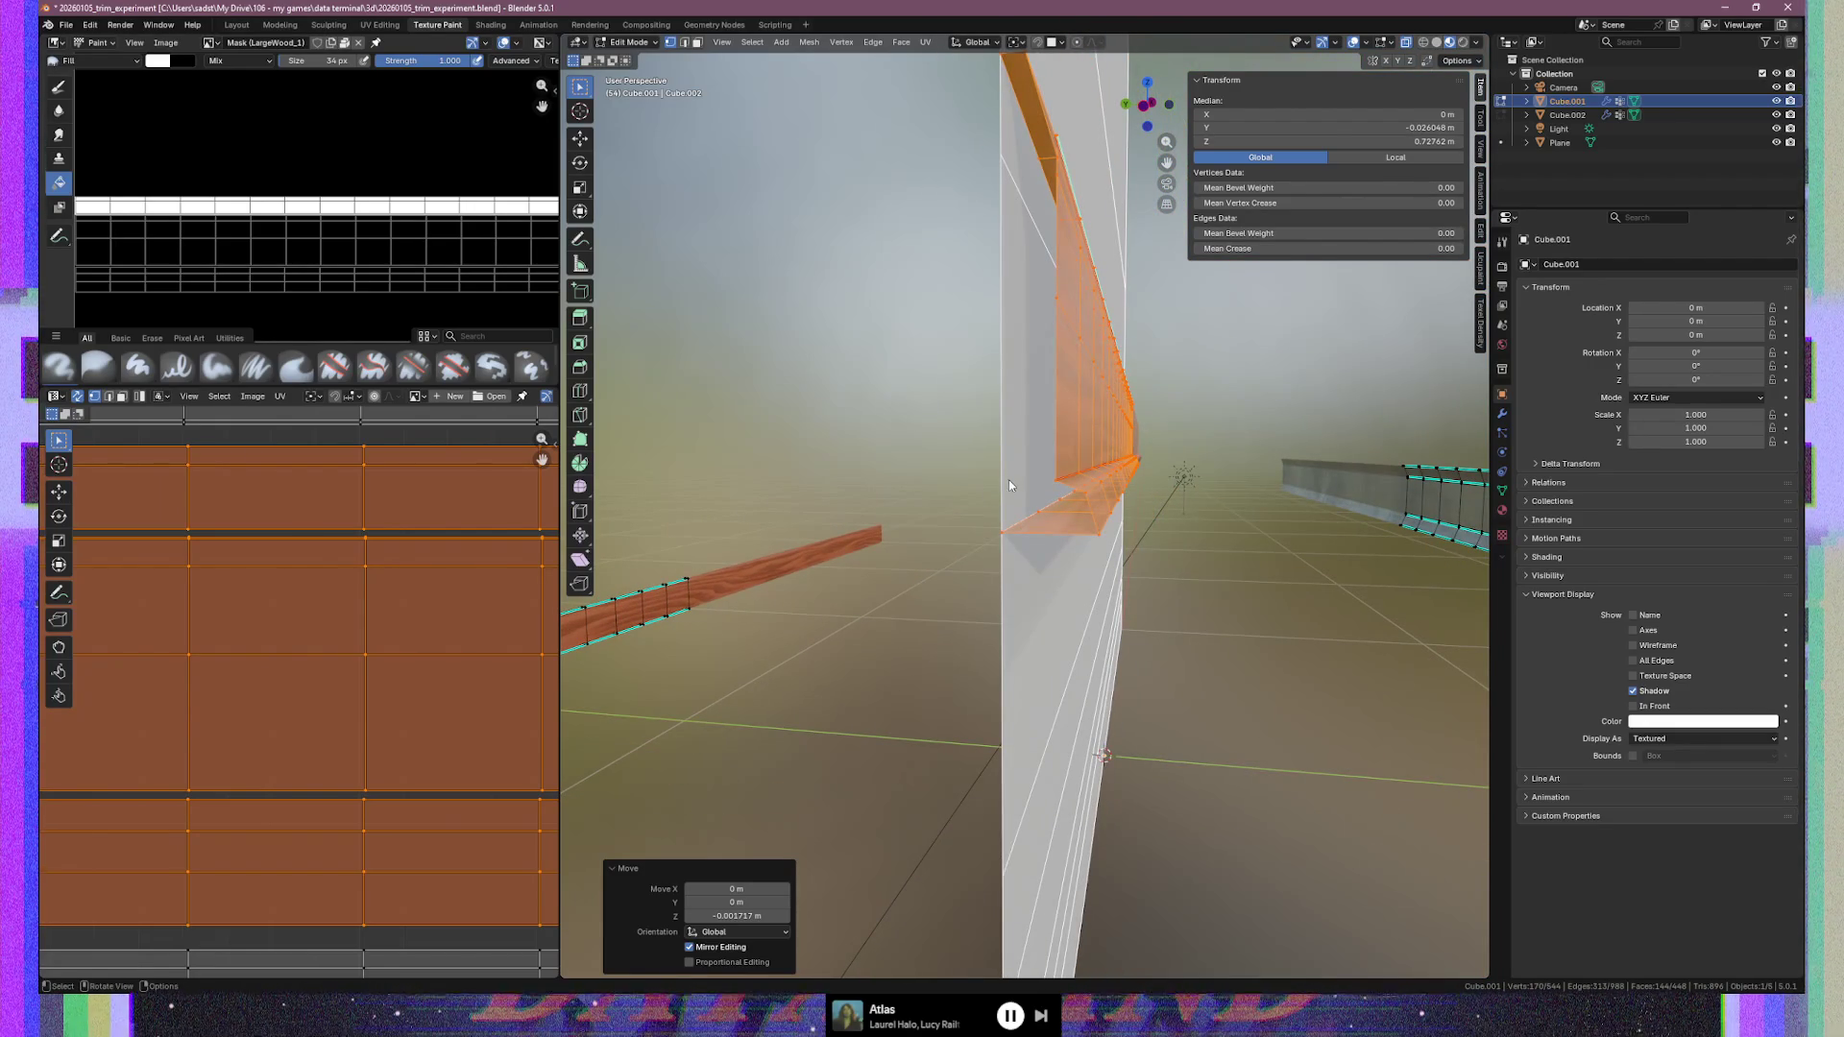
pyautogui.moveTo(1140, 407); pyautogui.dragTo(1135, 417, button='middle')
pyautogui.moveTo(1054, 214)
pyautogui.mouseDown(button='middle')
pyautogui.moveTo(1037, 423)
pyautogui.moveTo(988, 424)
pyautogui.moveTo(1092, 429)
pyautogui.moveTo(976, 419)
pyautogui.moveTo(1080, 420)
pyautogui.moveTo(1065, 429)
pyautogui.mouseUp(button='middle')
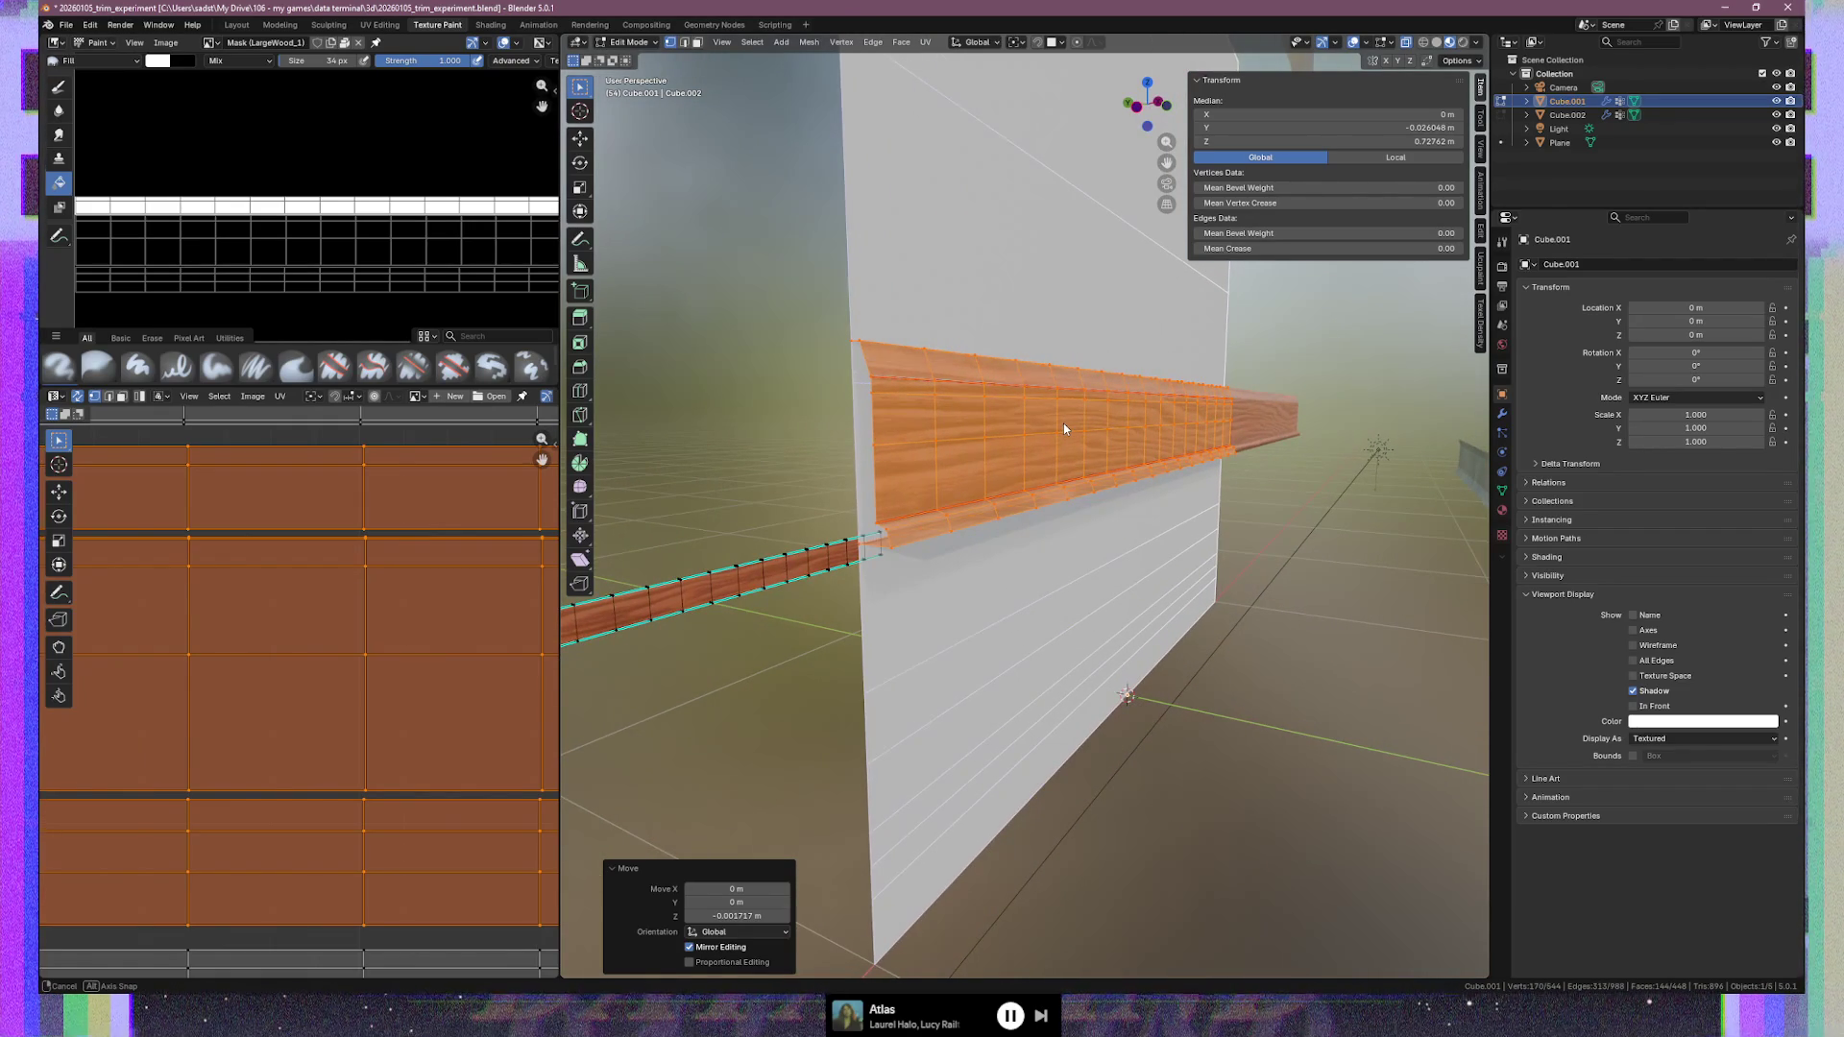
# Select the lengthwise edge loop on the trim strip and dissolve it
pyautogui.press('2')
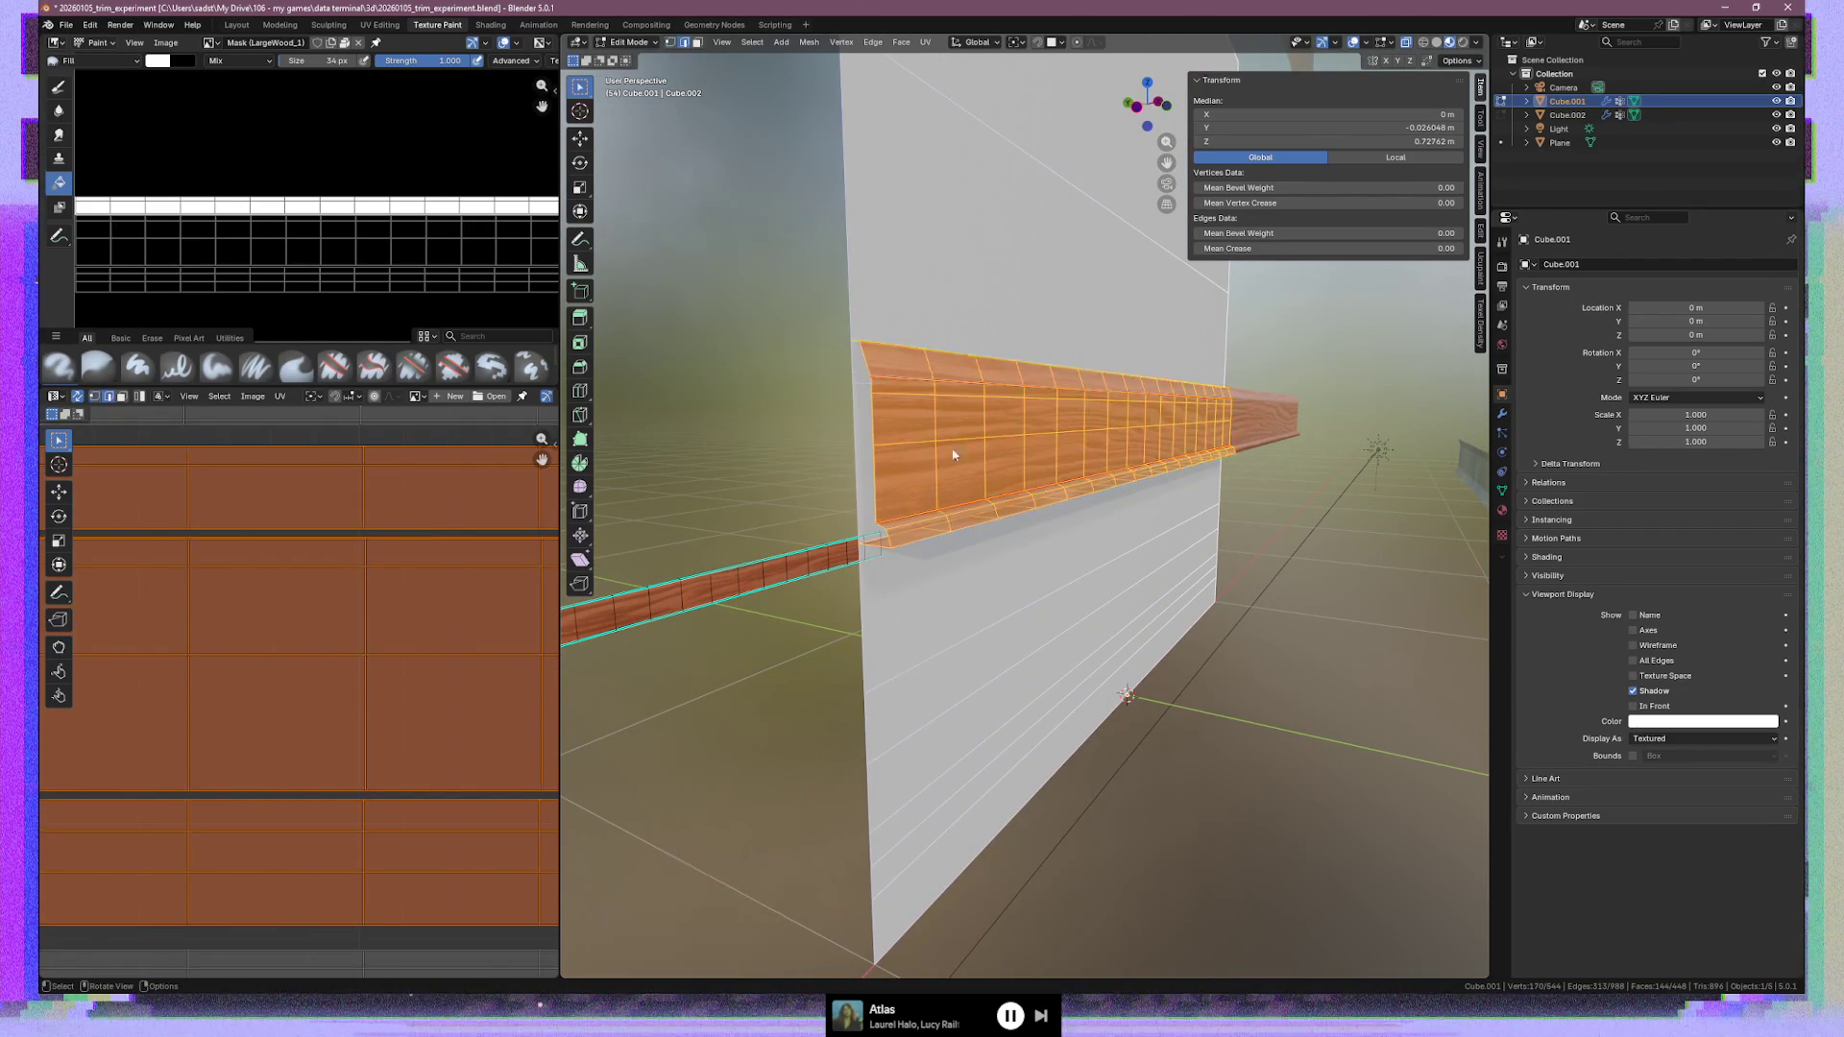
pyautogui.click(911, 452)
pyautogui.moveTo(910, 451); pyautogui.dragTo(1119, 457, button='middle')
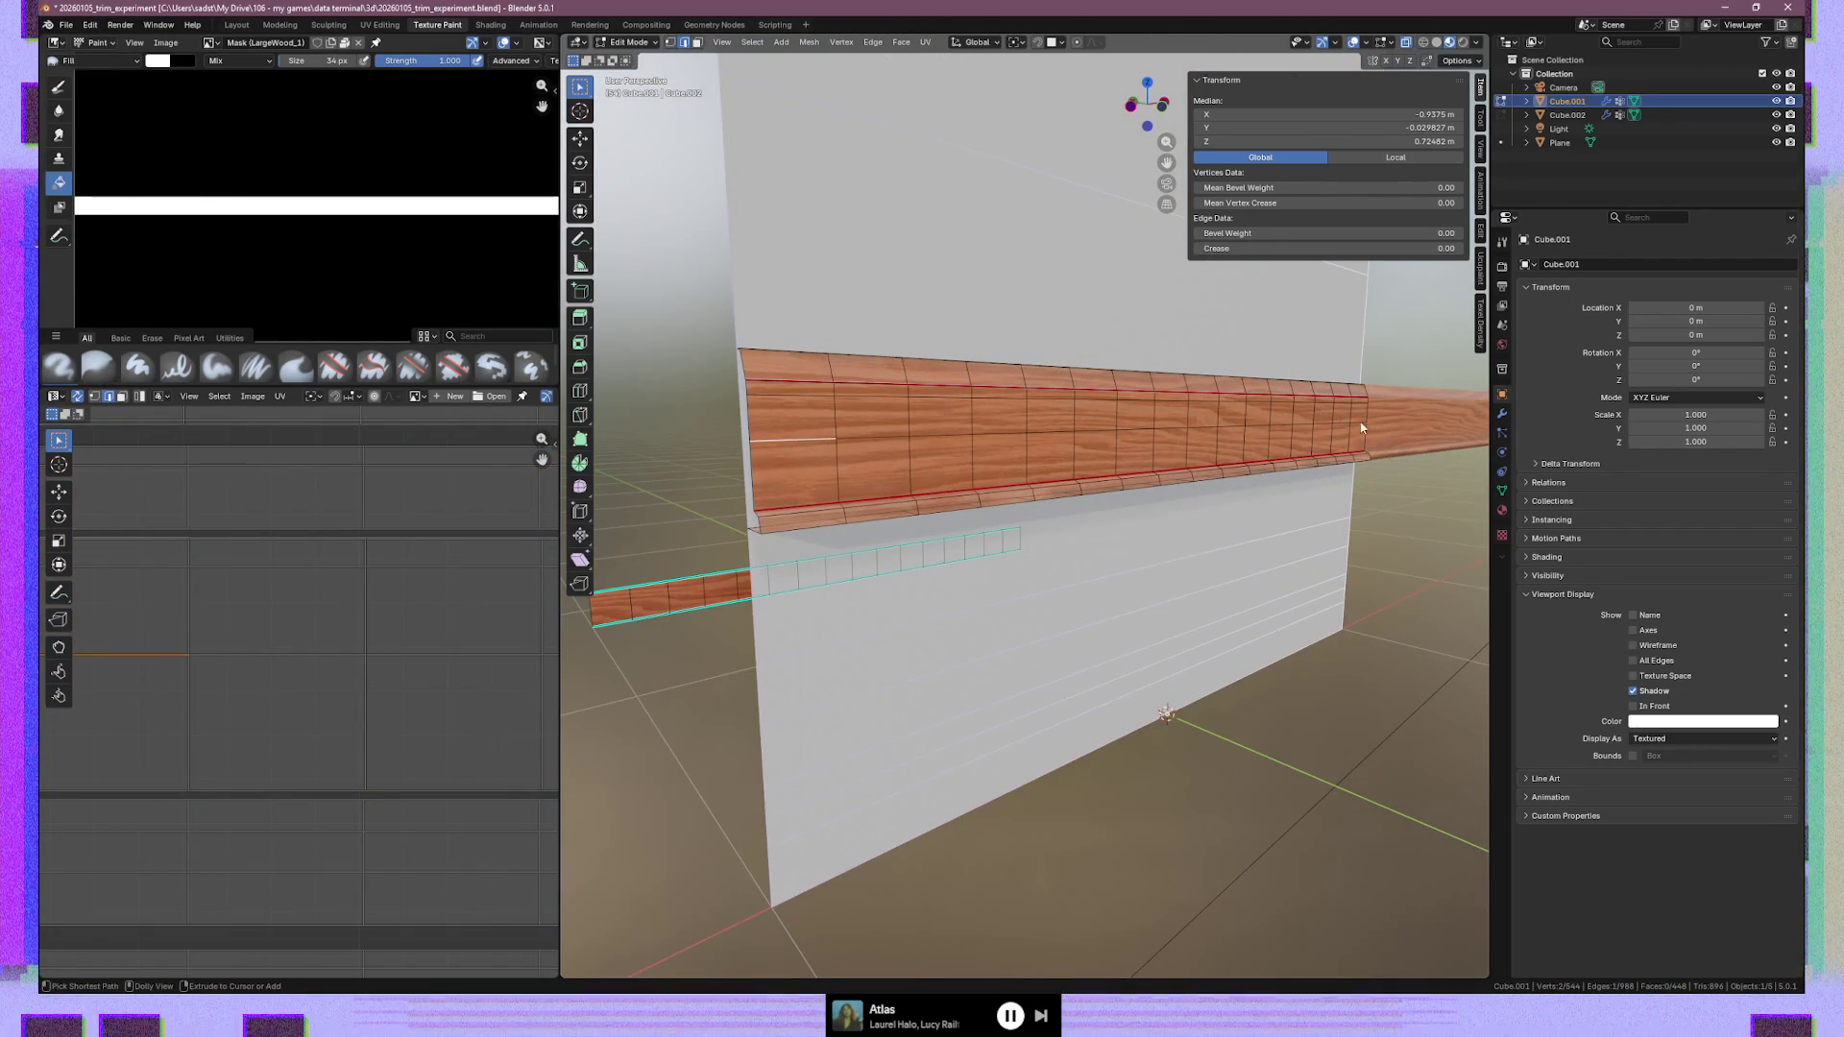
pyautogui.keyDown('ctrl'); pyautogui.click(1360, 423); pyautogui.keyUp('ctrl')
pyautogui.rightClick(1362, 421)
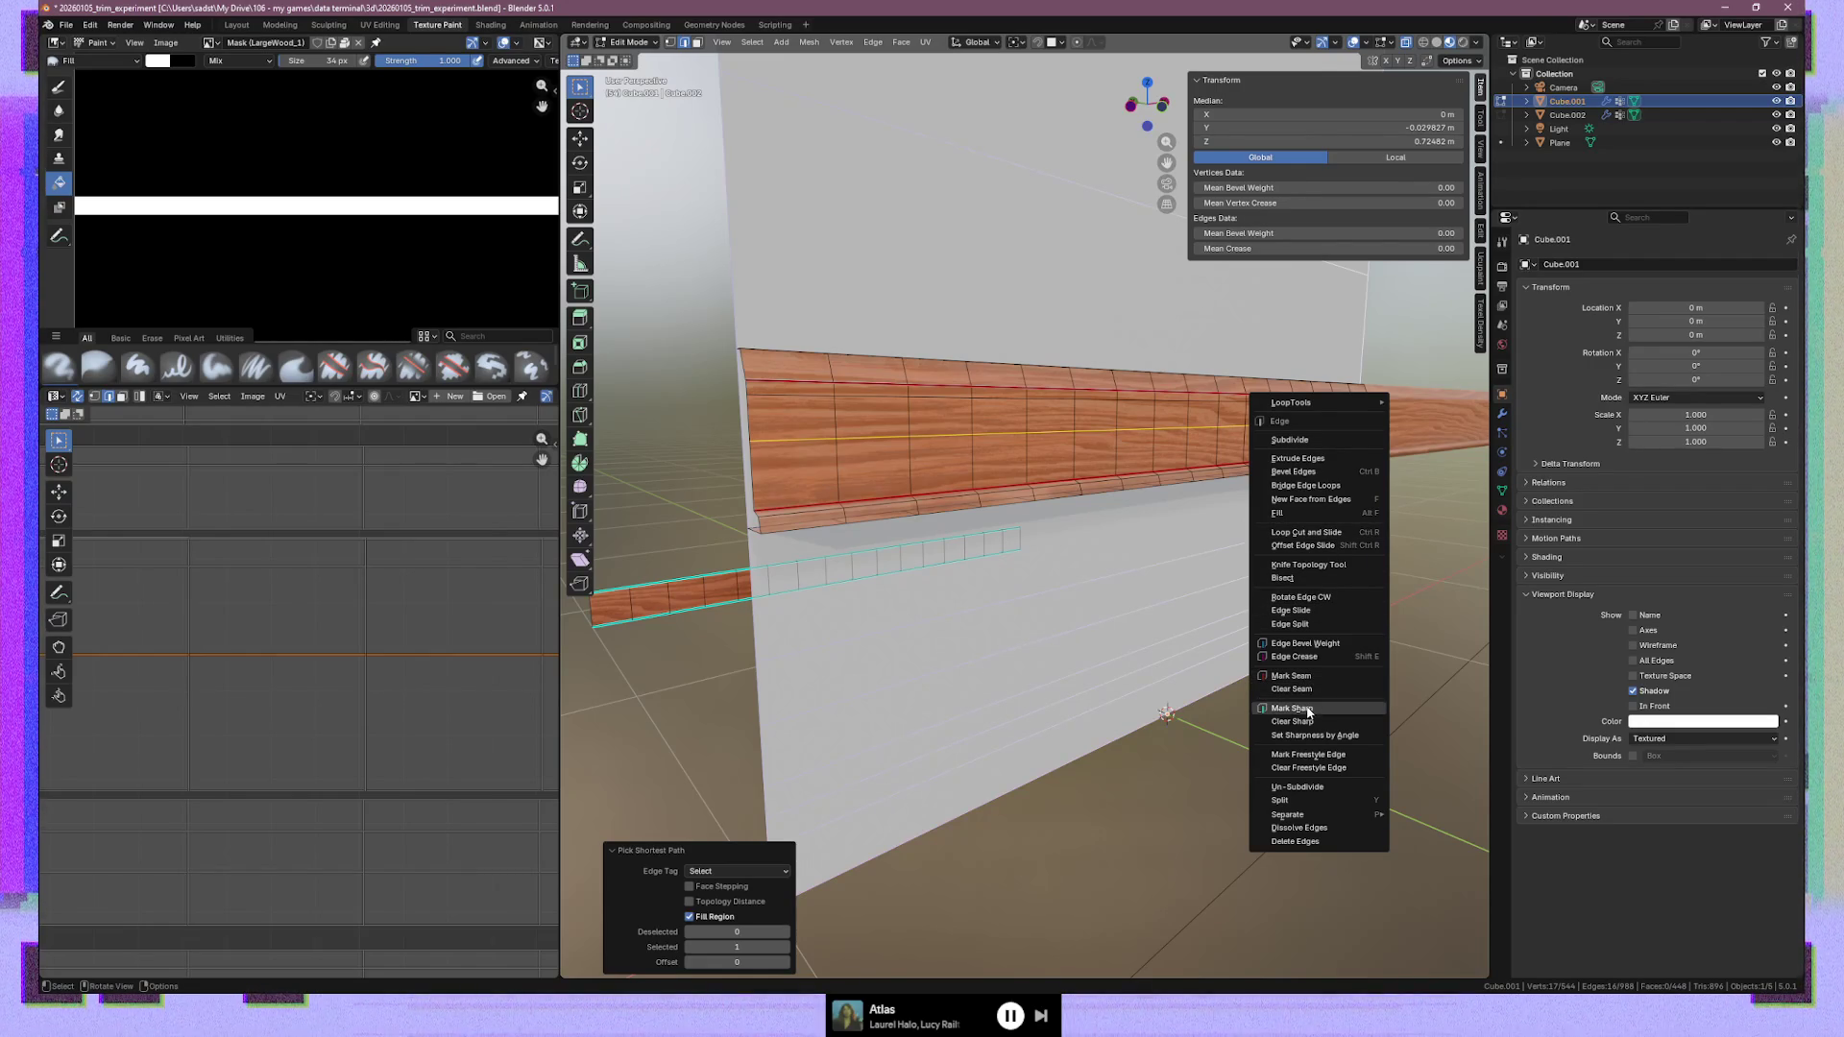
pyautogui.click(1321, 828)
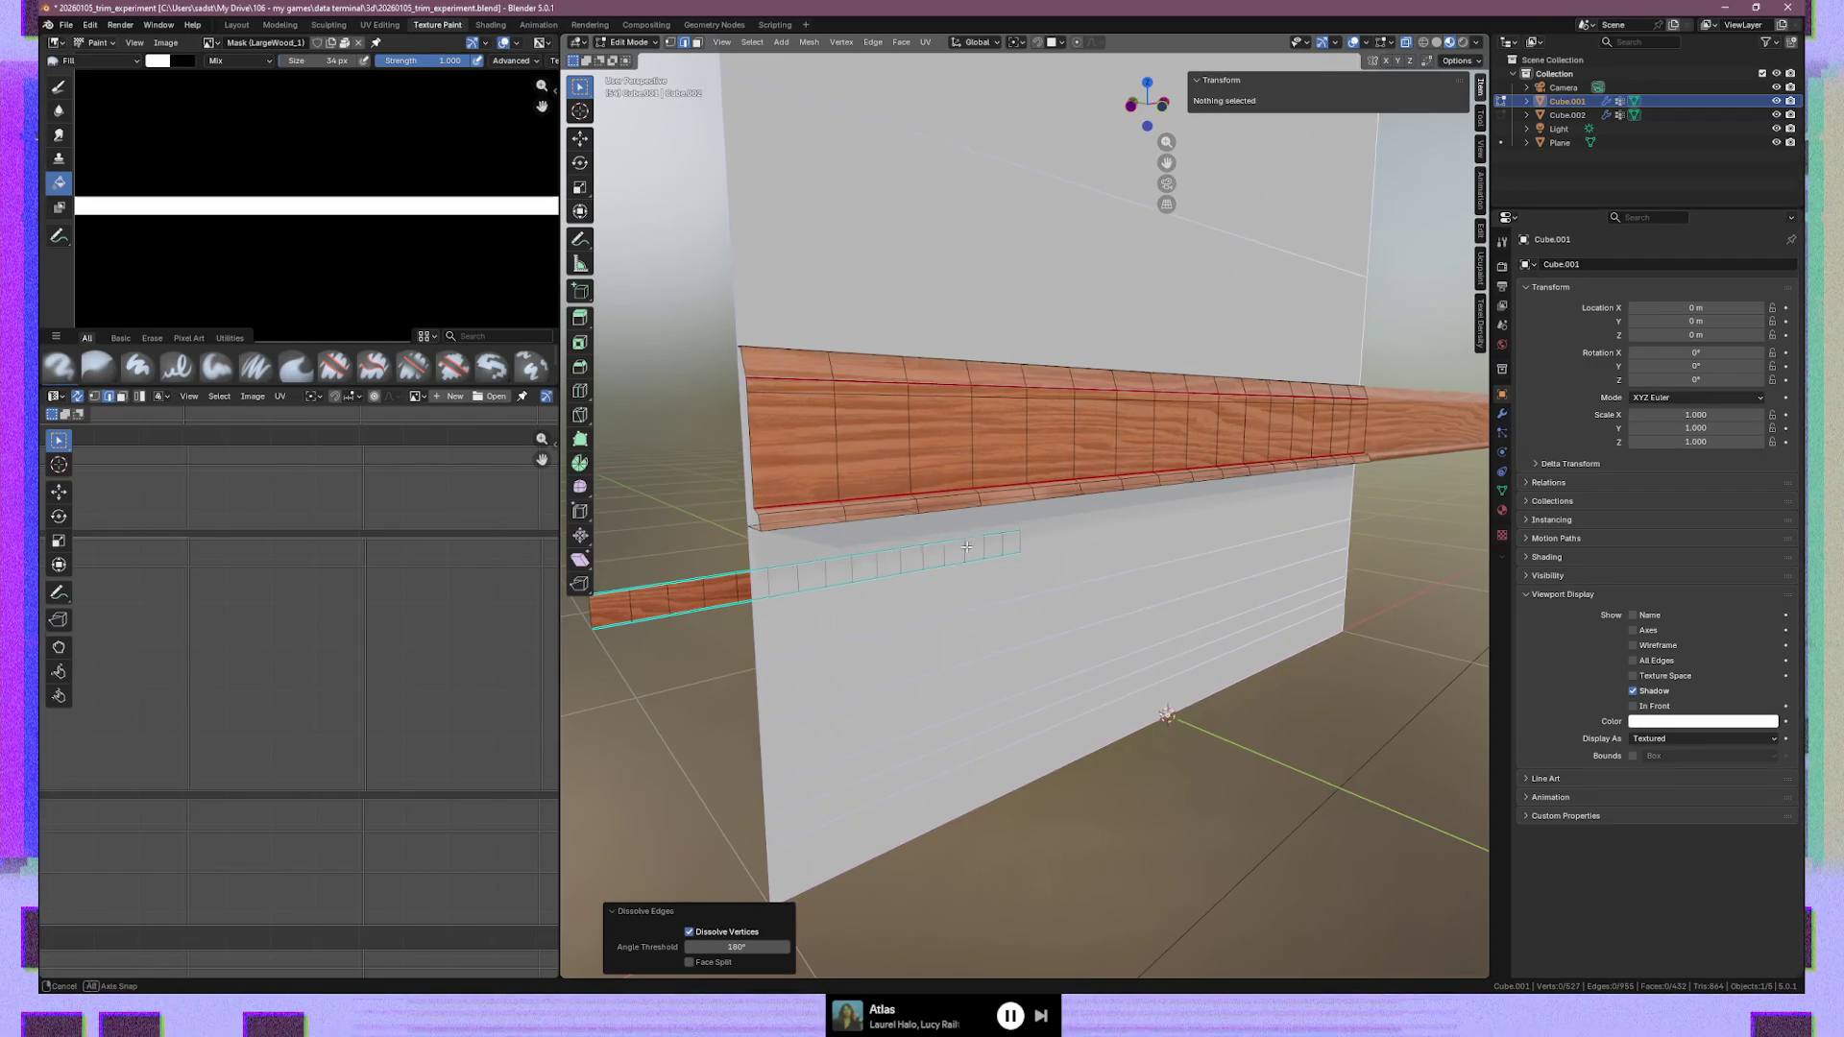
# Select the trim's top edge loop and switch editing over to the Plane object
pyautogui.moveTo(966, 547); pyautogui.dragTo(1034, 547, button='middle')
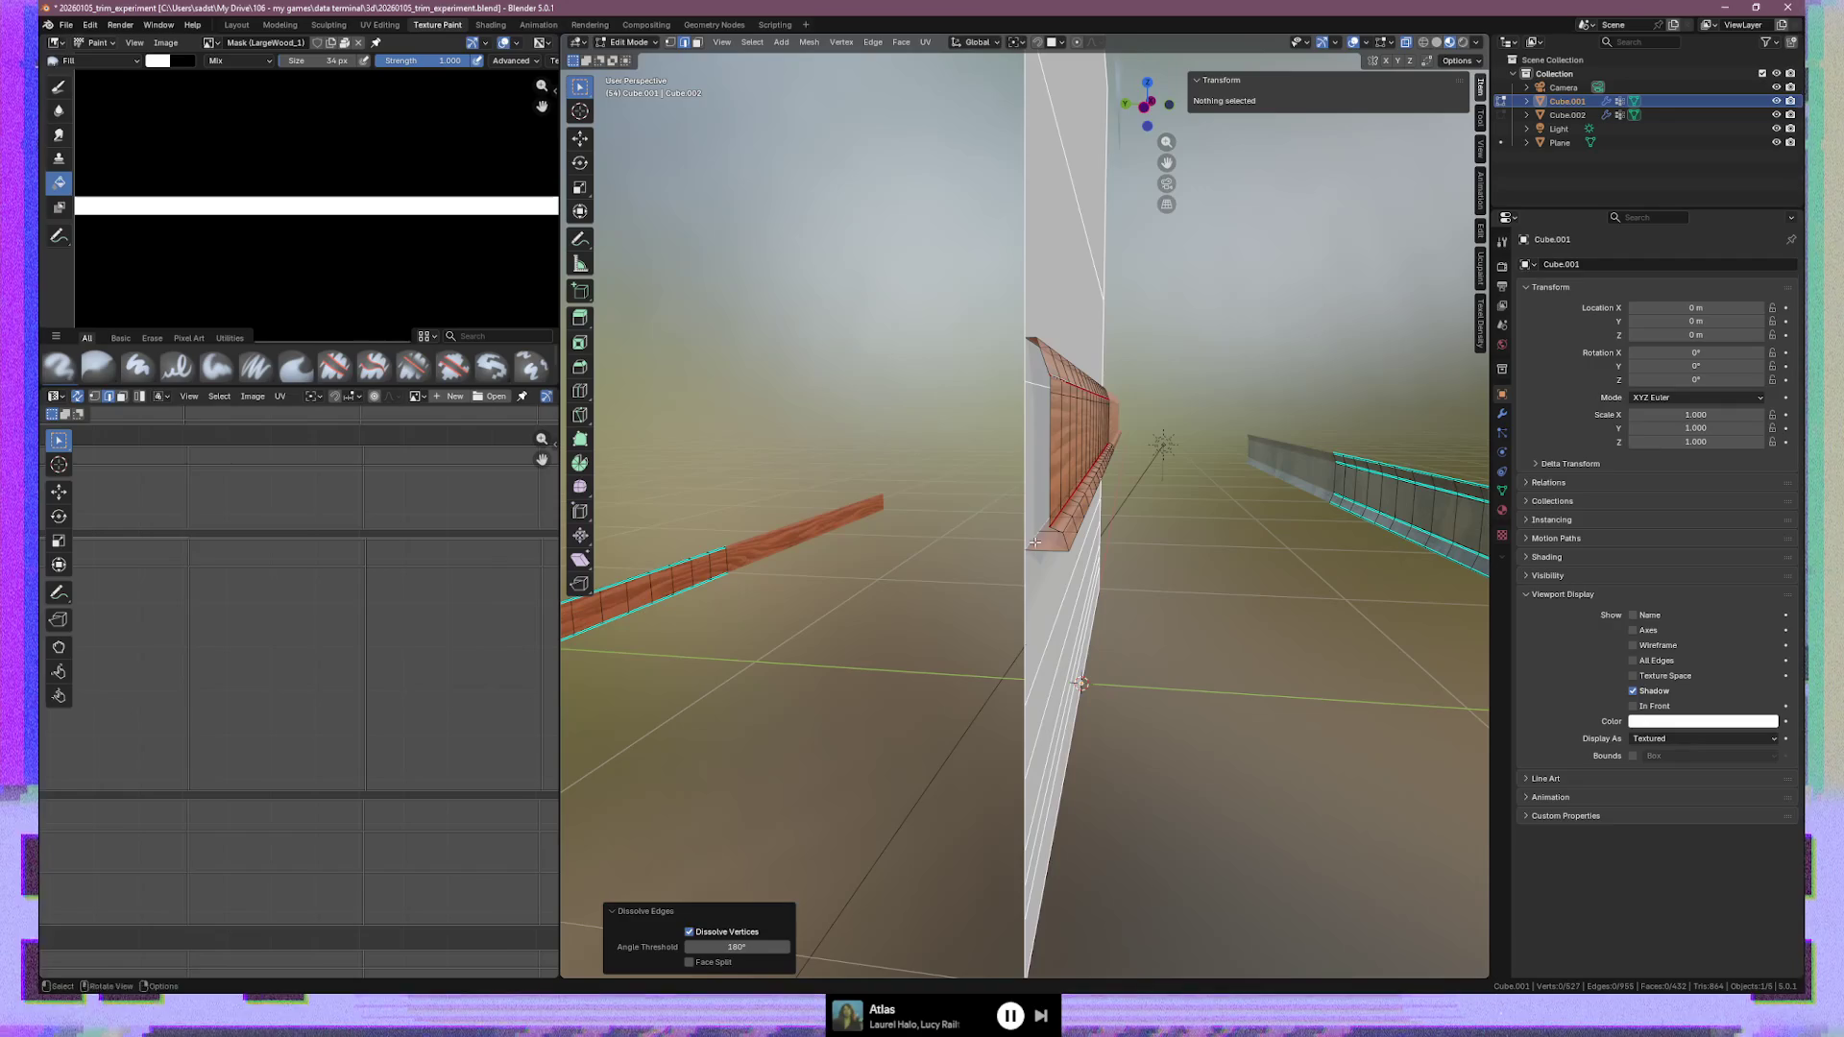
pyautogui.moveTo(1142, 325); pyautogui.dragTo(951, 313, button='middle')
pyautogui.moveTo(999, 366); pyautogui.dragTo(1191, 415)
pyautogui.moveTo(1016, 404)
pyautogui.mouseDown(button='middle')
pyautogui.moveTo(1098, 405)
pyautogui.moveTo(1100, 445)
pyautogui.mouseUp(button='middle')
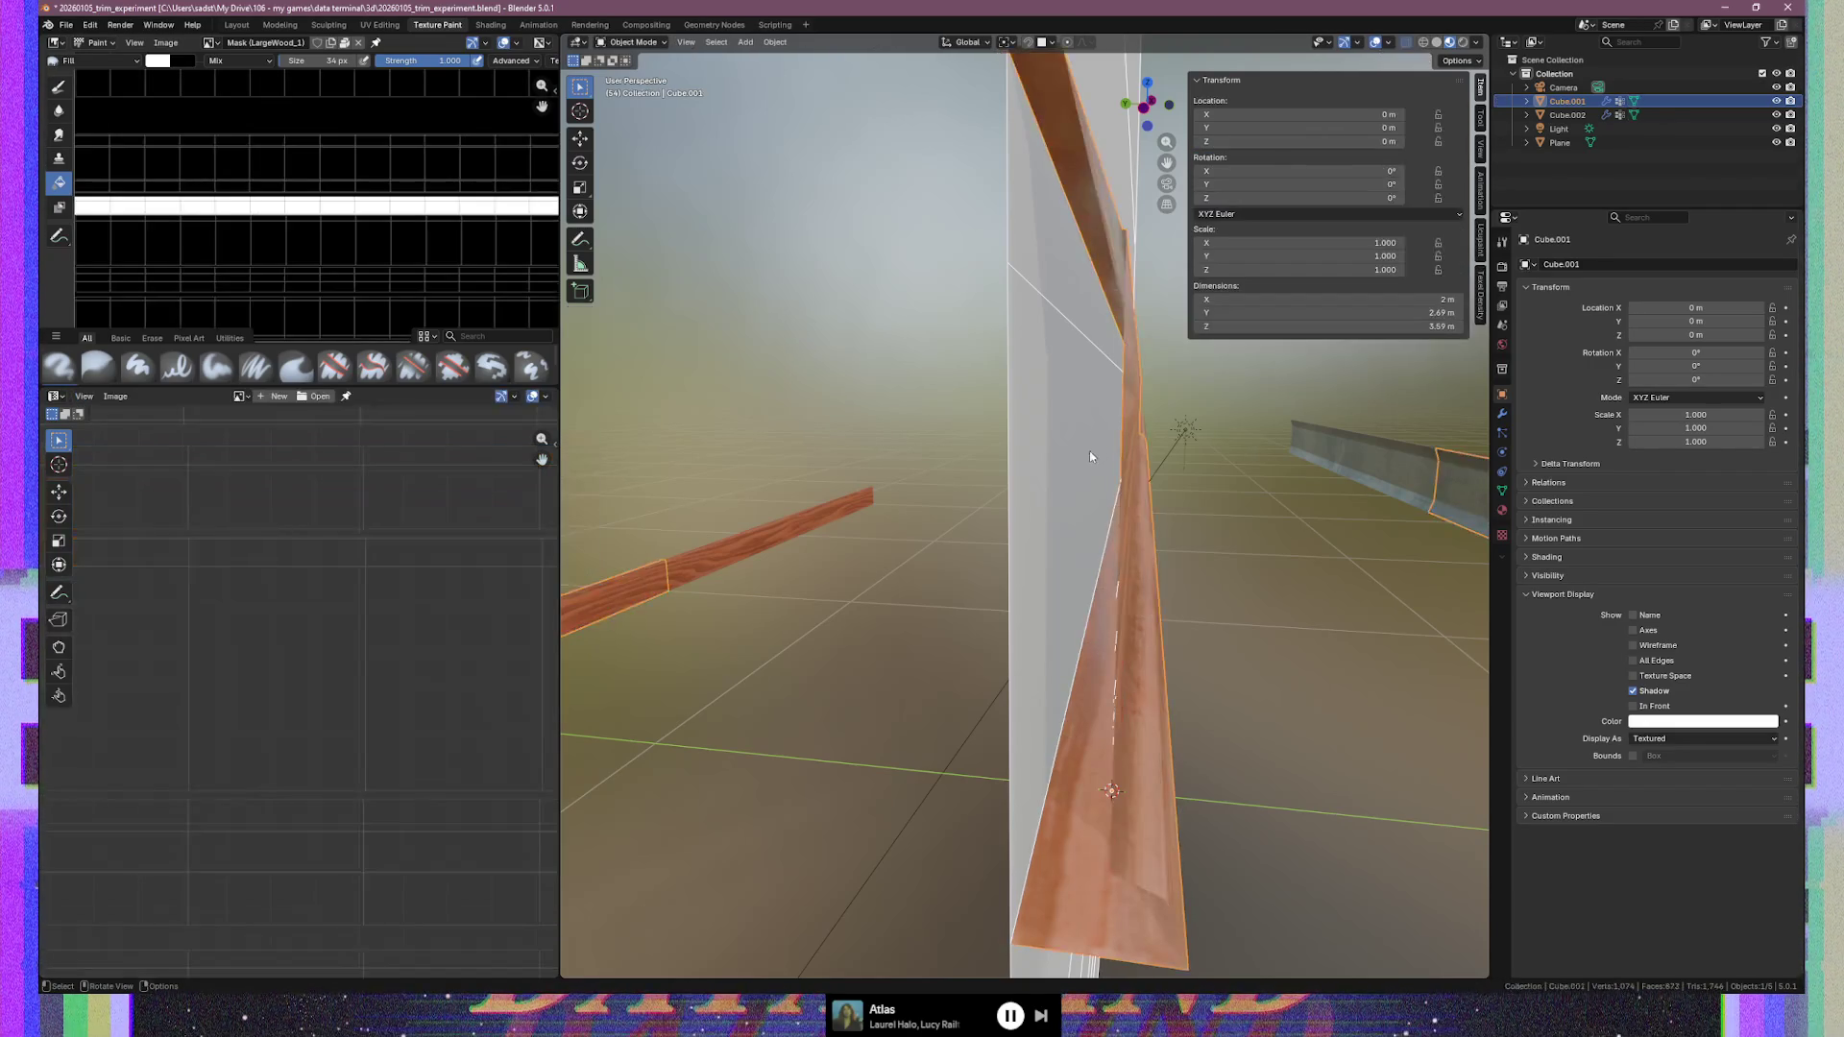
pyautogui.hotkey('alt', 'q')
# In Right Ortho view, move the Plane's top profile vertices down along Z
pyautogui.moveTo(1084, 446); pyautogui.dragTo(1082, 453, button='middle')
pyautogui.press('KP_3')
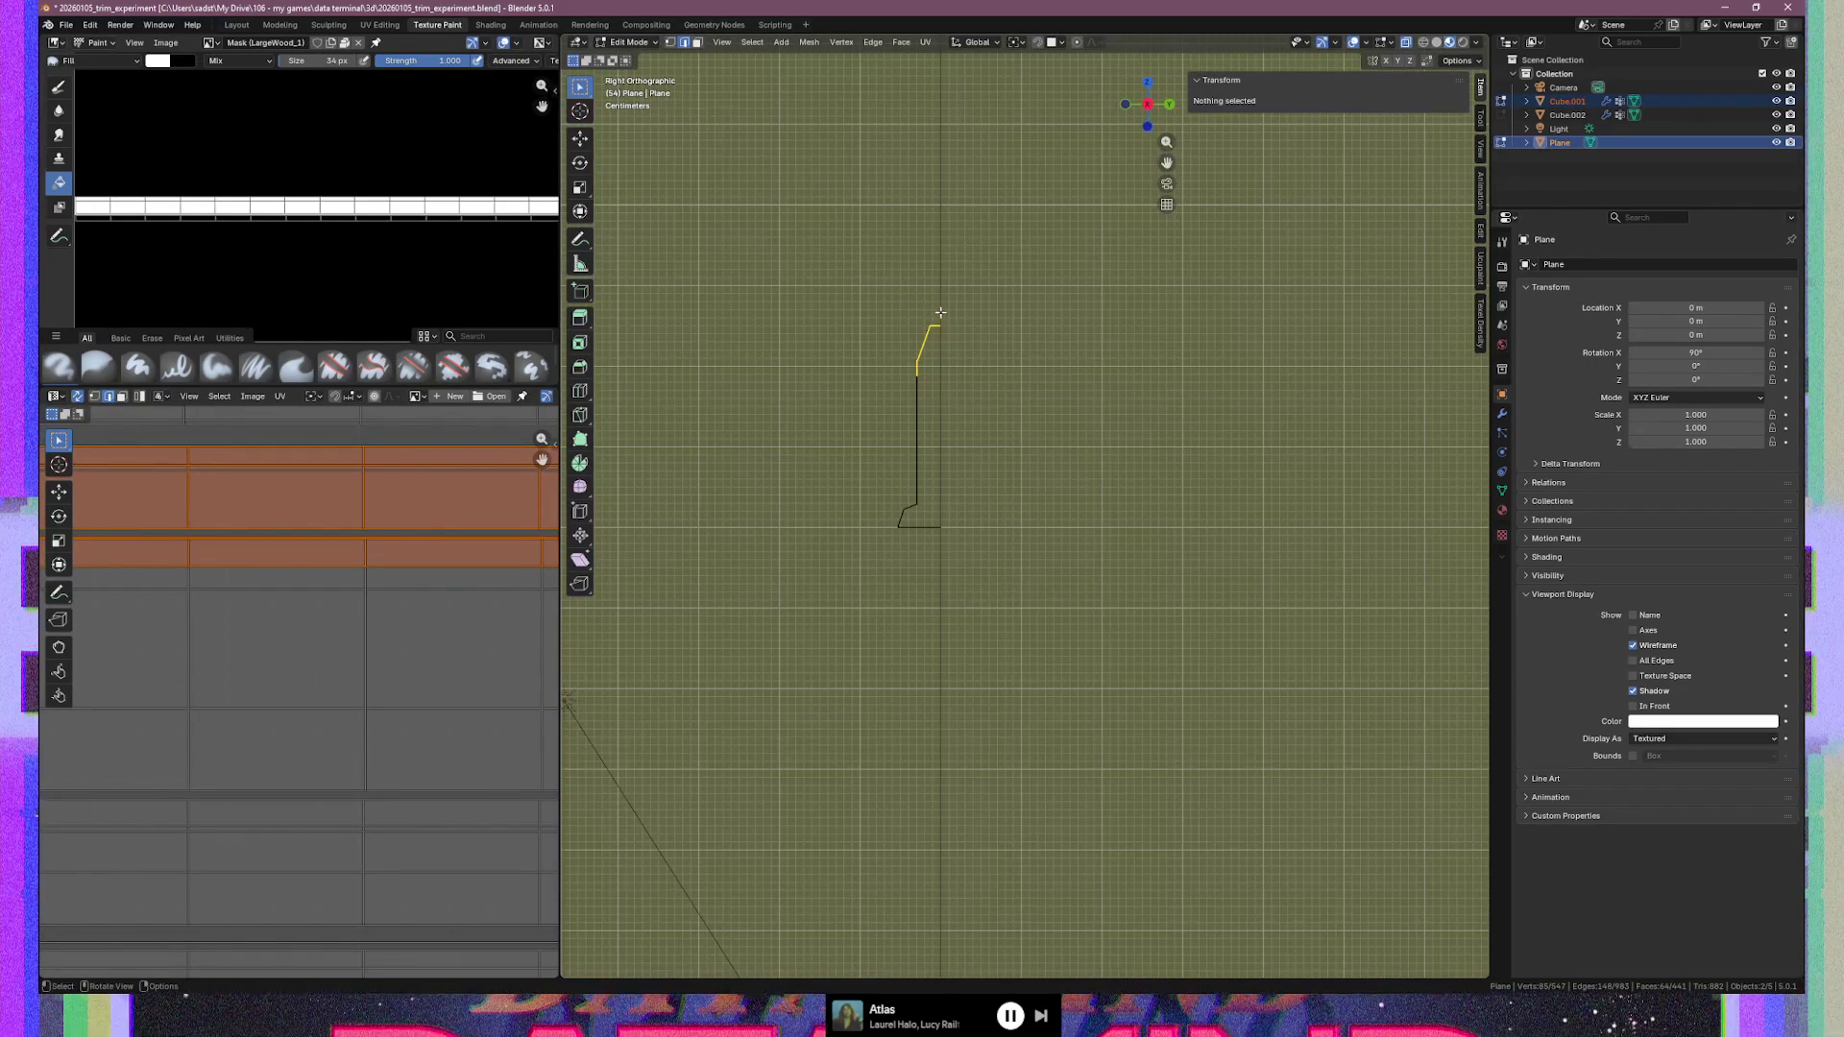
pyautogui.scroll(3, 939, 308)
pyautogui.keyDown('shift'); pyautogui.moveTo(939, 308); pyautogui.dragTo(1049, 500, button='middle'); pyautogui.keyUp('shift')
pyautogui.scroll(2, 1047, 501)
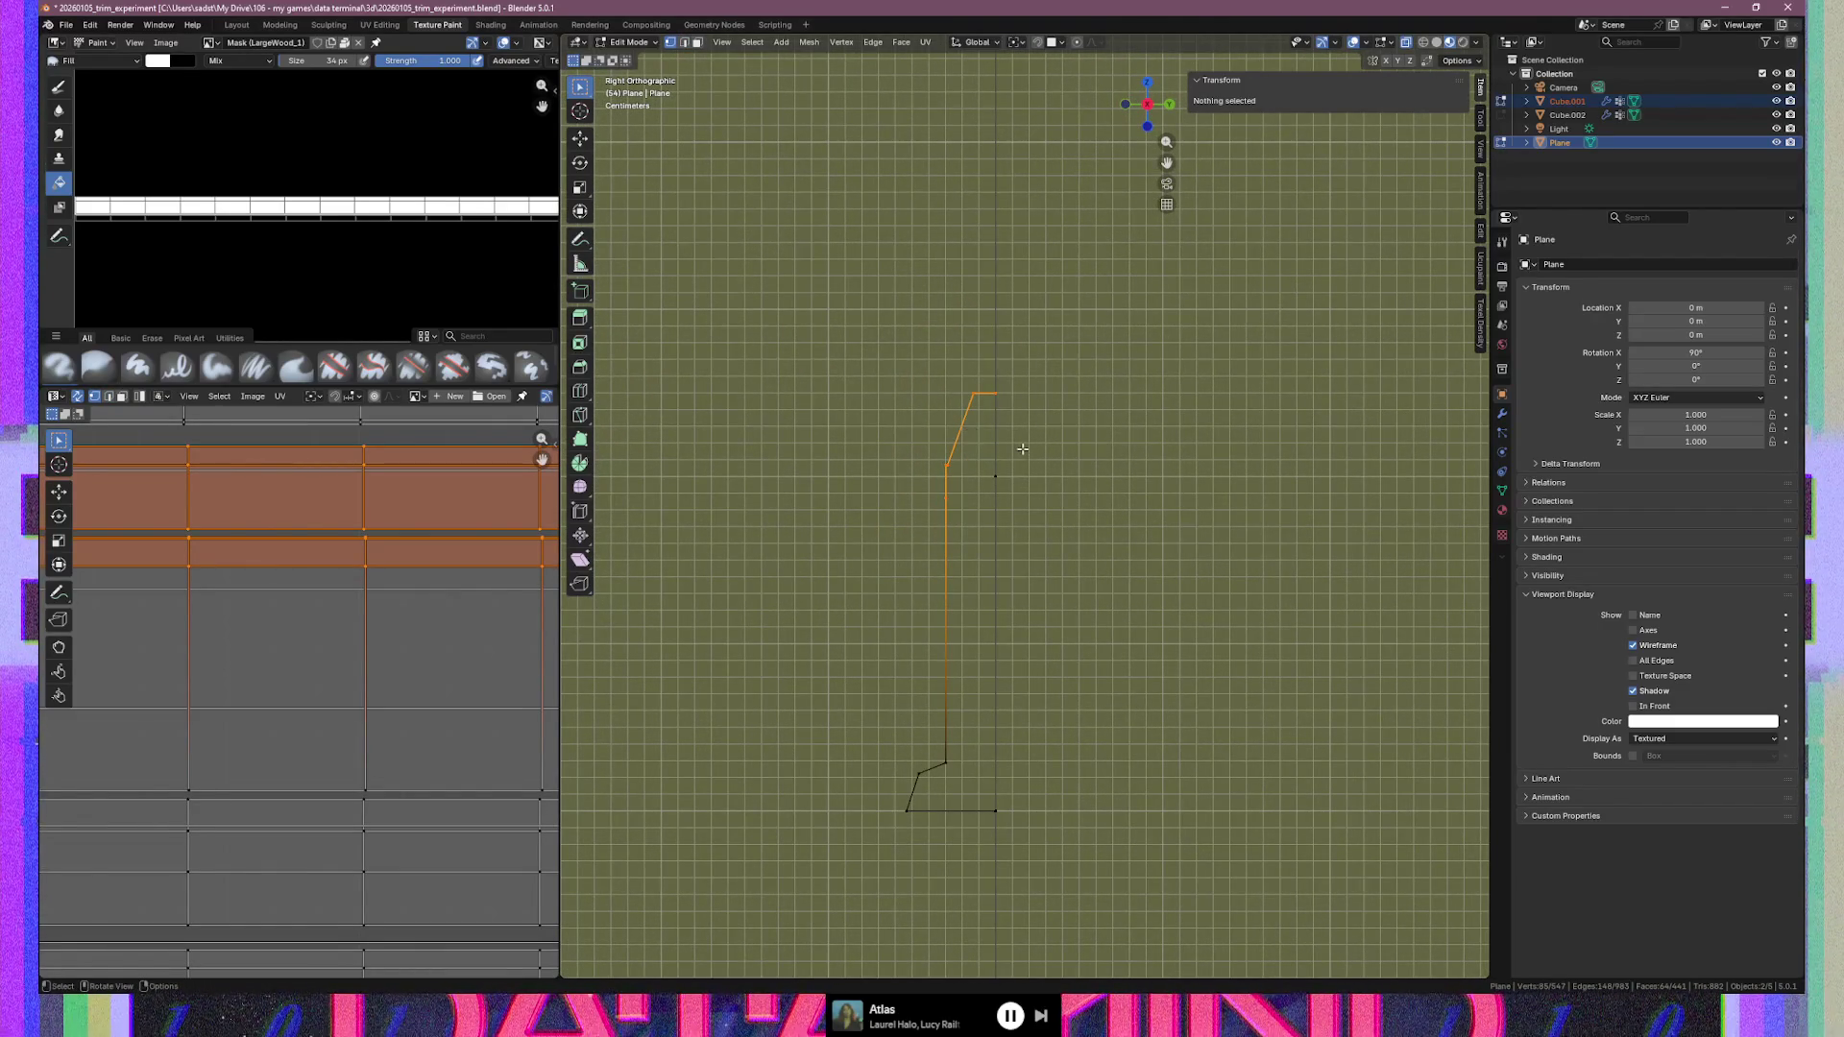
pyautogui.press('g')
pyautogui.press('z')
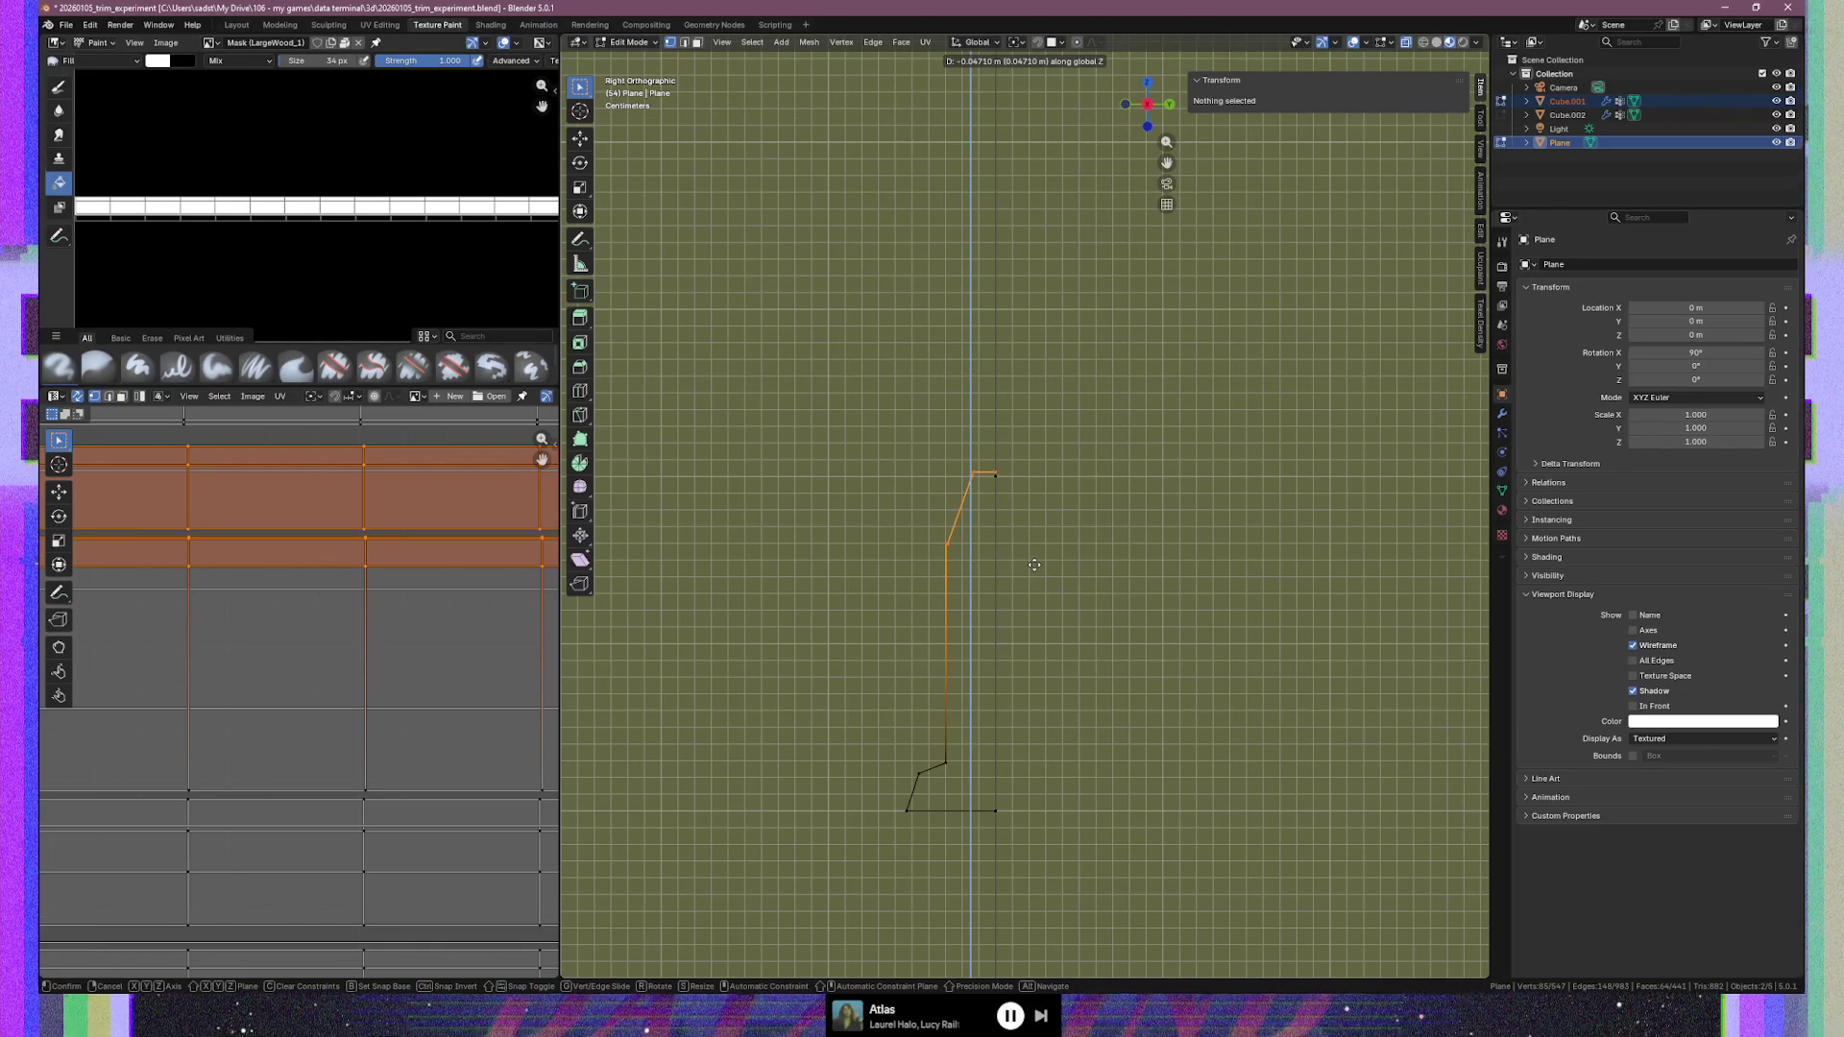
pyautogui.click(1033, 563)
# Adjust the profile vertices once more from the side, then return to Object Mode
pyautogui.scroll(8, 988, 465)
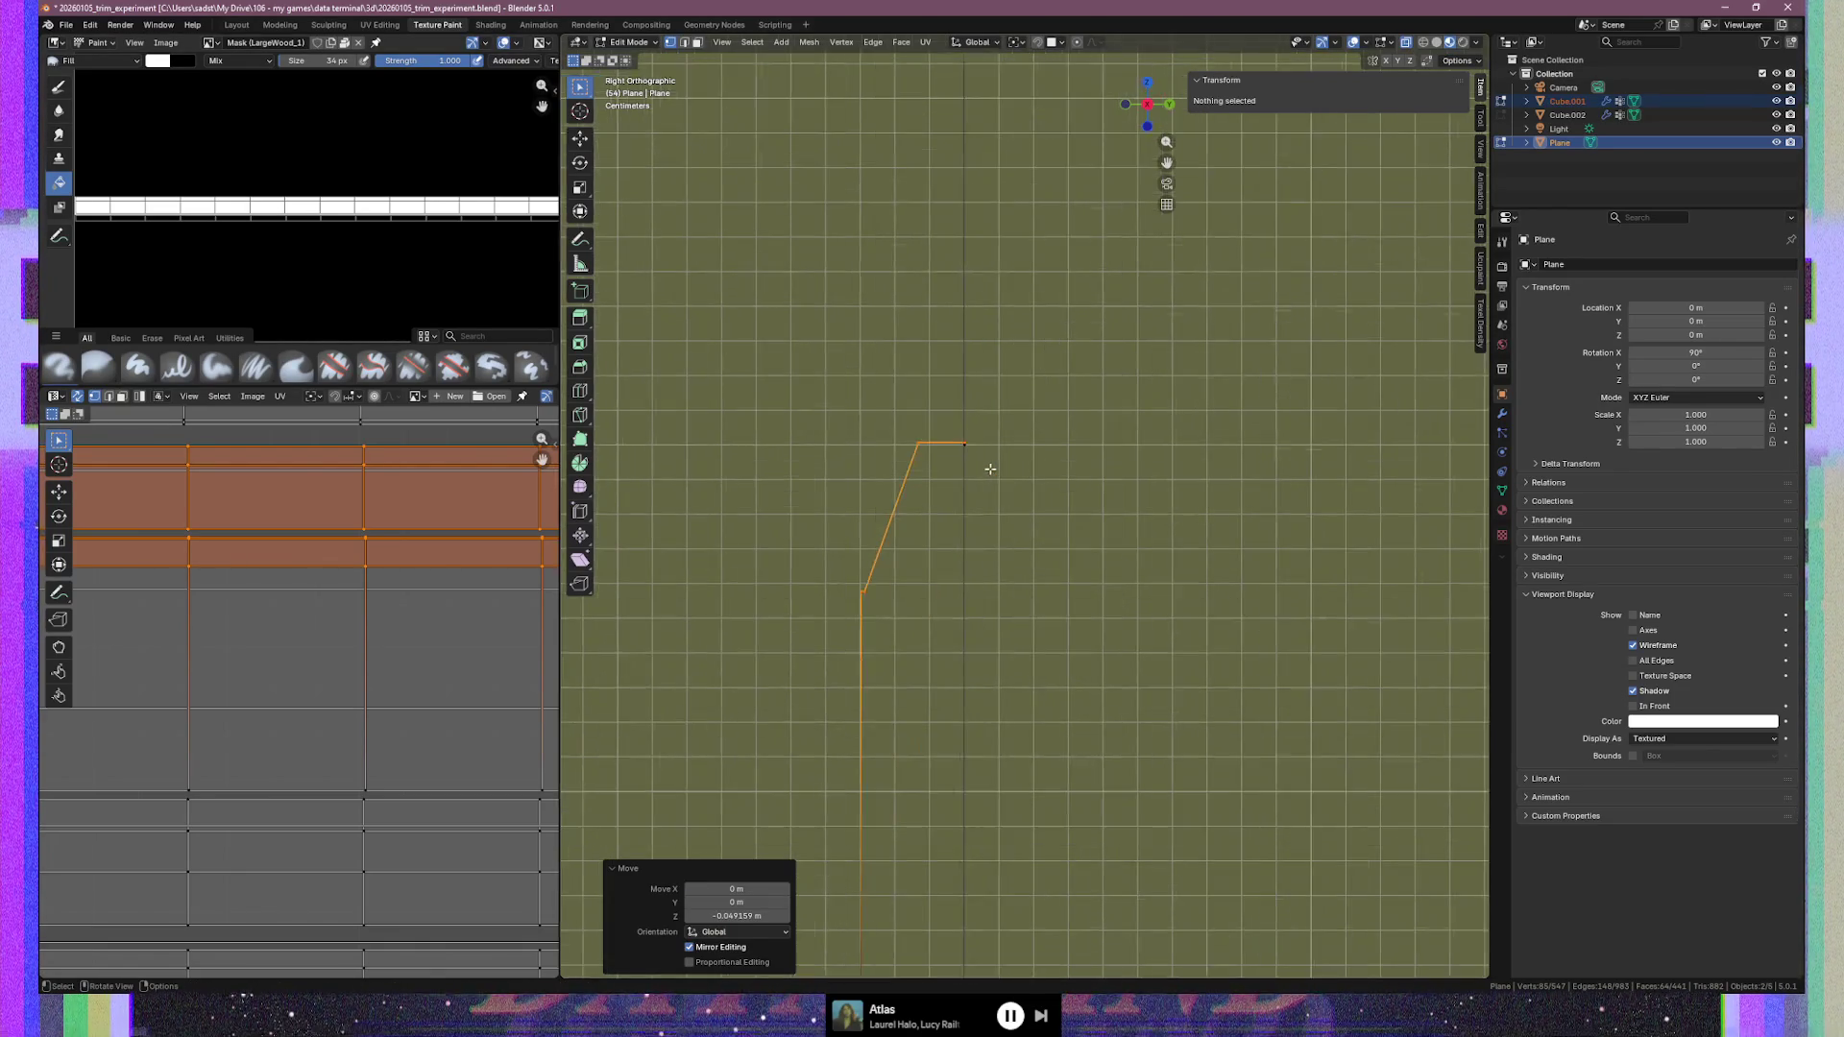
pyautogui.scroll(-3, 886, 374)
pyautogui.moveTo(836, 301); pyautogui.dragTo(948, 376, button='middle')
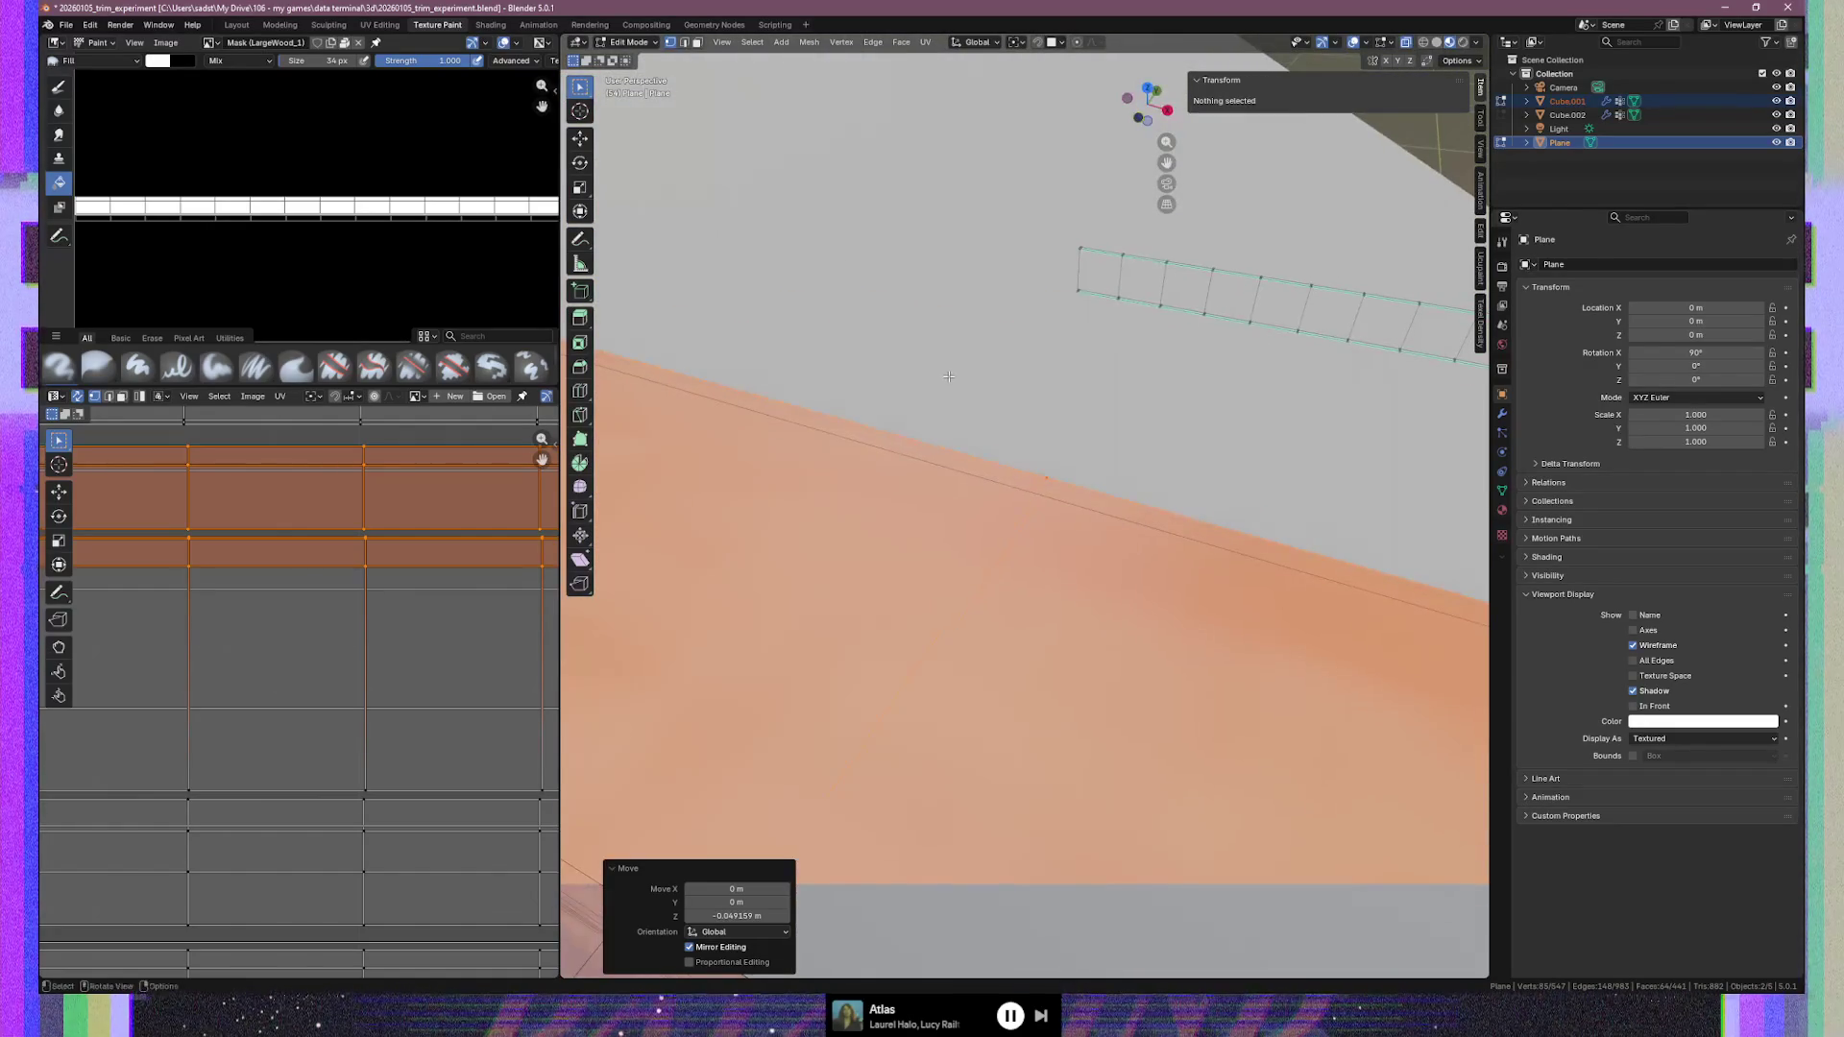
pyautogui.press('KP_3')
pyautogui.keyDown('shift'); pyautogui.moveTo(826, 275); pyautogui.dragTo(1131, 460, button='middle'); pyautogui.keyUp('shift')
pyautogui.scroll(3, 1007, 454)
pyautogui.press('g')
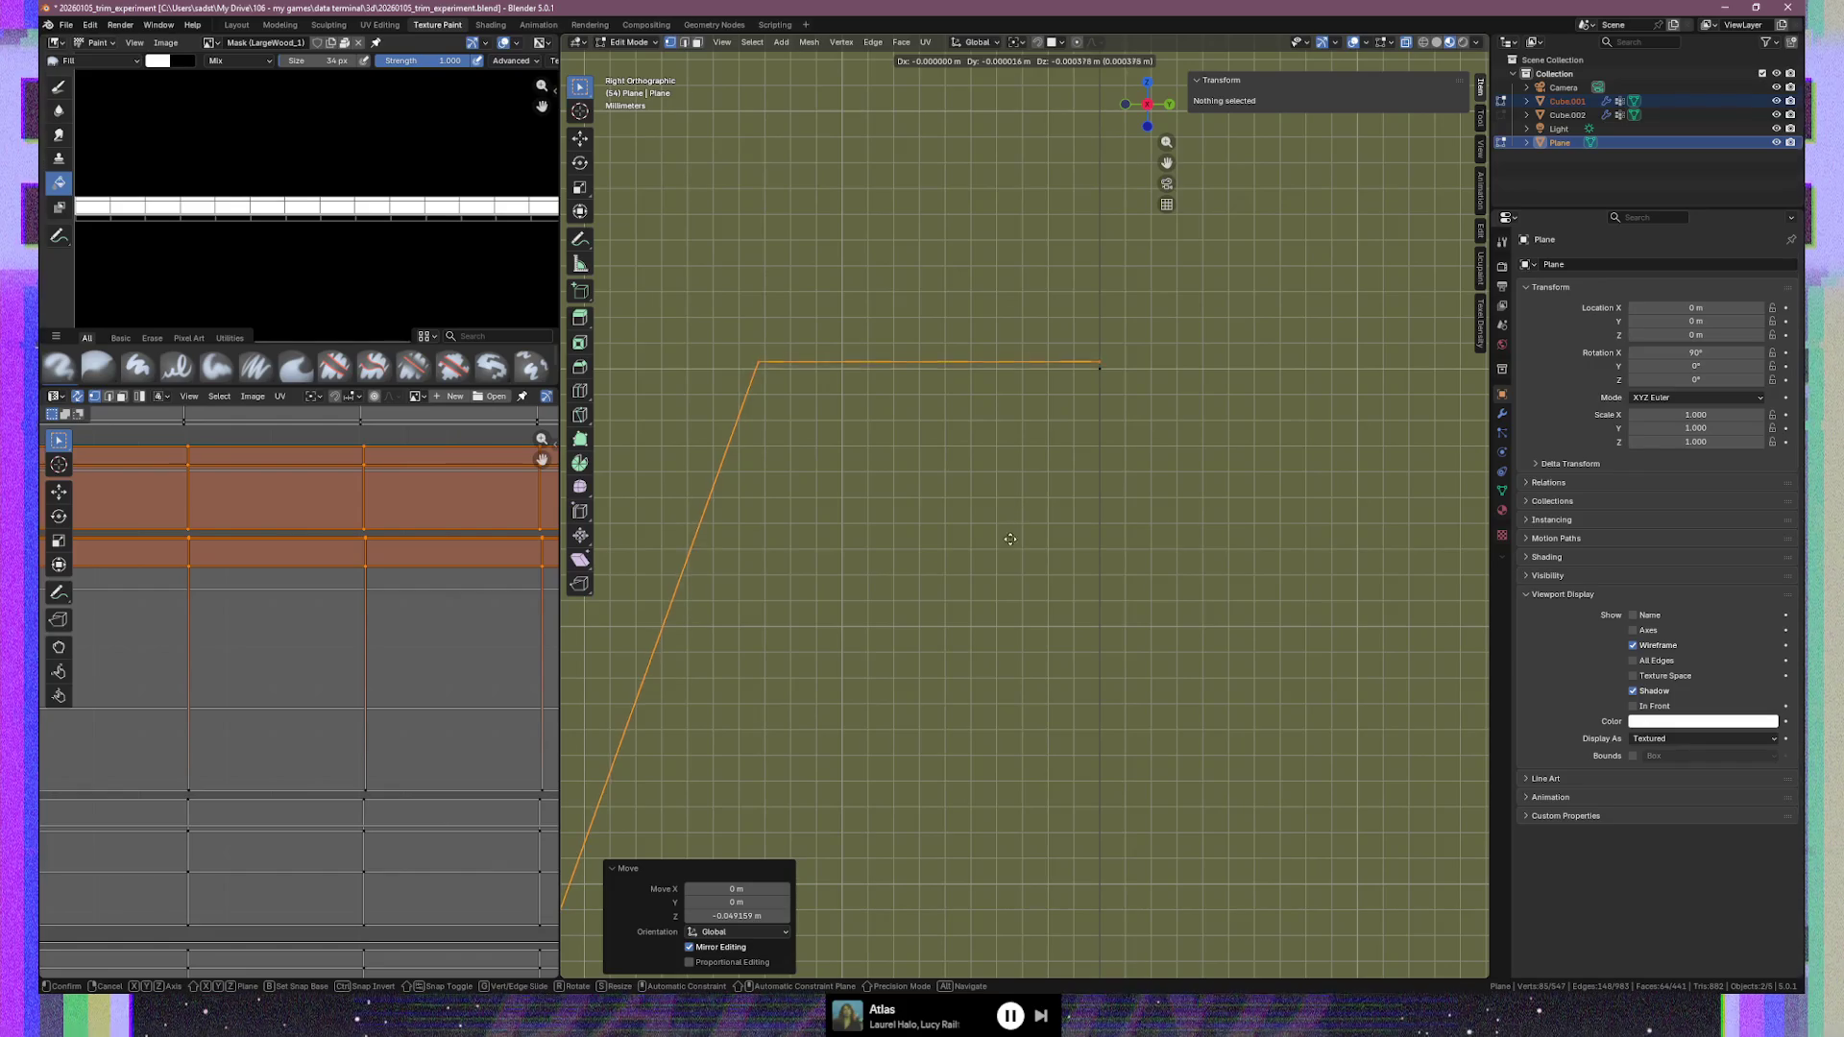
pyautogui.click(1009, 608)
pyautogui.moveTo(1009, 609)
pyautogui.mouseDown(button='middle')
pyautogui.moveTo(893, 624)
pyautogui.moveTo(1038, 635)
pyautogui.moveTo(1165, 609)
pyautogui.moveTo(1017, 602)
pyautogui.mouseUp(button='middle')
pyautogui.press('Tab')
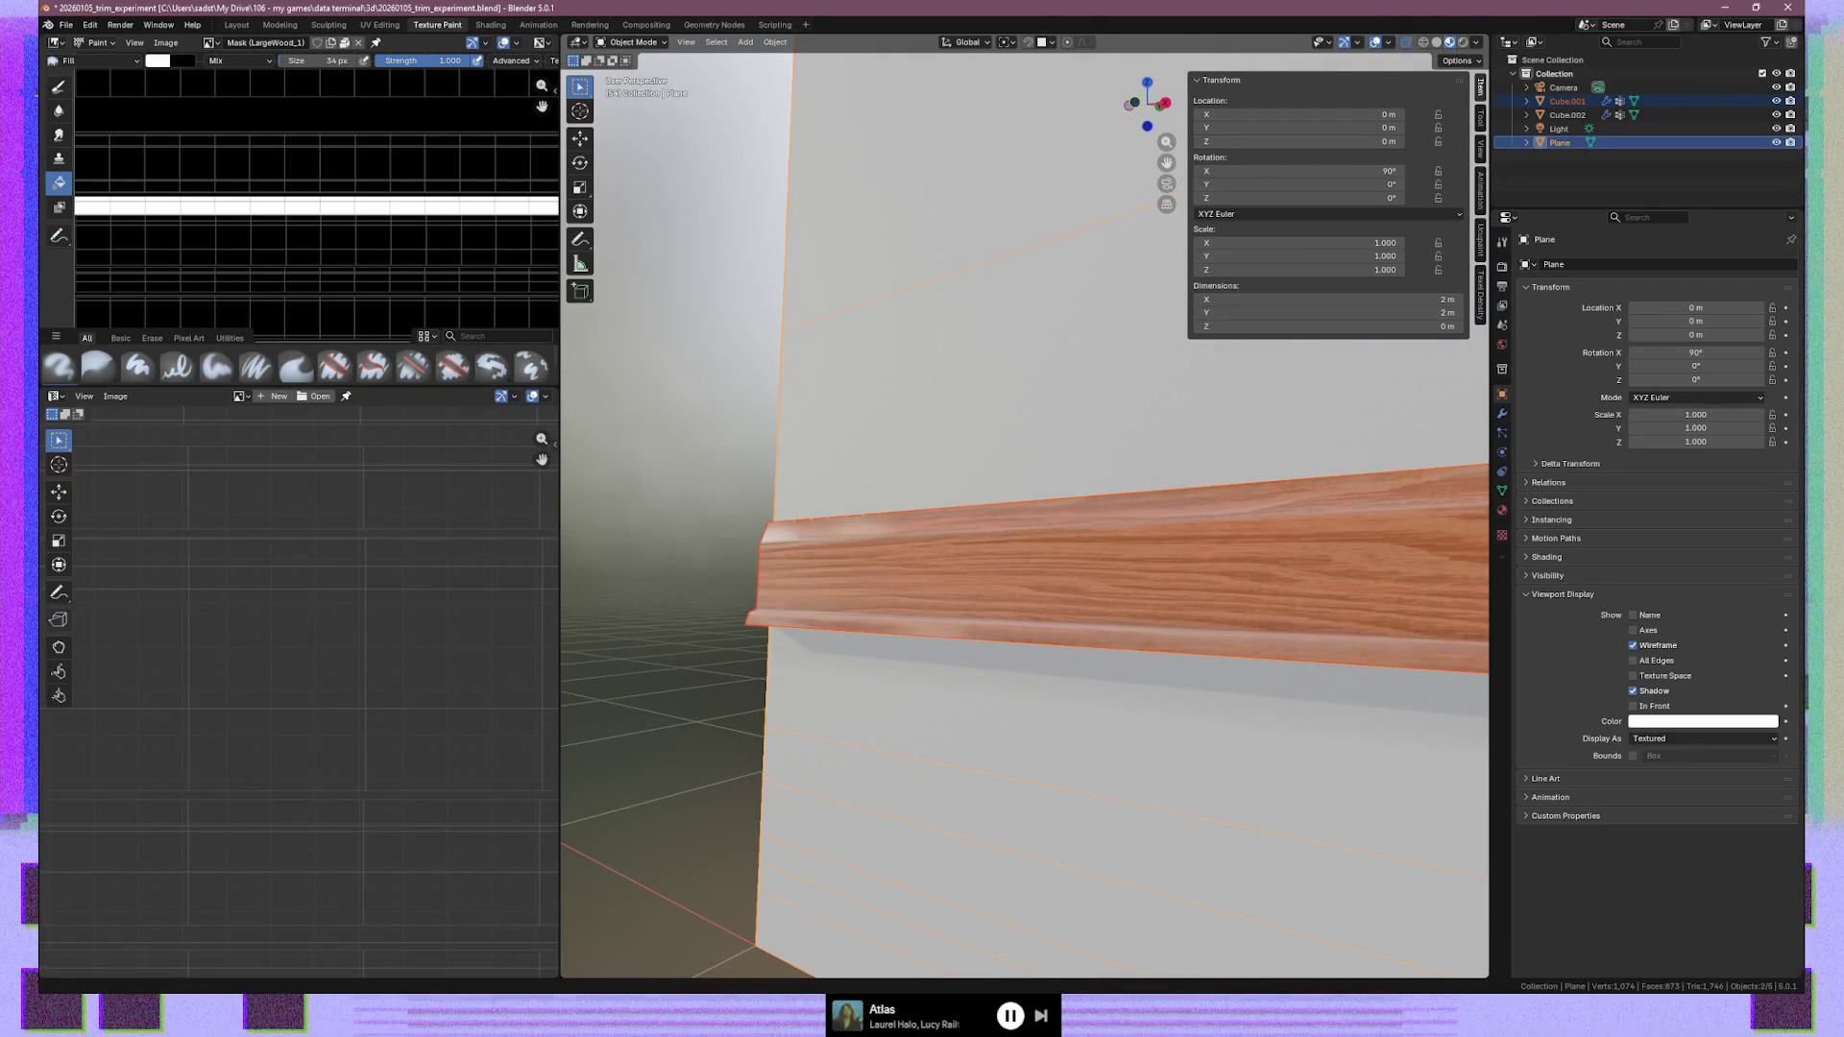
pyautogui.moveTo(1083, 609)
pyautogui.mouseDown(button='middle')
pyautogui.moveTo(1370, 625)
pyautogui.moveTo(1087, 618)
pyautogui.moveTo(1349, 623)
pyautogui.mouseUp(button='middle')
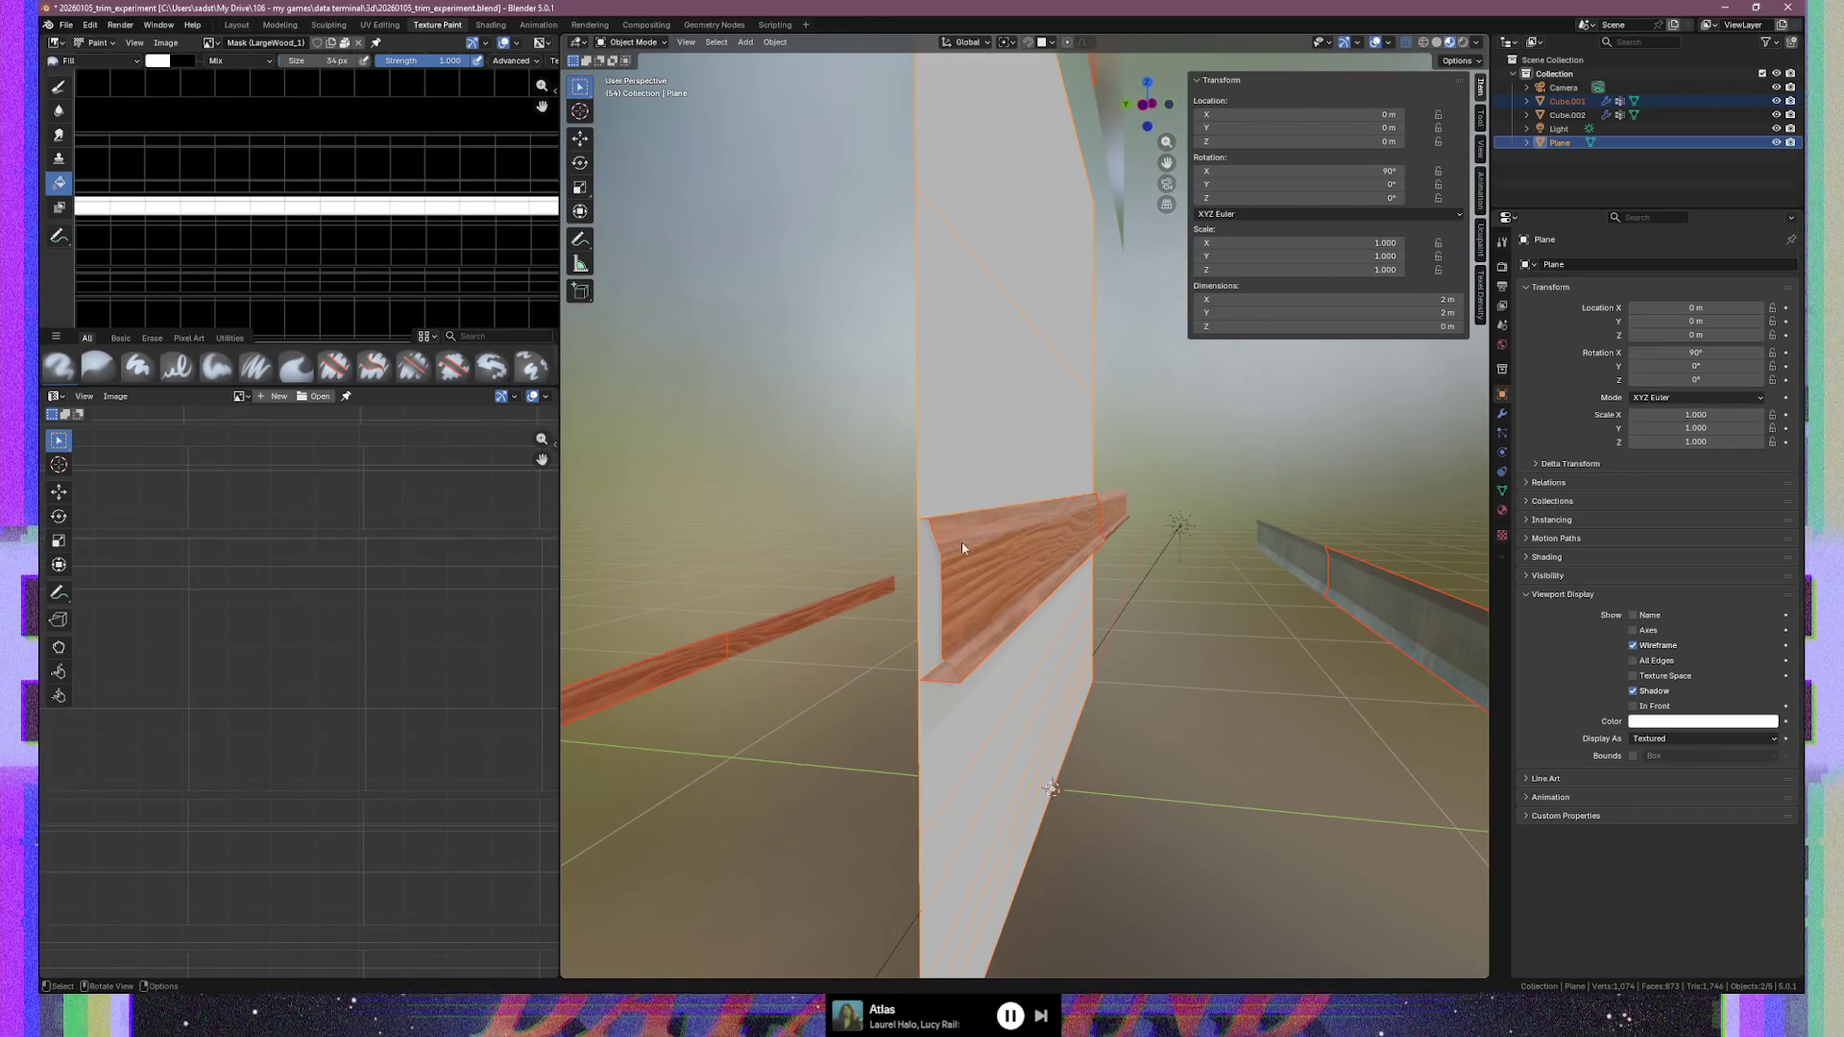
pyautogui.moveTo(980, 539)
pyautogui.mouseDown(button='middle')
pyautogui.moveTo(994, 547)
pyautogui.moveTo(706, 560)
pyautogui.mouseUp(button='middle')
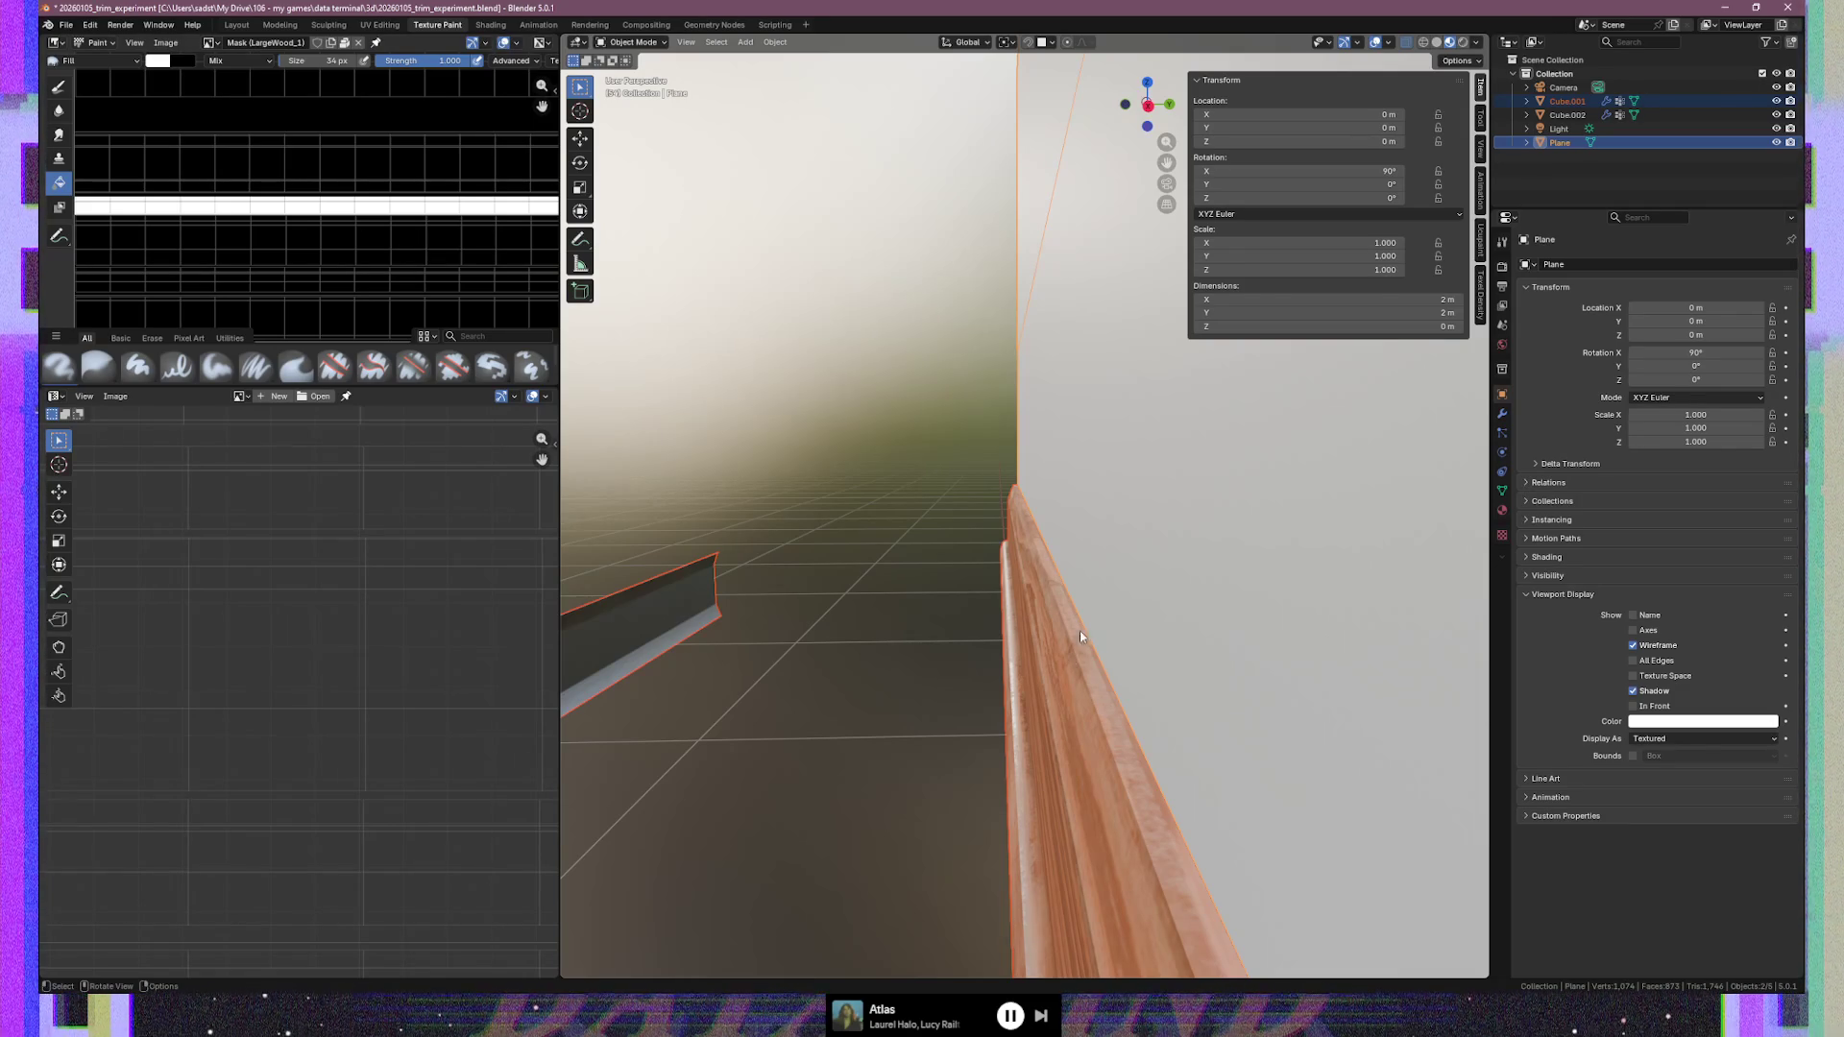
pyautogui.moveTo(1128, 643); pyautogui.dragTo(1120, 640, button='middle')
# Edit the Plane's mesh and select the vertices along the trim edge
pyautogui.press('Tab')
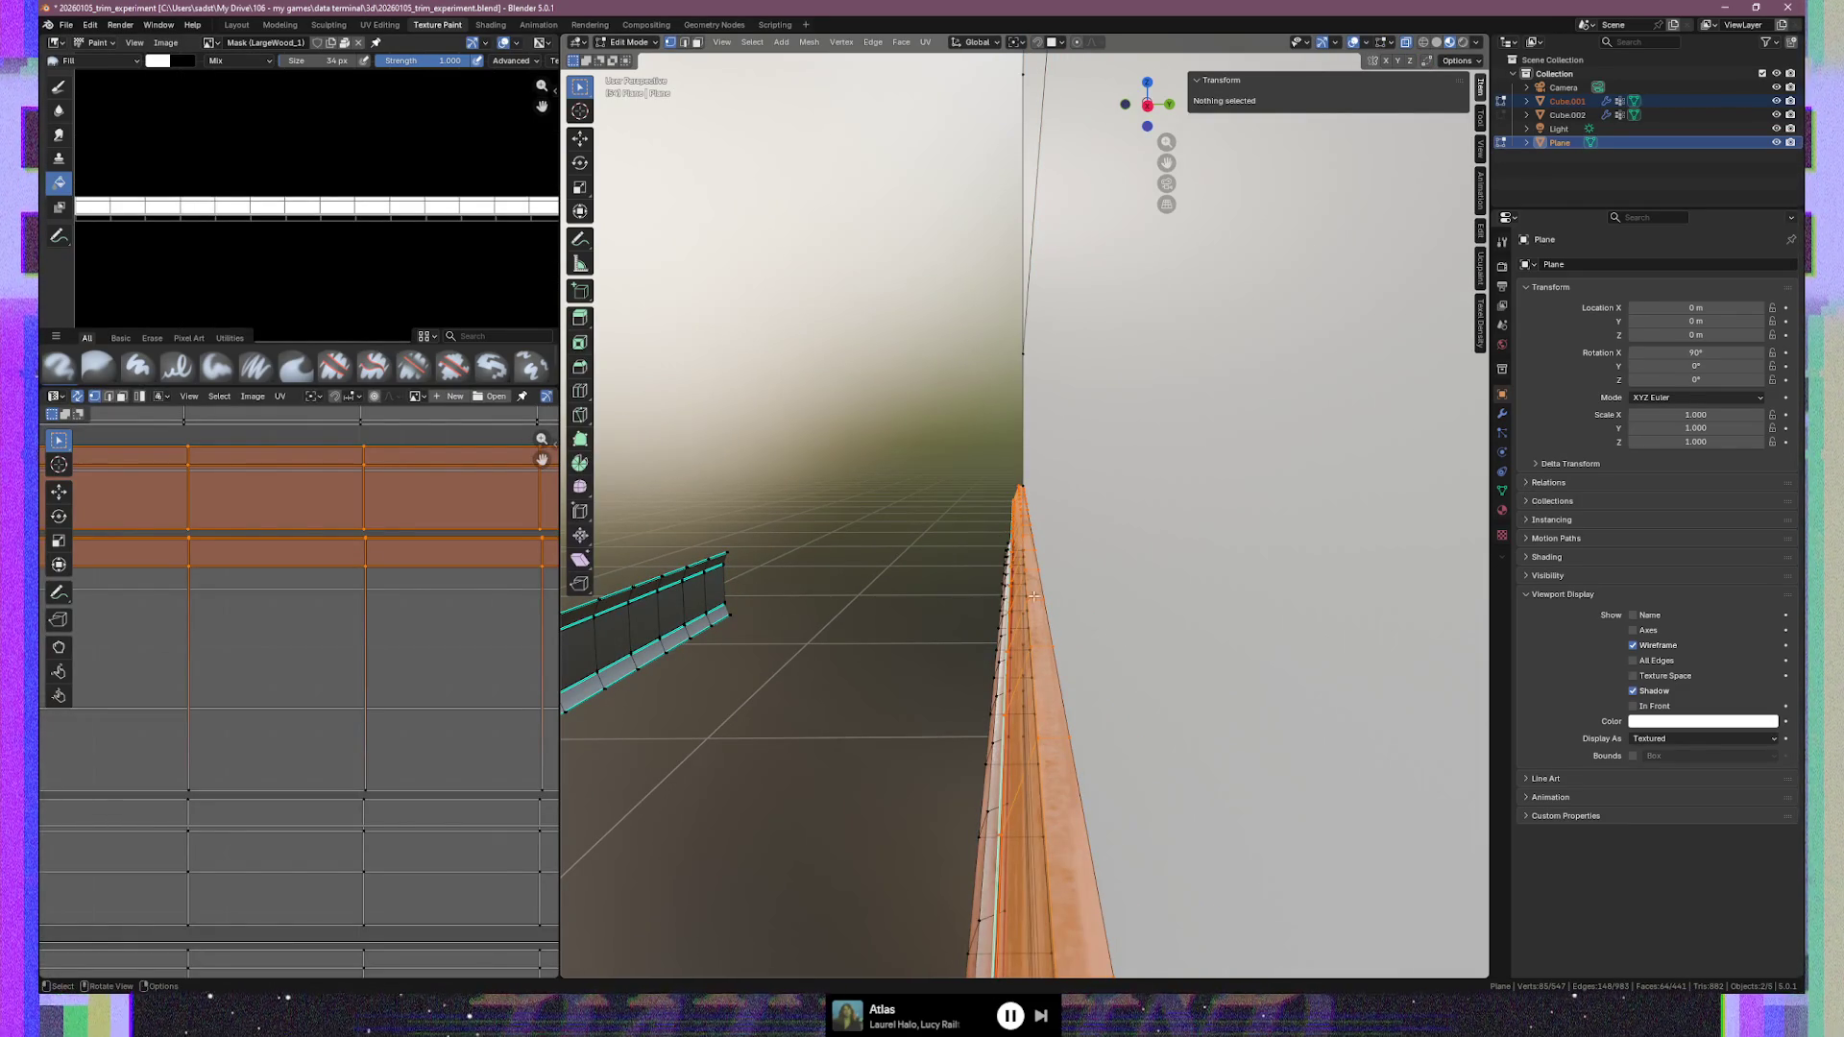
pyautogui.moveTo(1060, 702); pyautogui.dragTo(1078, 702, button='middle')
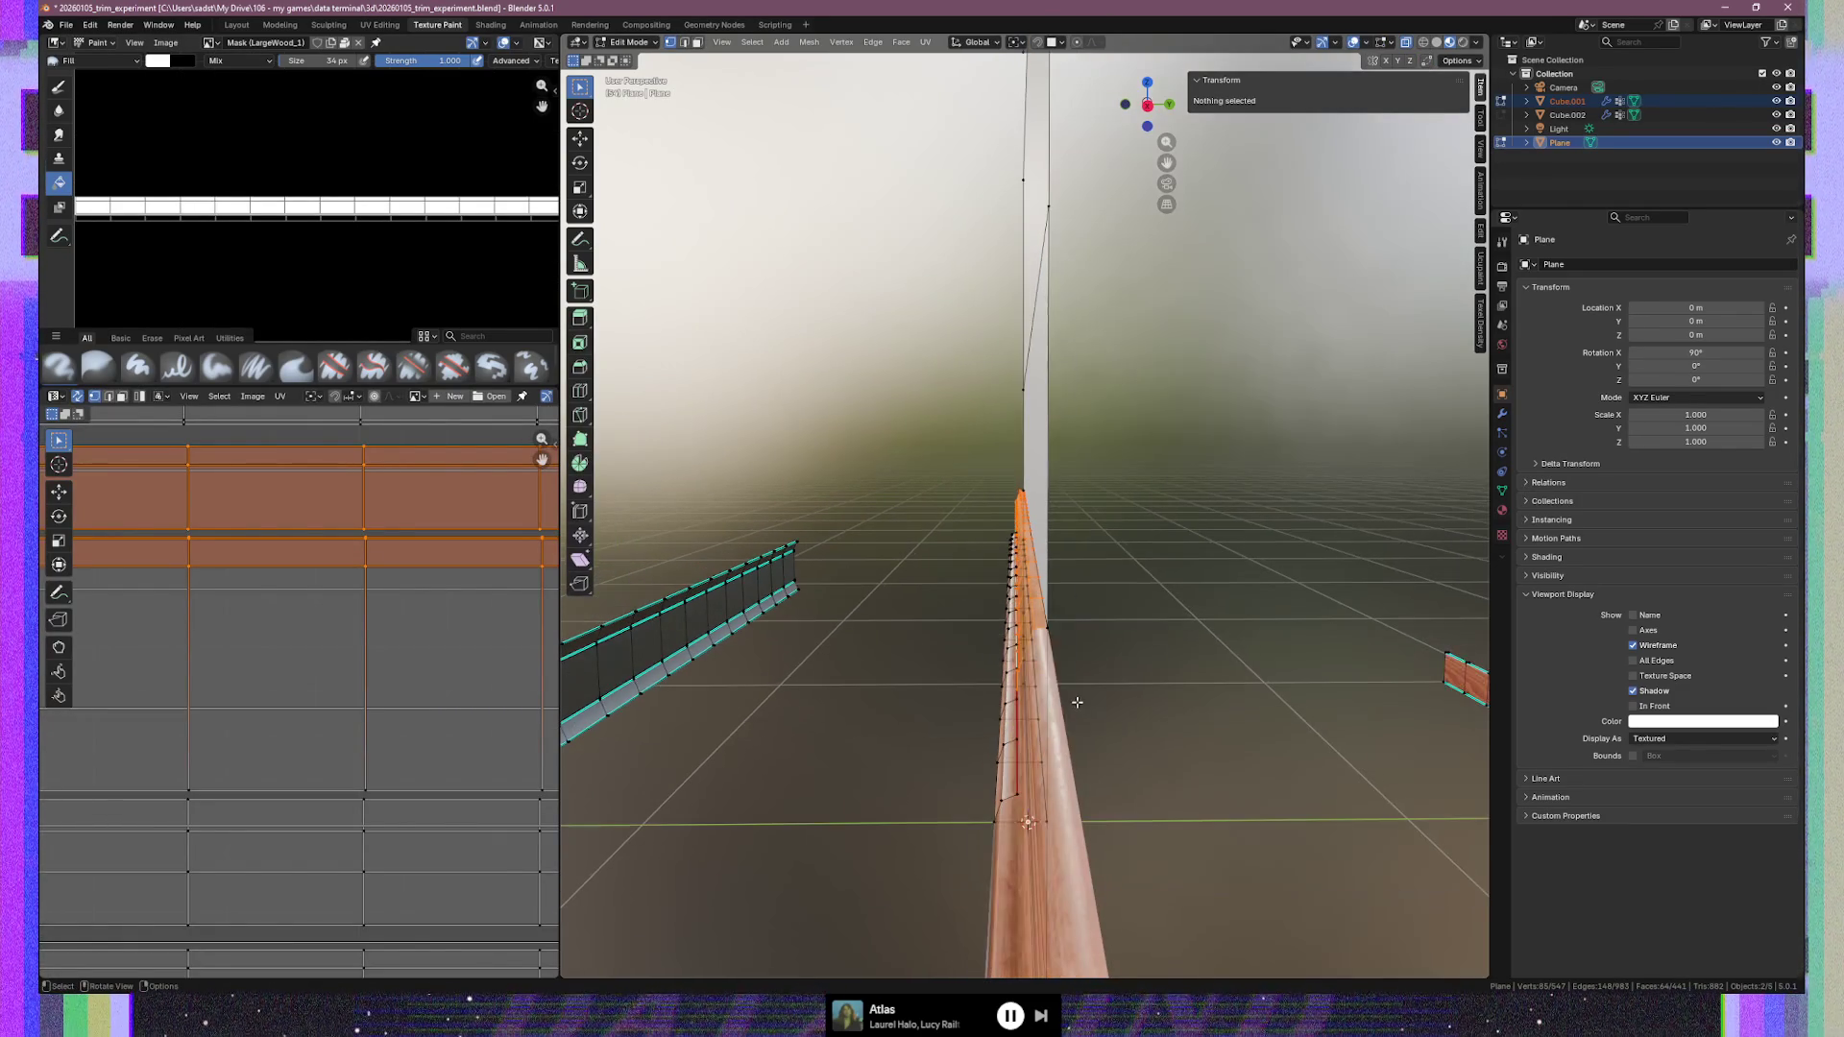
pyautogui.click(1033, 626)
pyautogui.moveTo(1033, 626)
pyautogui.mouseDown(button='middle')
pyautogui.moveTo(891, 609)
pyautogui.moveTo(993, 616)
pyautogui.mouseUp(button='middle')
pyautogui.keyDown('ctrl'); pyautogui.keyDown('shift'); pyautogui.click(864, 601); pyautogui.keyUp('shift'); pyautogui.keyUp('ctrl')
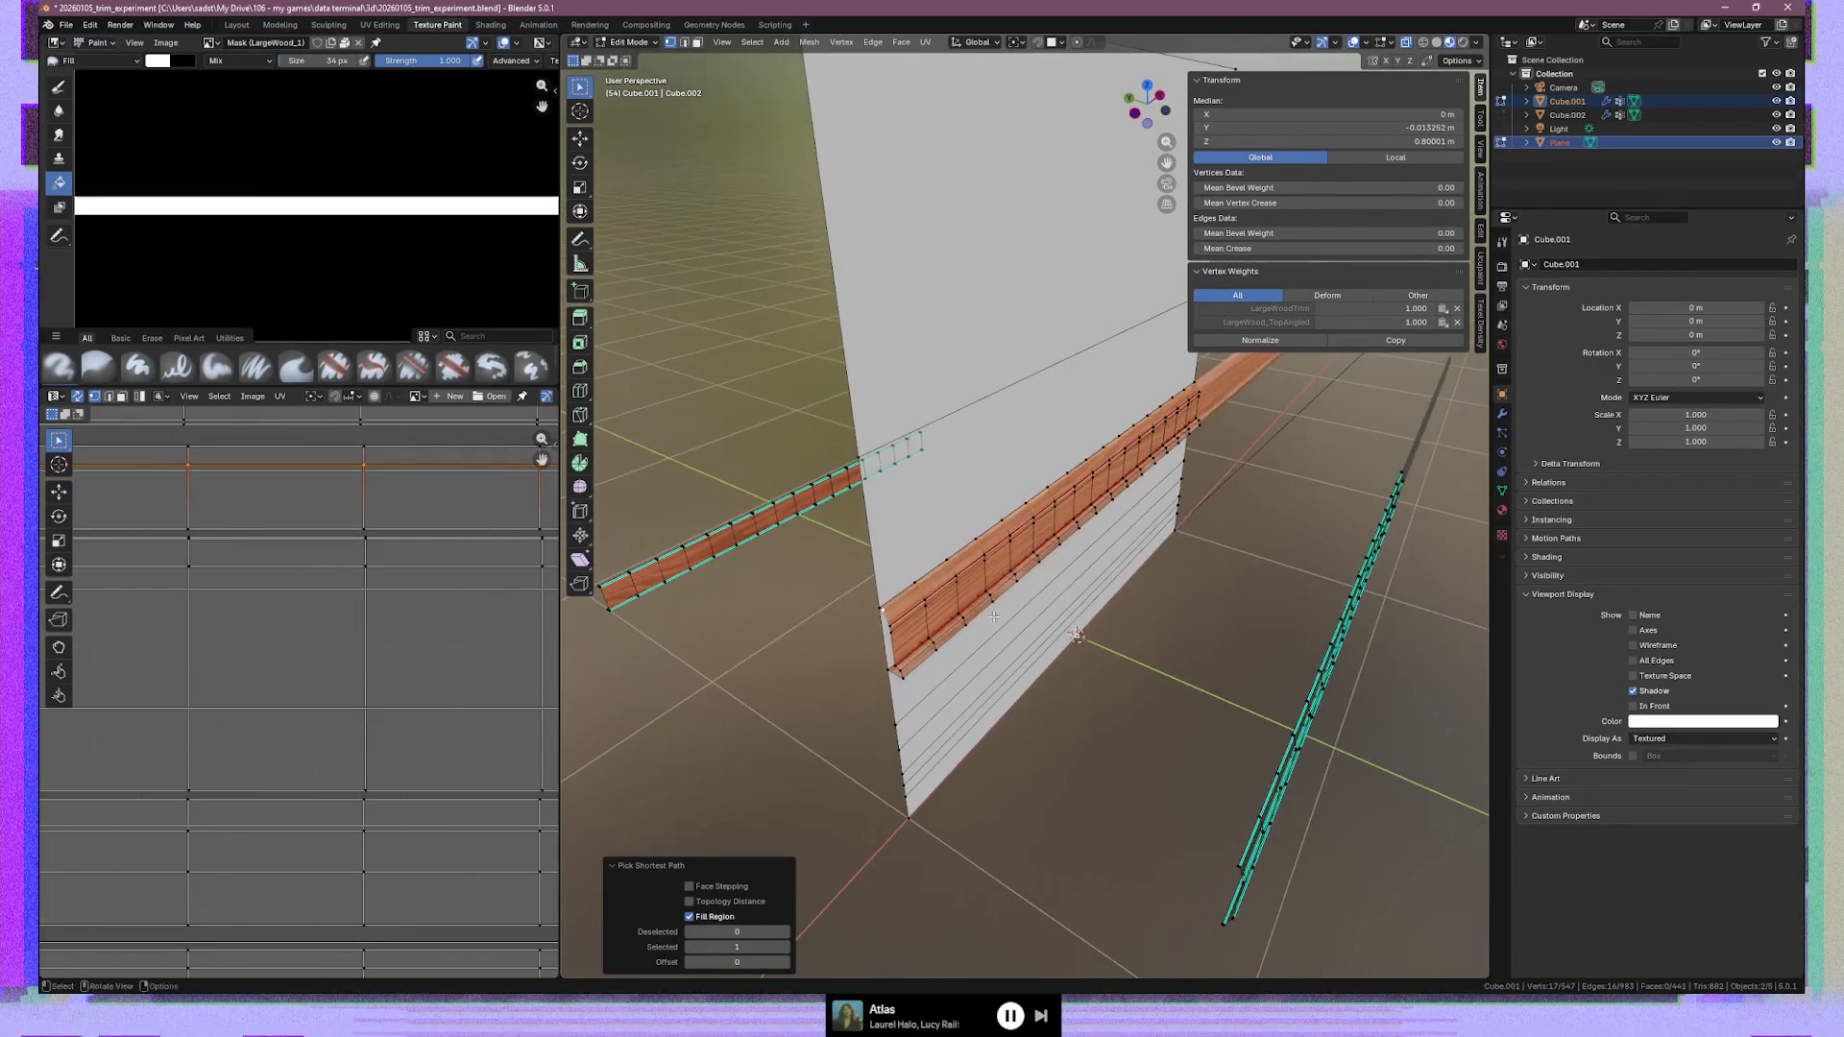
# From the right view, shift the vertices along Y and set their Median Y to -0.01 m
pyautogui.press('KP_3')
pyautogui.scroll(5, 1003, 527)
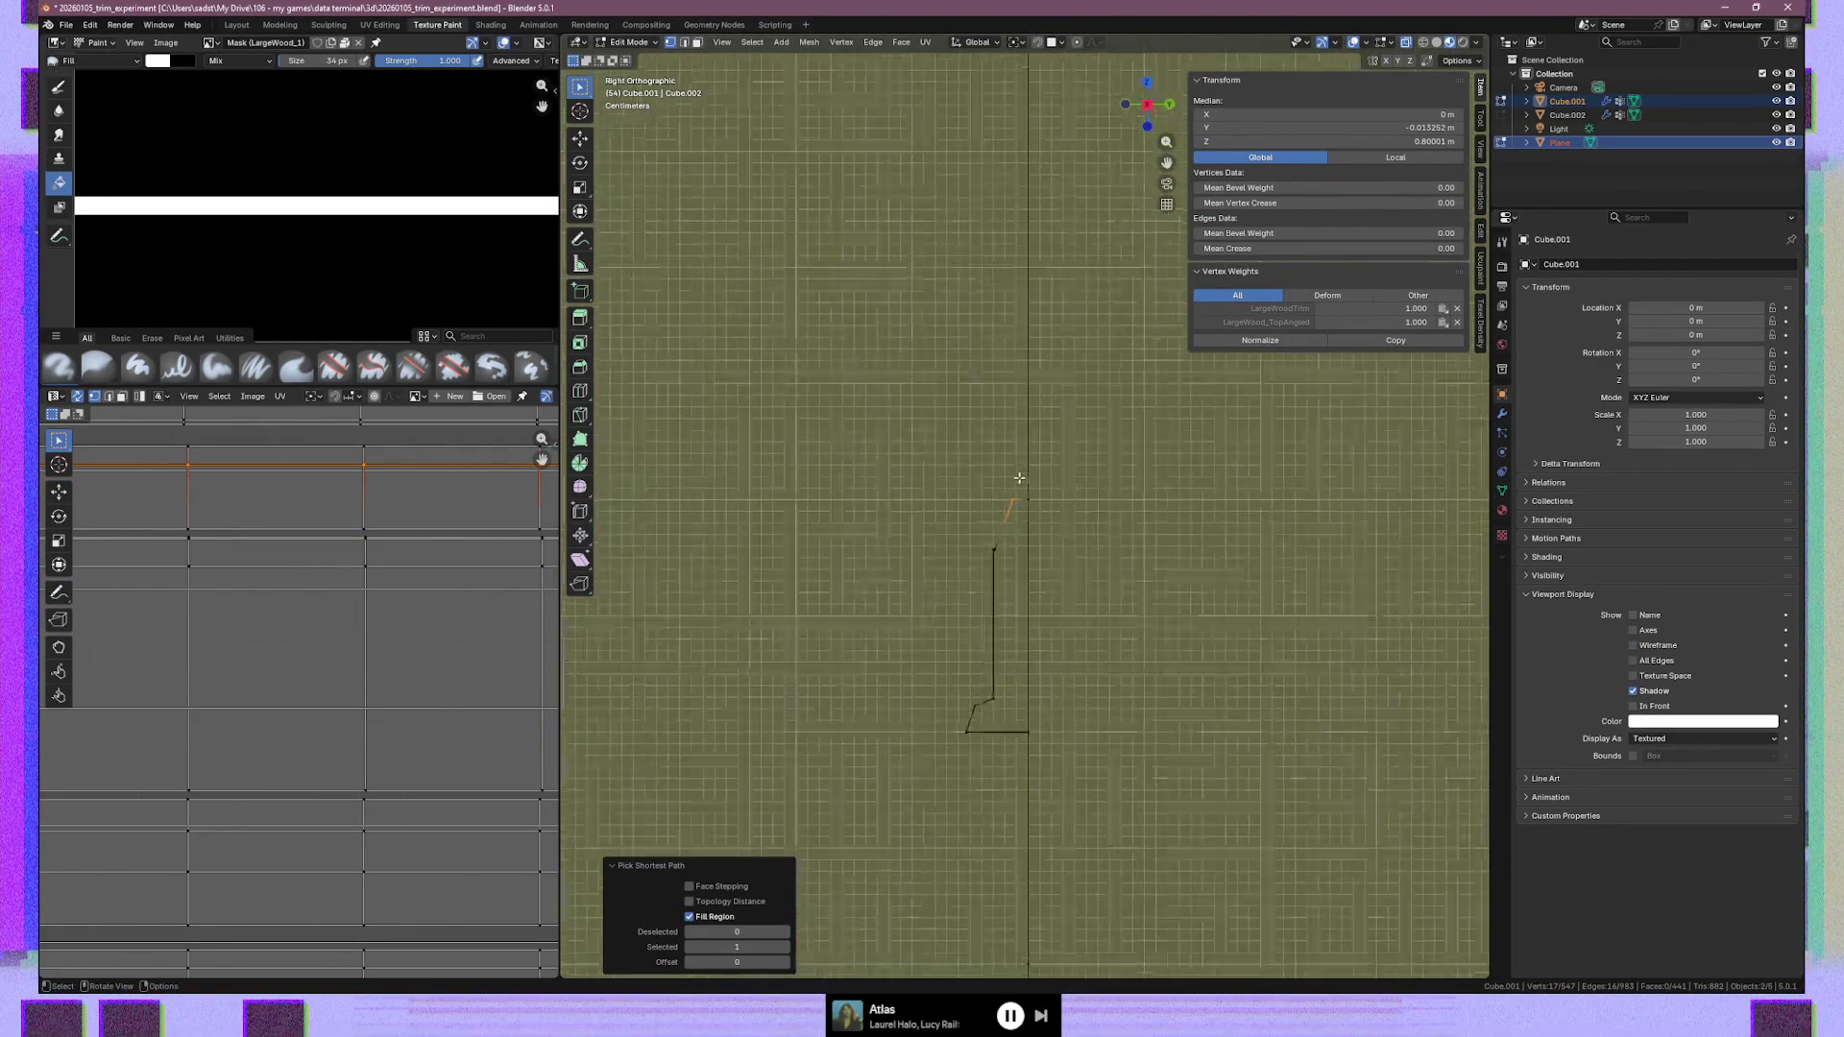
pyautogui.scroll(2, 1003, 528)
pyautogui.press('g')
pyautogui.press('y')
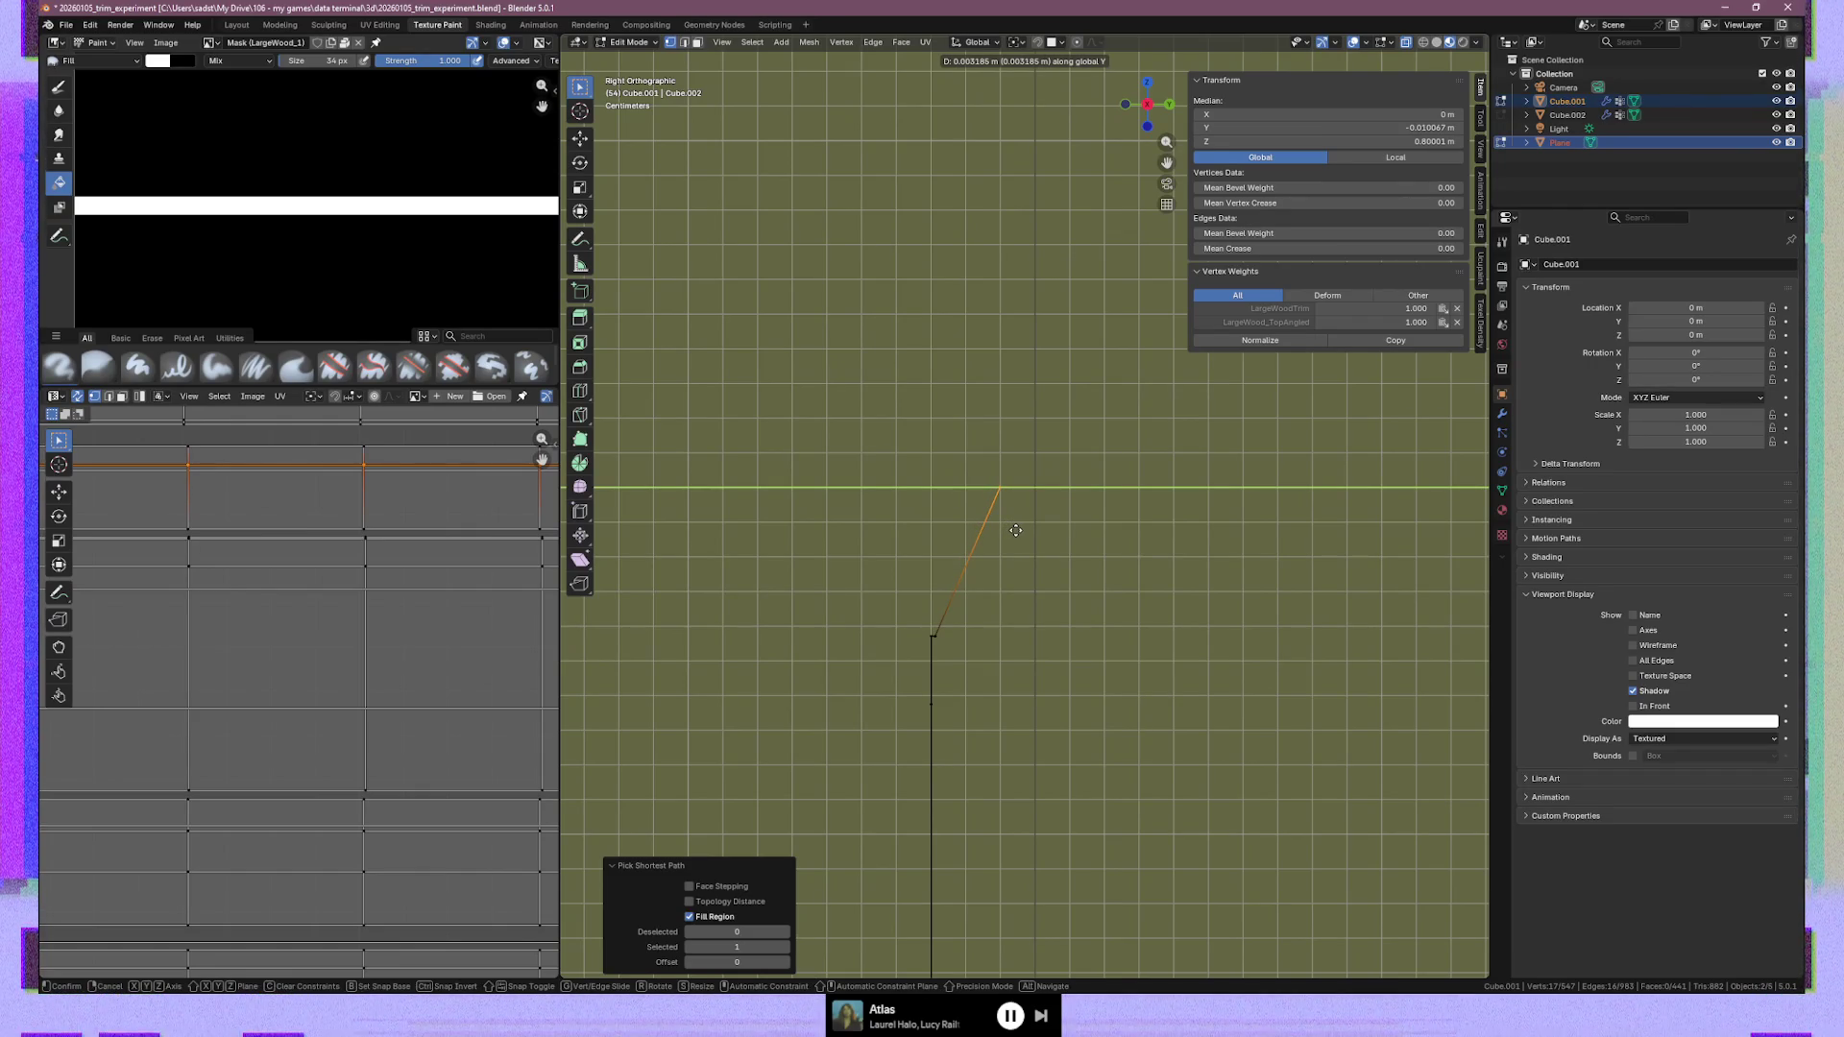
pyautogui.click(1016, 531)
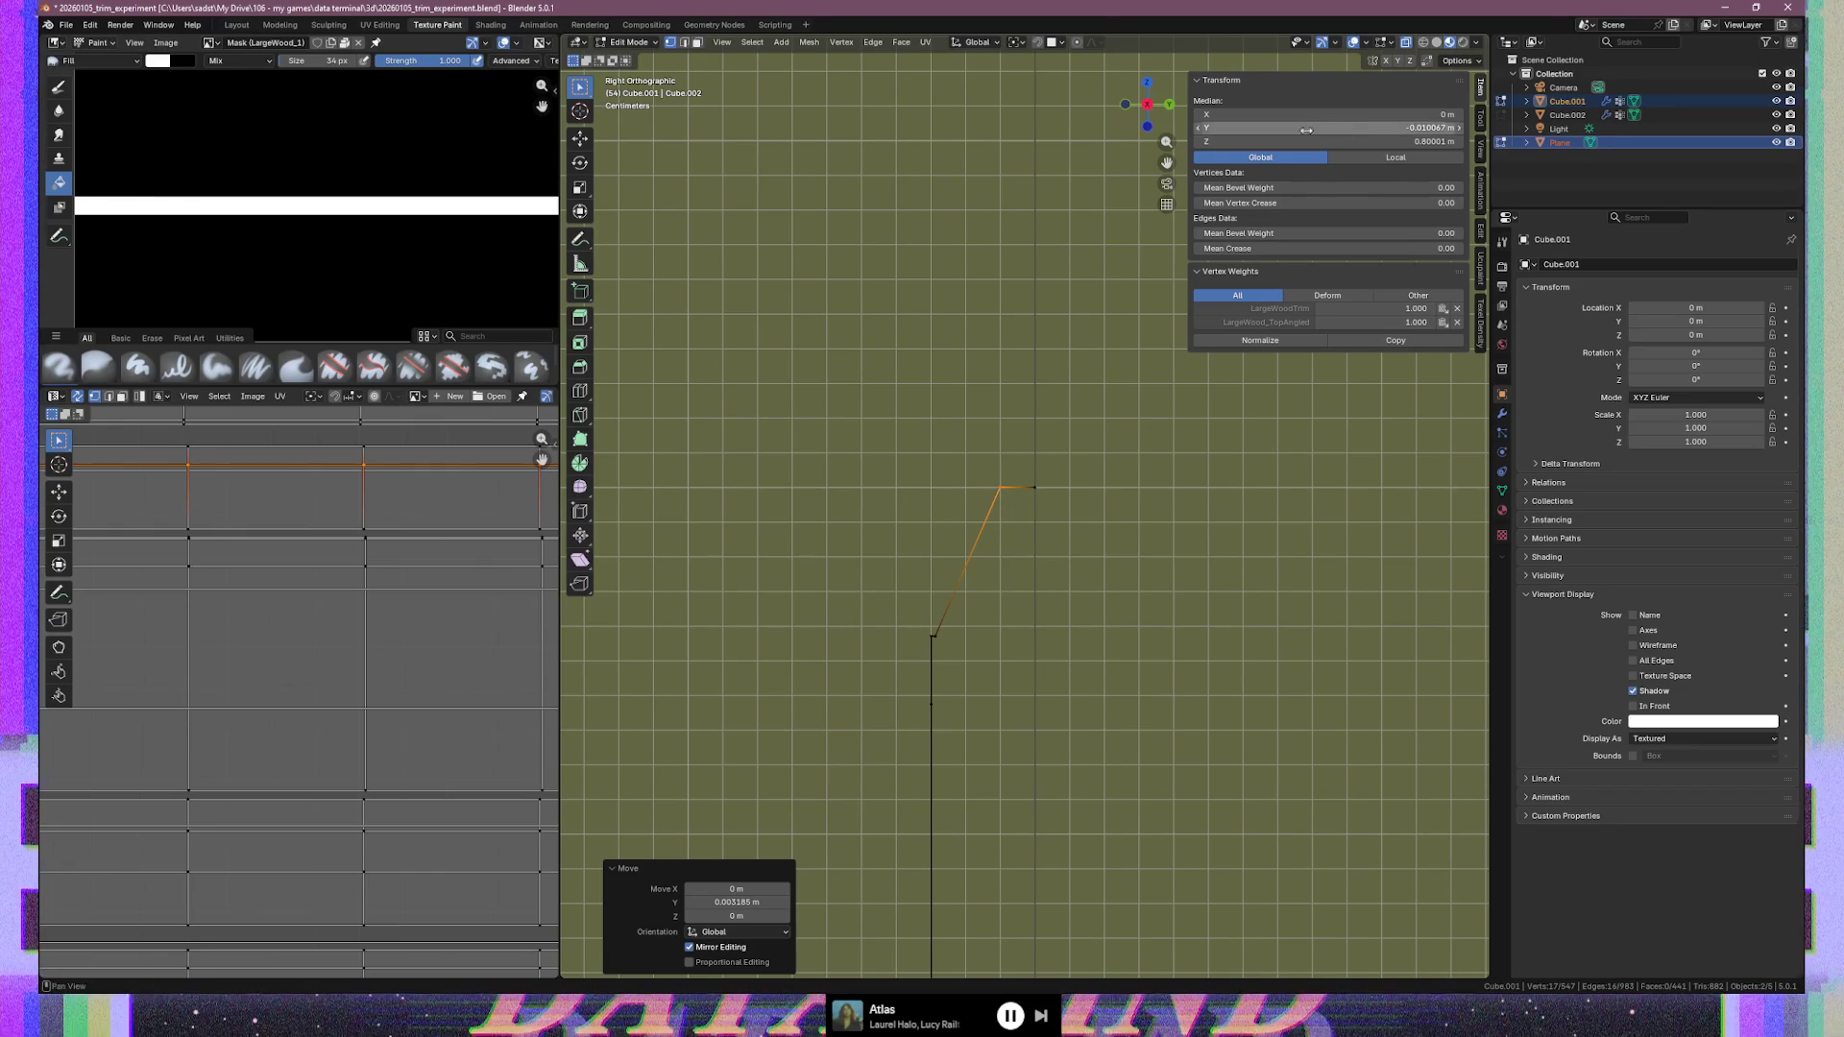
pyautogui.click(1374, 131)
pyautogui.press('BackSpace')
pyautogui.press('BackSpace')
pyautogui.press('BackSpace')
pyautogui.press('Return')
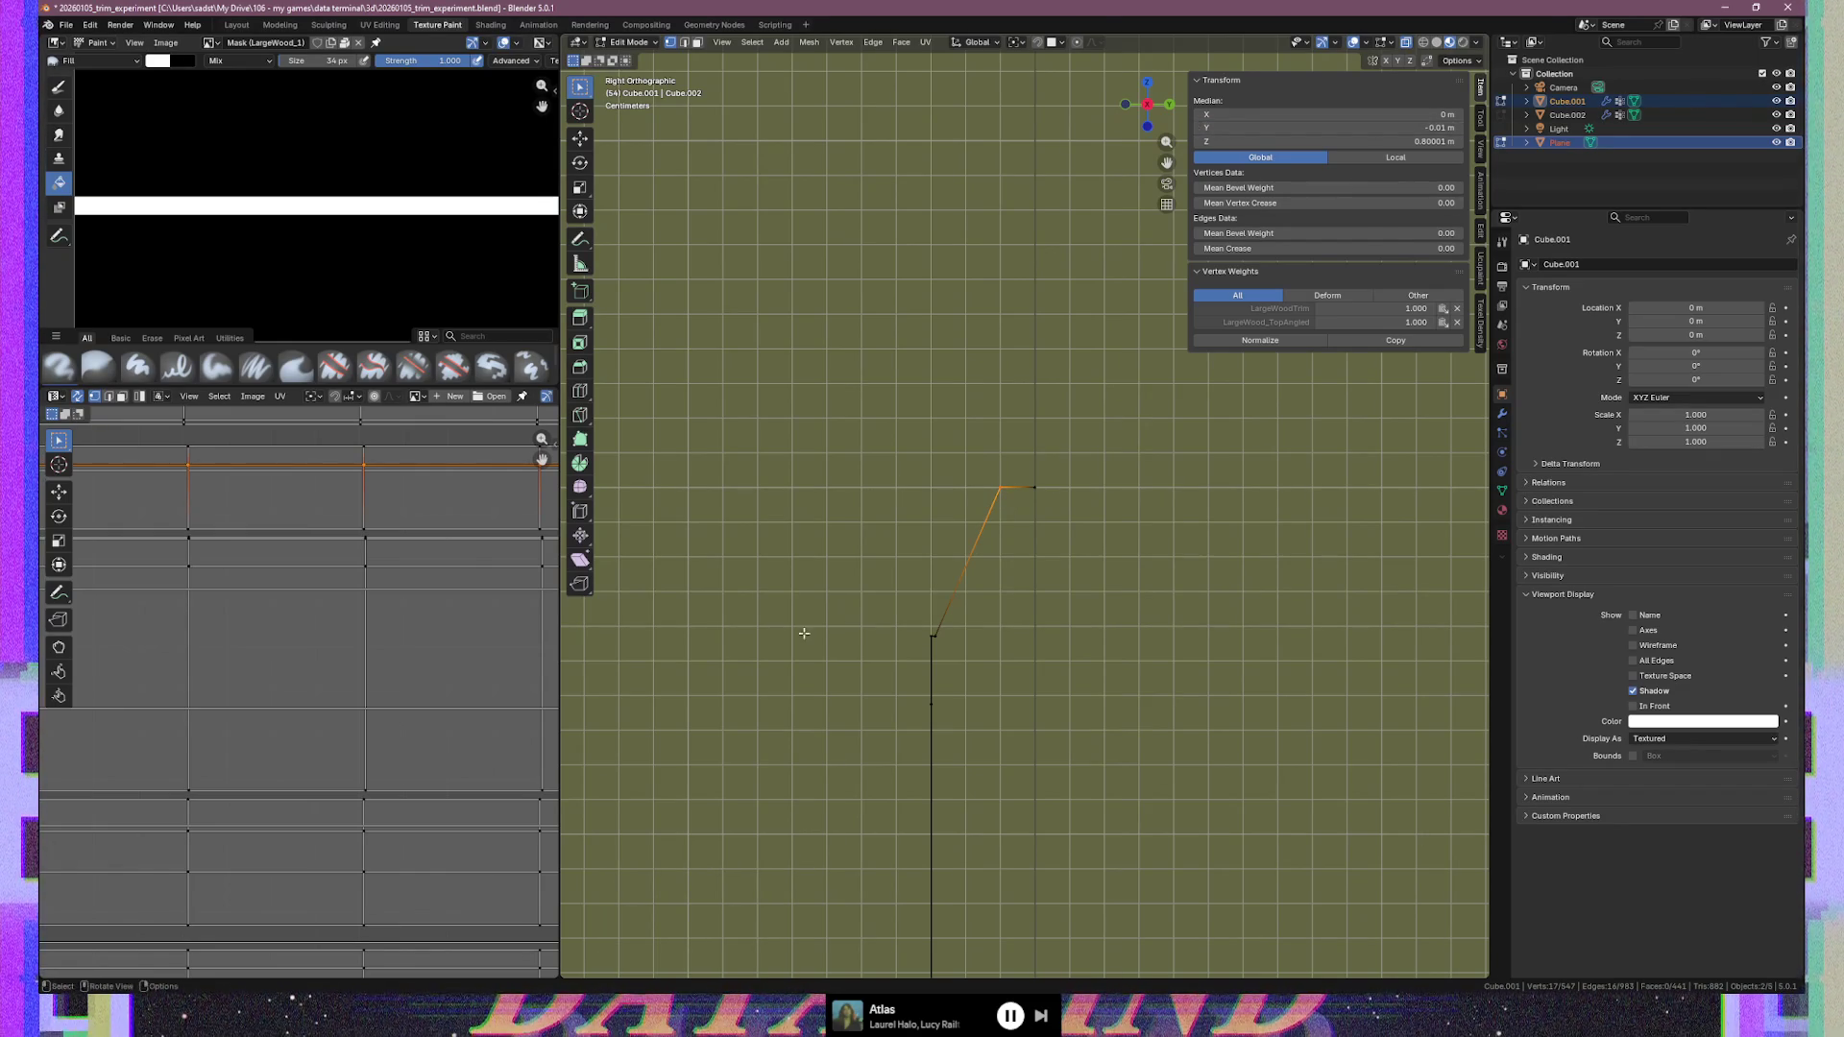
# Select the profile's top horizontal edge and set its Median Y to exactly 0 m
pyautogui.moveTo(1016, 465); pyautogui.dragTo(1063, 504)
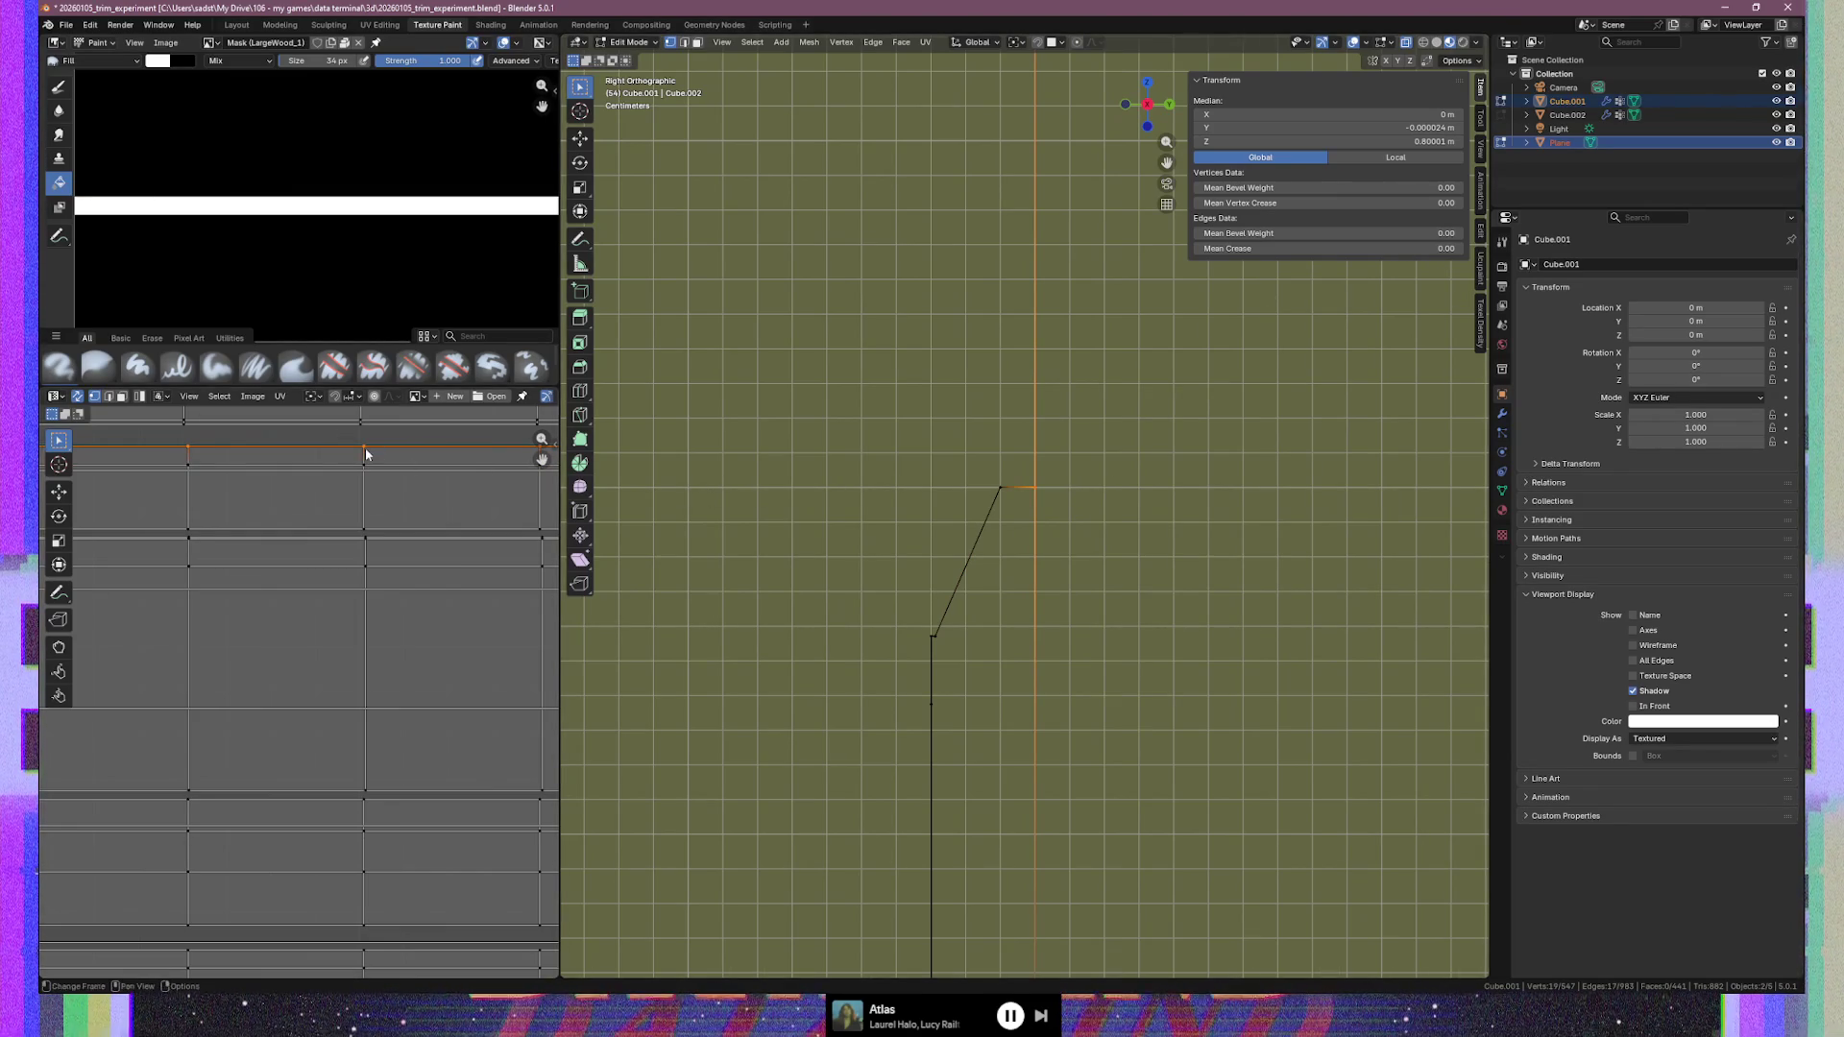
pyautogui.scroll(-4, 365, 448)
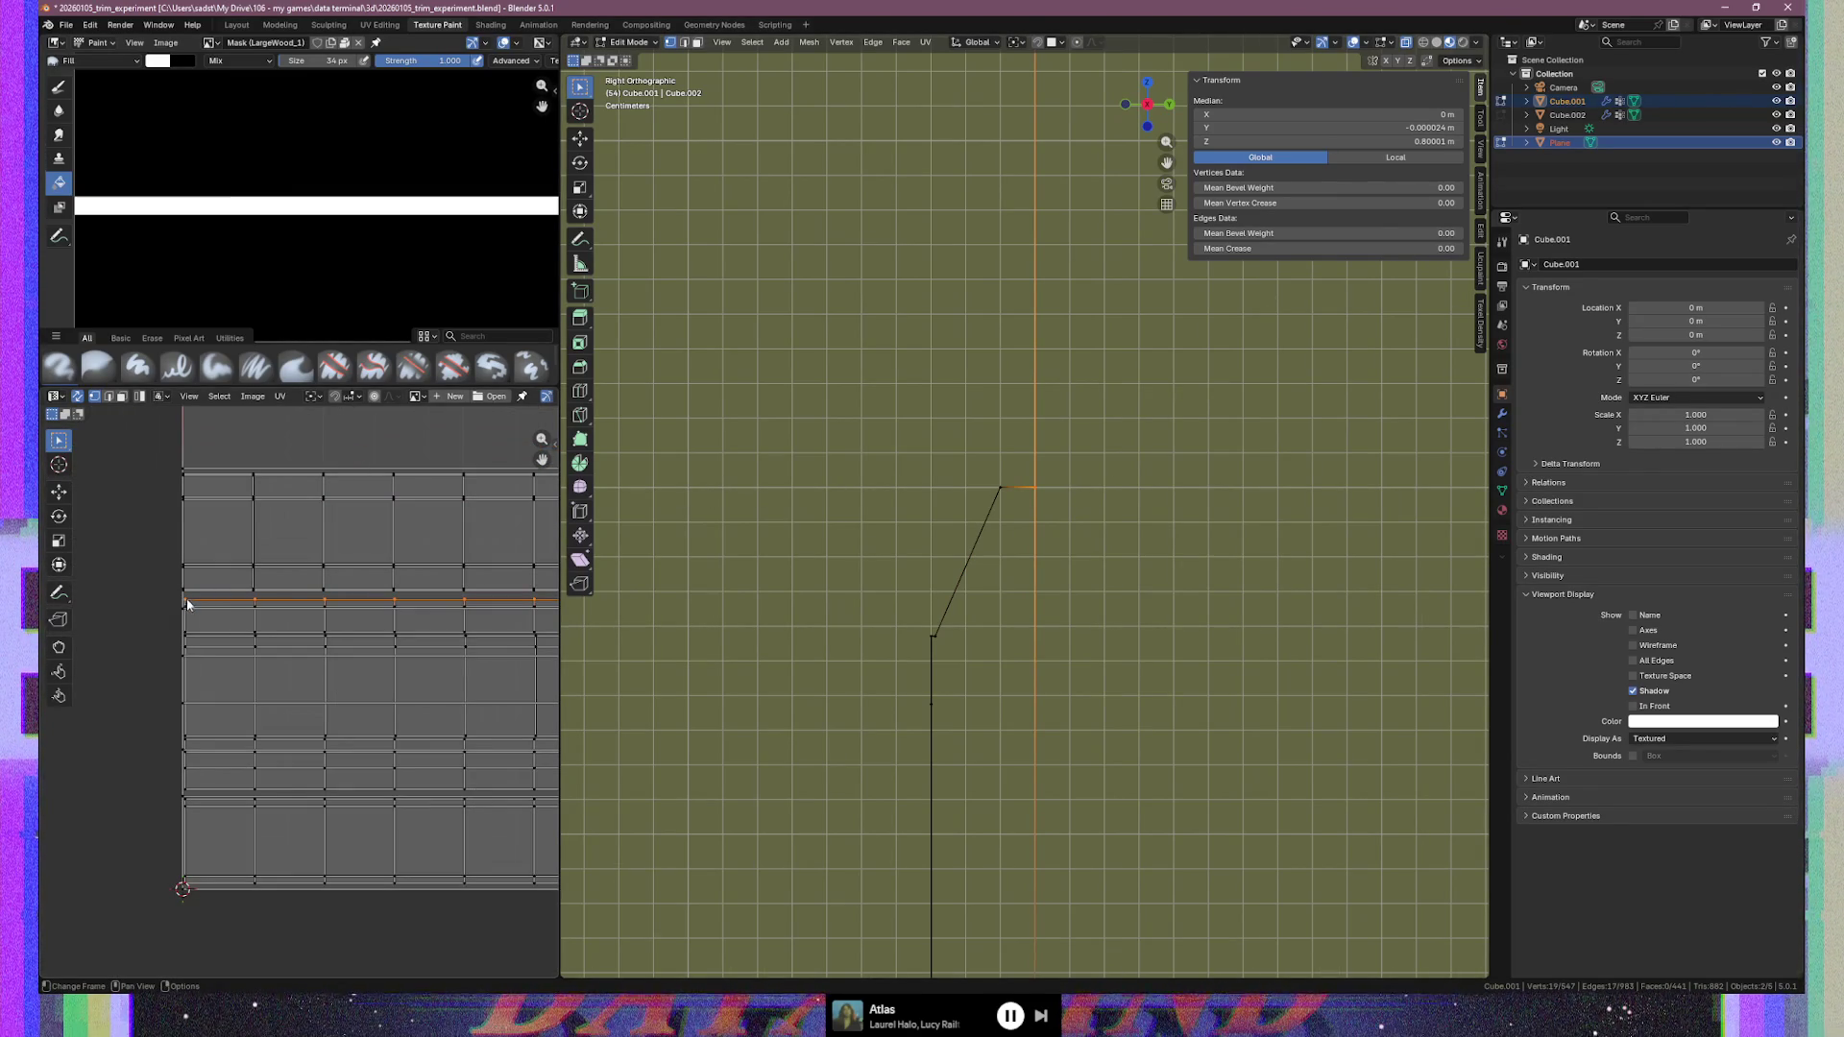
pyautogui.click(185, 601)
pyautogui.moveTo(307, 621)
pyautogui.mouseDown(button='middle')
pyautogui.moveTo(218, 654)
pyautogui.moveTo(125, 647)
pyautogui.moveTo(499, 644)
pyautogui.moveTo(370, 643)
pyautogui.mouseUp(button='middle')
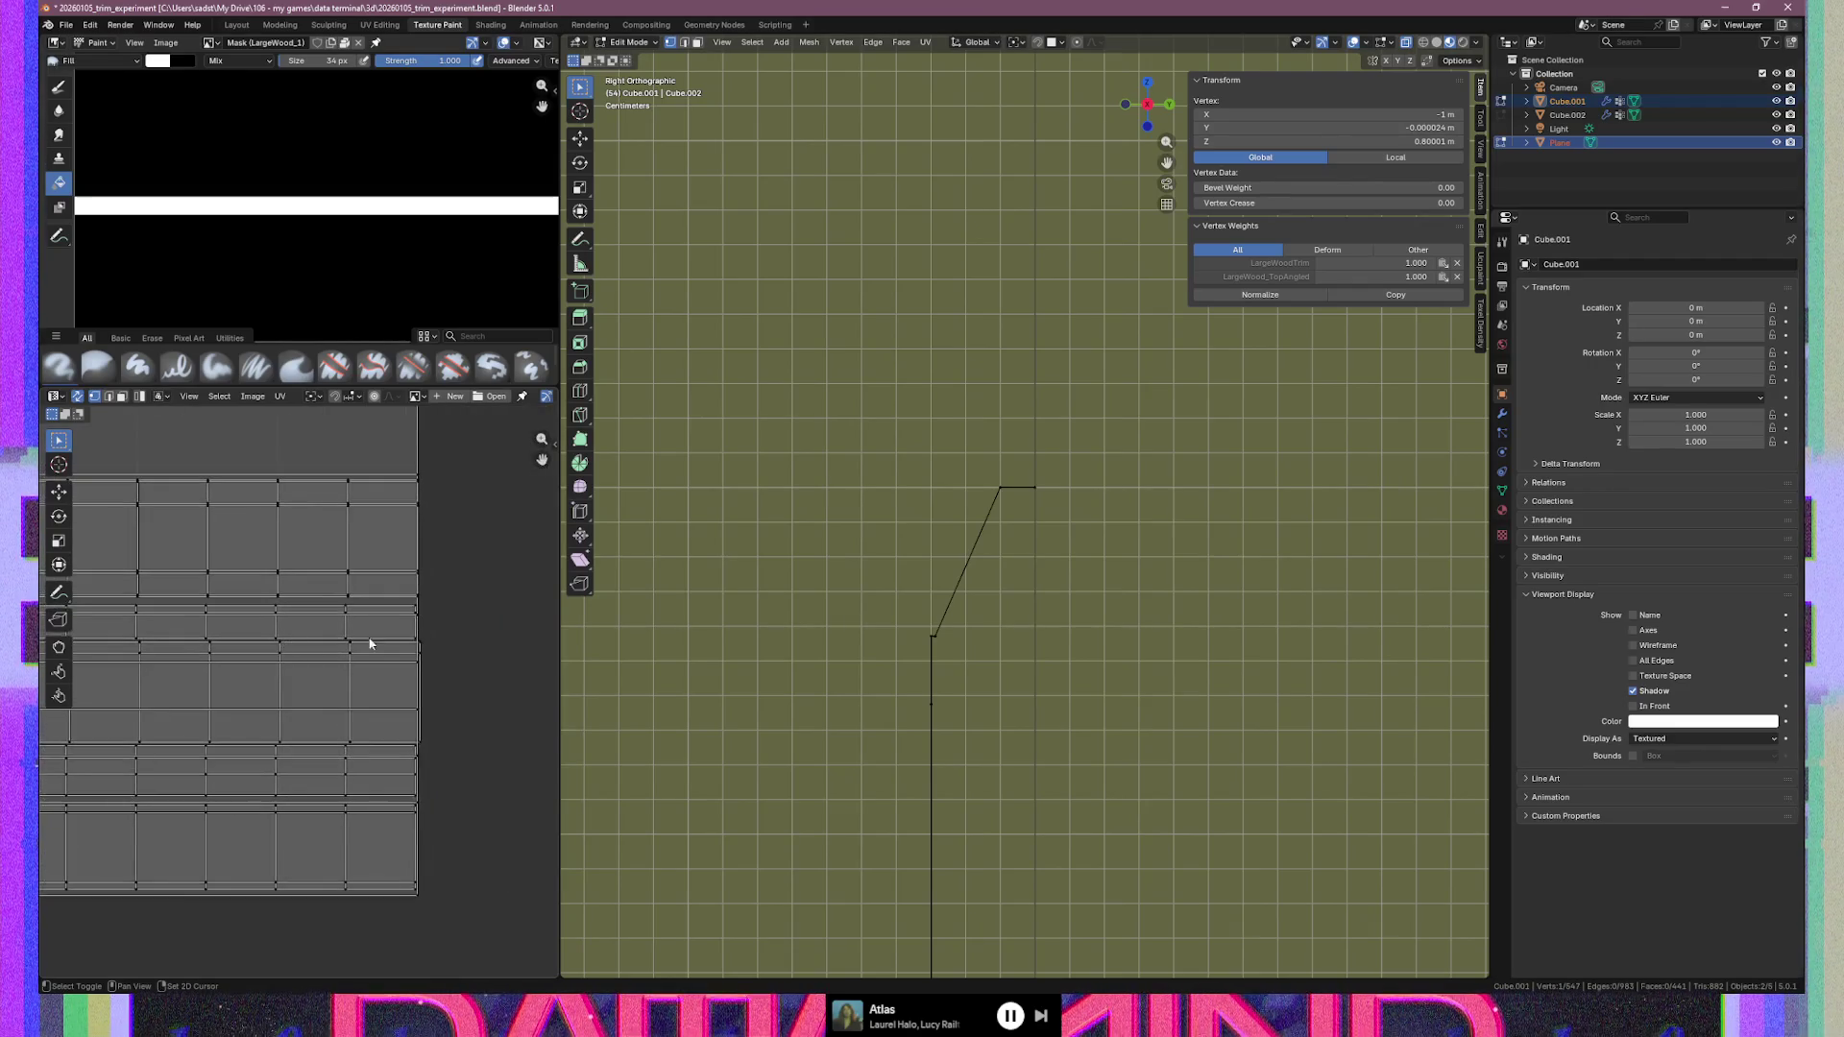
pyautogui.keyDown('ctrl'); pyautogui.click(413, 609); pyautogui.keyUp('ctrl')
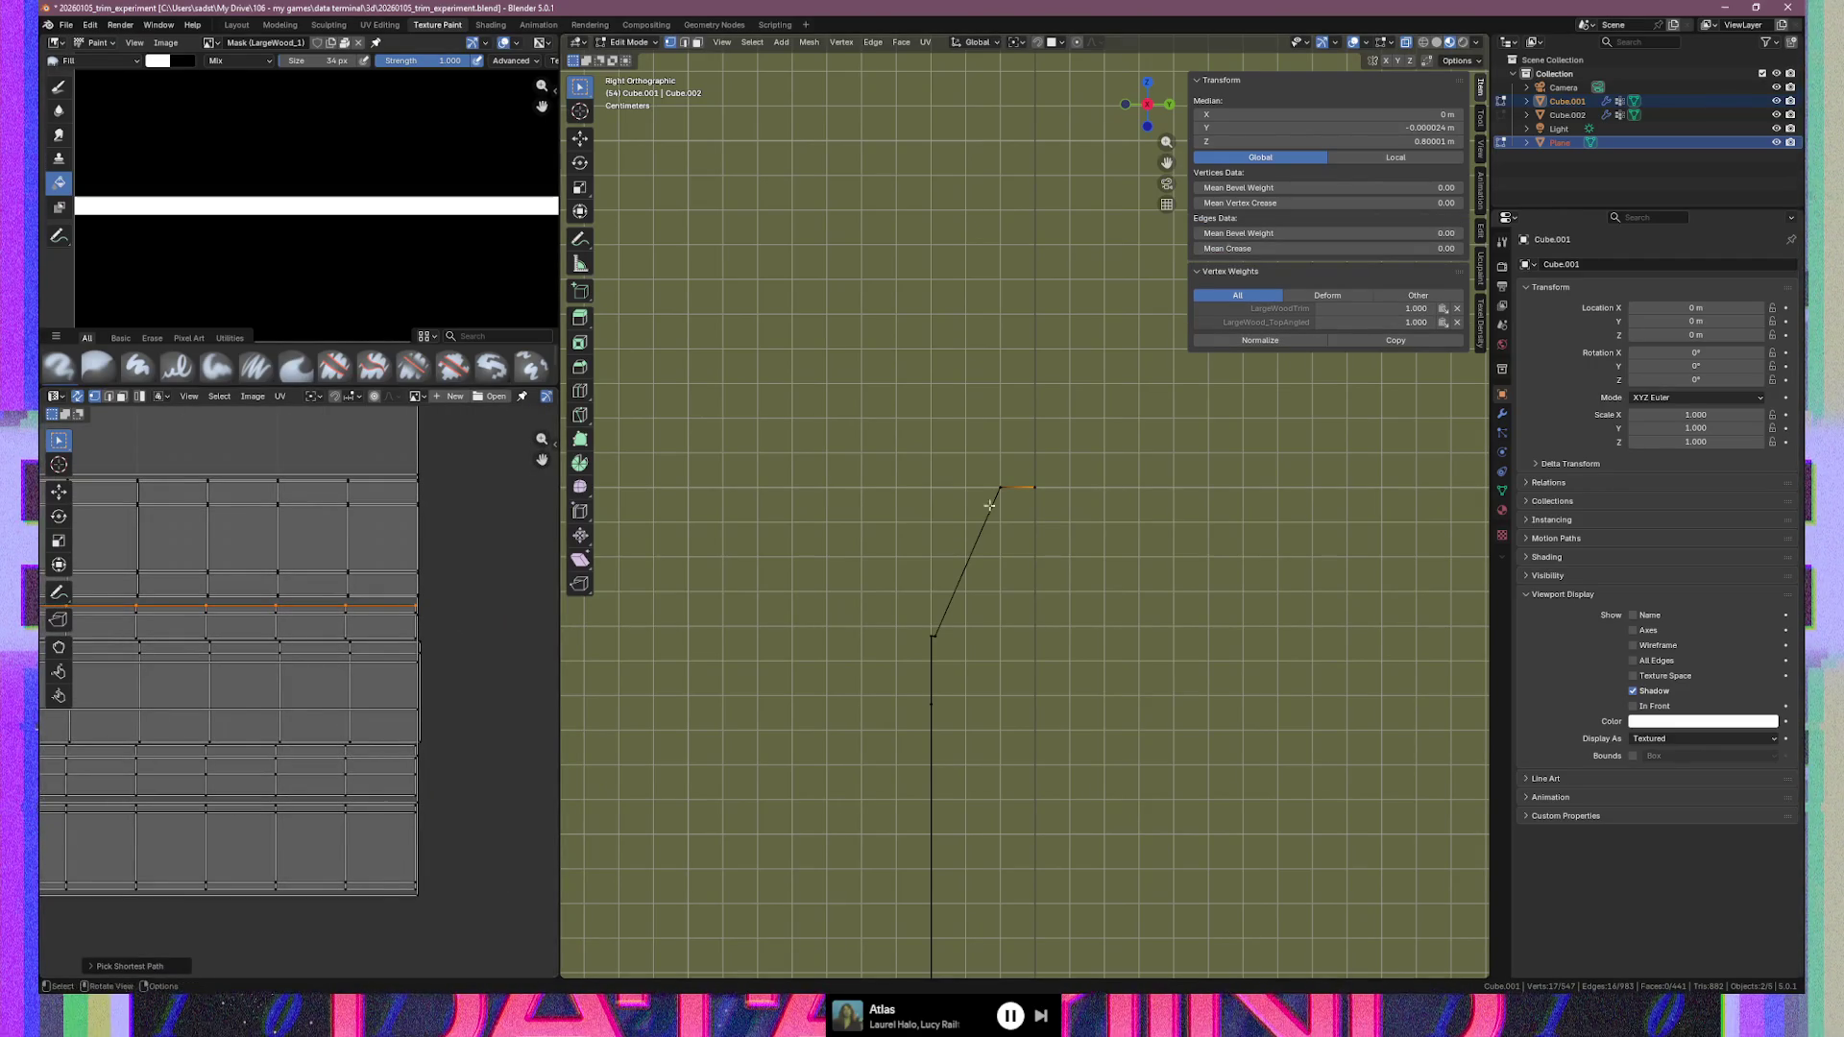
pyautogui.scroll(3, 429, 604)
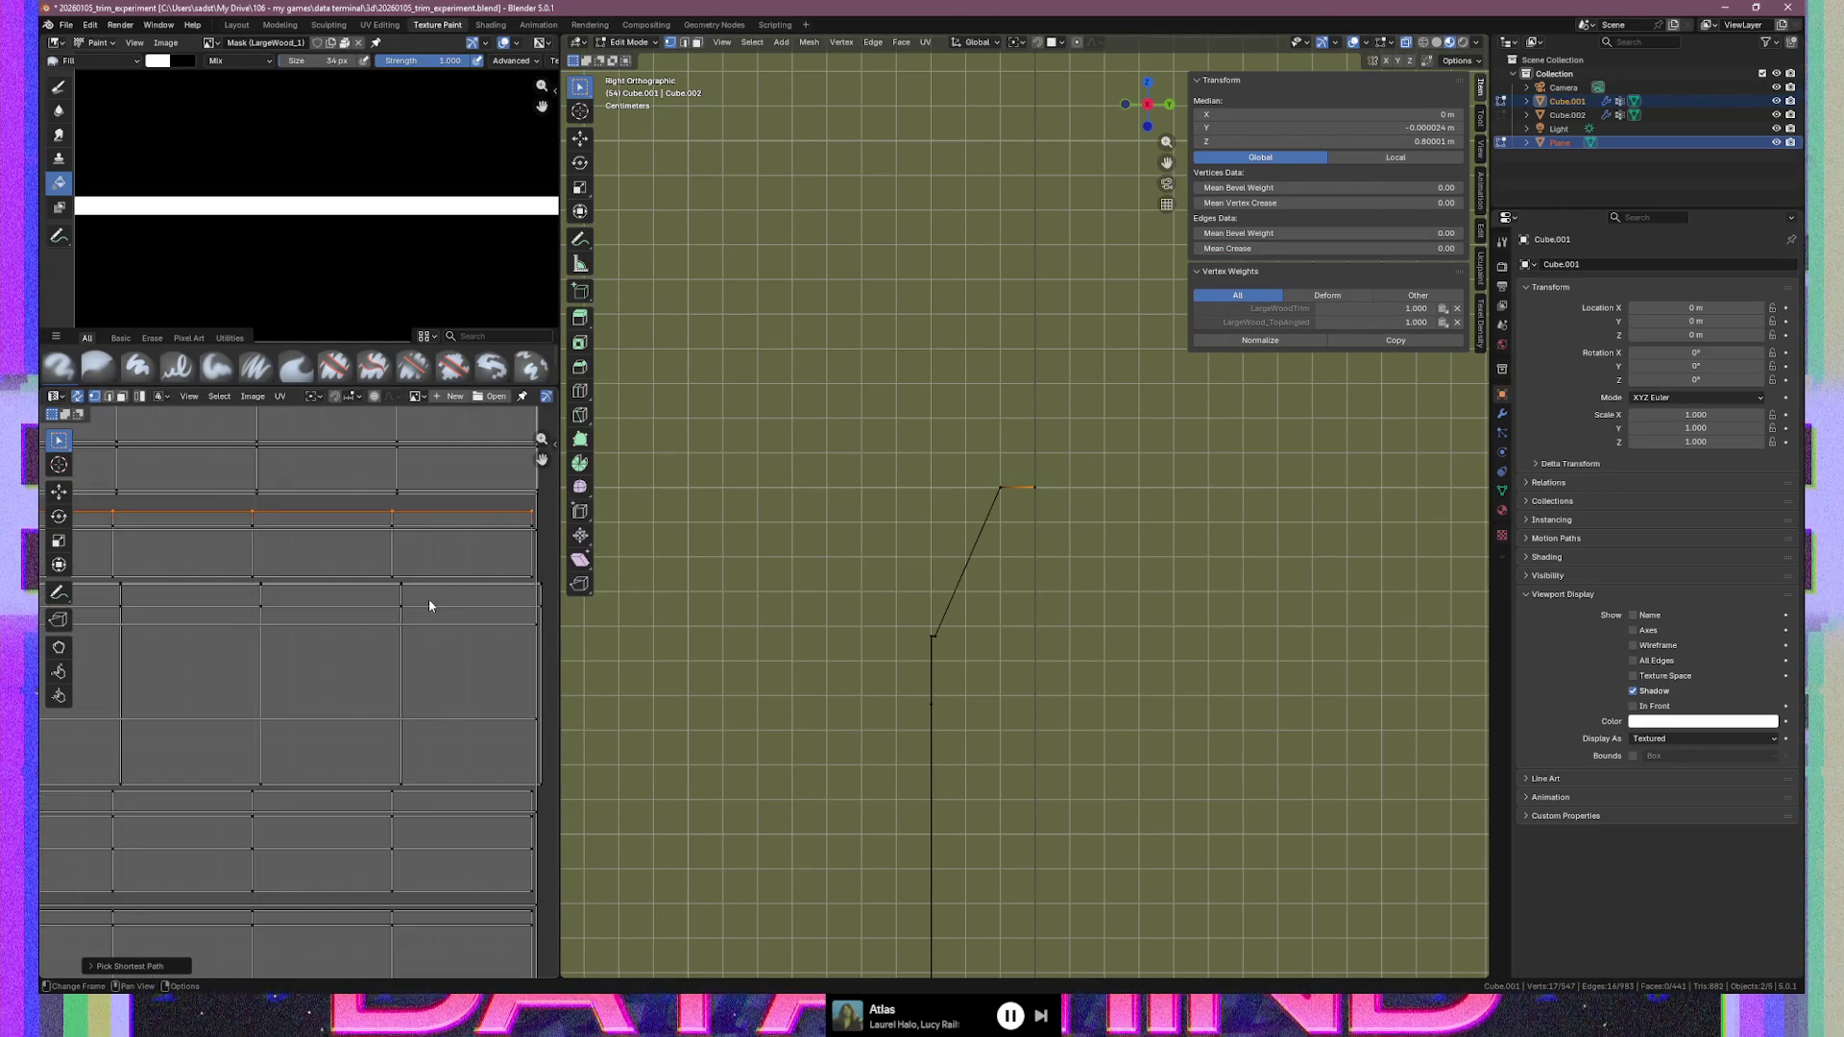
pyautogui.click(1390, 129)
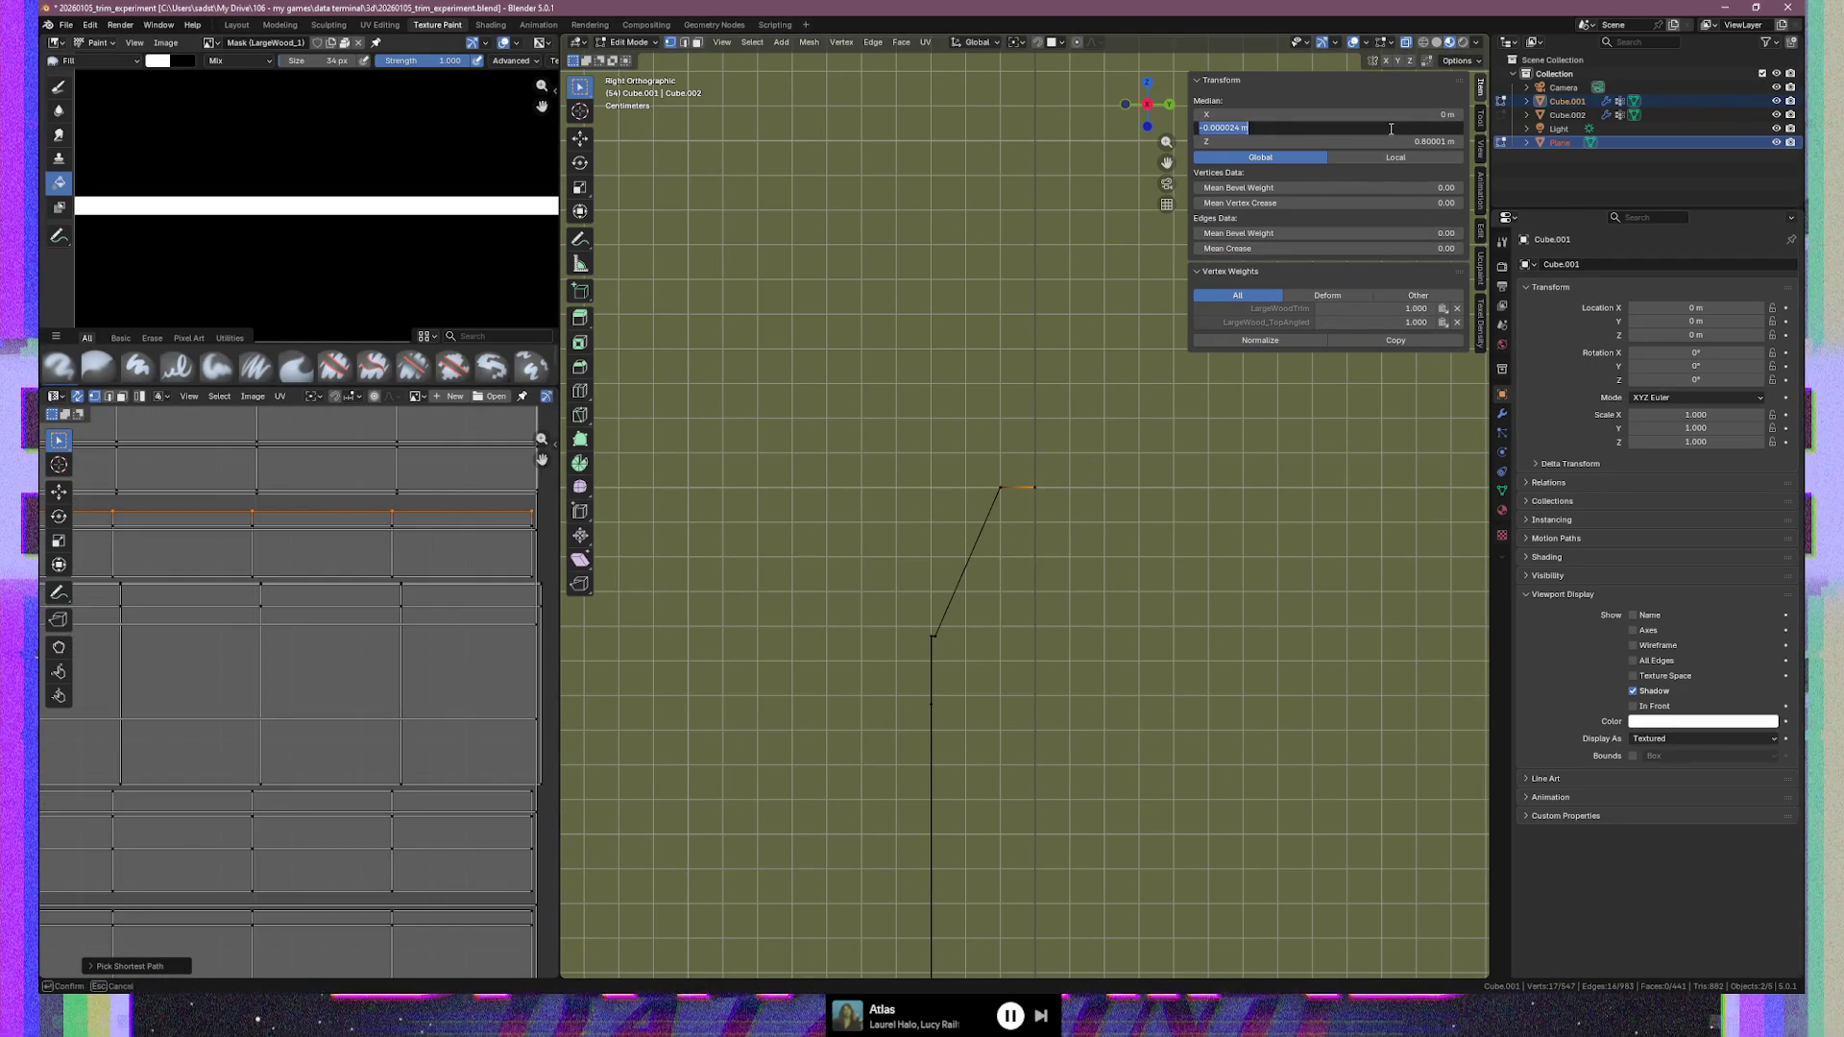
pyautogui.write('0')
pyautogui.press('Return')
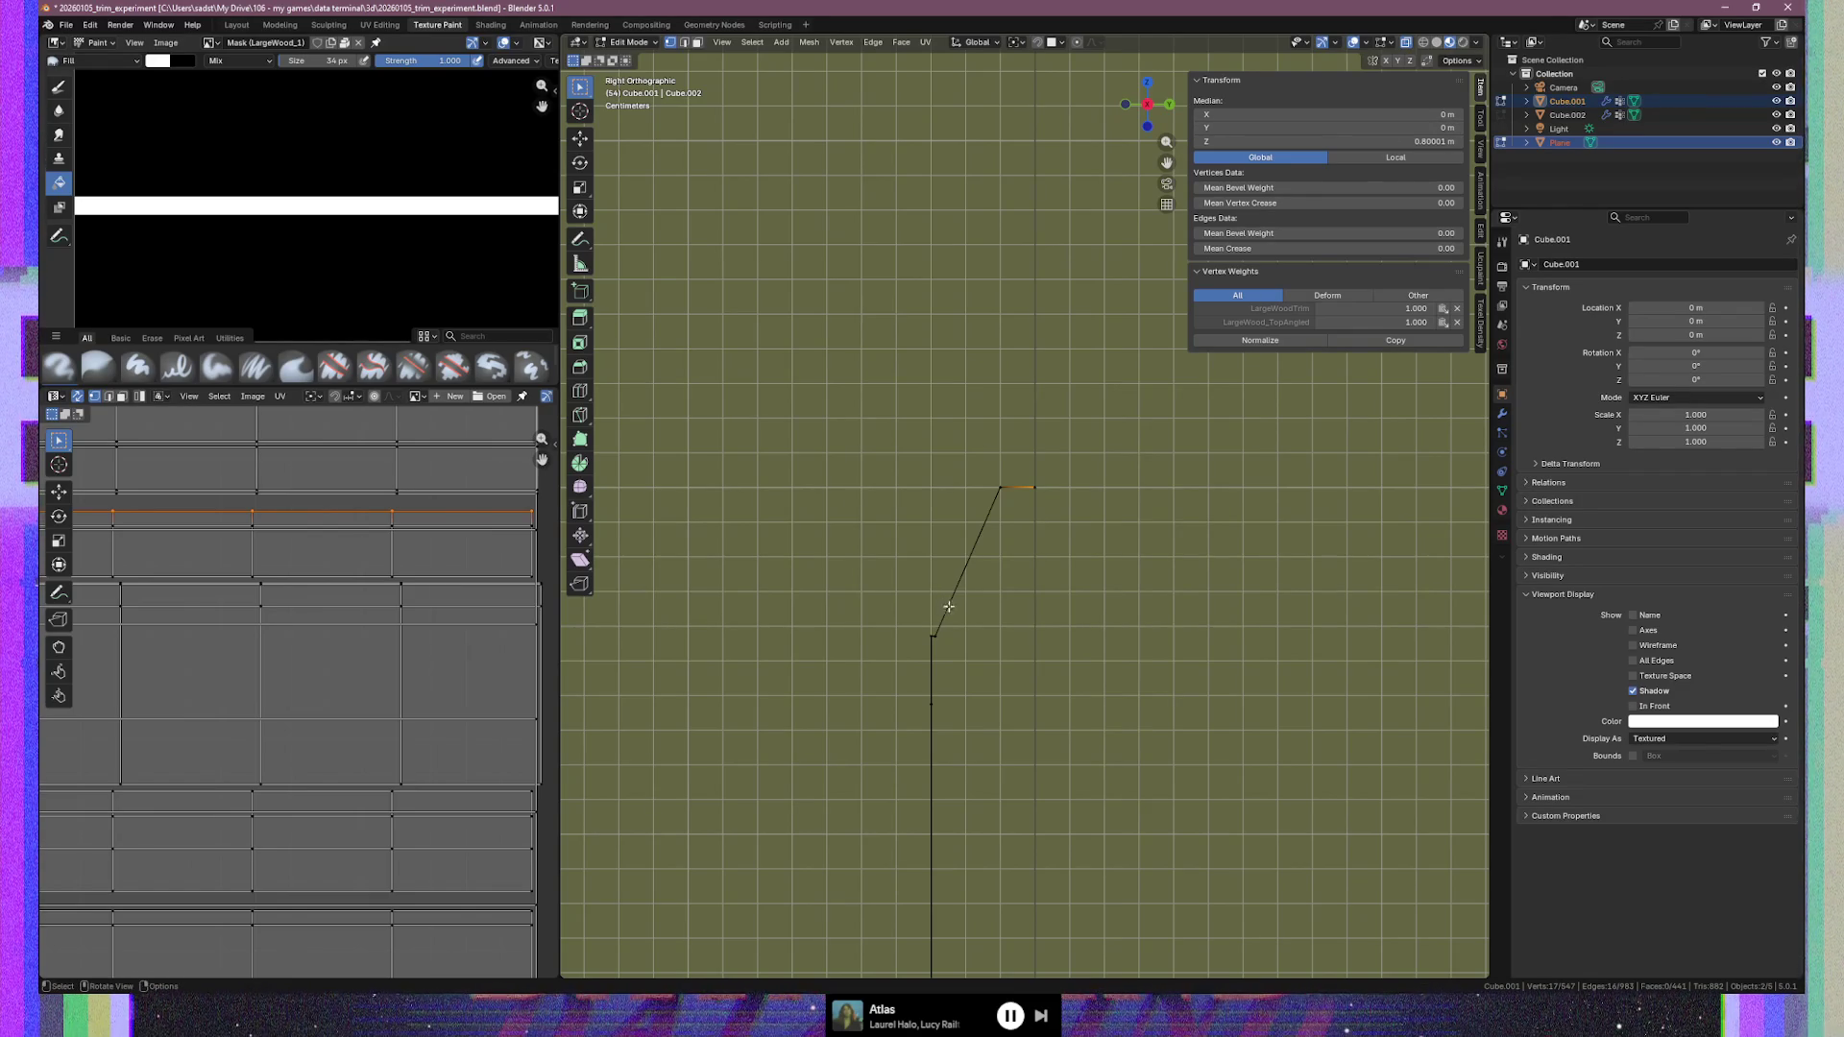
# Box-select the short vertical edge below the slant and frame the UV strips in the UV editor
pyautogui.press('b')
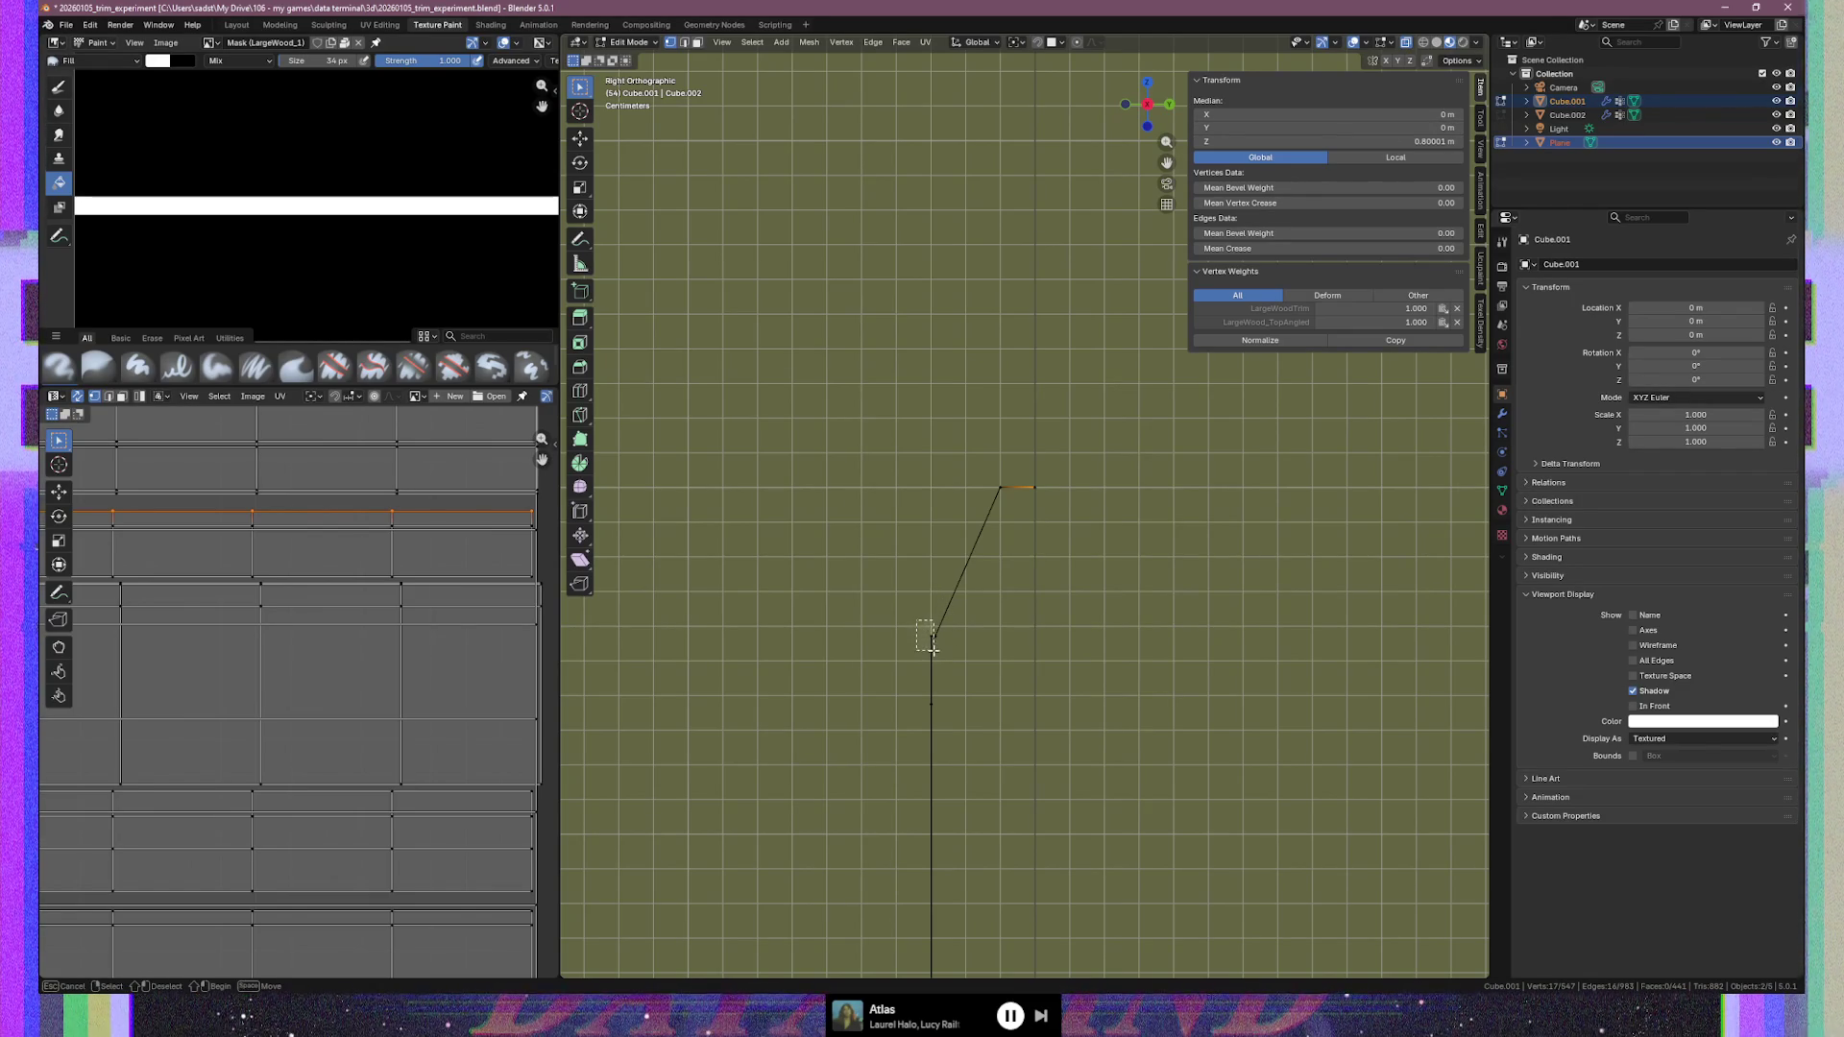
pyautogui.moveTo(919, 625); pyautogui.dragTo(924, 667)
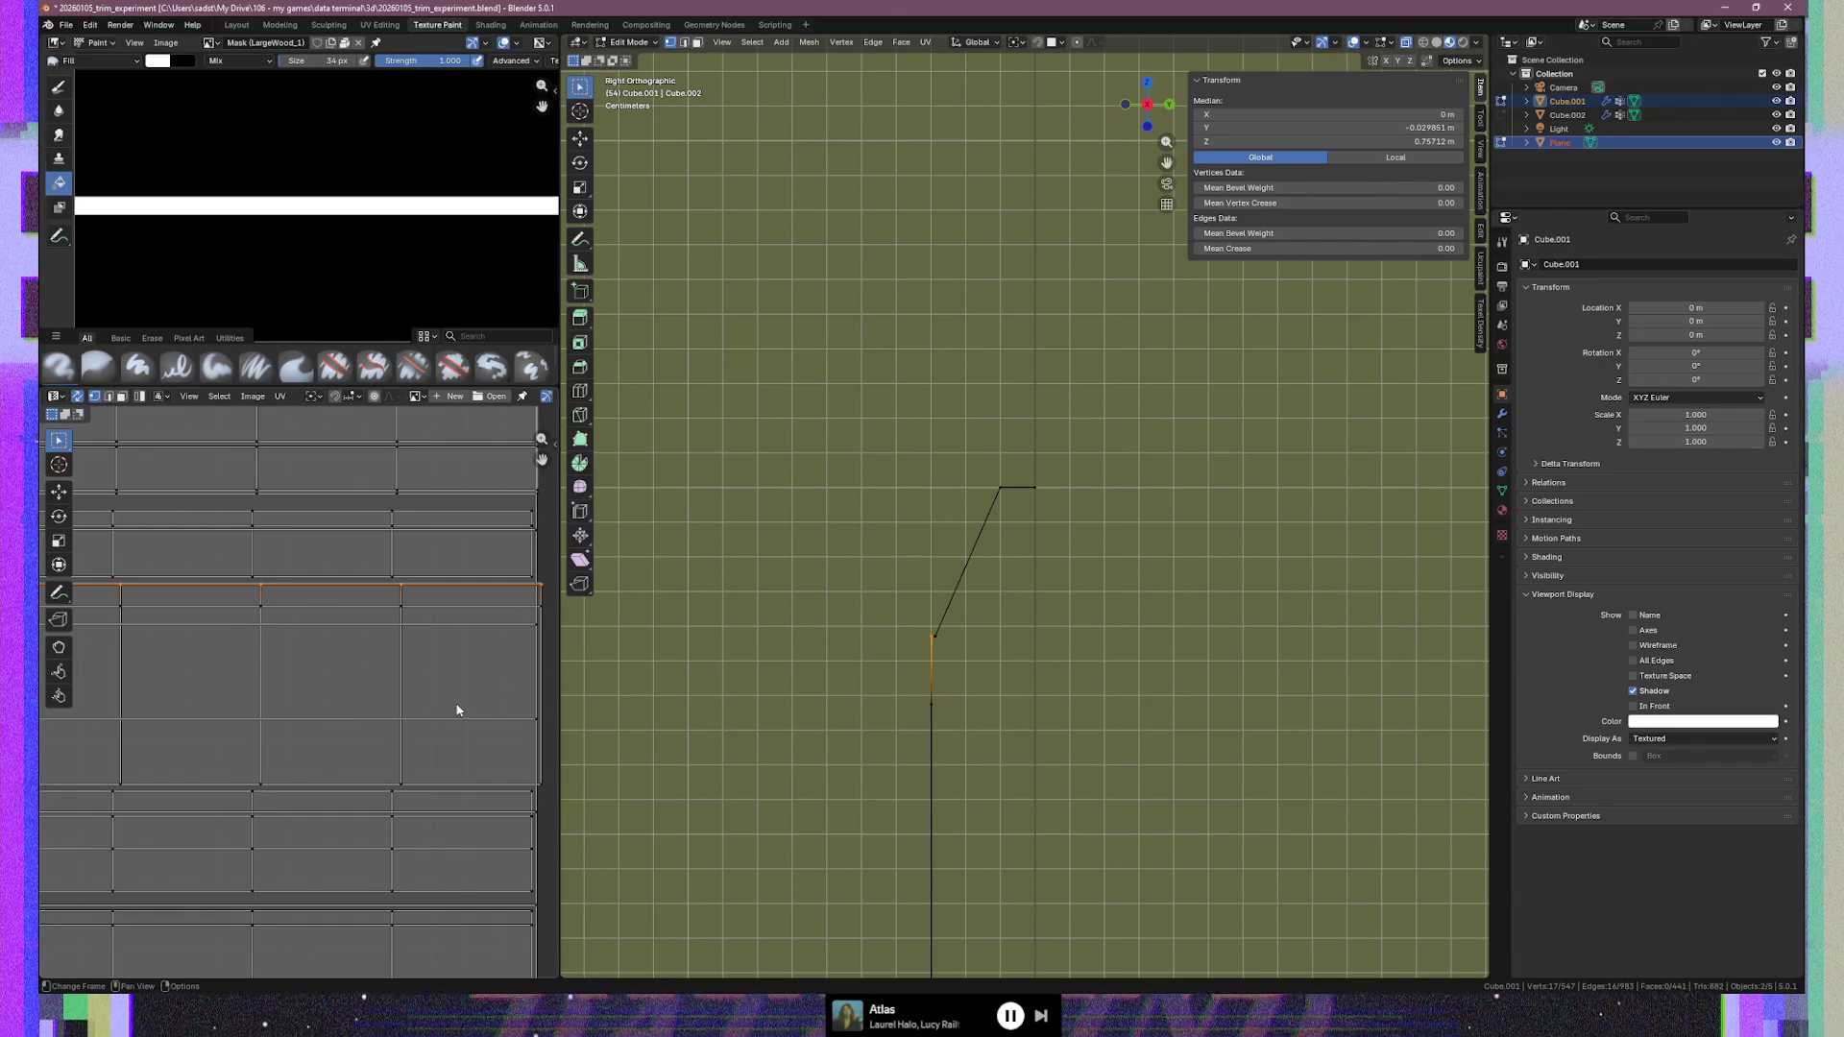
pyautogui.scroll(-4, 301, 724)
pyautogui.moveTo(238, 729); pyautogui.dragTo(357, 734, button='middle')
pyautogui.scroll(7, 133, 707)
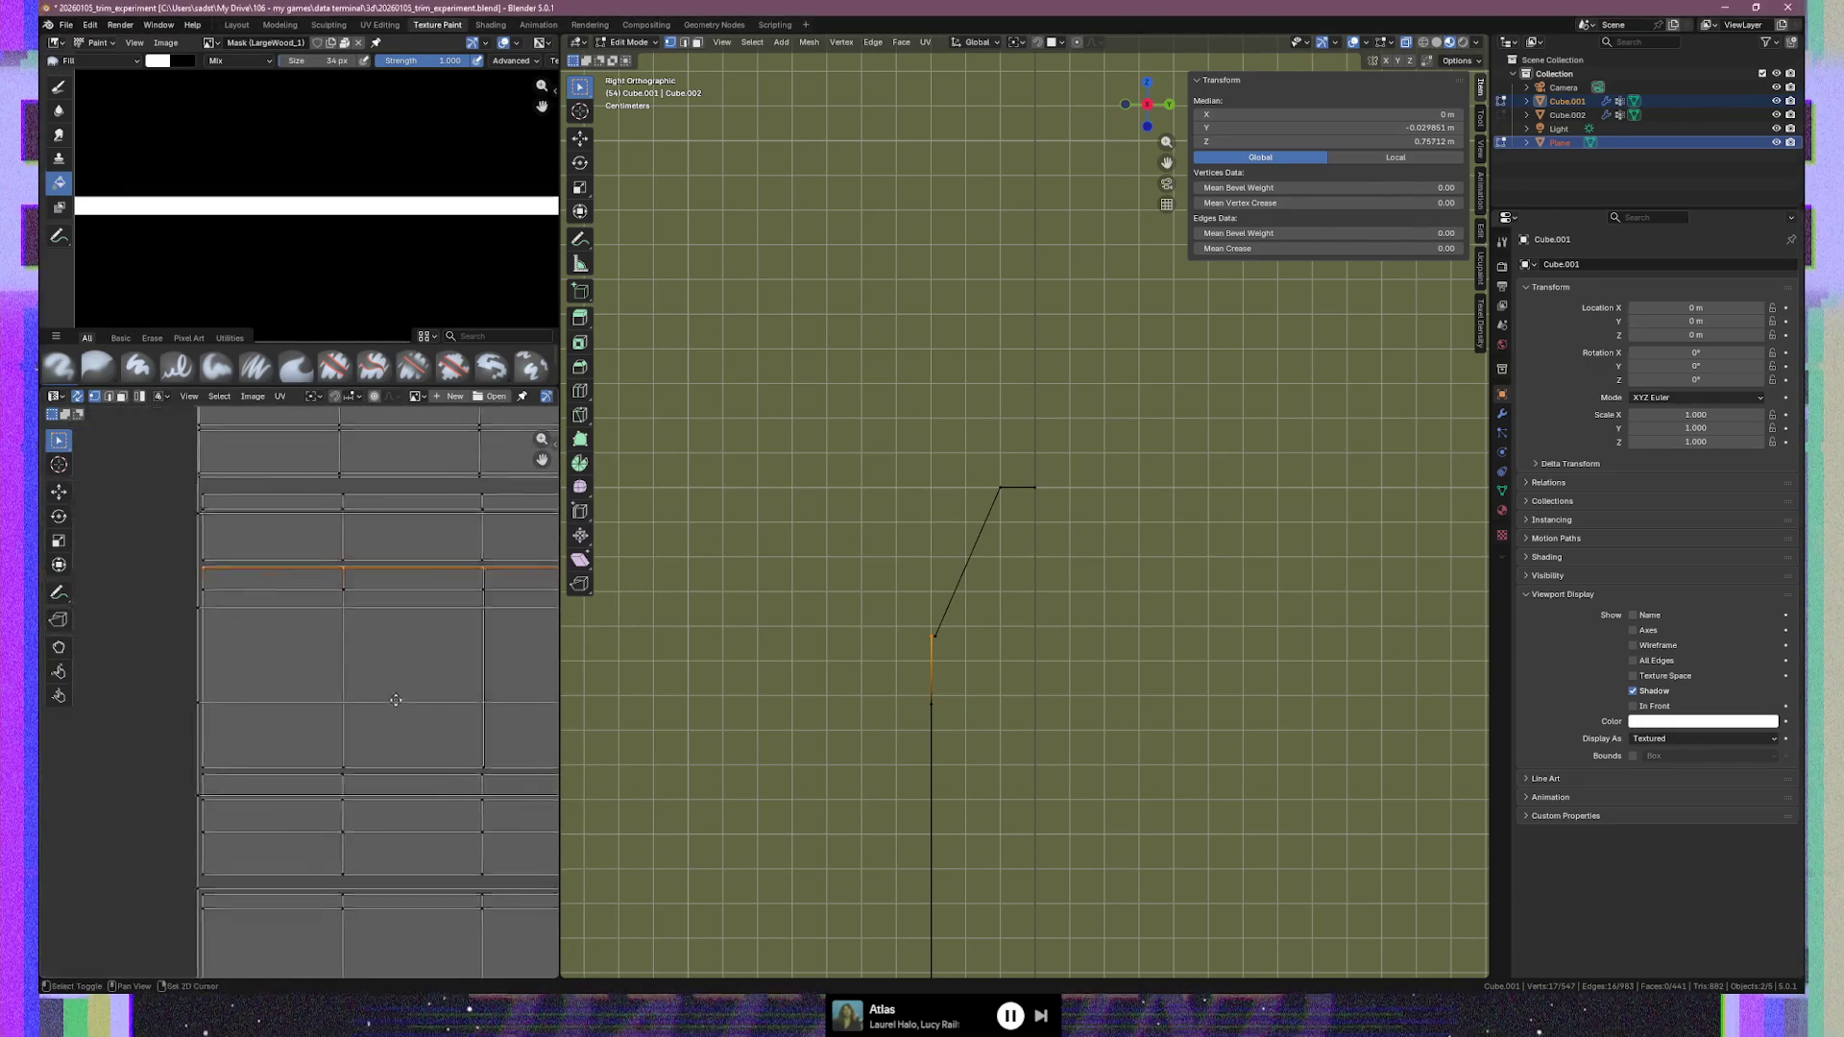
pyautogui.moveTo(276, 706); pyautogui.dragTo(328, 710, button='middle')
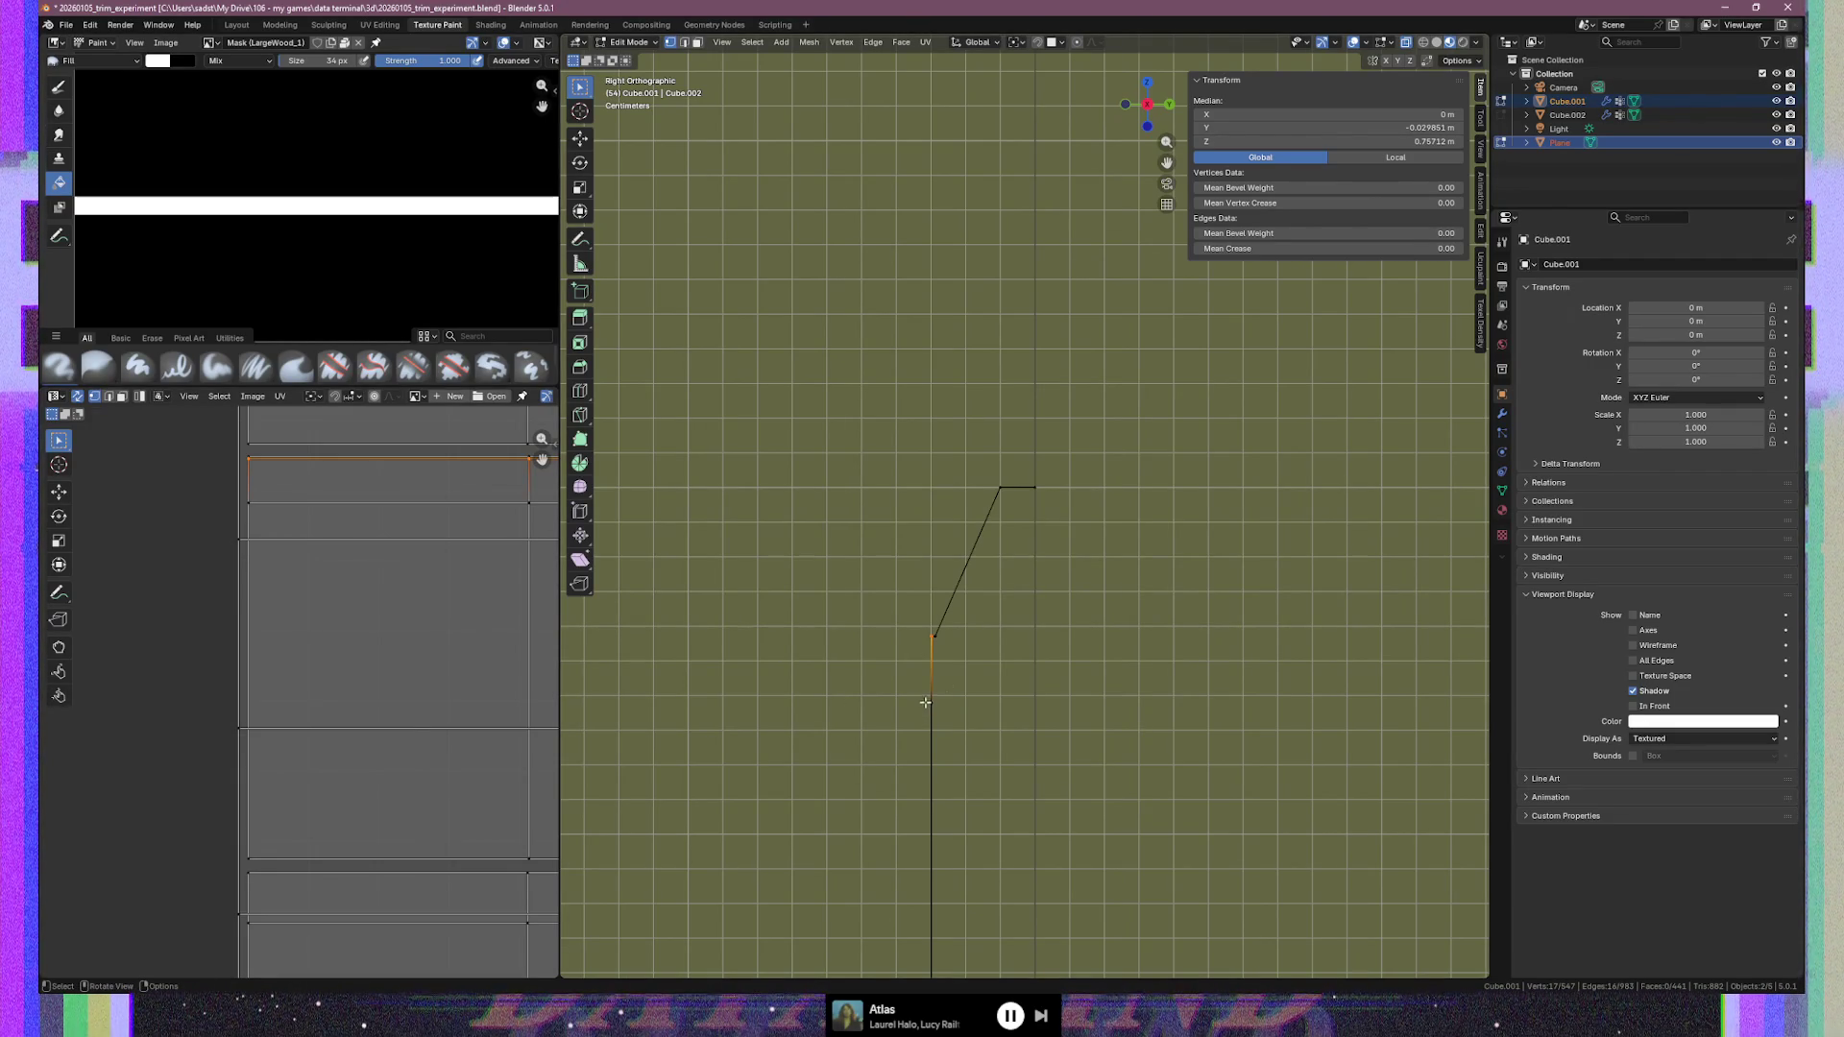
pyautogui.moveTo(907, 690); pyautogui.dragTo(1142, 666, button='middle')
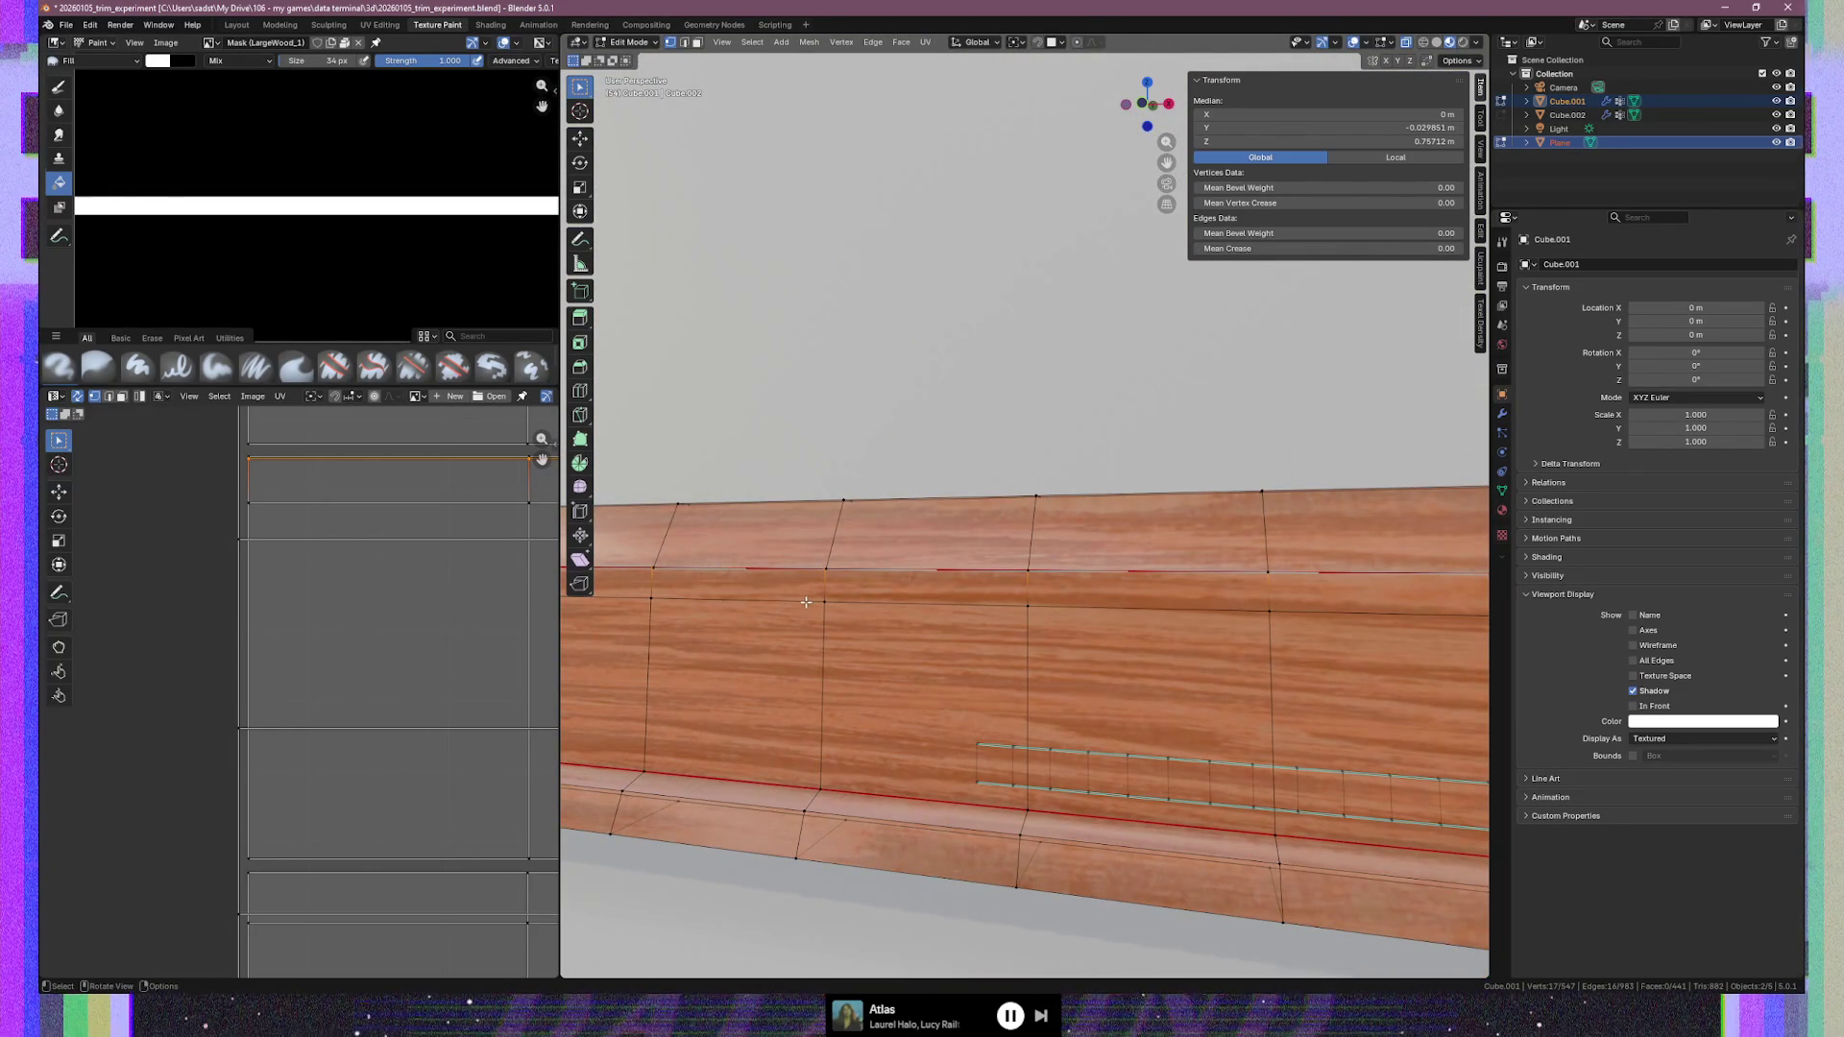
# Select the shortest vertex path running along the whole wooden trim
pyautogui.scroll(-5, 1112, 666)
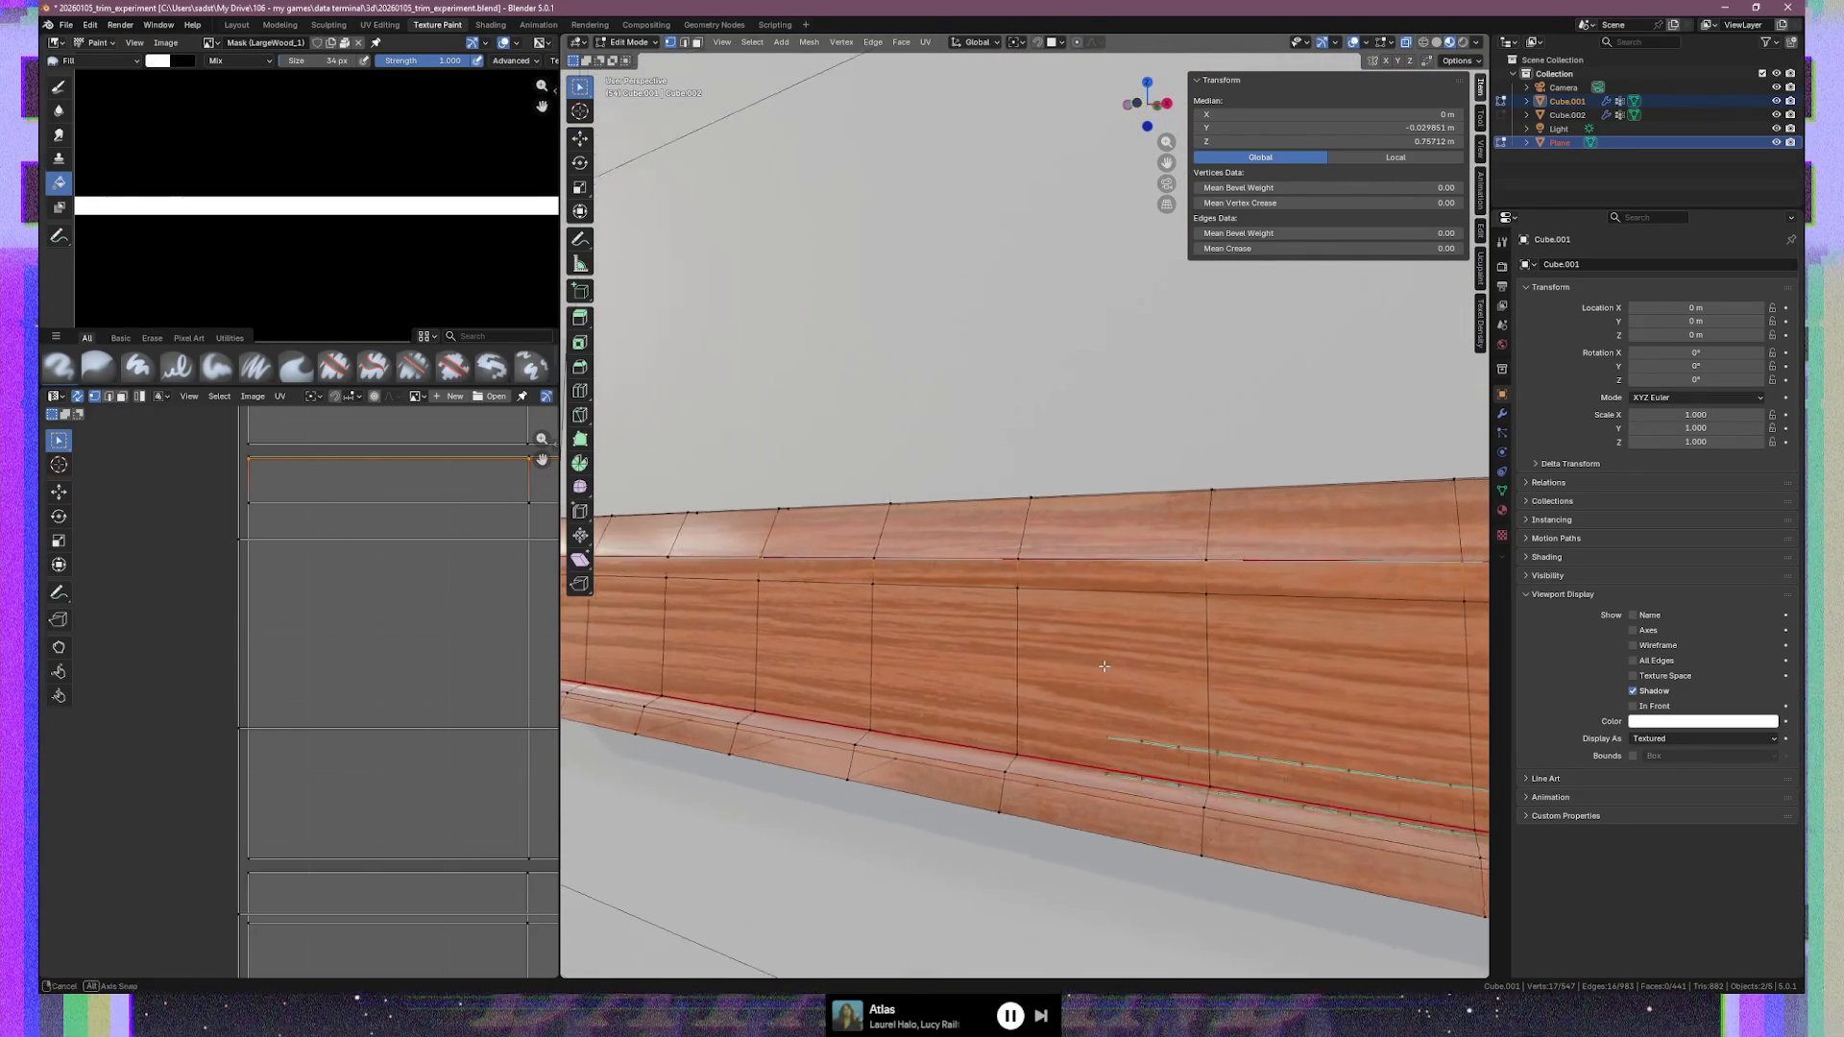
pyautogui.moveTo(1162, 675); pyautogui.dragTo(1229, 656, button='middle')
pyautogui.click(1176, 503)
pyautogui.moveTo(999, 558); pyautogui.dragTo(896, 565, button='middle')
pyautogui.keyDown('ctrl'); pyautogui.keyDown('shift'); pyautogui.click(914, 588); pyautogui.keyUp('shift'); pyautogui.keyUp('ctrl')
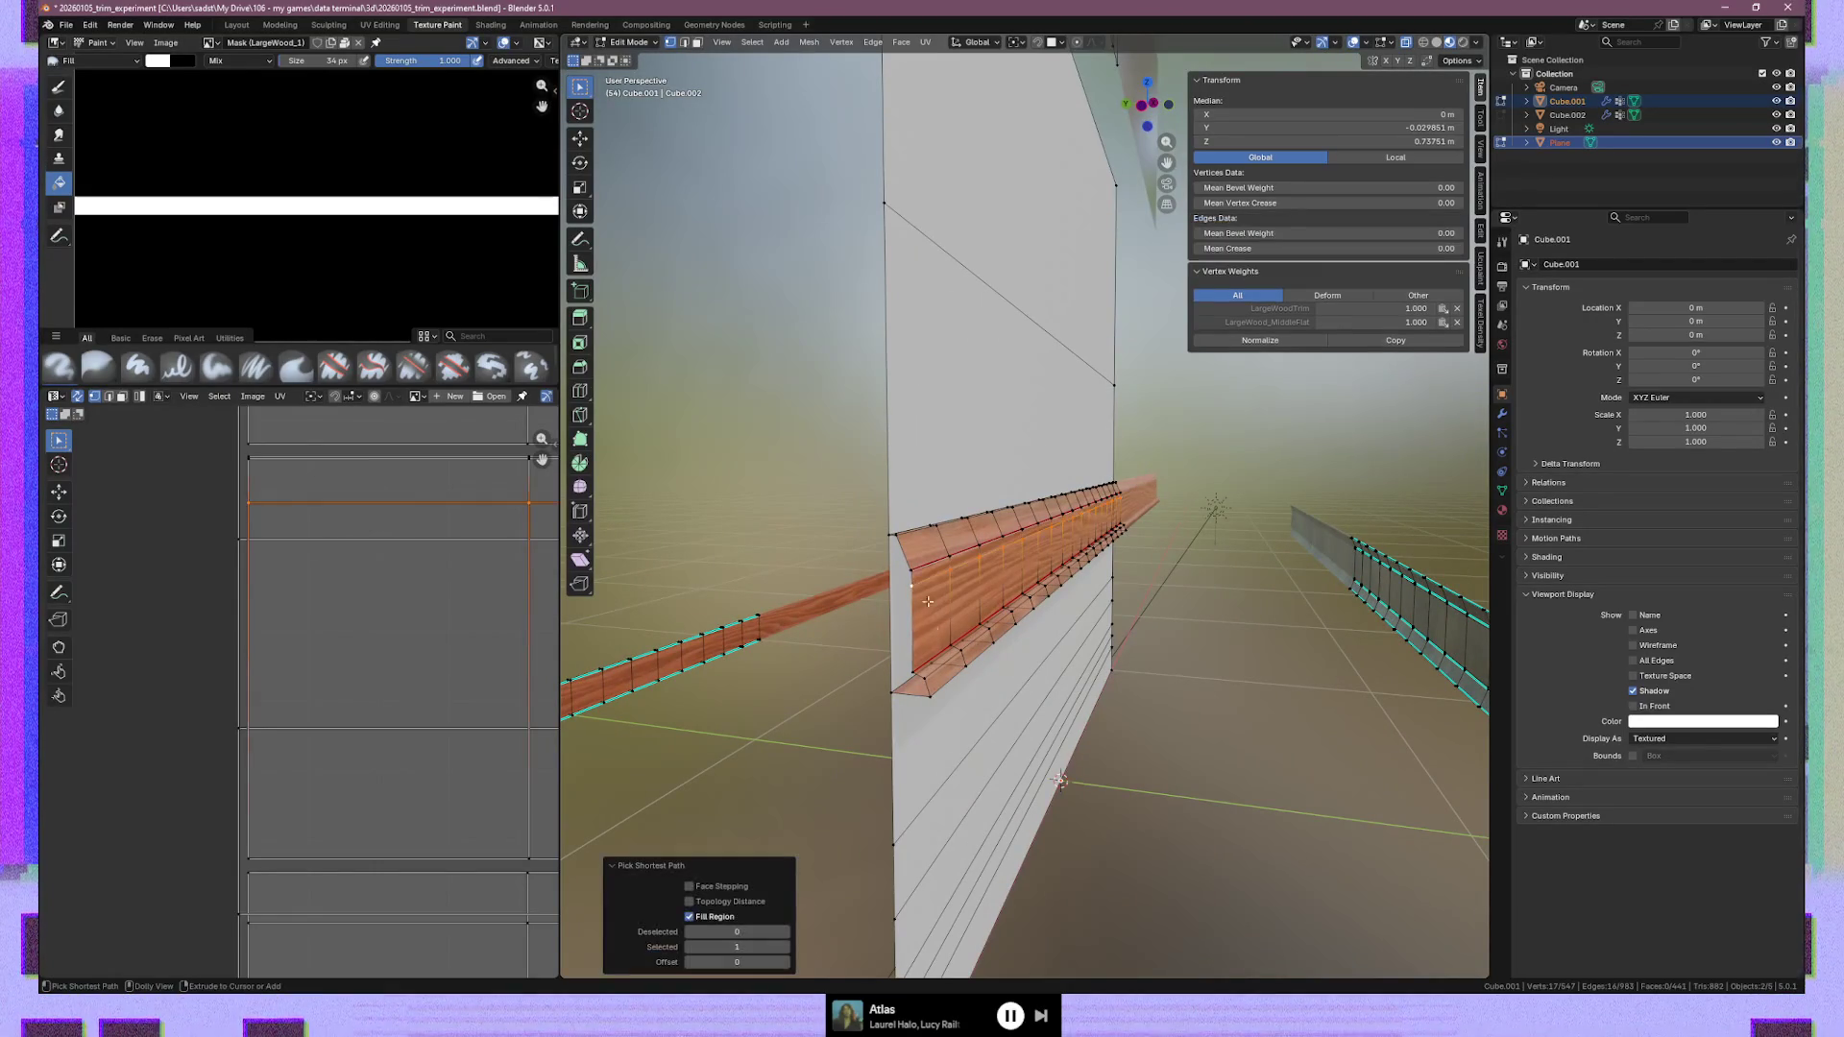
# Dissolve the path as edges instead of vertices, removing the lengthwise loop
pyautogui.rightClick(920, 587)
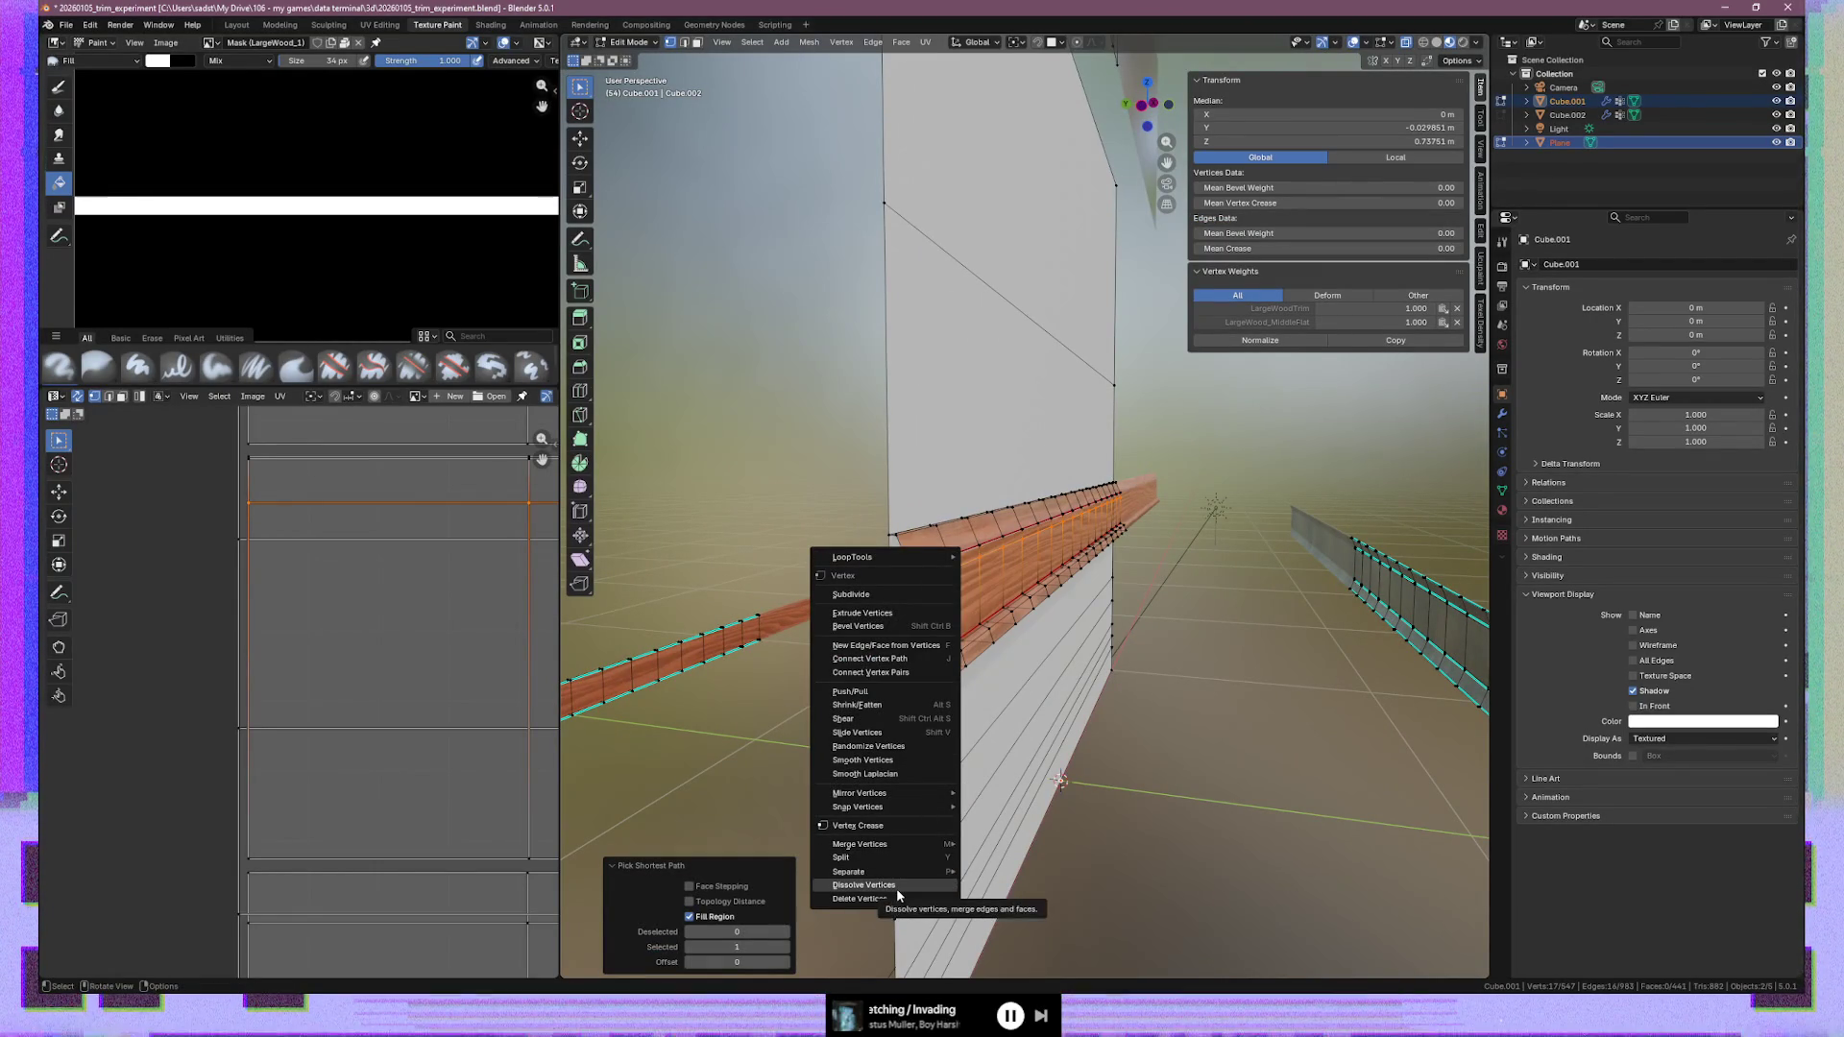
pyautogui.click(896, 885)
pyautogui.hotkey('ctrl', 'z')
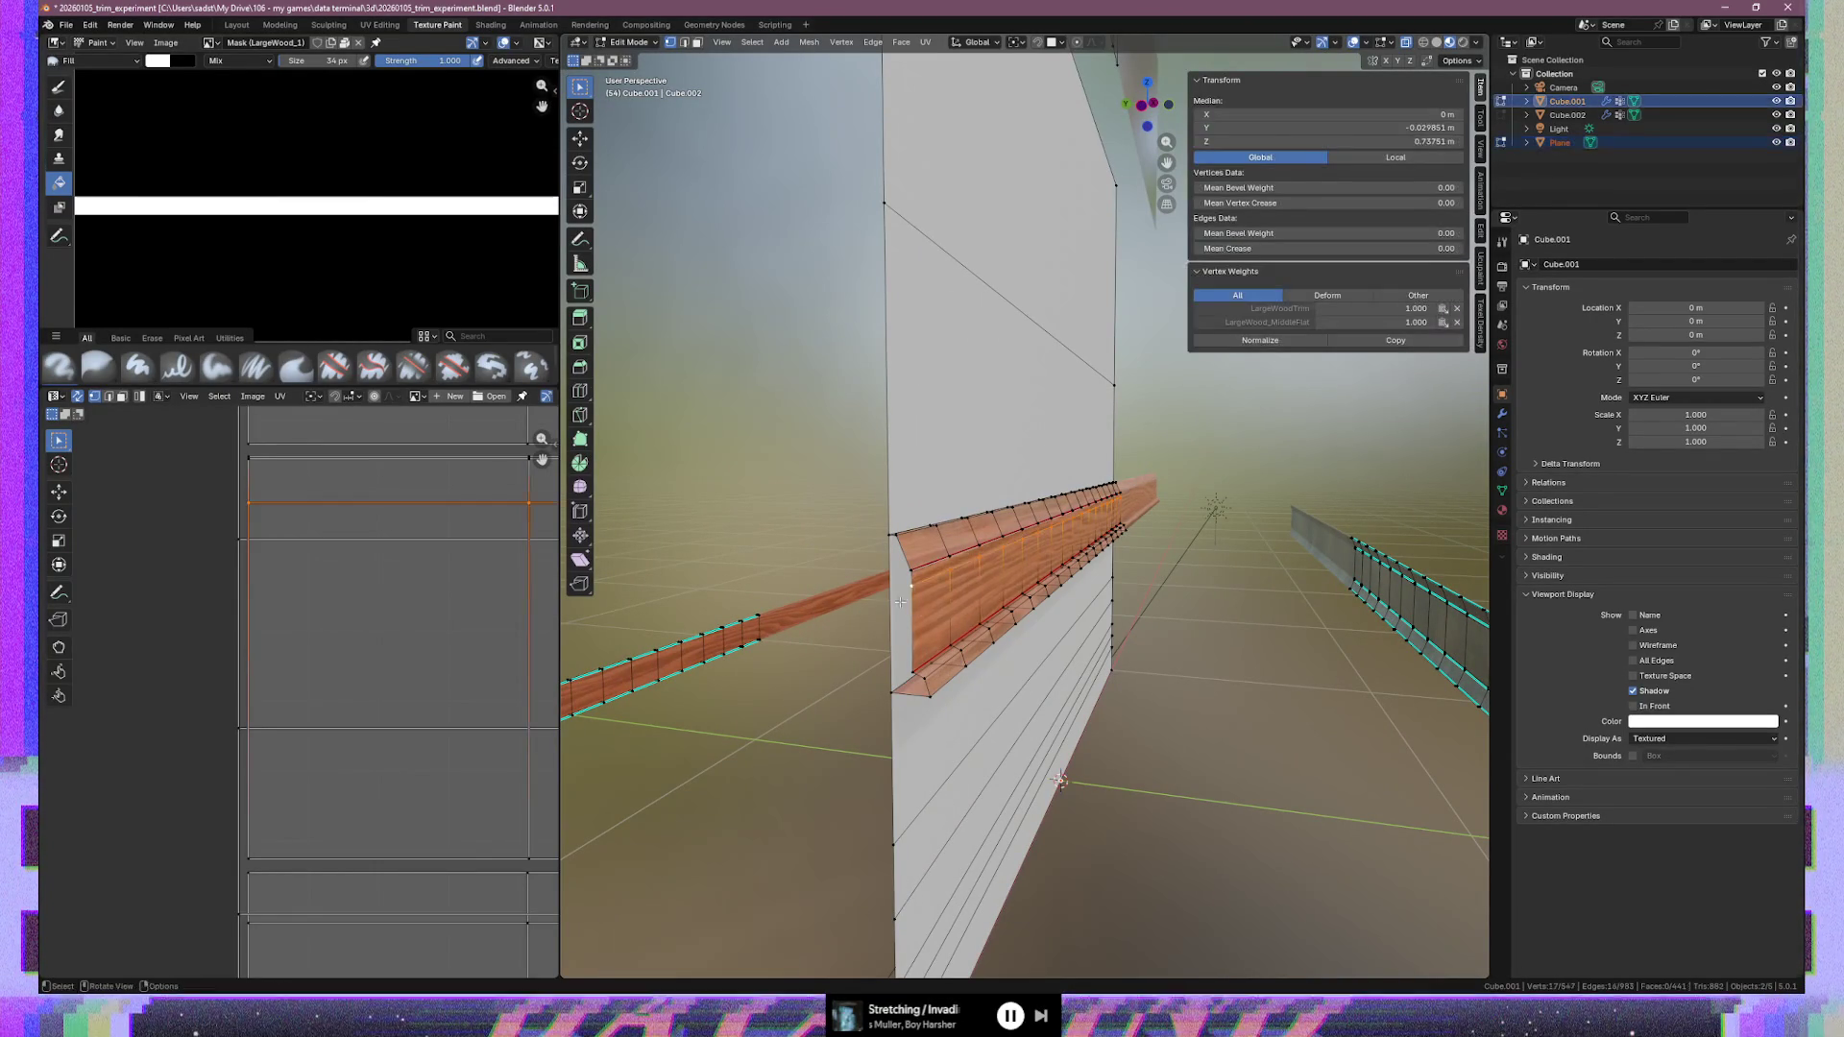
pyautogui.press('2')
pyautogui.rightClick(939, 574)
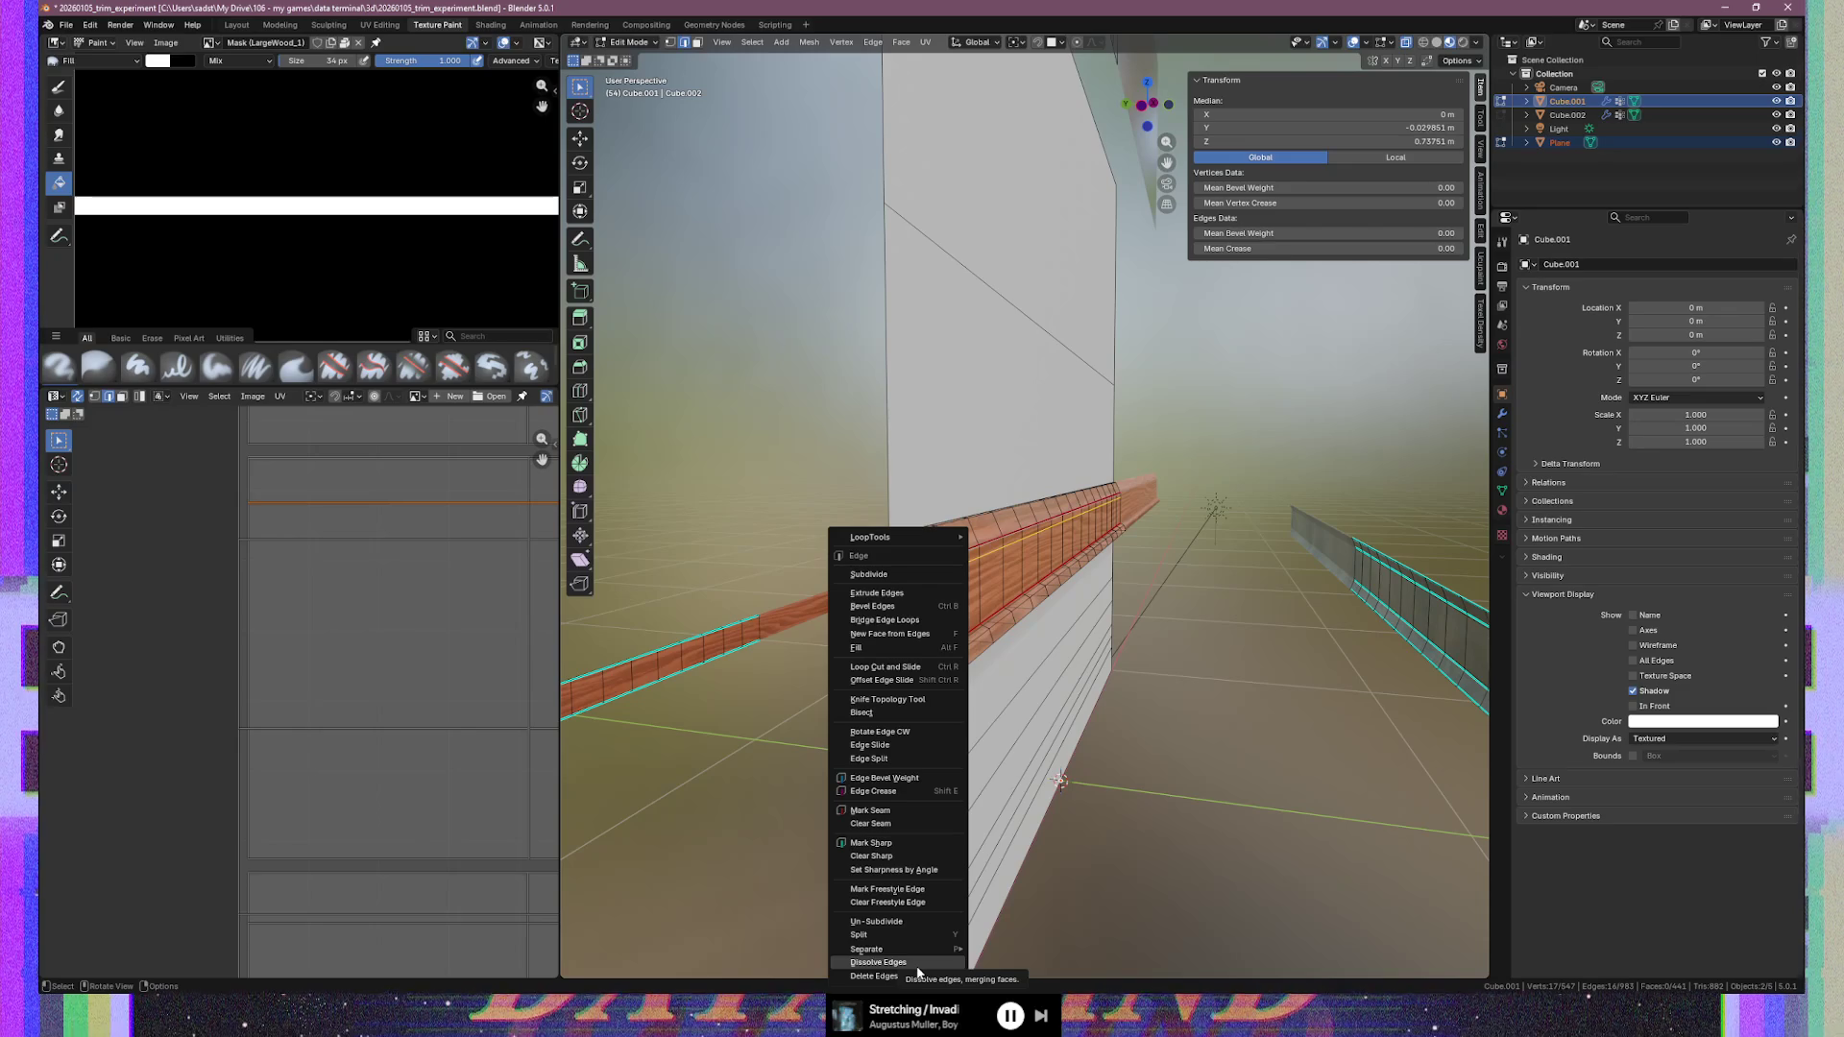
pyautogui.click(917, 968)
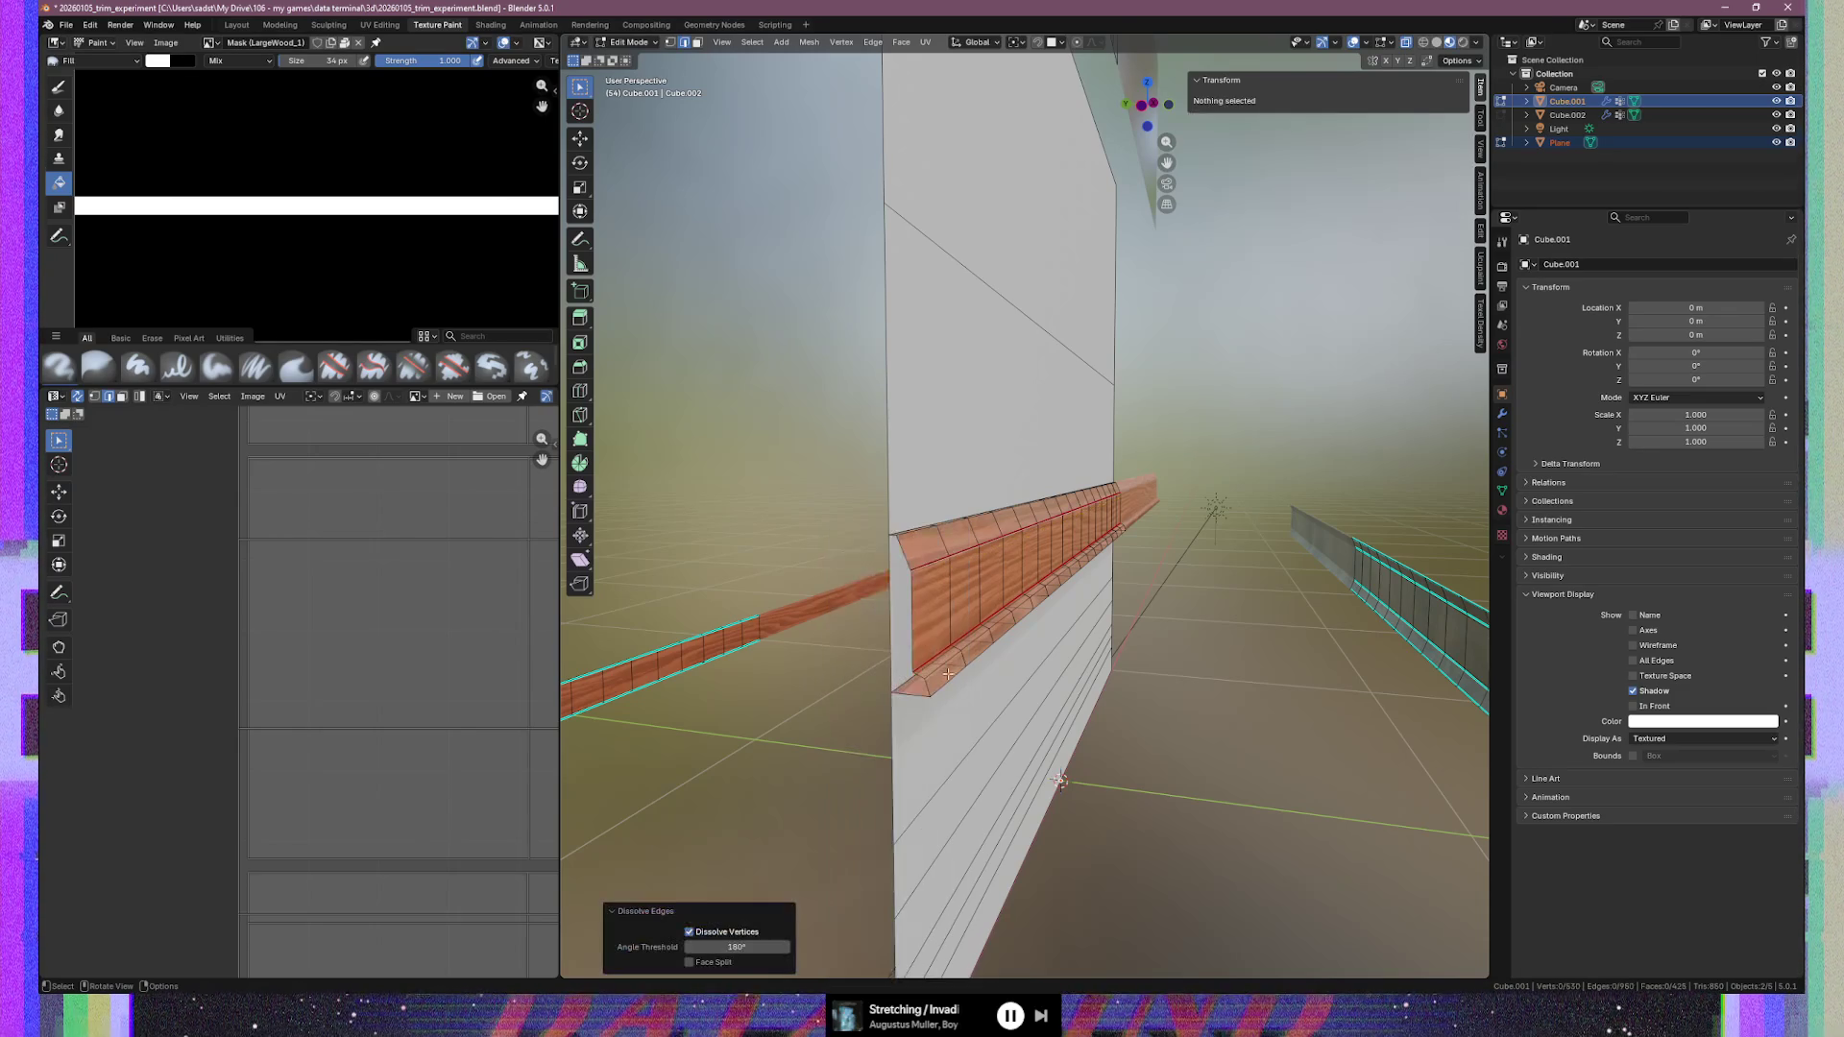
pyautogui.moveTo(971, 598)
pyautogui.mouseDown(button='middle')
pyautogui.moveTo(920, 577)
pyautogui.moveTo(998, 595)
pyautogui.moveTo(785, 590)
pyautogui.mouseUp(button='middle')
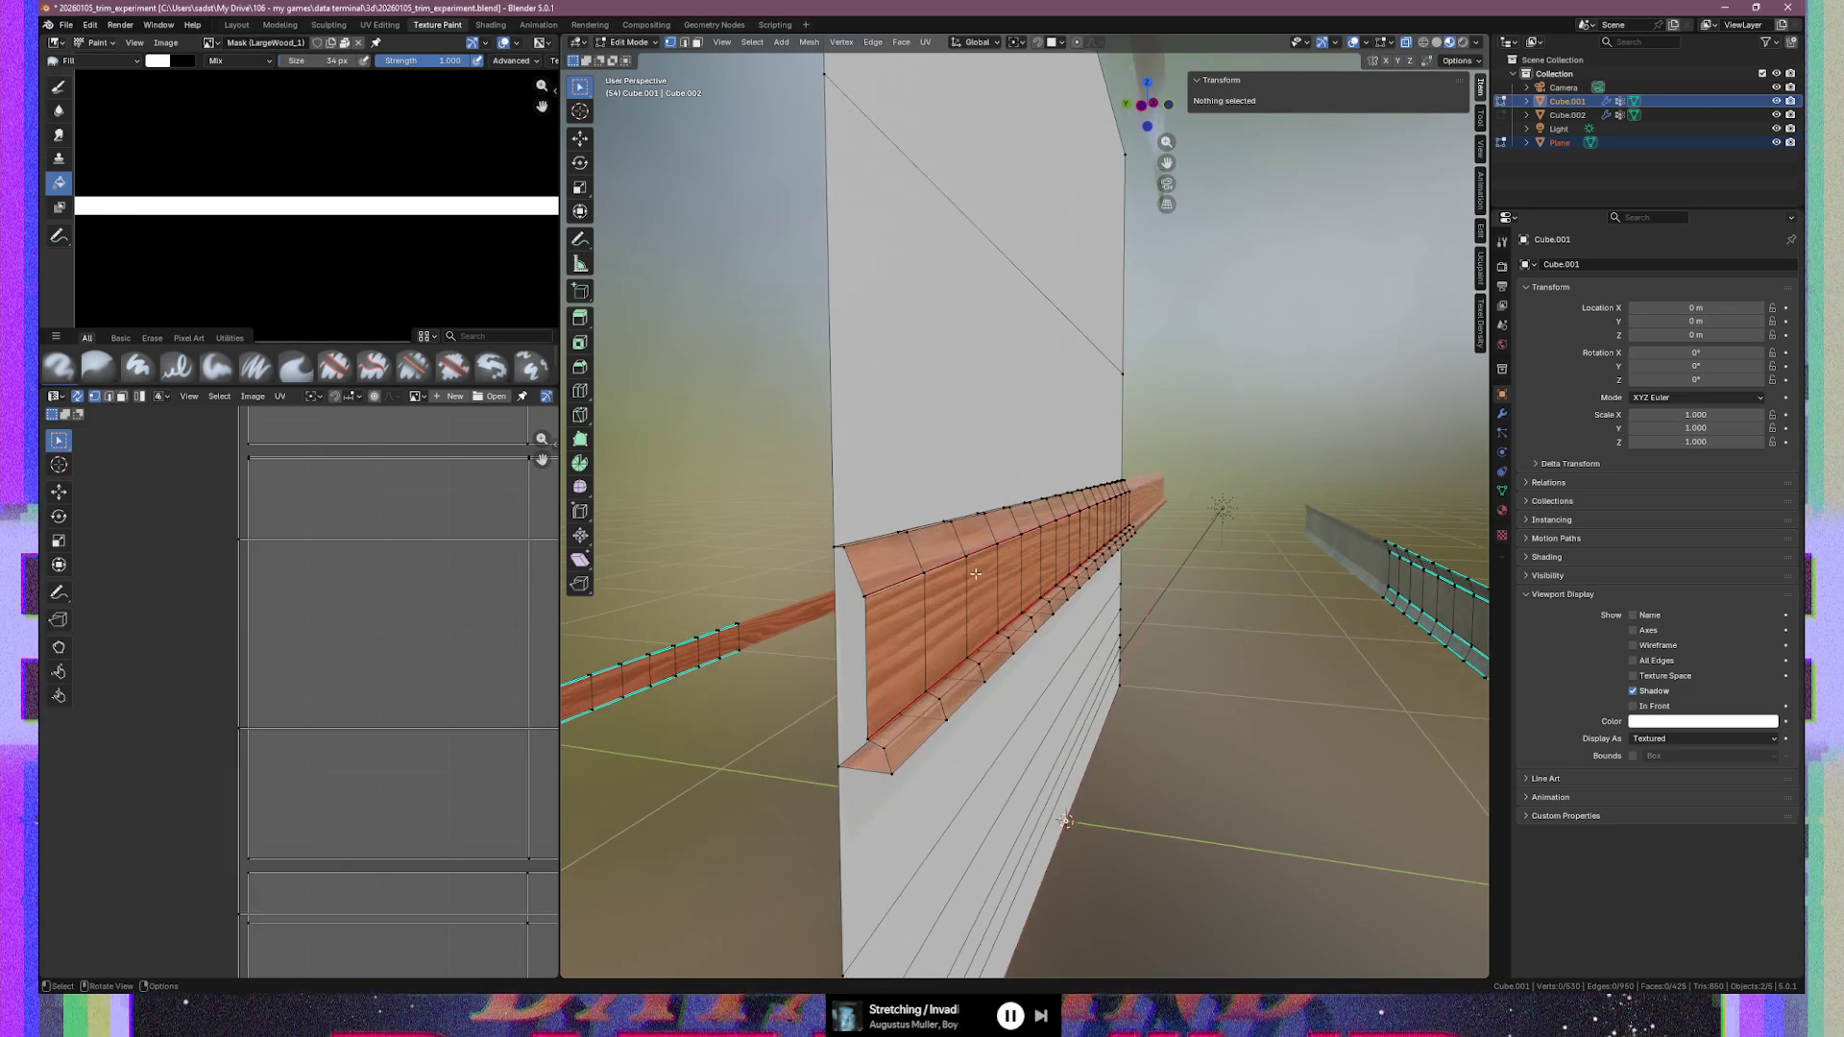
pyautogui.scroll(-3, 785, 590)
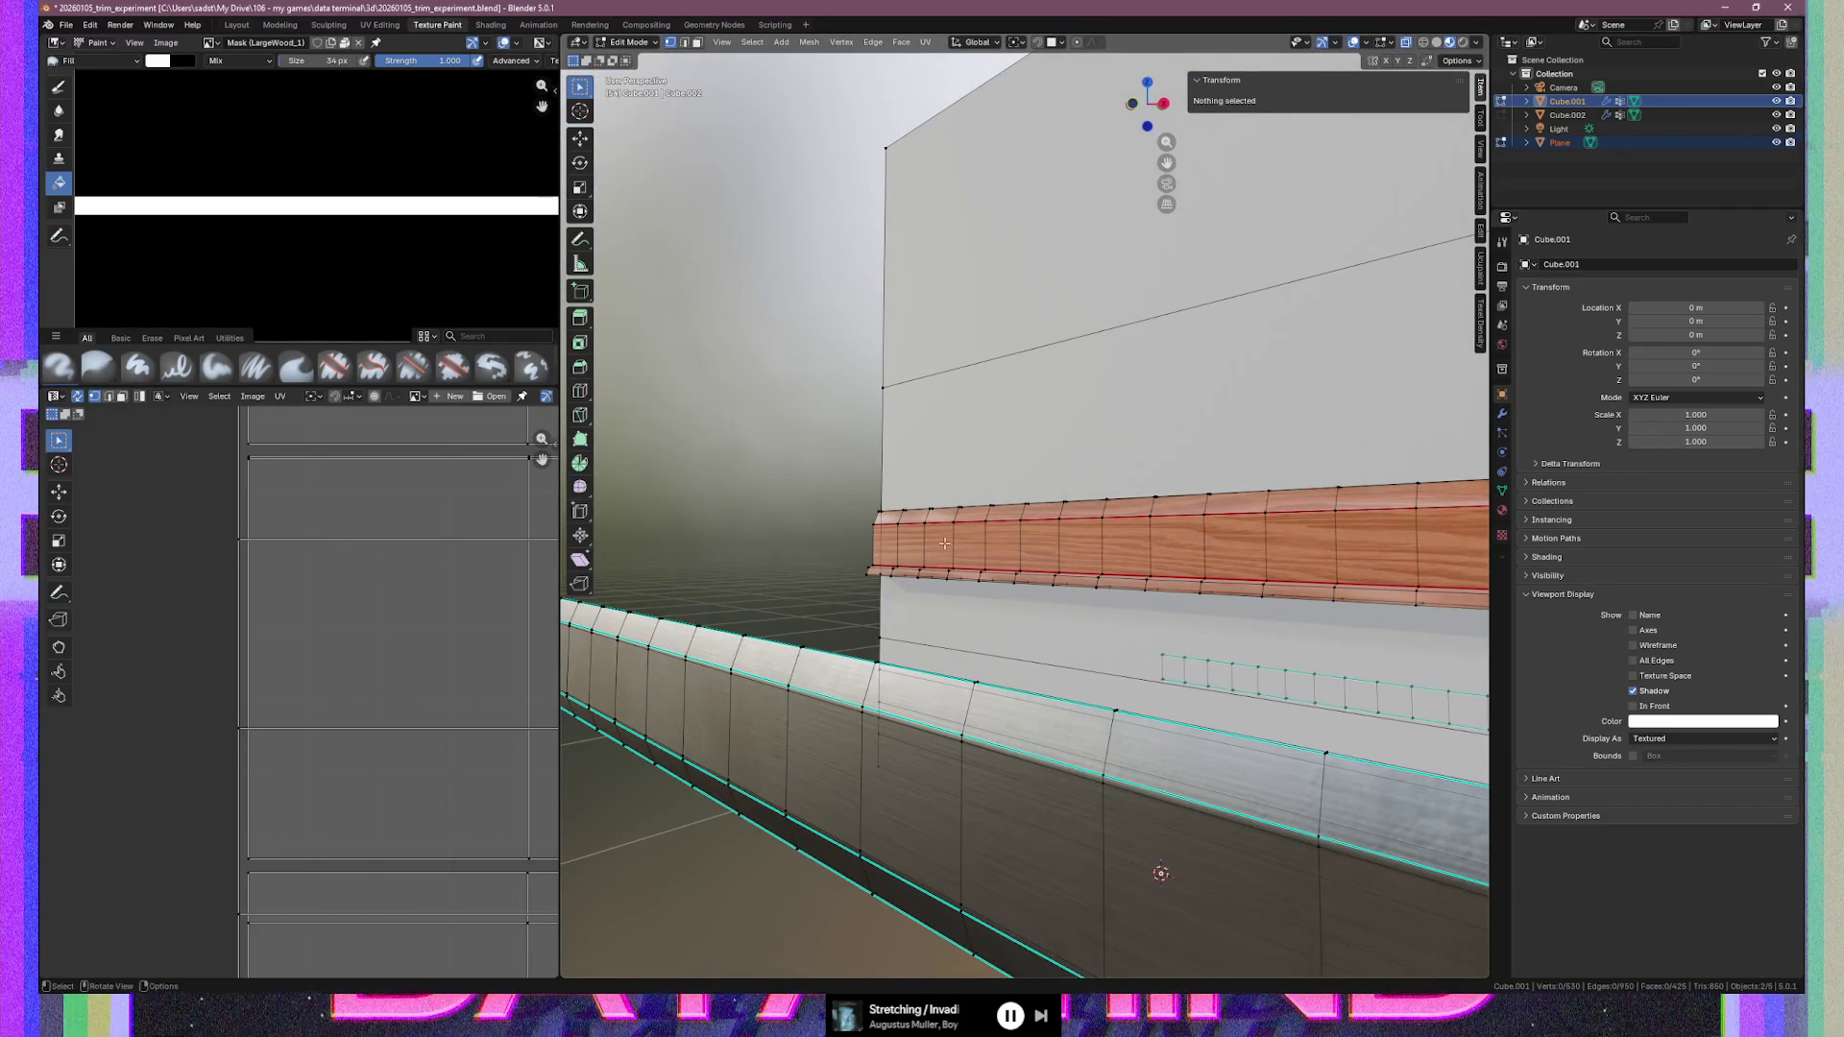
pyautogui.moveTo(1311, 550); pyautogui.dragTo(1173, 570, button='middle')
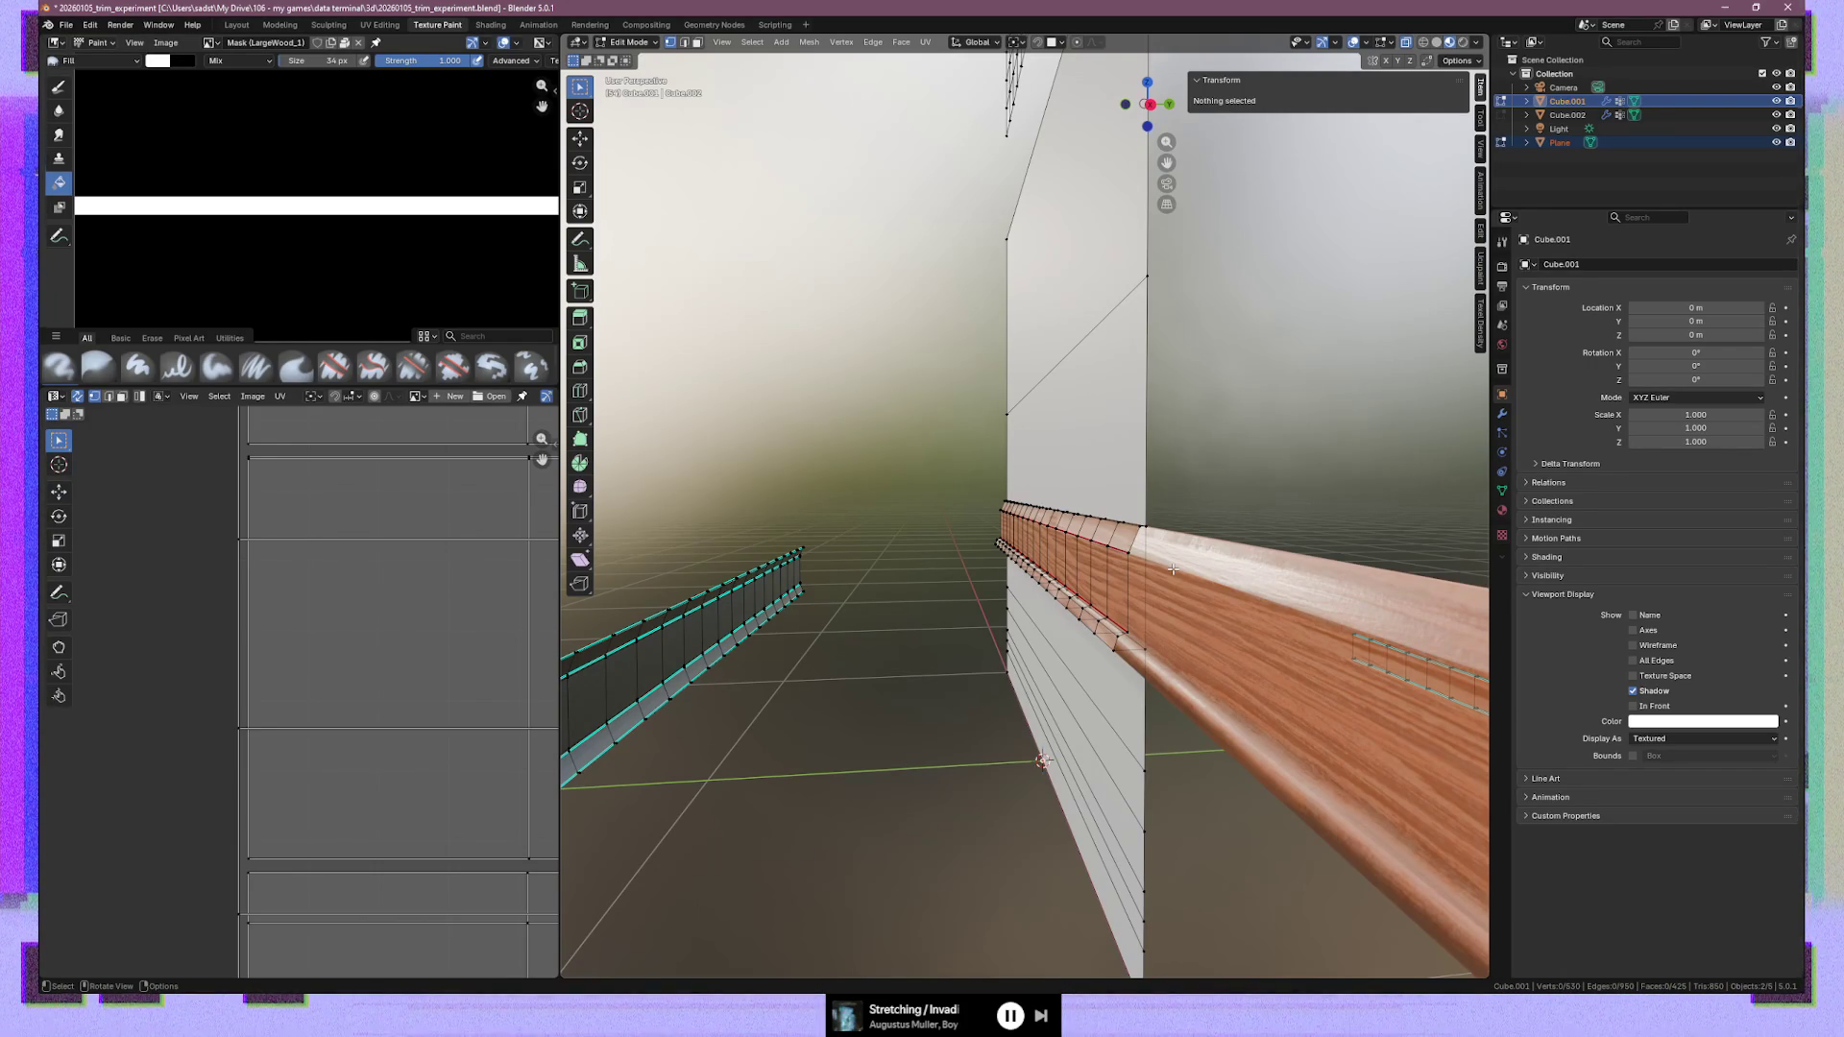
pyautogui.moveTo(1127, 372)
pyautogui.mouseDown(button='middle')
pyautogui.moveTo(1204, 451)
pyautogui.moveTo(1225, 516)
pyautogui.moveTo(1116, 579)
pyautogui.mouseUp(button='middle')
pyautogui.press('KP_5')
pyautogui.press('KP_3')
# Give the profile's bottom-left corner Median Y -0.05 m and nudge the bevel vertex above it
pyautogui.scroll(4, 1028, 590)
pyautogui.scroll(3, 1028, 590)
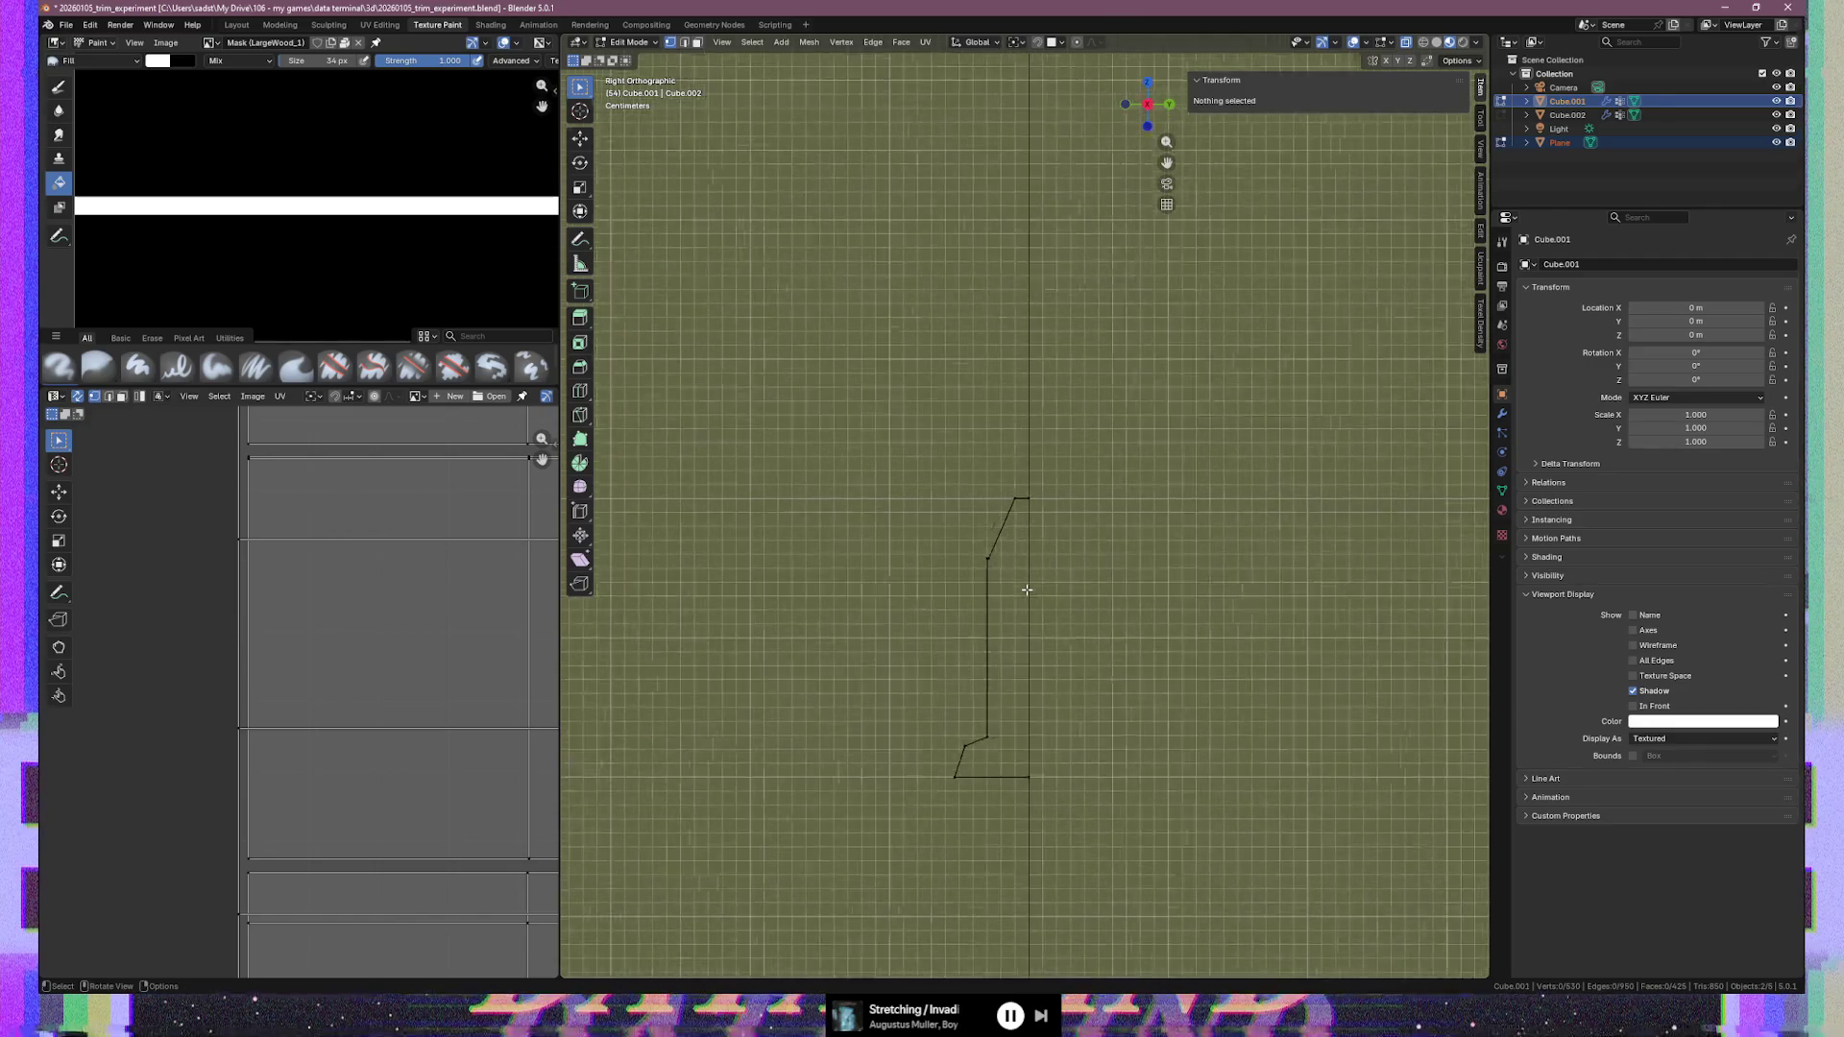
pyautogui.keyDown('shift'); pyautogui.moveTo(1025, 588); pyautogui.dragTo(999, 507, button='middle'); pyautogui.keyUp('shift')
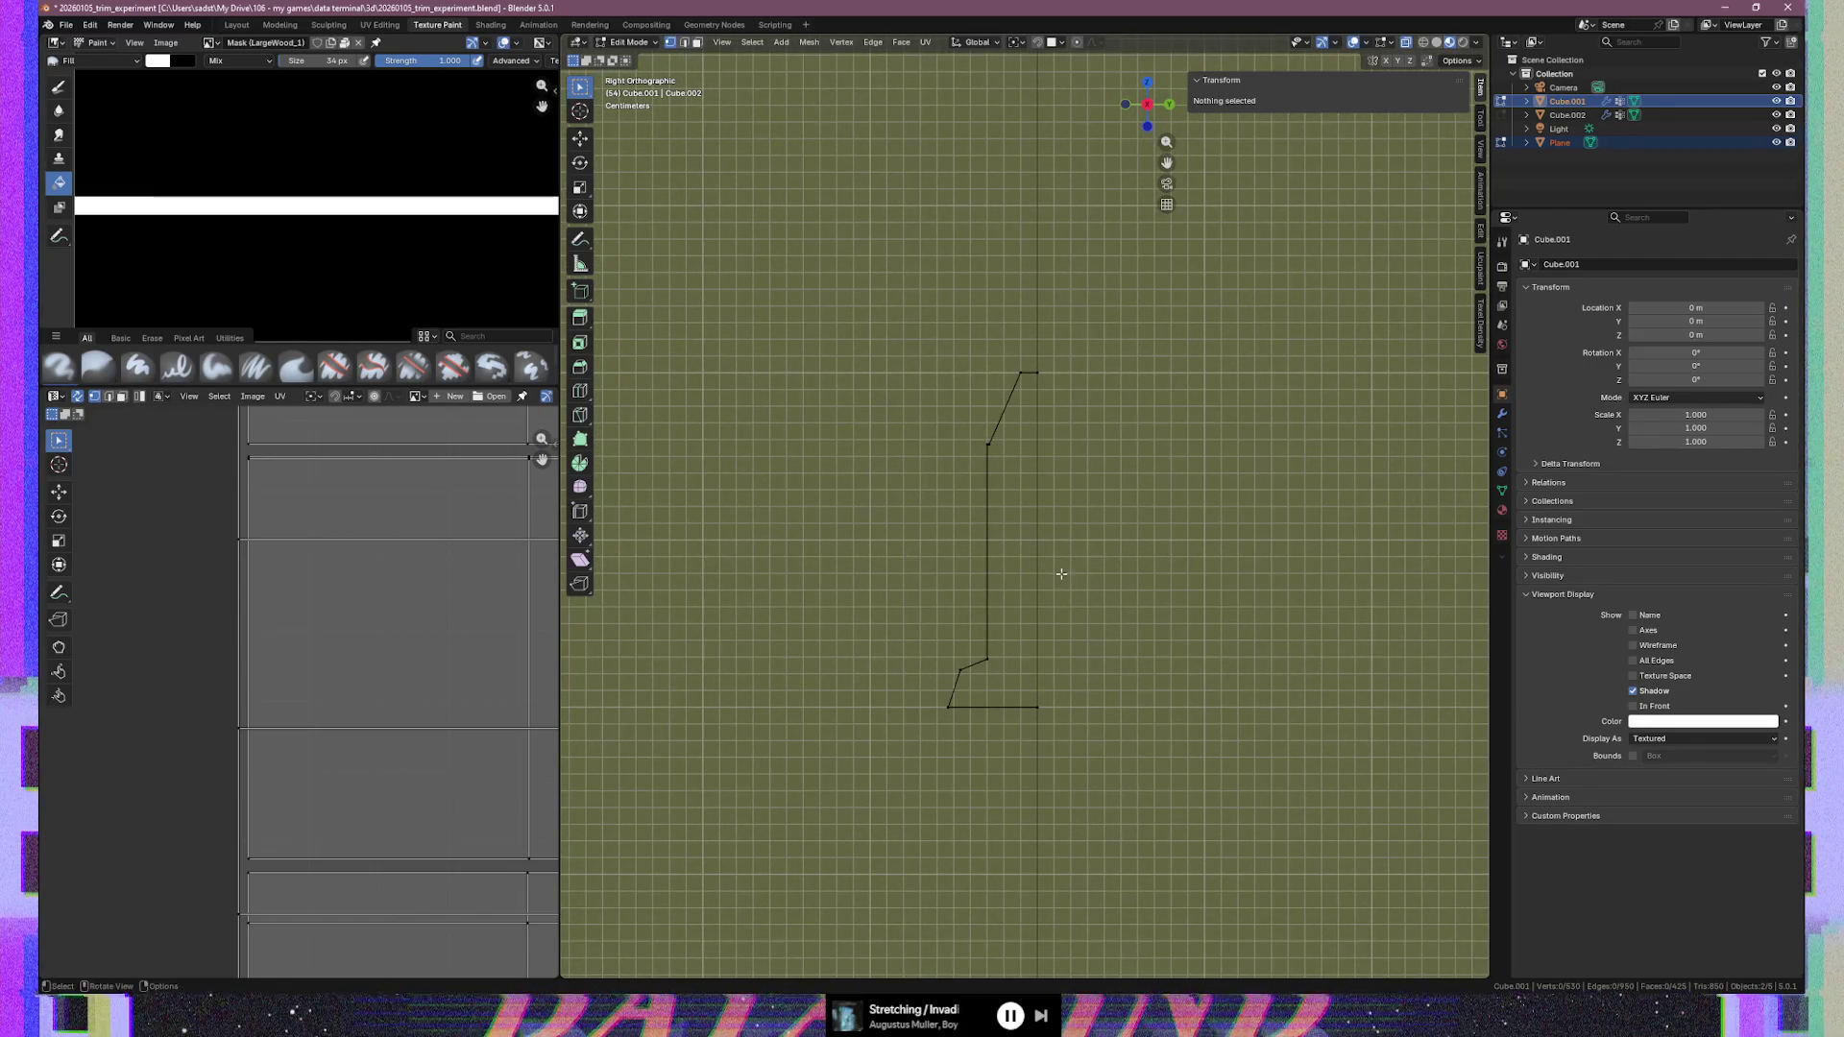
pyautogui.scroll(2, 1005, 639)
pyautogui.keyDown('shift'); pyautogui.moveTo(1009, 689); pyautogui.dragTo(1031, 609, button='middle'); pyautogui.keyUp('shift')
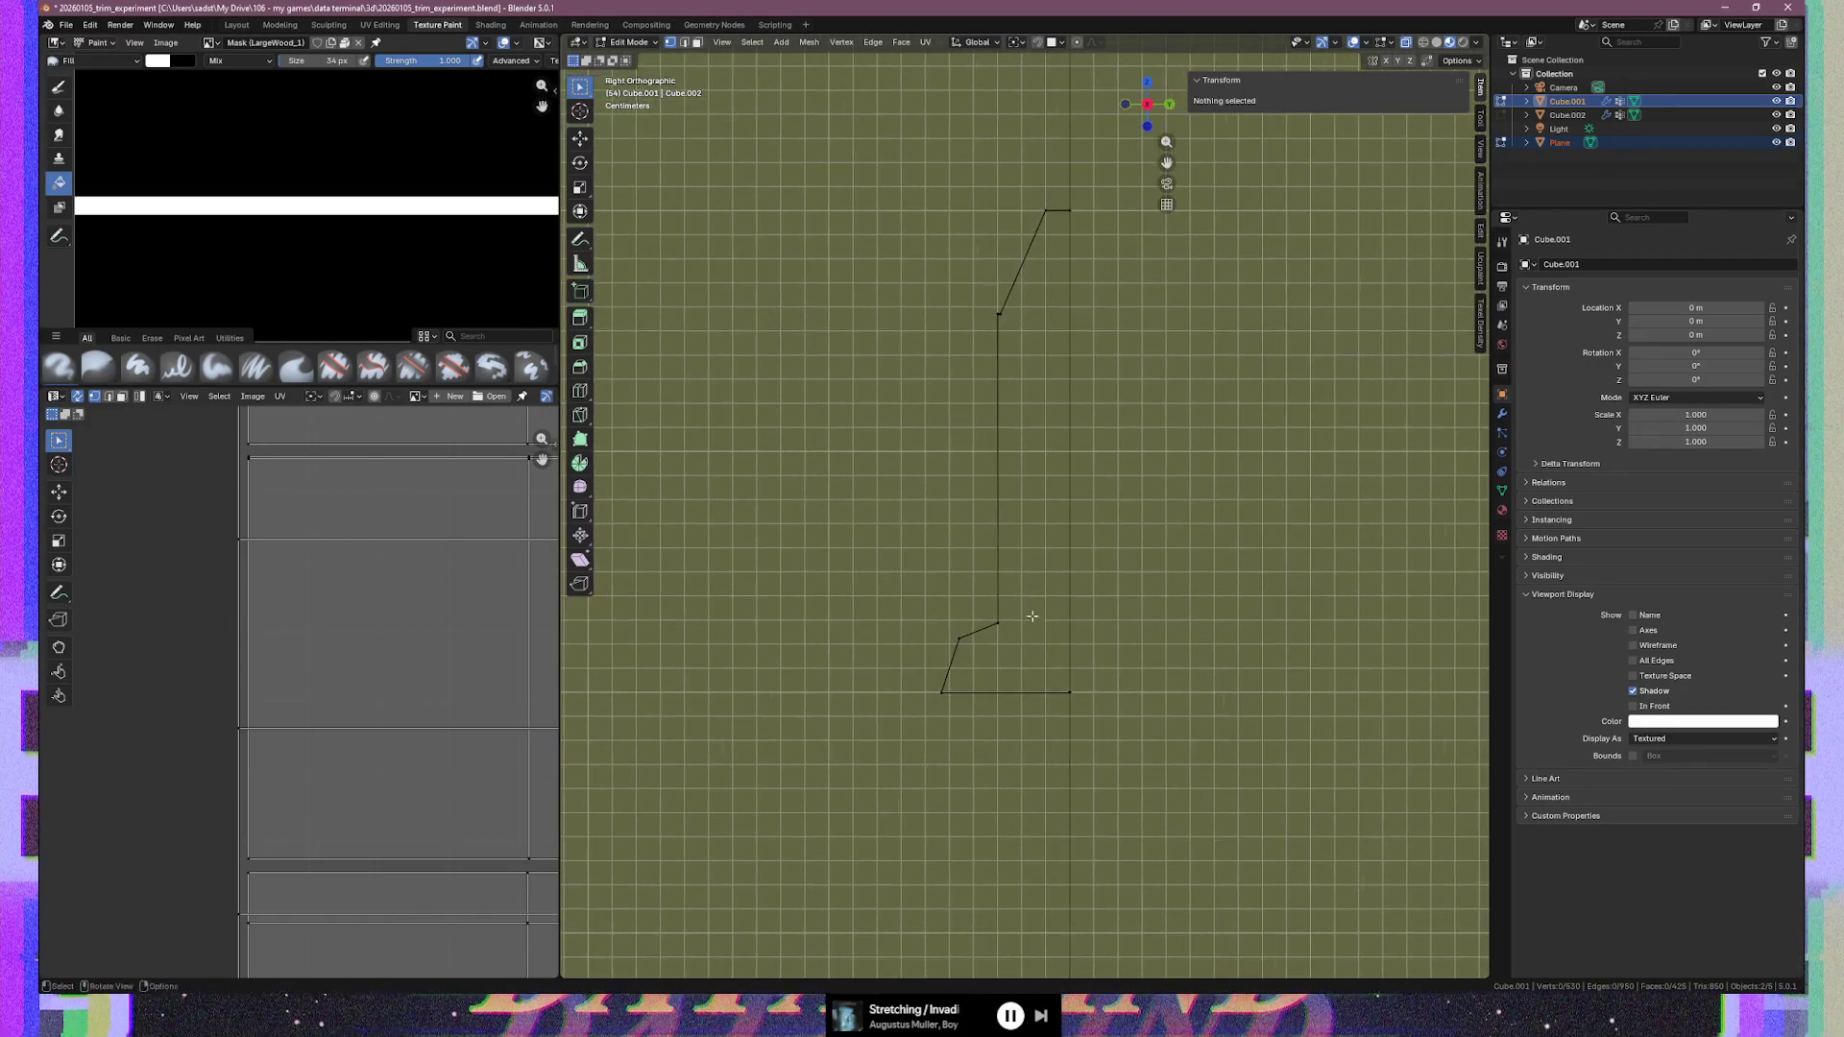
pyautogui.moveTo(920, 676); pyautogui.dragTo(994, 719)
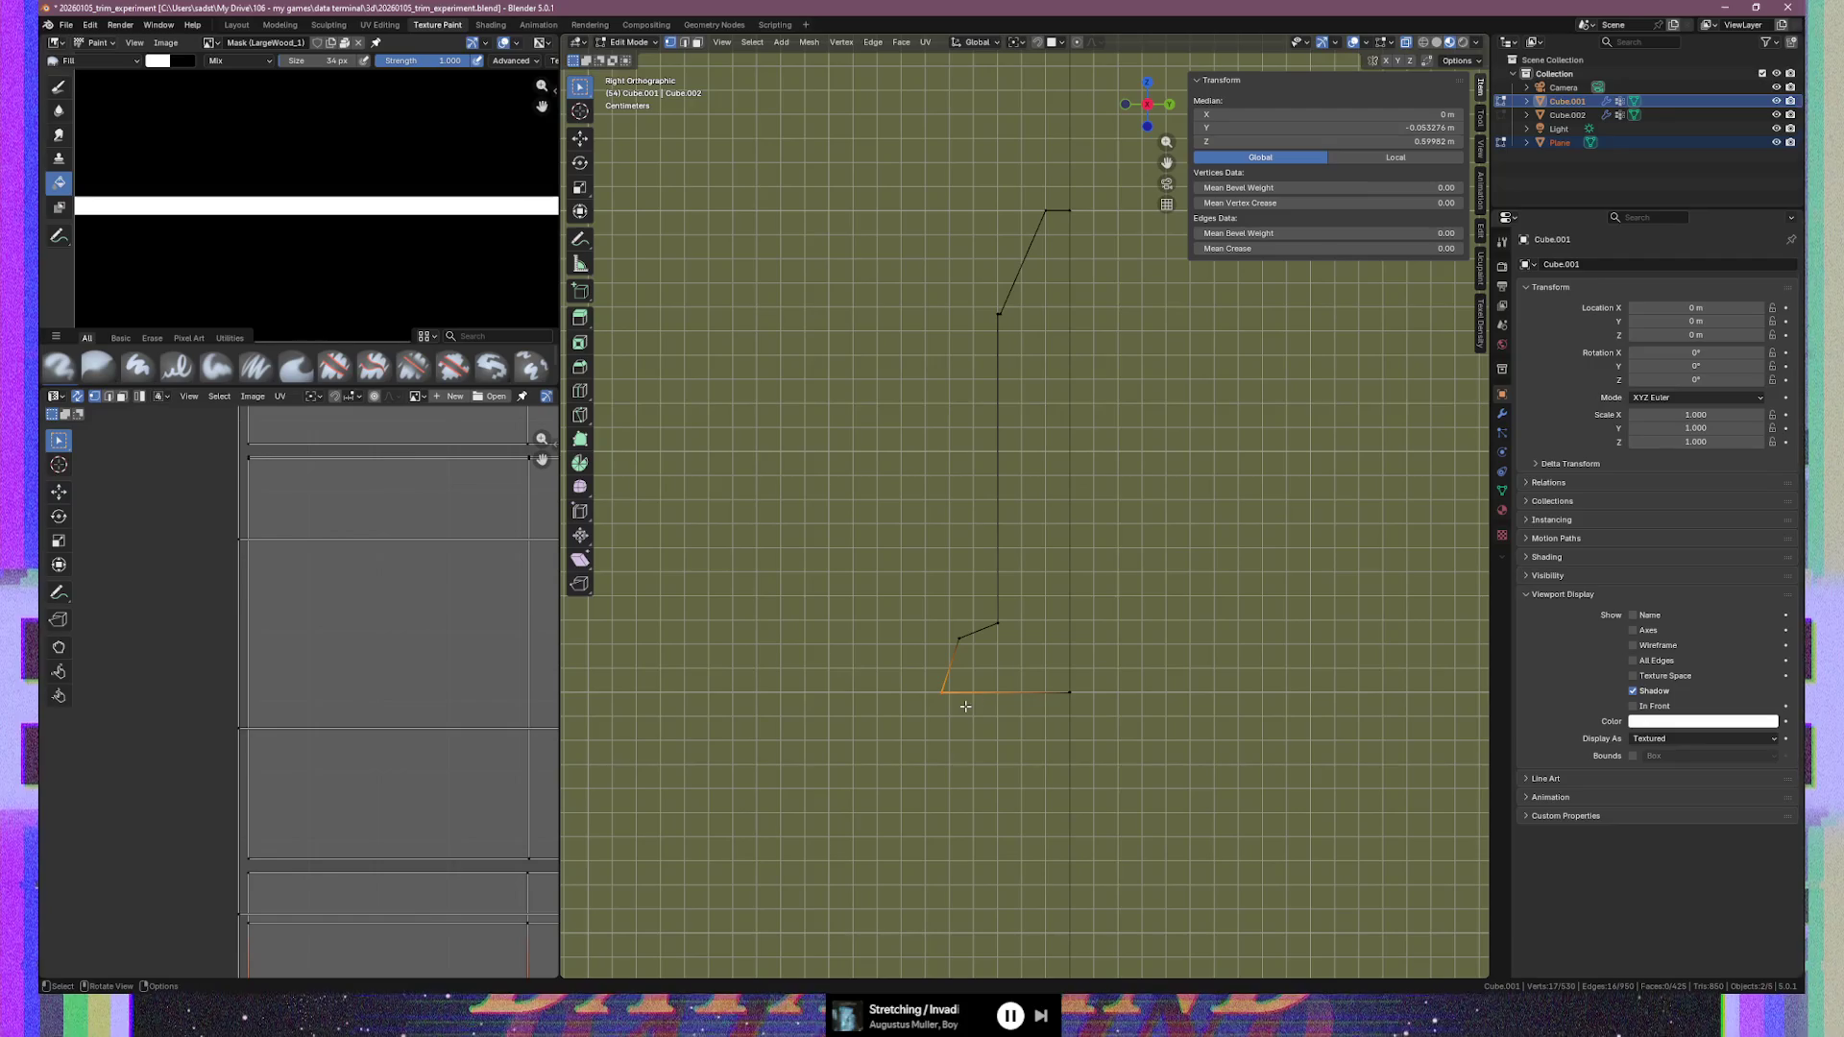
pyautogui.click(1373, 128)
pyautogui.click(1373, 128)
pyautogui.press('BackSpace')
pyautogui.press('BackSpace')
pyautogui.press('BackSpace')
pyautogui.press('Return')
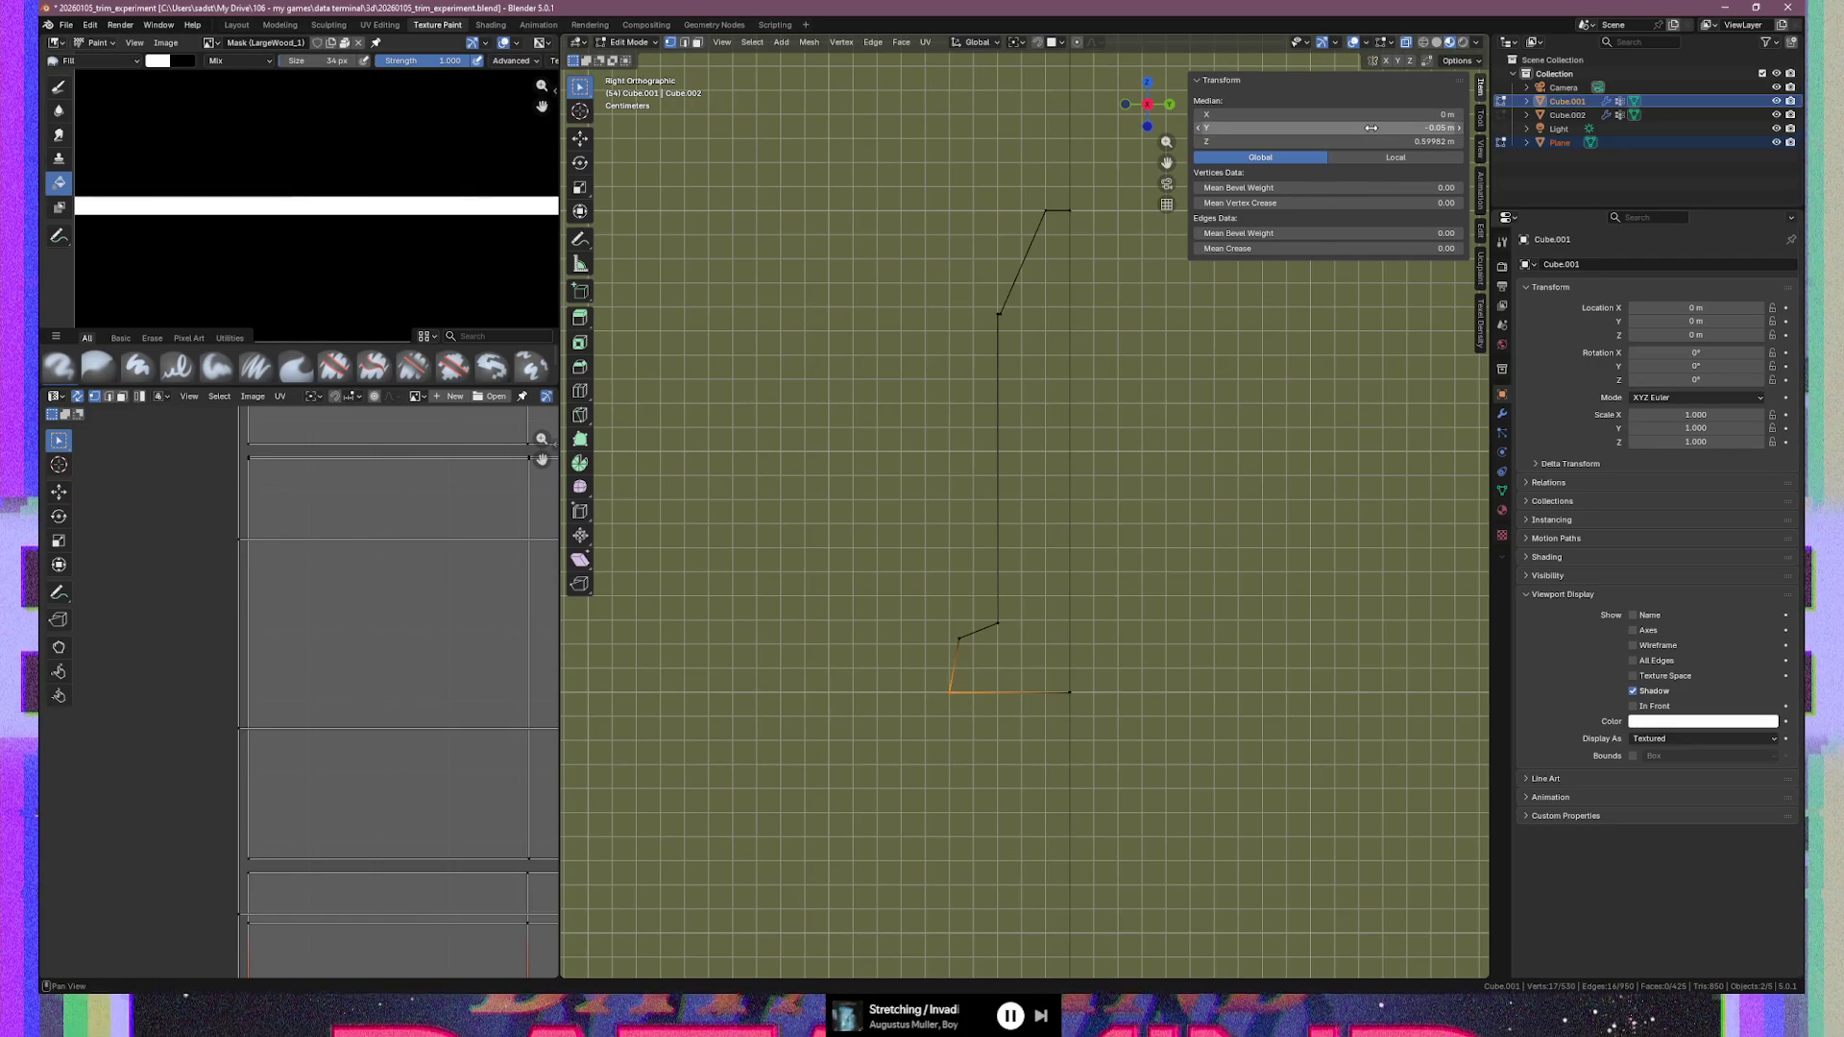
pyautogui.click(960, 634)
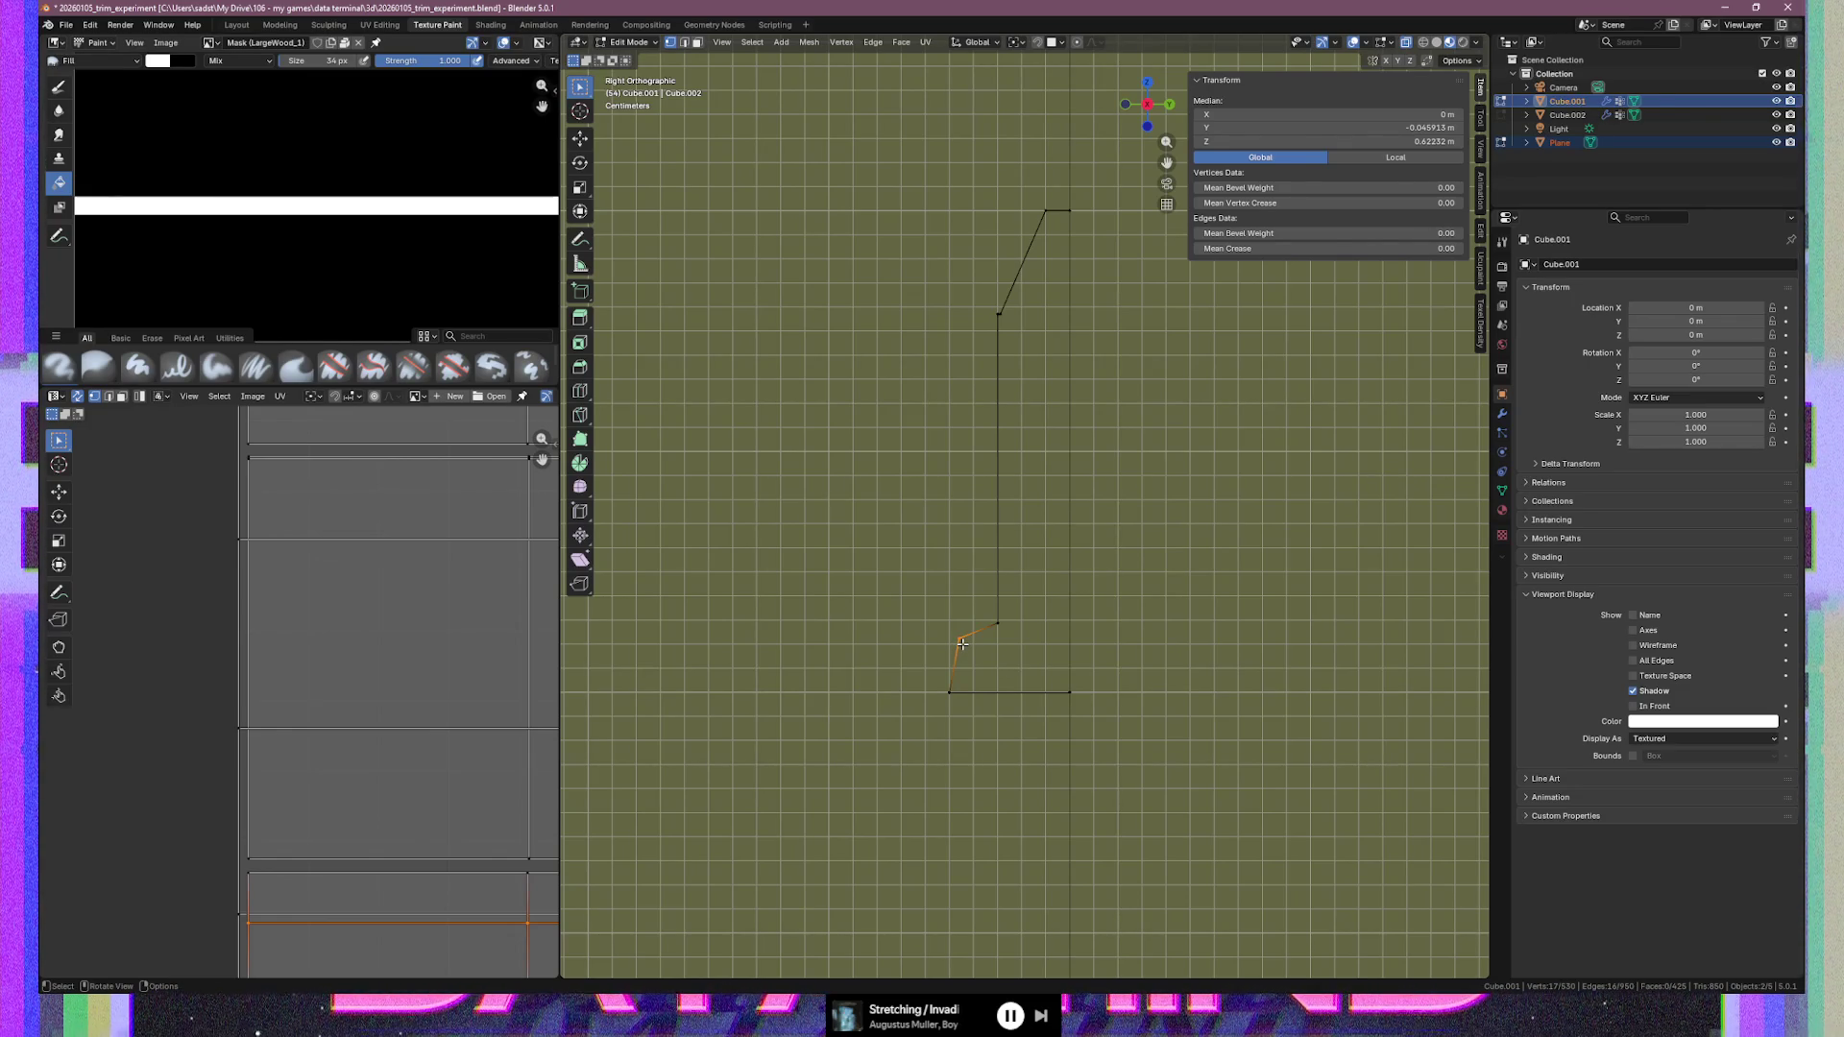
pyautogui.moveTo(963, 645); pyautogui.dragTo(967, 647)
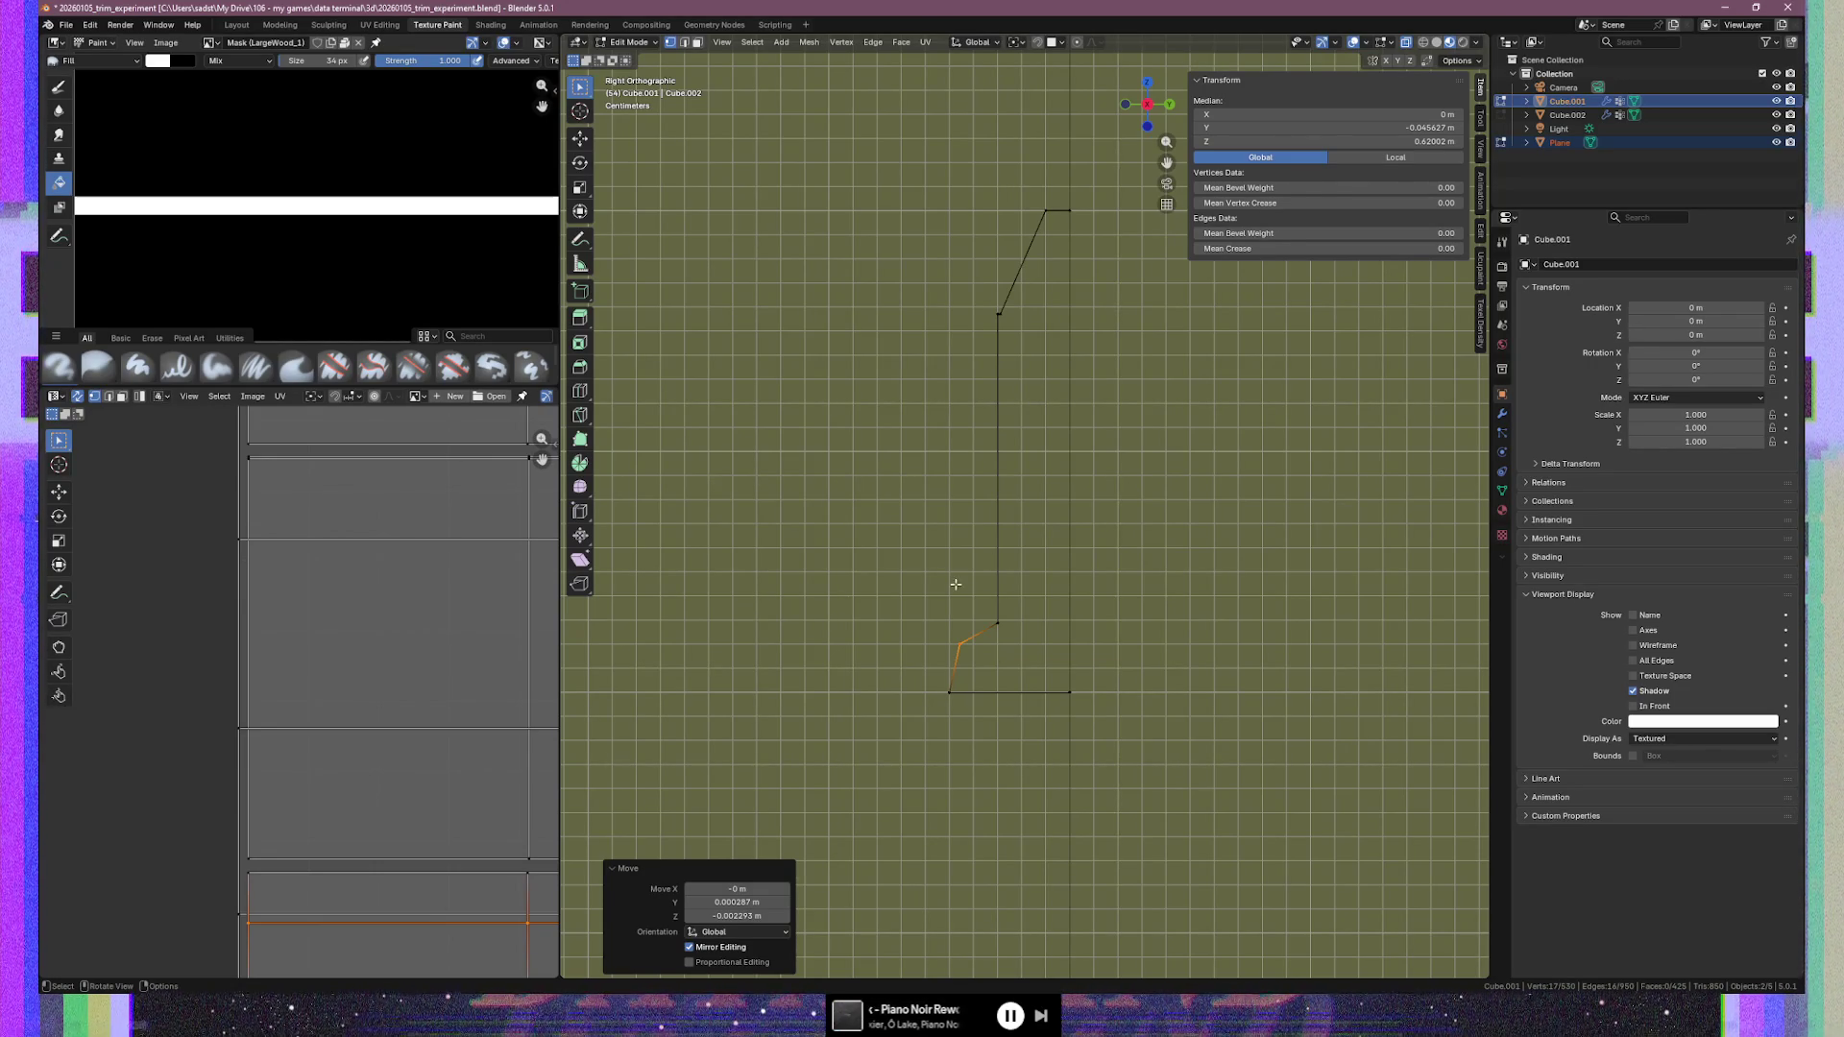
# Select the next profile vertex, try a Z of 0.6 m, then undo back to 0.62874 m
pyautogui.click(997, 622)
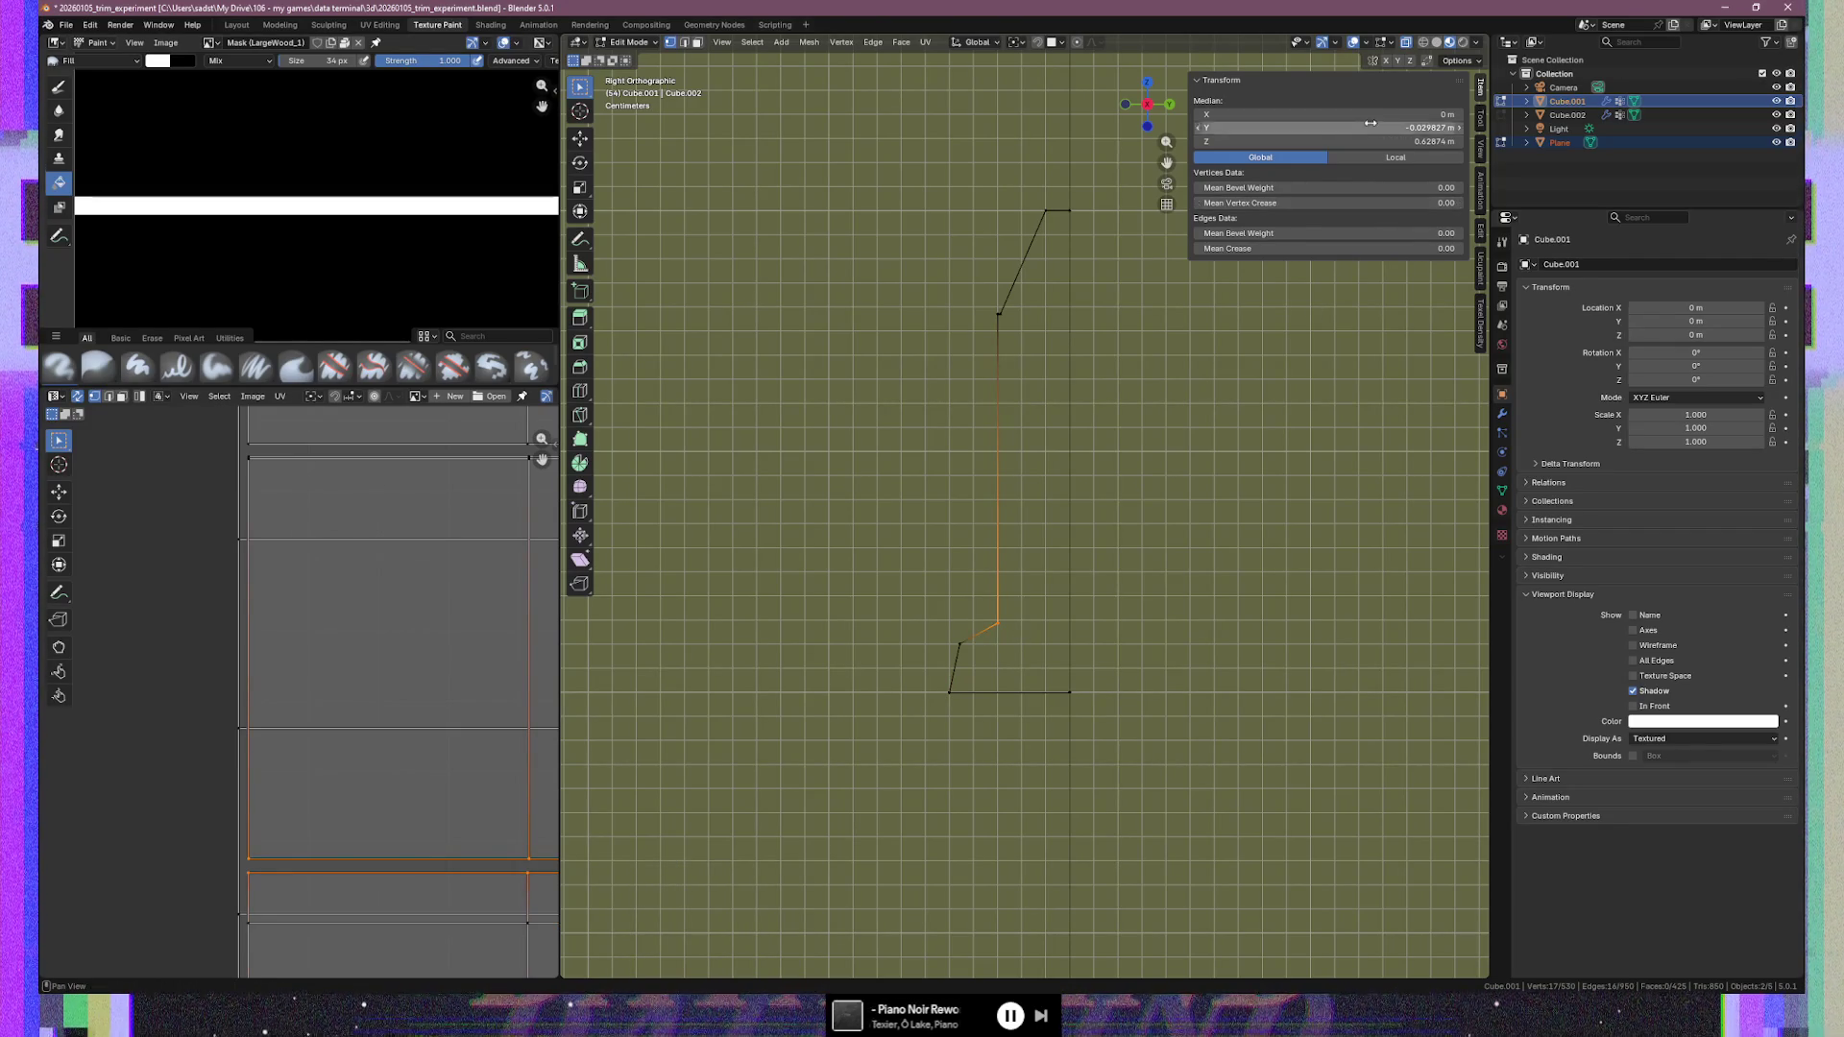
pyautogui.moveTo(1364, 141); pyautogui.dragTo(1364, 141)
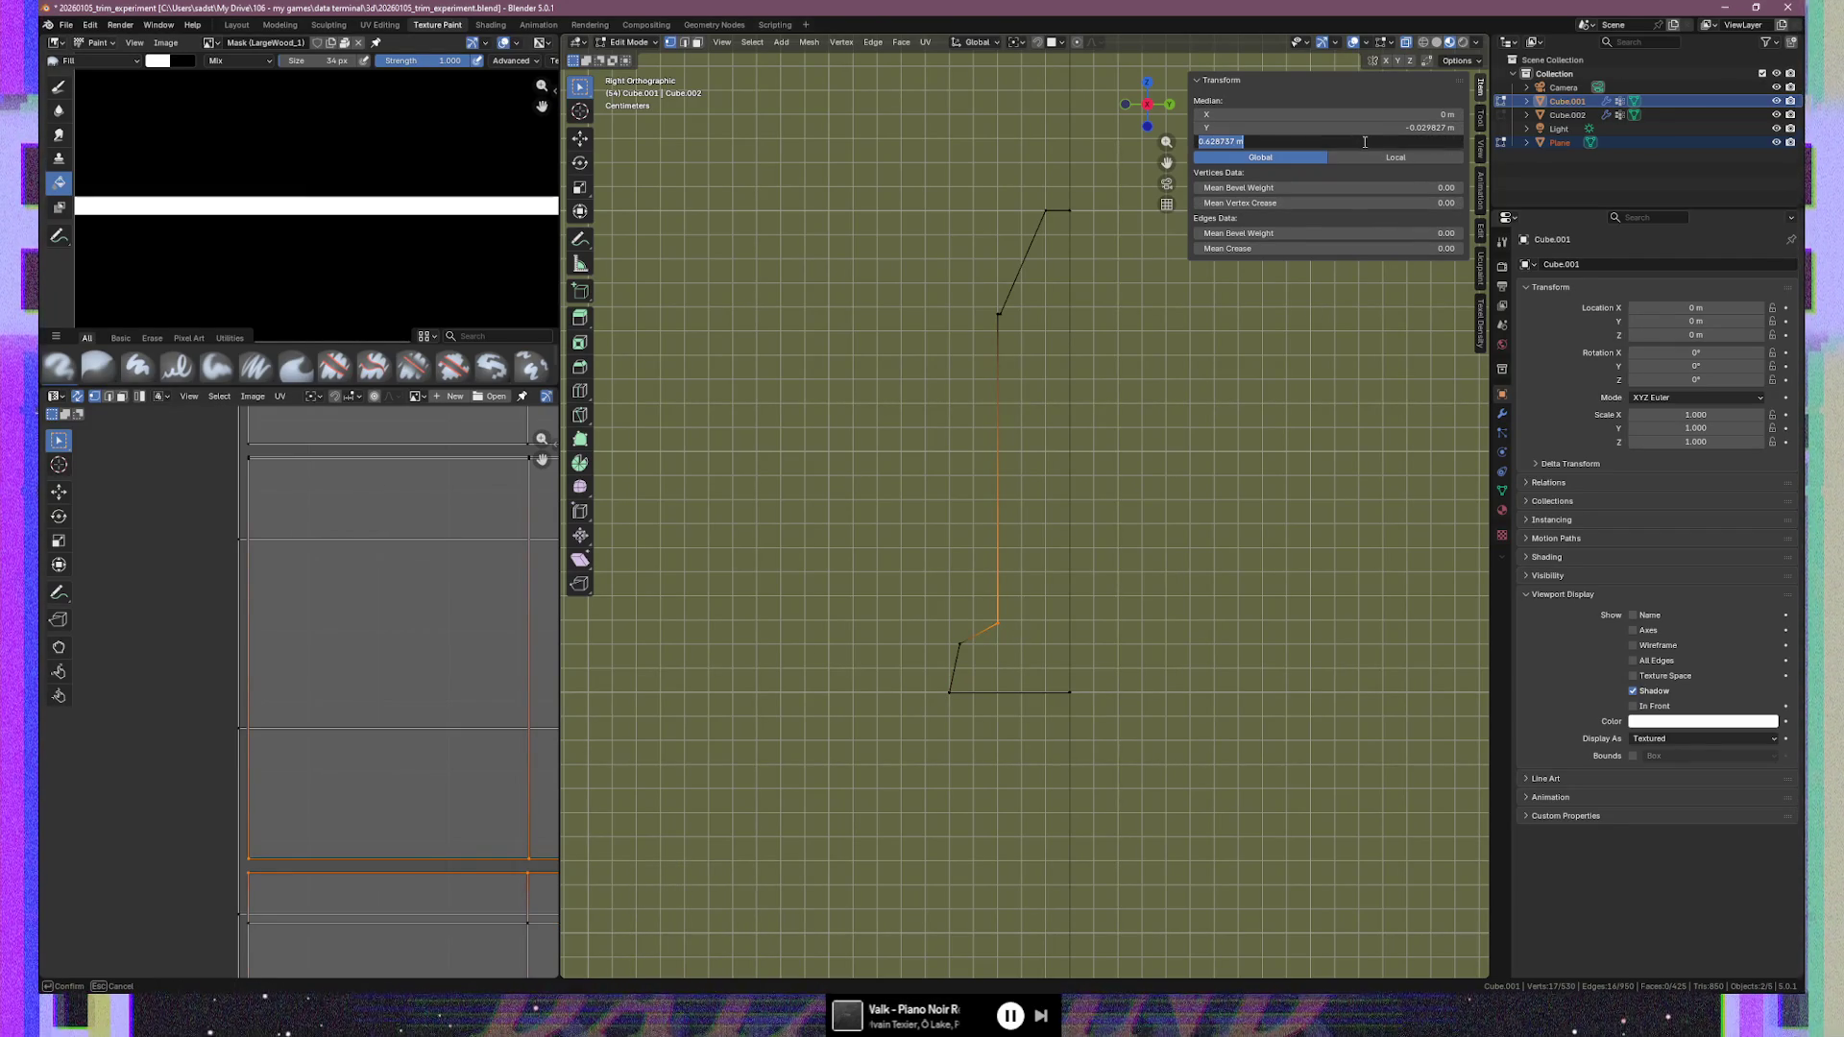
pyautogui.hotkey('ctrl', 'shift', 'Right')
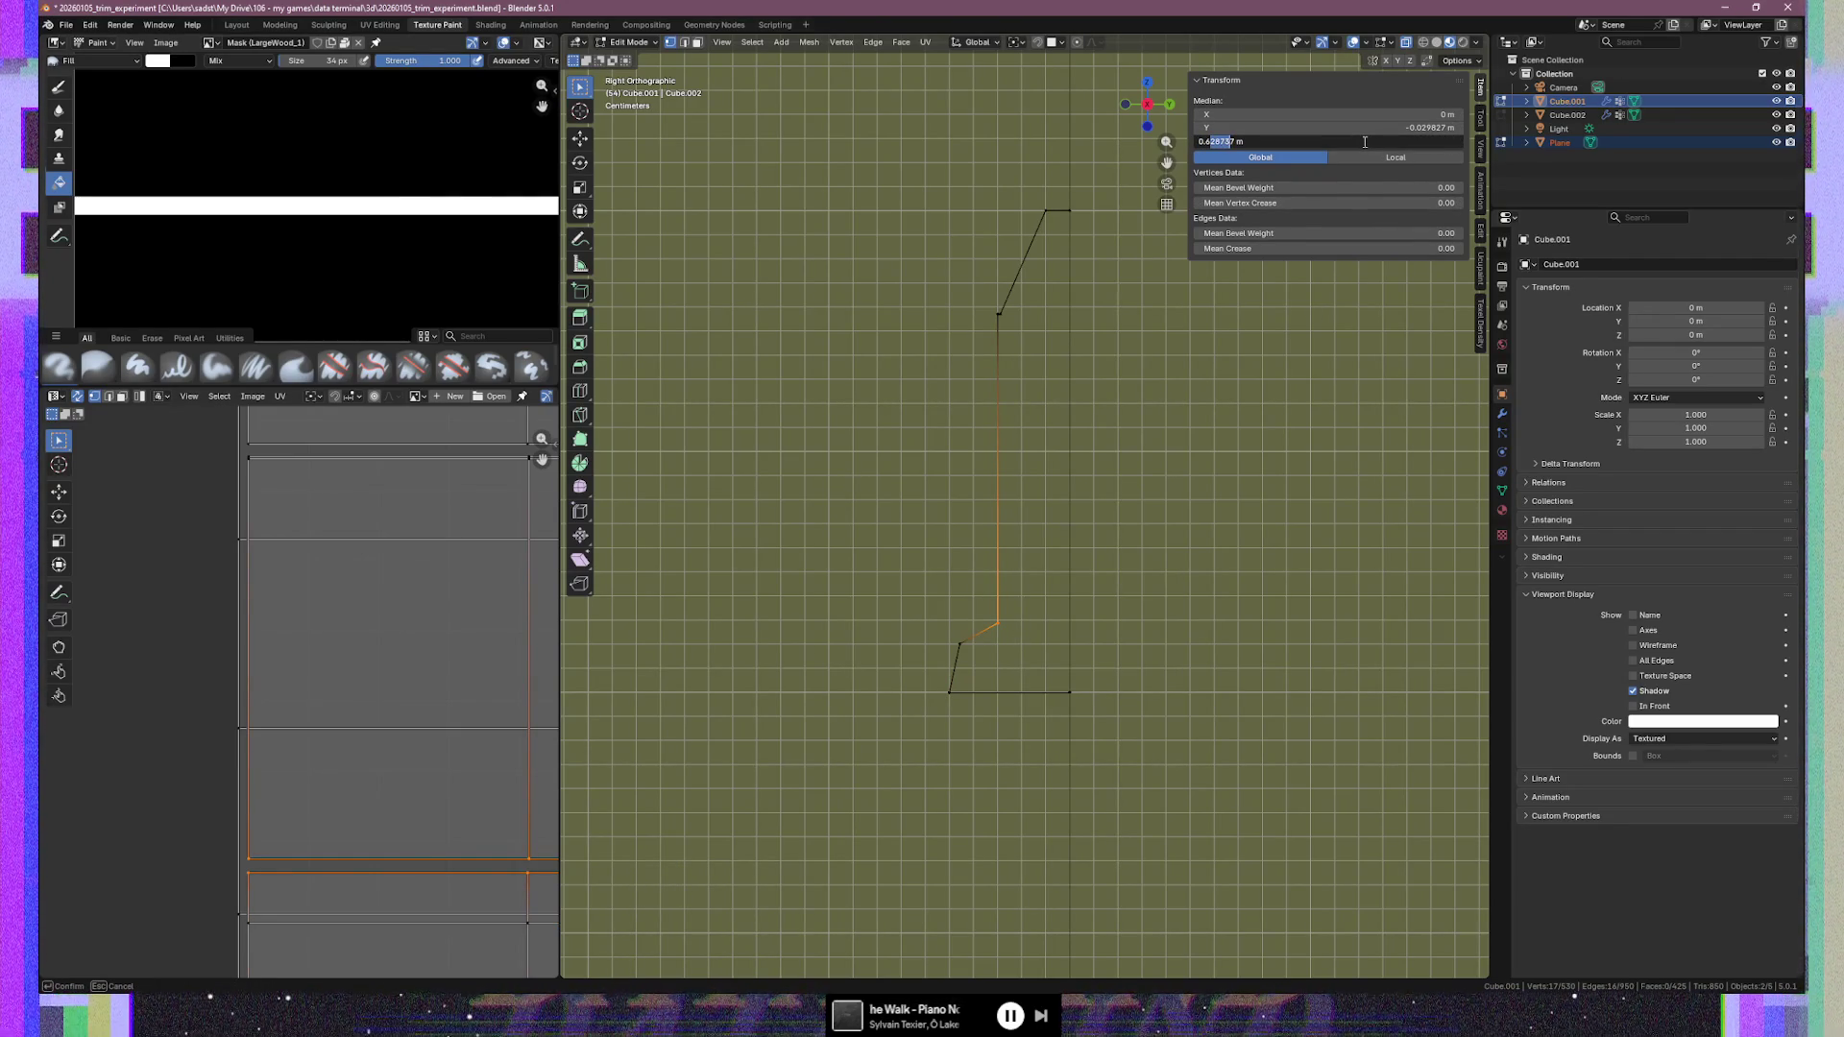
pyautogui.press('BackSpace')
pyautogui.press('Return')
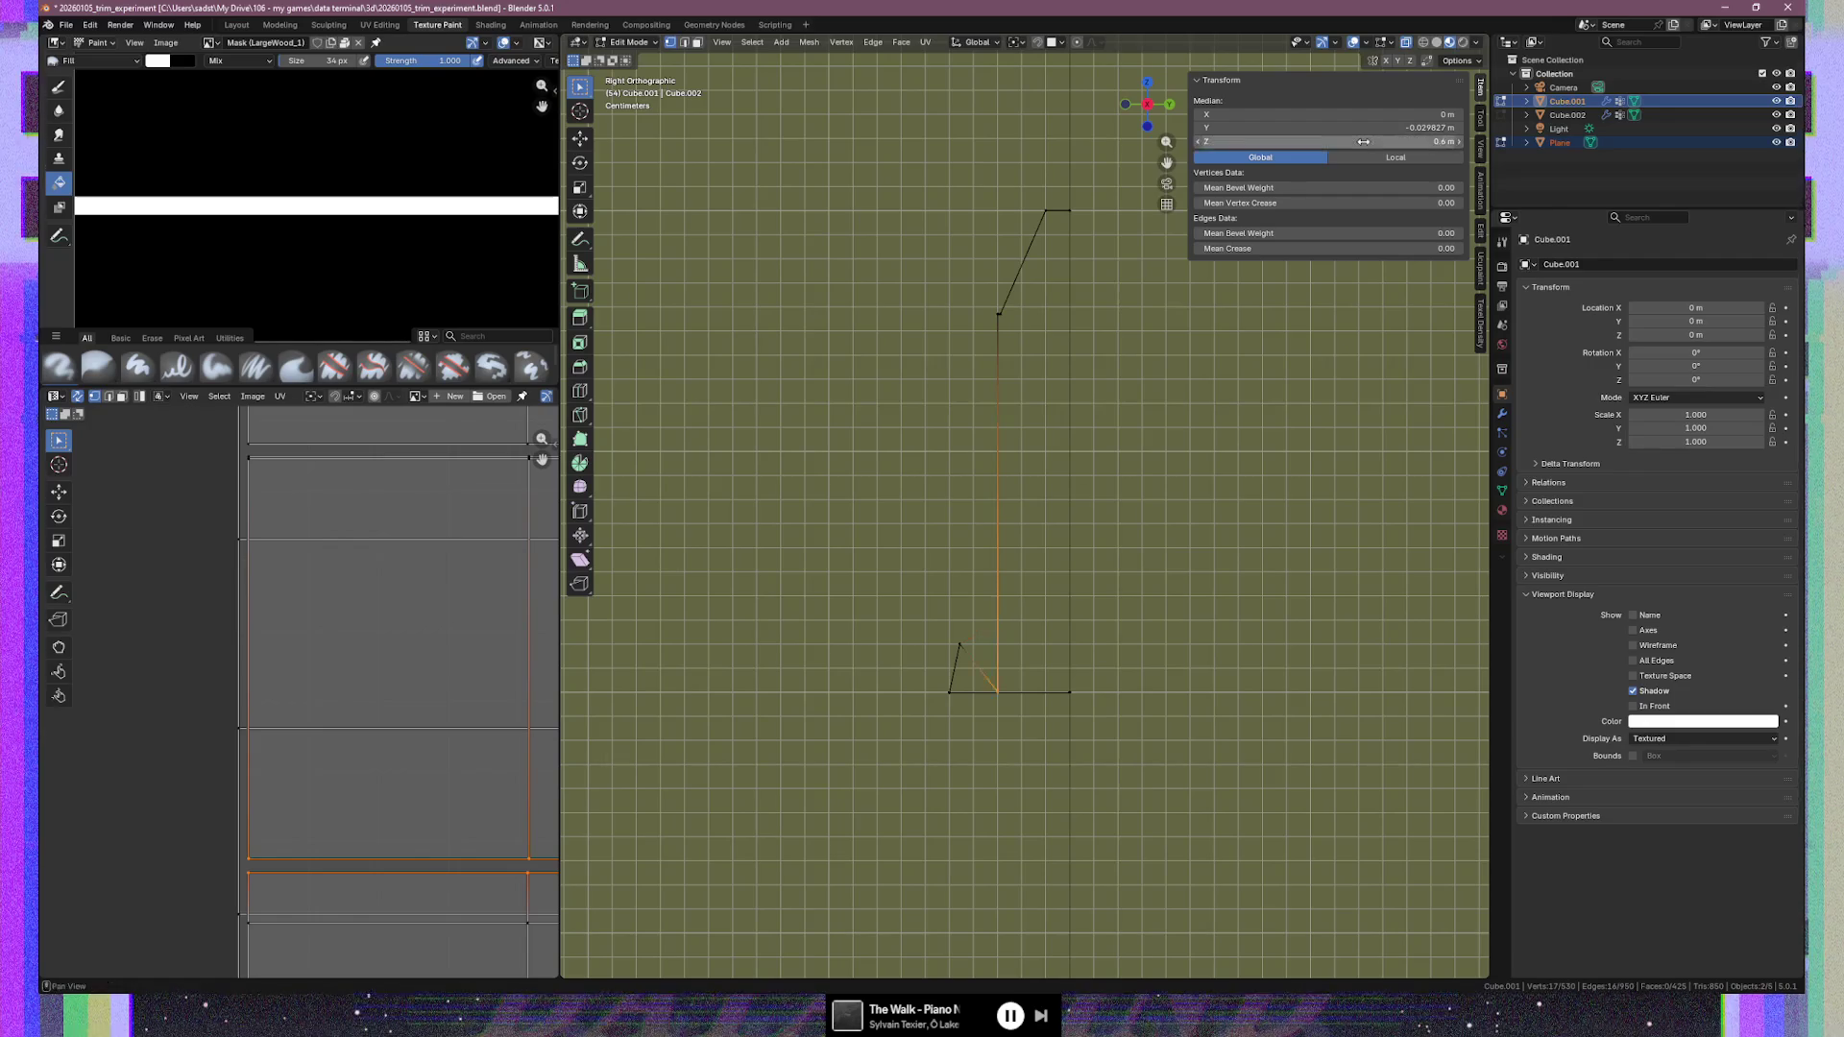
pyautogui.hotkey('ctrl', 'z')
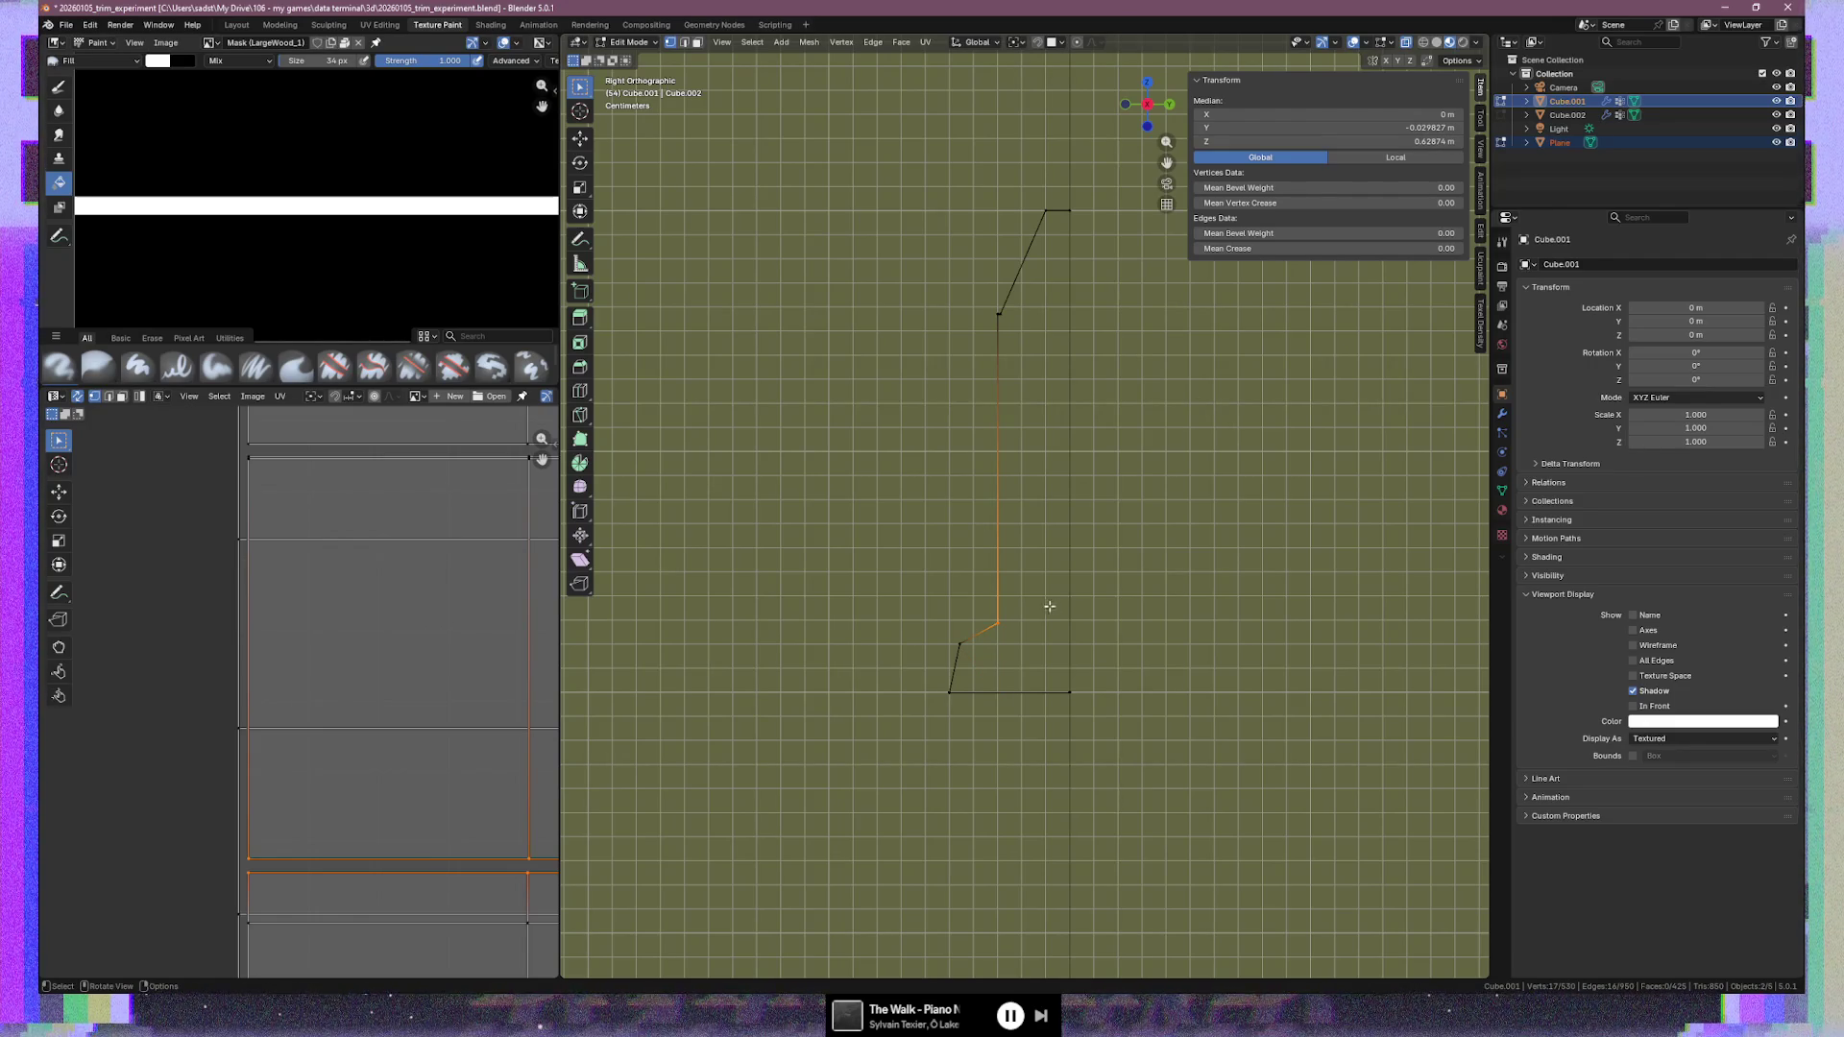
# Move the vertex vertically and set its Median Z to exactly 0.63 m
pyautogui.scroll(1, 1002, 665)
pyautogui.scroll(2, 1002, 666)
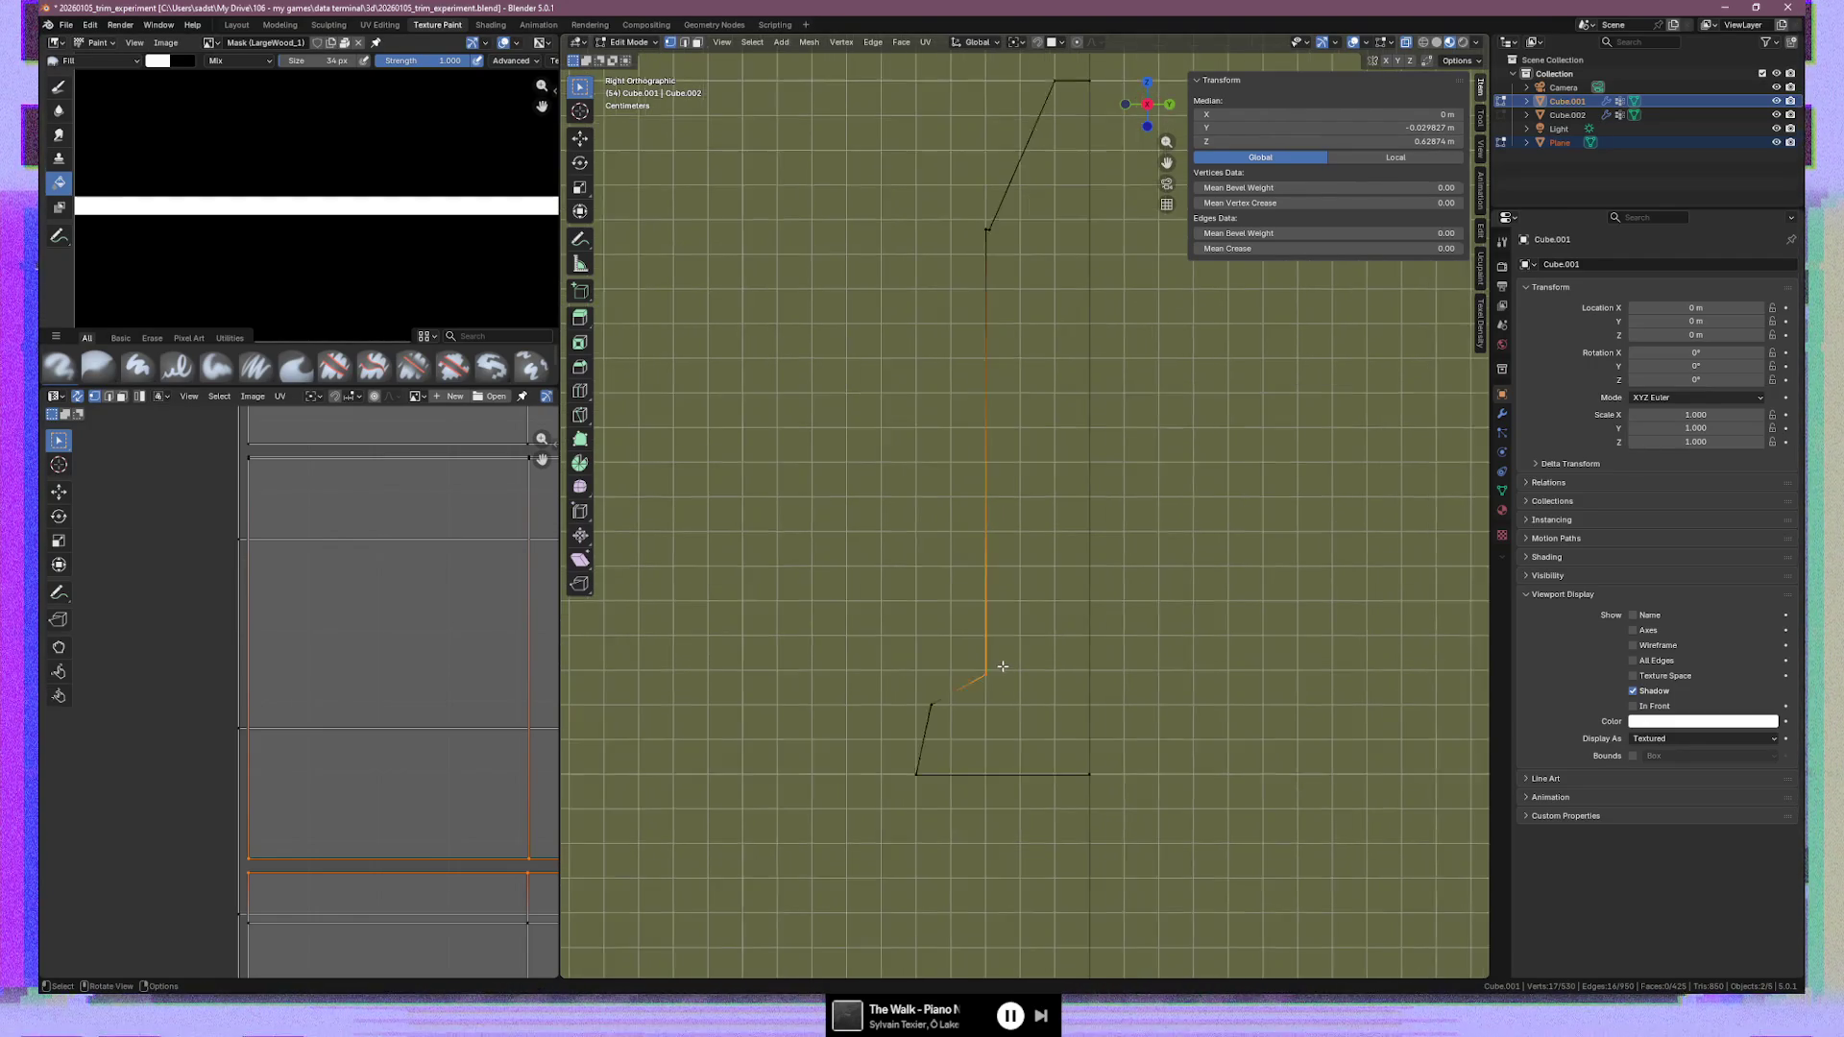
pyautogui.press('g')
pyautogui.press('z')
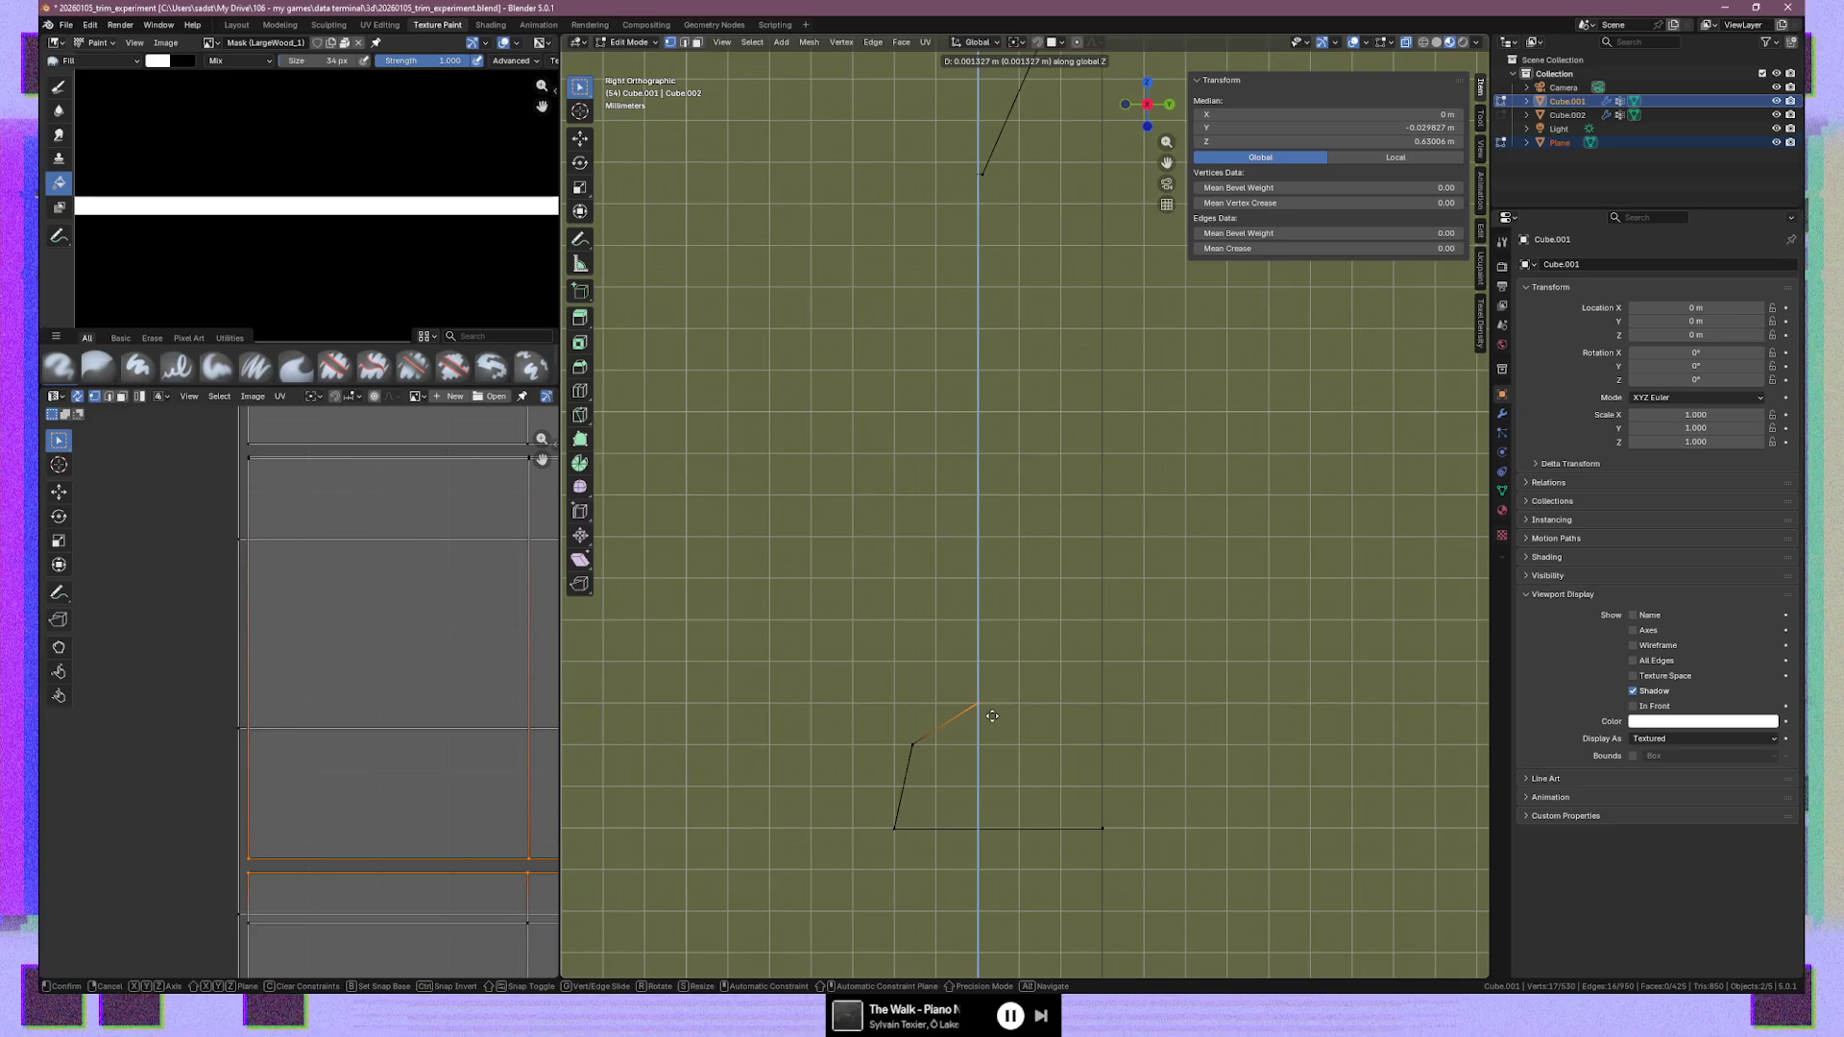
pyautogui.click(992, 716)
pyautogui.click(1391, 140)
pyautogui.press('BackSpace')
pyautogui.press('BackSpace')
pyautogui.press('BackSpace')
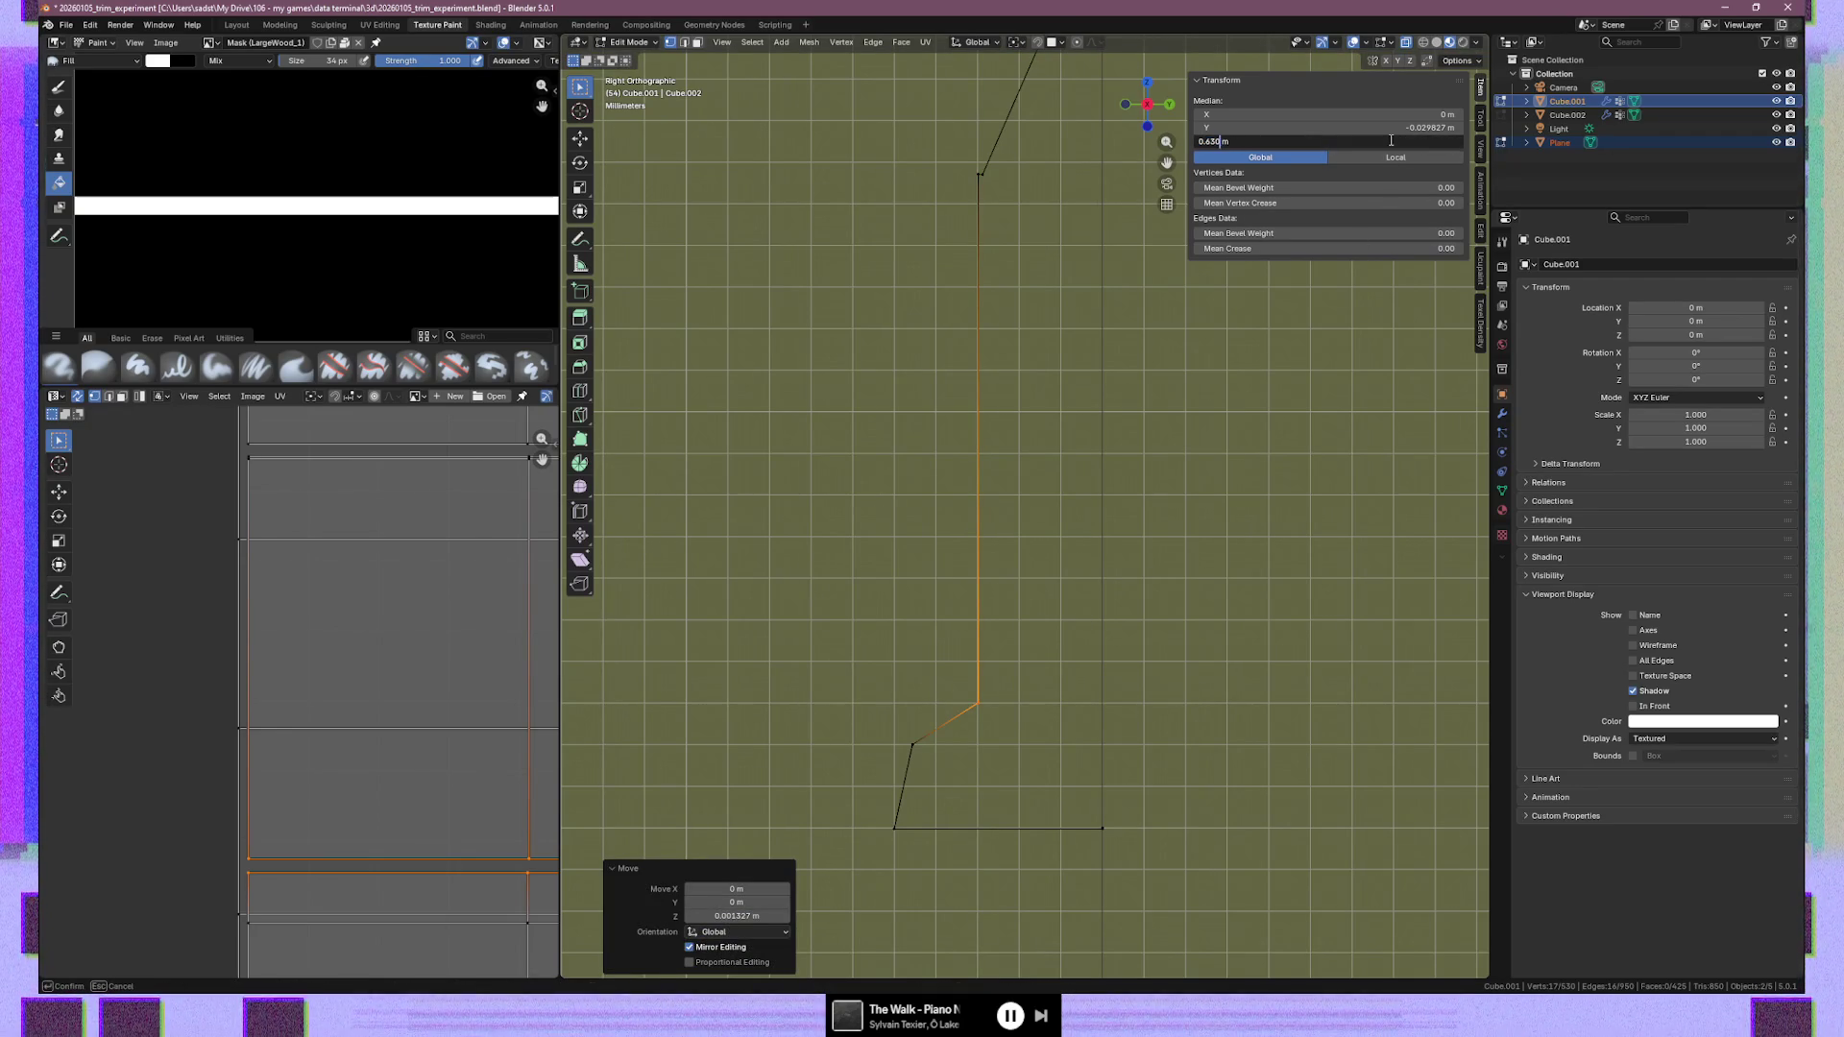
pyautogui.press('Return')
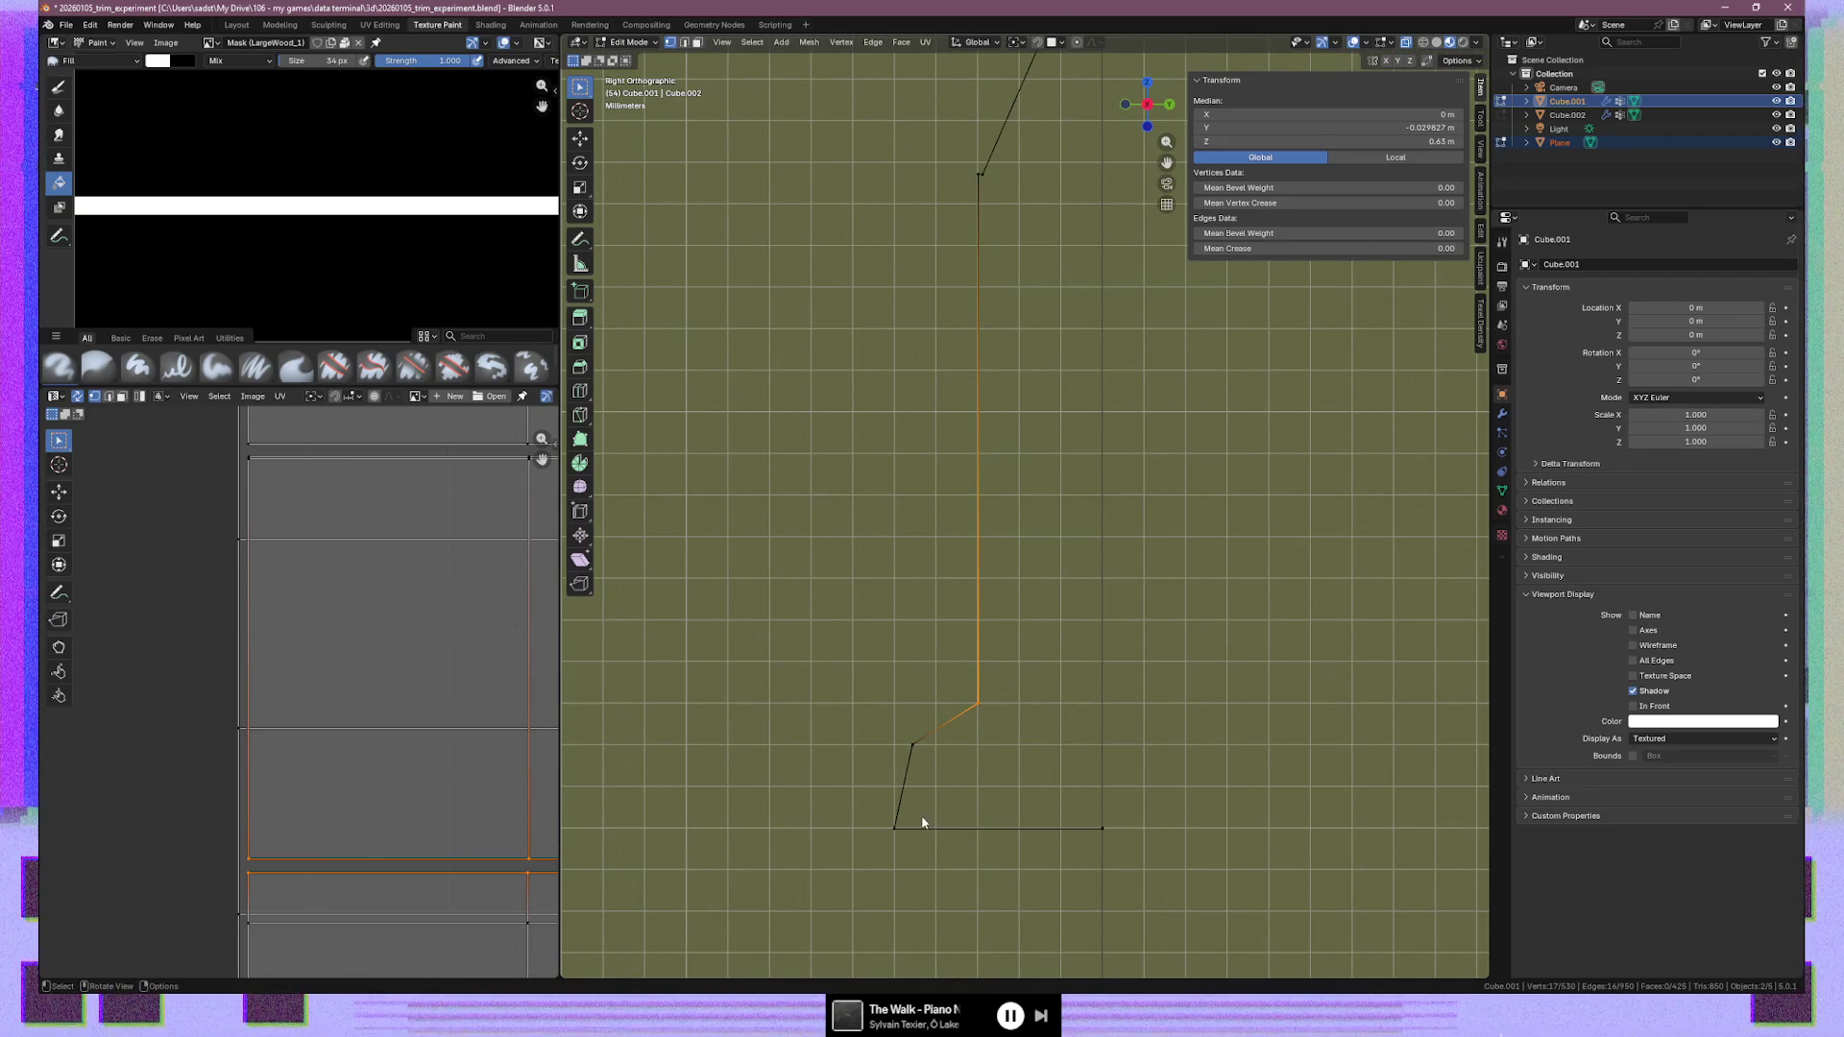
# Box-select the profile's lower-left corner vertex and then its vertical edge
pyautogui.moveTo(873, 811); pyautogui.dragTo(985, 855)
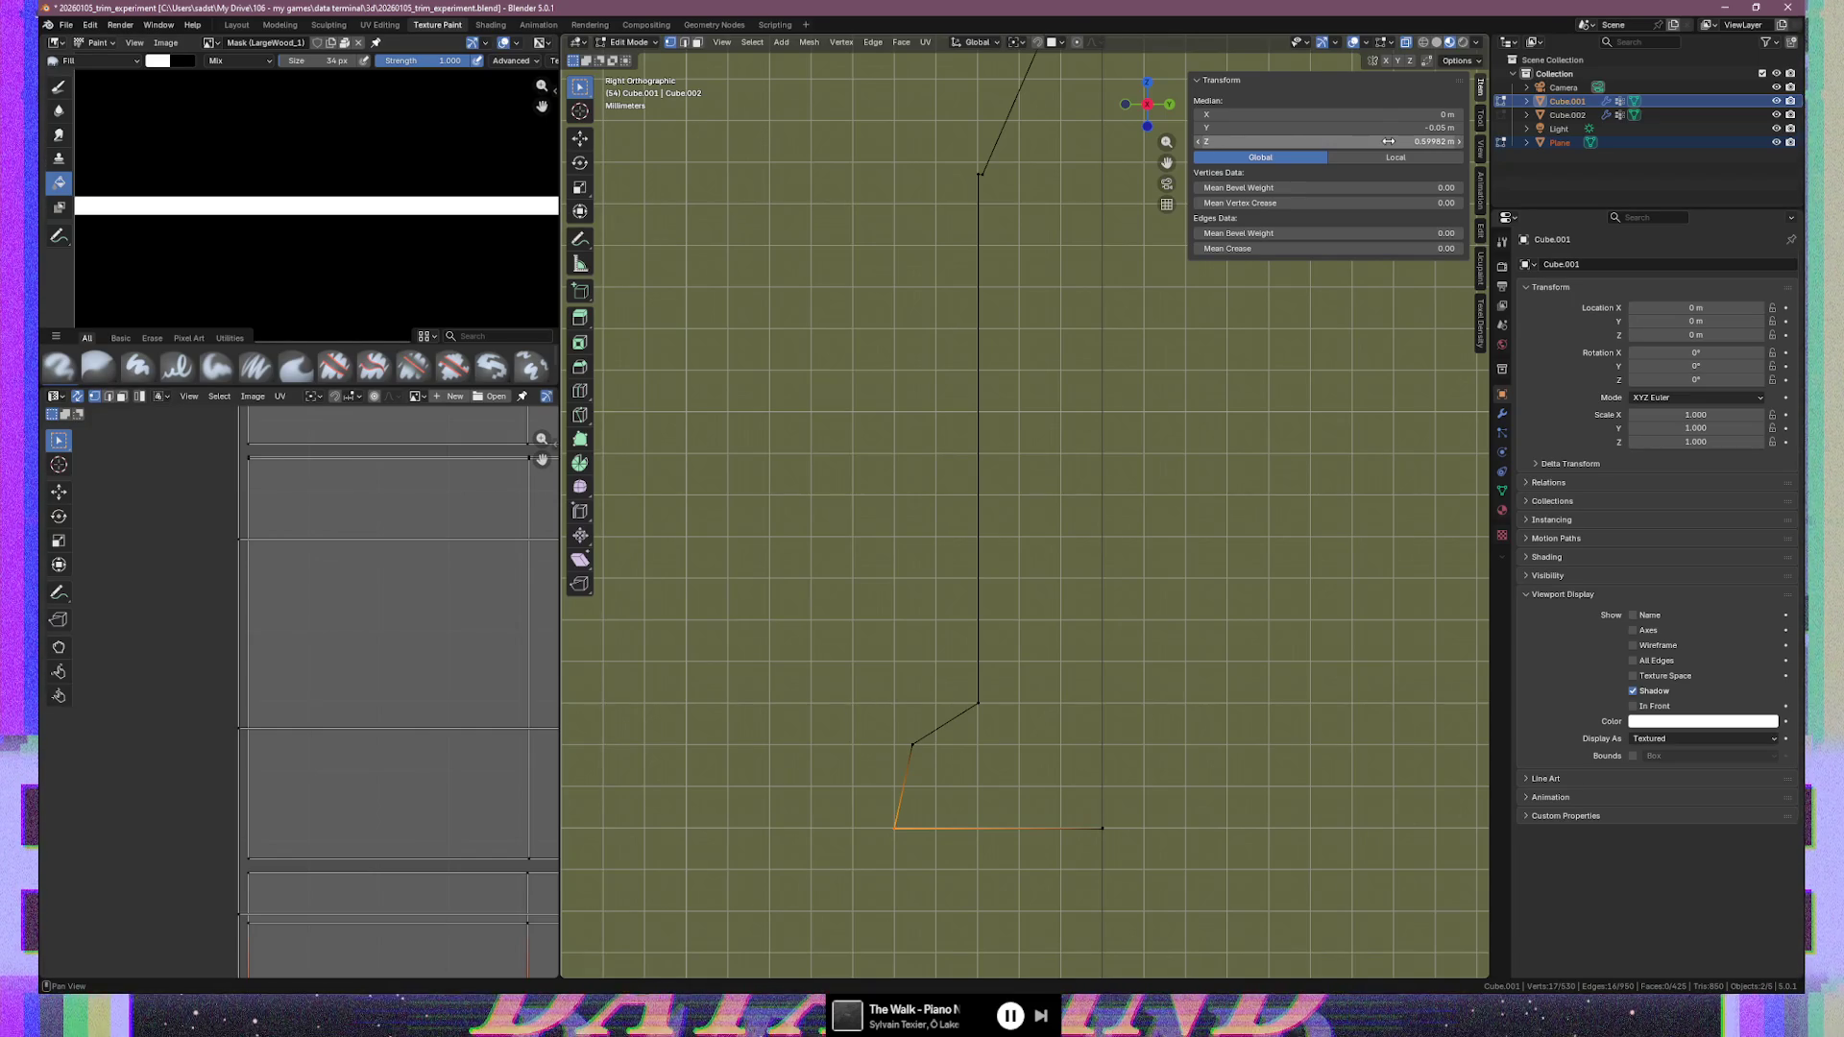
pyautogui.moveTo(1066, 807); pyautogui.dragTo(1151, 865)
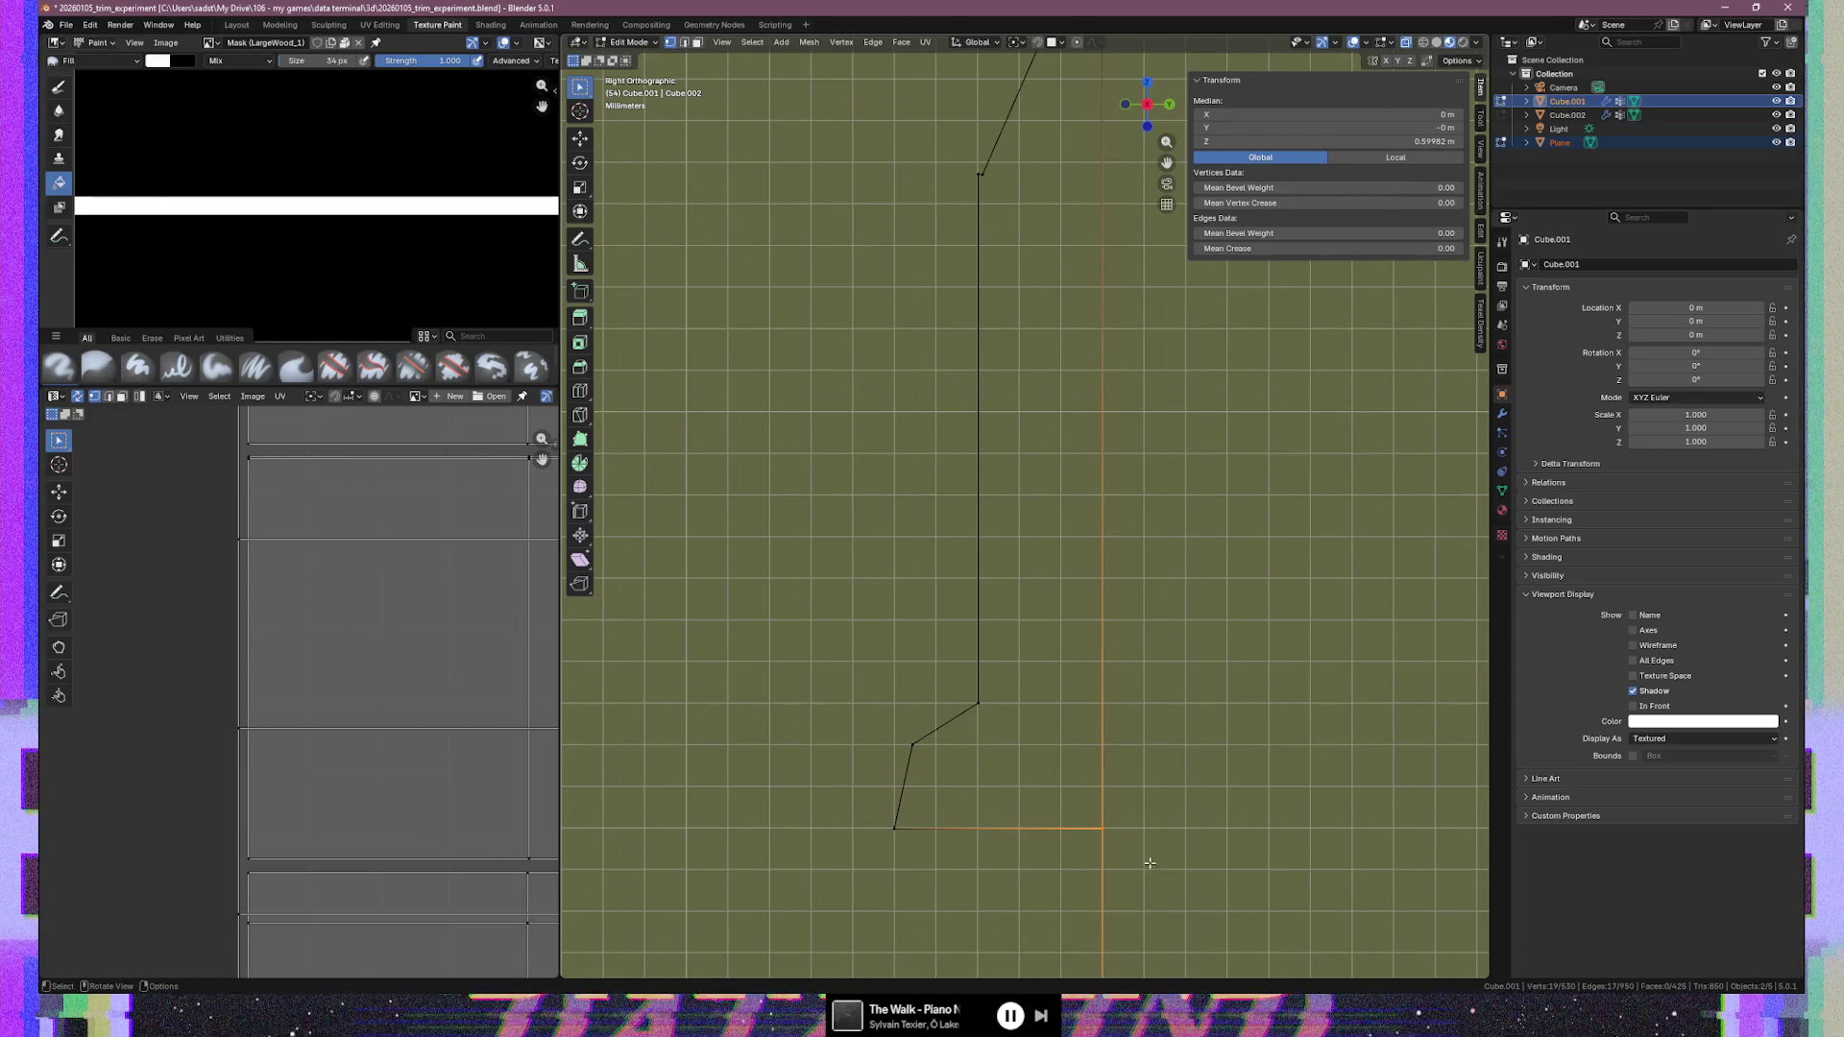
pyautogui.scroll(-3, 391, 856)
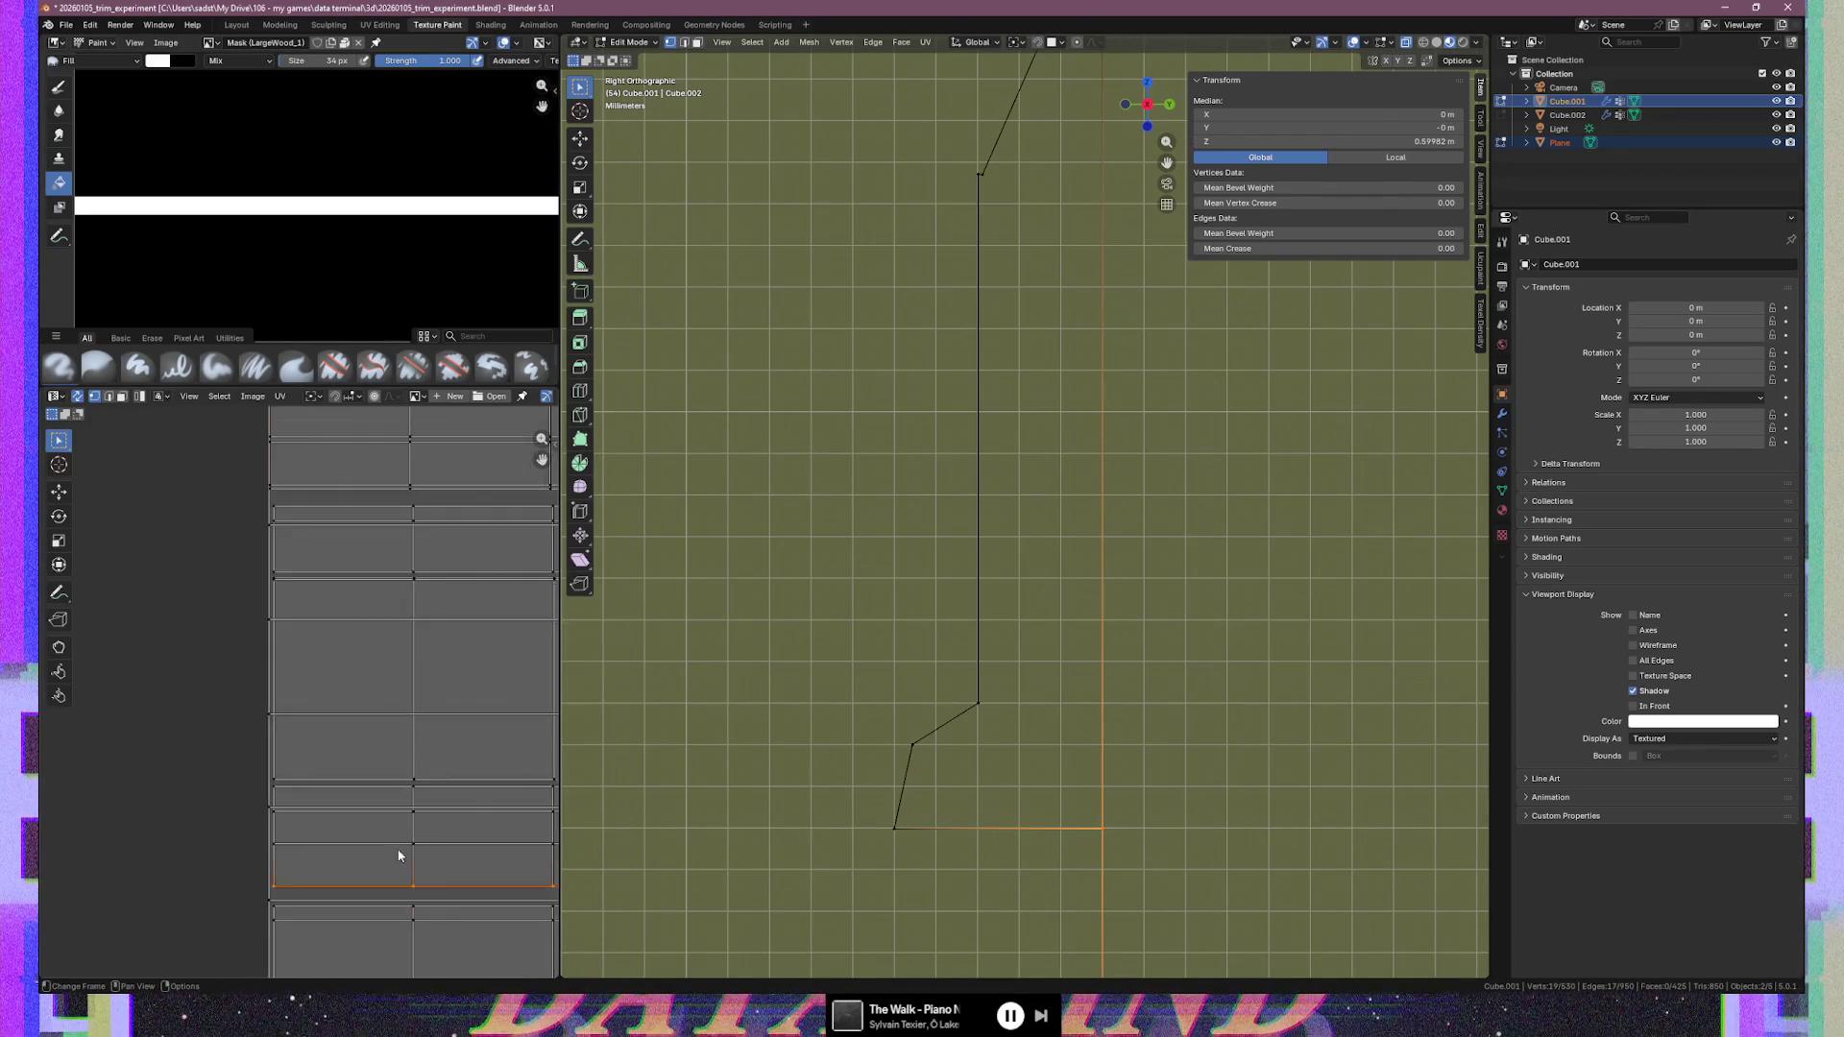
# Round the profile's two bottom edges to a height of 0.6 m
pyautogui.click(194, 822)
pyautogui.moveTo(387, 810); pyautogui.dragTo(85, 789, button='middle')
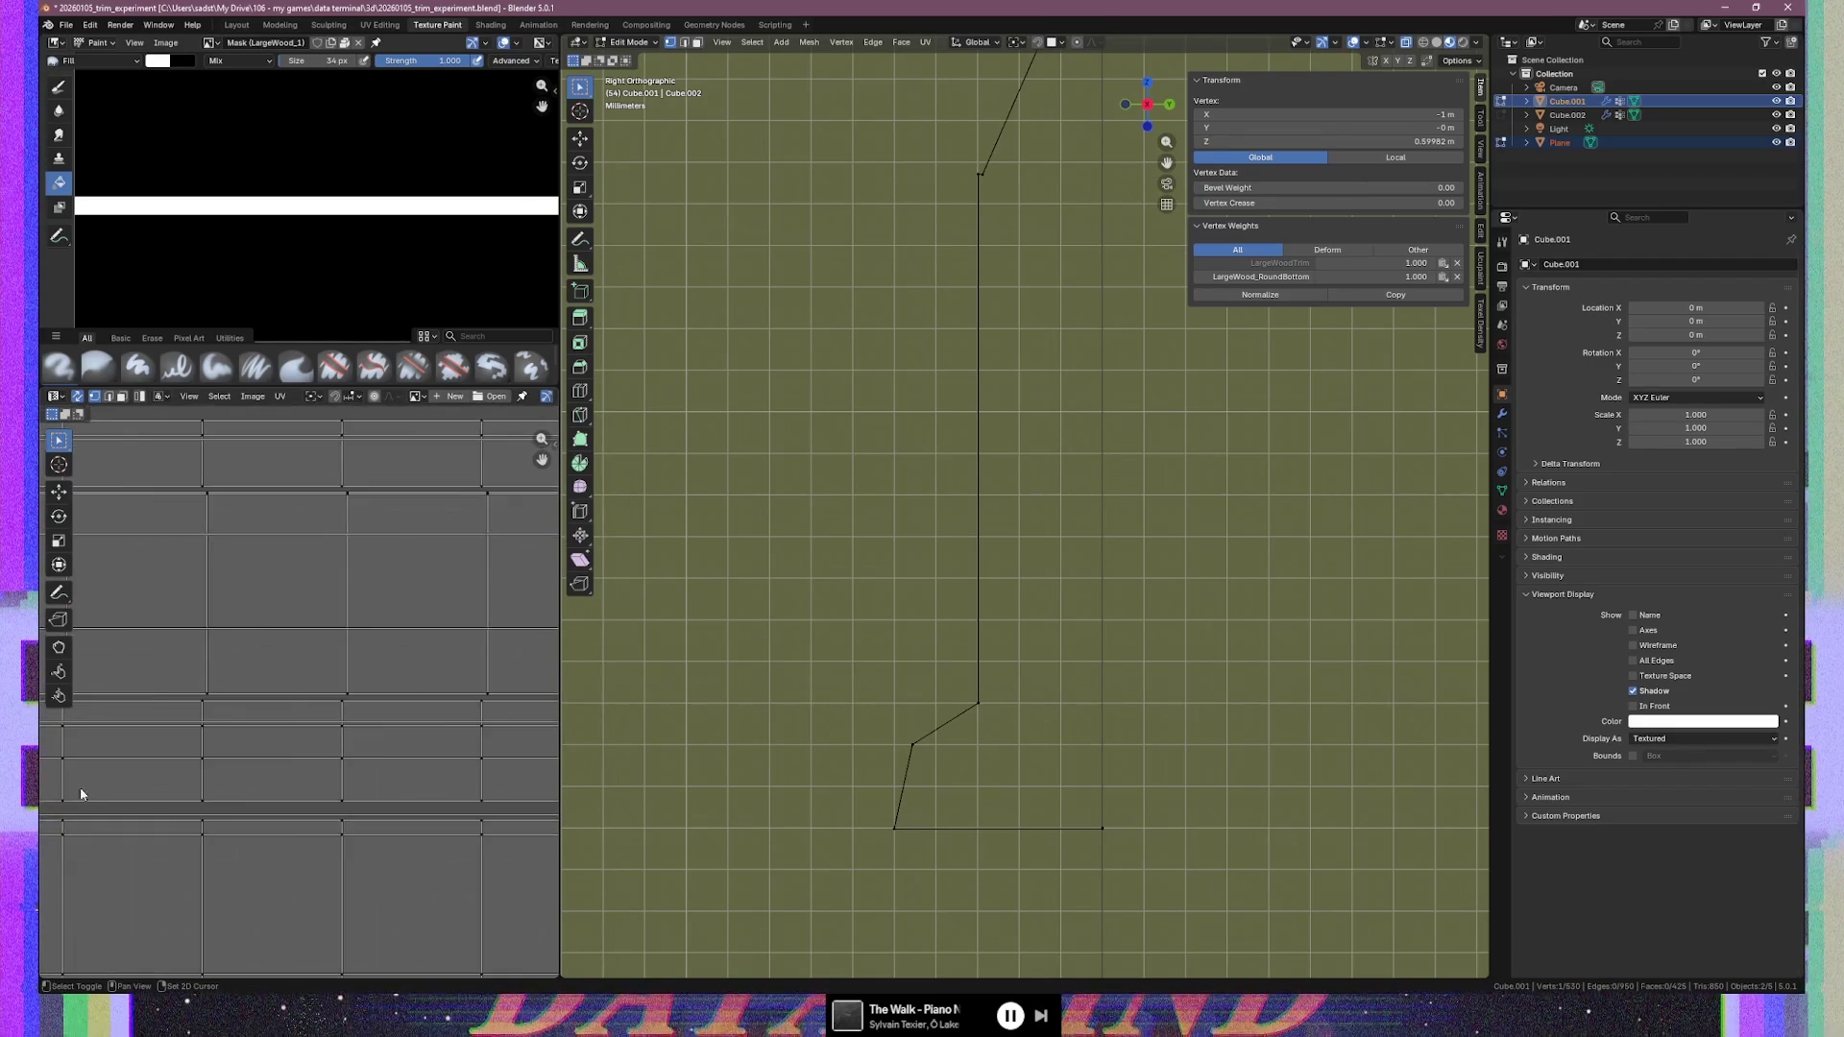
pyautogui.moveTo(422, 795)
pyautogui.mouseDown(button='middle')
pyautogui.moveTo(465, 799)
pyautogui.moveTo(466, 783)
pyautogui.moveTo(293, 770)
pyautogui.mouseUp(button='middle')
pyautogui.keyDown('ctrl'); pyautogui.click(333, 803); pyautogui.keyUp('ctrl')
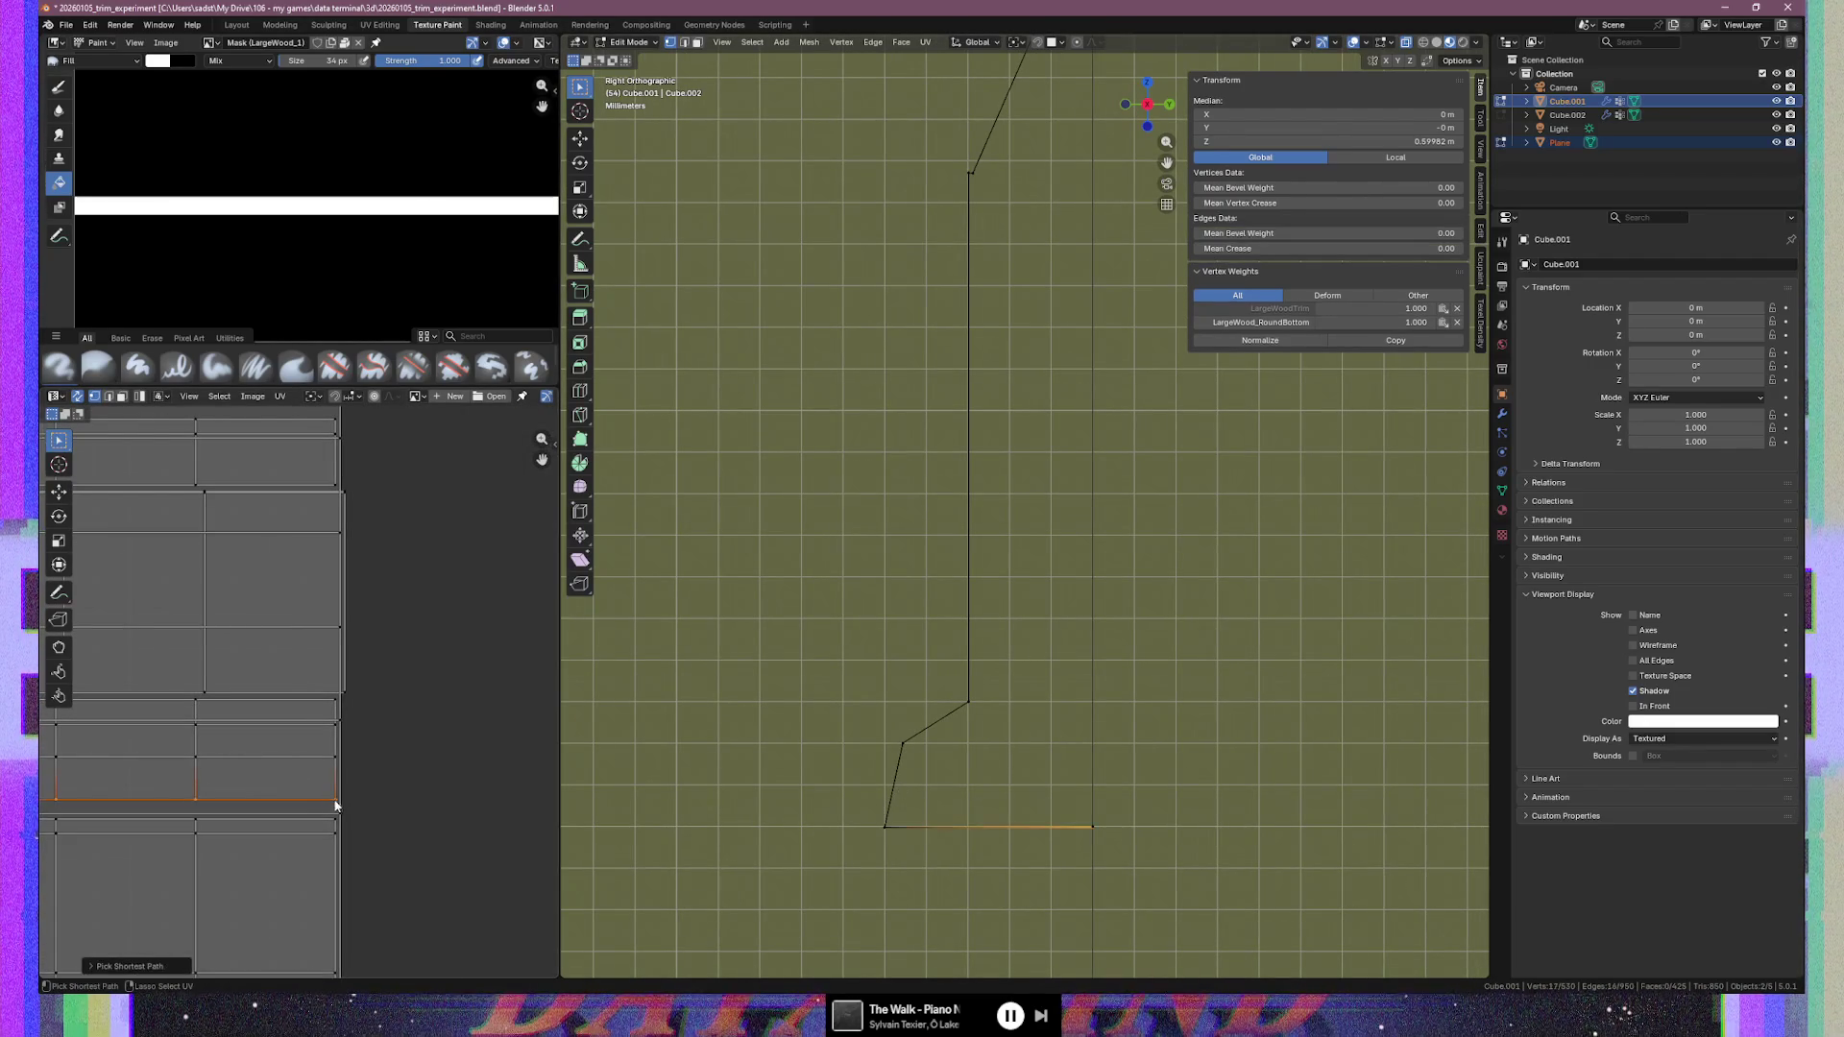
pyautogui.doubleClick(1394, 140)
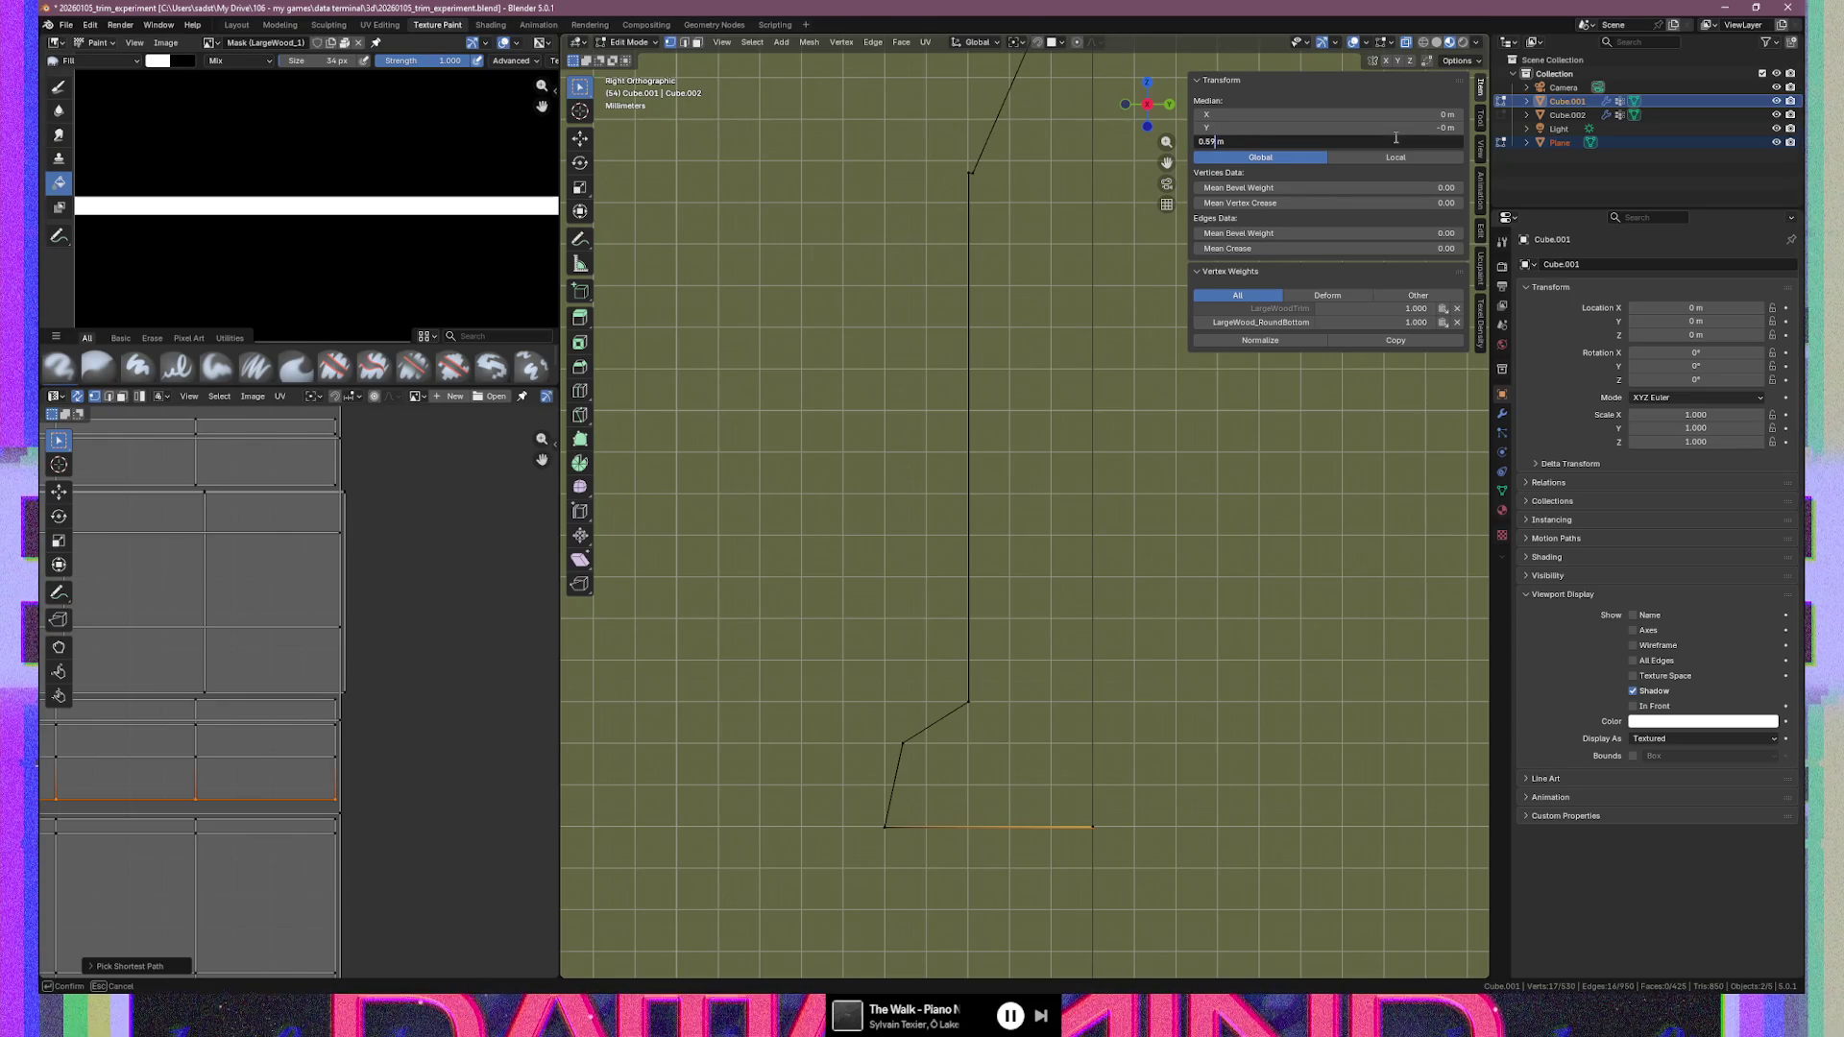
pyautogui.write('0.6')
pyautogui.press('Return')
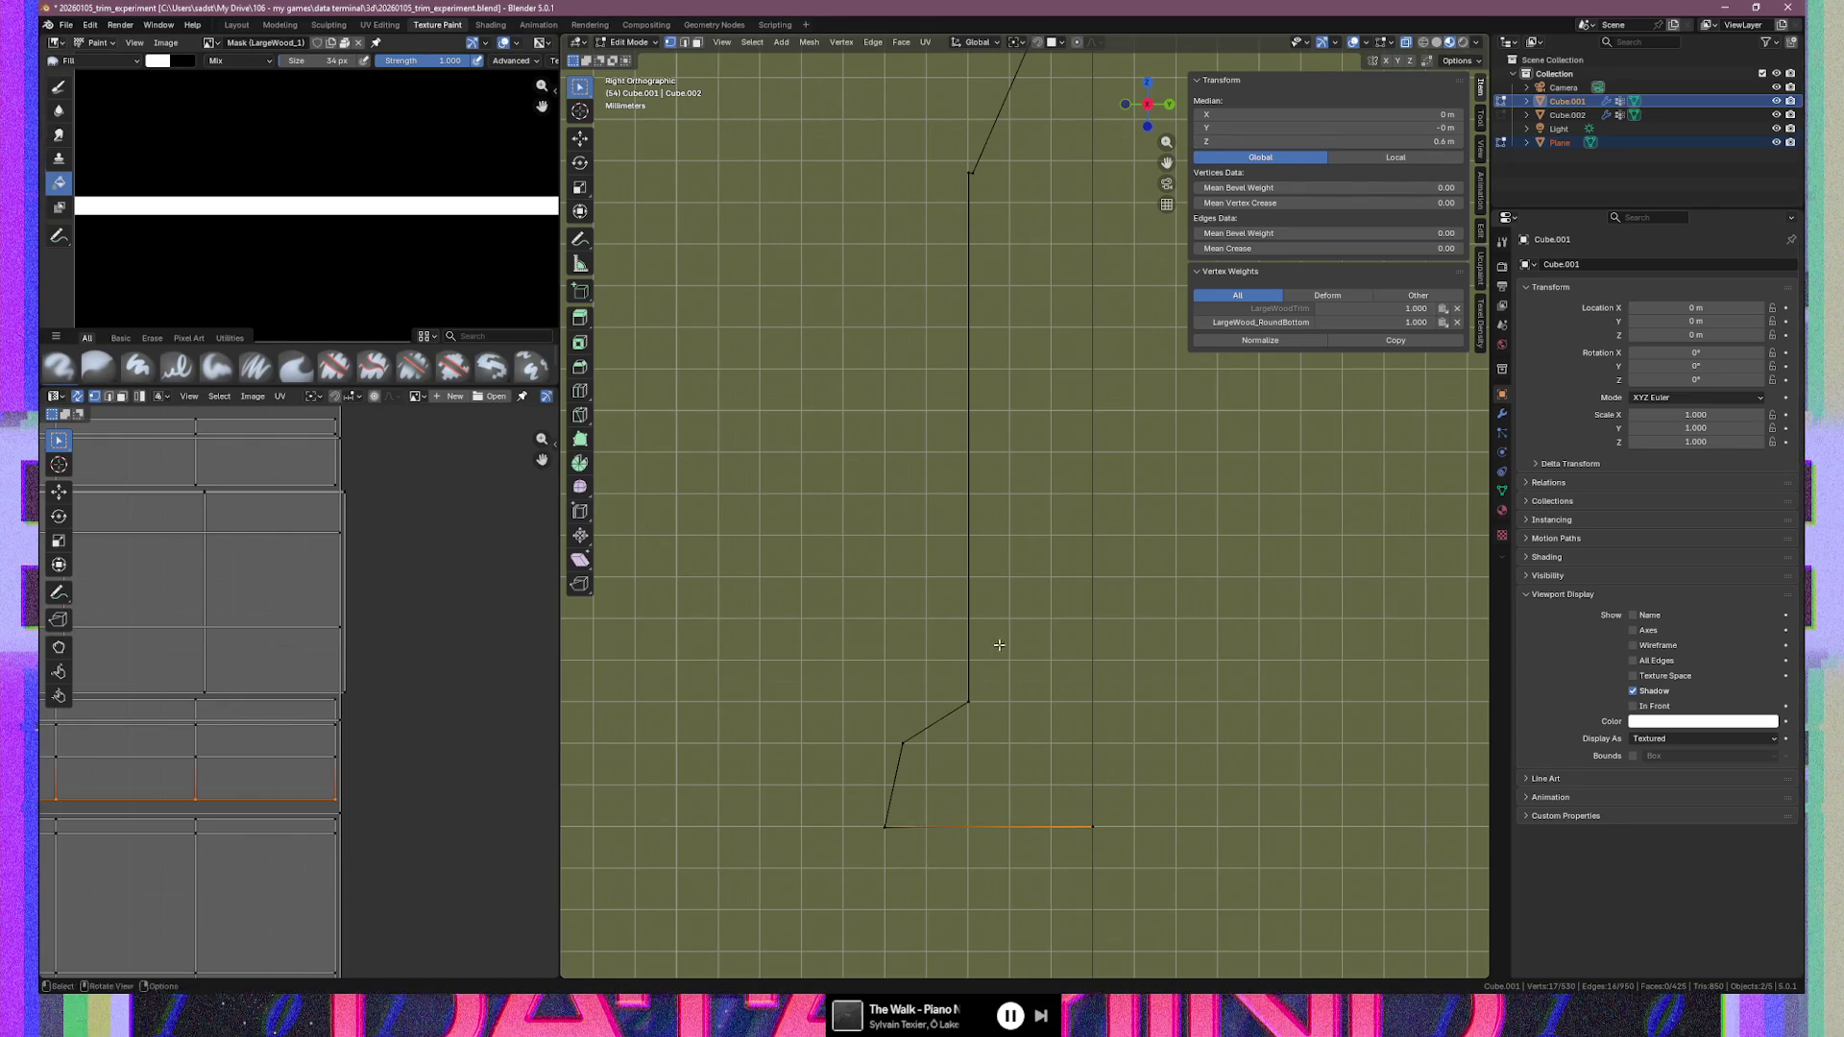
pyautogui.click(940, 846)
pyautogui.doubleClick(1368, 141)
pyautogui.write('0.6')
pyautogui.press('Return')
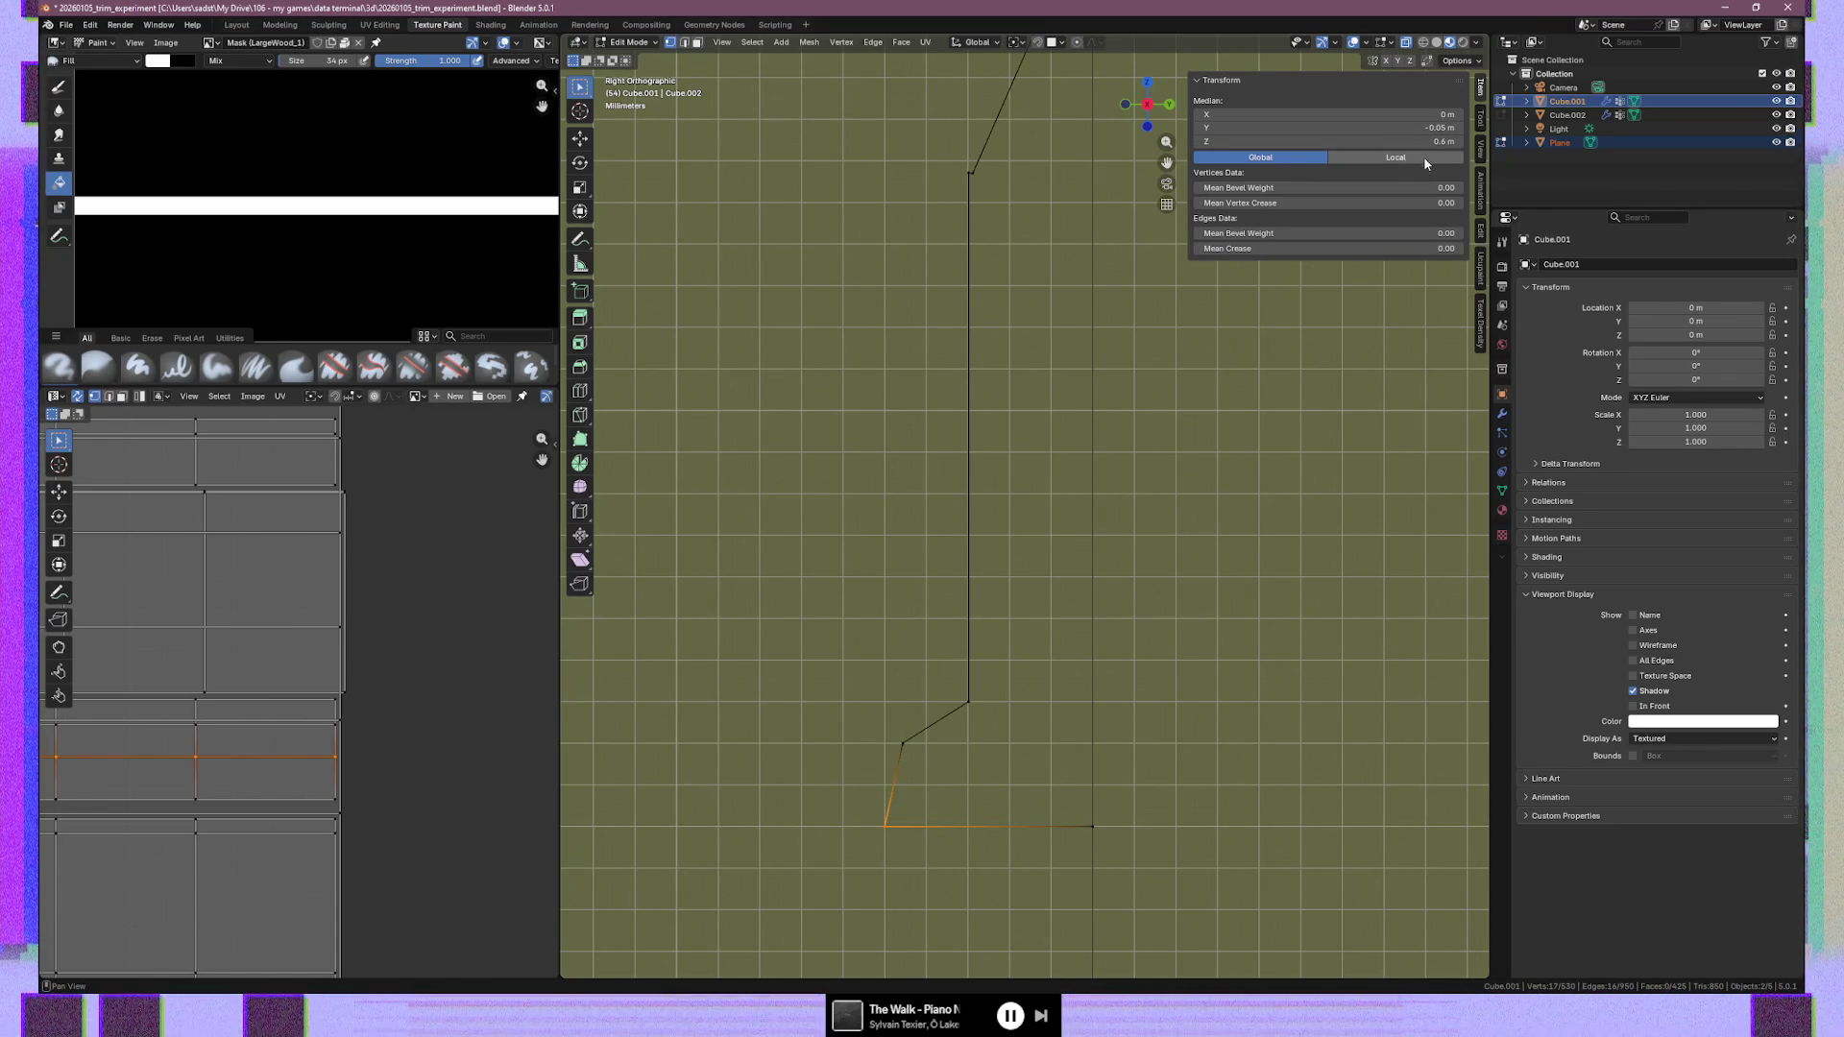
# Set the two edges meeting at the lower bend to 0.62 m
pyautogui.moveTo(873, 711); pyautogui.dragTo(945, 782)
pyautogui.click(1346, 143)
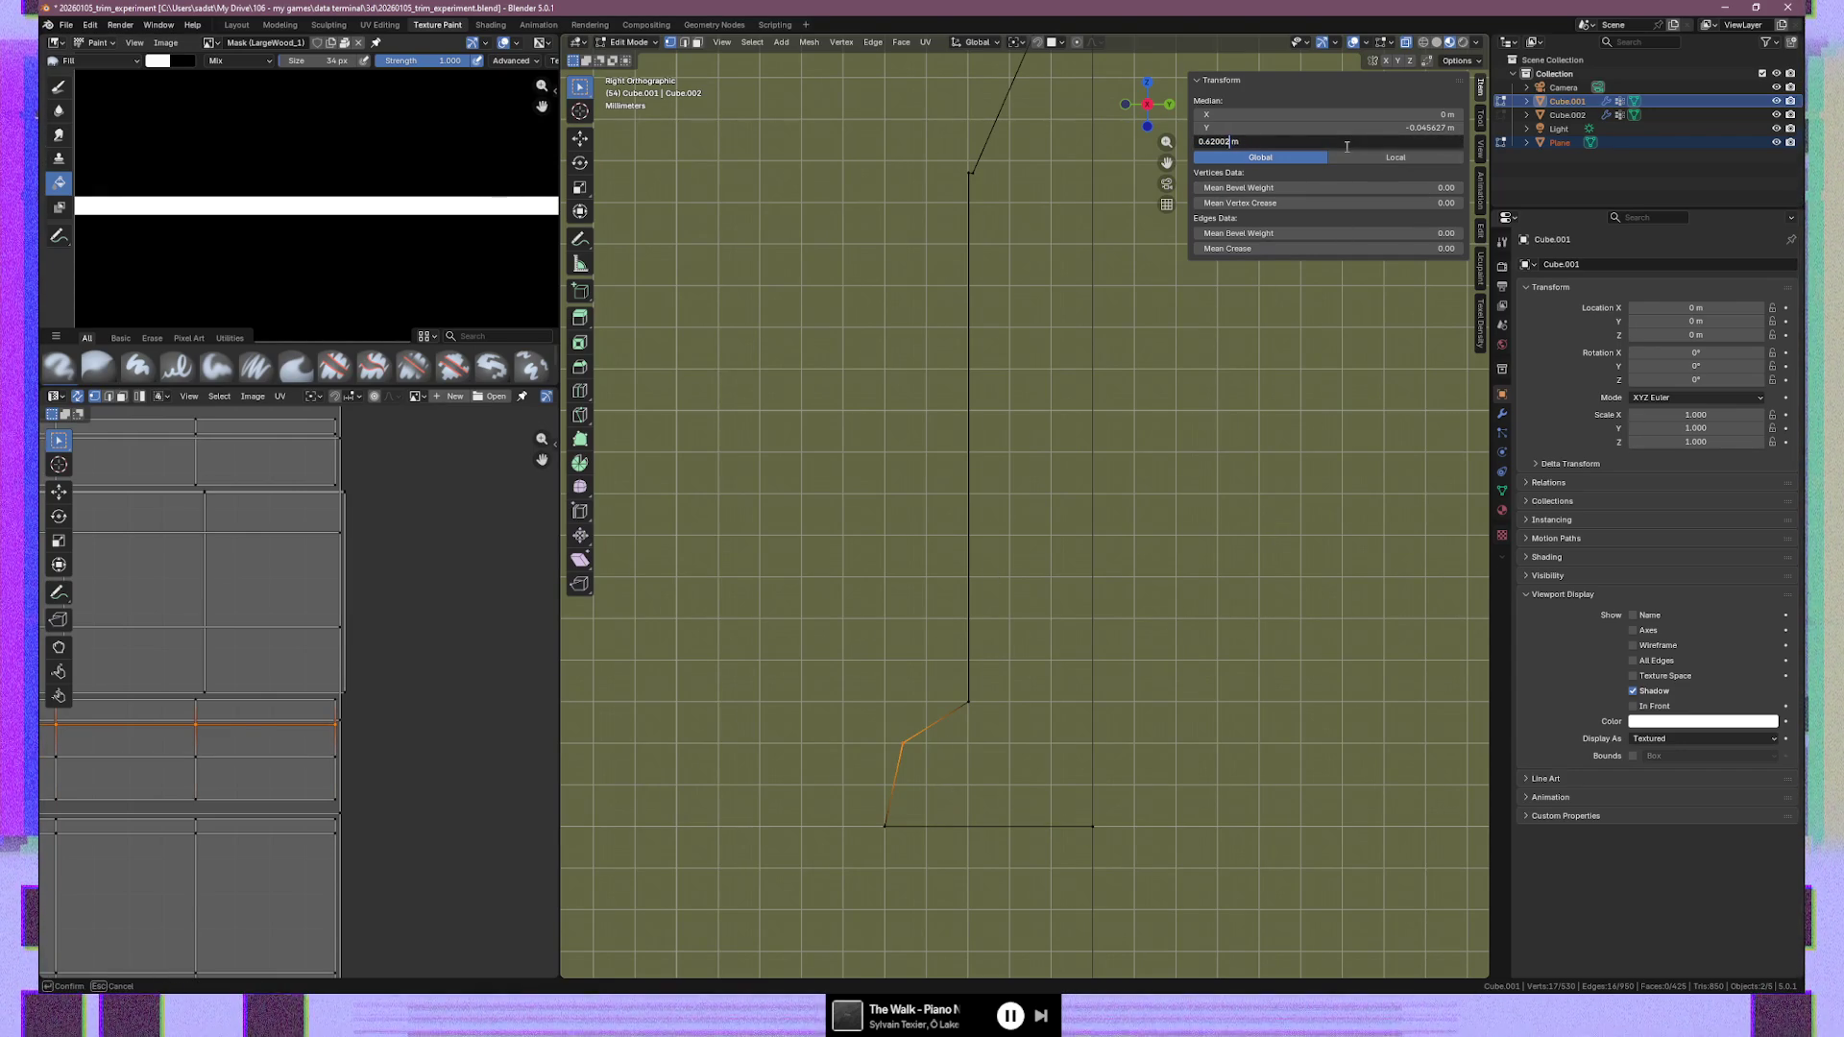
pyautogui.press('Return')
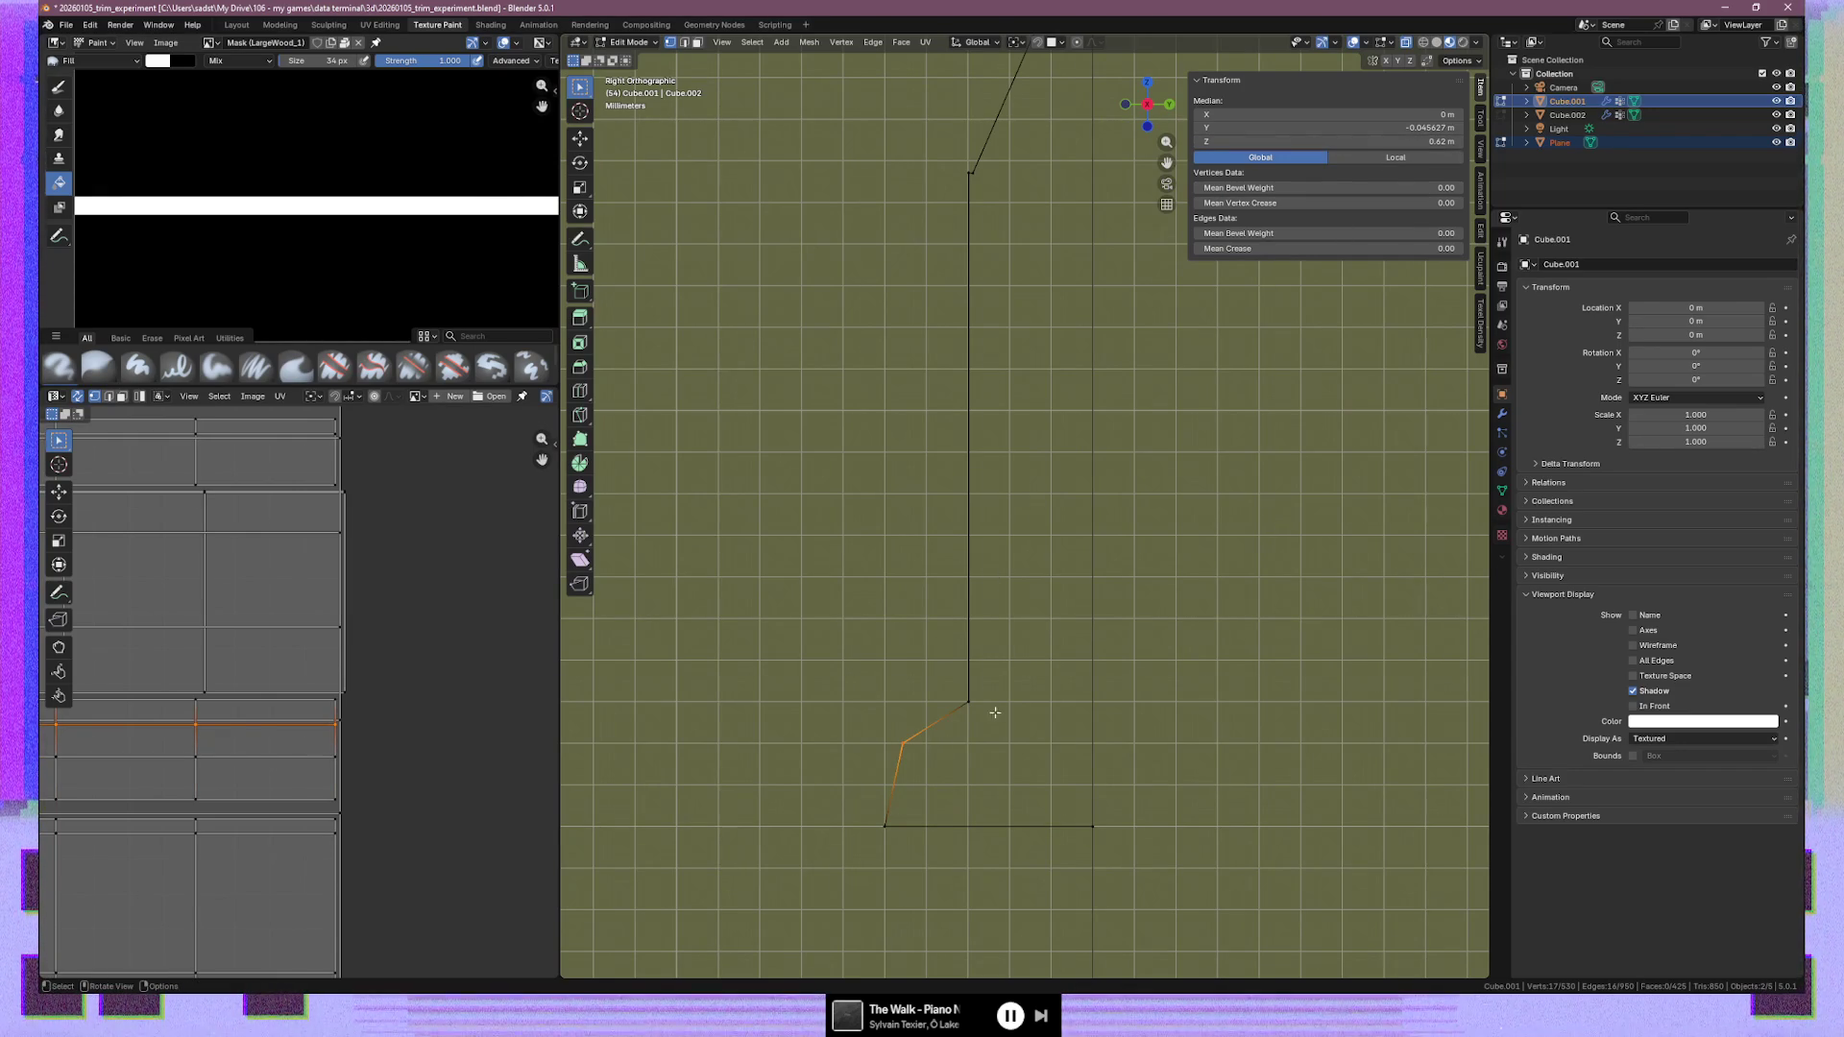
# Select the profile's vertical edge and try heights of 0.75, 0.76, then 0.757 m
pyautogui.click(939, 663)
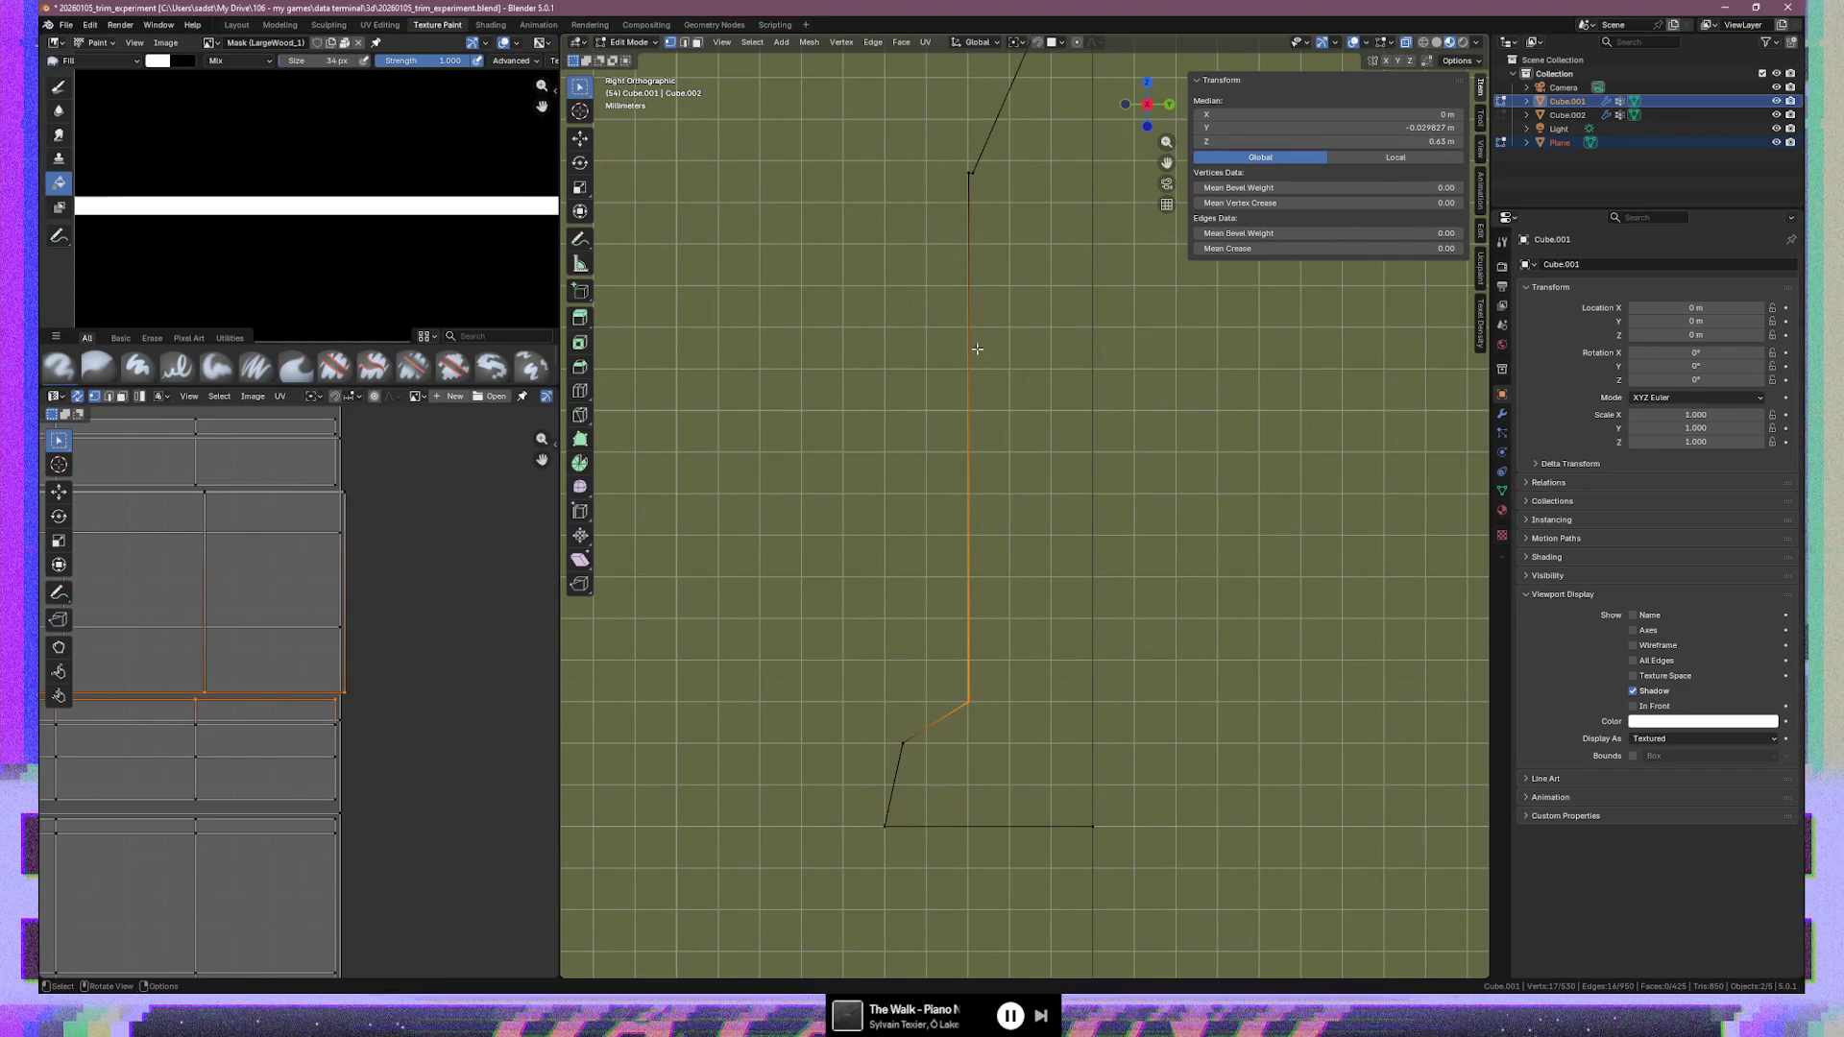
pyautogui.moveTo(981, 190); pyautogui.dragTo(983, 193)
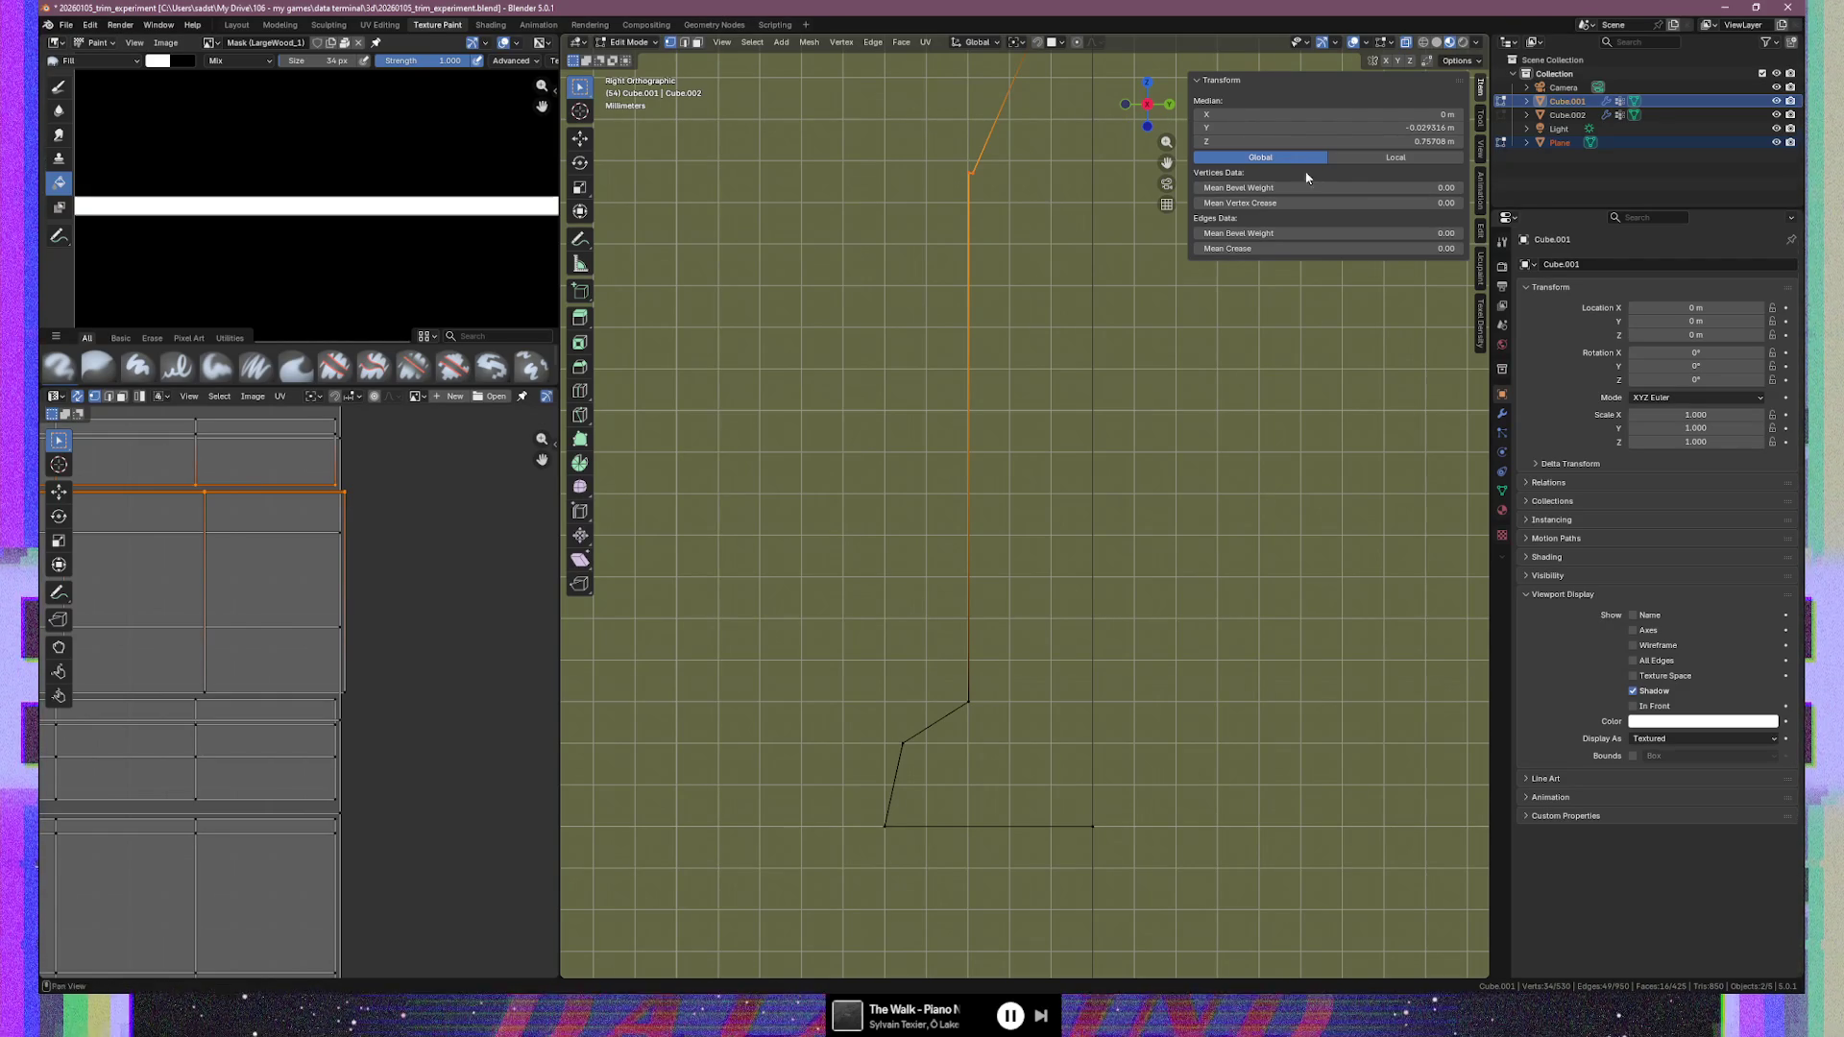
pyautogui.moveTo(970, 182); pyautogui.dragTo(971, 184)
pyautogui.click(1392, 141)
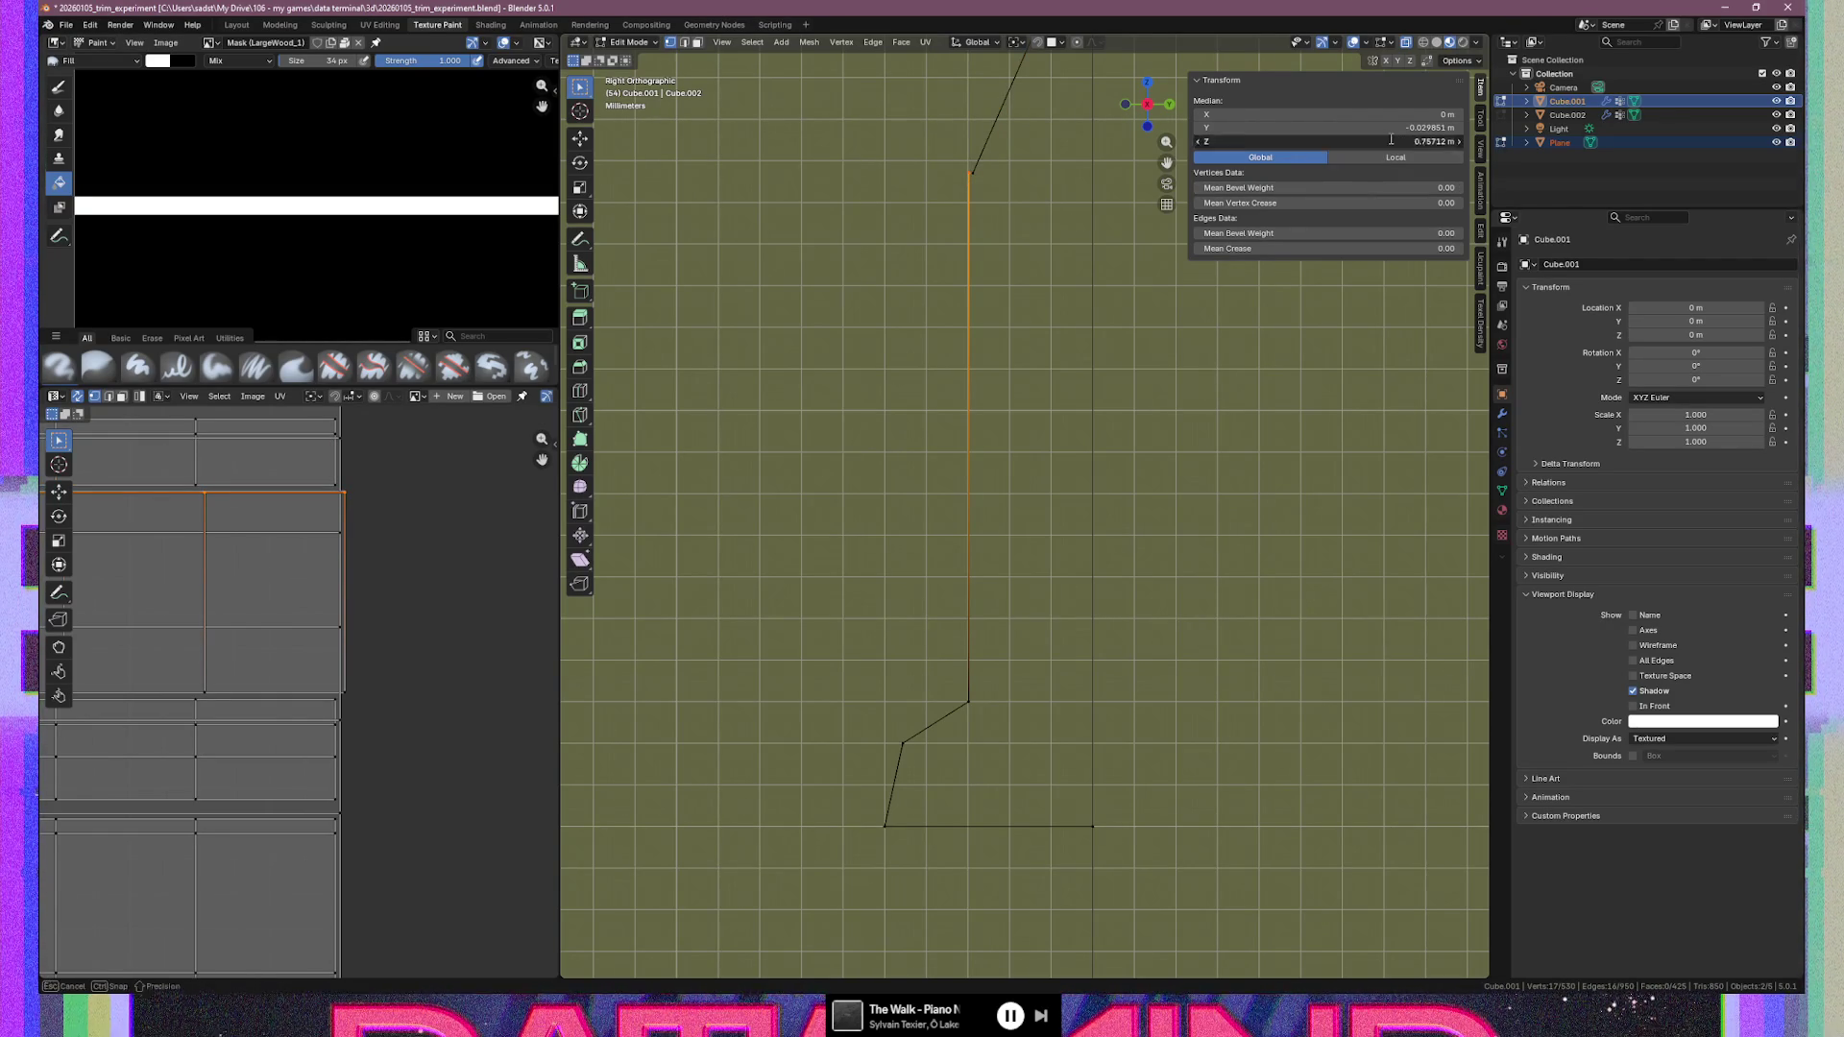
pyautogui.press('Return')
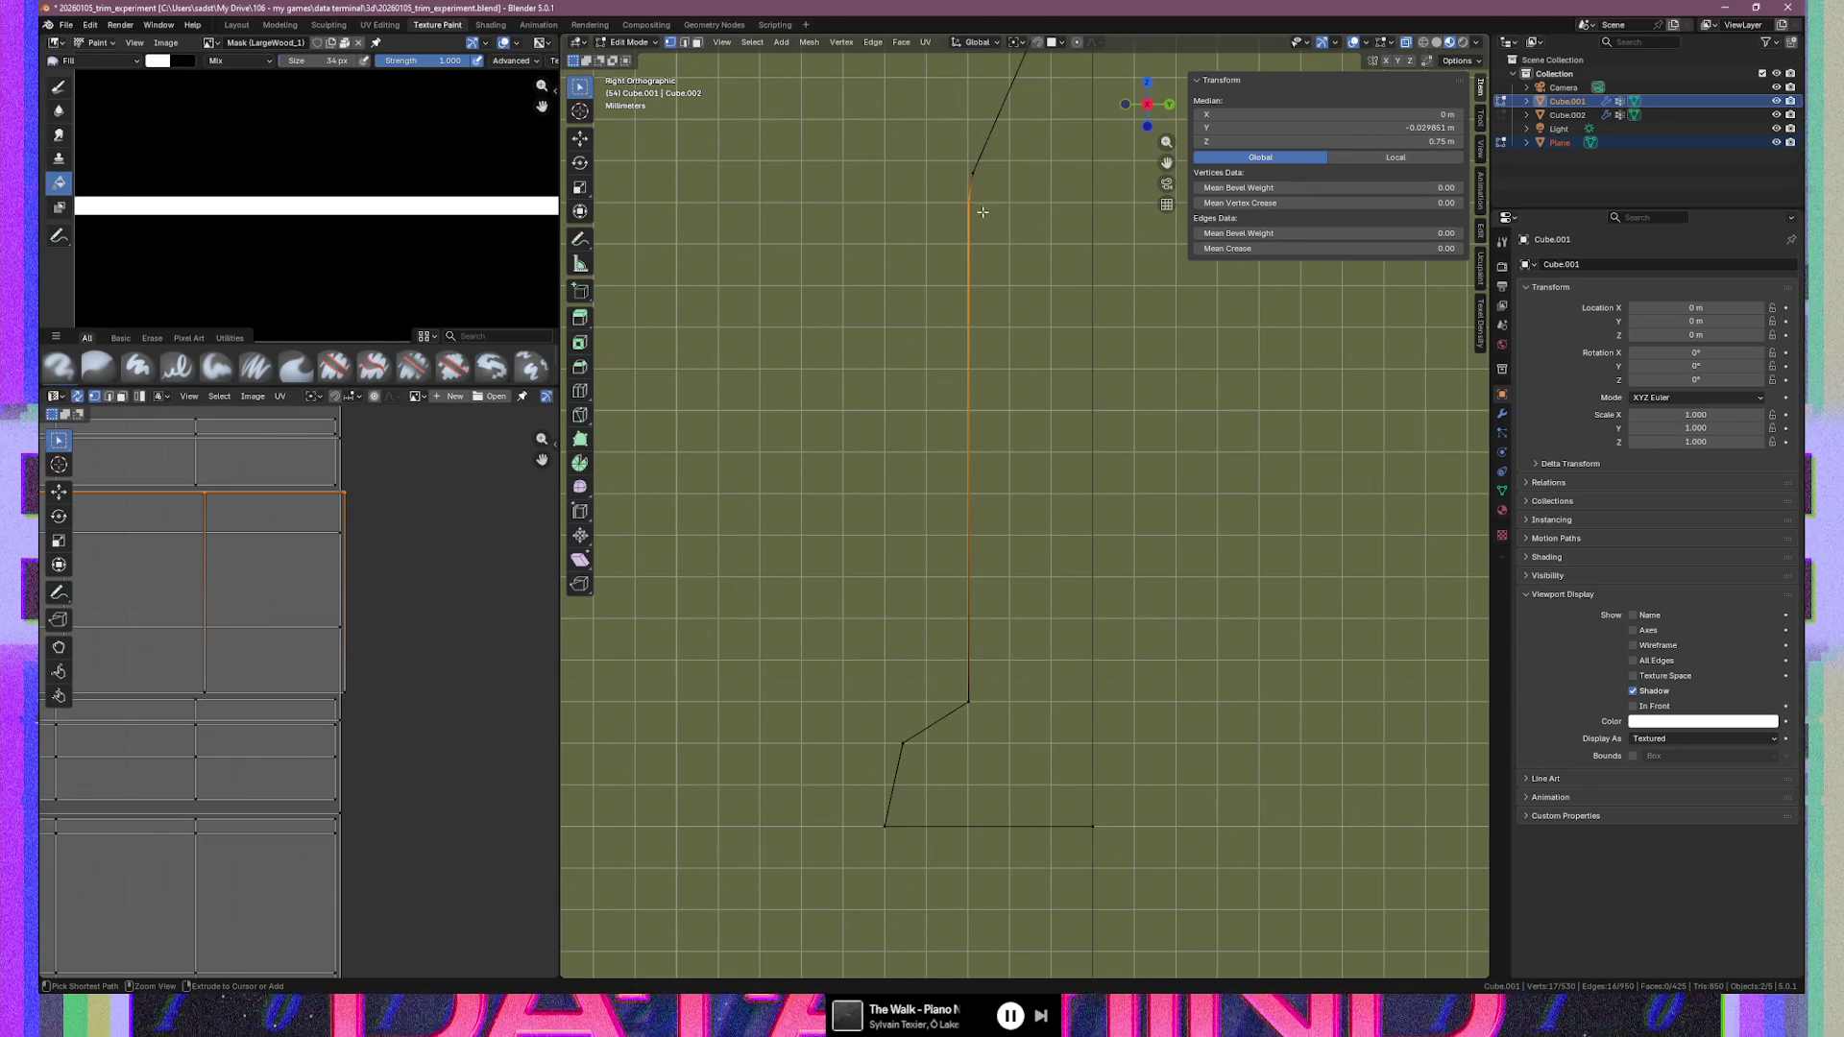
pyautogui.click(1413, 141)
pyautogui.click(1412, 142)
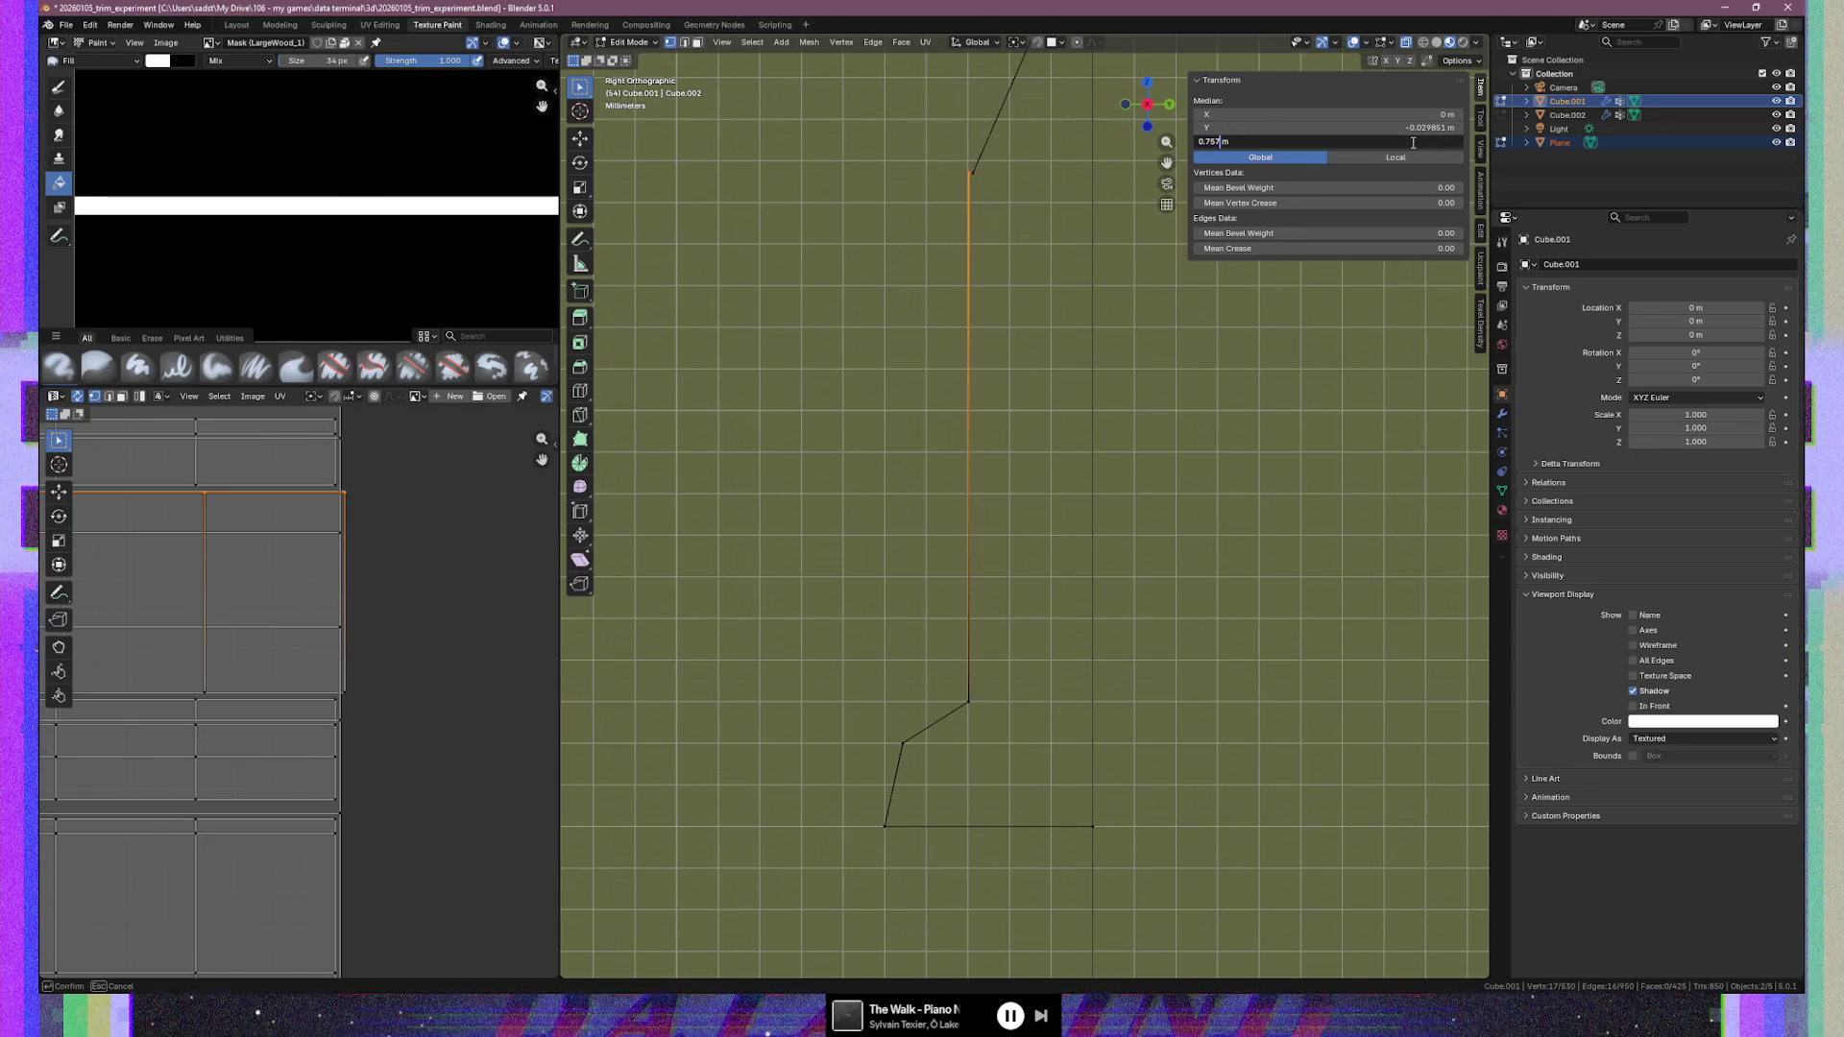
pyautogui.press('Return')
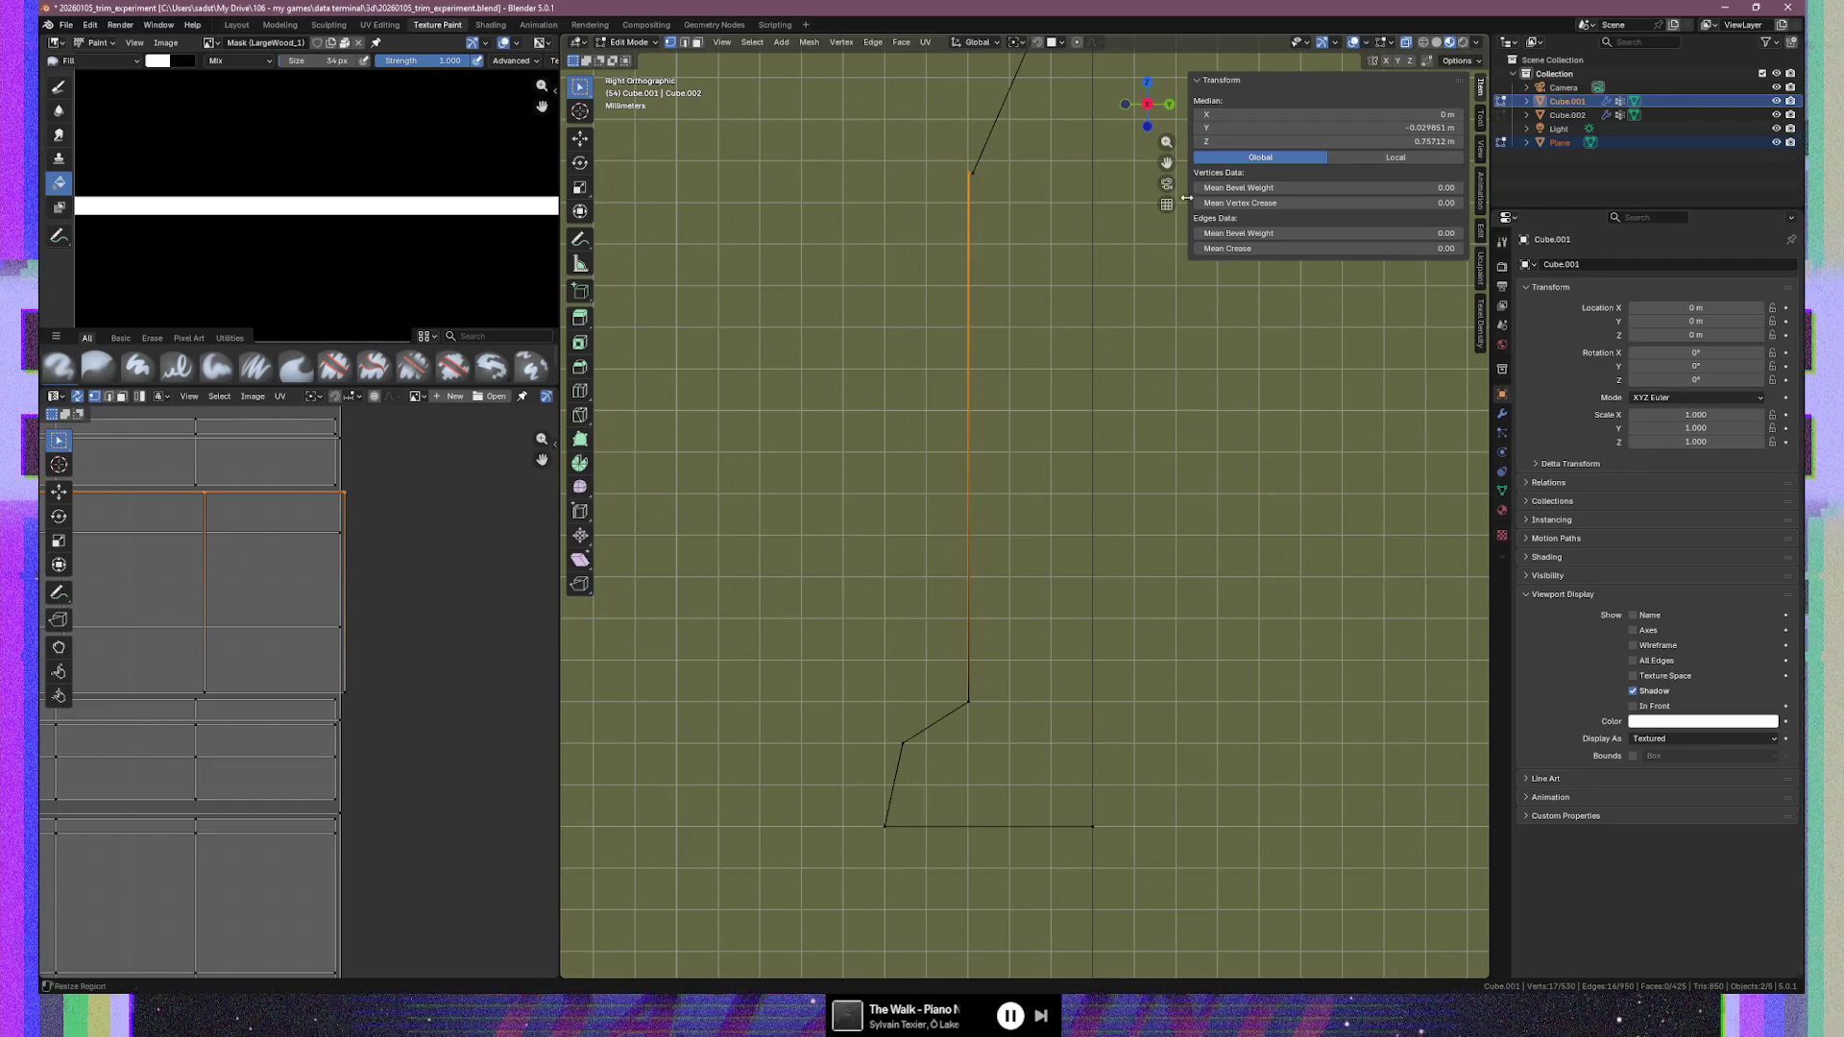
pyautogui.click(1383, 143)
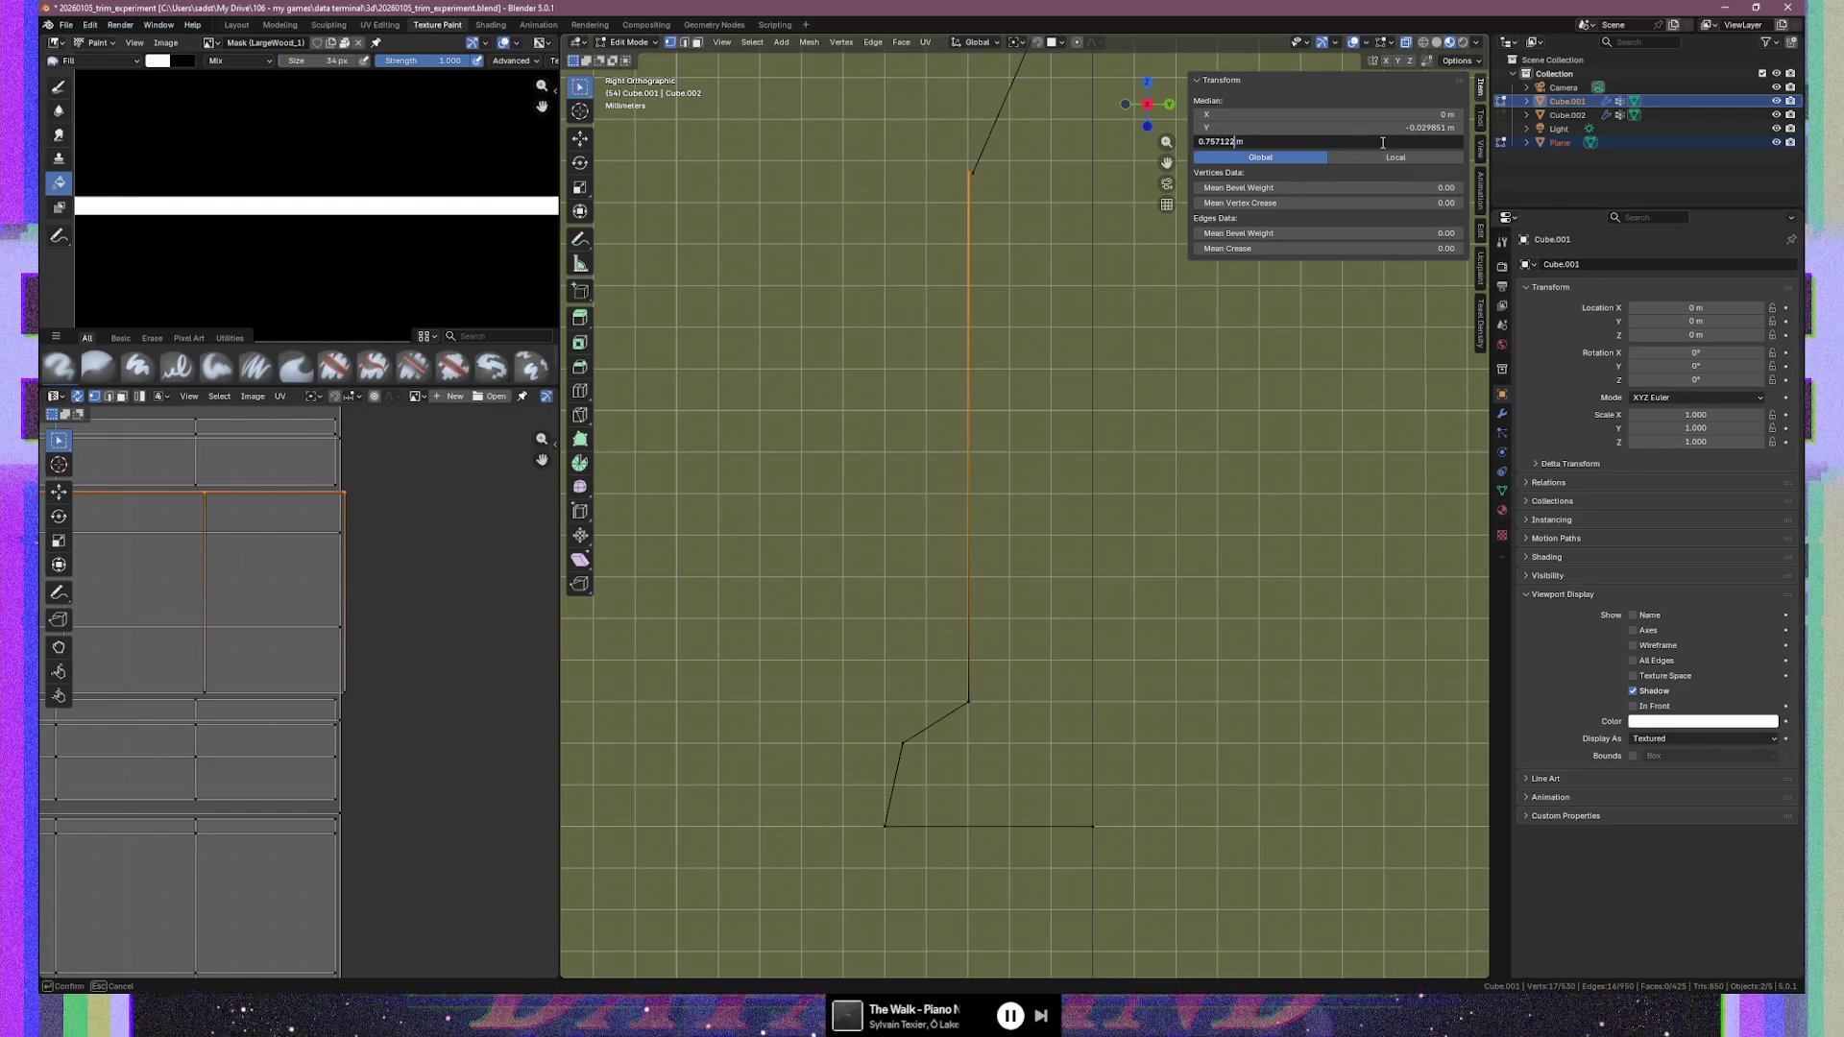
pyautogui.press('Return')
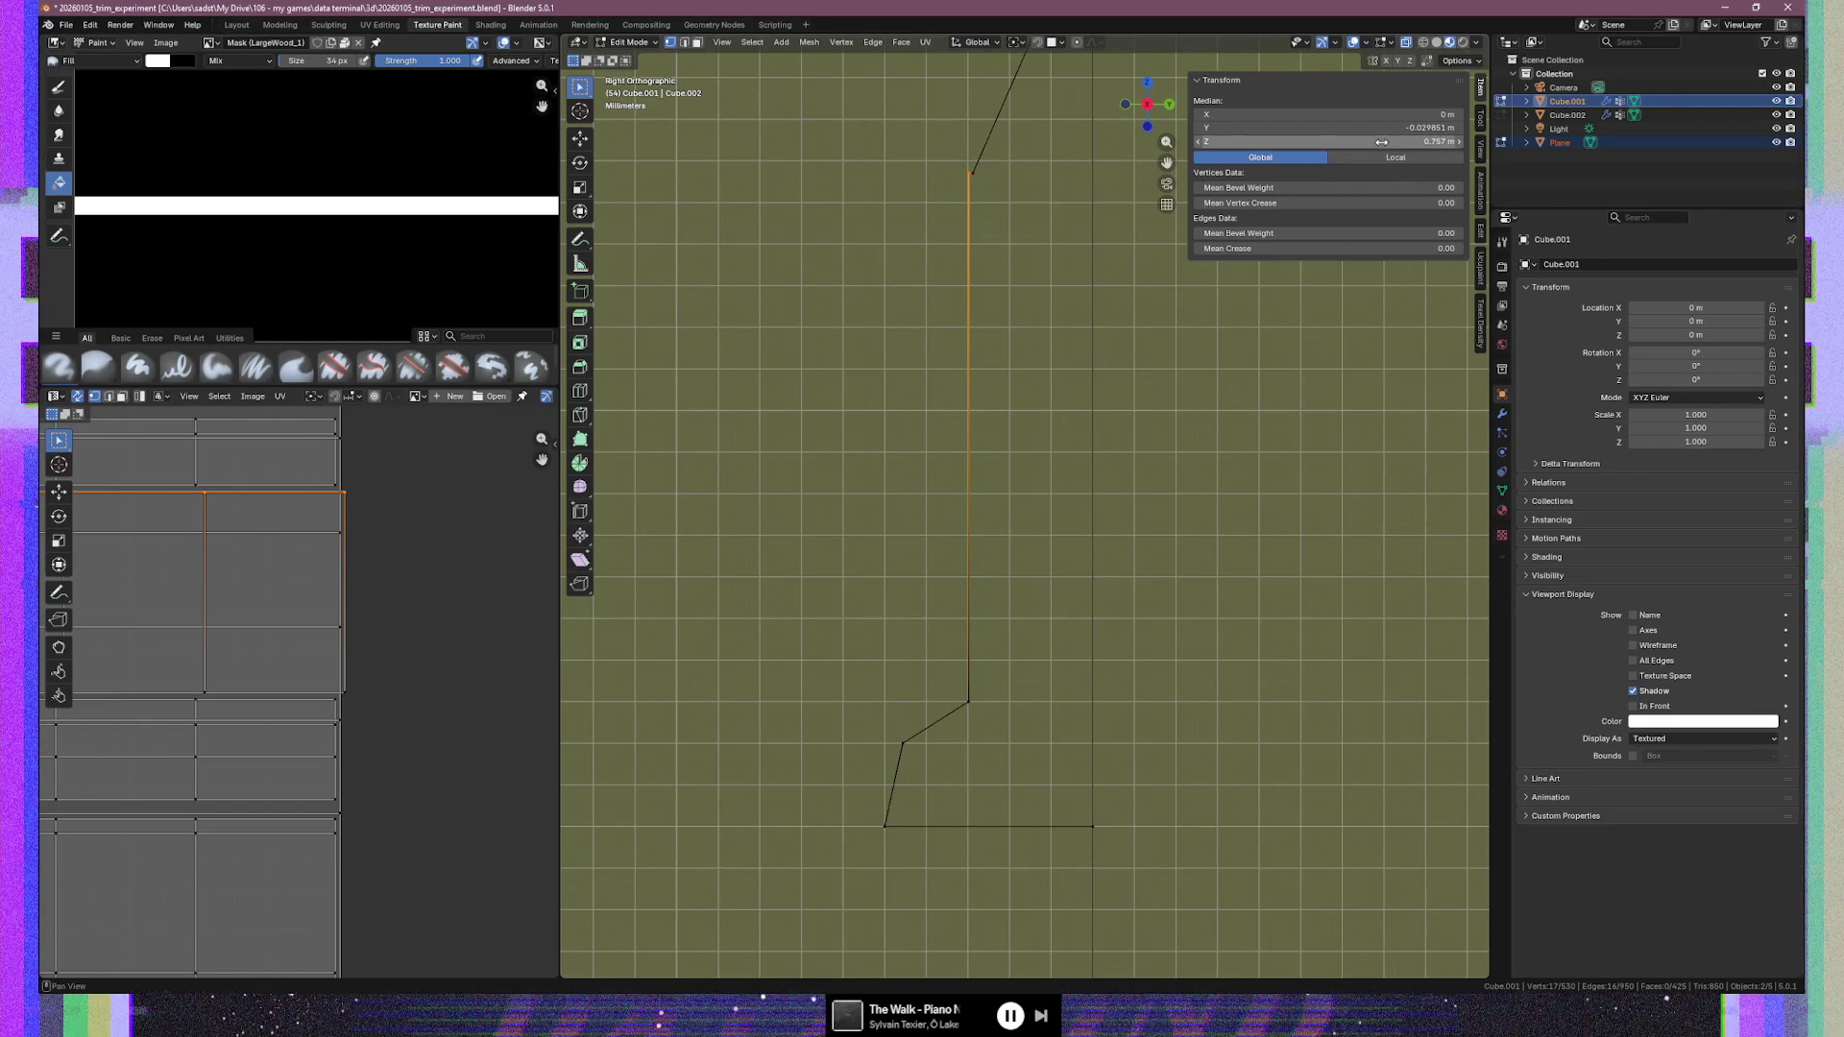
# Select the upper diagonal edge and keep its height at 0.757 m
pyautogui.moveTo(978, 173); pyautogui.dragTo(974, 165)
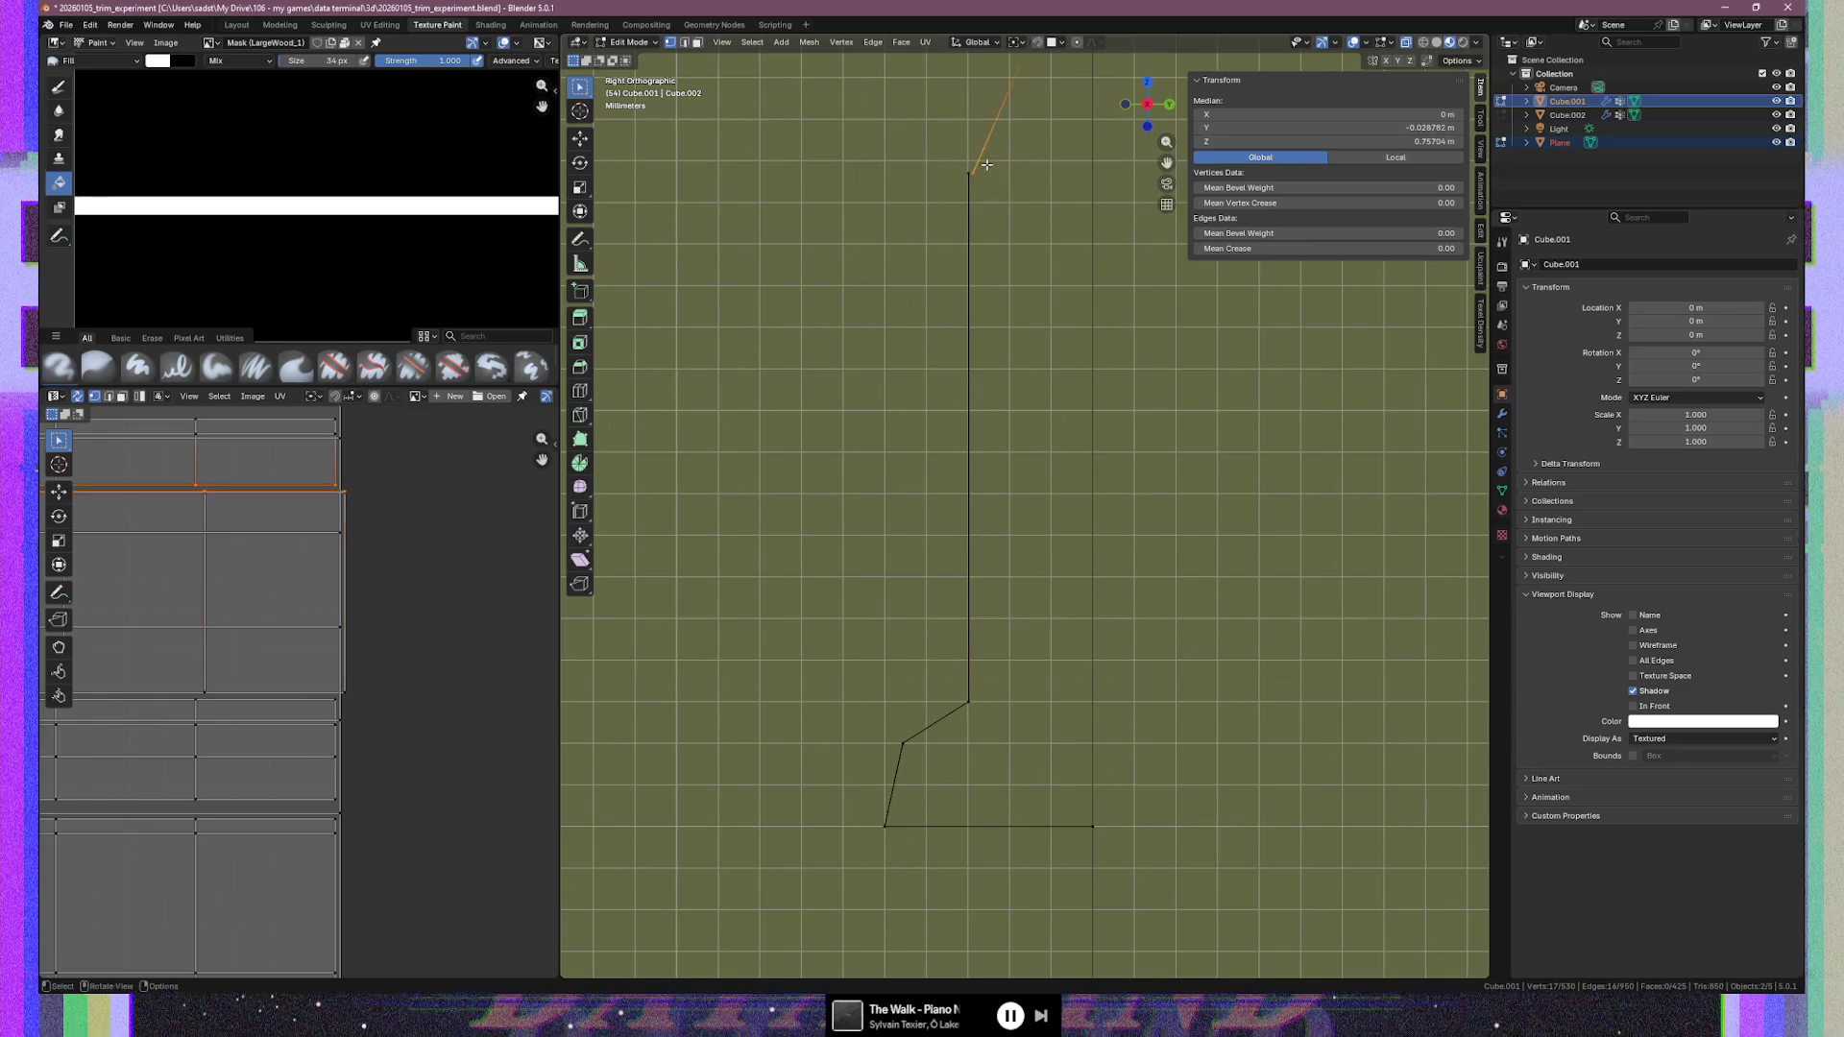
pyautogui.click(1383, 141)
pyautogui.press('End')
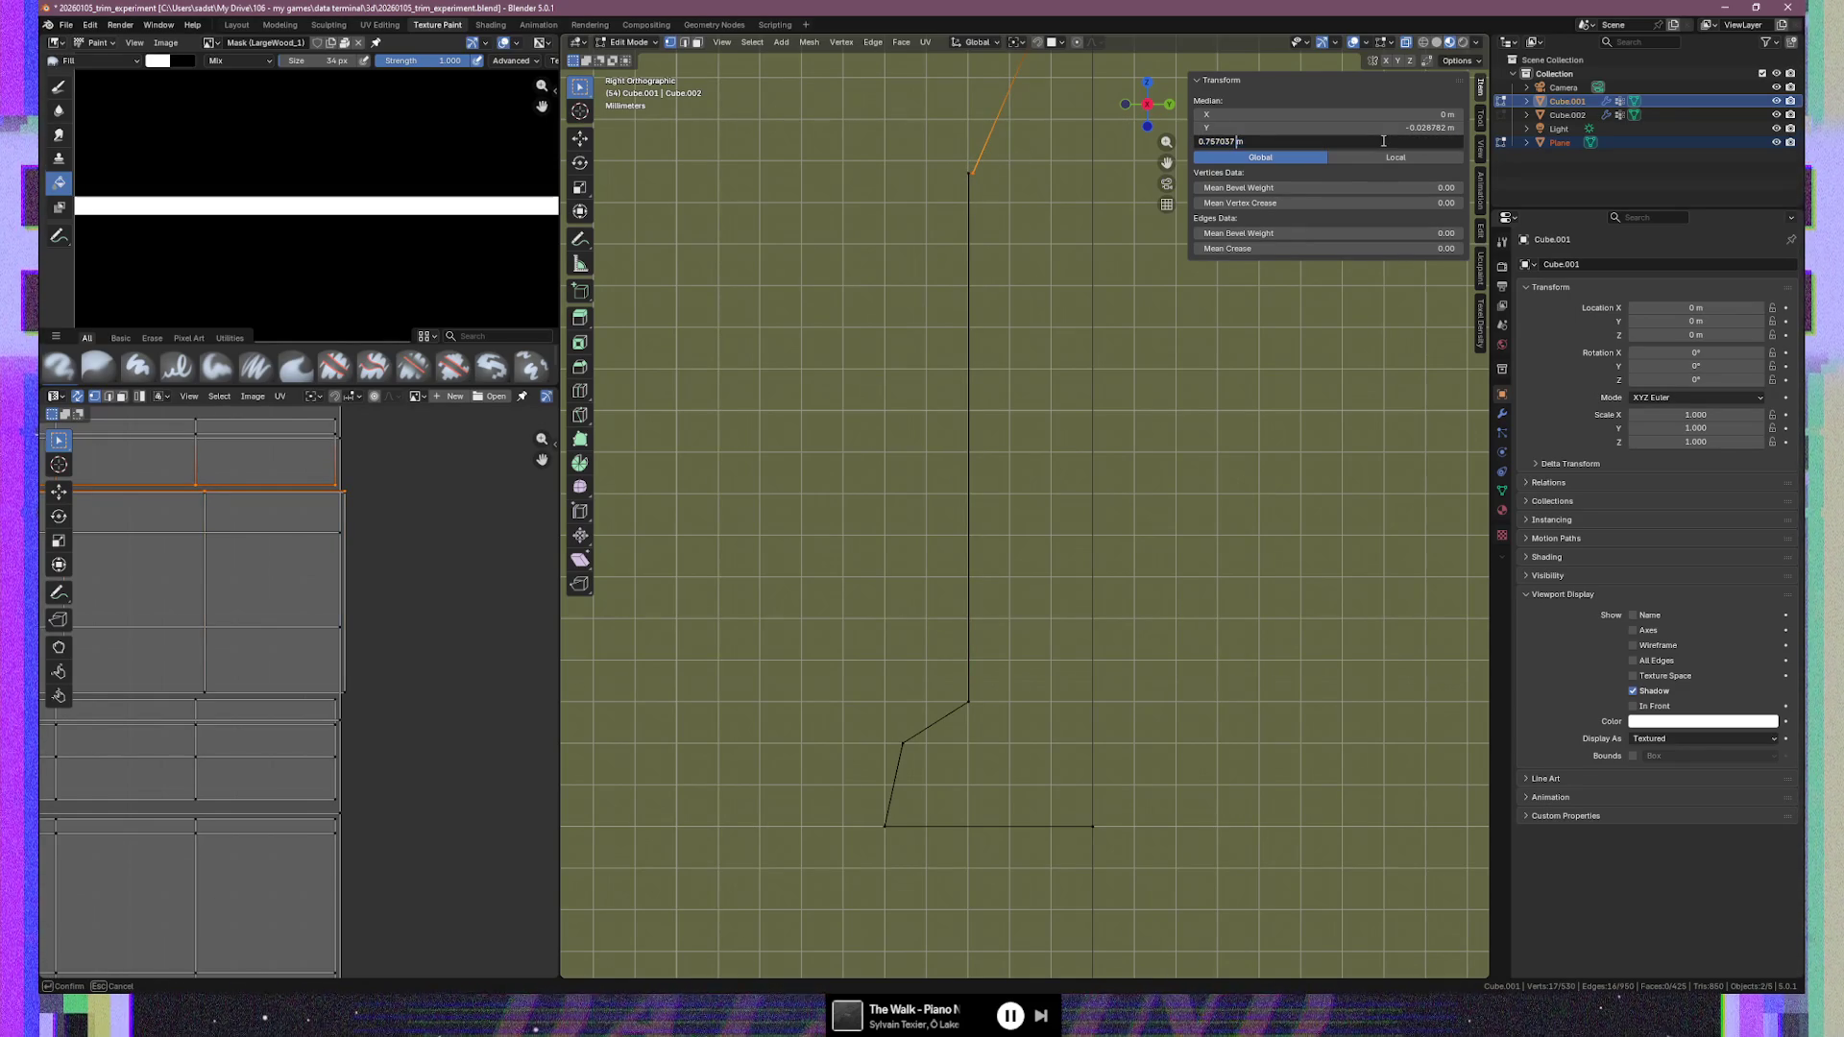
pyautogui.press('BackSpace')
pyautogui.press('BackSpace')
pyautogui.press('BackSpace')
pyautogui.press('Return')
# Reselect the vertical edge and set its height to 0.76 m
pyautogui.click(1003, 220)
pyautogui.moveTo(1003, 220)
pyautogui.keyDown('shift'); pyautogui.mouseDown(button='middle')
pyautogui.moveTo(953, 351)
pyautogui.moveTo(936, 346)
pyautogui.mouseUp(button='middle'); pyautogui.keyUp('shift')
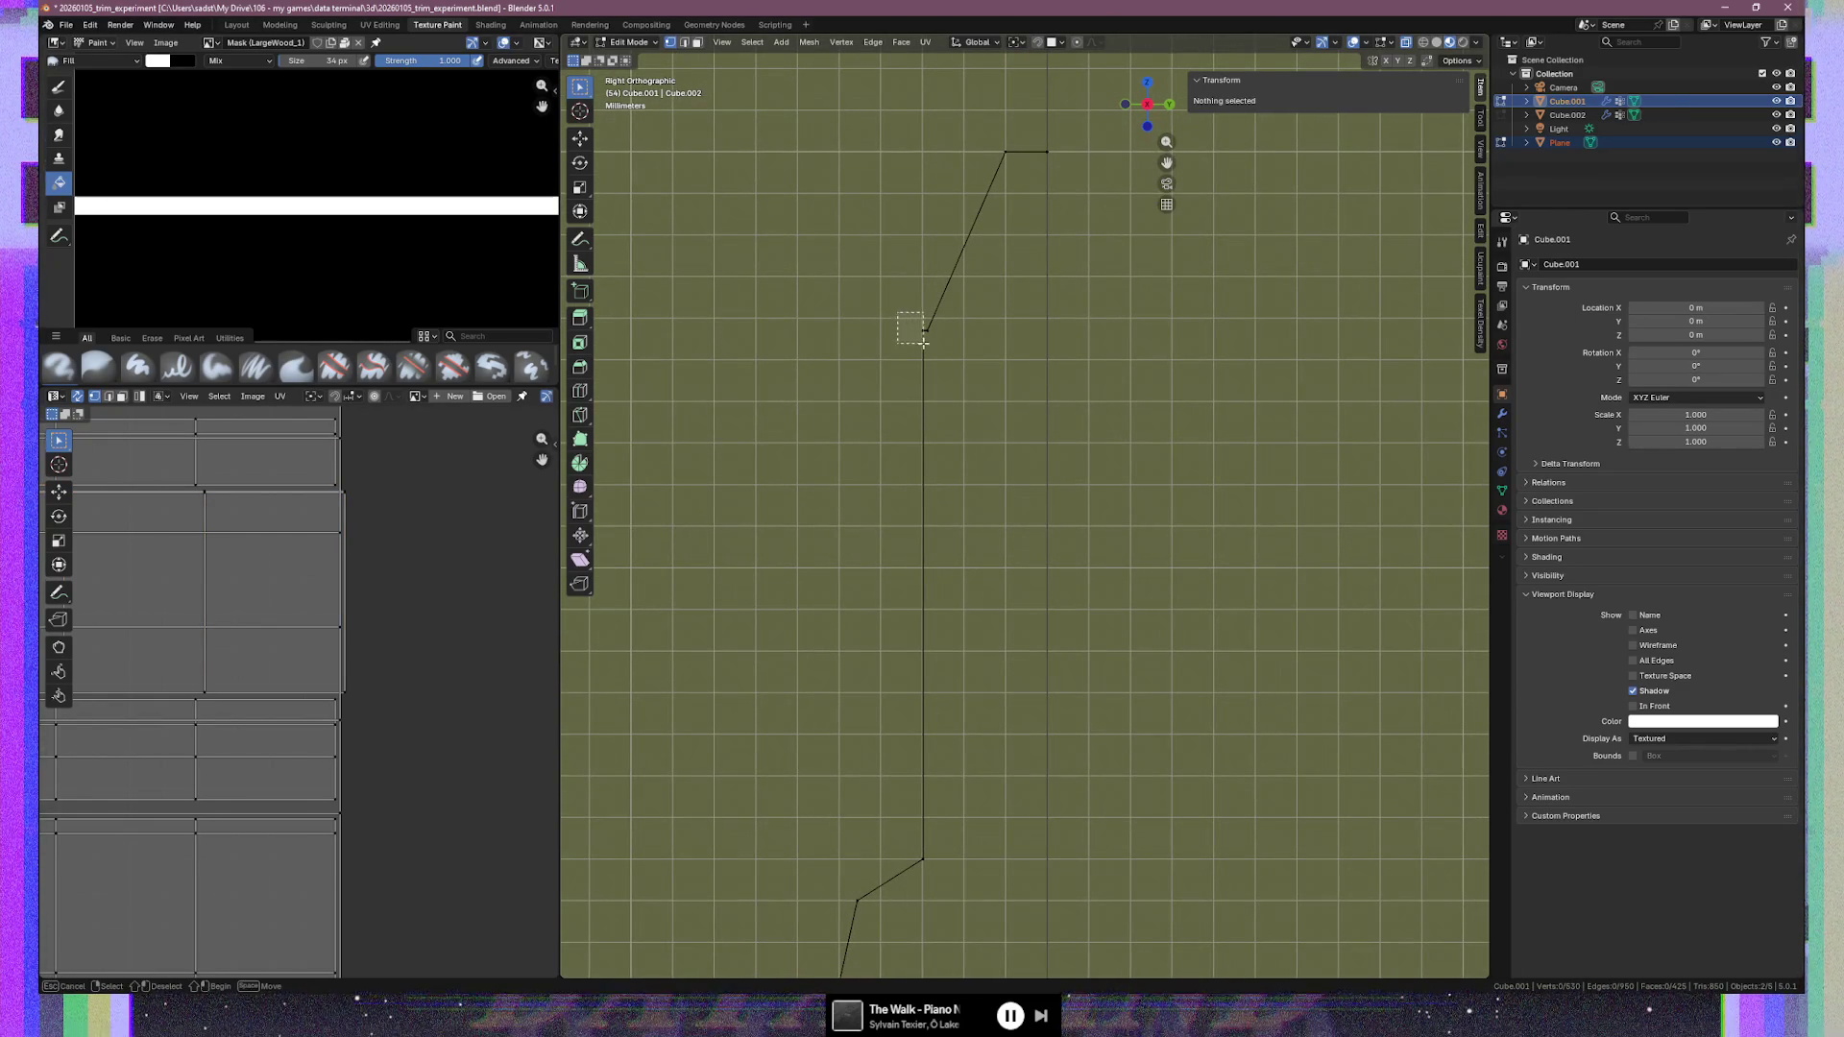
pyautogui.click(923, 347)
pyautogui.click(1376, 143)
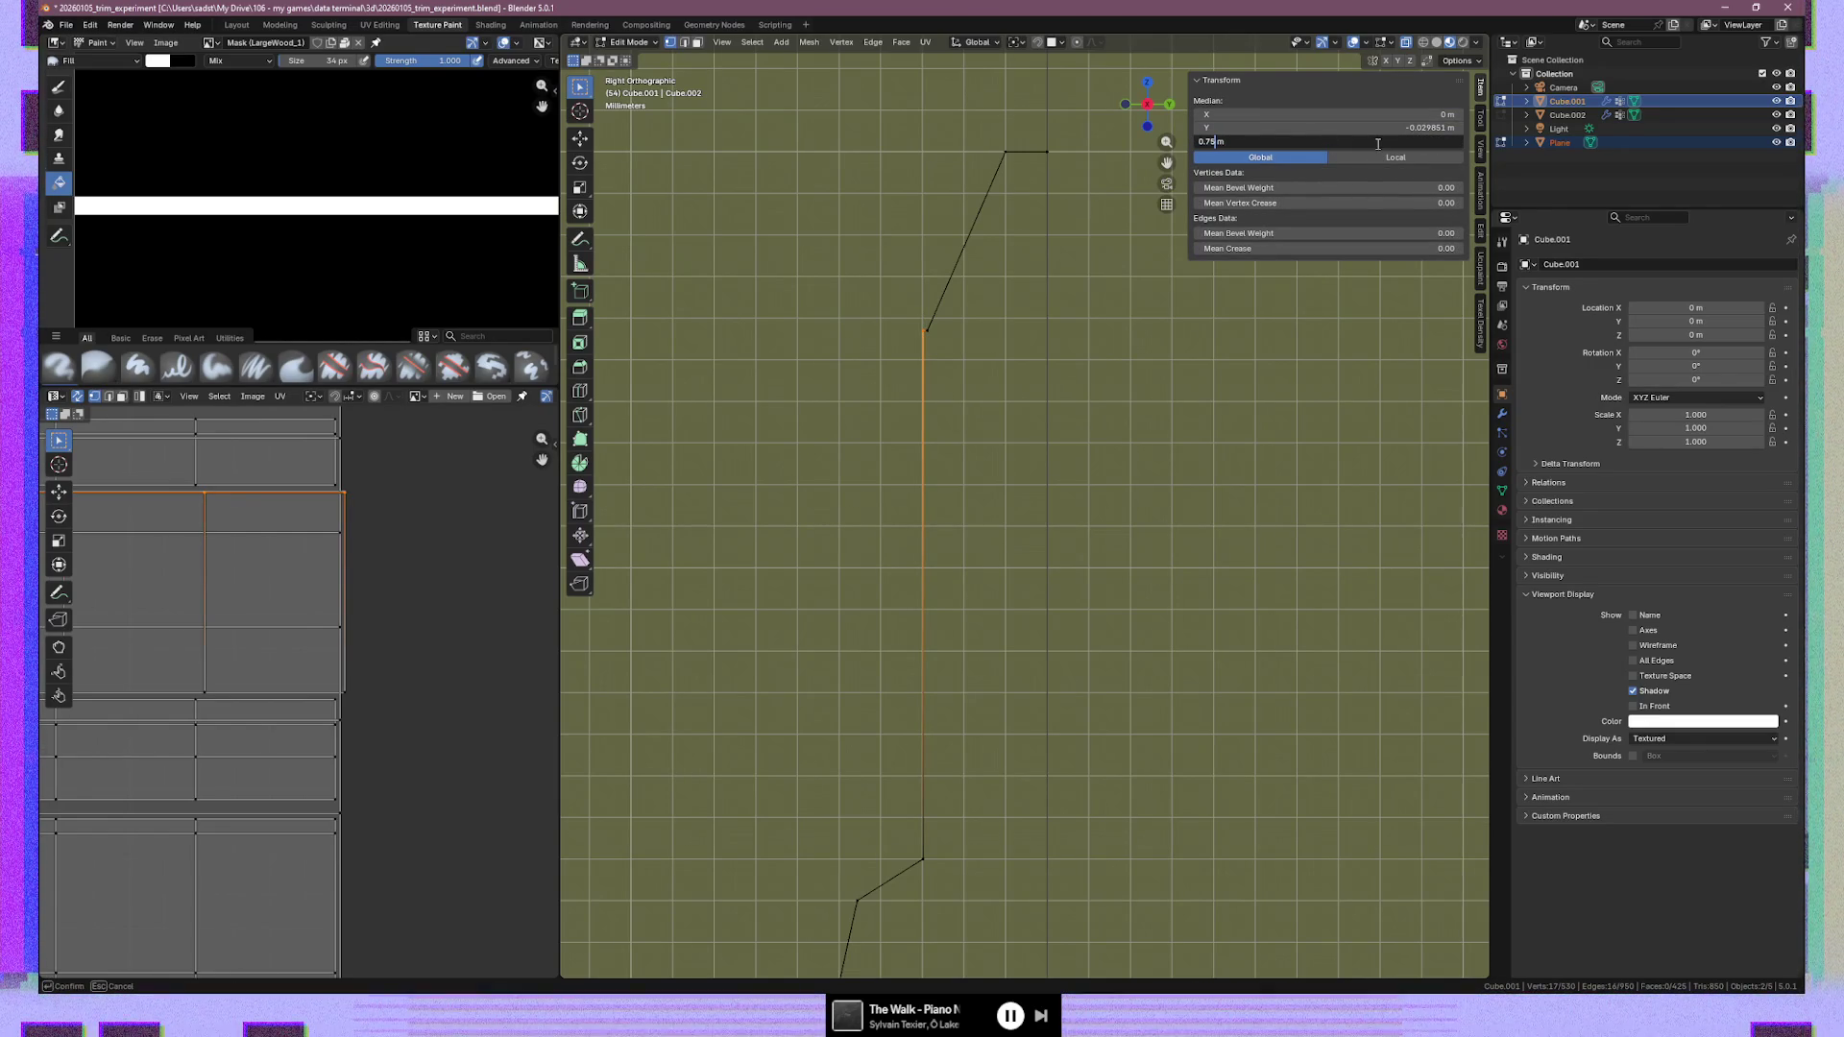
pyautogui.write('6')
pyautogui.press('Return')
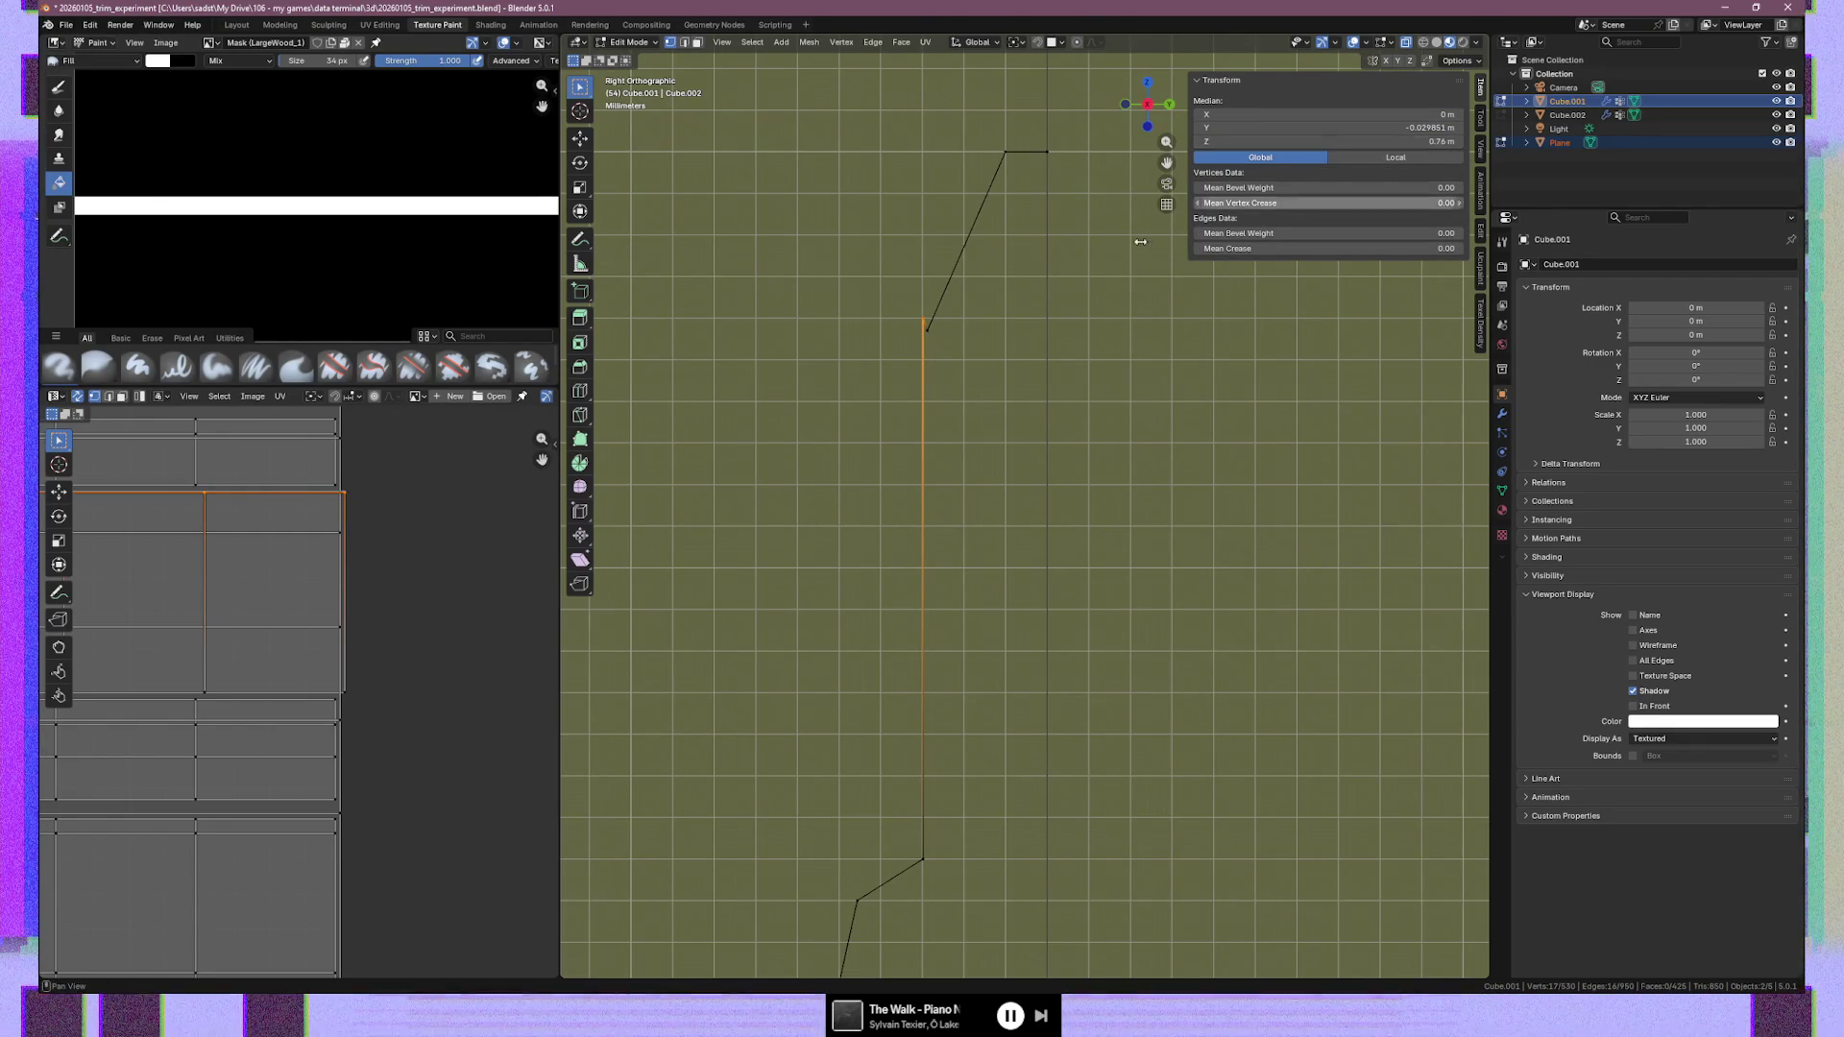
# Raise the diagonal edge's lower vertex to 0.76 m and orbit to a perspective close-up
pyautogui.click(965, 300)
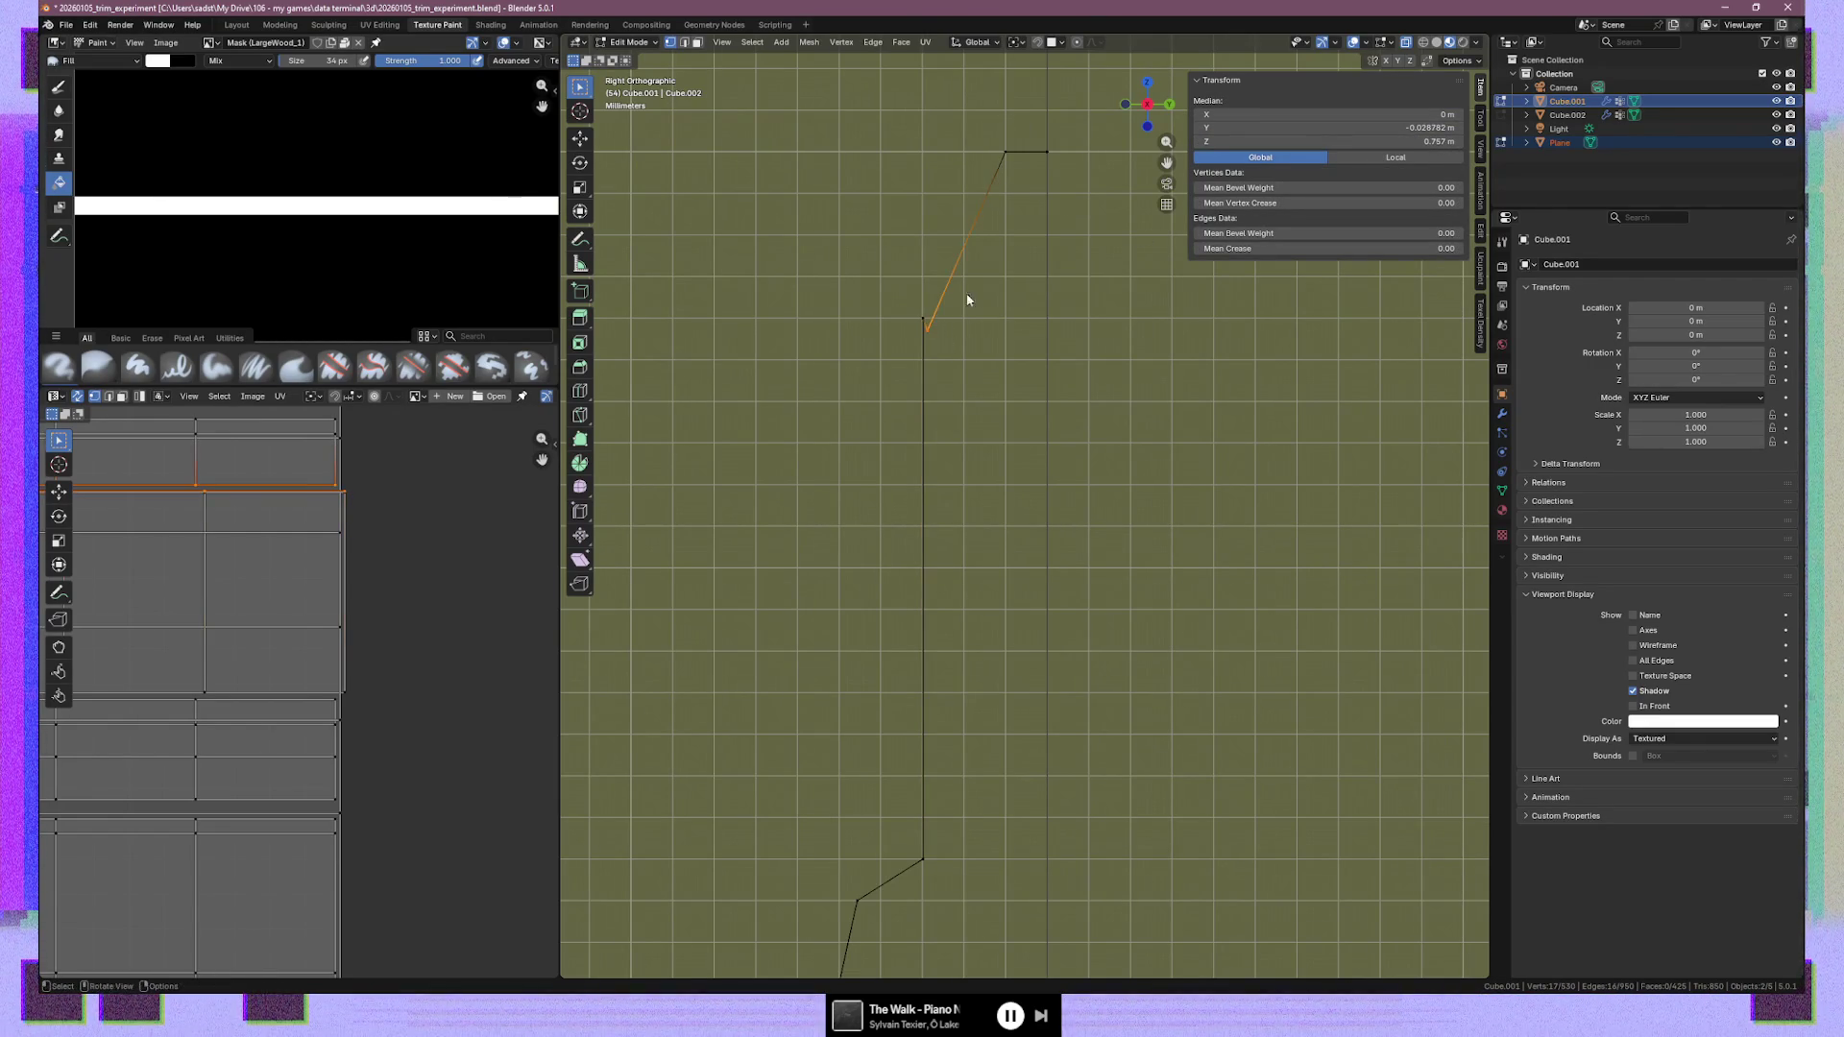
pyautogui.click(1327, 141)
pyautogui.write('6')
pyautogui.press('Return')
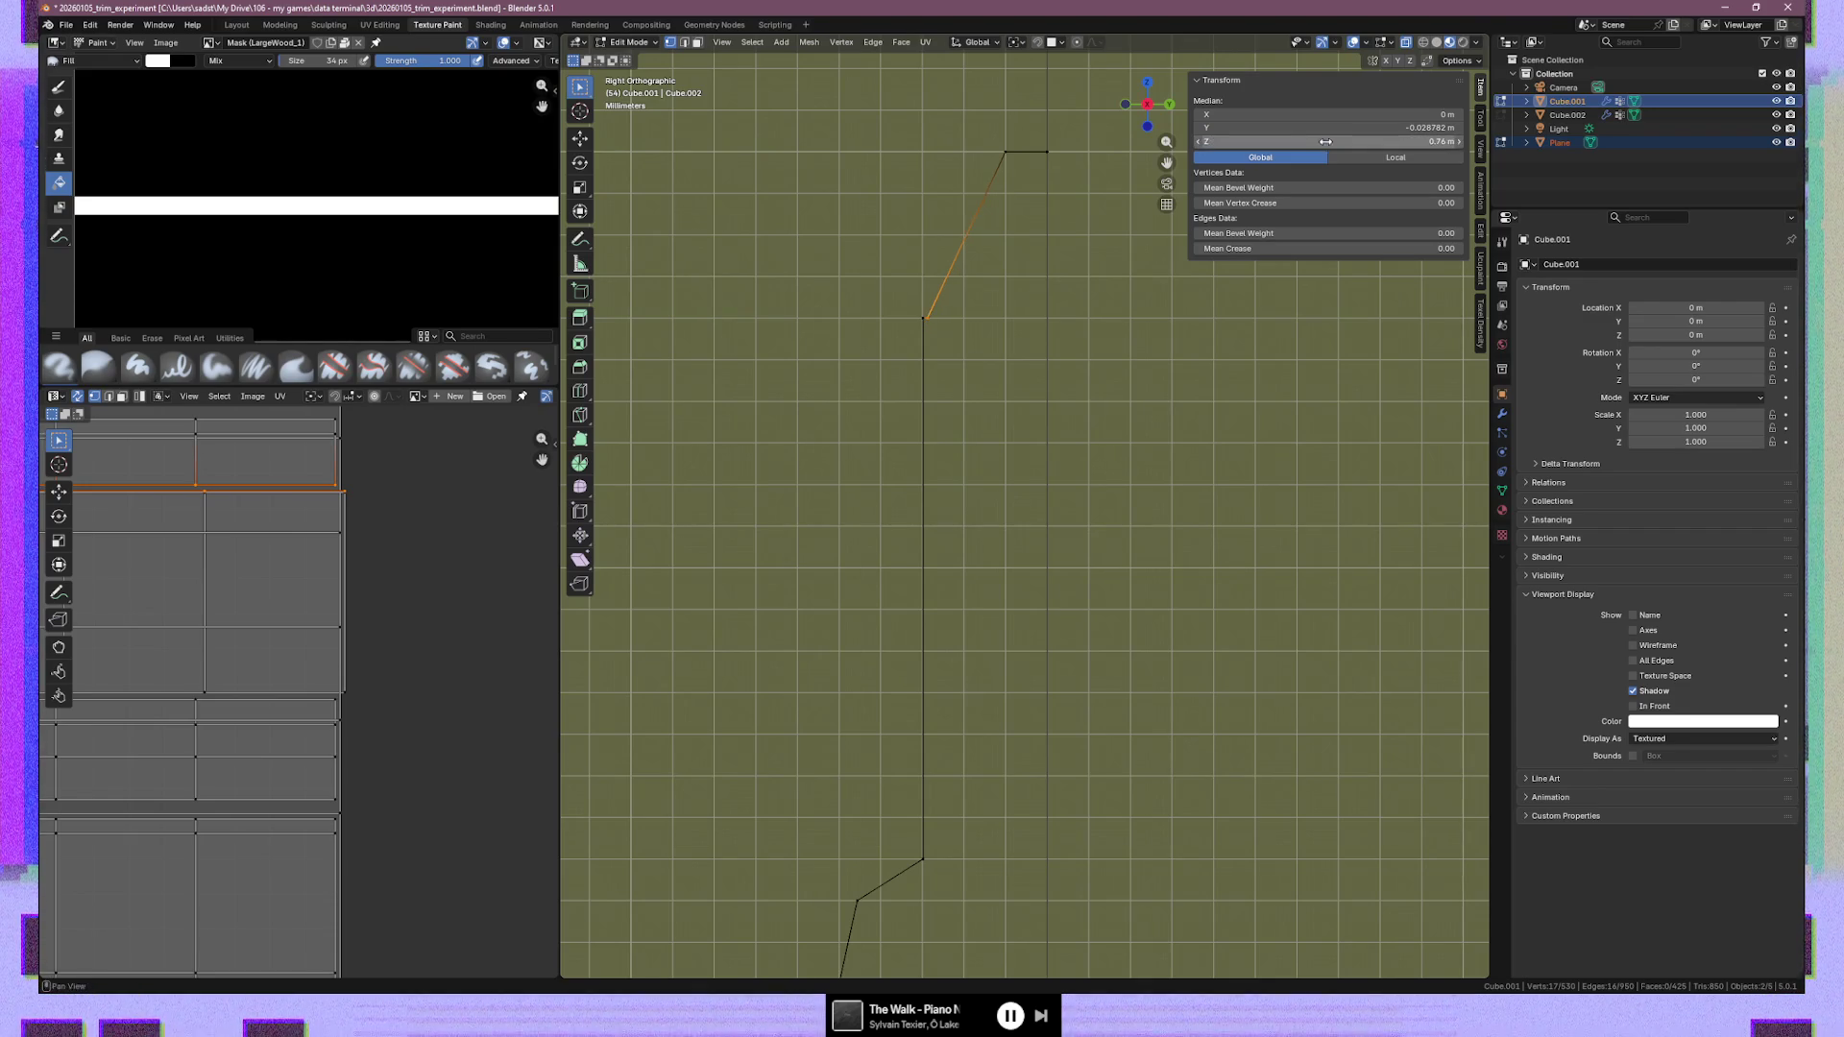
pyautogui.click(1076, 336)
pyautogui.moveTo(1076, 336)
pyautogui.mouseDown(button='middle')
pyautogui.moveTo(1178, 348)
pyautogui.moveTo(1157, 380)
pyautogui.moveTo(1254, 377)
pyautogui.moveTo(1155, 503)
pyautogui.moveTo(1219, 535)
pyautogui.moveTo(1092, 519)
pyautogui.moveTo(1240, 513)
pyautogui.moveTo(1058, 638)
pyautogui.moveTo(1001, 642)
pyautogui.mouseUp(button='middle')
# Switch to edge mode and select the first cross edge loops on the wood trim
pyautogui.press('2')
pyautogui.click(788, 553)
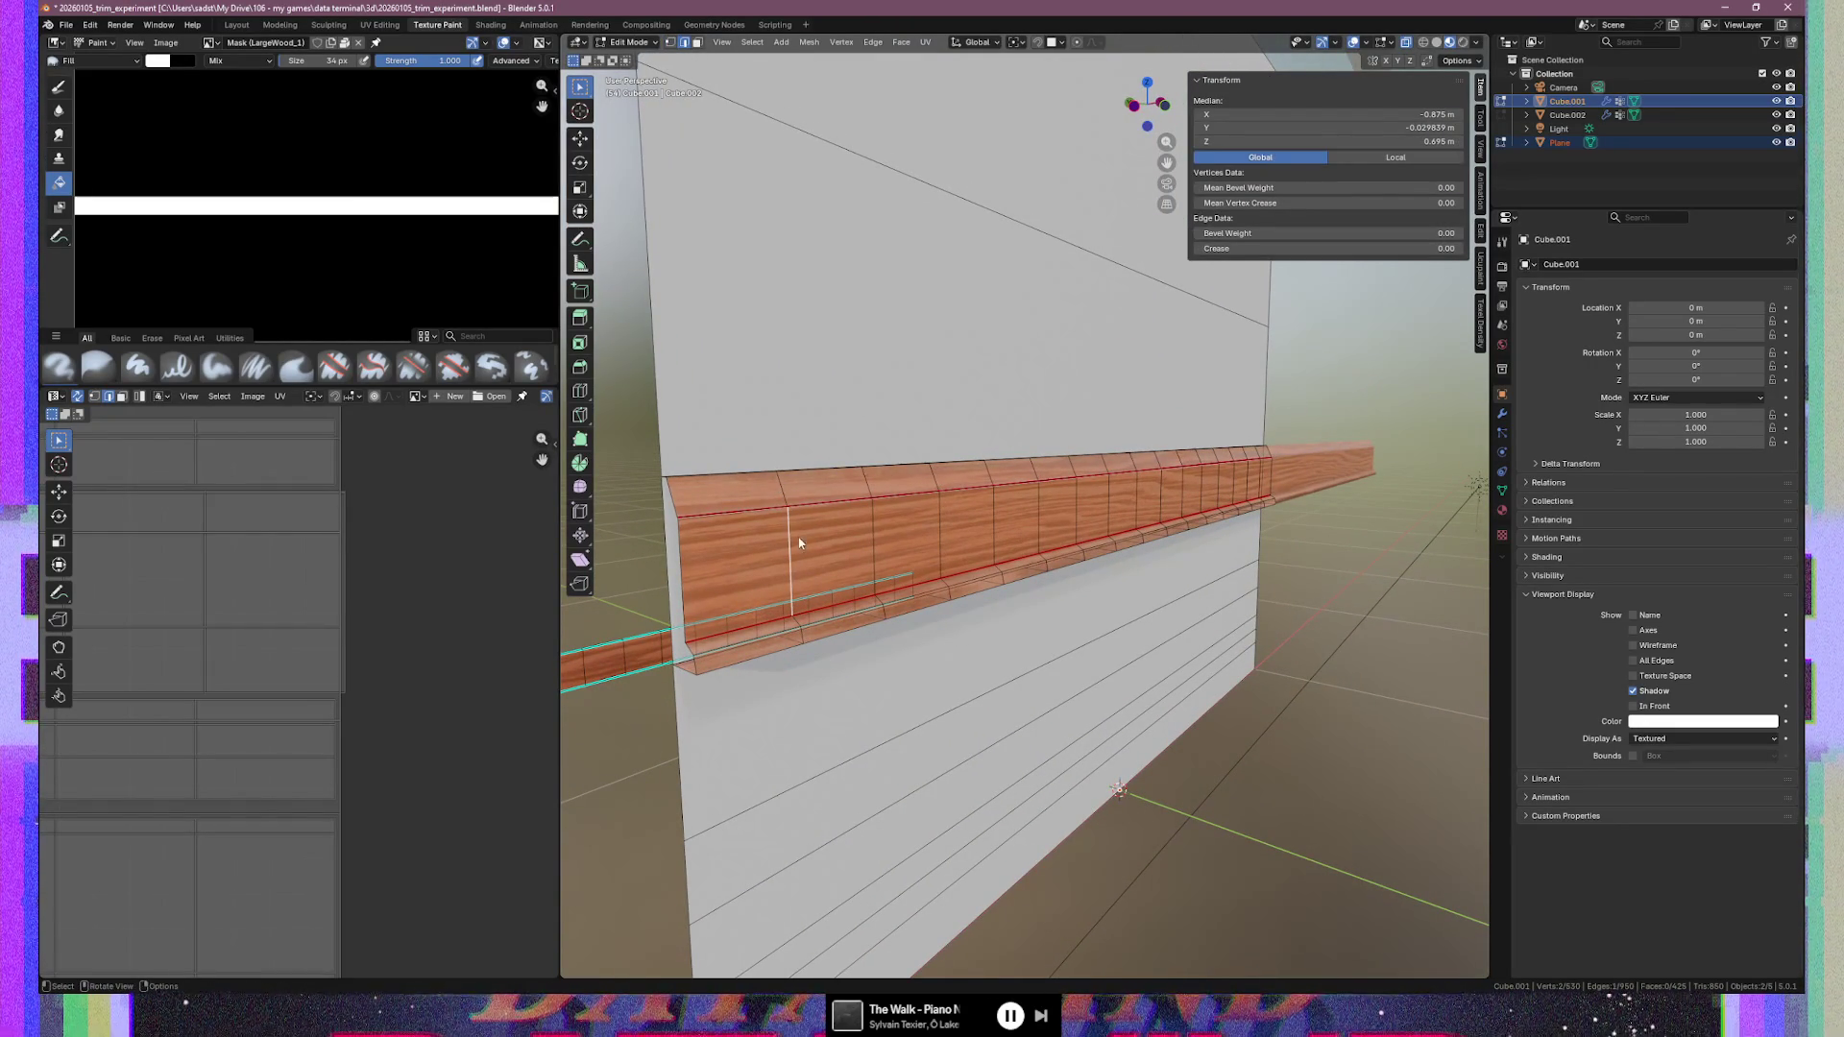
pyautogui.keyDown('ctrl'); pyautogui.click(789, 545); pyautogui.keyUp('ctrl')
pyautogui.keyDown('ctrl'); pyautogui.click(790, 546); pyautogui.keyUp('ctrl')
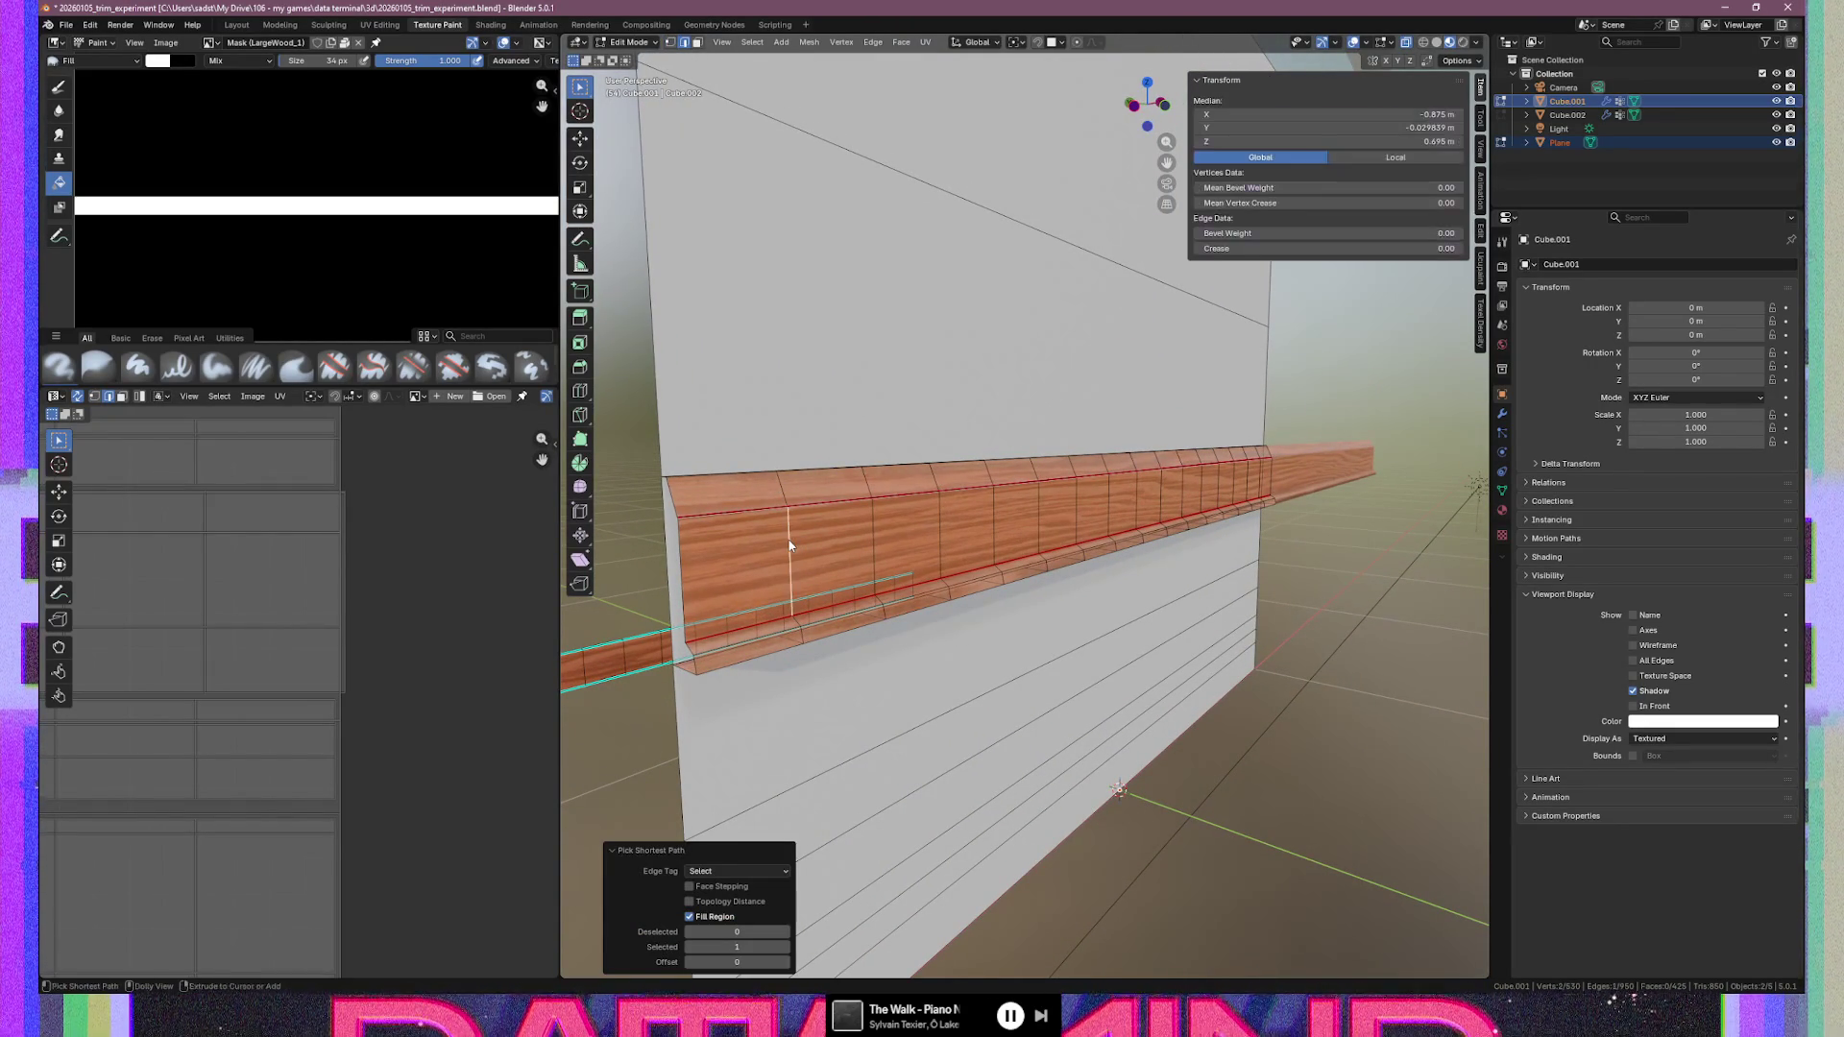
pyautogui.keyDown('alt'); pyautogui.click(790, 547); pyautogui.keyUp('alt')
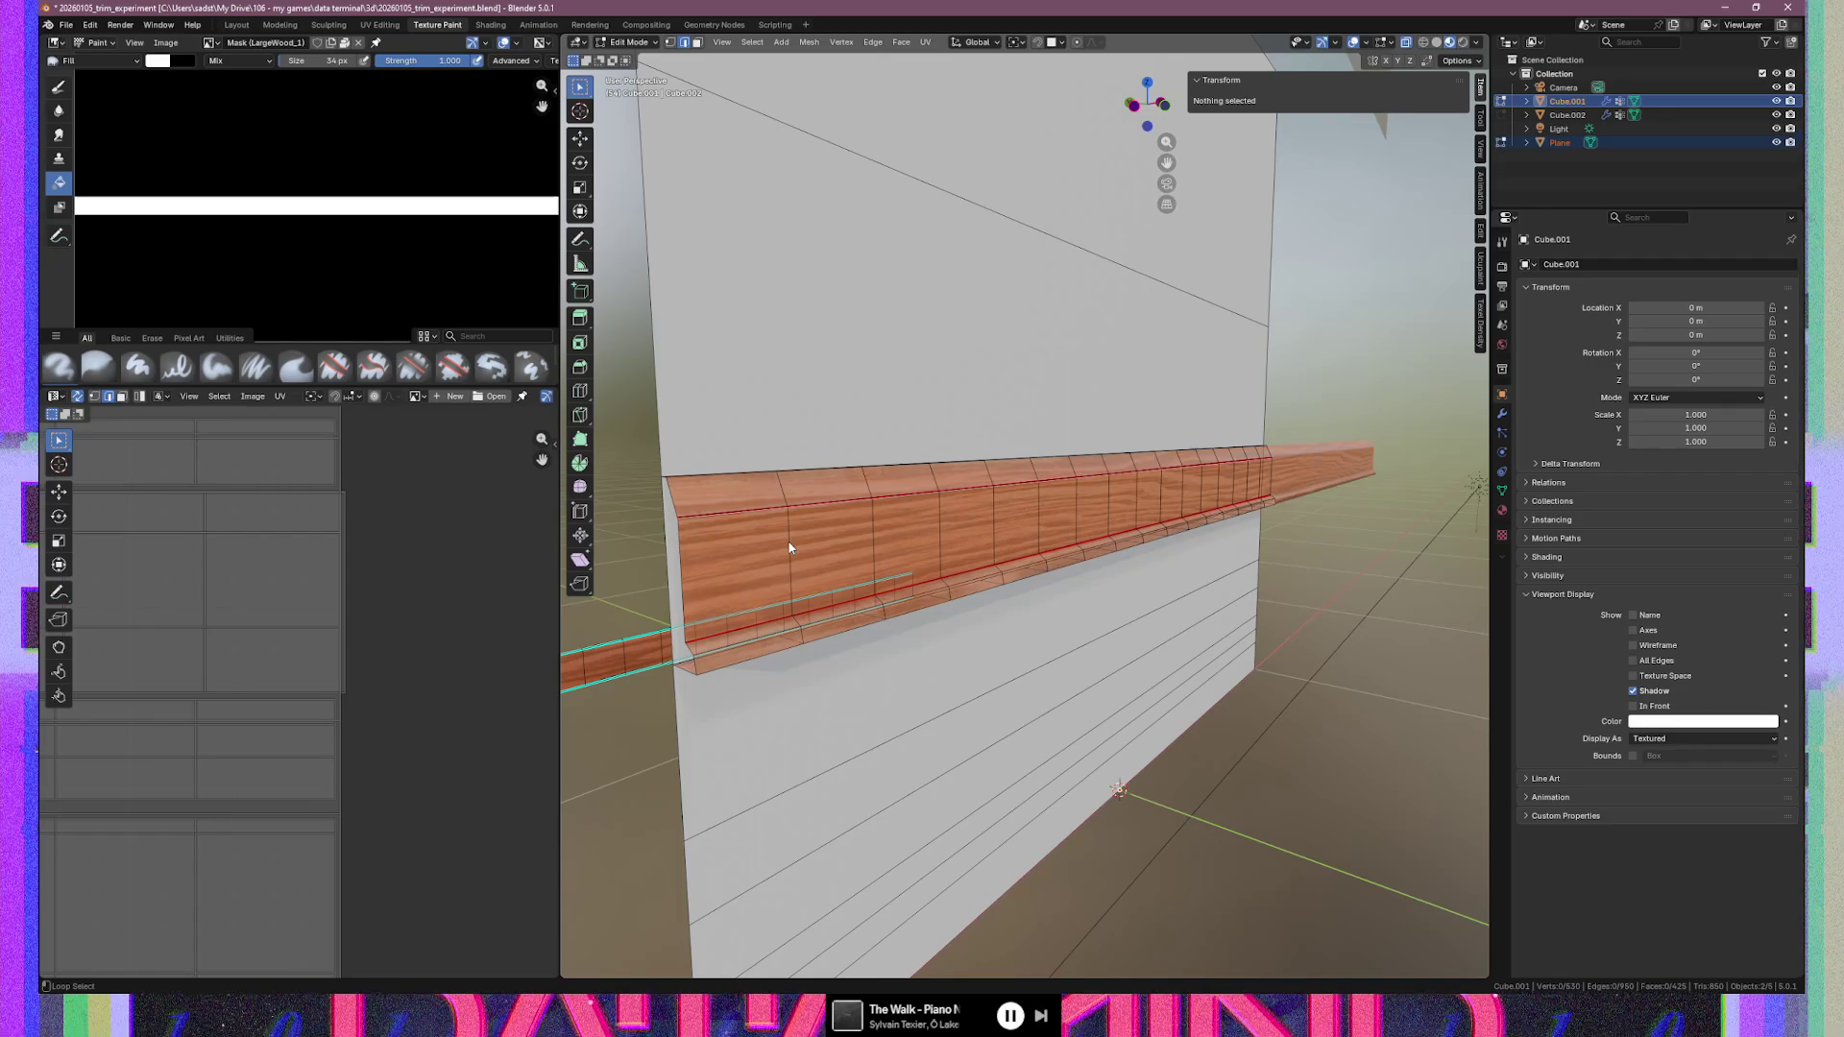
pyautogui.keyDown('alt'); pyautogui.keyDown('shift'); pyautogui.click(872, 526); pyautogui.keyUp('shift'); pyautogui.keyUp('alt')
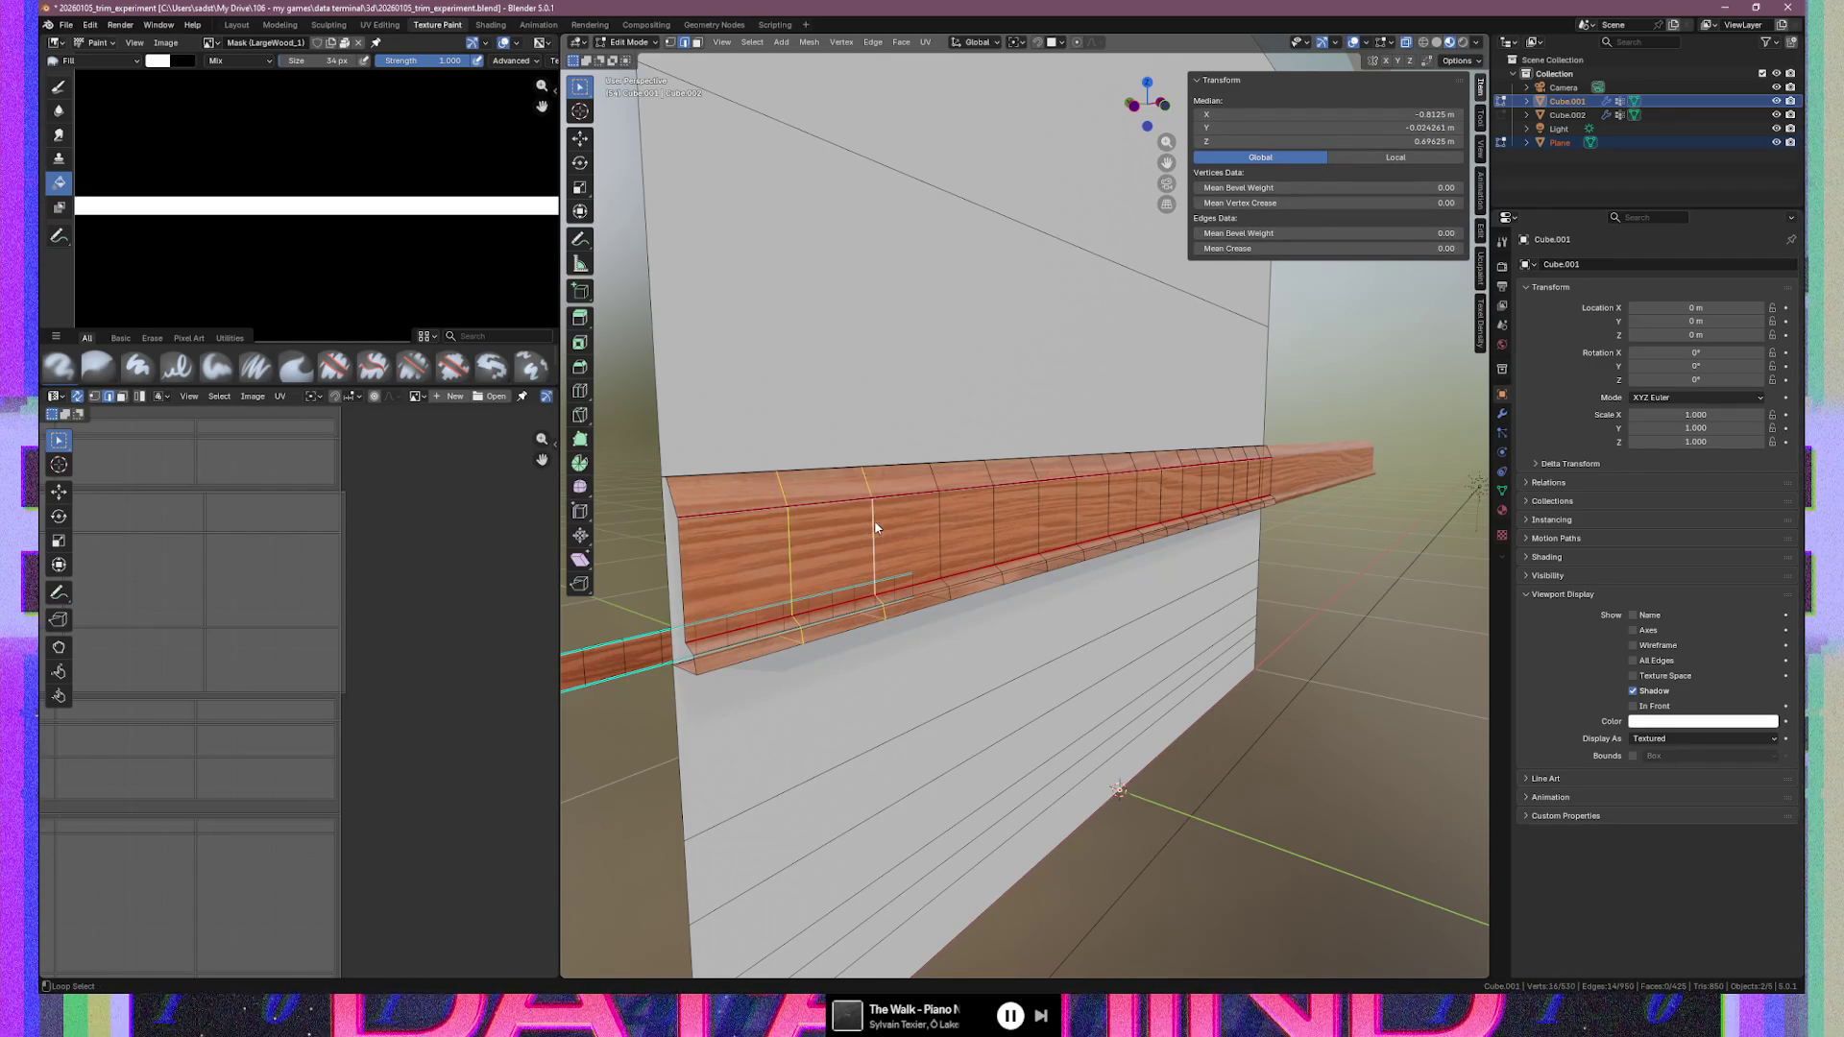
pyautogui.keyDown('alt'); pyautogui.keyDown('shift'); pyautogui.click(997, 505); pyautogui.keyUp('shift'); pyautogui.keyUp('alt')
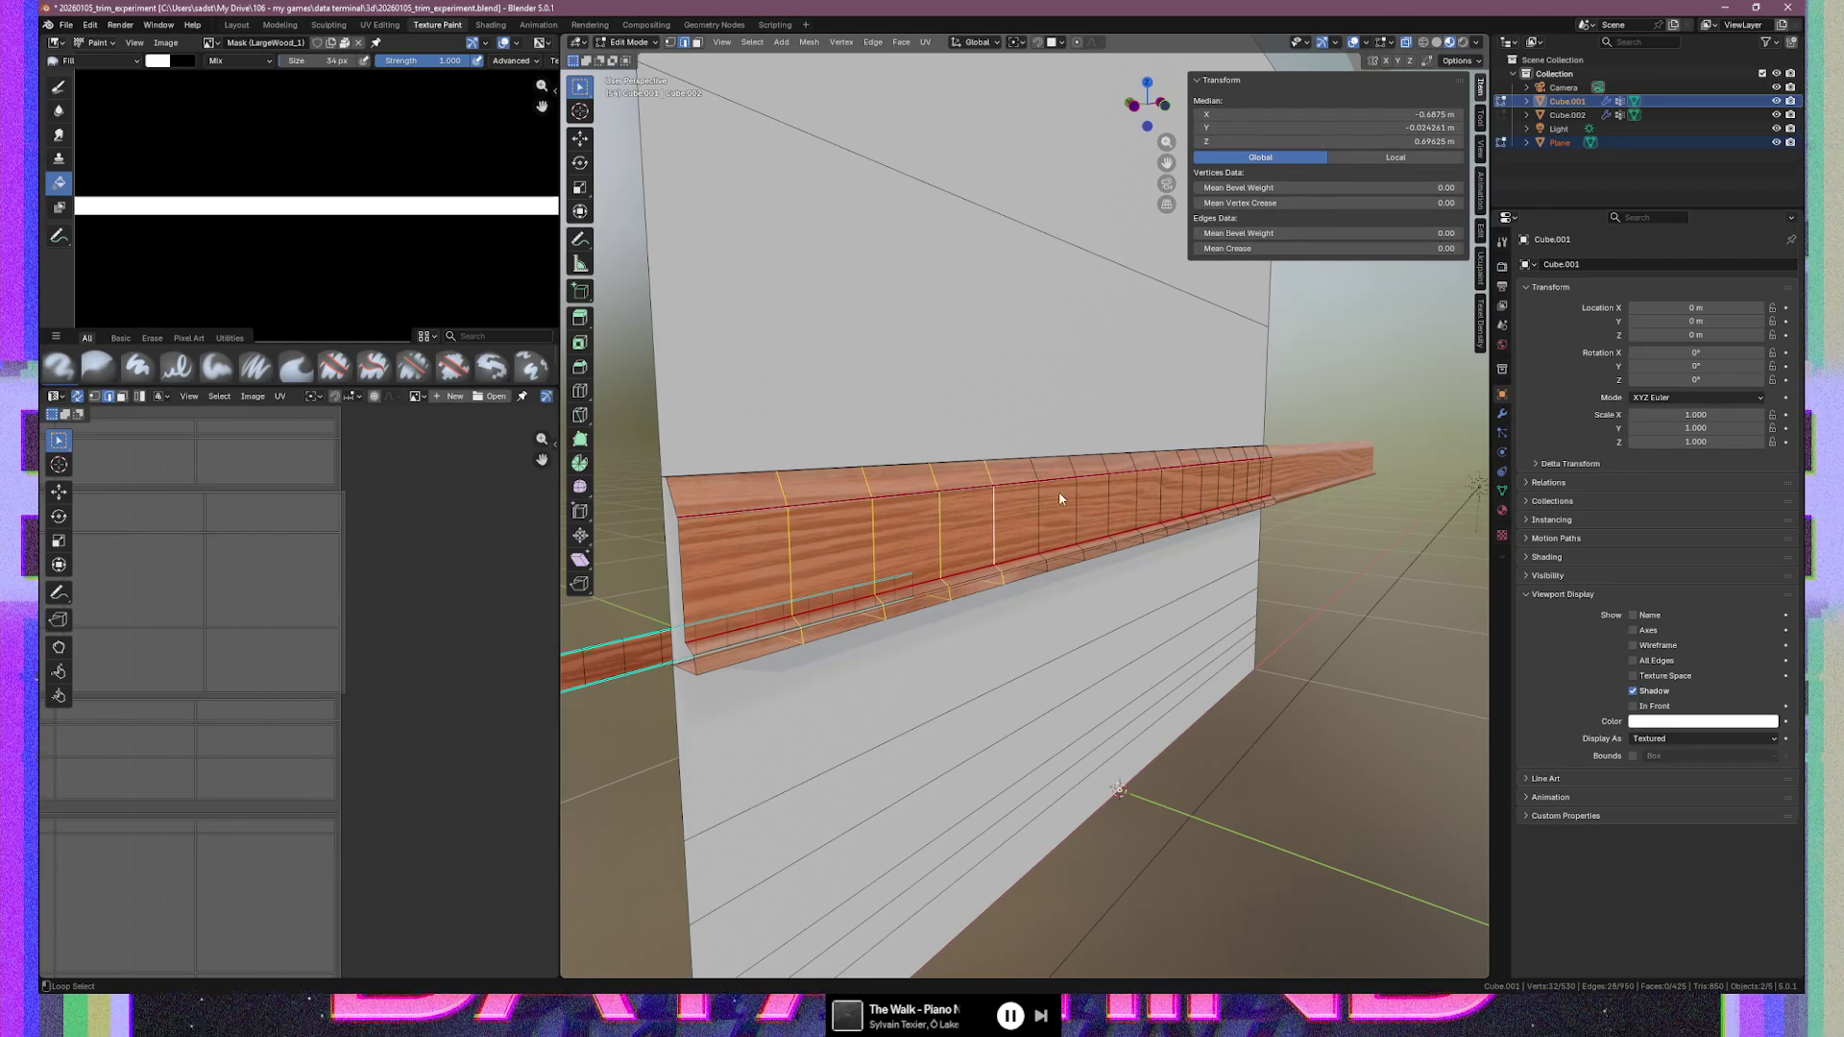
# Add the remaining vertical edge loops up to the trim's far end
pyautogui.keyDown('alt'); pyautogui.keyDown('shift'); pyautogui.click(1076, 500); pyautogui.keyUp('shift'); pyautogui.keyUp('alt')
pyautogui.keyDown('alt'); pyautogui.keyDown('shift'); pyautogui.click(1114, 498); pyautogui.keyUp('shift'); pyautogui.keyUp('alt')
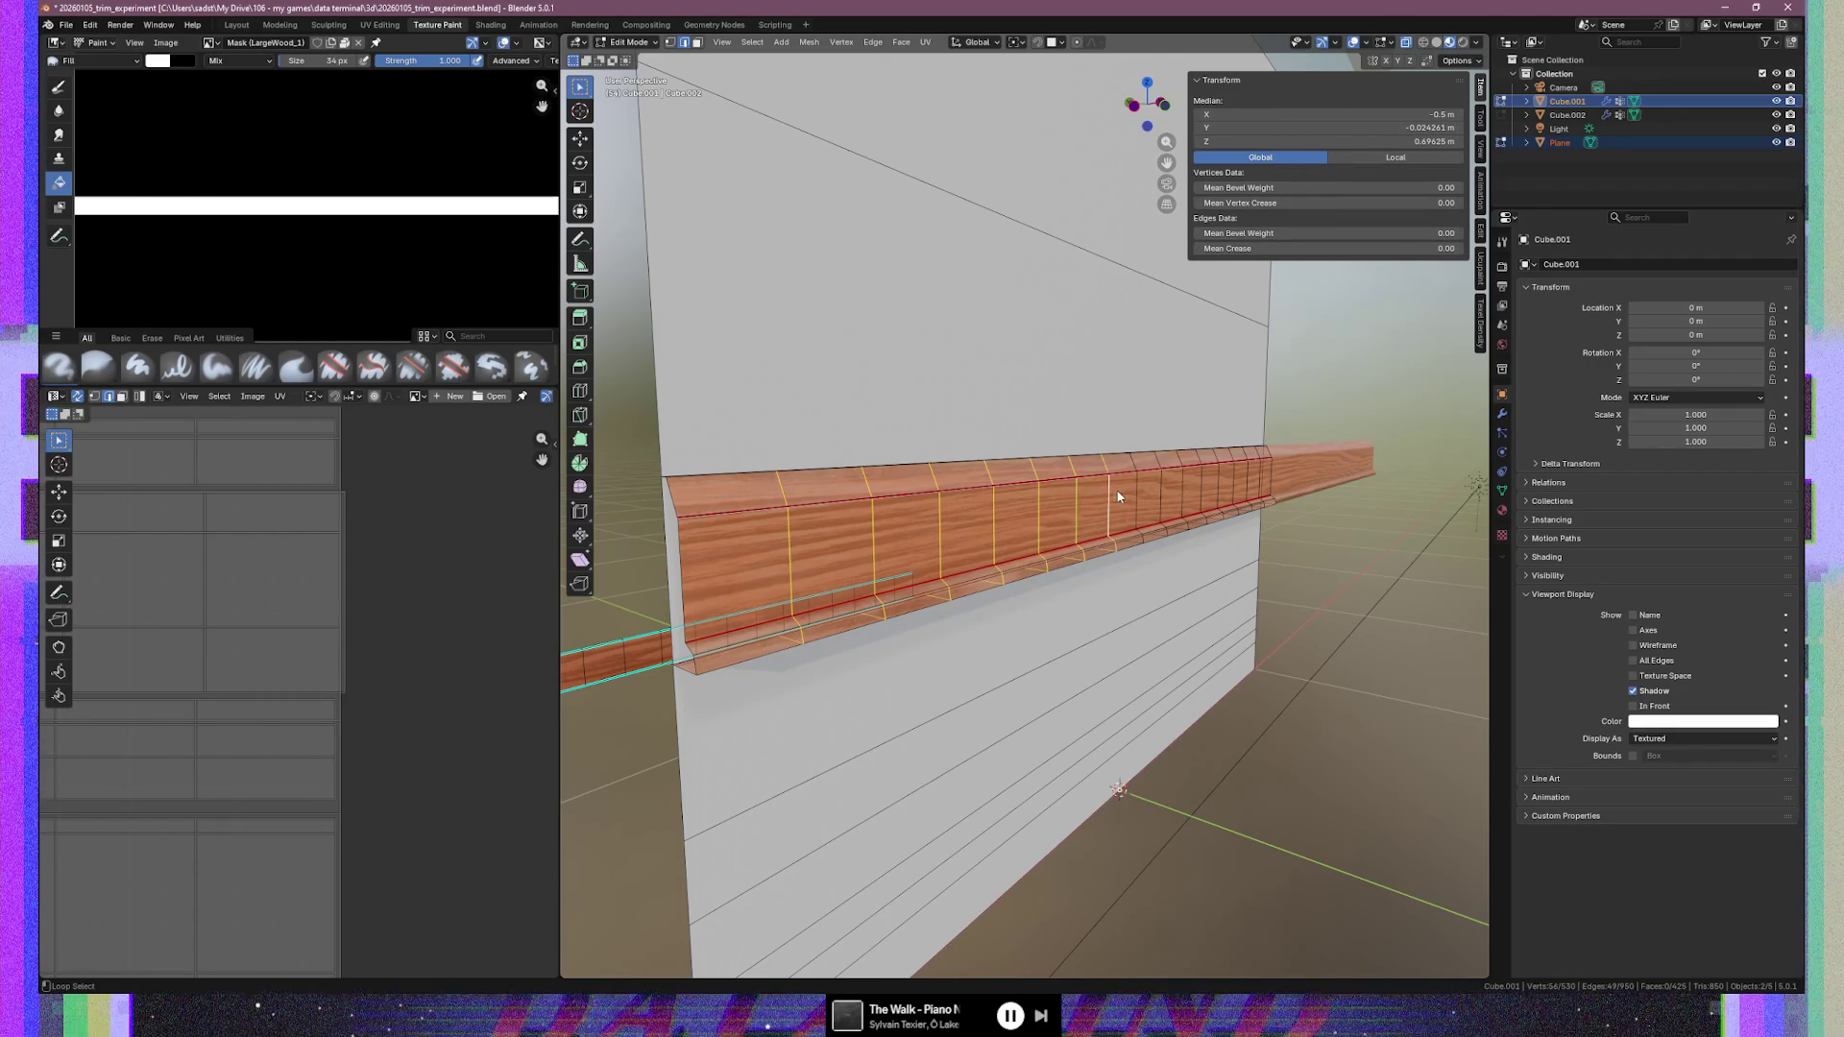
pyautogui.keyDown('alt'); pyautogui.keyDown('shift'); pyautogui.click(1184, 487); pyautogui.keyUp('shift'); pyautogui.keyUp('alt')
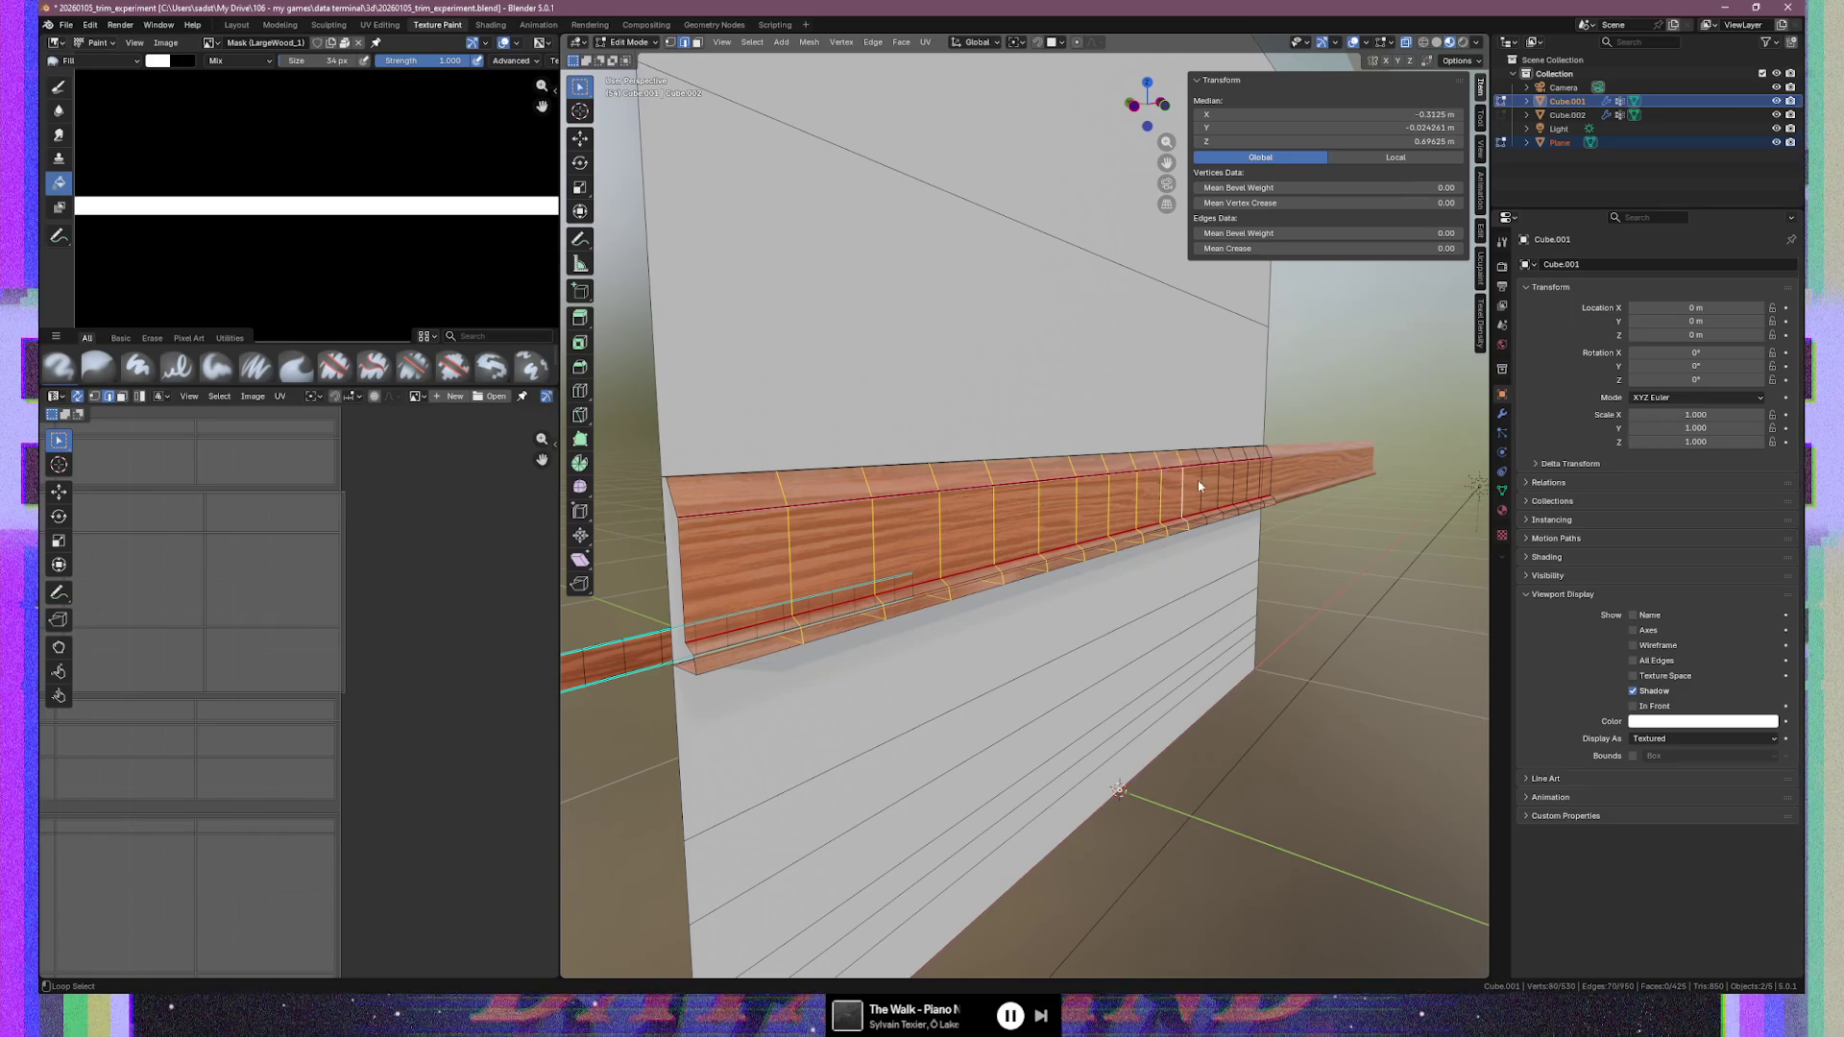
pyautogui.keyDown('alt'); pyautogui.keyDown('shift'); pyautogui.click(1202, 487); pyautogui.keyUp('shift'); pyautogui.keyUp('alt')
pyautogui.keyDown('alt'); pyautogui.keyDown('shift'); pyautogui.click(1218, 485); pyautogui.keyUp('shift'); pyautogui.keyUp('alt')
pyautogui.keyDown('alt'); pyautogui.keyDown('shift'); pyautogui.click(1234, 483); pyautogui.keyUp('shift'); pyautogui.keyUp('alt')
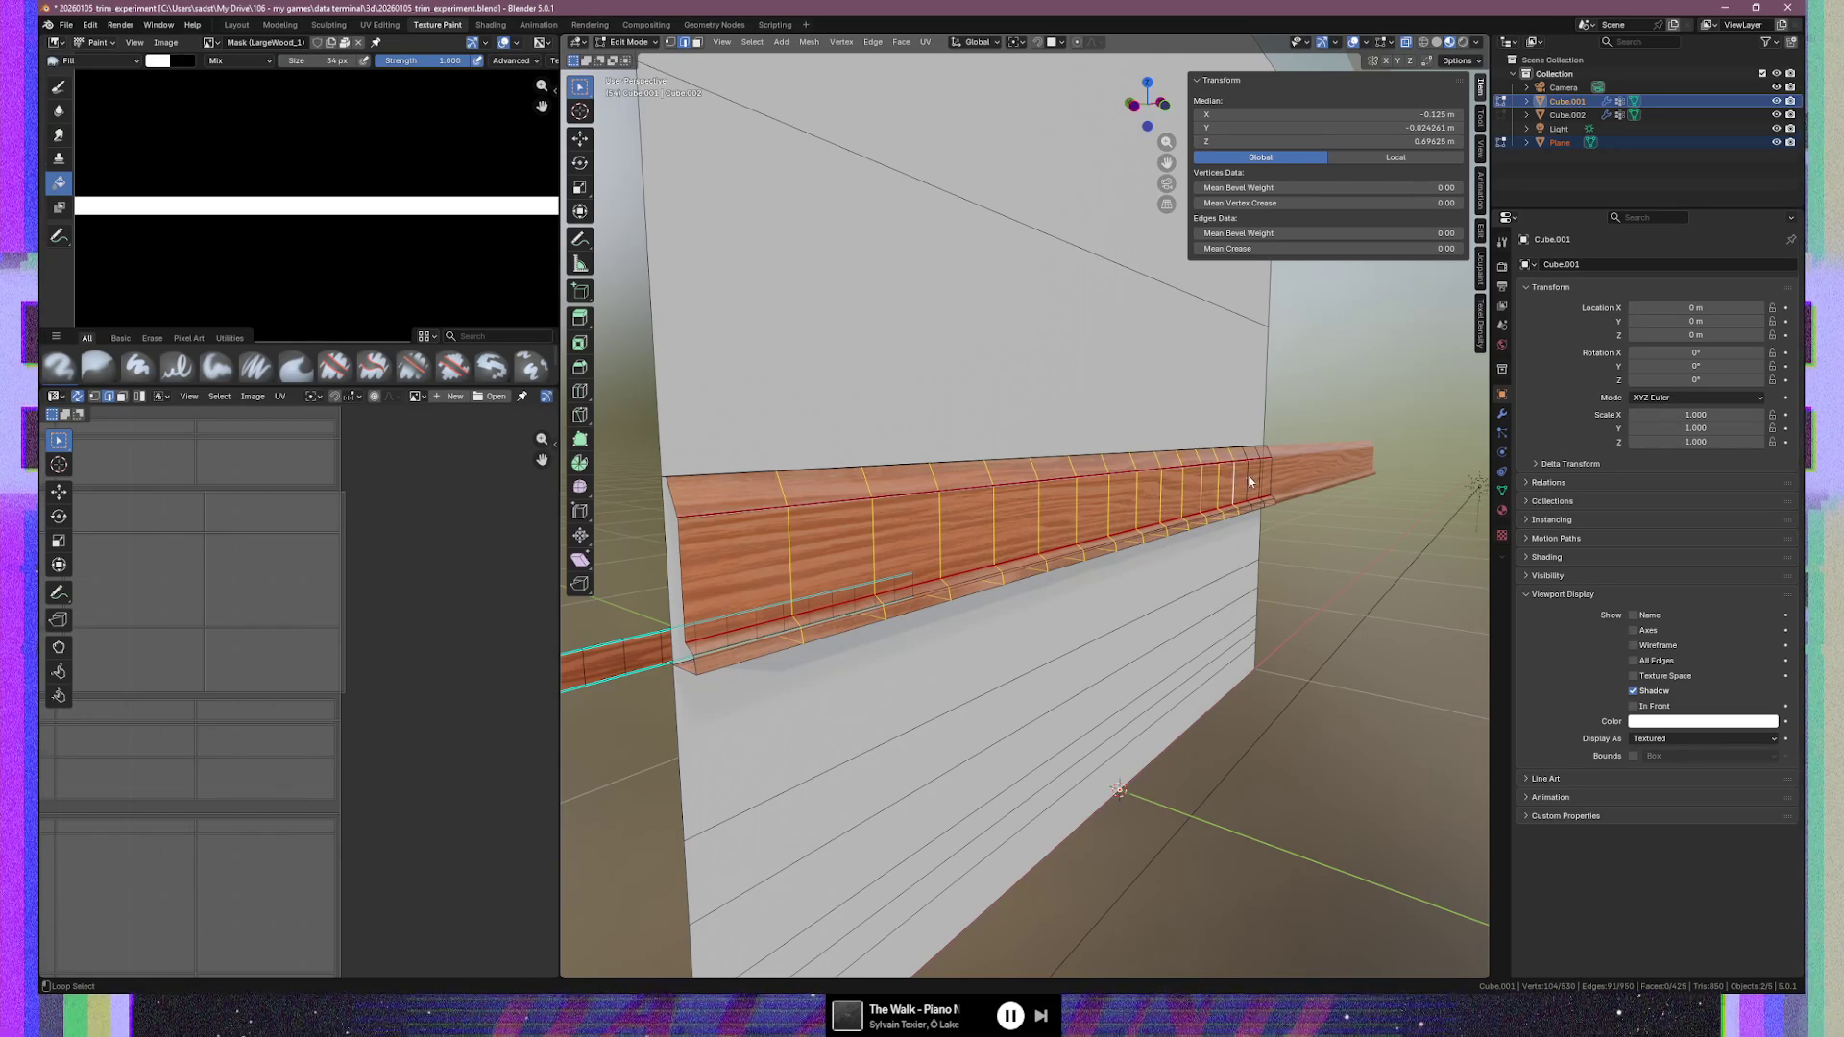
pyautogui.keyDown('alt'); pyautogui.keyDown('shift'); pyautogui.click(1256, 482); pyautogui.keyUp('shift'); pyautogui.keyUp('alt')
pyautogui.moveTo(1294, 475)
pyautogui.mouseDown(button='middle')
pyautogui.moveTo(1174, 486)
pyautogui.moveTo(1320, 502)
pyautogui.mouseUp(button='middle')
pyautogui.scroll(5, 1127, 498)
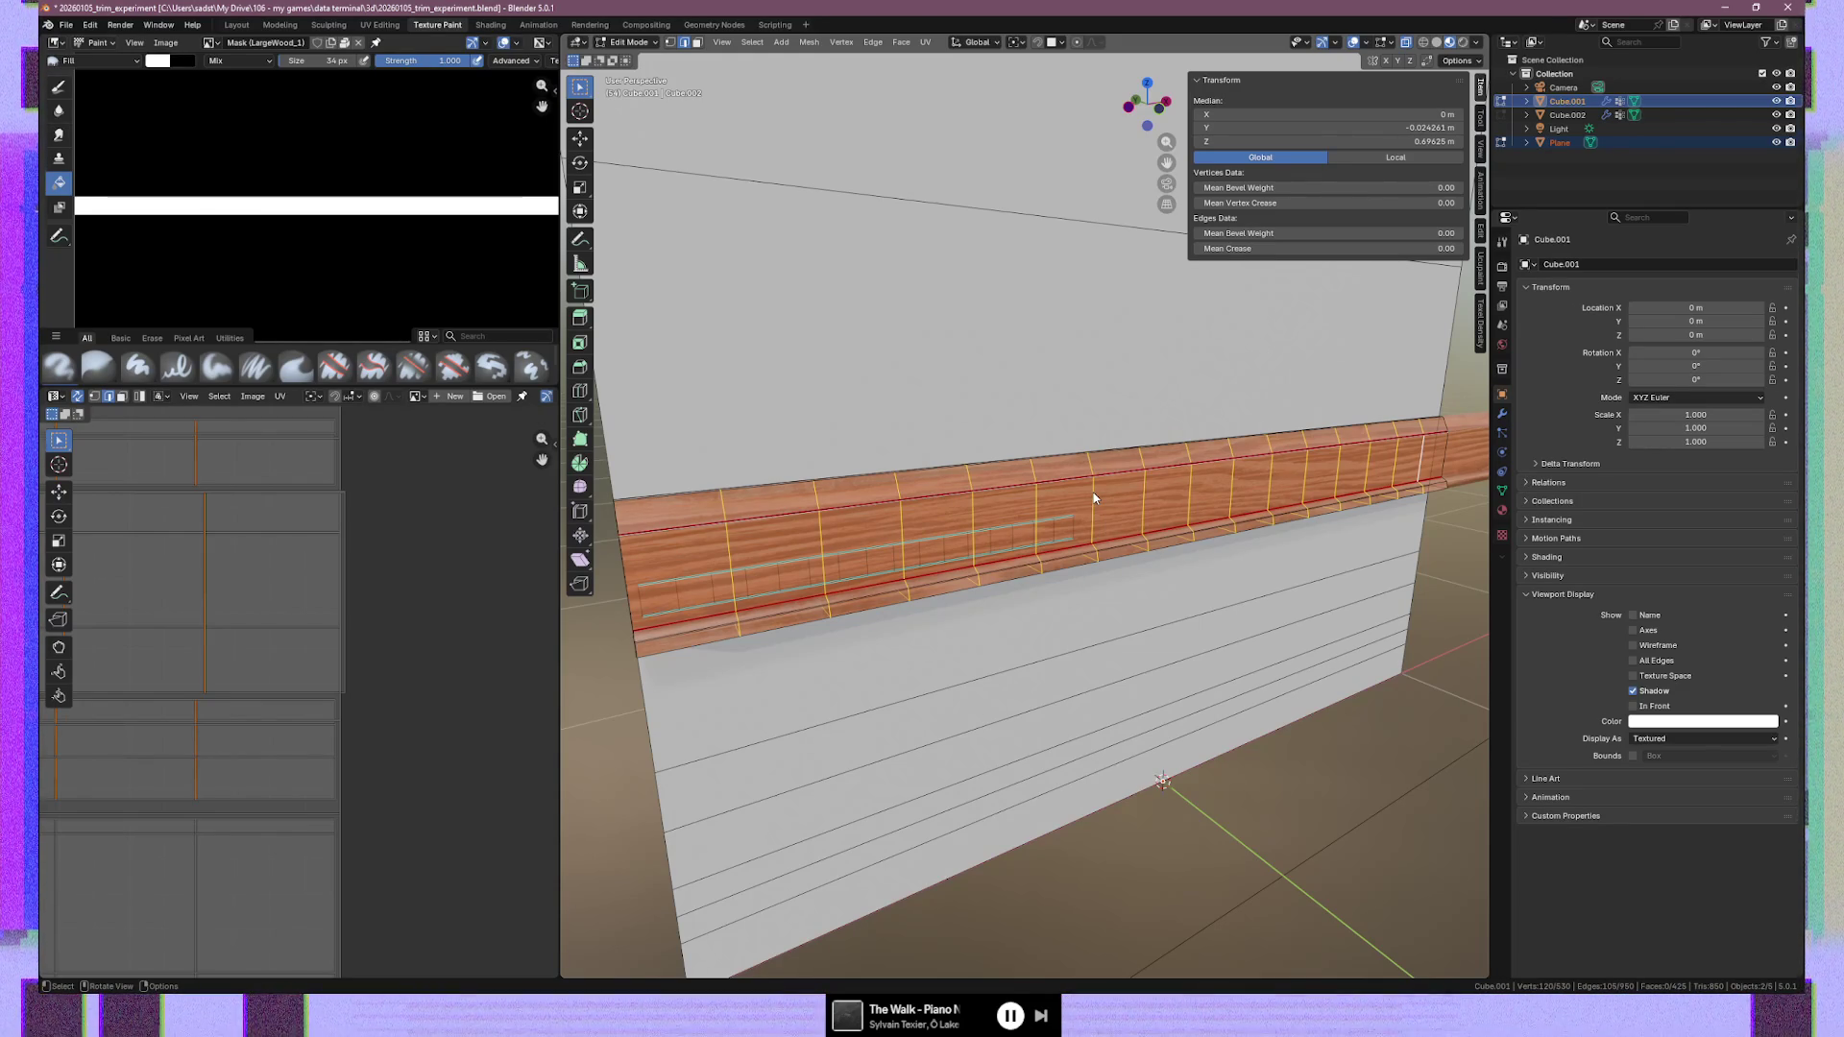
pyautogui.hotkey('ctrl', 'e')
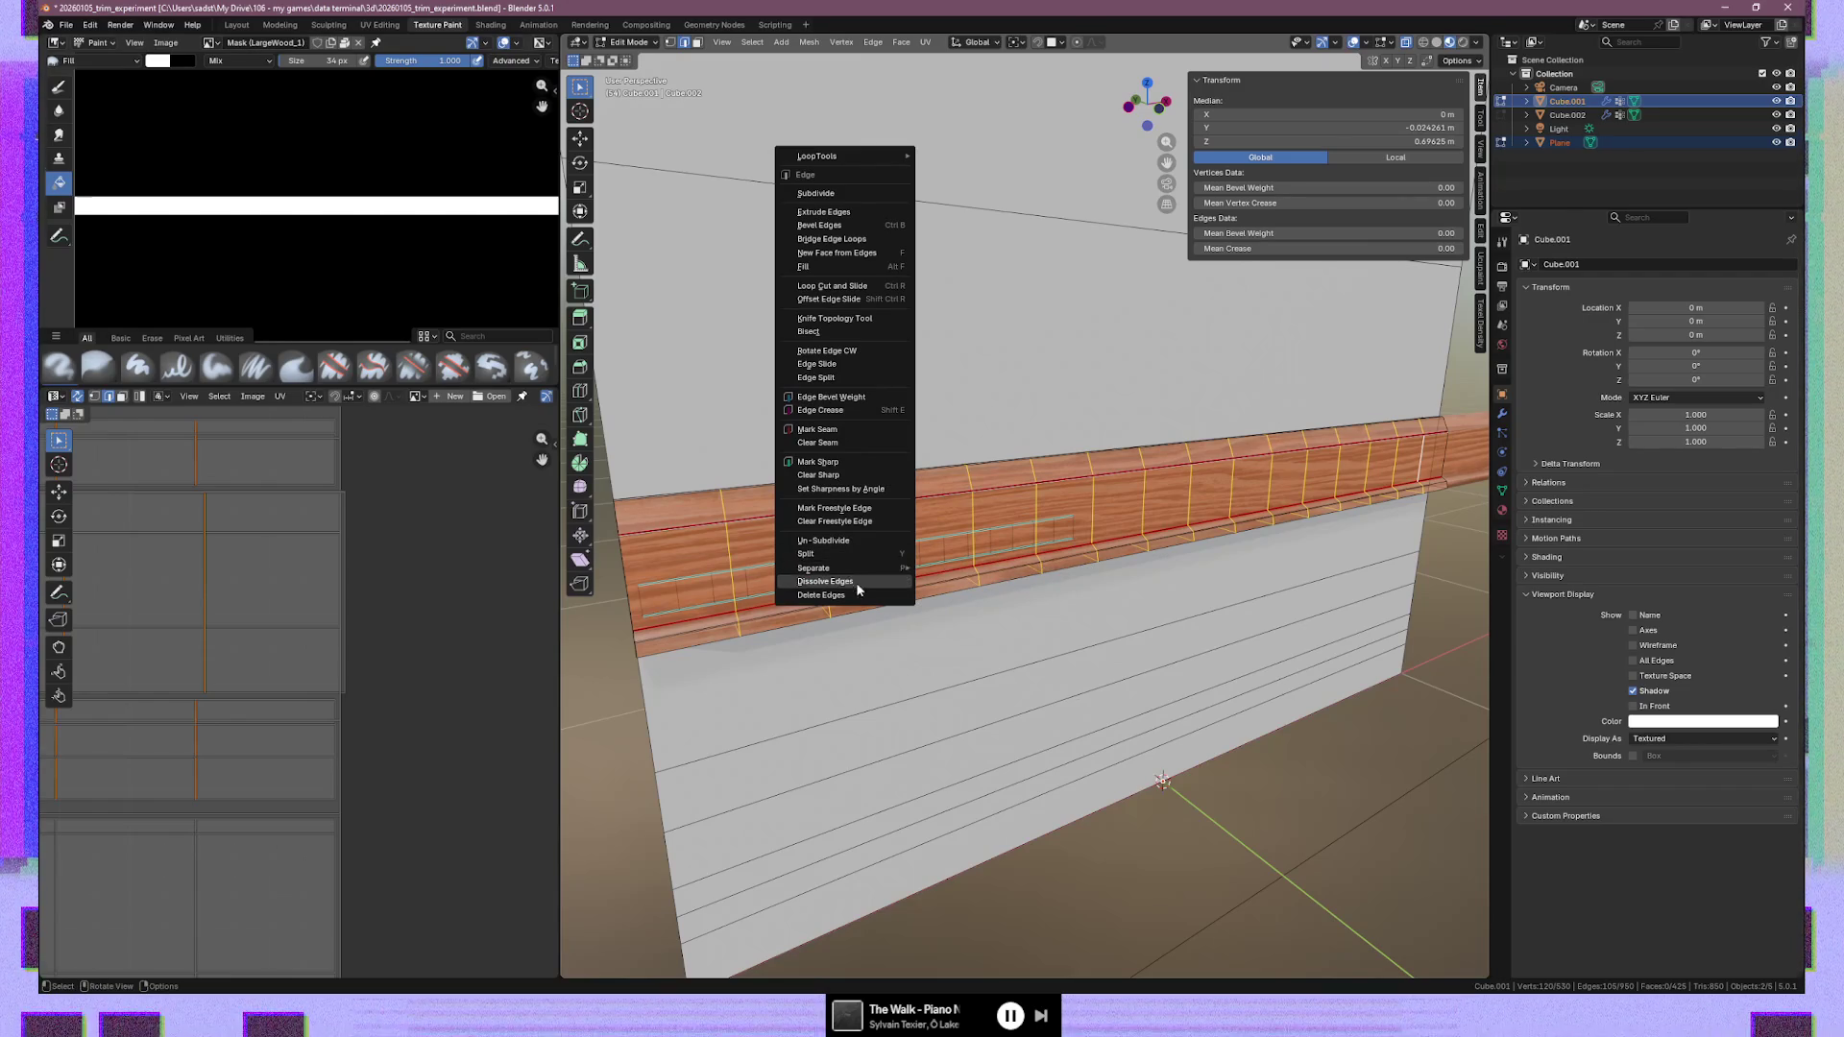
# Dissolve the selected vertical edge loops from the wood trim
pyautogui.click(855, 581)
pyautogui.moveTo(1077, 620)
pyautogui.mouseDown(button='middle')
pyautogui.moveTo(1090, 566)
pyautogui.moveTo(1235, 550)
pyautogui.moveTo(1100, 499)
pyautogui.moveTo(1081, 571)
pyautogui.moveTo(905, 510)
pyautogui.mouseUp(button='middle')
pyautogui.press('Tab')
pyautogui.press('Tab')
# Select one trim edge and extend it to all connected wood trim faces with Ctrl+L
pyautogui.click(905, 511)
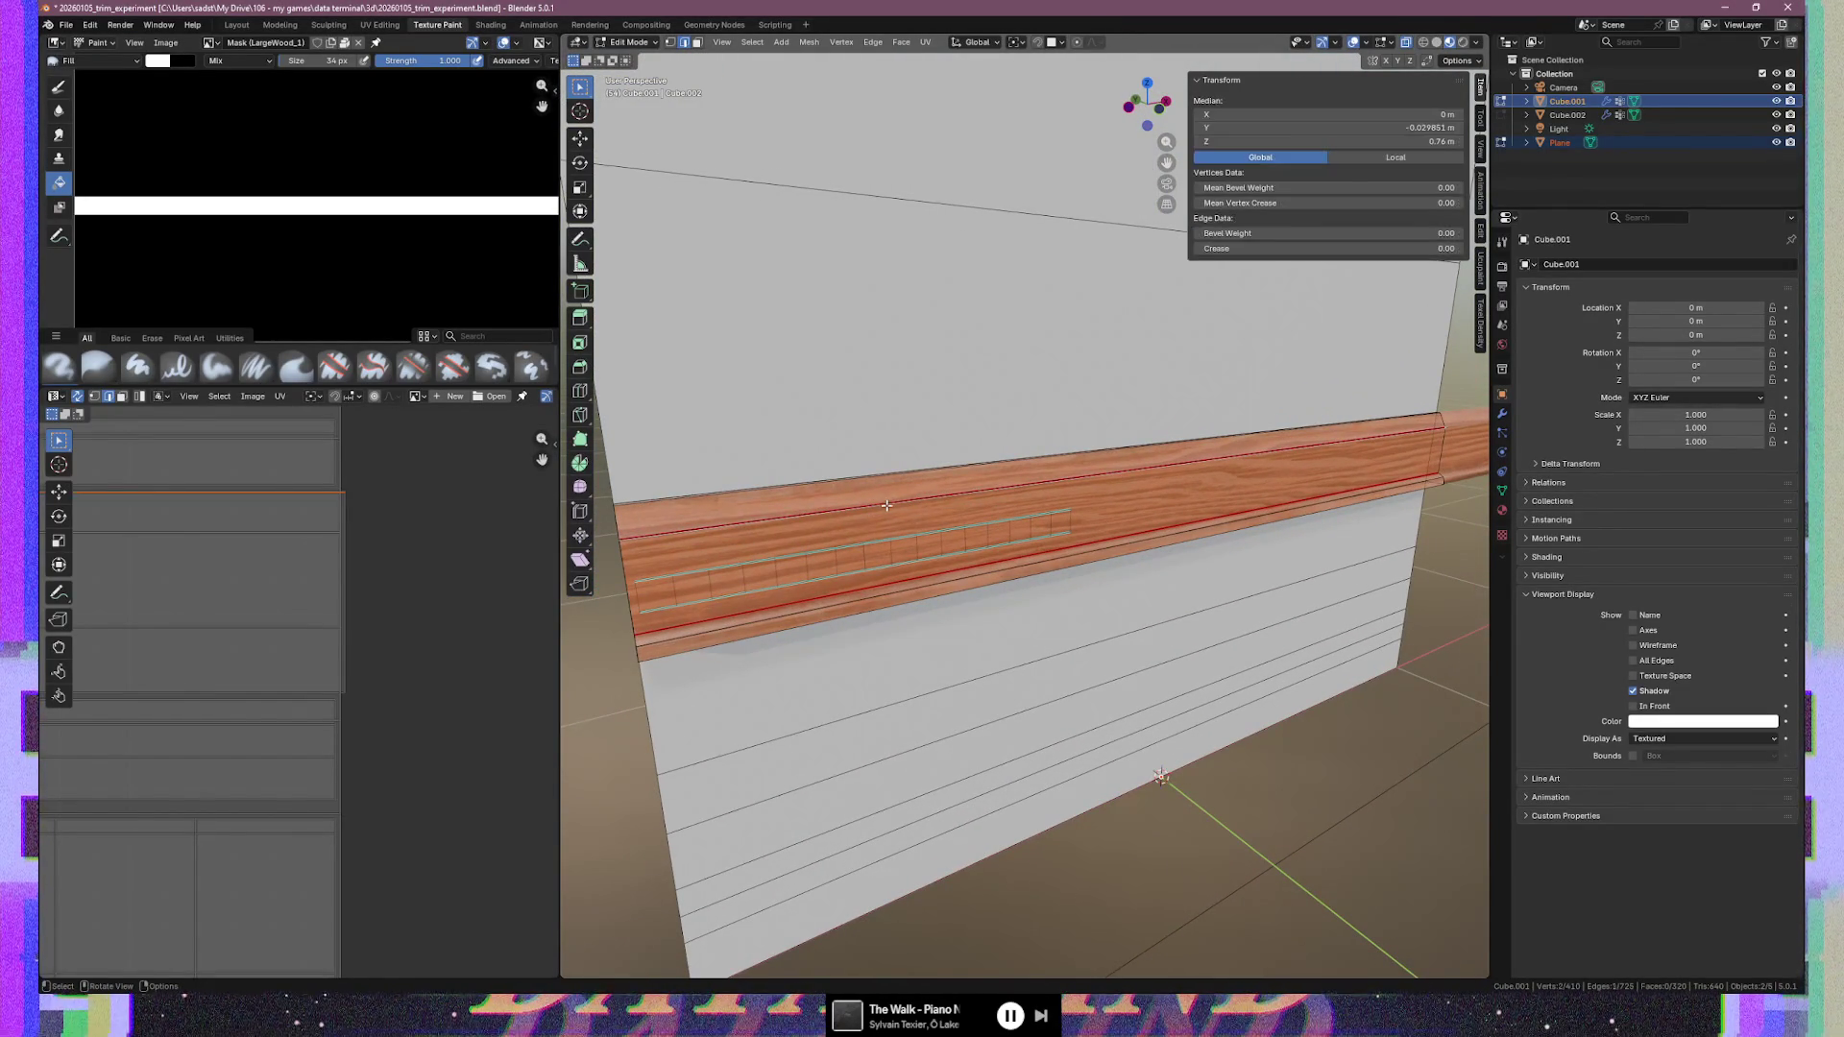
pyautogui.hotkey('ctrl', 'l')
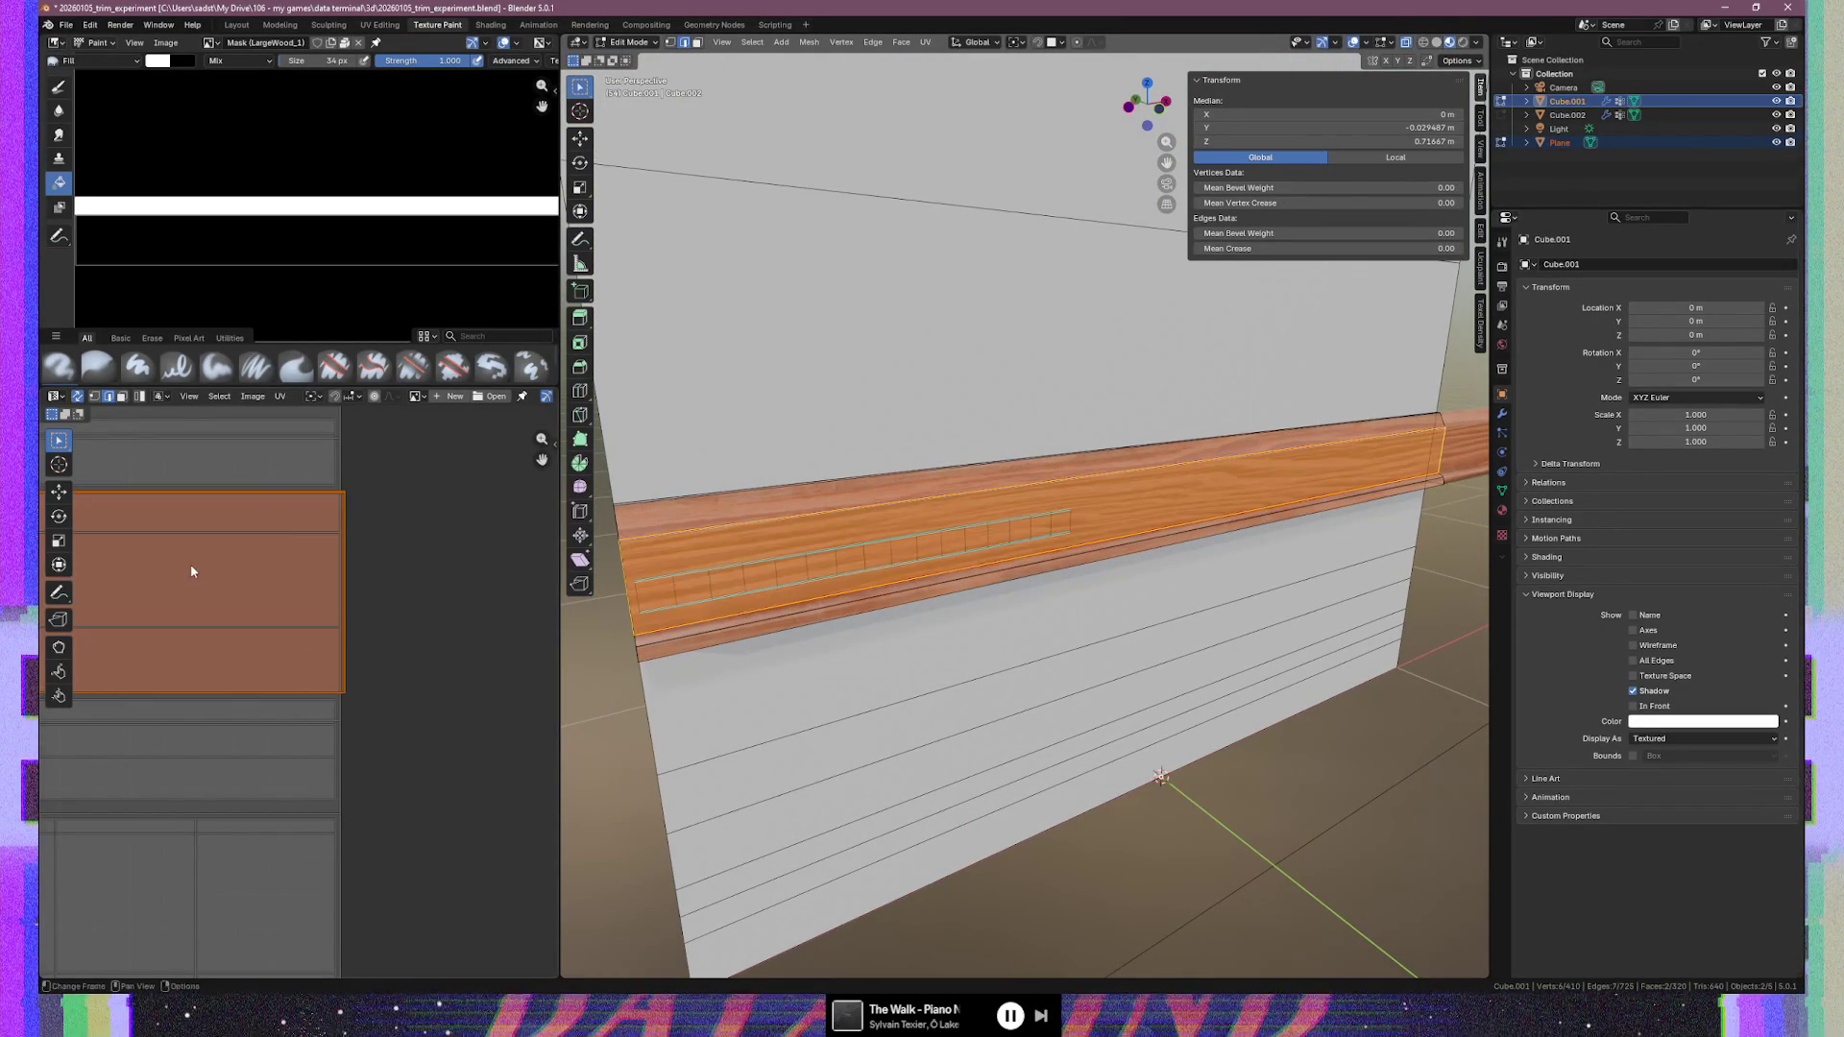
pyautogui.moveTo(953, 508); pyautogui.dragTo(924, 532, button='middle')
pyautogui.hotkey('ctrl', 'l')
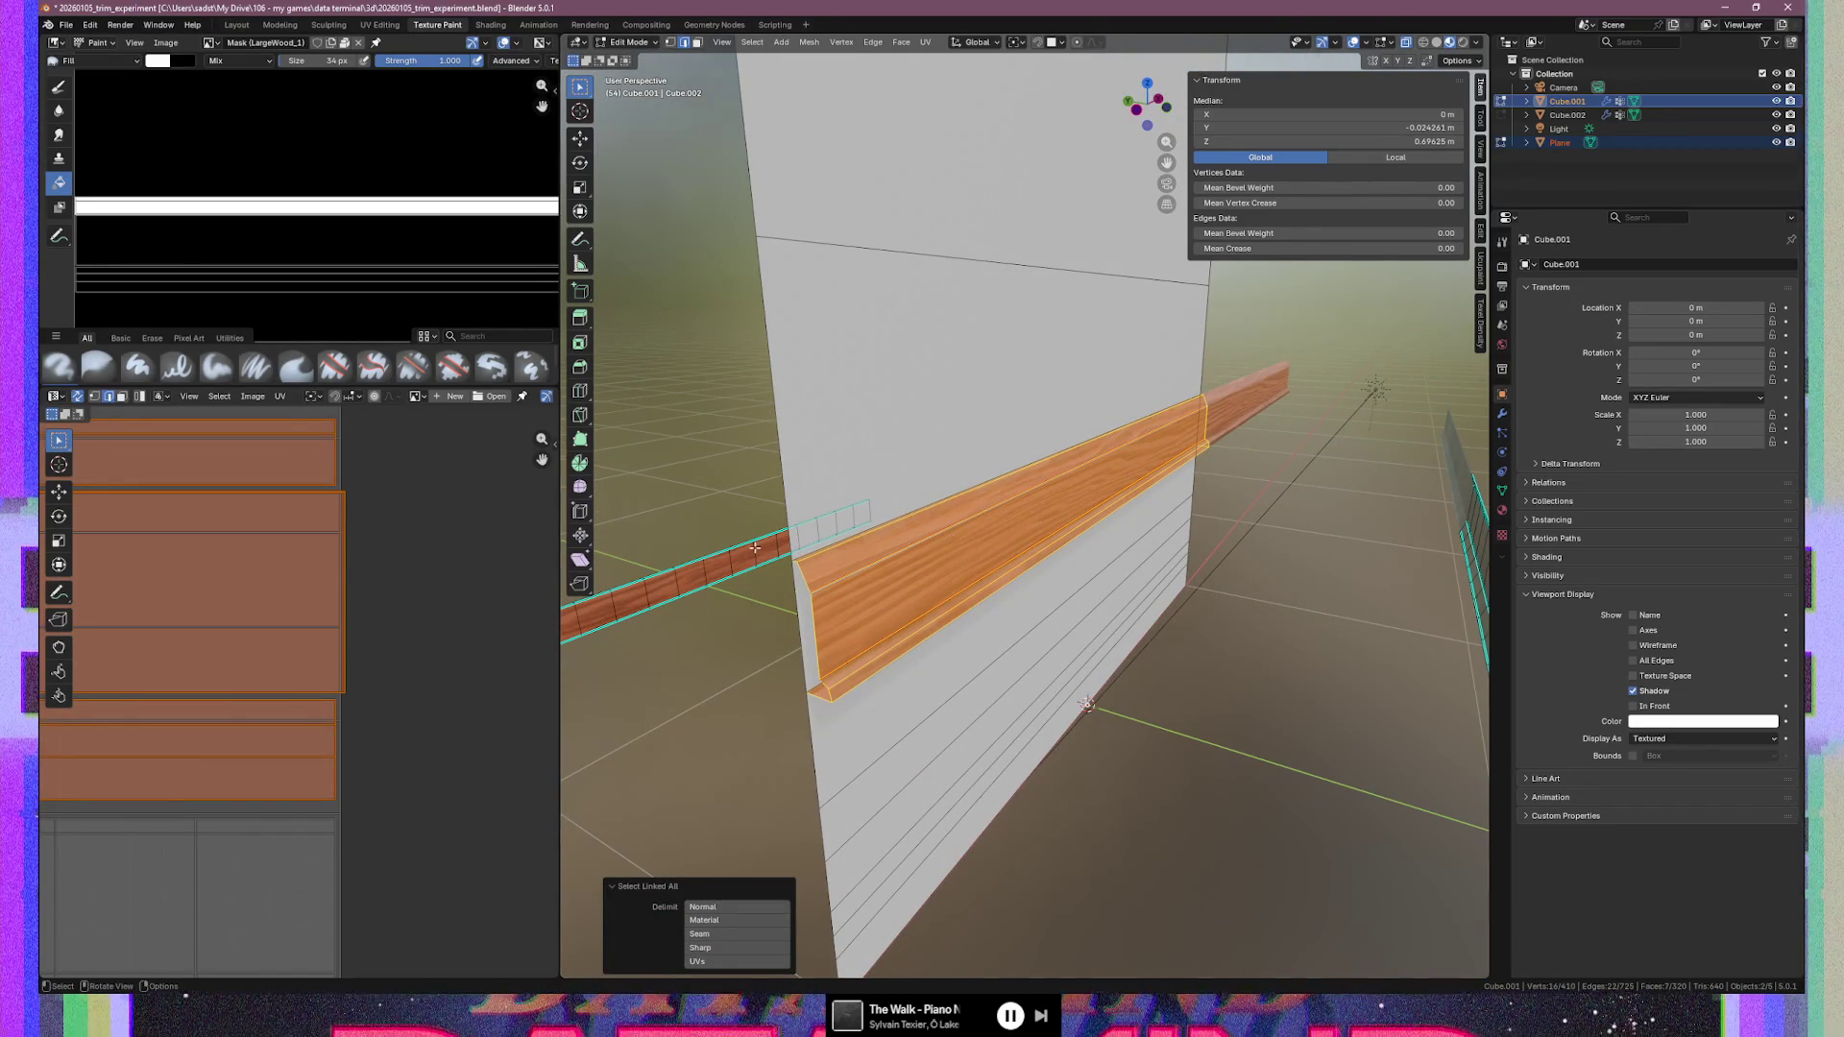
# Unwrap the selected wood trim using the Angle Based method
pyautogui.scroll(2, 403, 587)
pyautogui.scroll(-3, 365, 596)
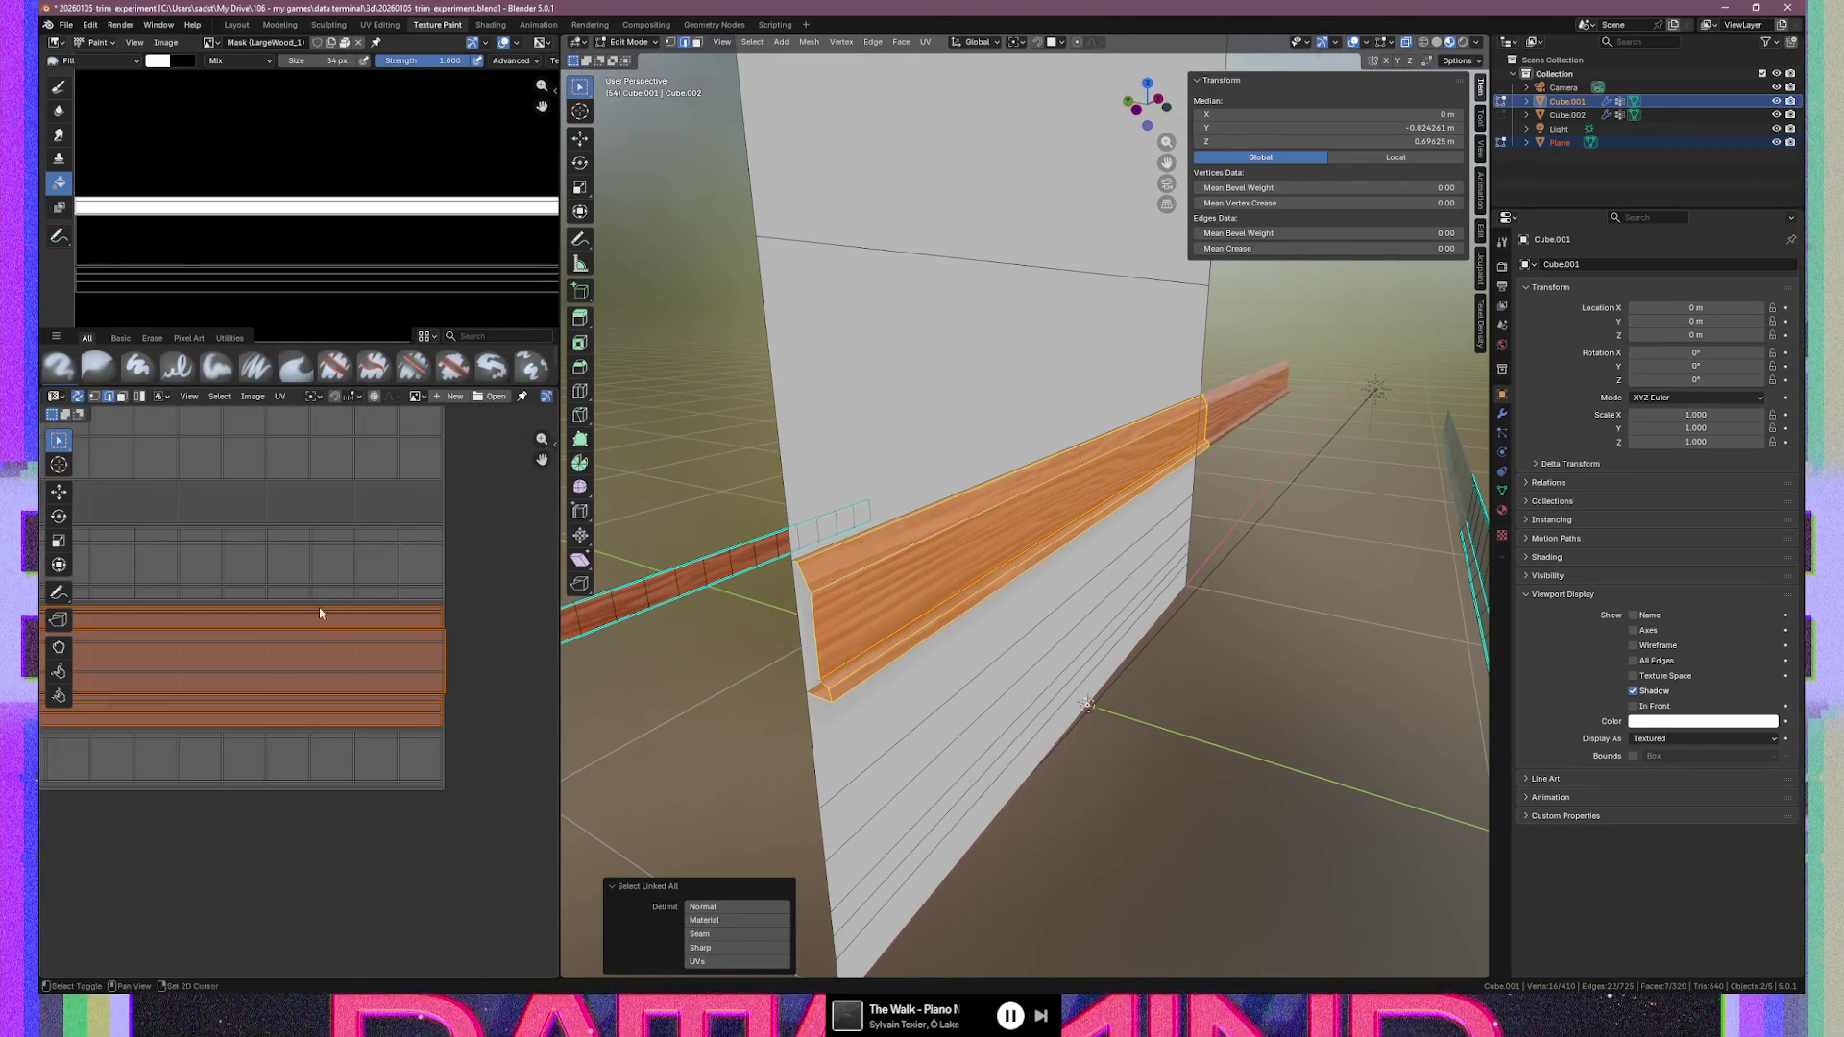
pyautogui.scroll(-3, 299, 615)
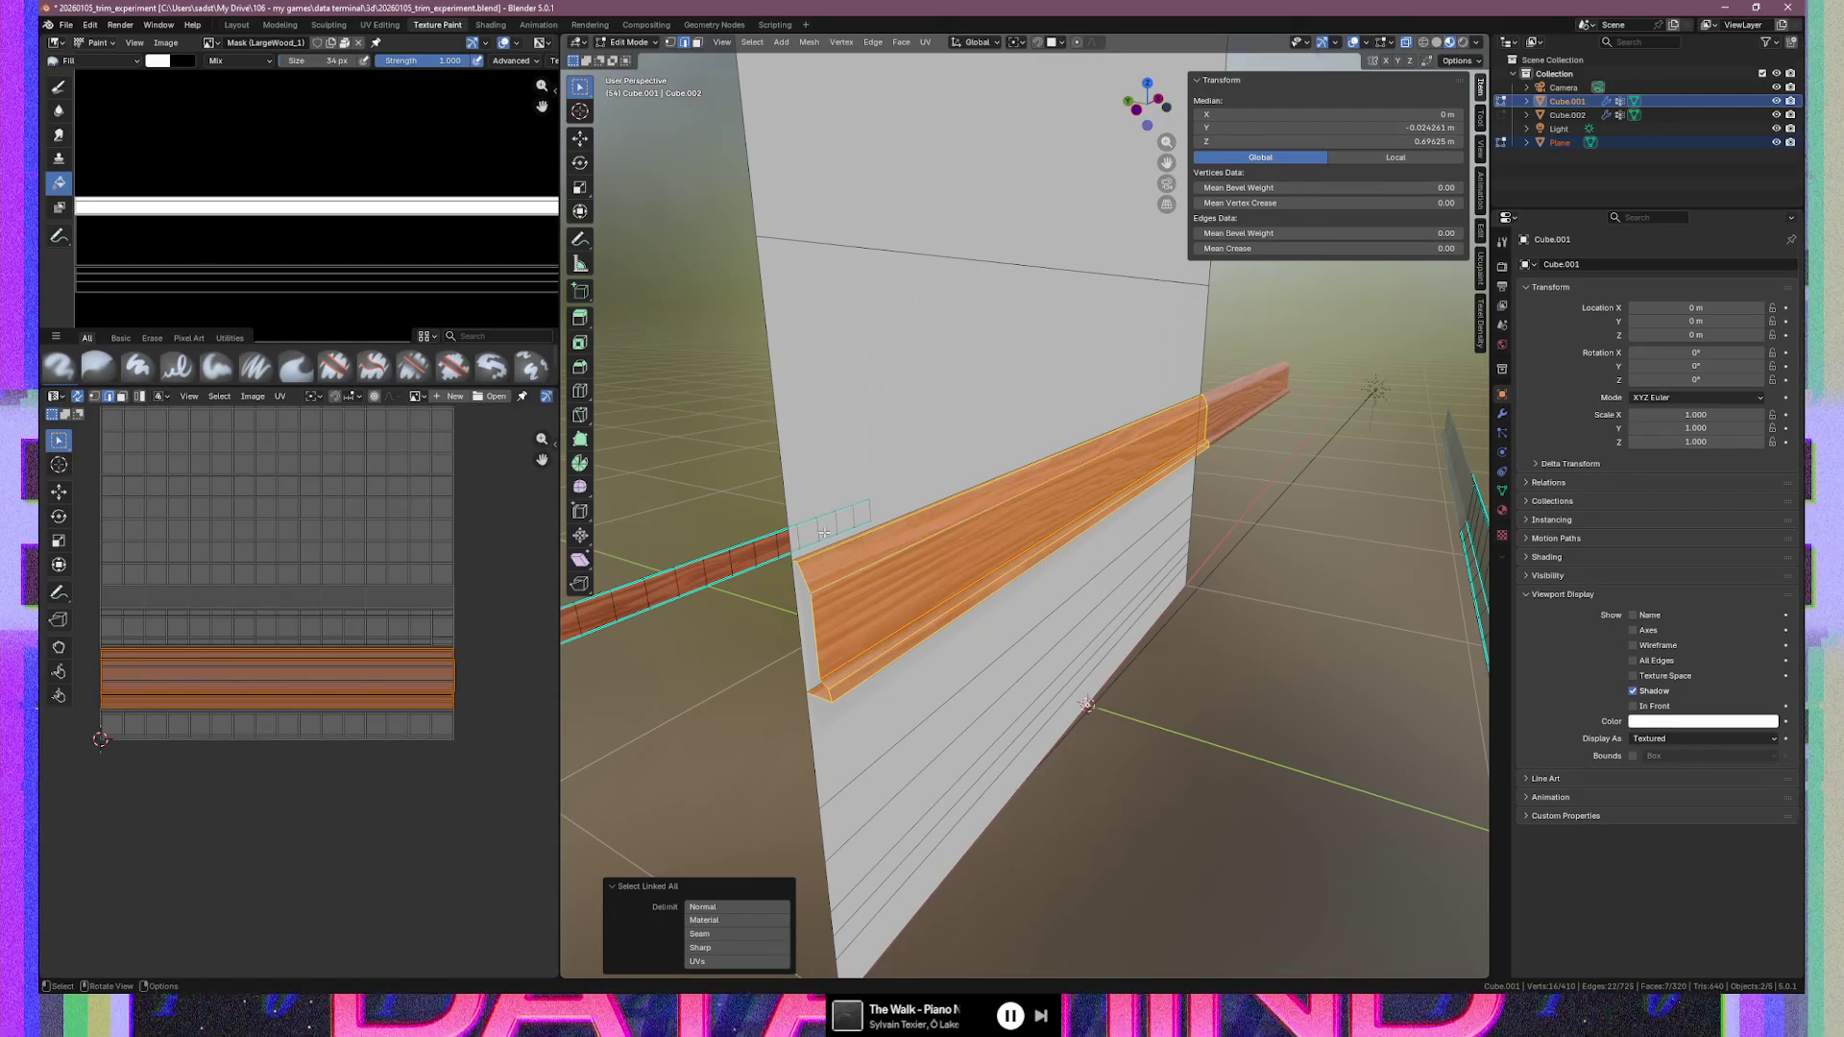
pyautogui.press('u')
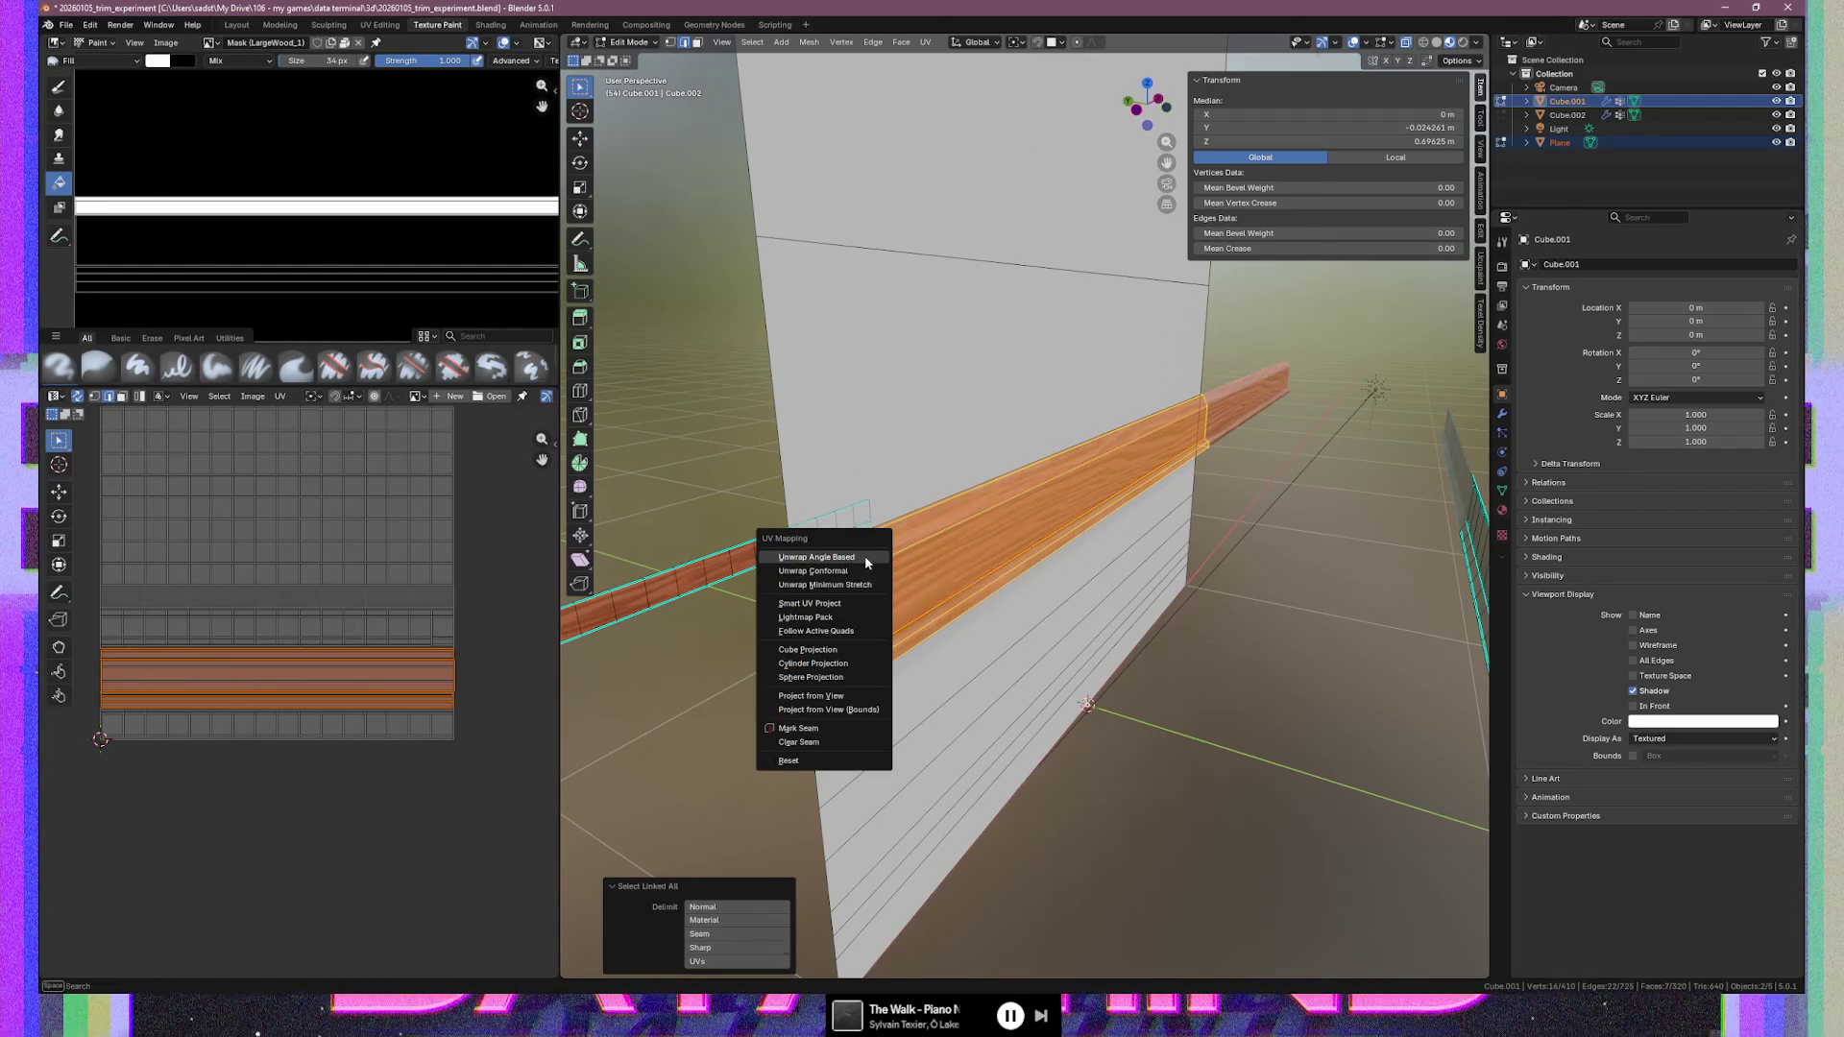
pyautogui.click(865, 557)
# Rotate the UV island 90° and move it onto the trim sheet's wood strip
pyautogui.scroll(2, 1180, 375)
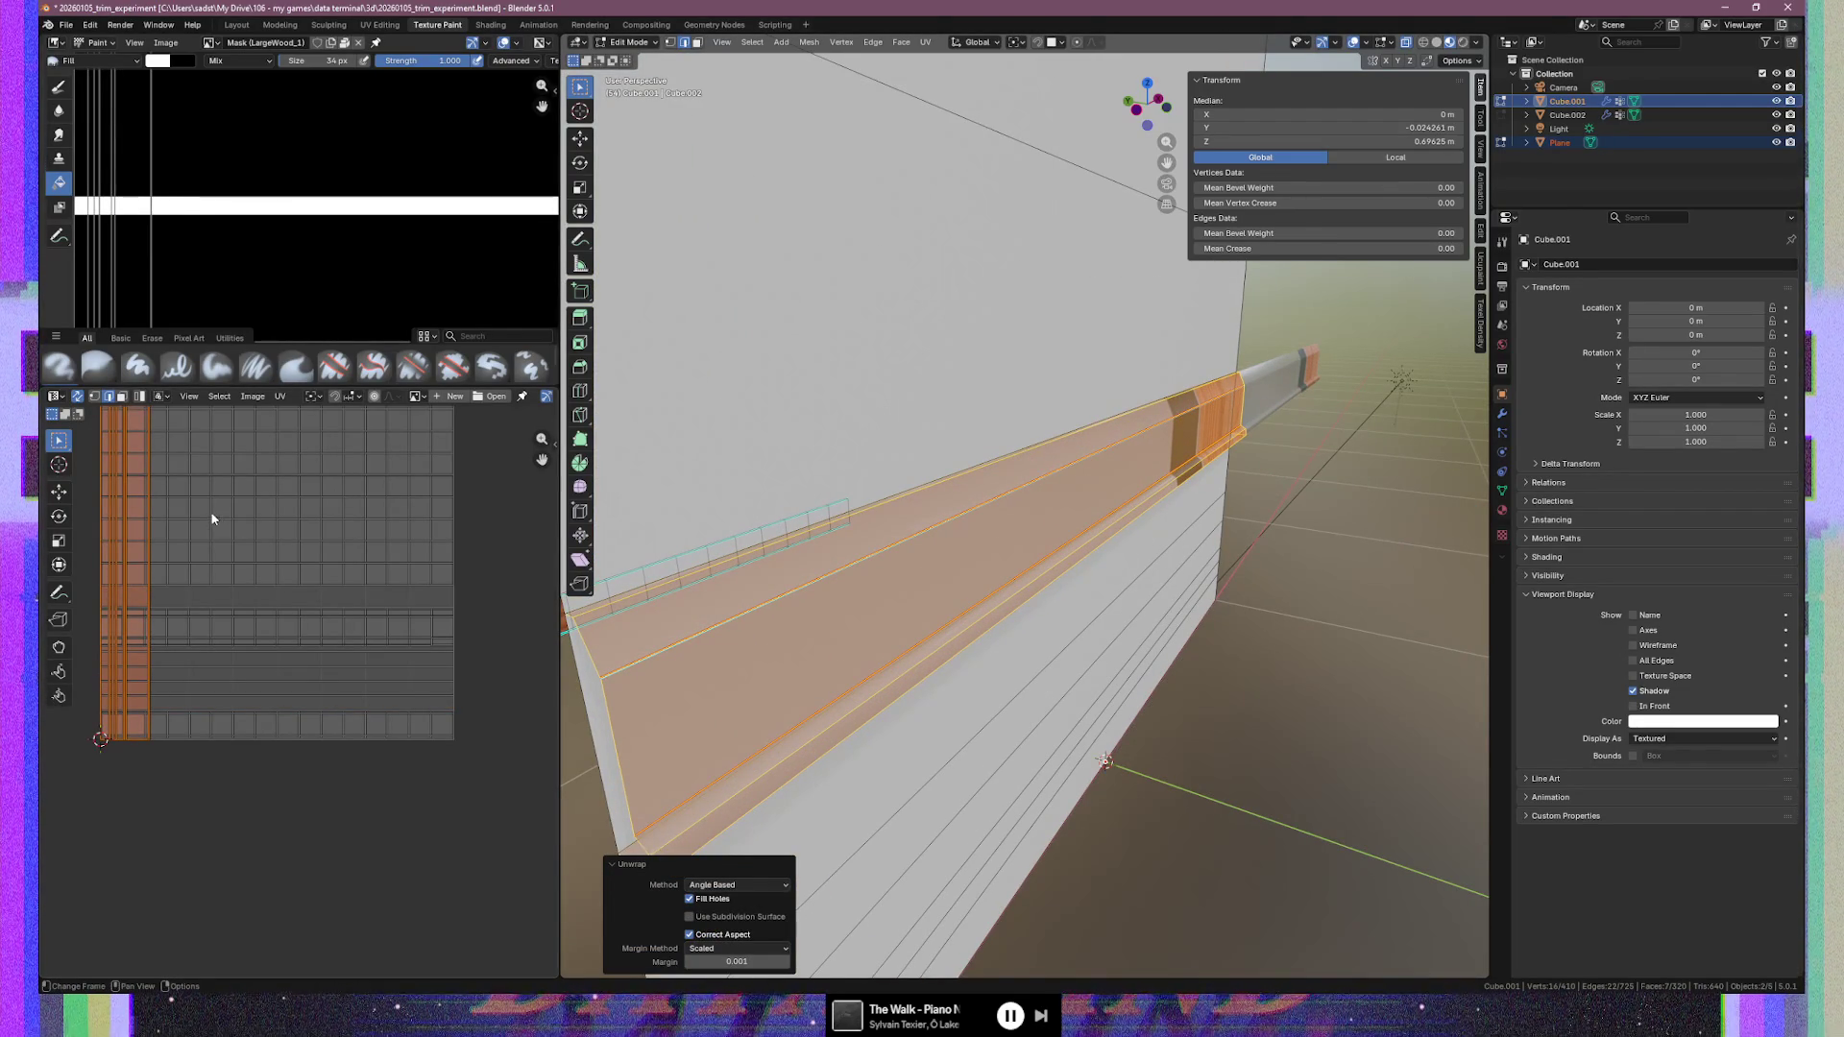
pyautogui.write('r90')
pyautogui.press('Return')
pyautogui.press('g')
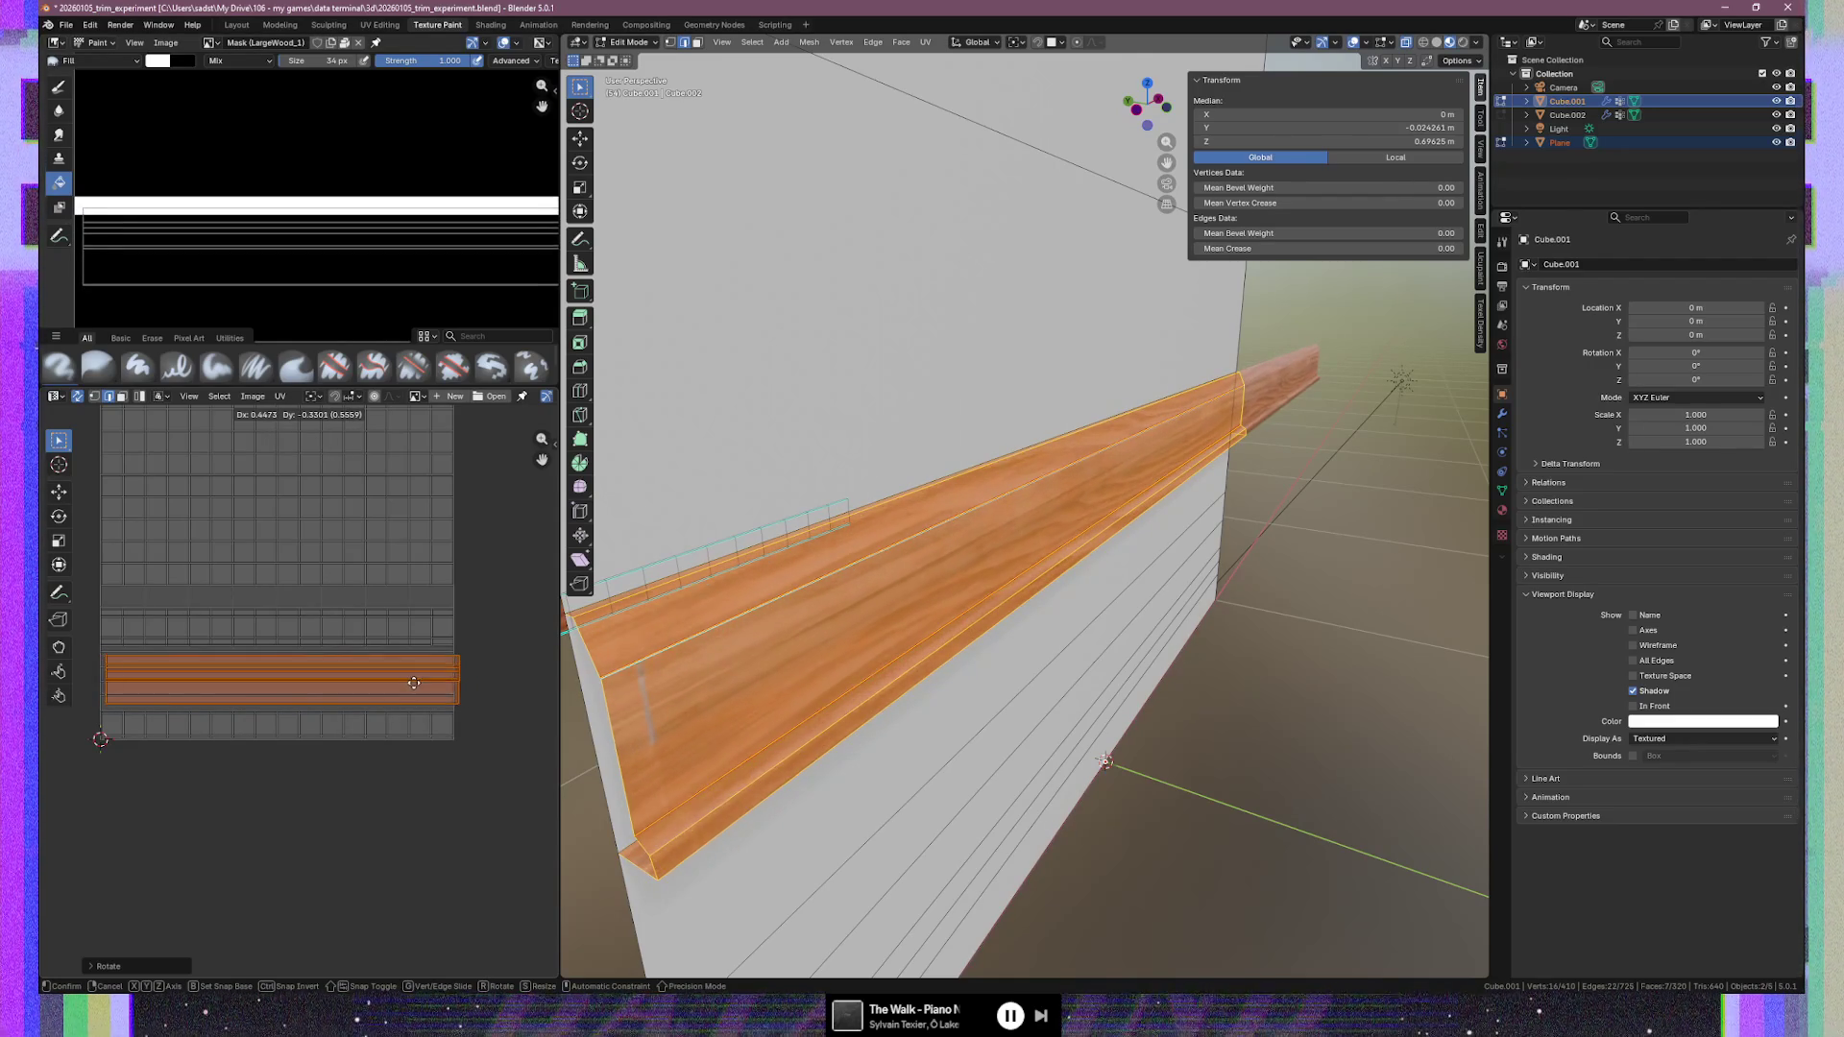
pyautogui.click(491, 690)
pyautogui.scroll(5, 492, 689)
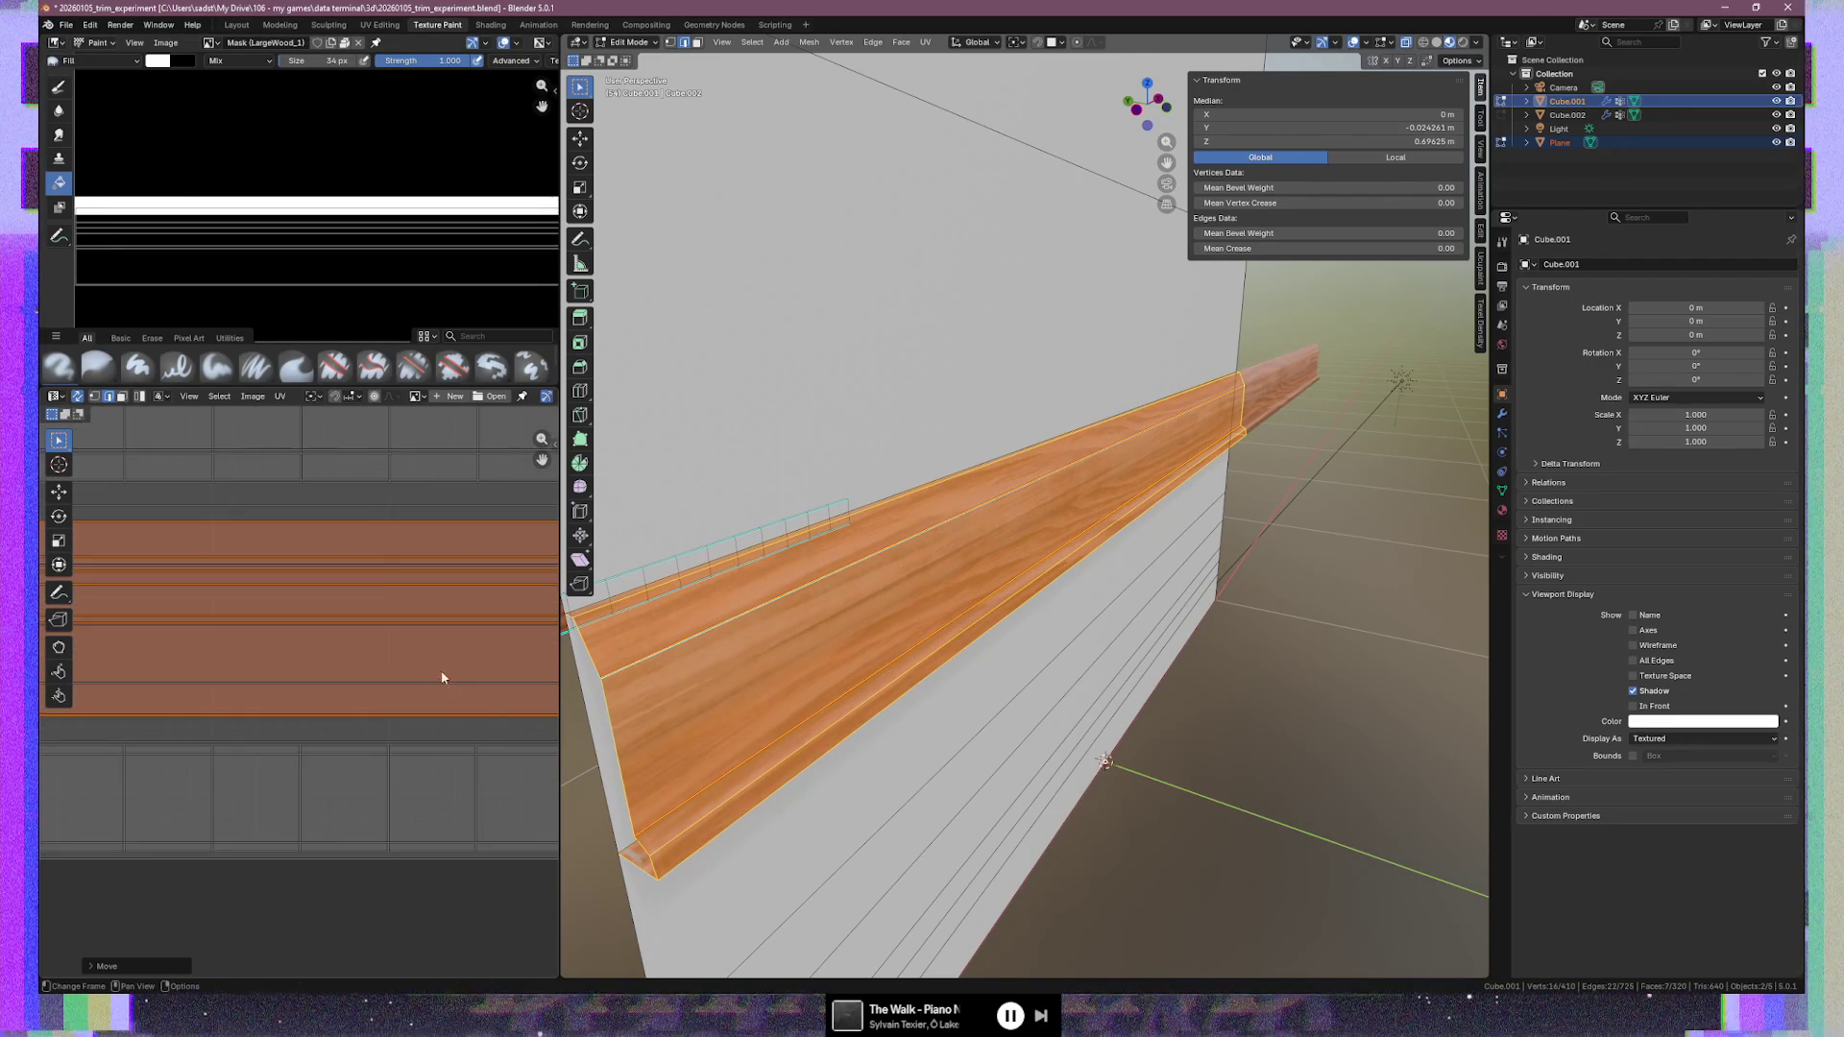
pyautogui.moveTo(560, 600); pyautogui.dragTo(1133, 601)
pyautogui.scroll(-4, 399, 607)
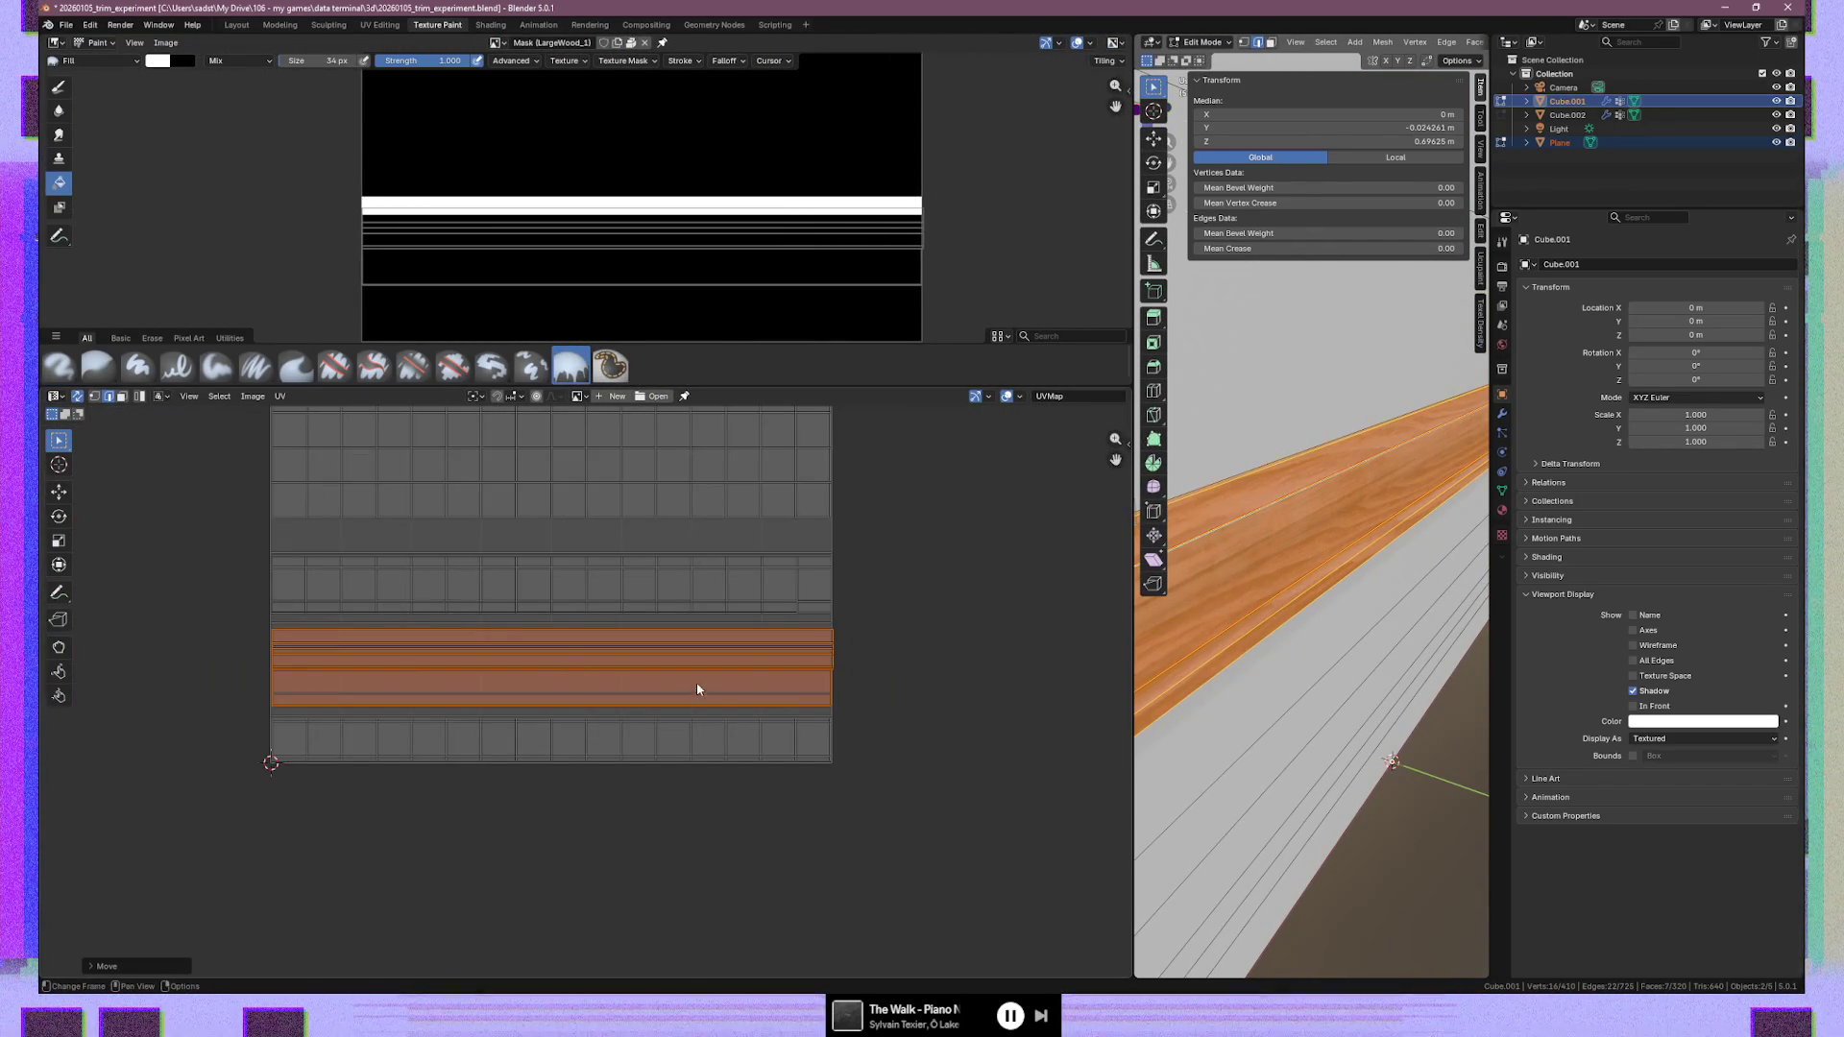
pyautogui.scroll(1, 737, 690)
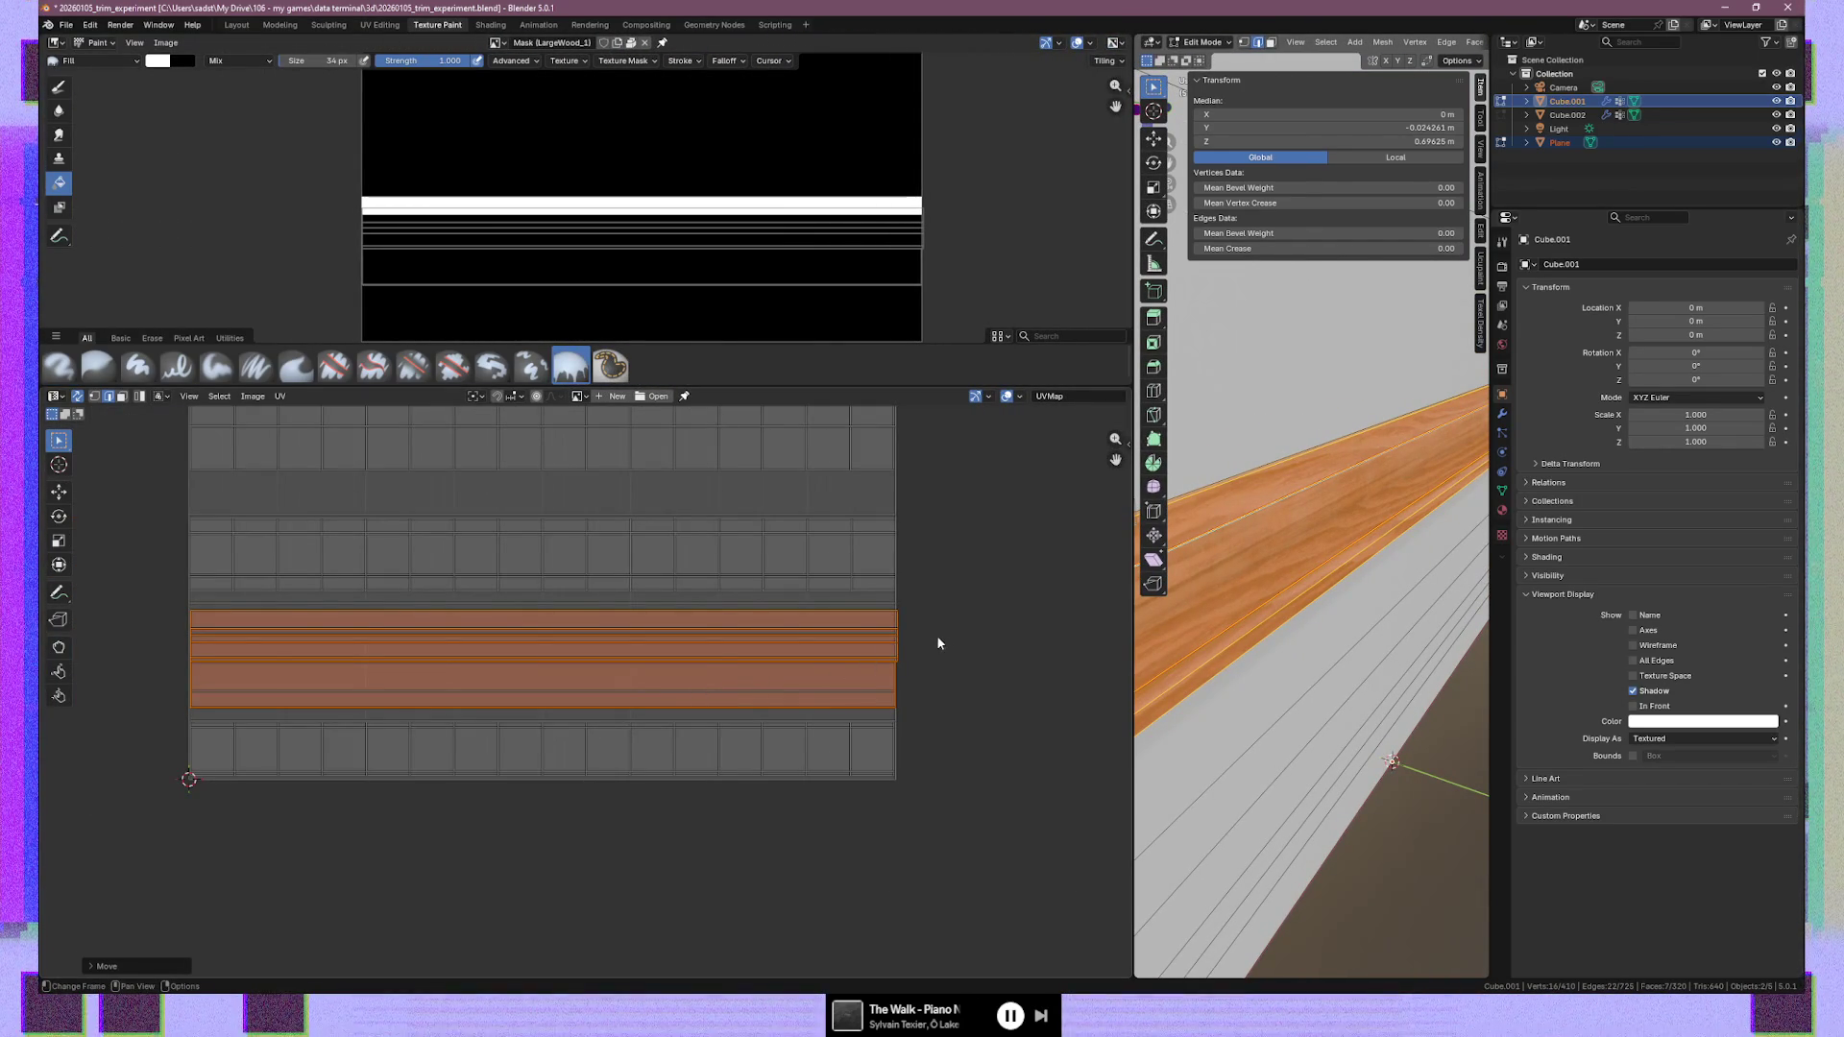
pyautogui.scroll(1, 936, 636)
pyautogui.click(959, 651)
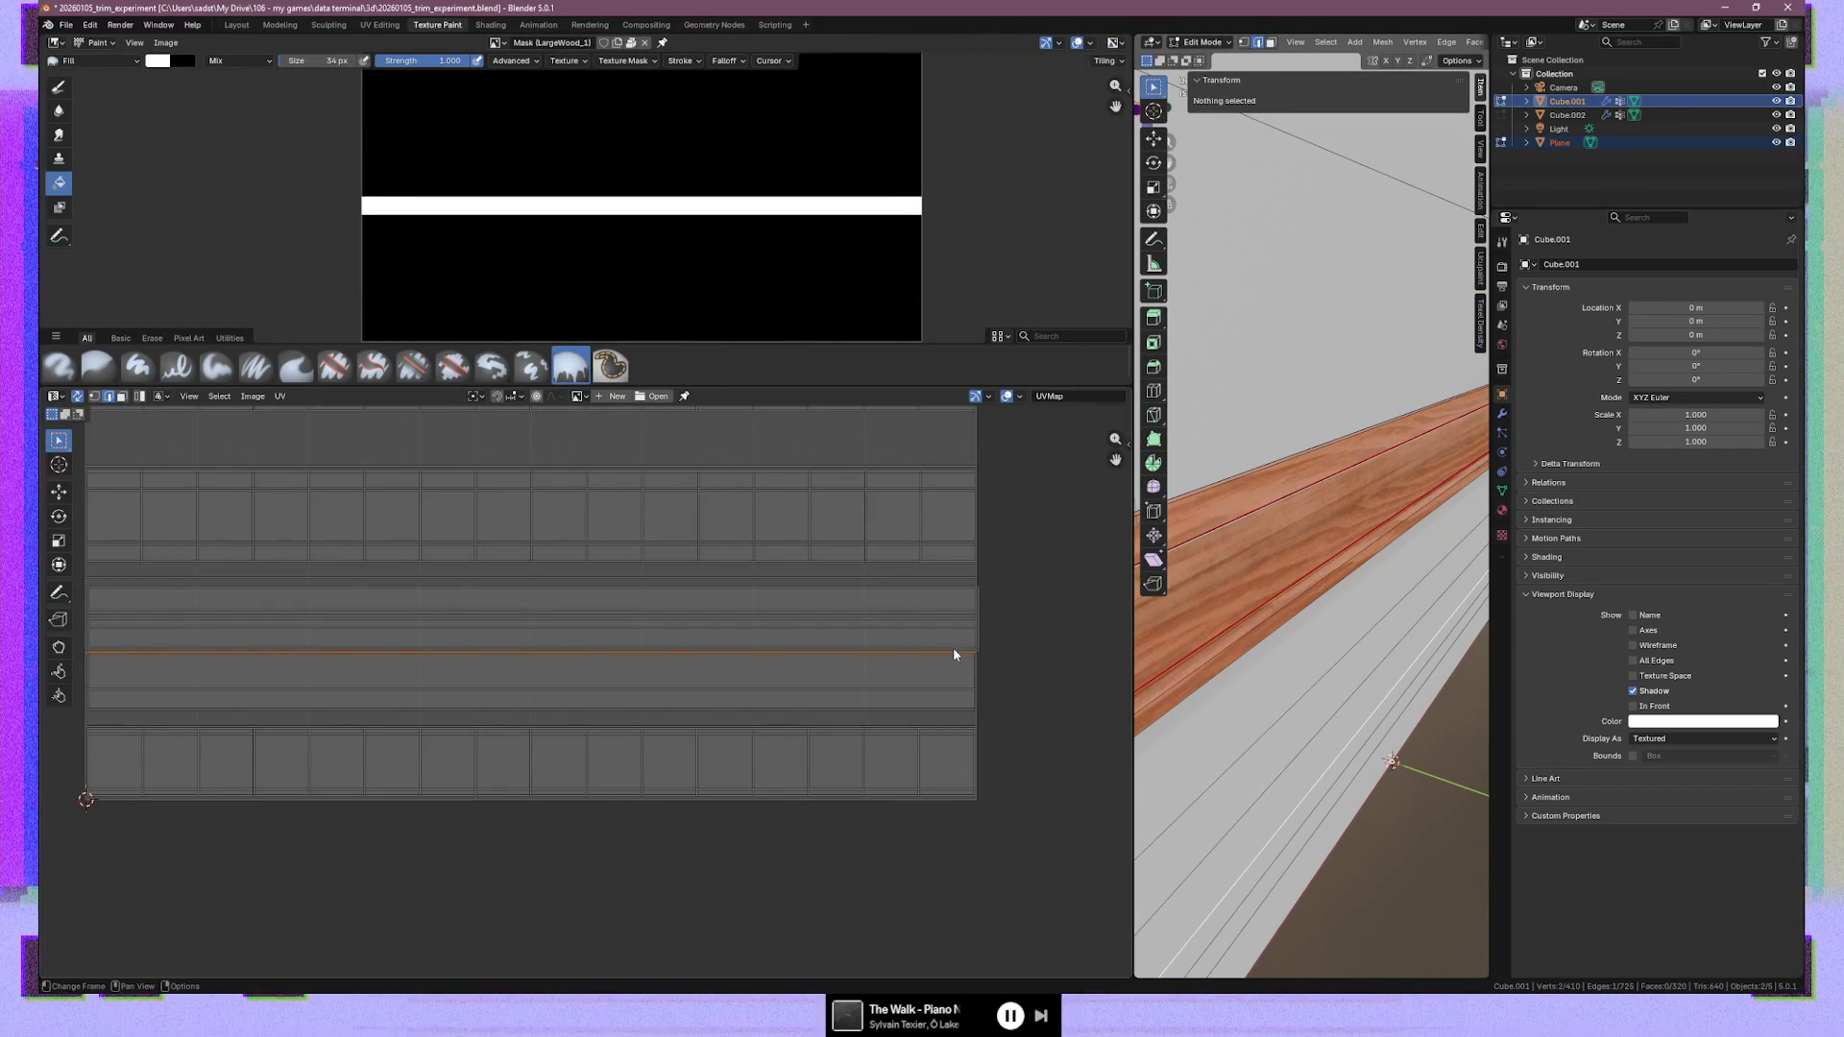
pyautogui.click(910, 691)
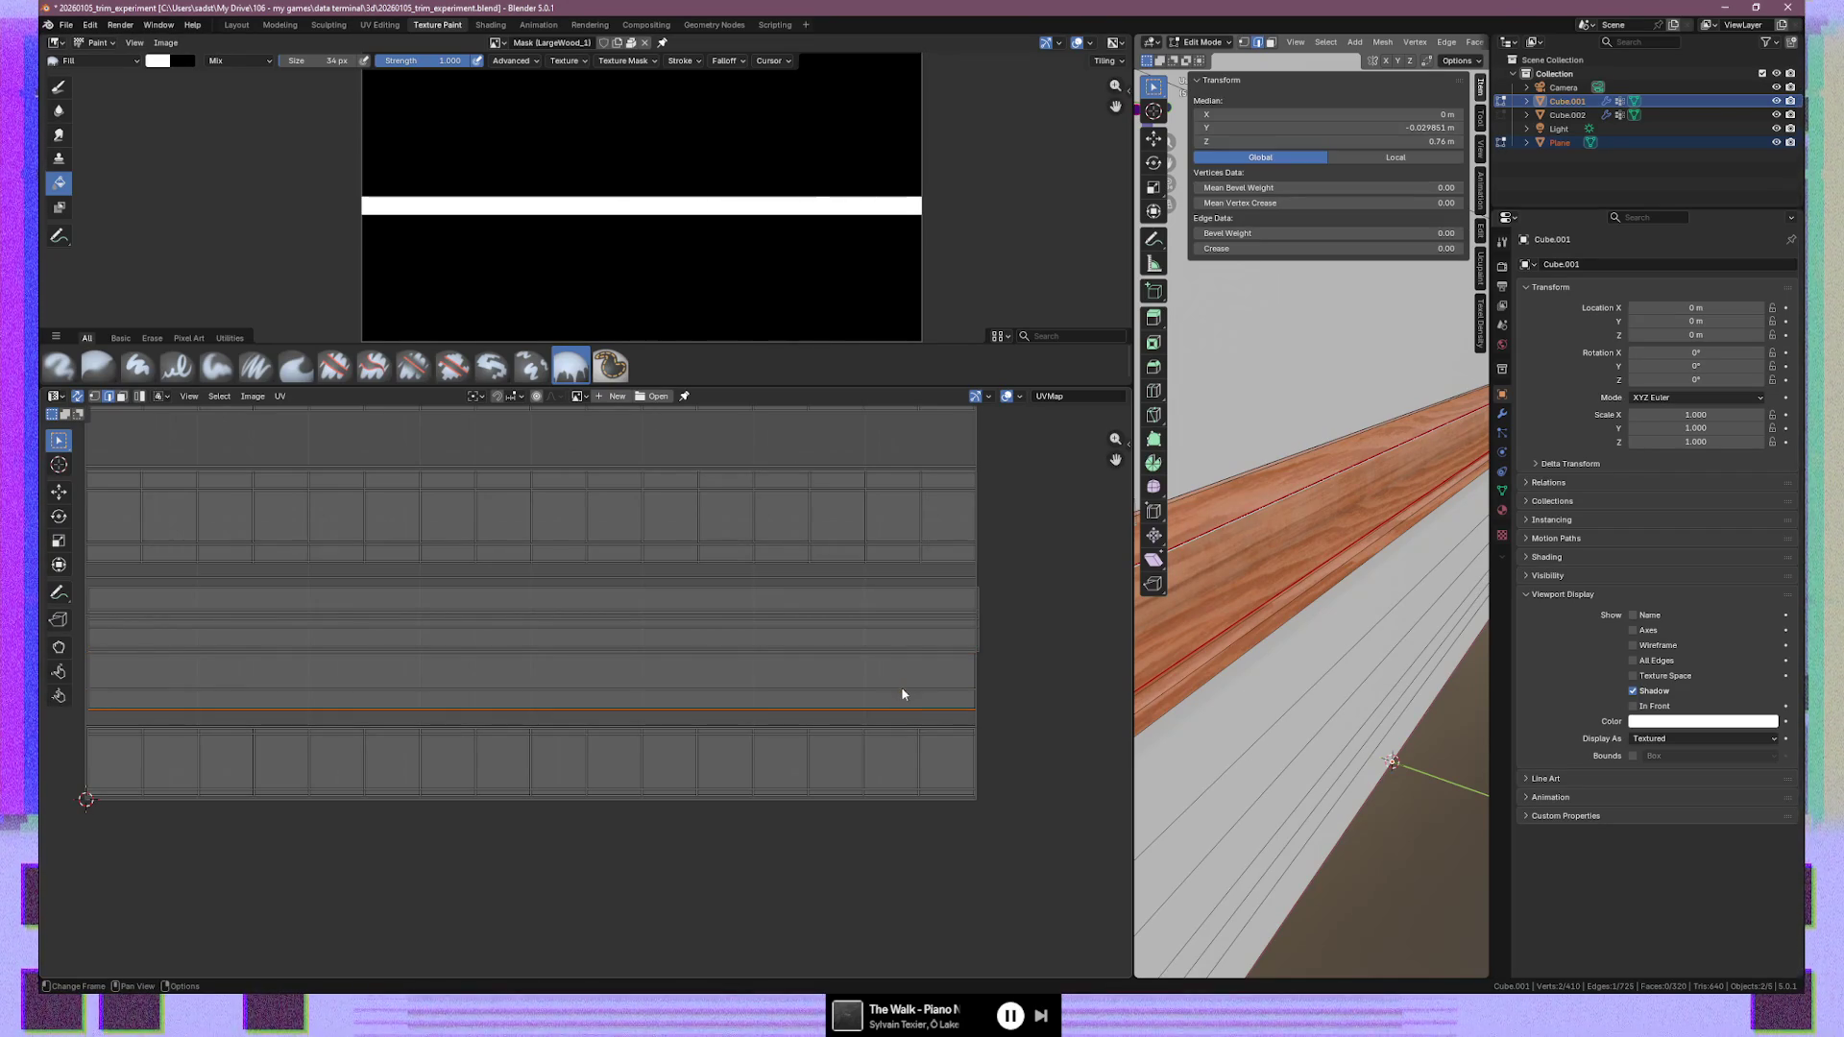
pyautogui.moveTo(1307, 672); pyautogui.dragTo(1261, 690, button='middle')
pyautogui.click(934, 628)
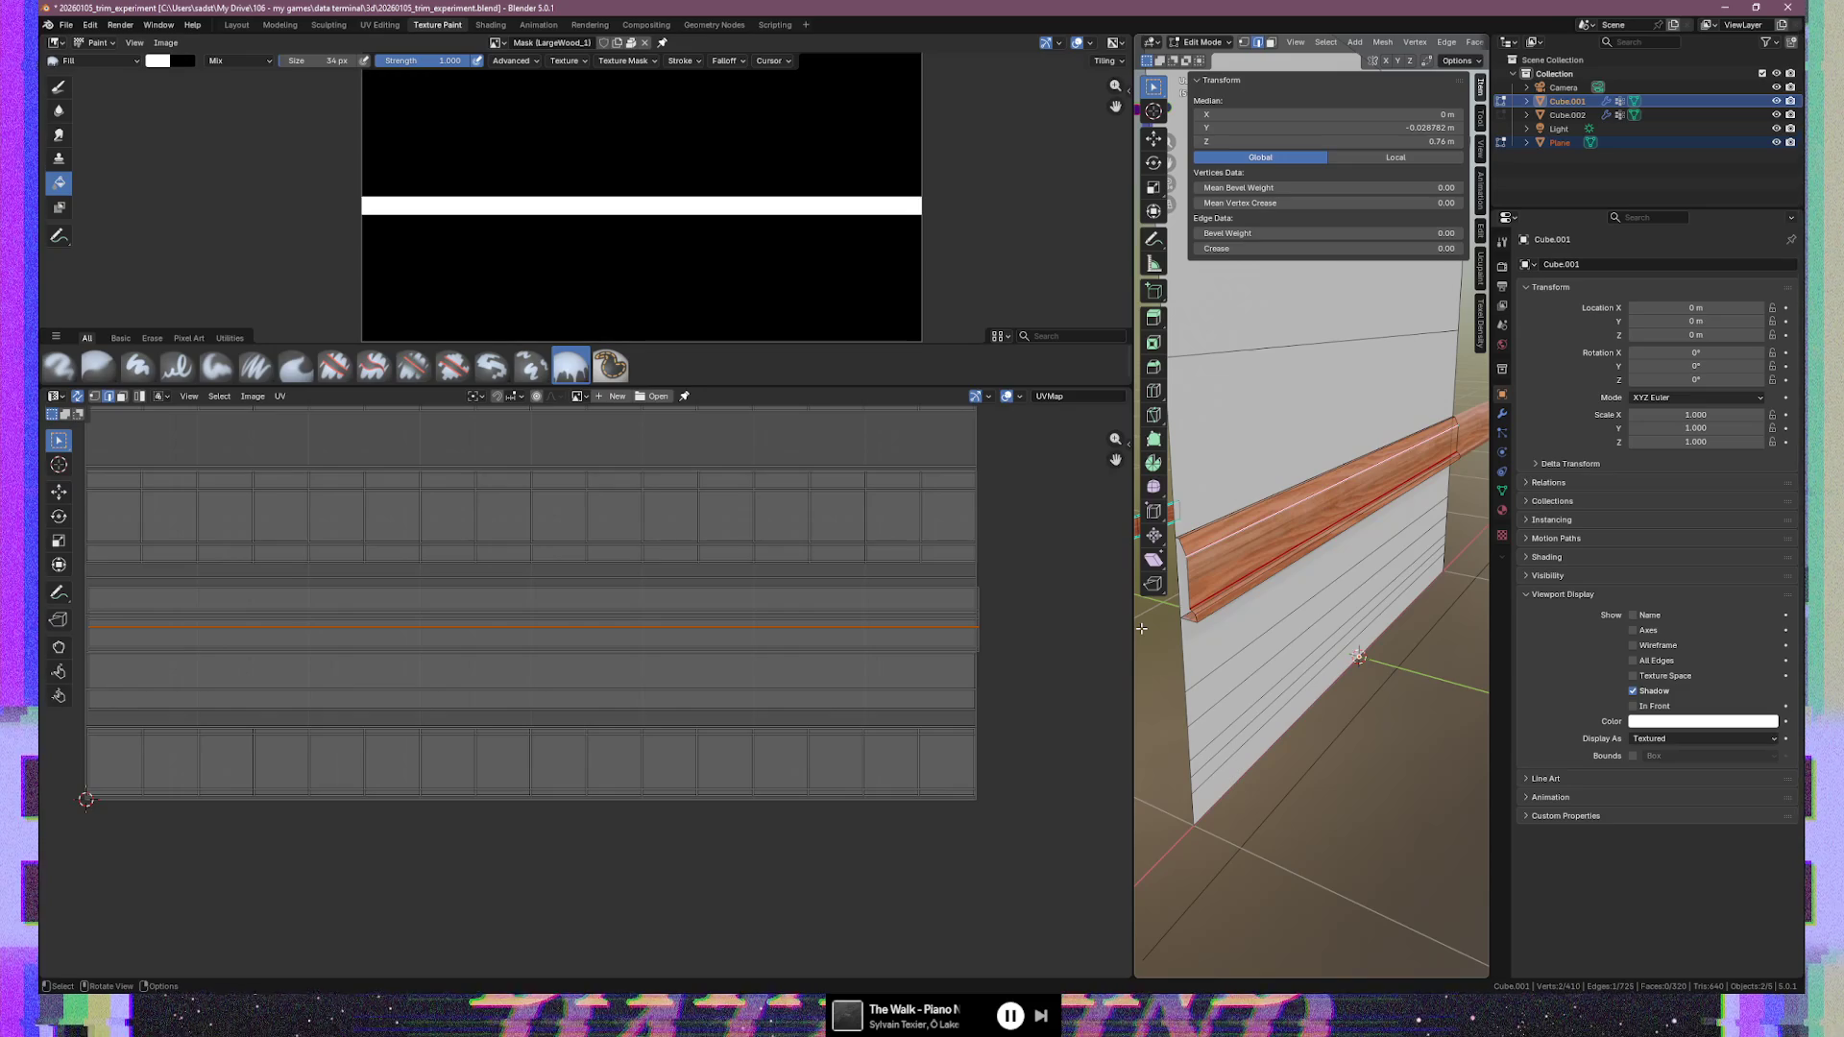
# Try selecting the trim board's faces and edge lines, then undo back to the trim mesh
pyautogui.press('l')
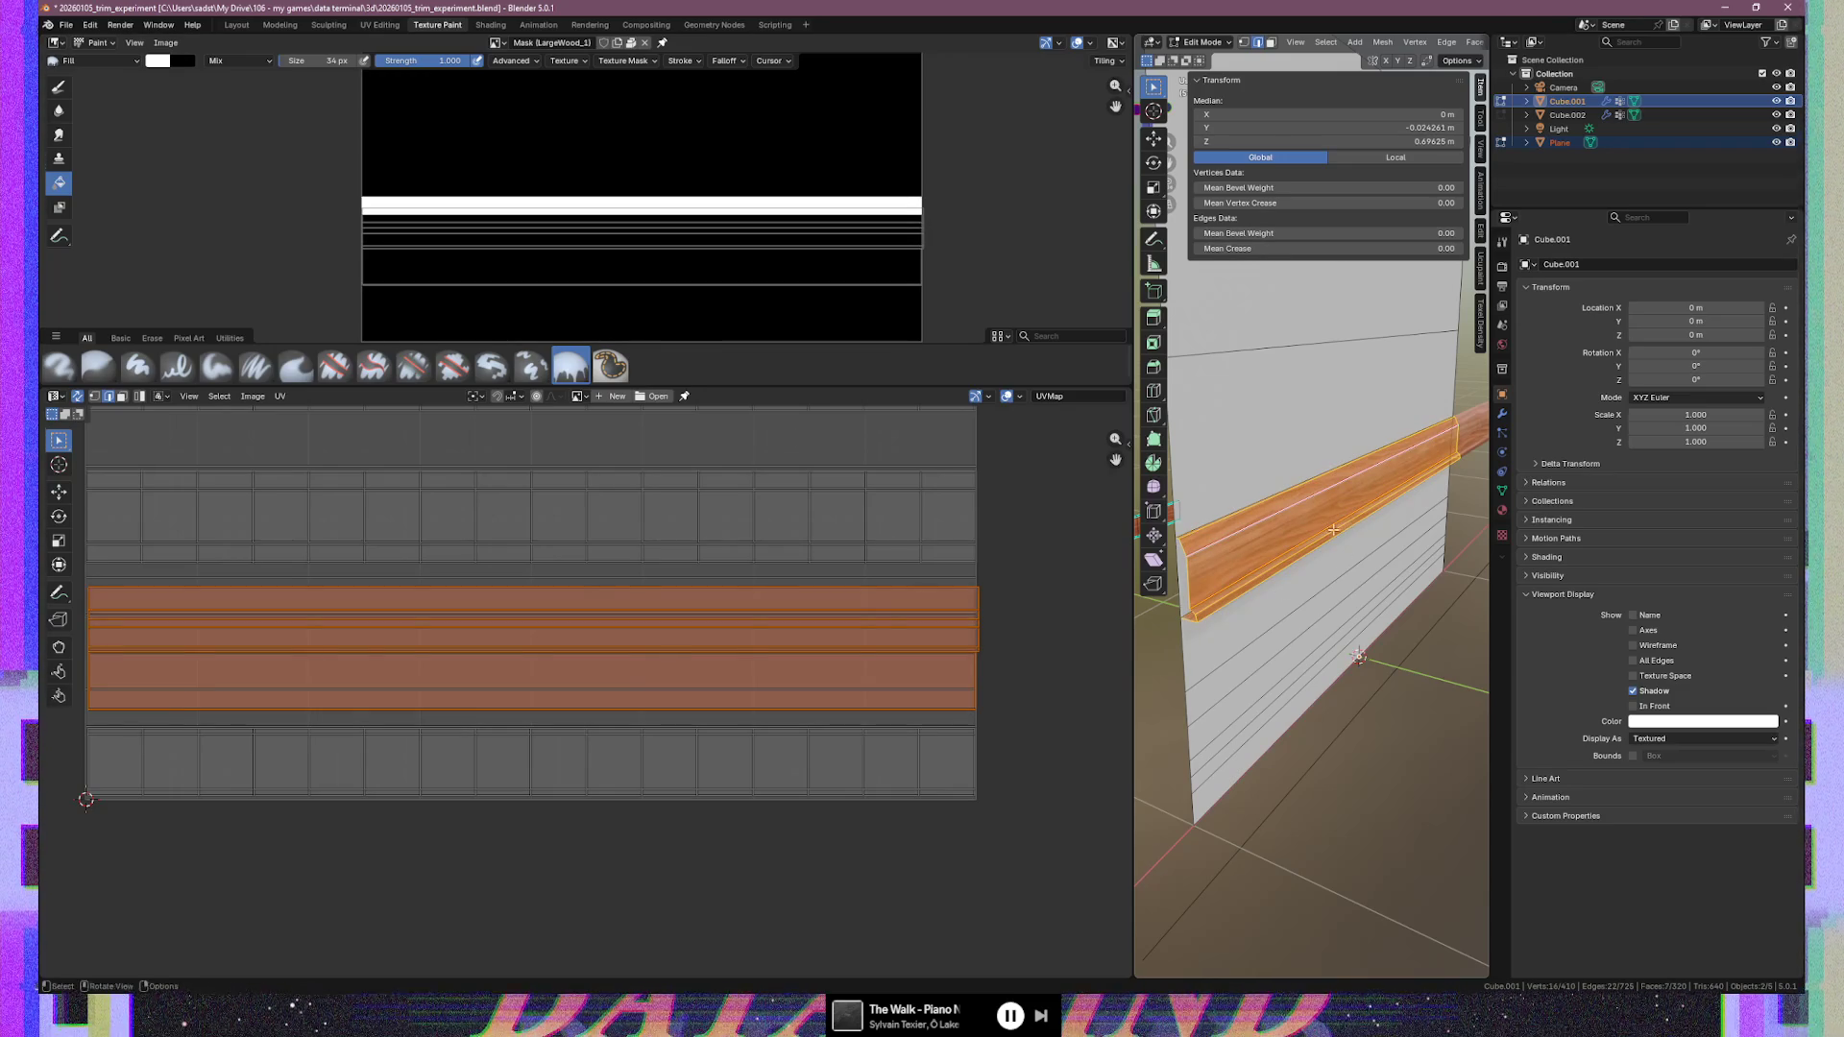
pyautogui.click(832, 595)
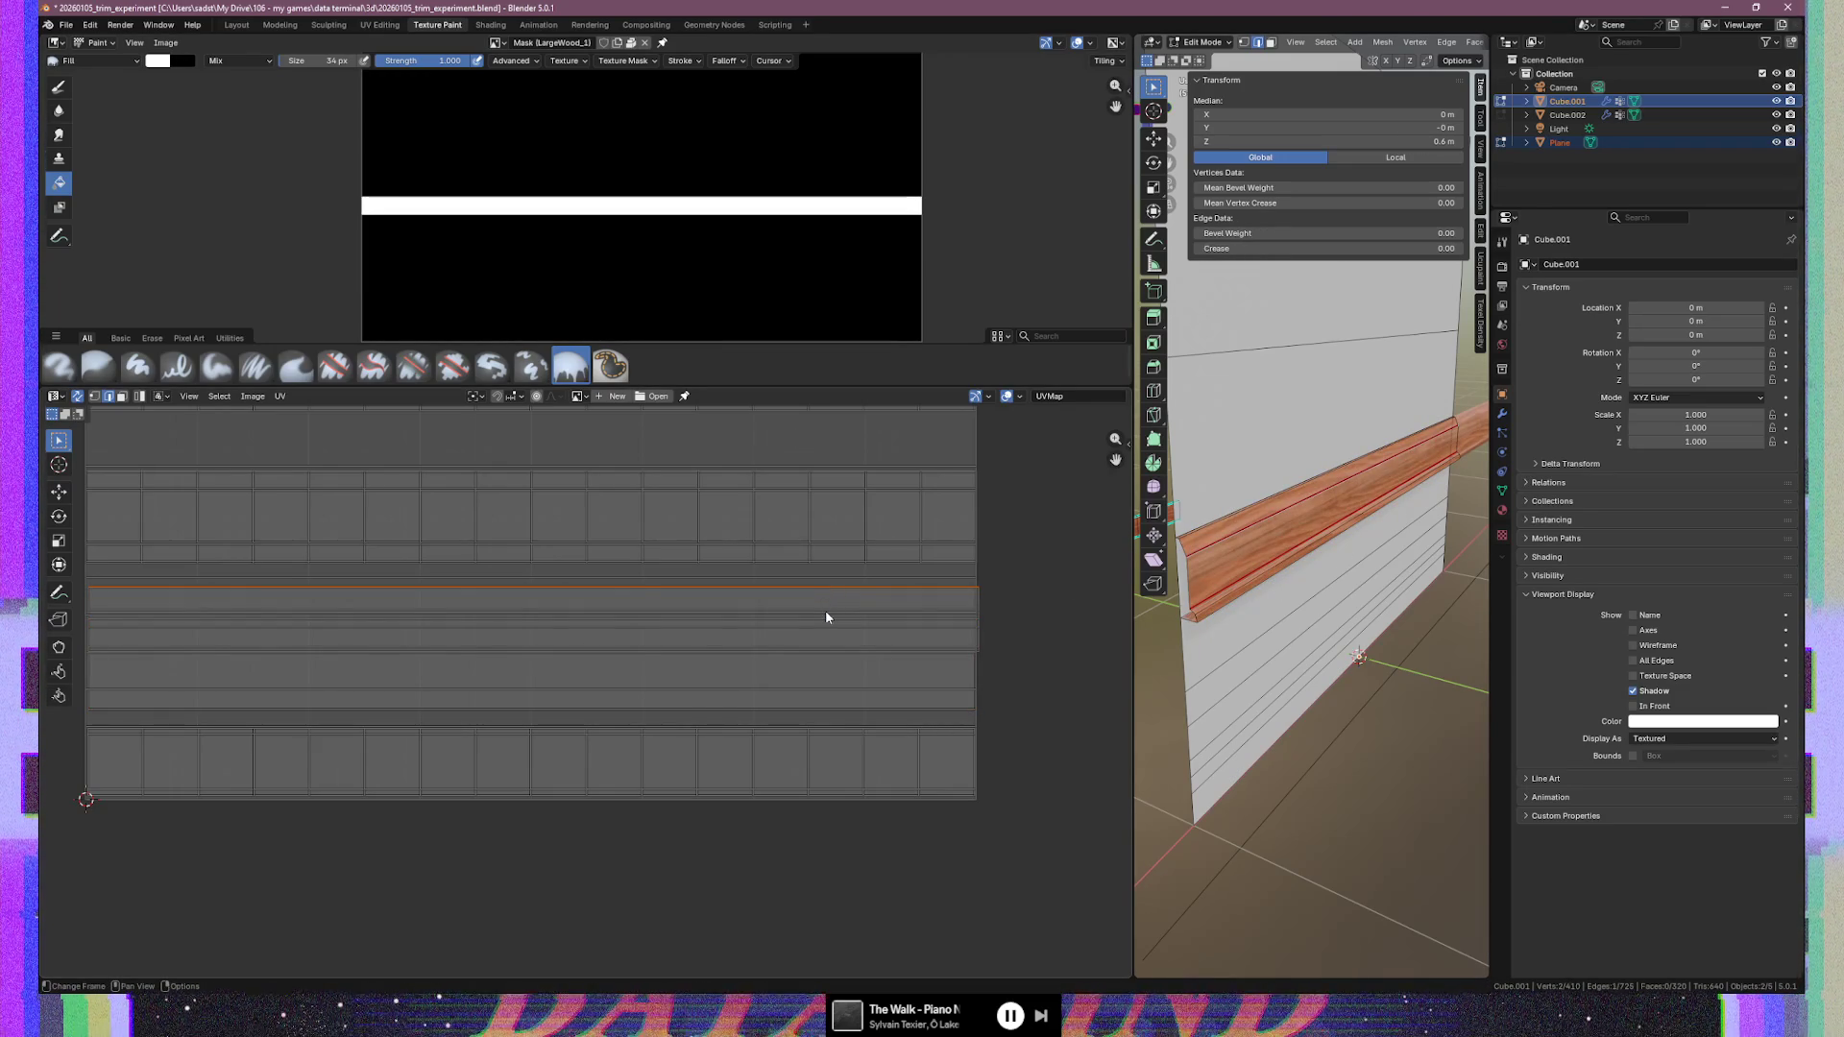
pyautogui.click(826, 615)
pyautogui.click(830, 608)
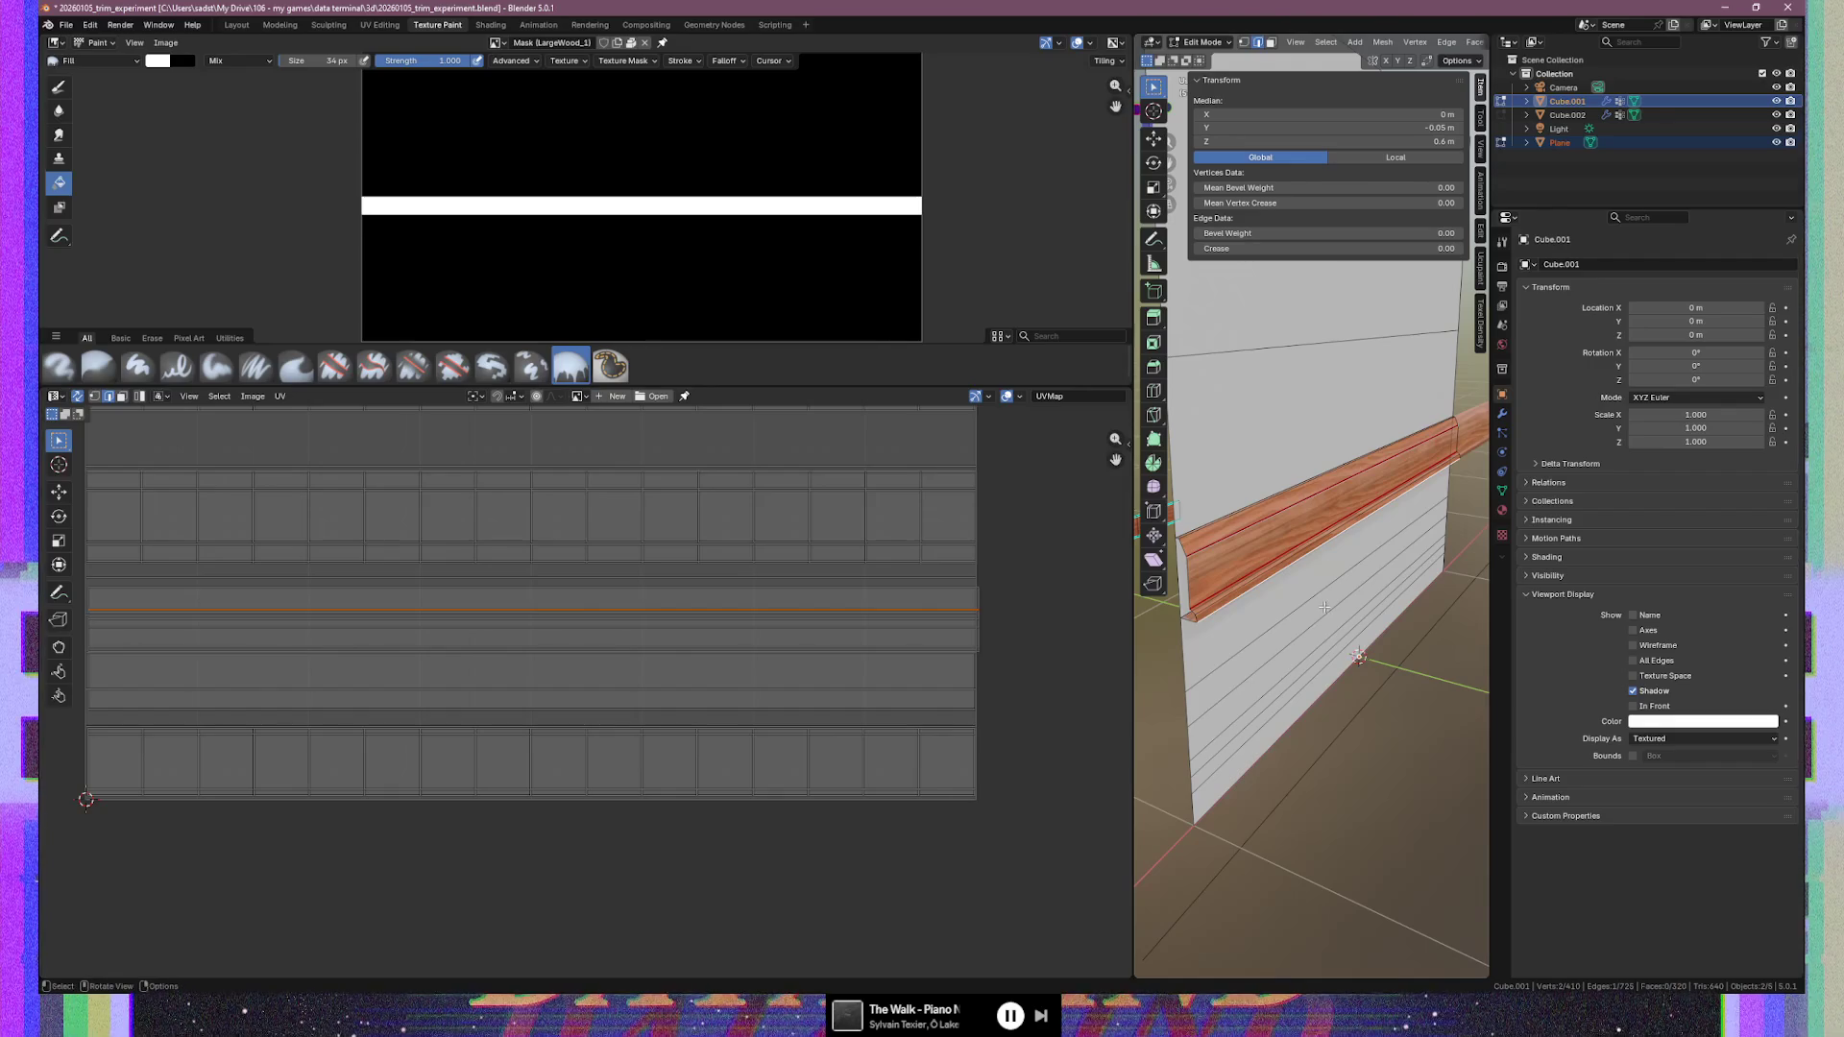
pyautogui.hotkey('ctrl', 'z')
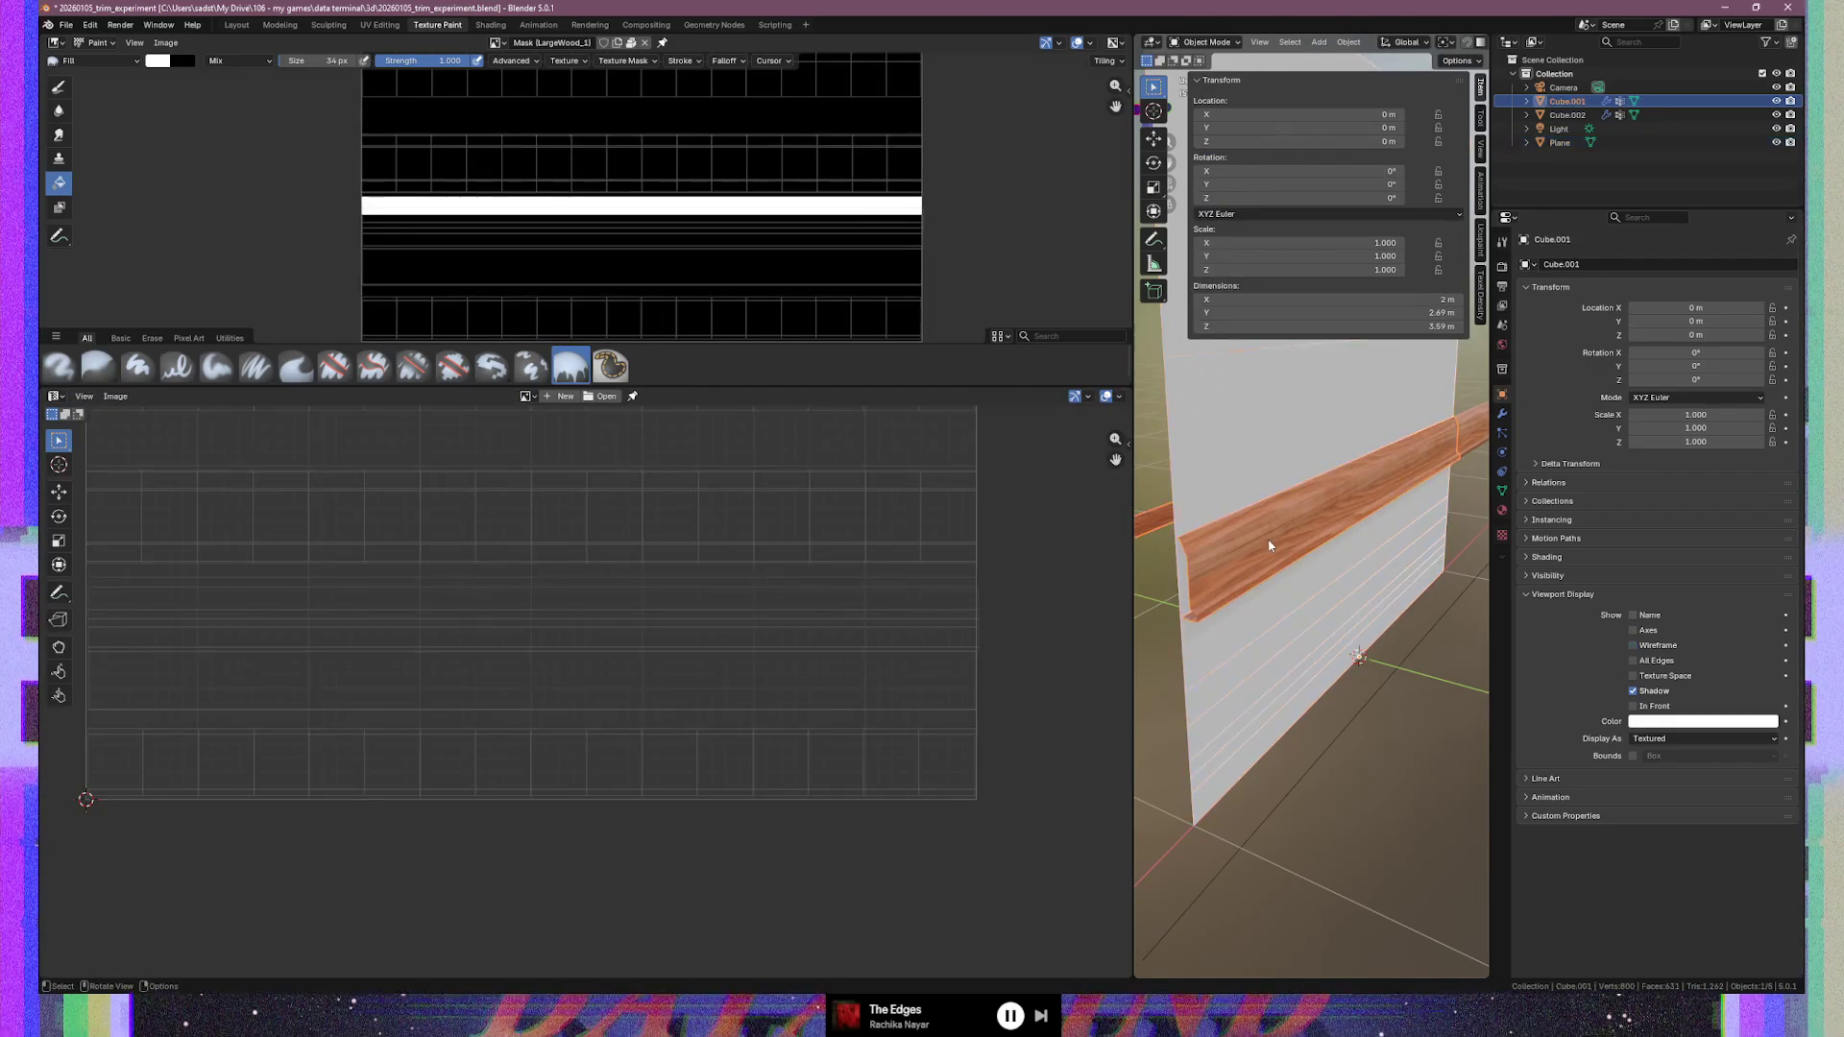
pyautogui.hotkey('ctrl', 'z')
# Select the whole trim UV island with L and rotate it 180°
pyautogui.click(630, 596)
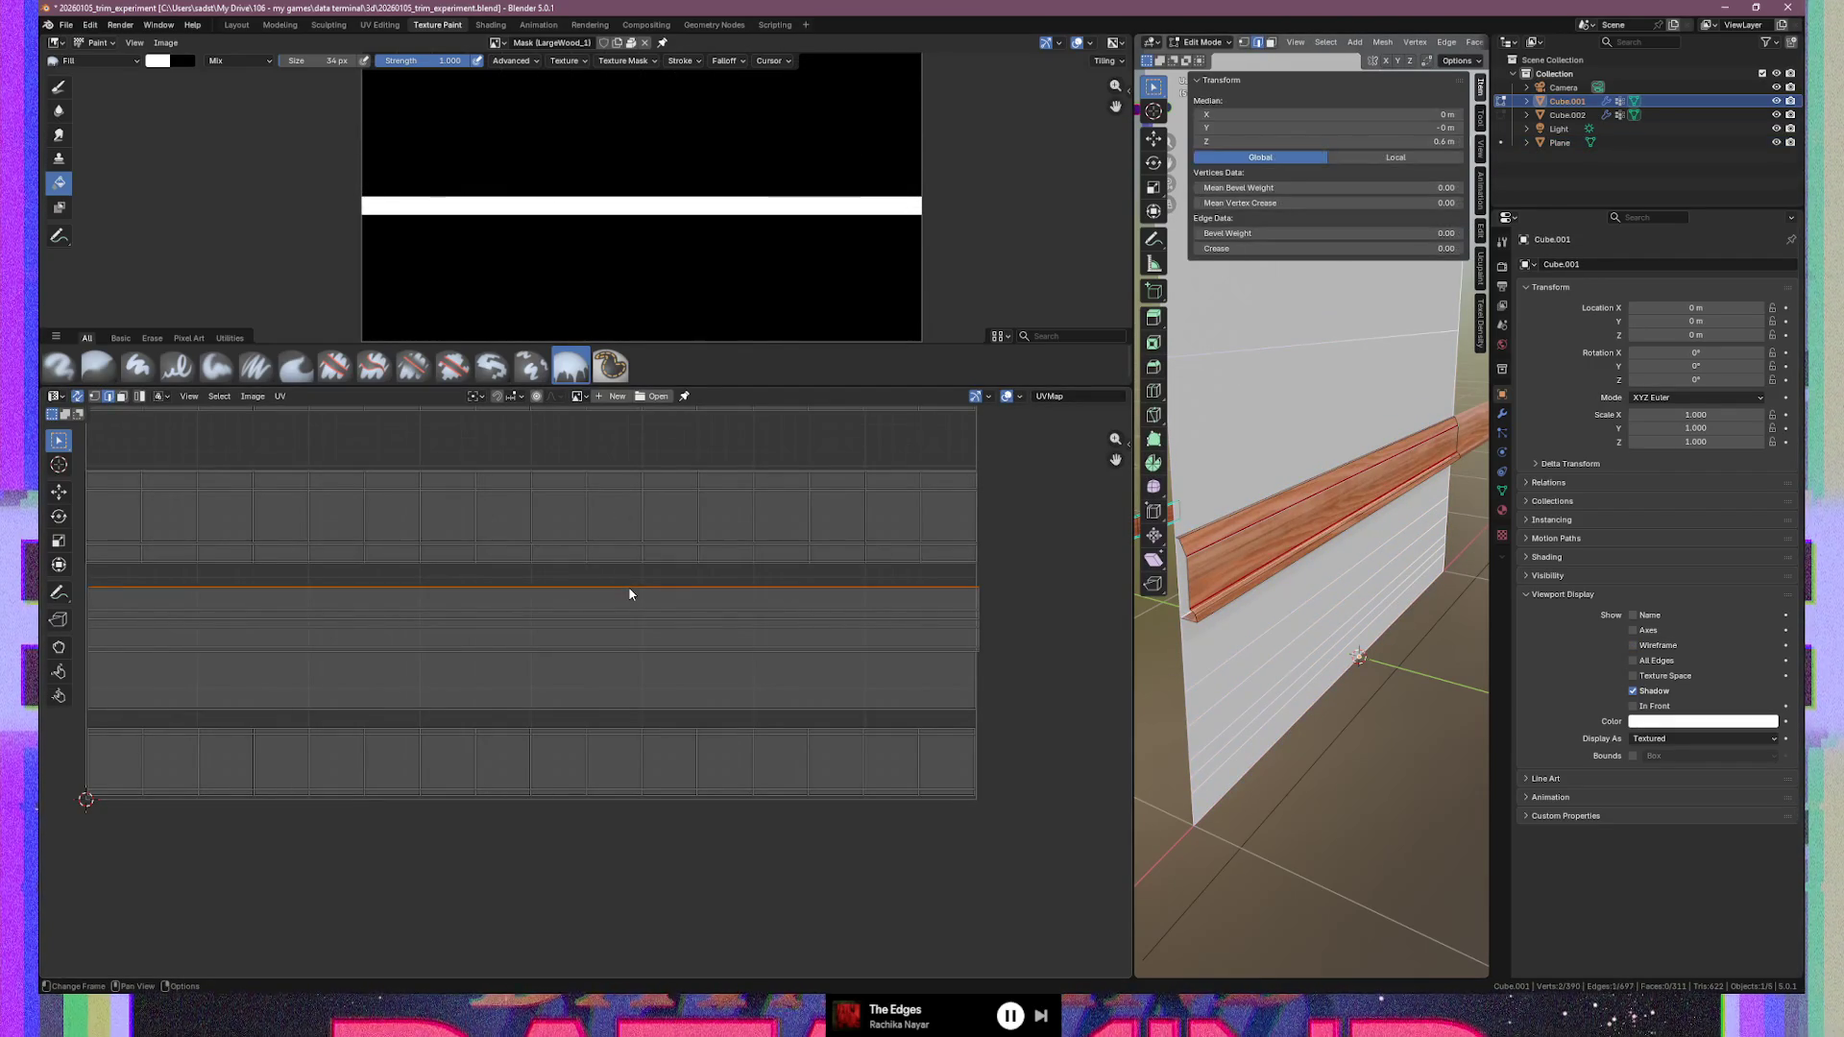
pyautogui.moveTo(627, 599); pyautogui.dragTo(625, 629)
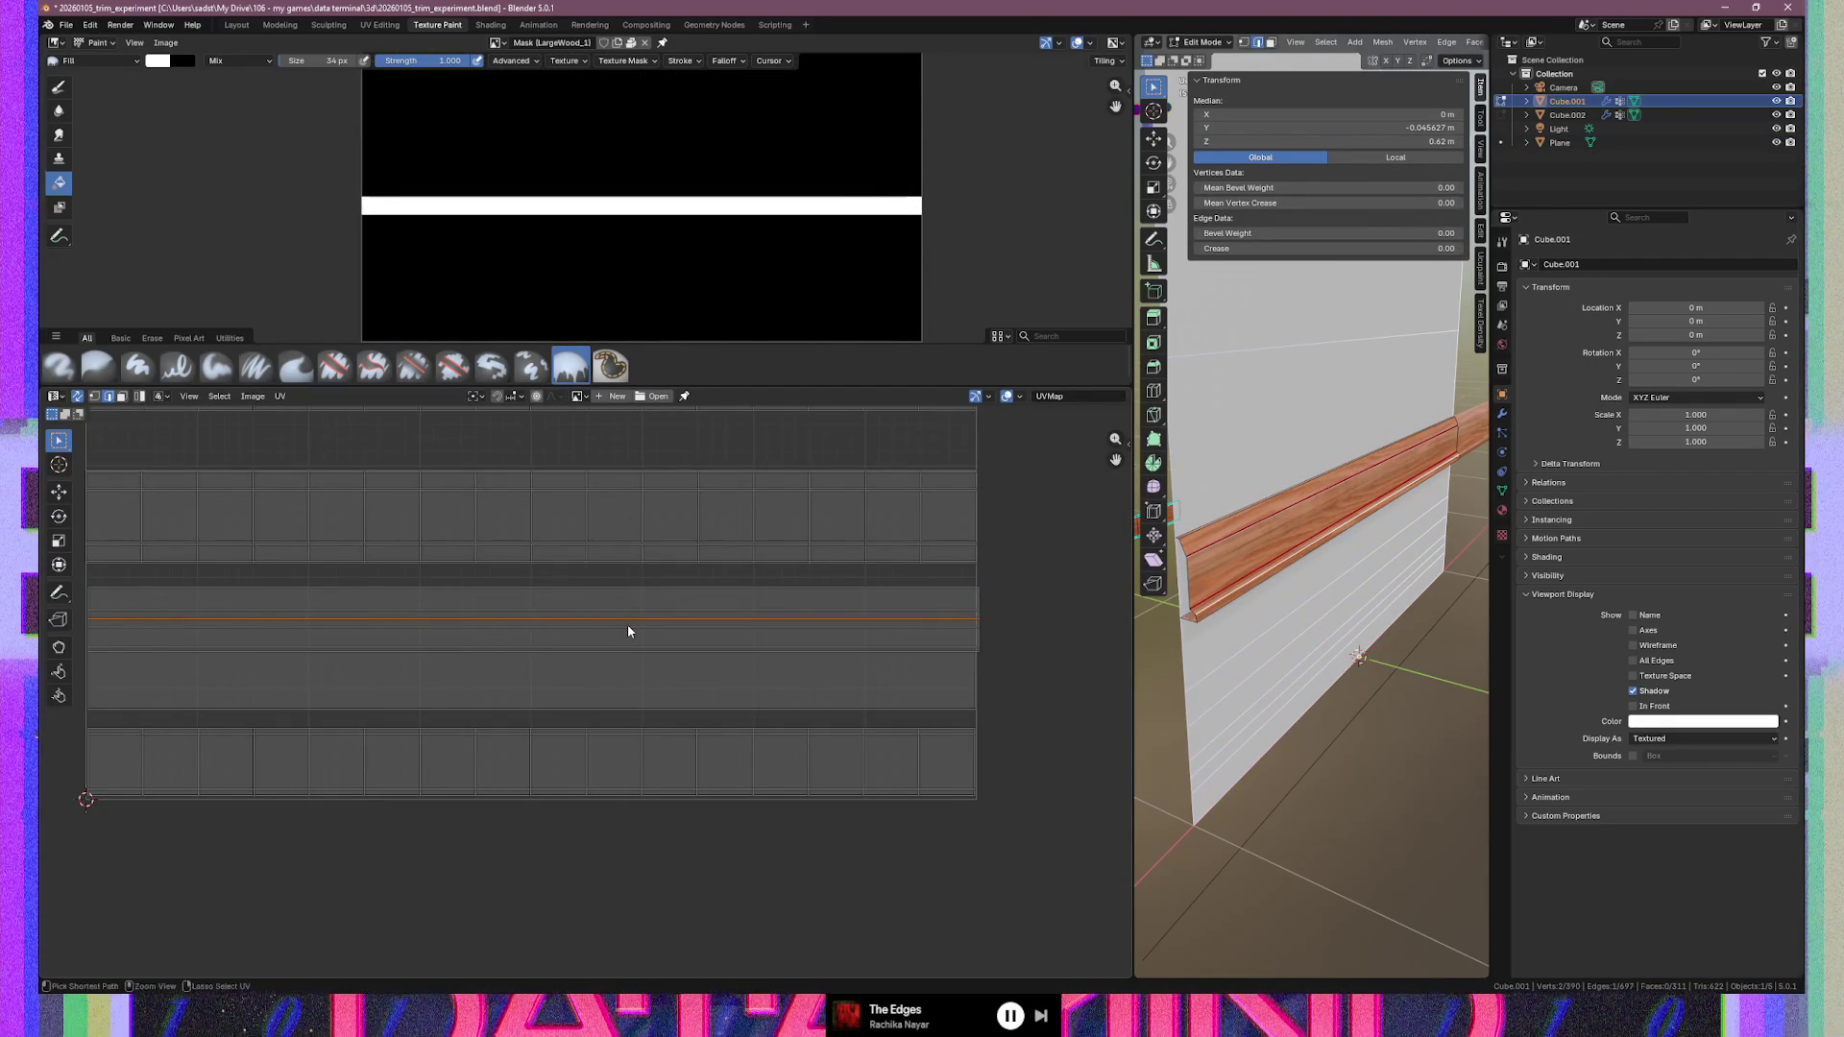
pyautogui.press('l')
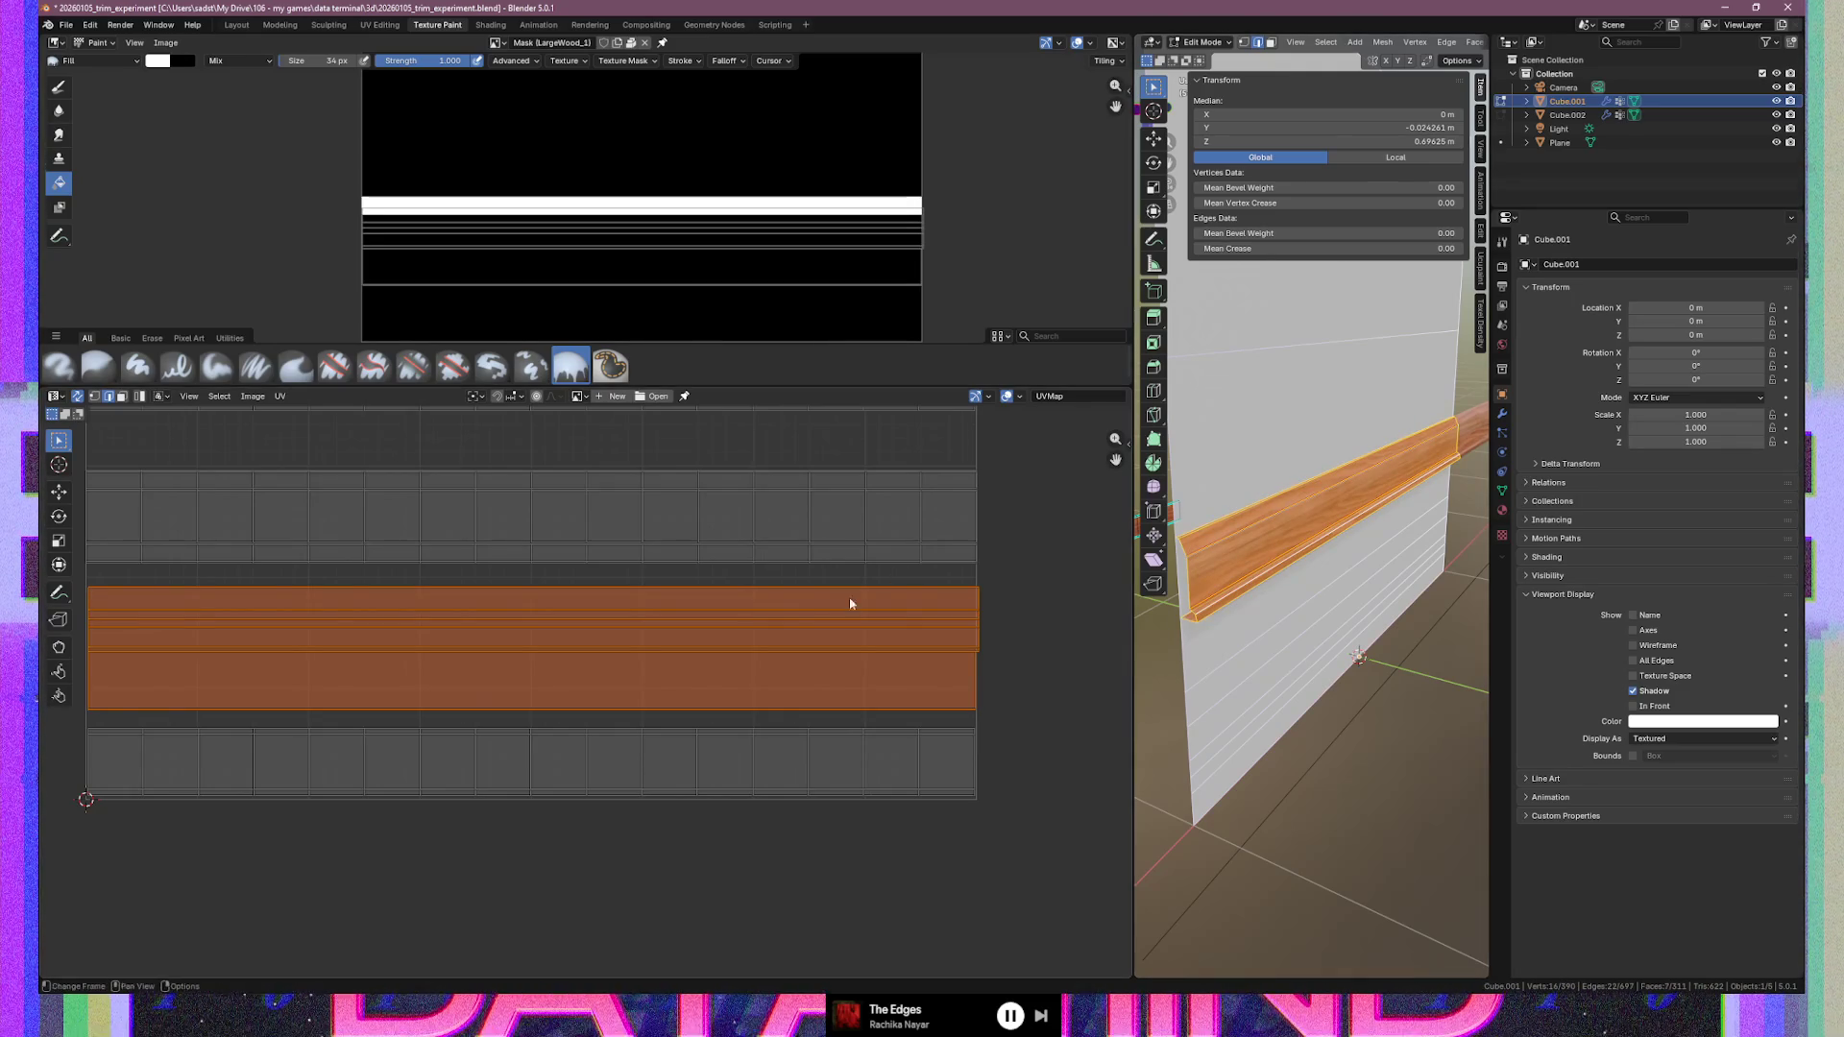
pyautogui.write('r180')
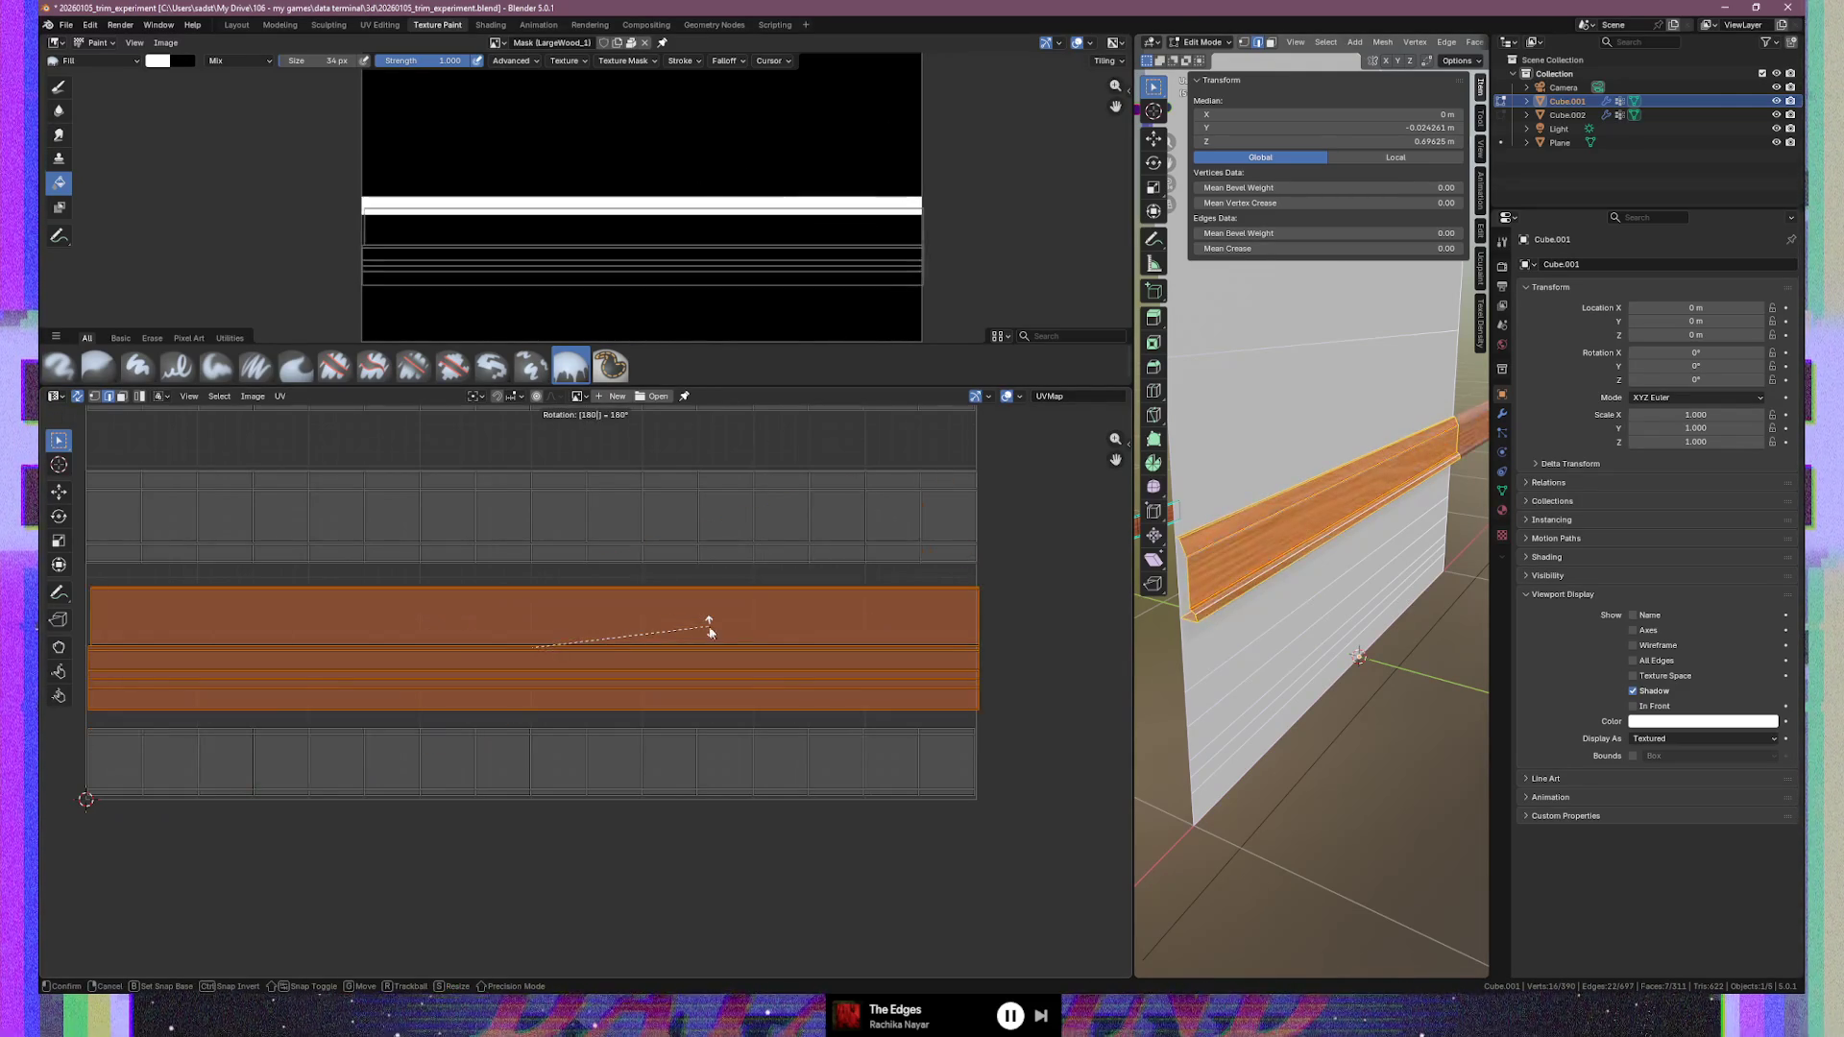
pyautogui.press('Return')
pyautogui.scroll(2, 119, 630)
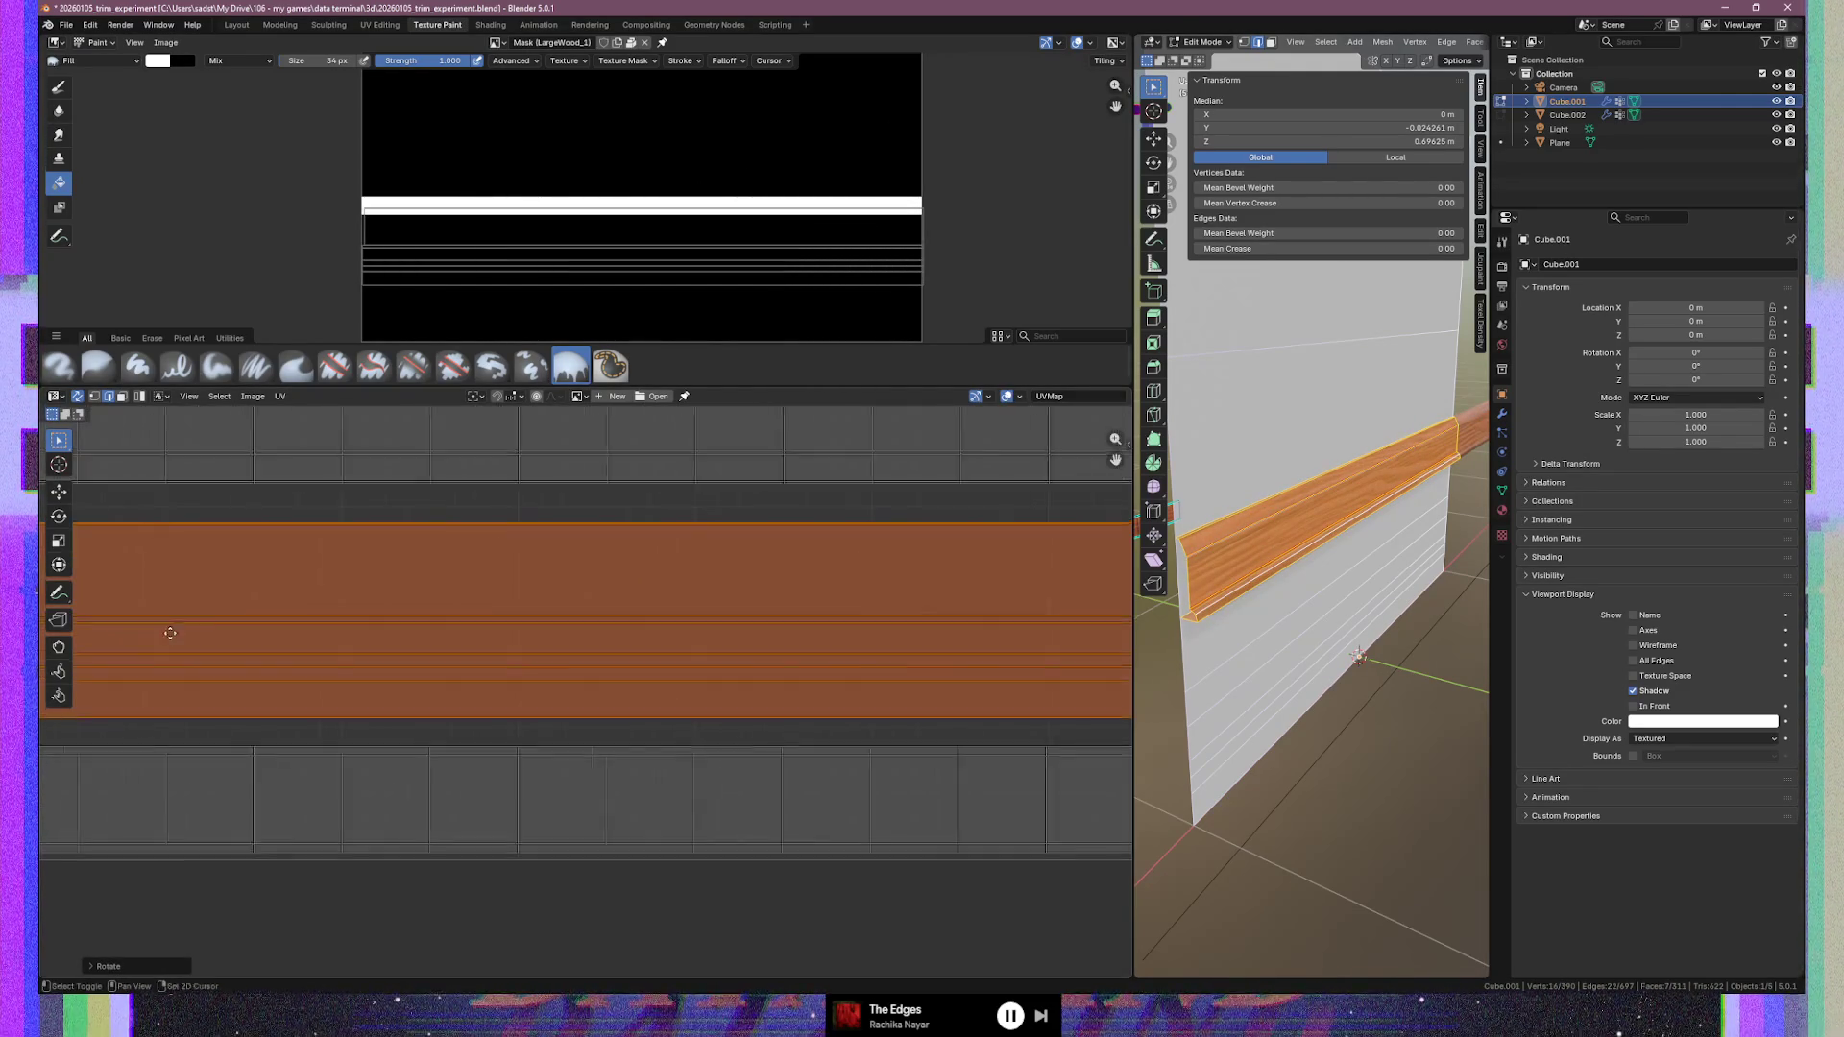
# Zoom in on the trim UV island and select its left edge
pyautogui.moveTo(437, 630); pyautogui.dragTo(593, 661, button='middle')
pyautogui.click(235, 605)
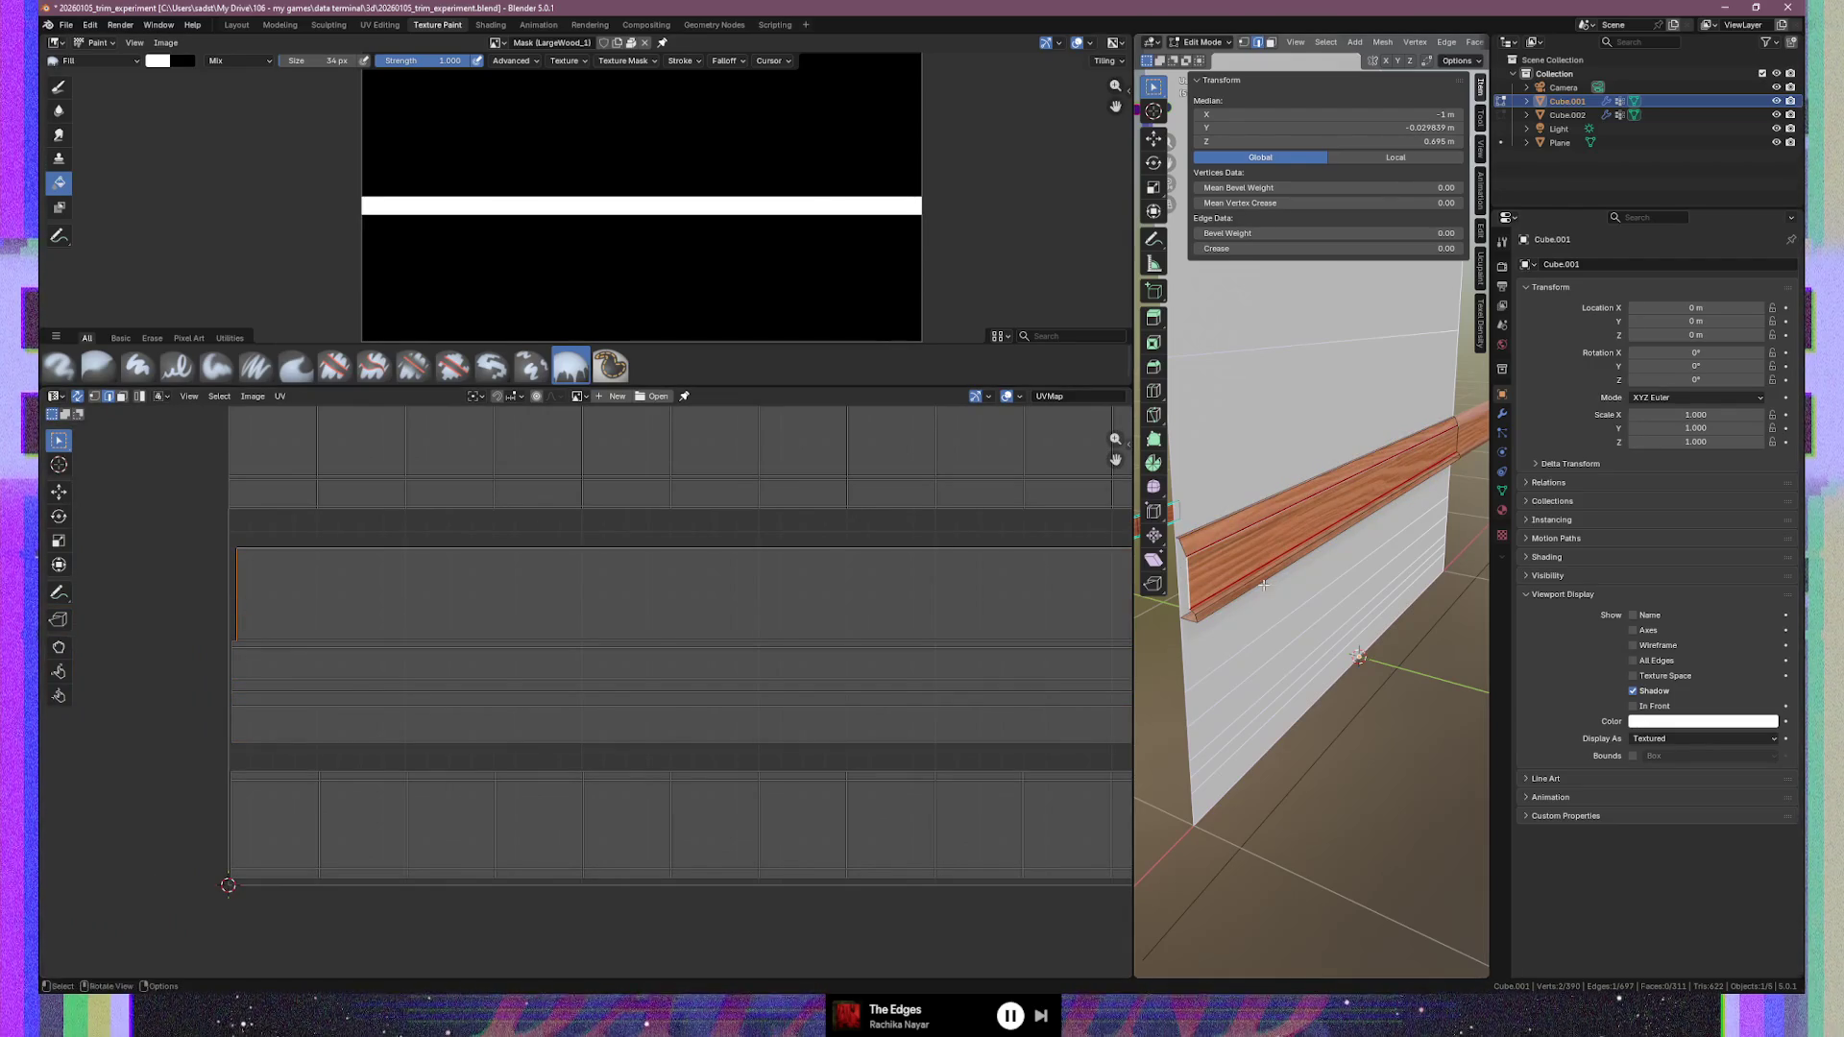
pyautogui.click(233, 645)
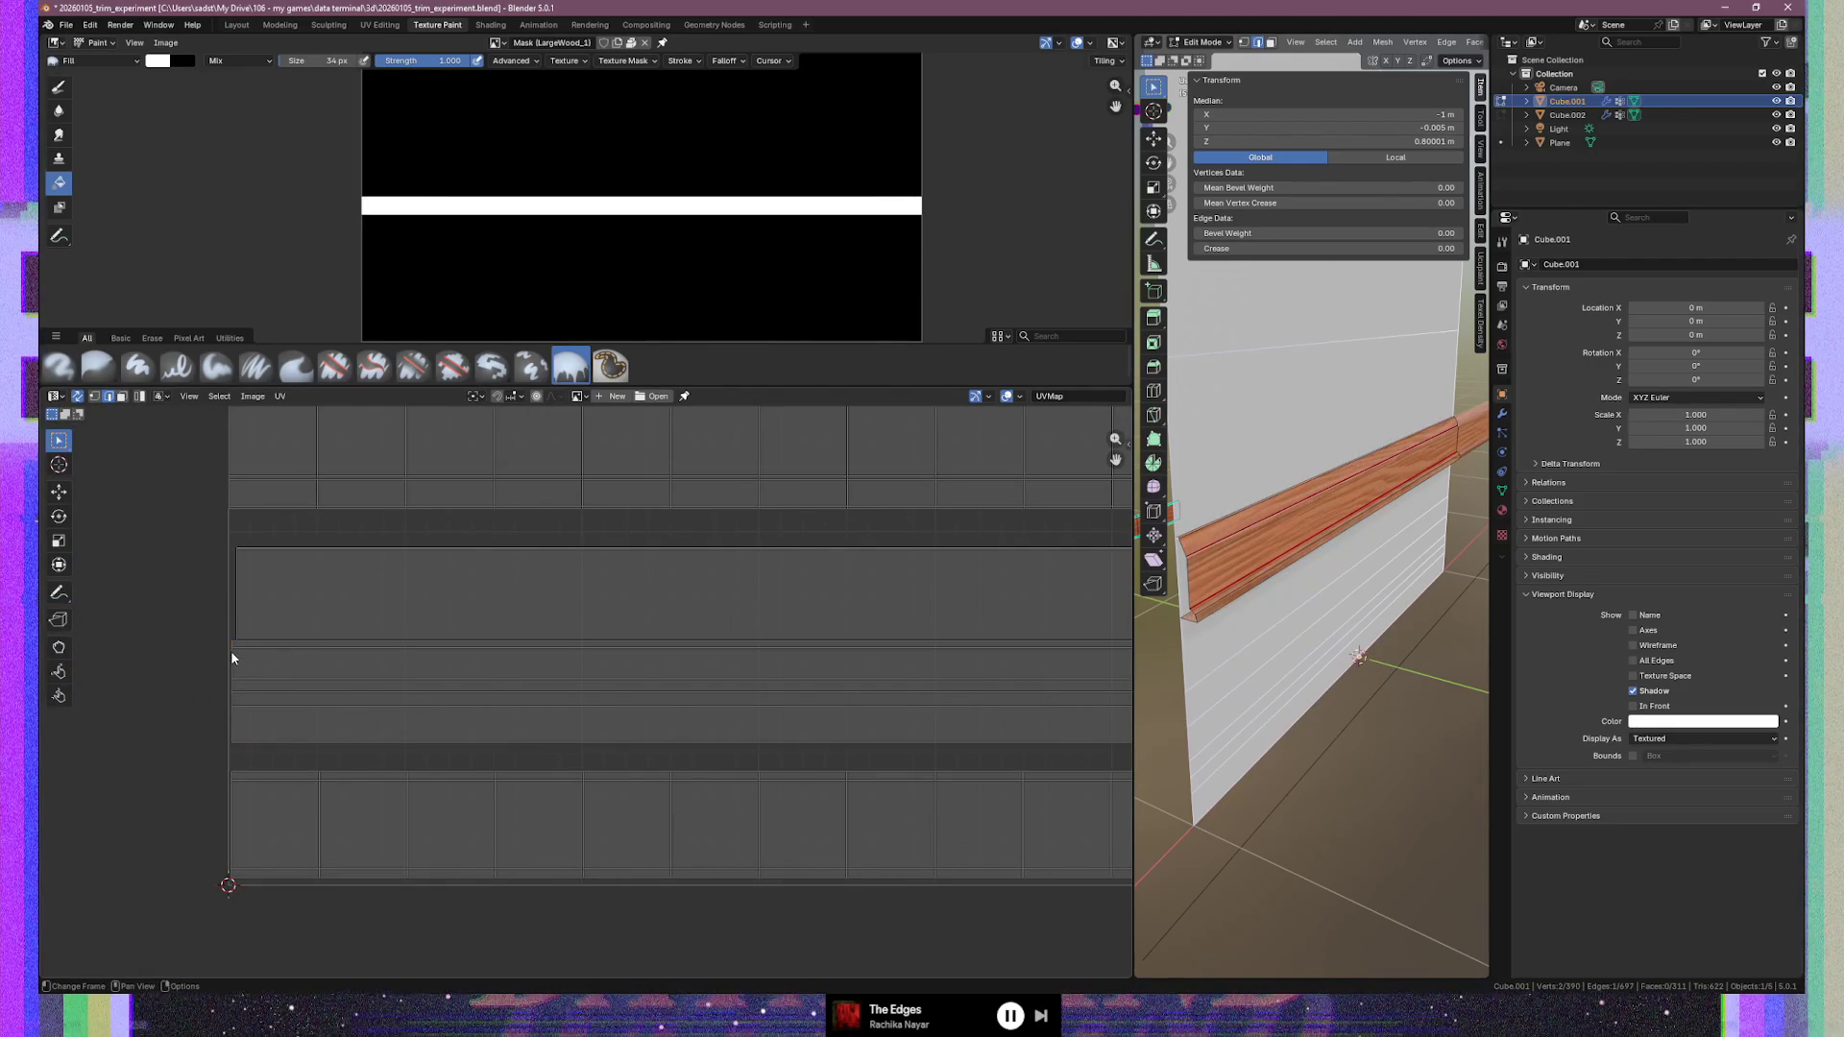
pyautogui.click(237, 614)
pyautogui.scroll(5, 1333, 583)
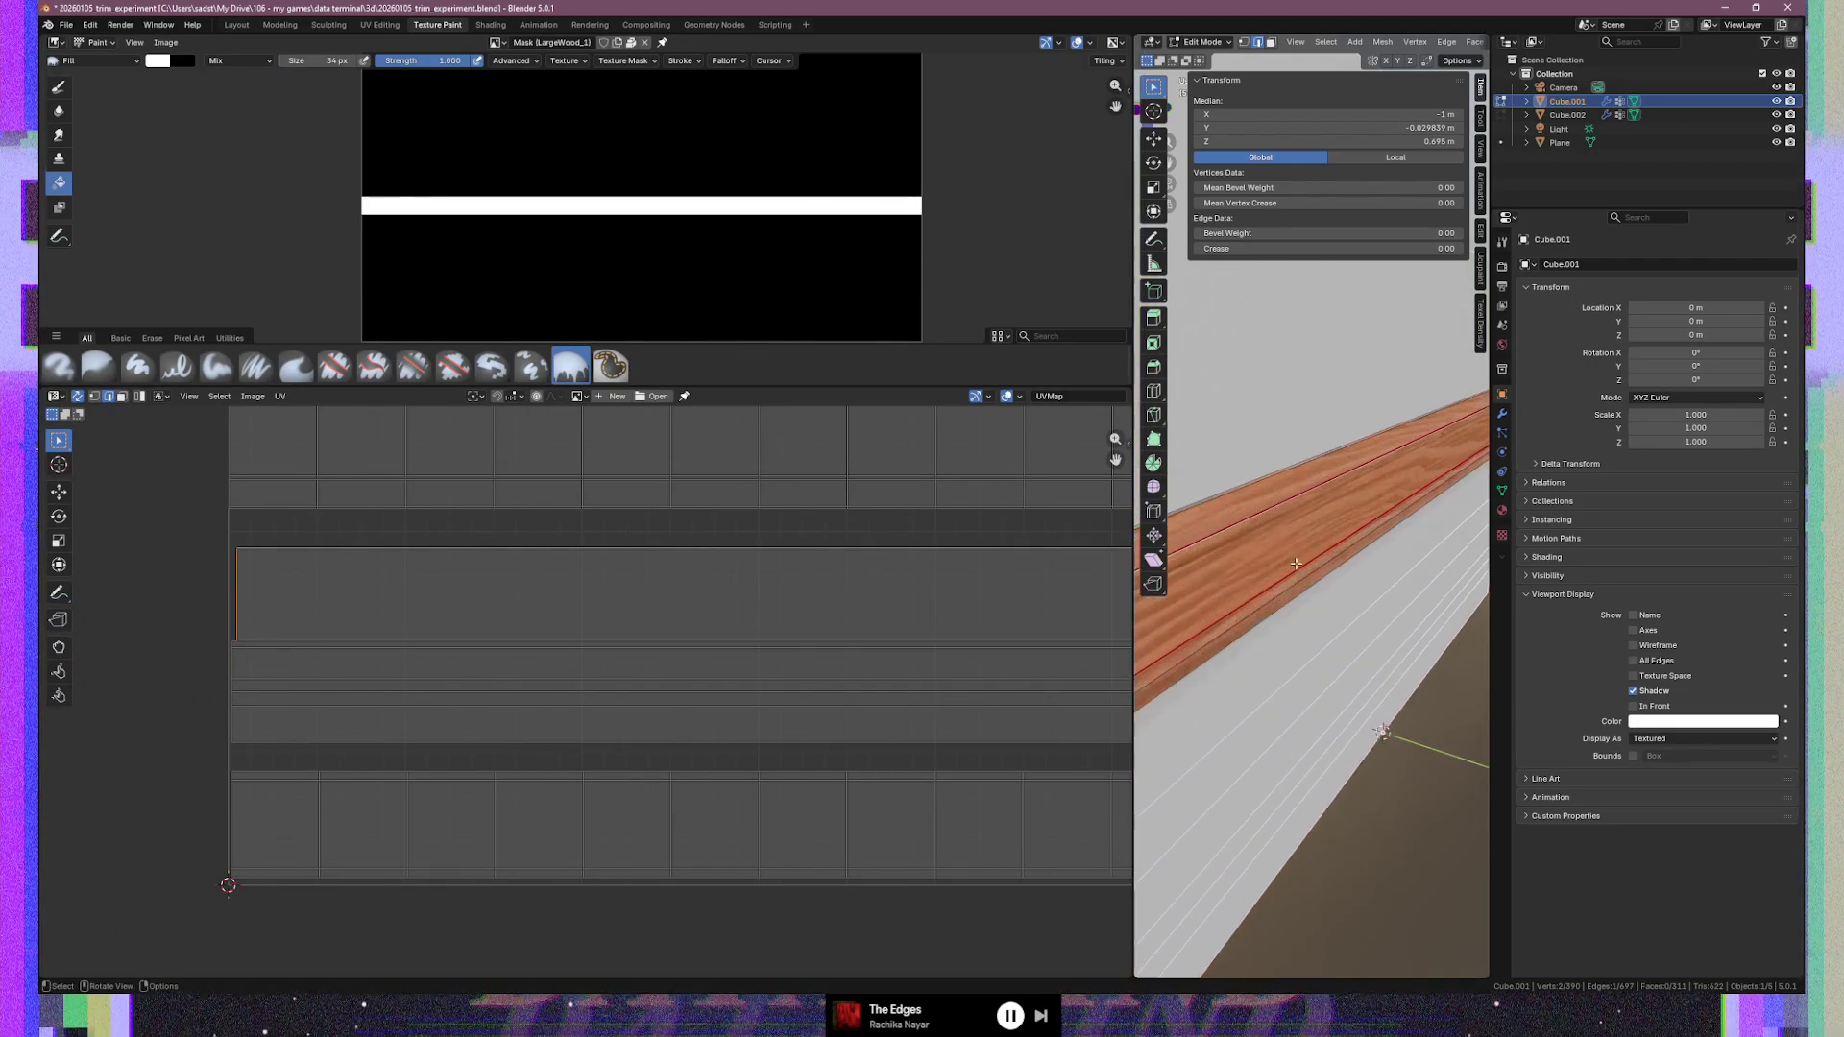
# View the wood trim front-on with numpad 1, zoom in, and select its vertical edge
pyautogui.moveTo(1333, 583)
pyautogui.mouseDown(button='middle')
pyautogui.moveTo(1403, 635)
pyautogui.moveTo(1243, 581)
pyautogui.moveTo(1325, 534)
pyautogui.mouseUp(button='middle')
pyautogui.press('KP_1')
pyautogui.scroll(1, 1326, 534)
pyautogui.scroll(2, 1386, 600)
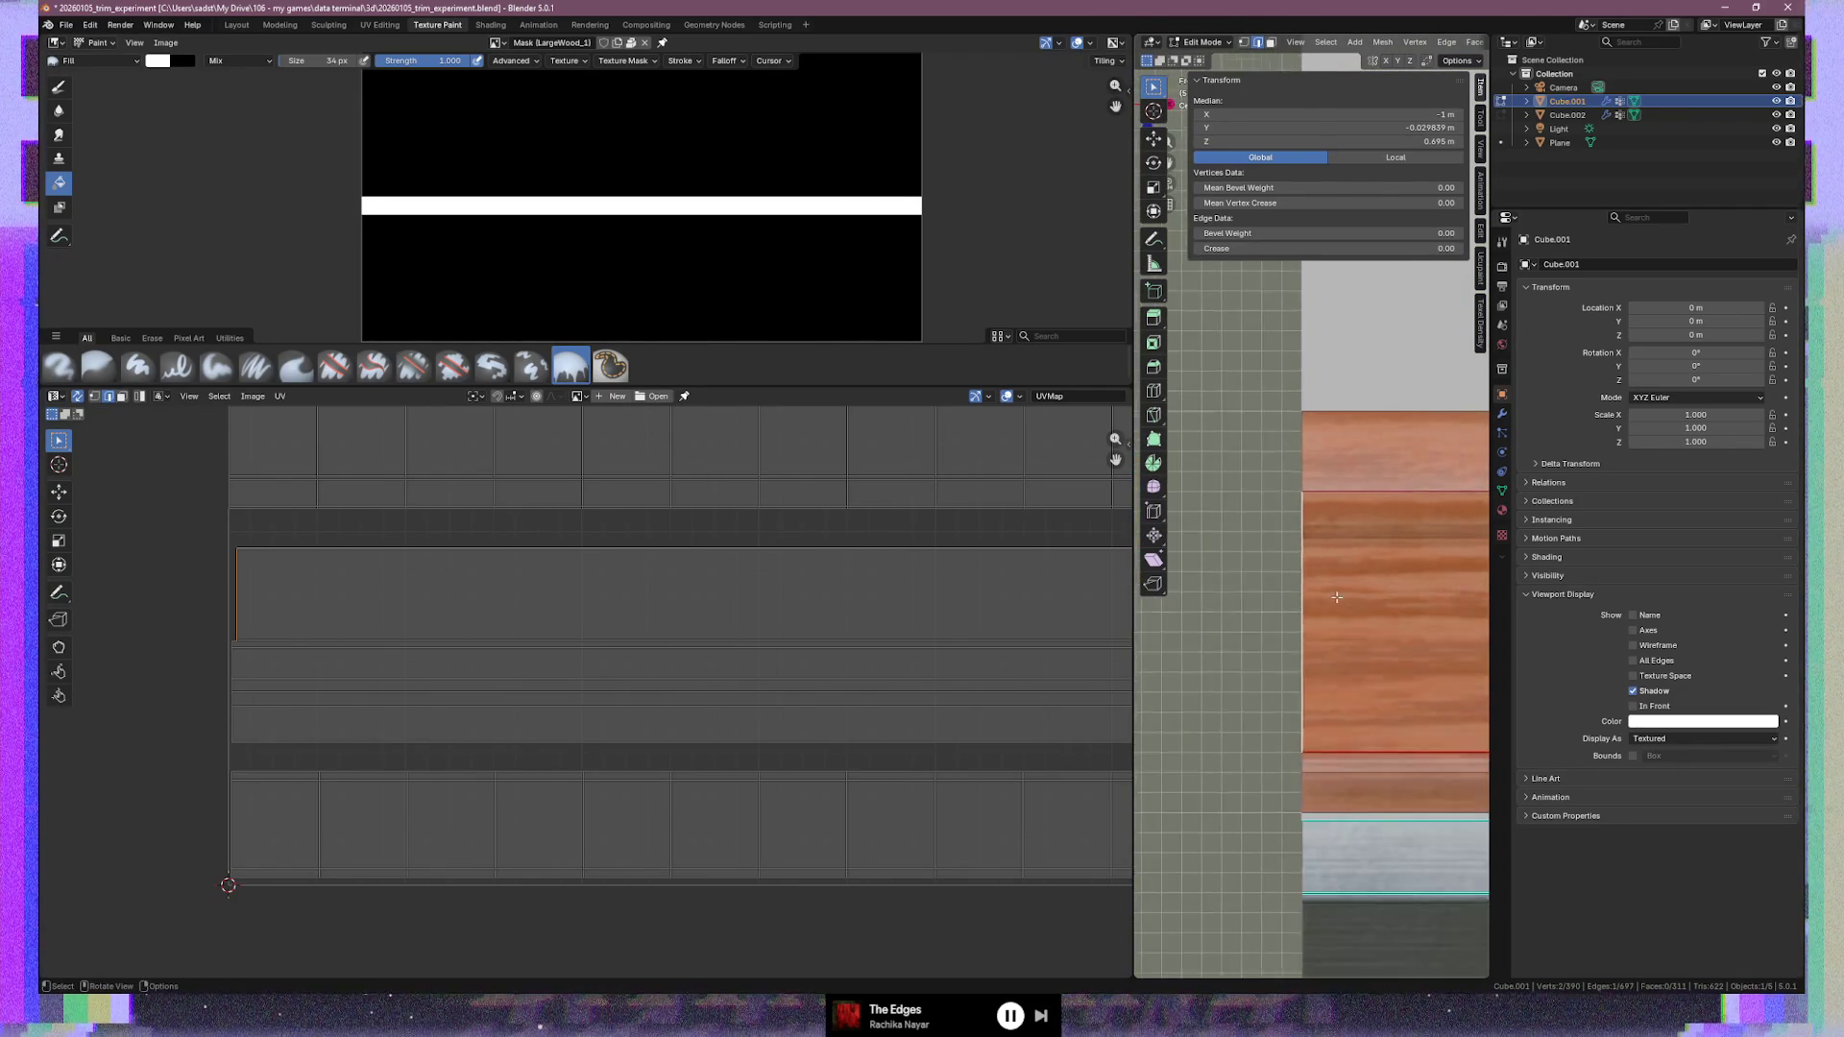
pyautogui.scroll(-3, 1386, 600)
pyautogui.scroll(-3, 1279, 554)
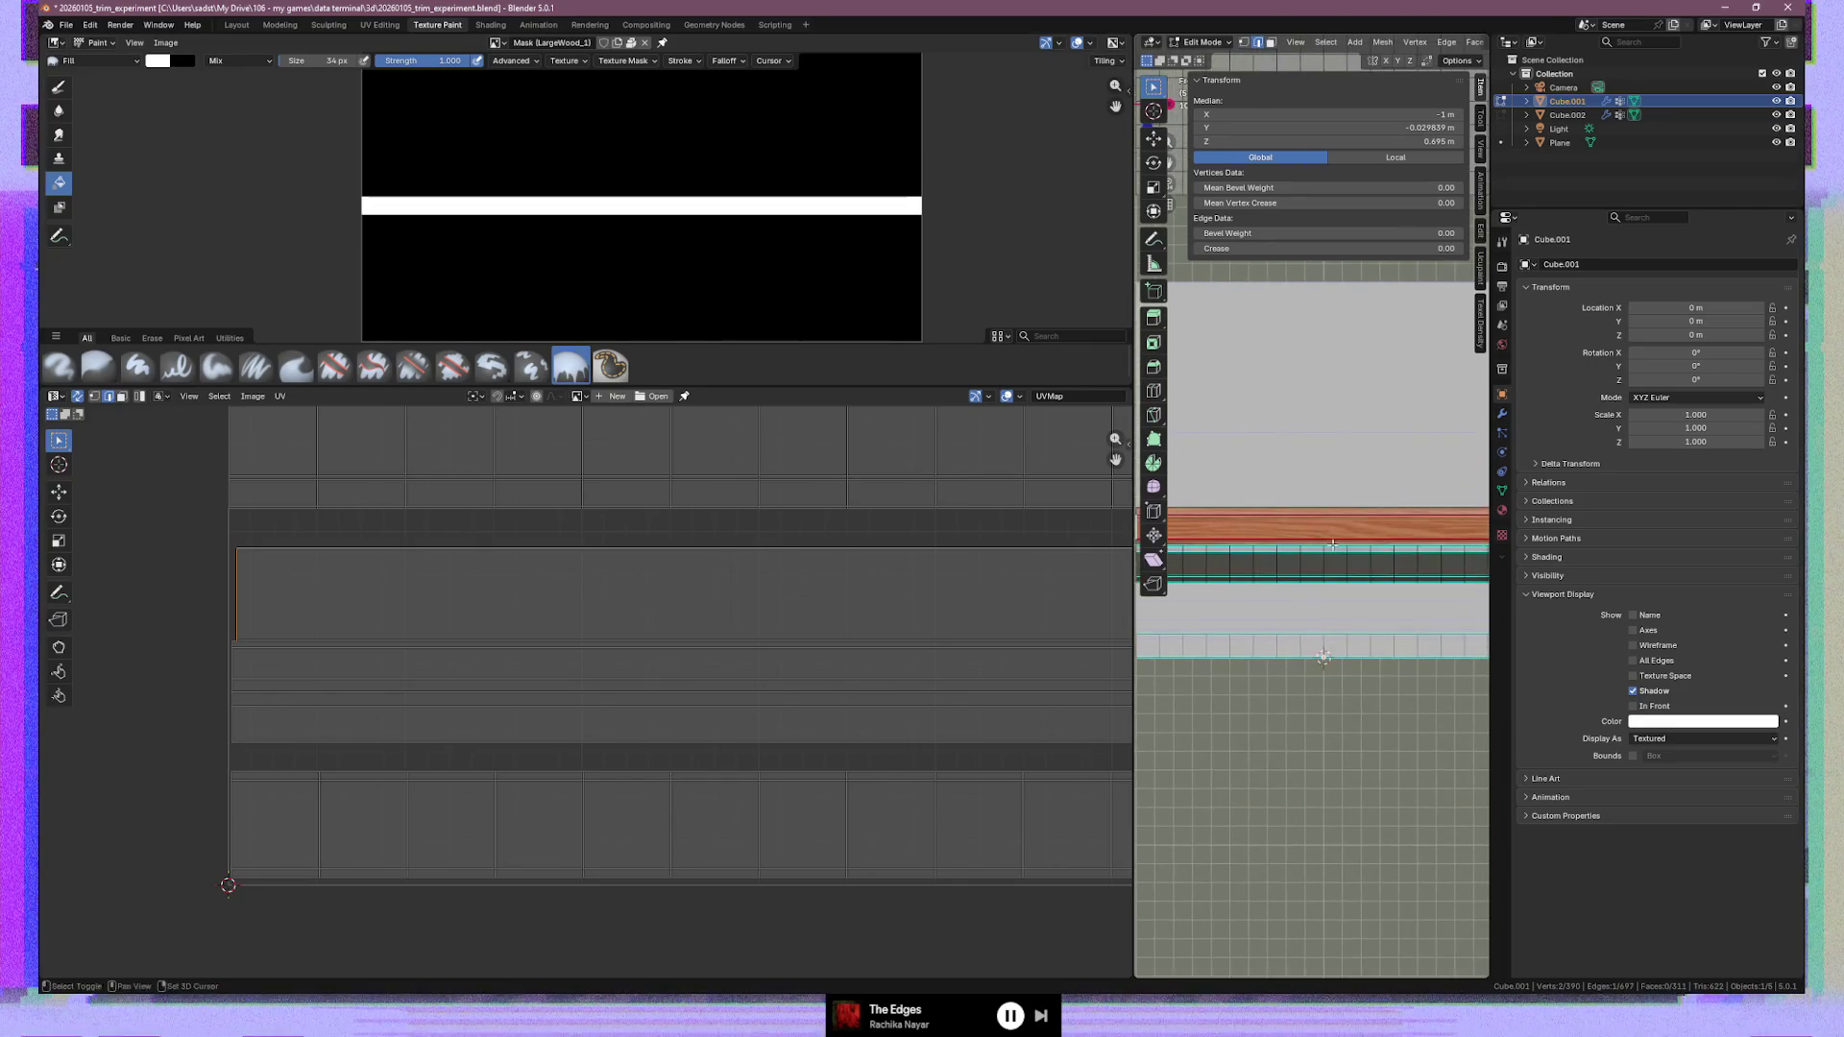
pyautogui.scroll(6, 1280, 554)
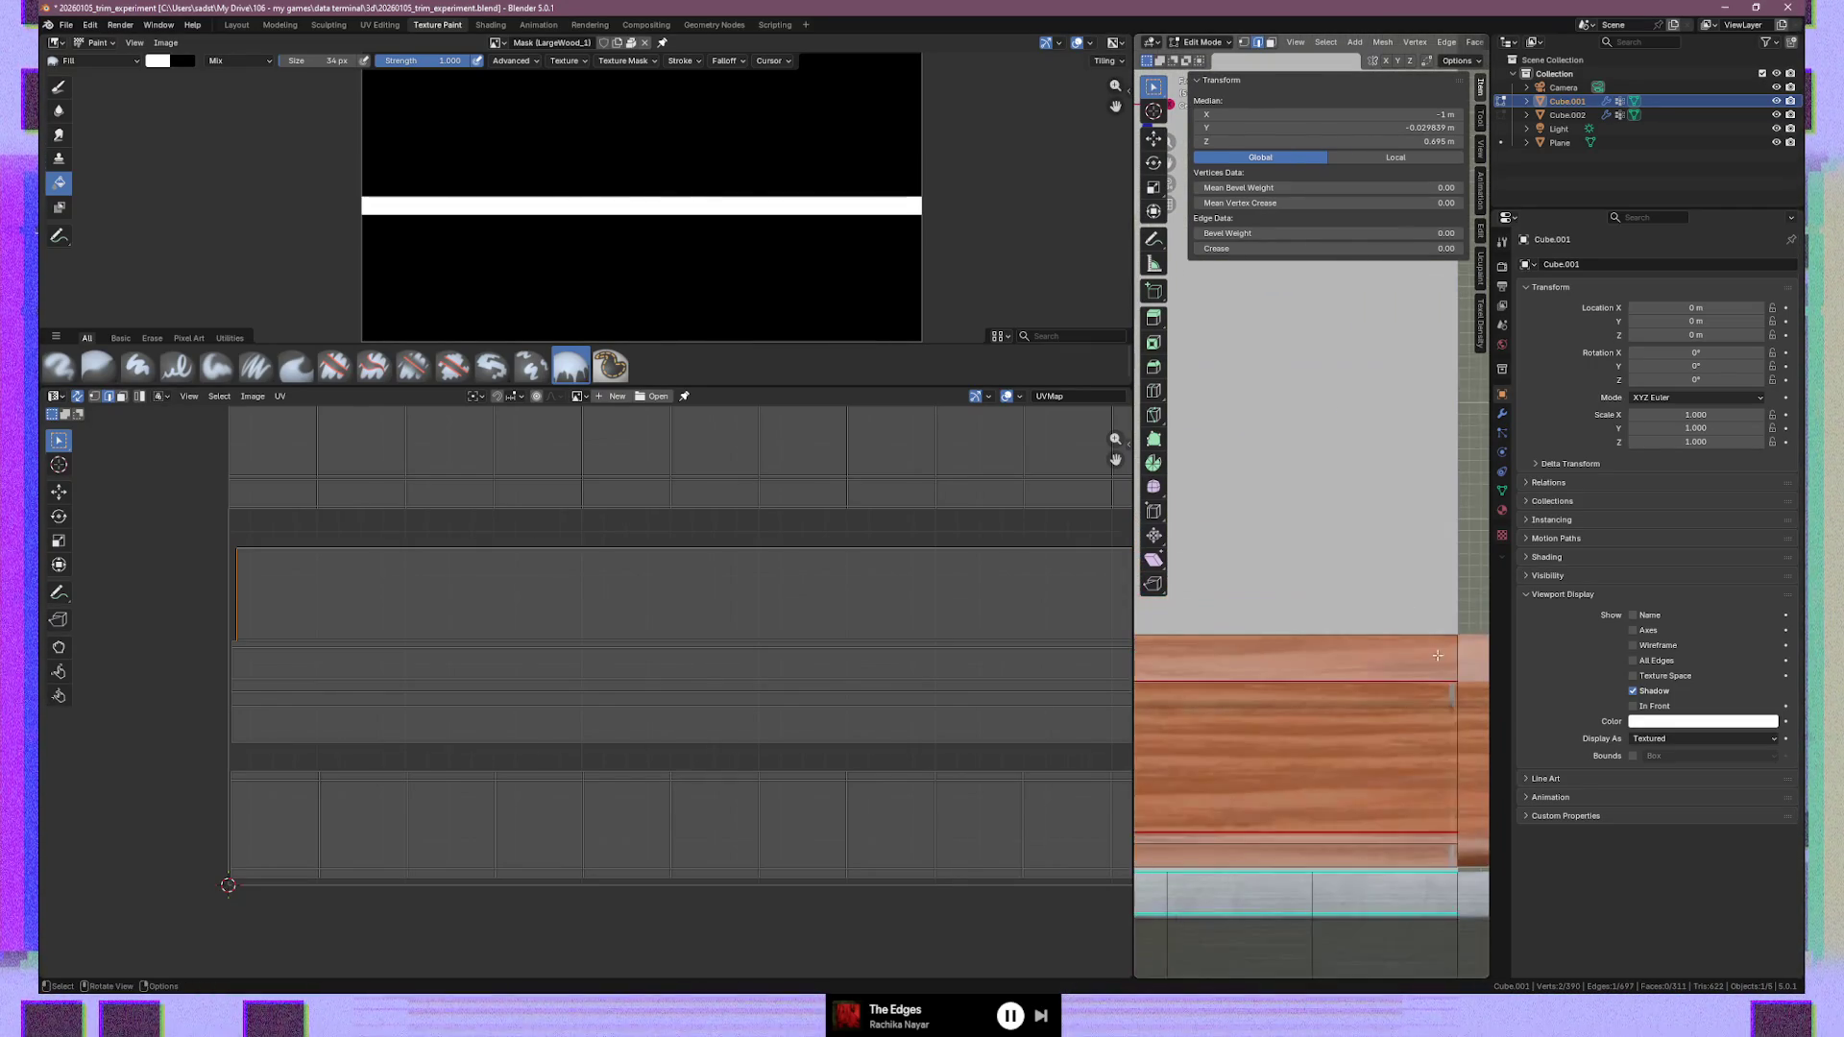
pyautogui.scroll(3, 1270, 546)
pyautogui.click(1254, 725)
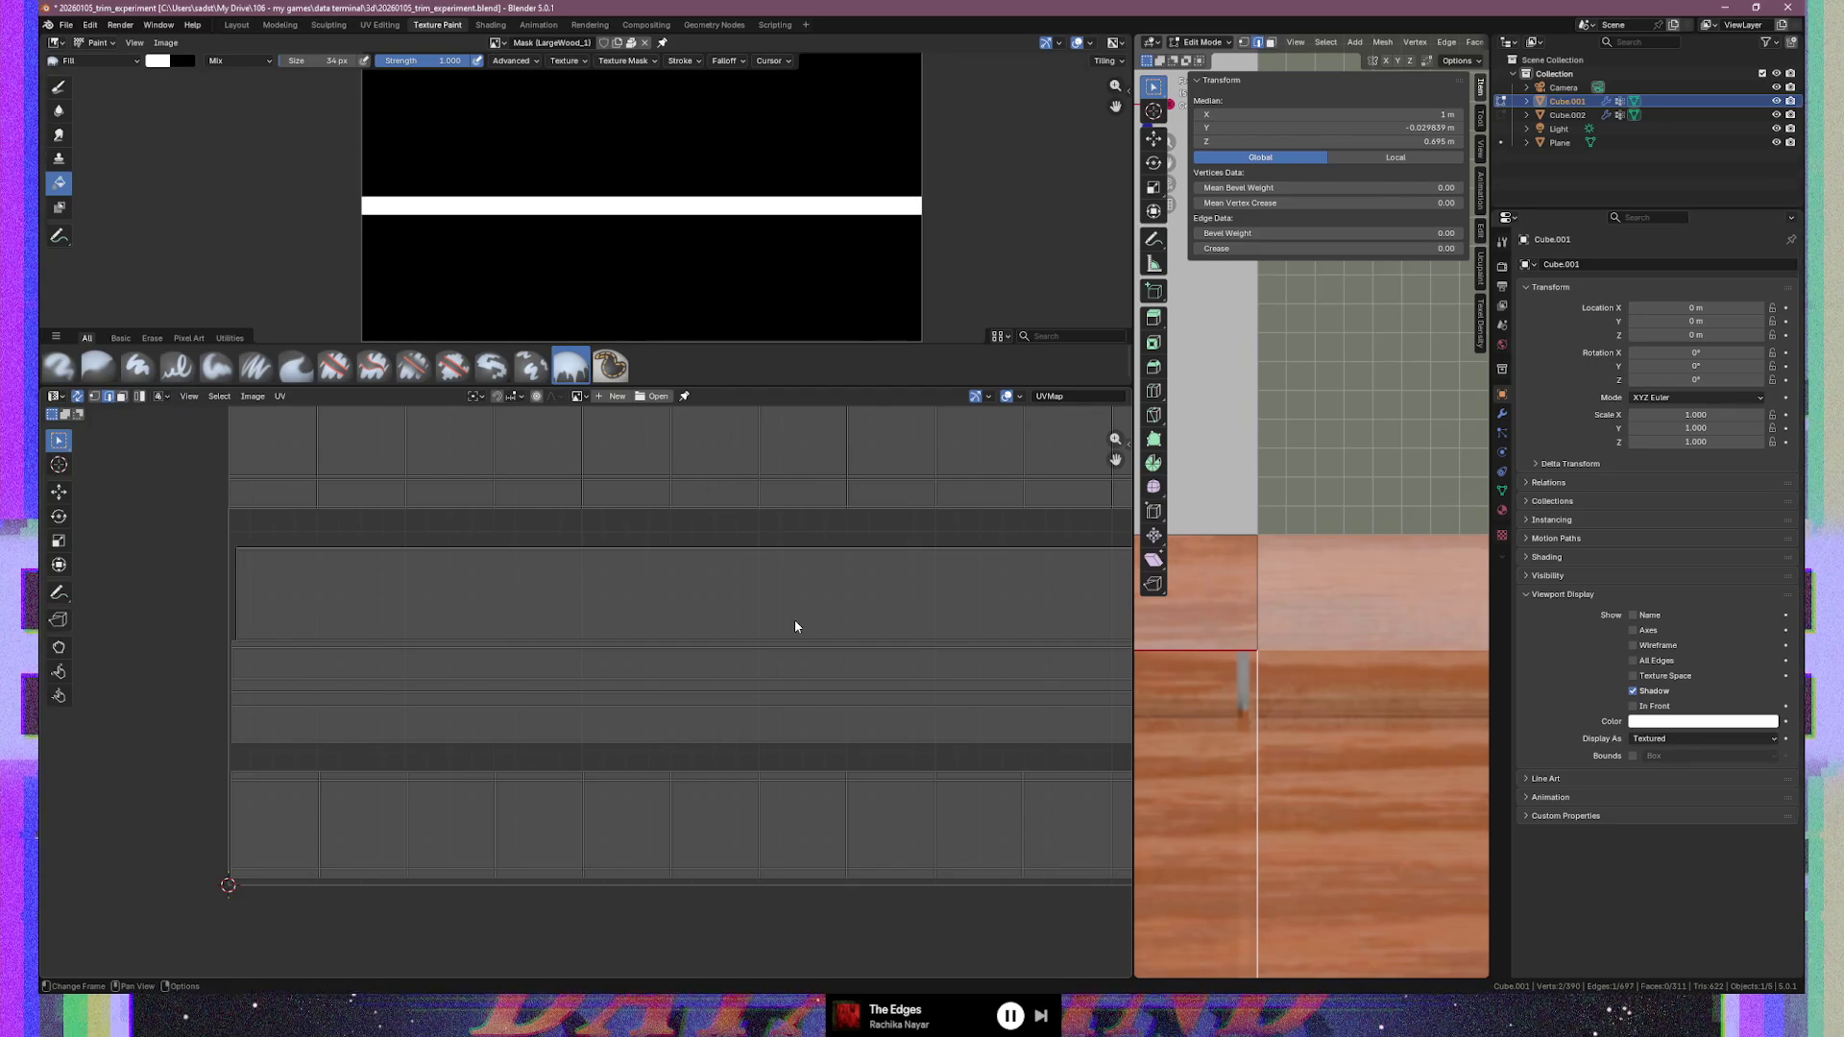
pyautogui.scroll(-2, 637, 601)
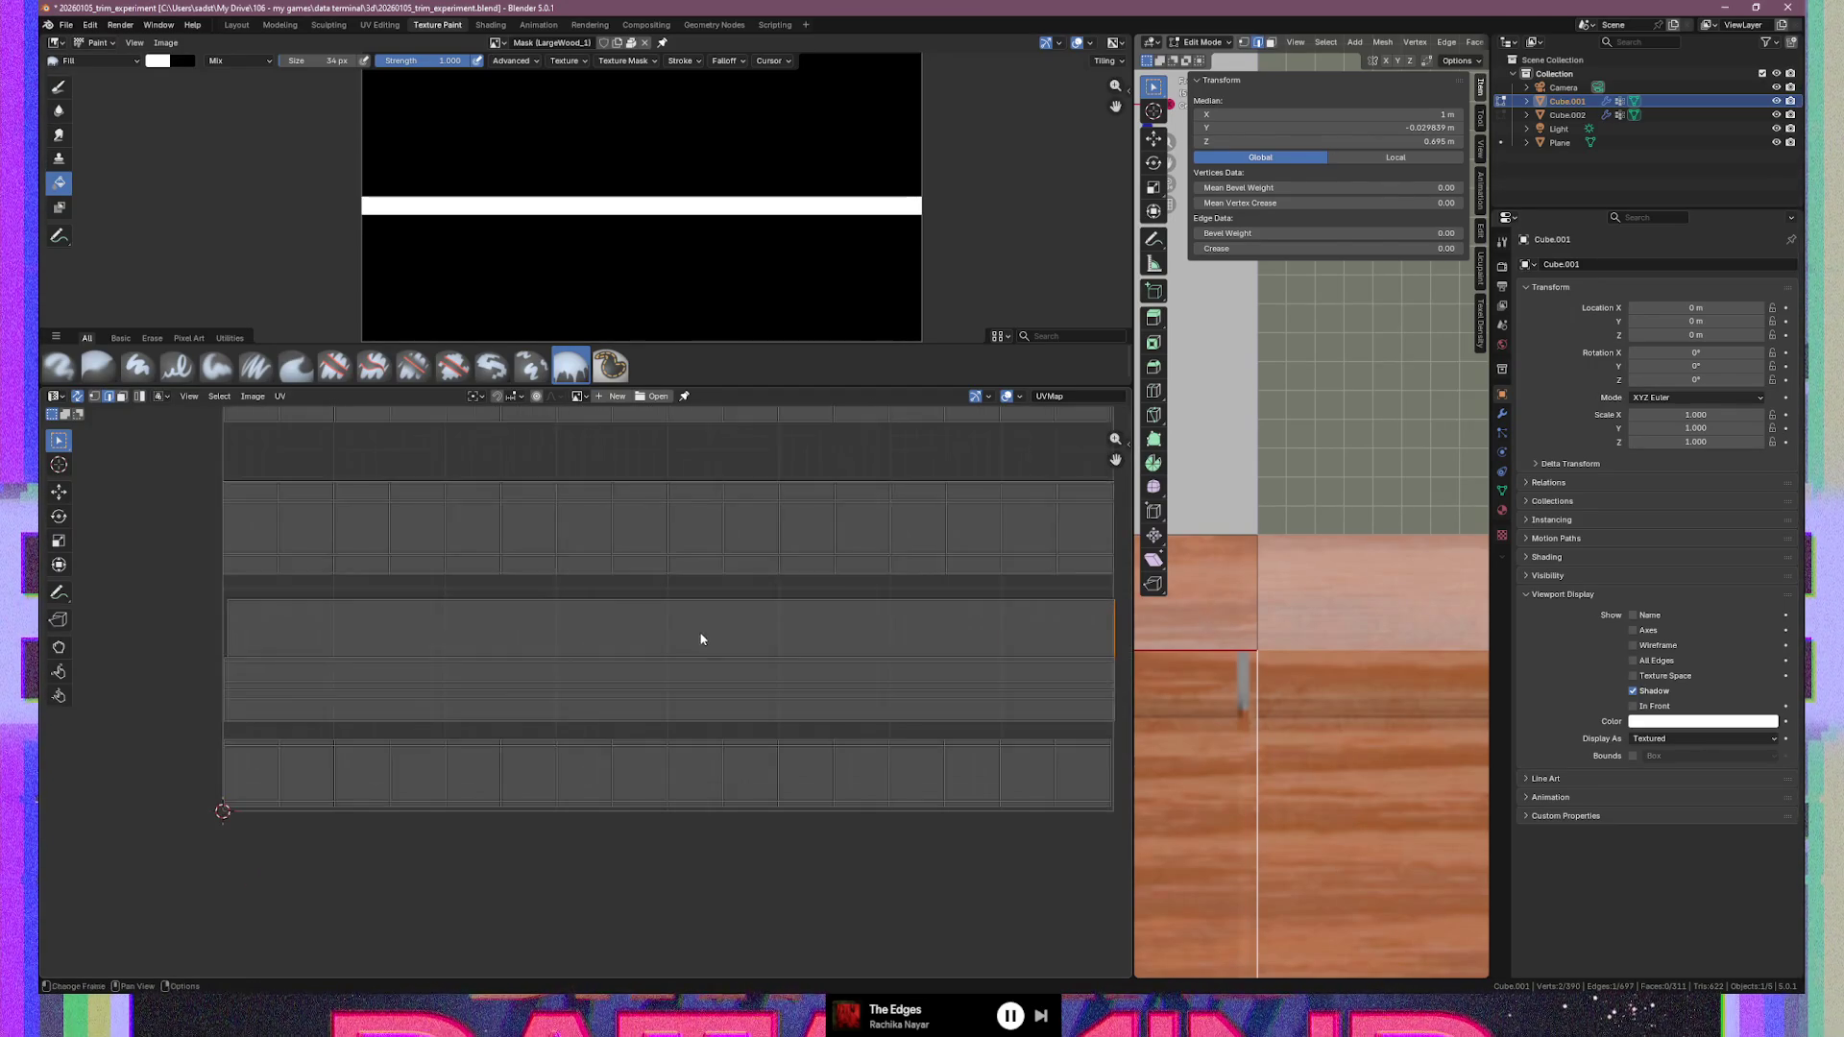
# Pan the UV editor to the trim strips and select one wood UV strip
pyautogui.scroll(4, 838, 683)
pyautogui.moveTo(877, 692); pyautogui.dragTo(350, 707, button='middle')
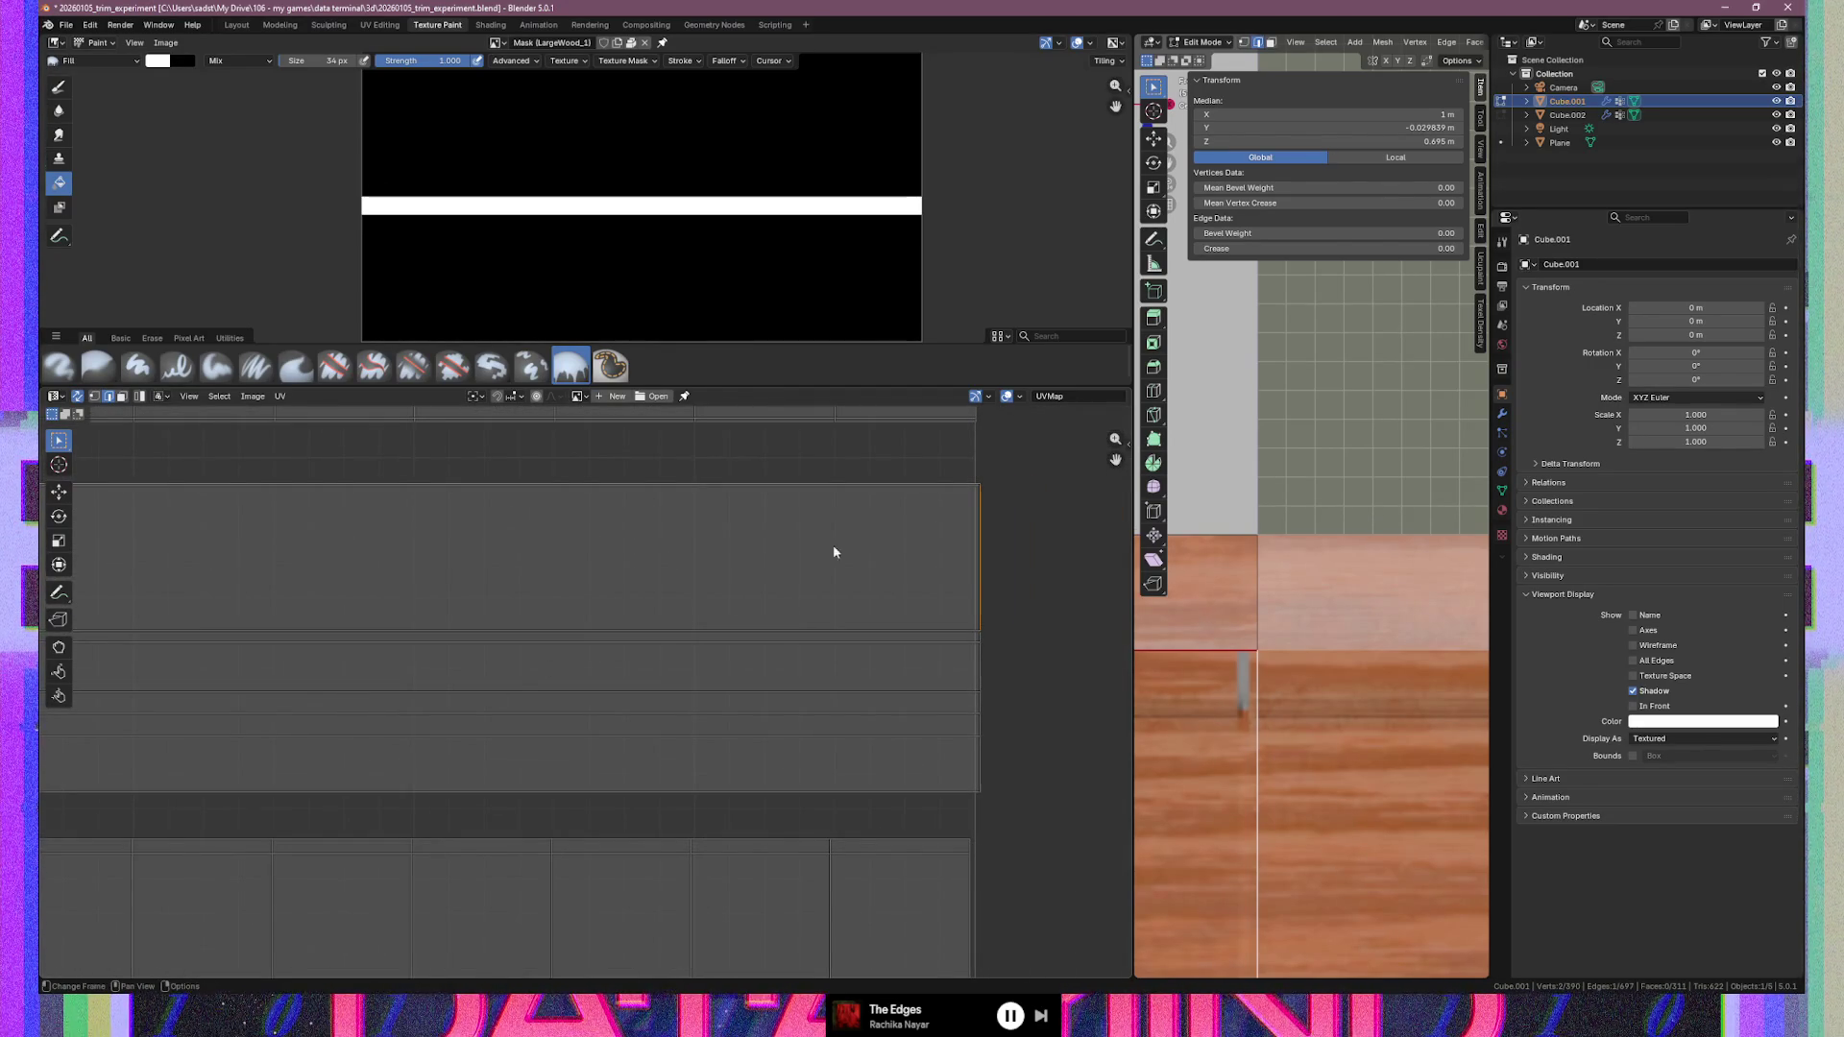
pyautogui.keyDown('shift'); pyautogui.click(467, 648); pyautogui.keyUp('shift')
pyautogui.moveTo(327, 665)
pyautogui.mouseDown(button='middle')
pyautogui.moveTo(328, 613)
pyautogui.moveTo(328, 715)
pyautogui.moveTo(539, 715)
pyautogui.mouseUp(button='middle')
pyautogui.scroll(1, 371, 701)
pyautogui.moveTo(371, 708); pyautogui.dragTo(403, 720, button='middle')
pyautogui.scroll(-5, 739, 702)
pyautogui.moveTo(739, 702); pyautogui.dragTo(327, 572, button='middle')
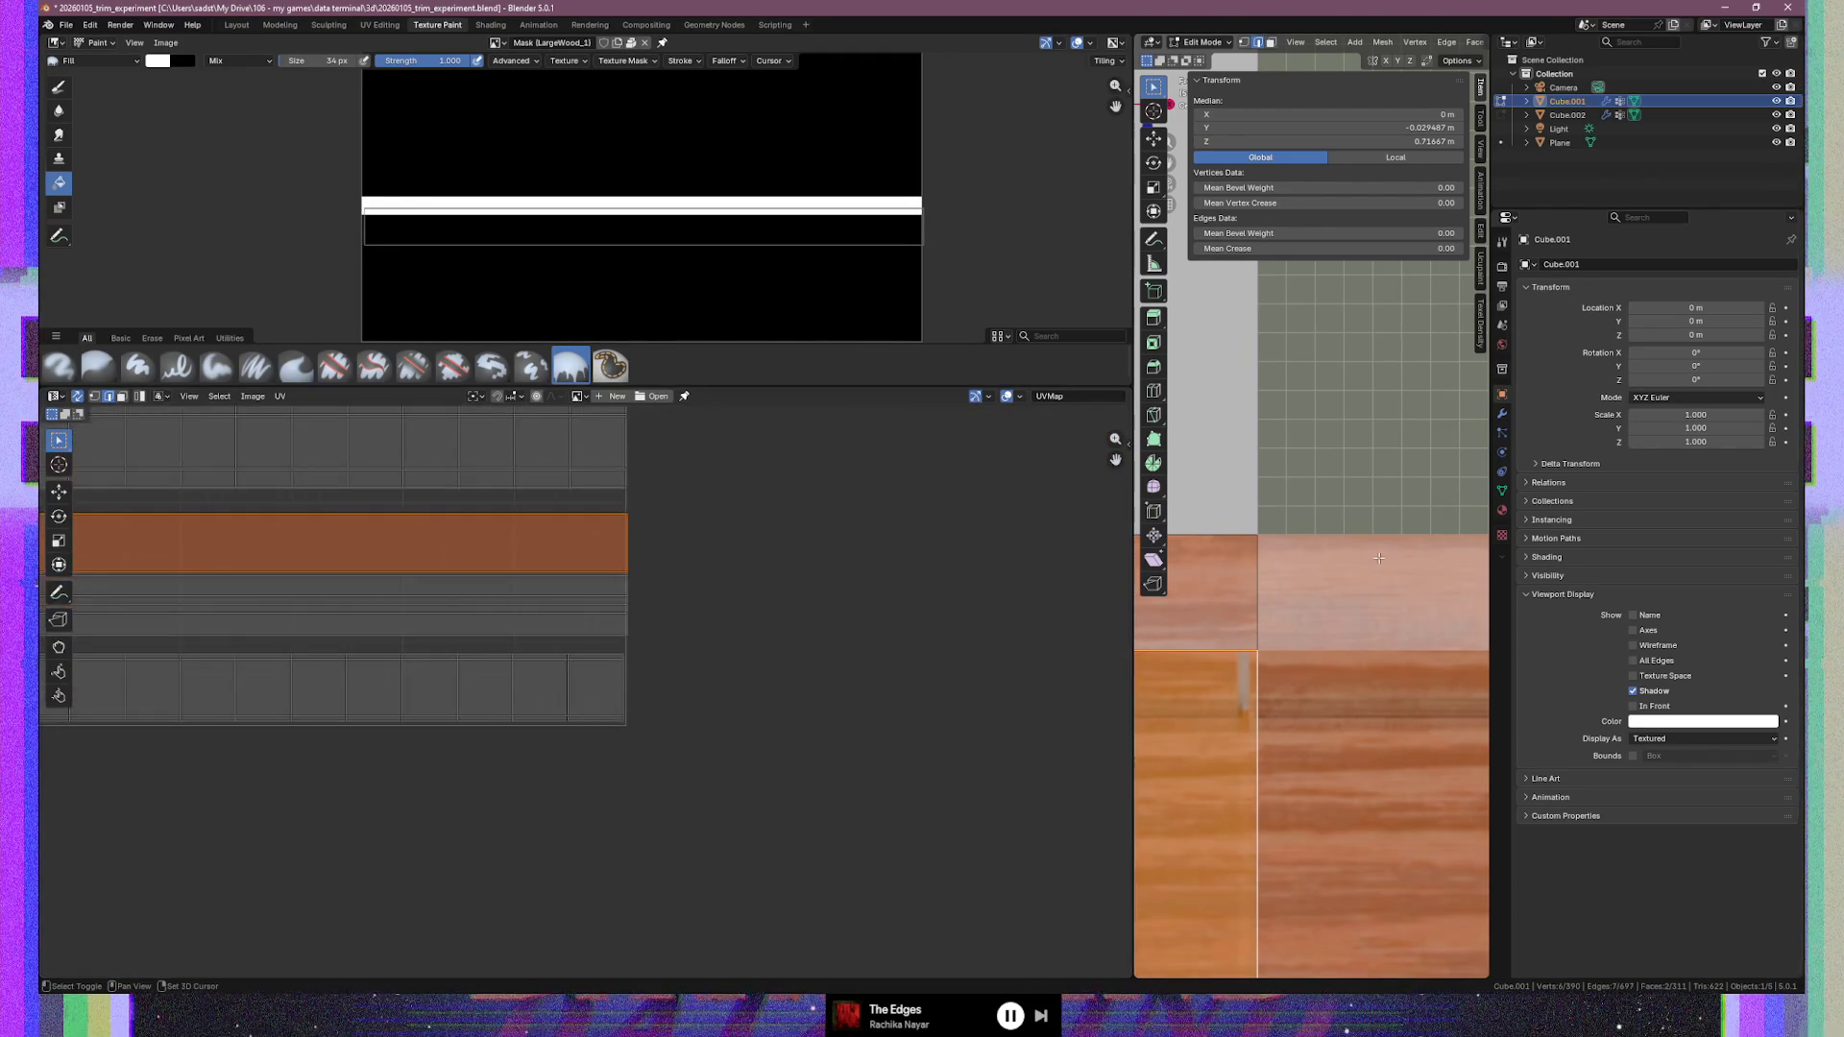
# Extend the selection to the lower UV strip and the strips in between
pyautogui.scroll(3, 602, 586)
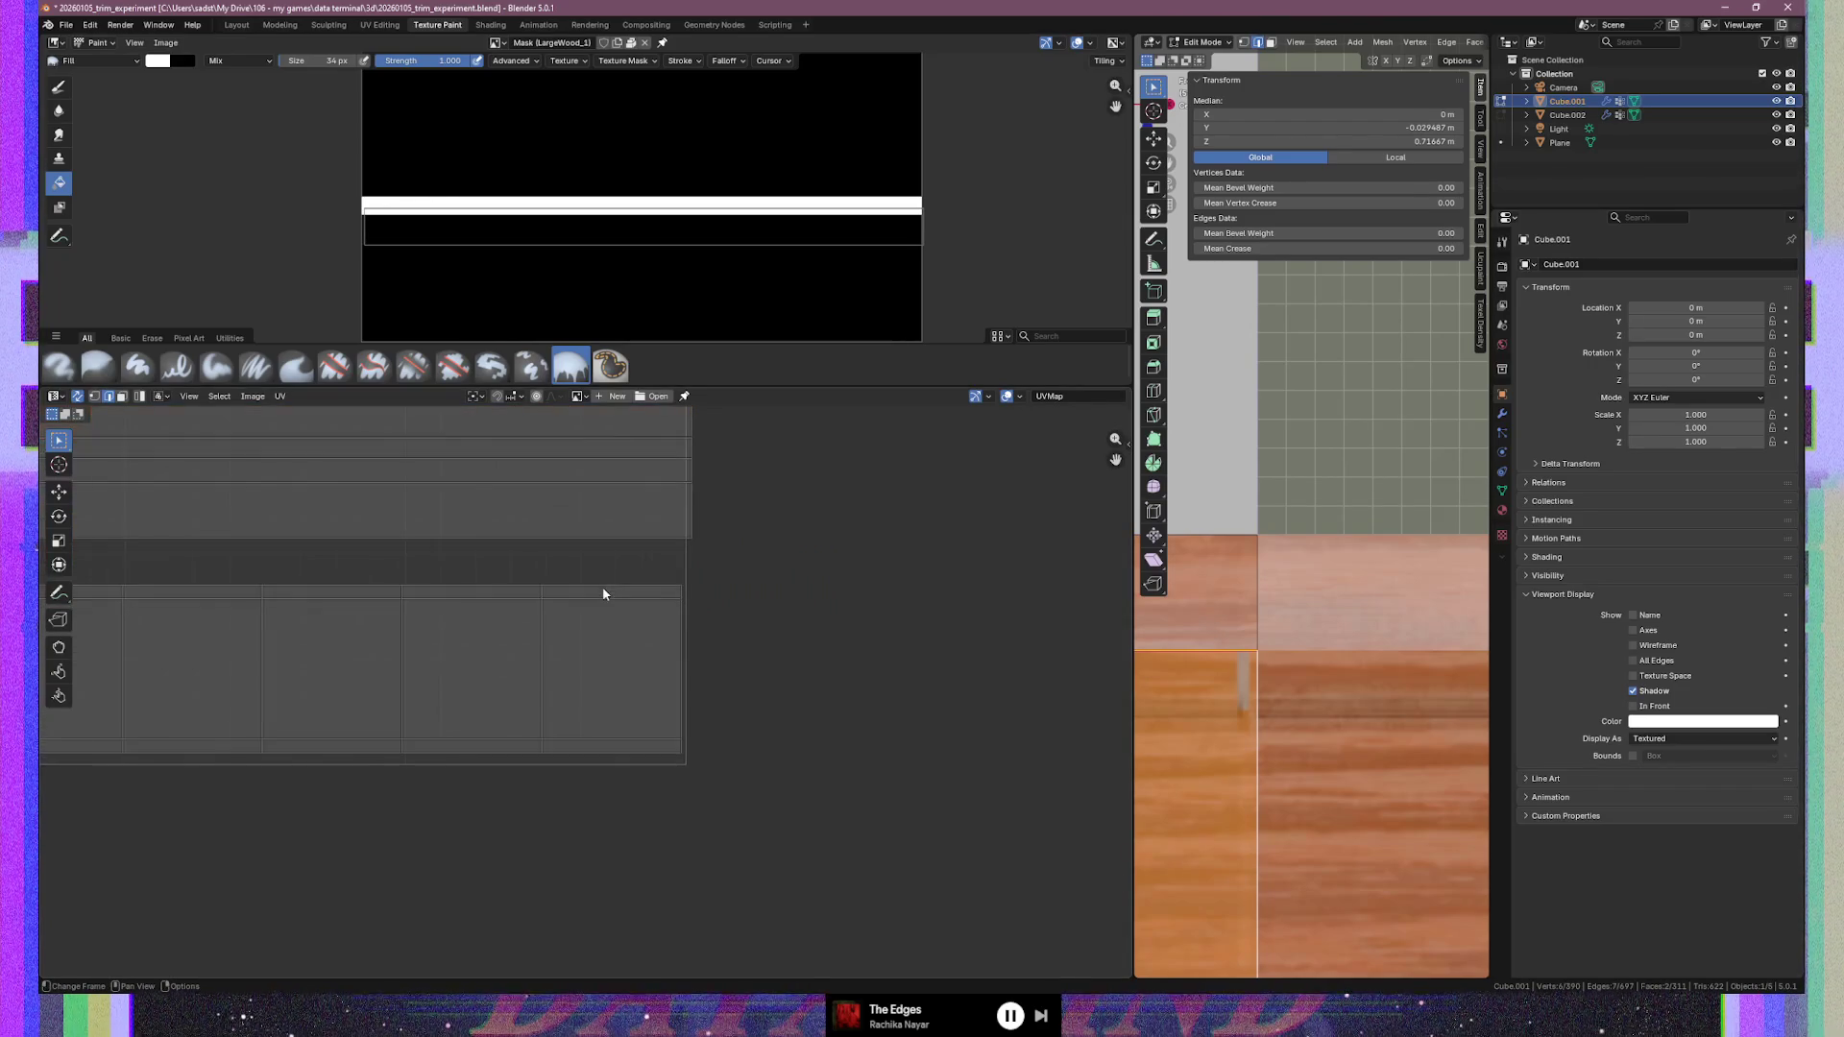
pyautogui.scroll(-2, 543, 555)
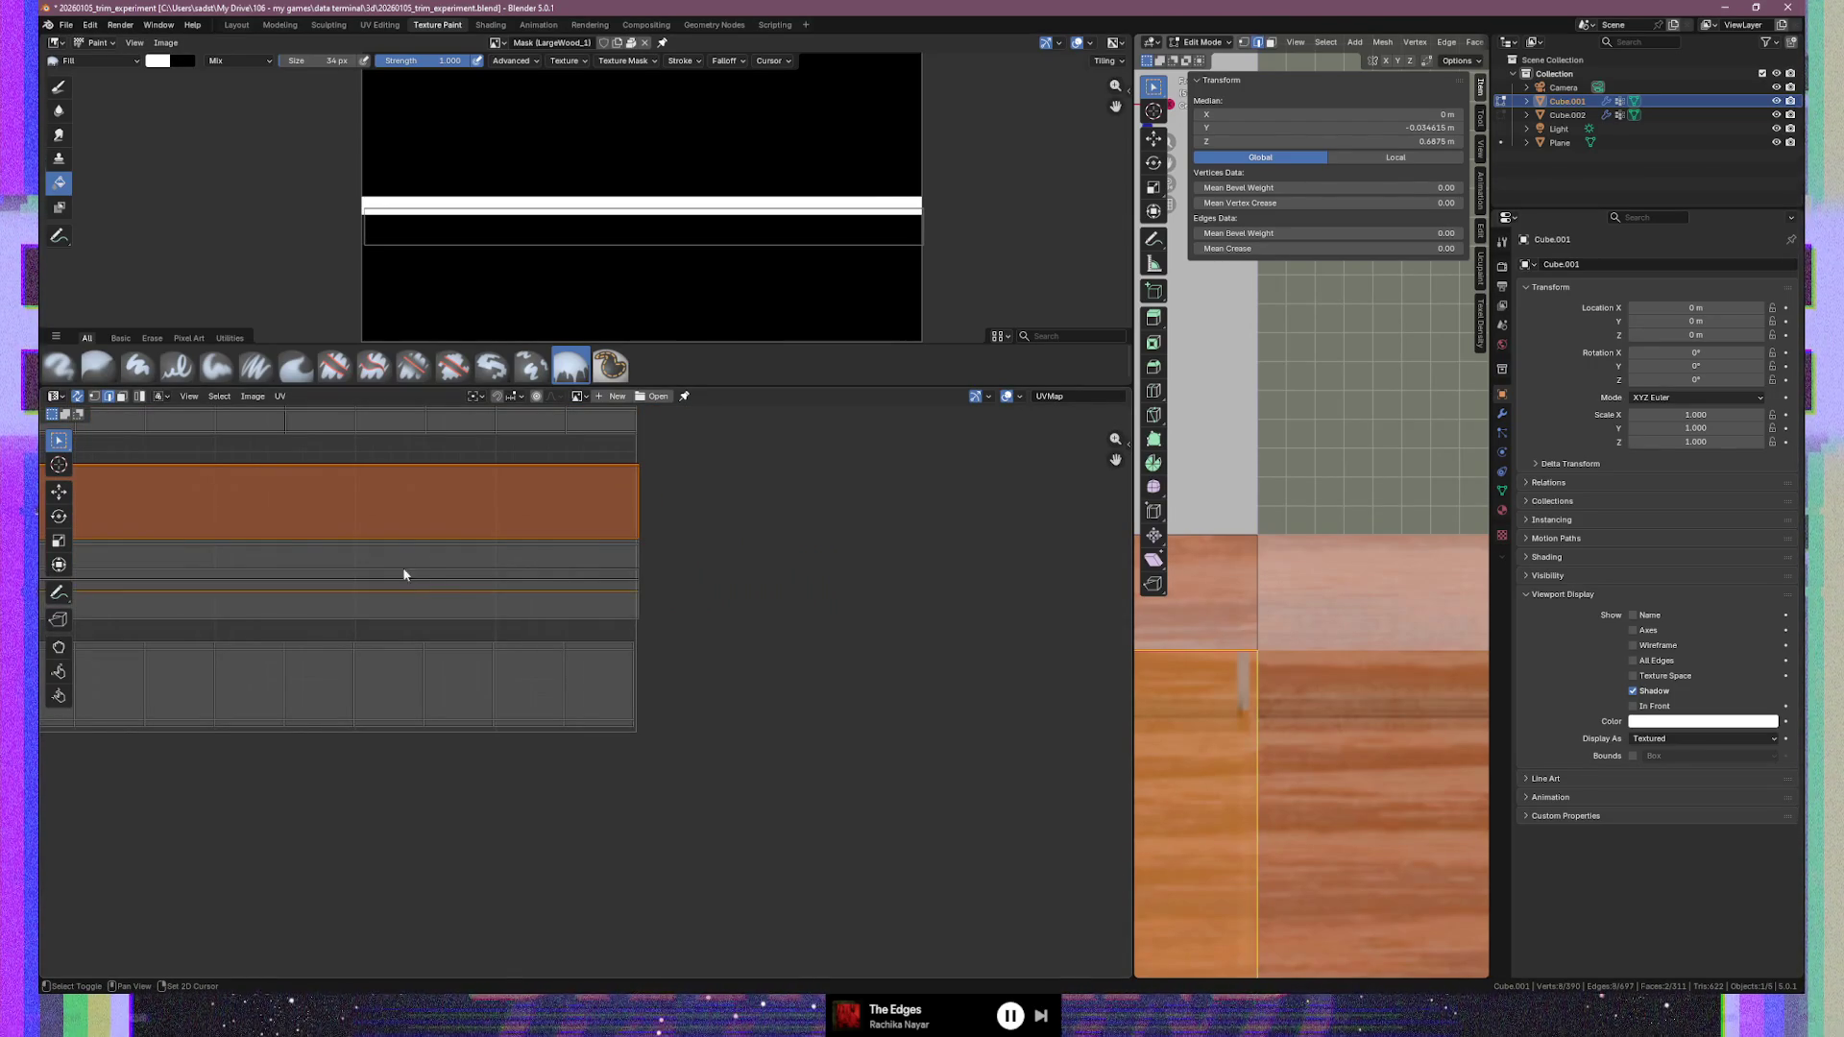
pyautogui.keyDown('shift'); pyautogui.click(406, 626); pyautogui.keyUp('shift')
pyautogui.keyDown('ctrl'); pyautogui.click(404, 619); pyautogui.keyUp('ctrl')
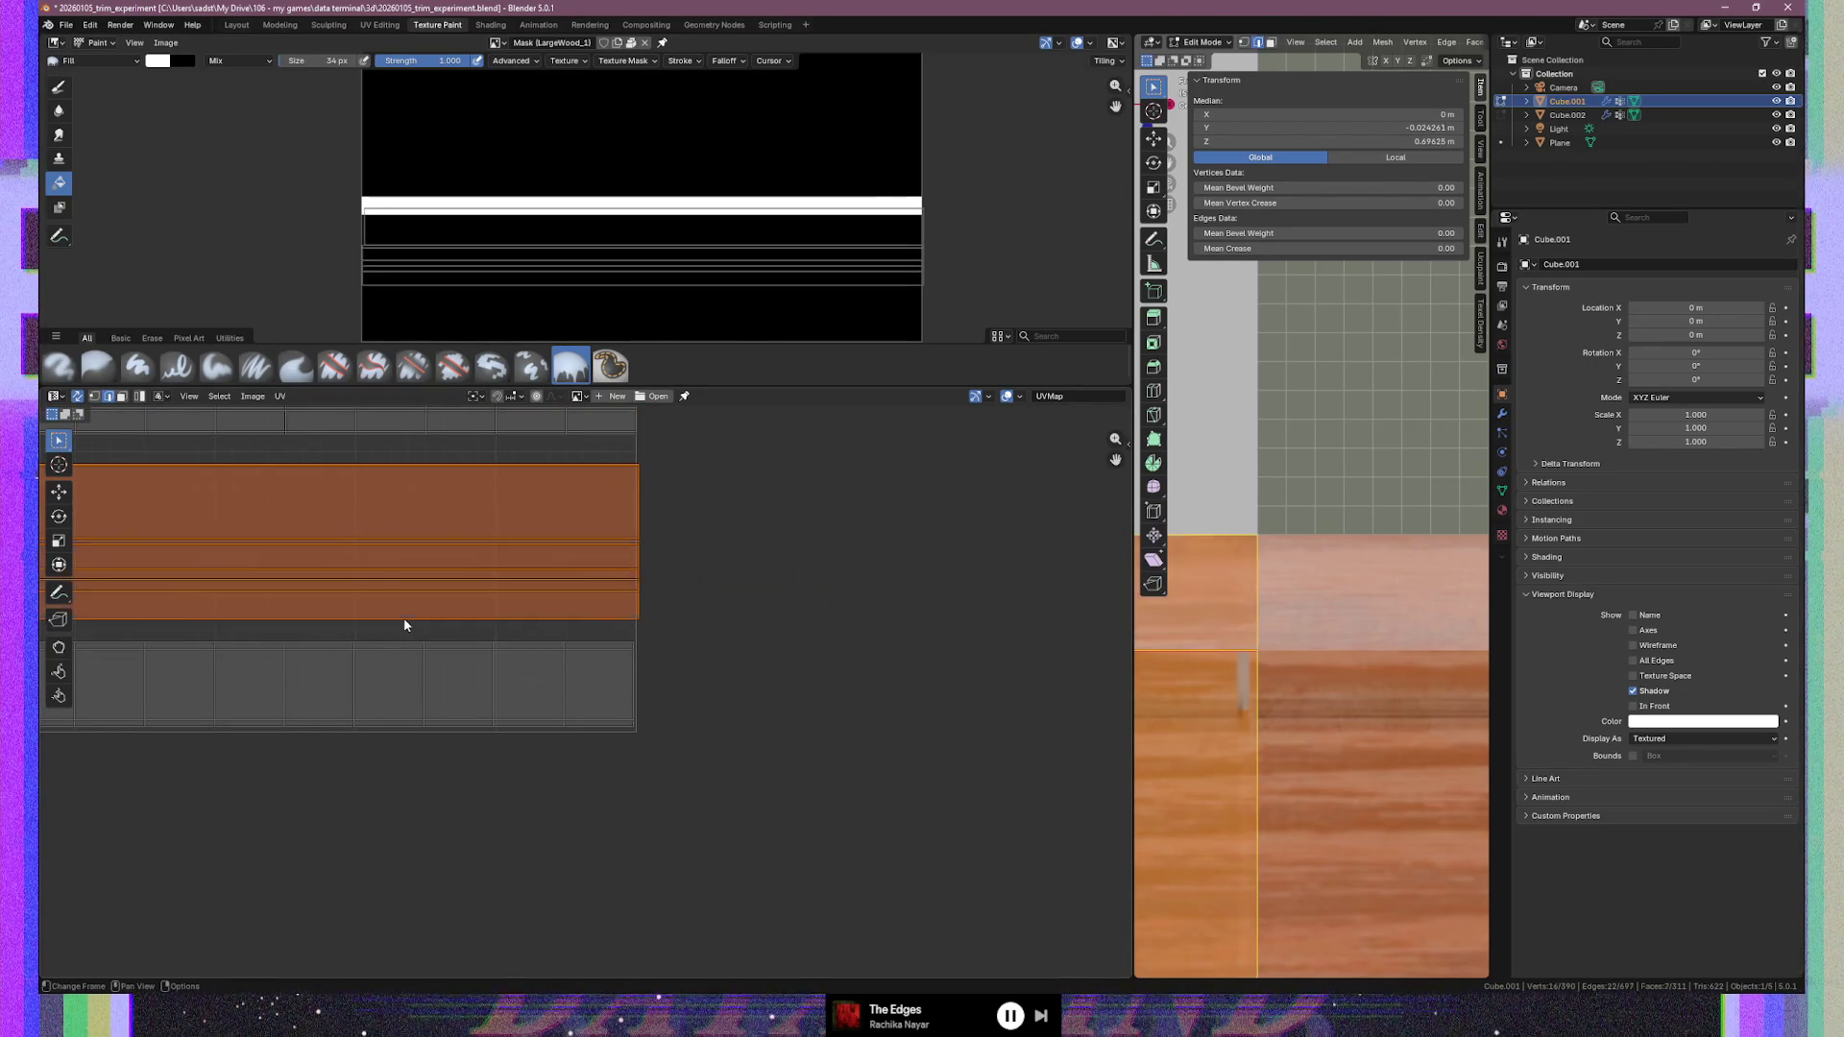
pyautogui.moveTo(331, 597)
pyautogui.mouseDown(button='middle')
pyautogui.moveTo(491, 601)
pyautogui.moveTo(284, 613)
pyautogui.moveTo(779, 738)
pyautogui.mouseUp(button='middle')
pyautogui.scroll(3, 284, 613)
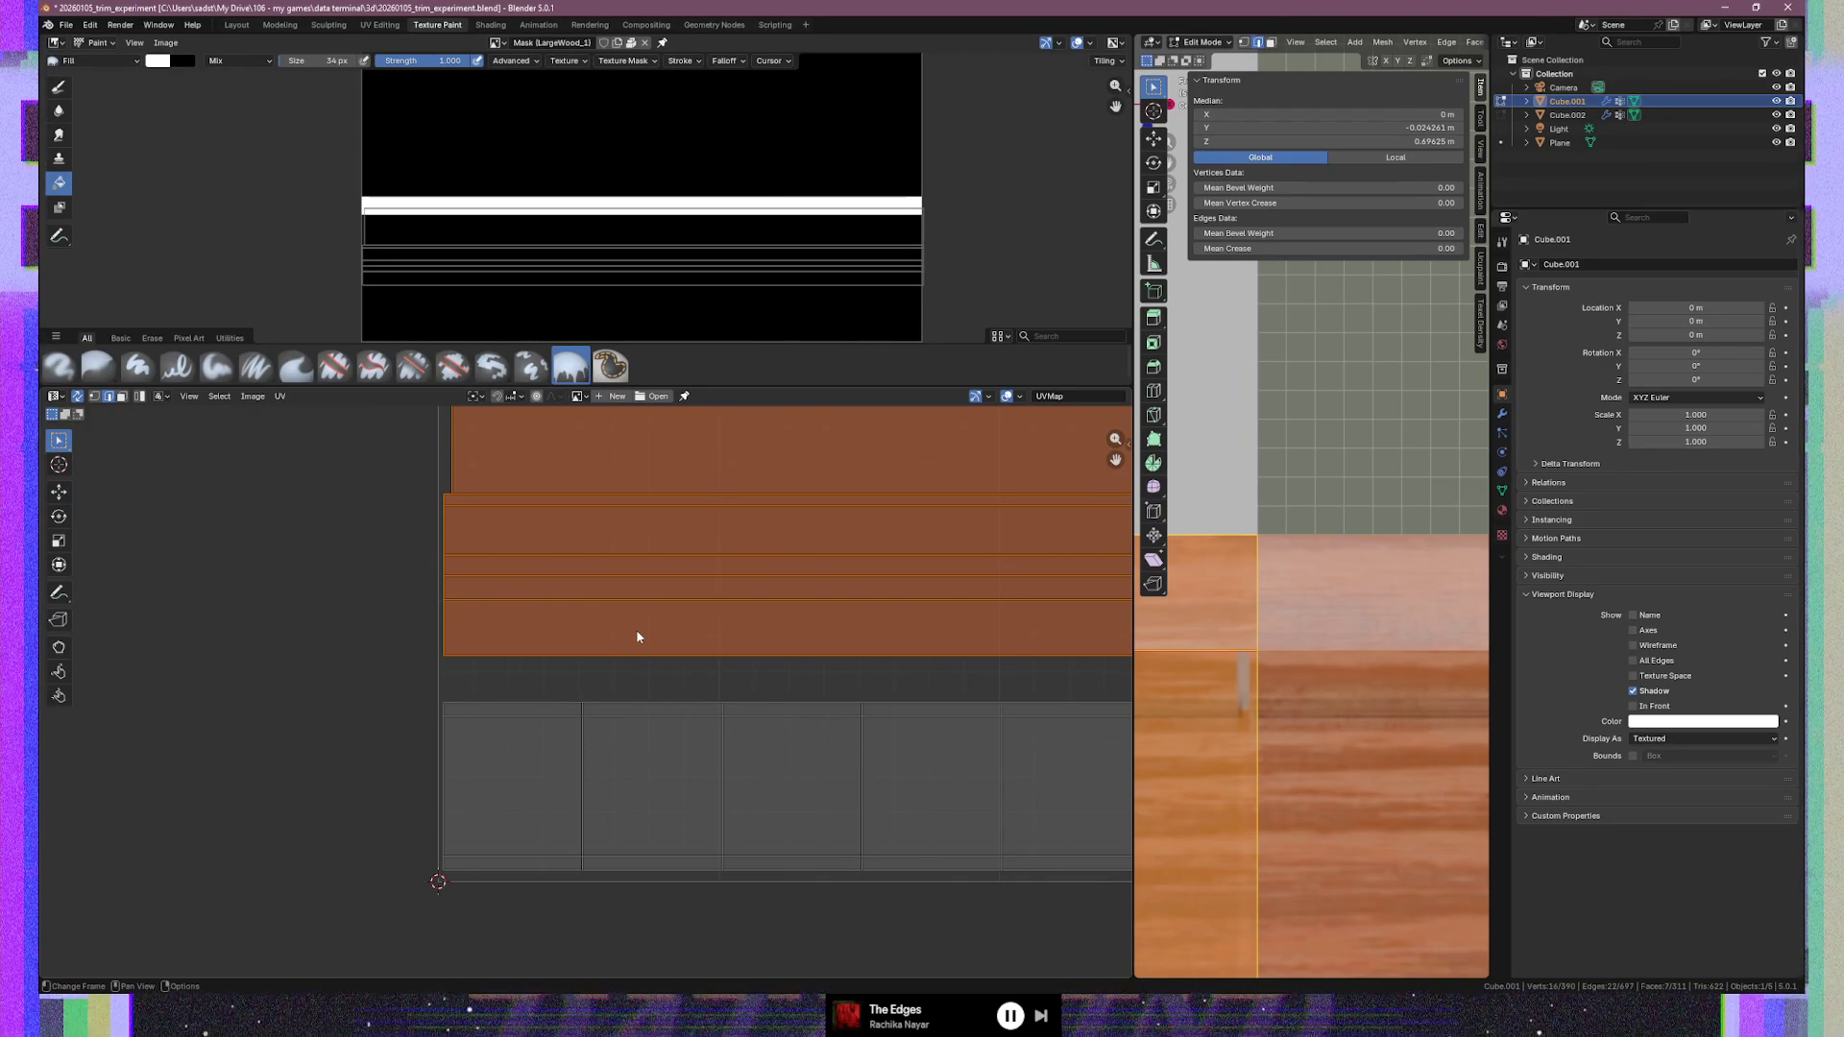
# Set the currently selected UV vertices' X coordinate to 0.500 in the sidebar
pyautogui.press('n')
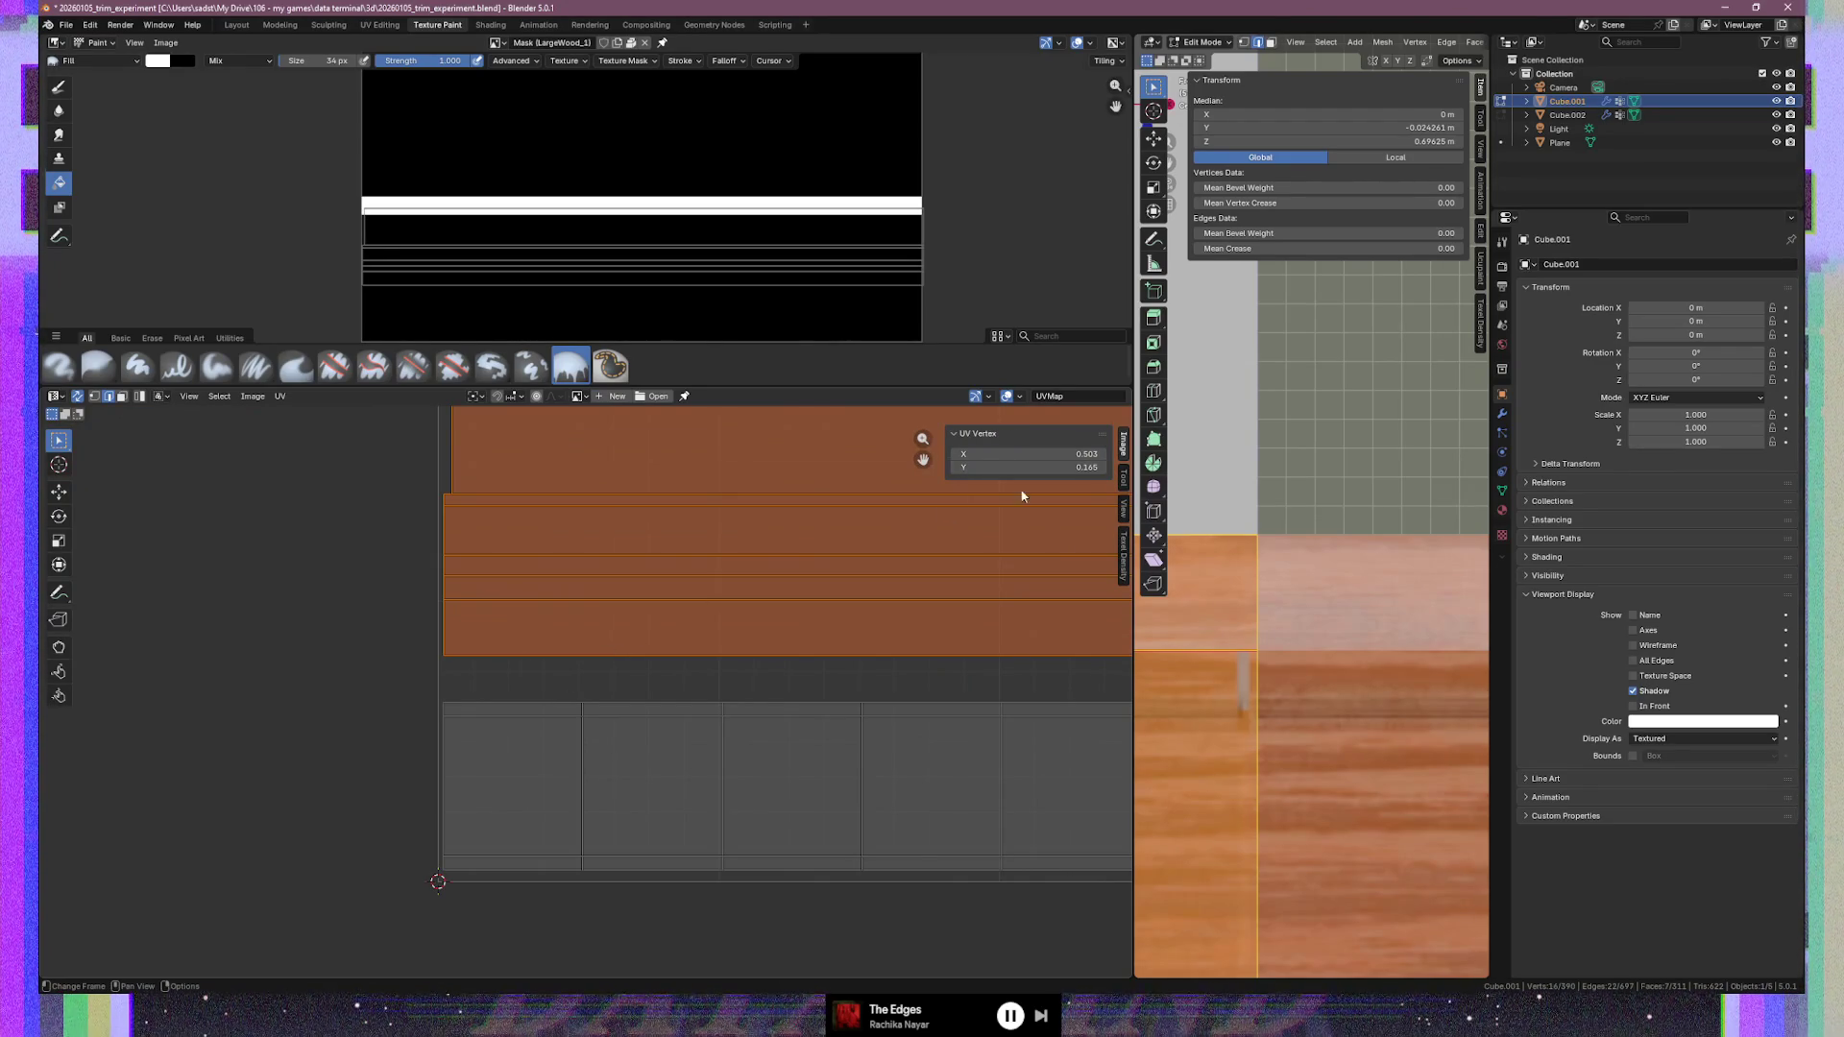
pyautogui.click(1049, 457)
pyautogui.write('0')
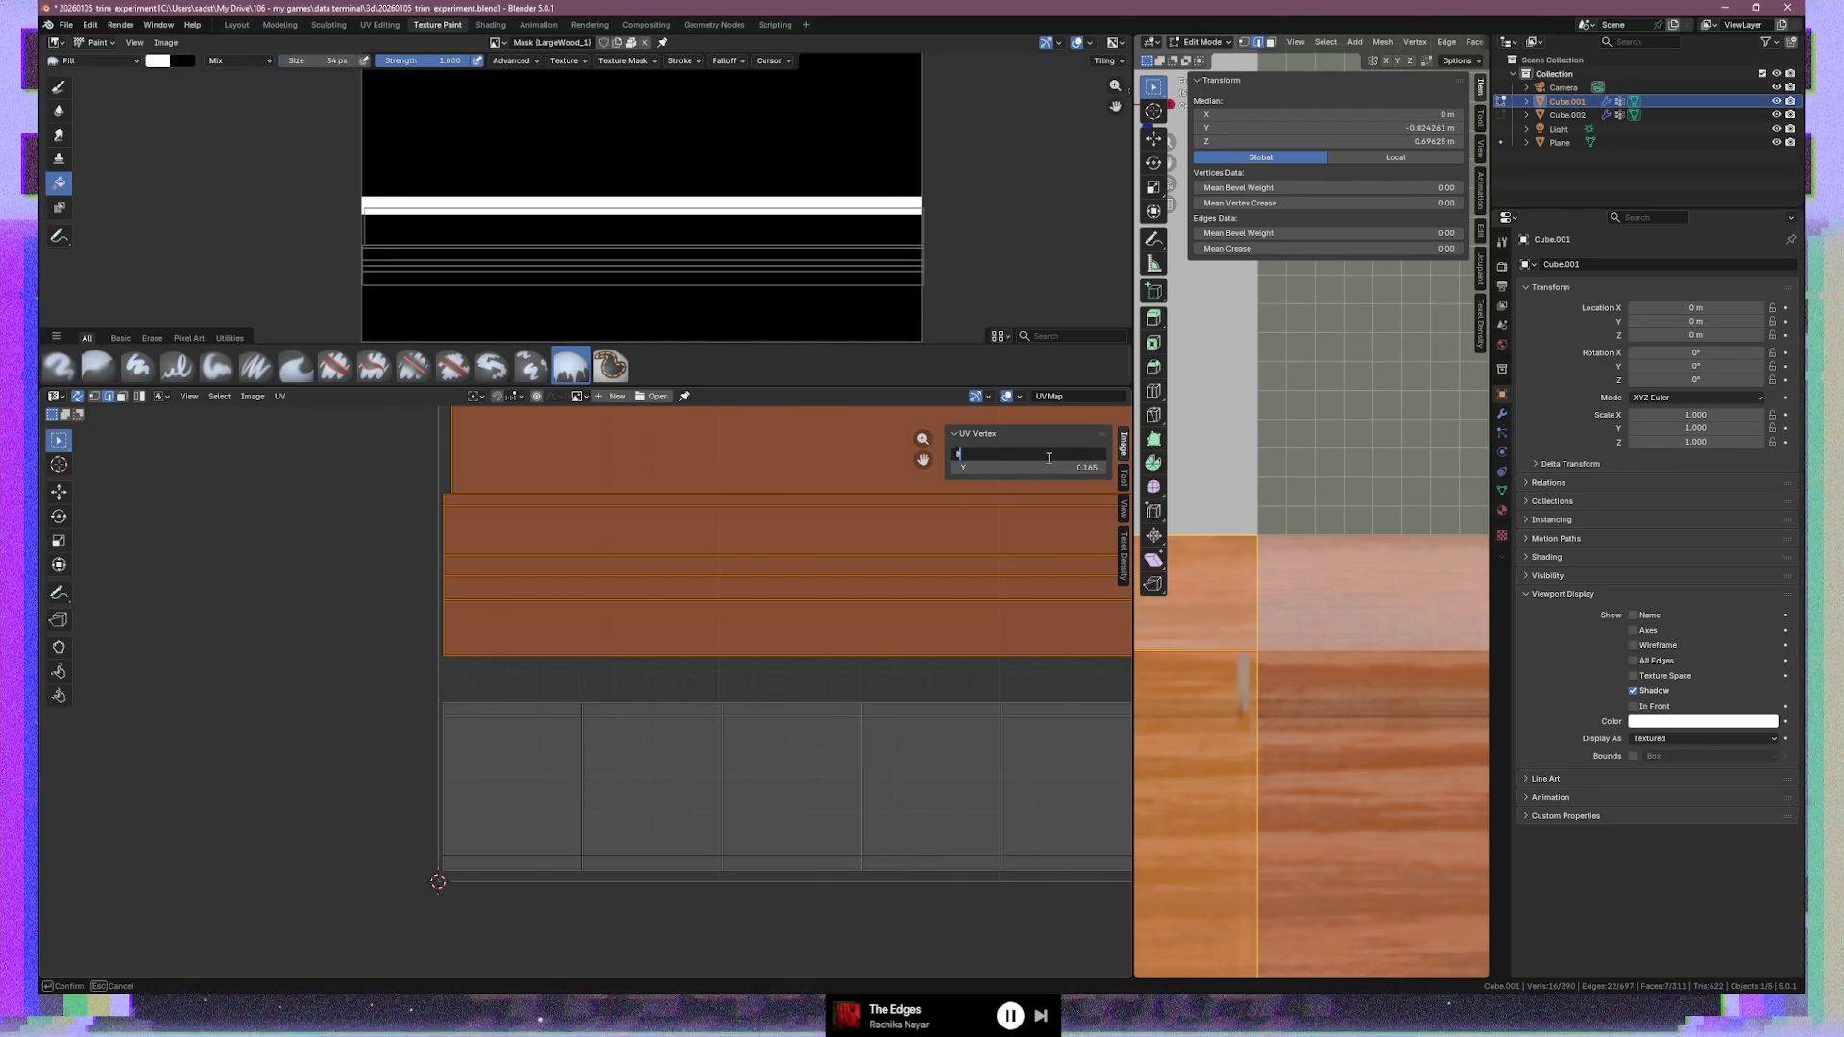
pyautogui.press('Return')
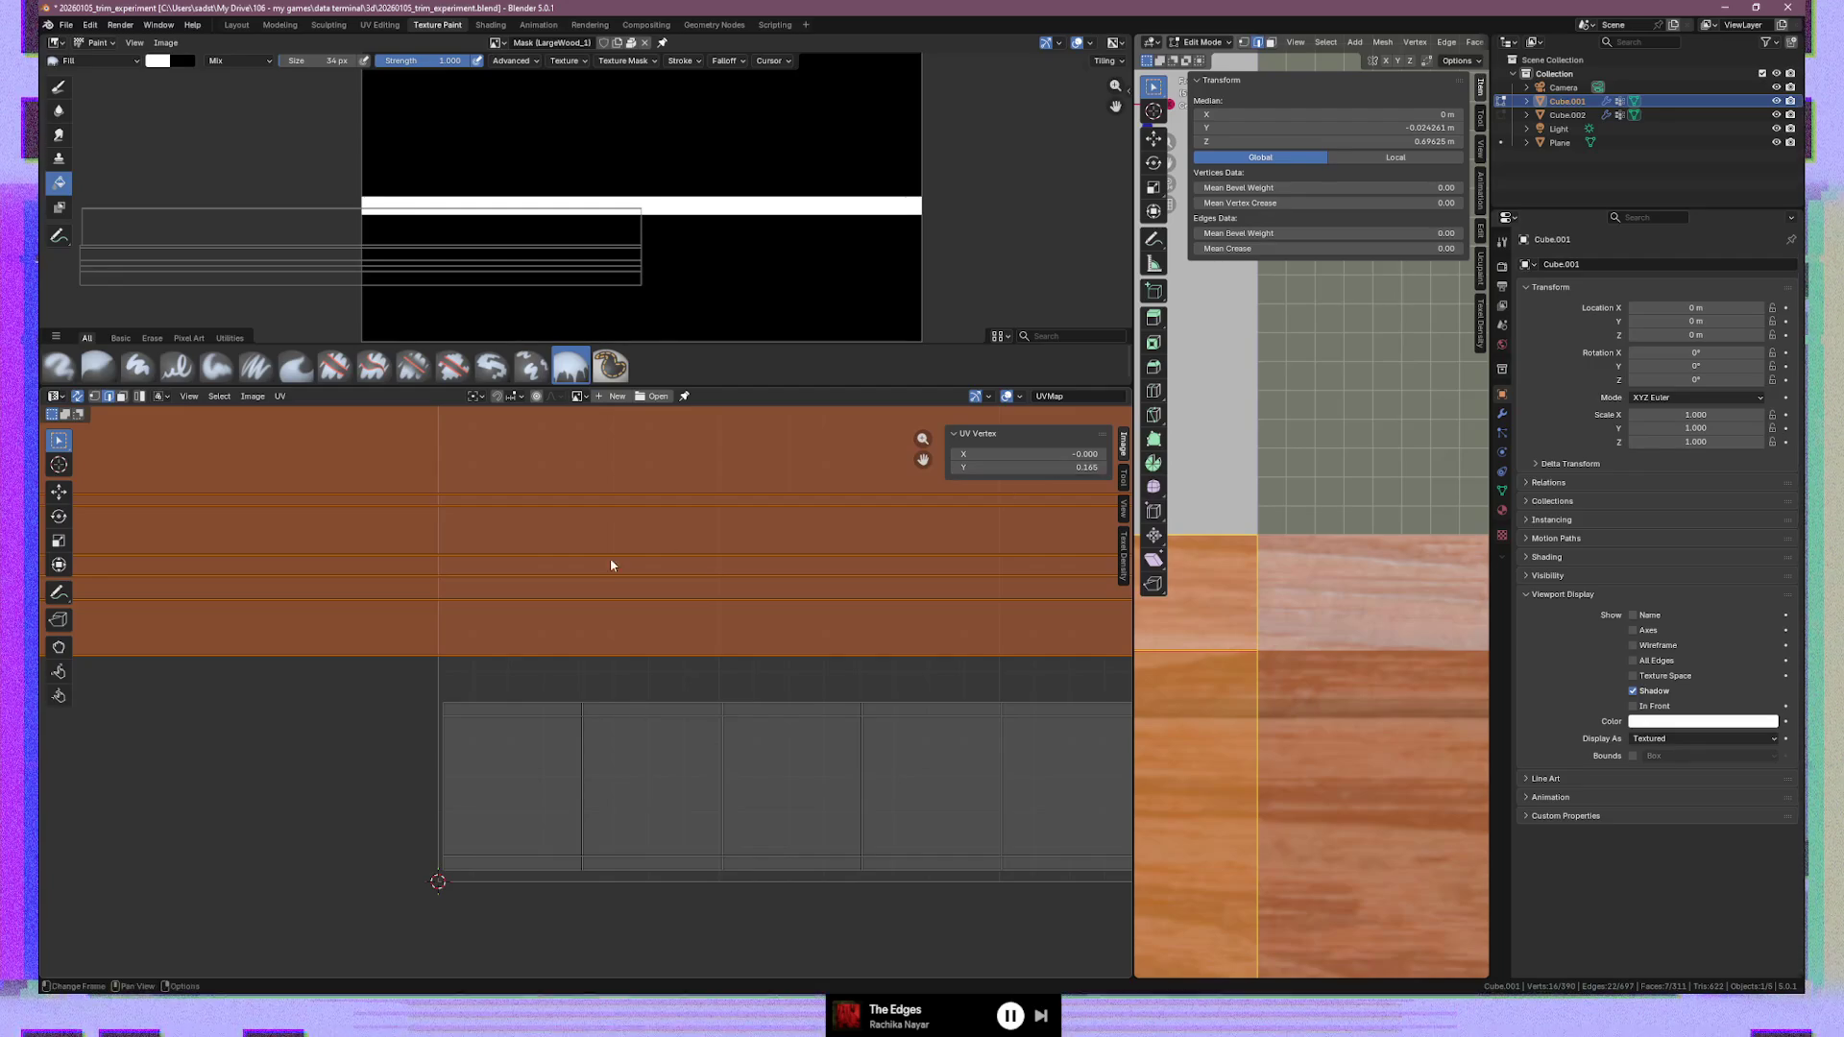
pyautogui.hotkey('ctrl', 'z')
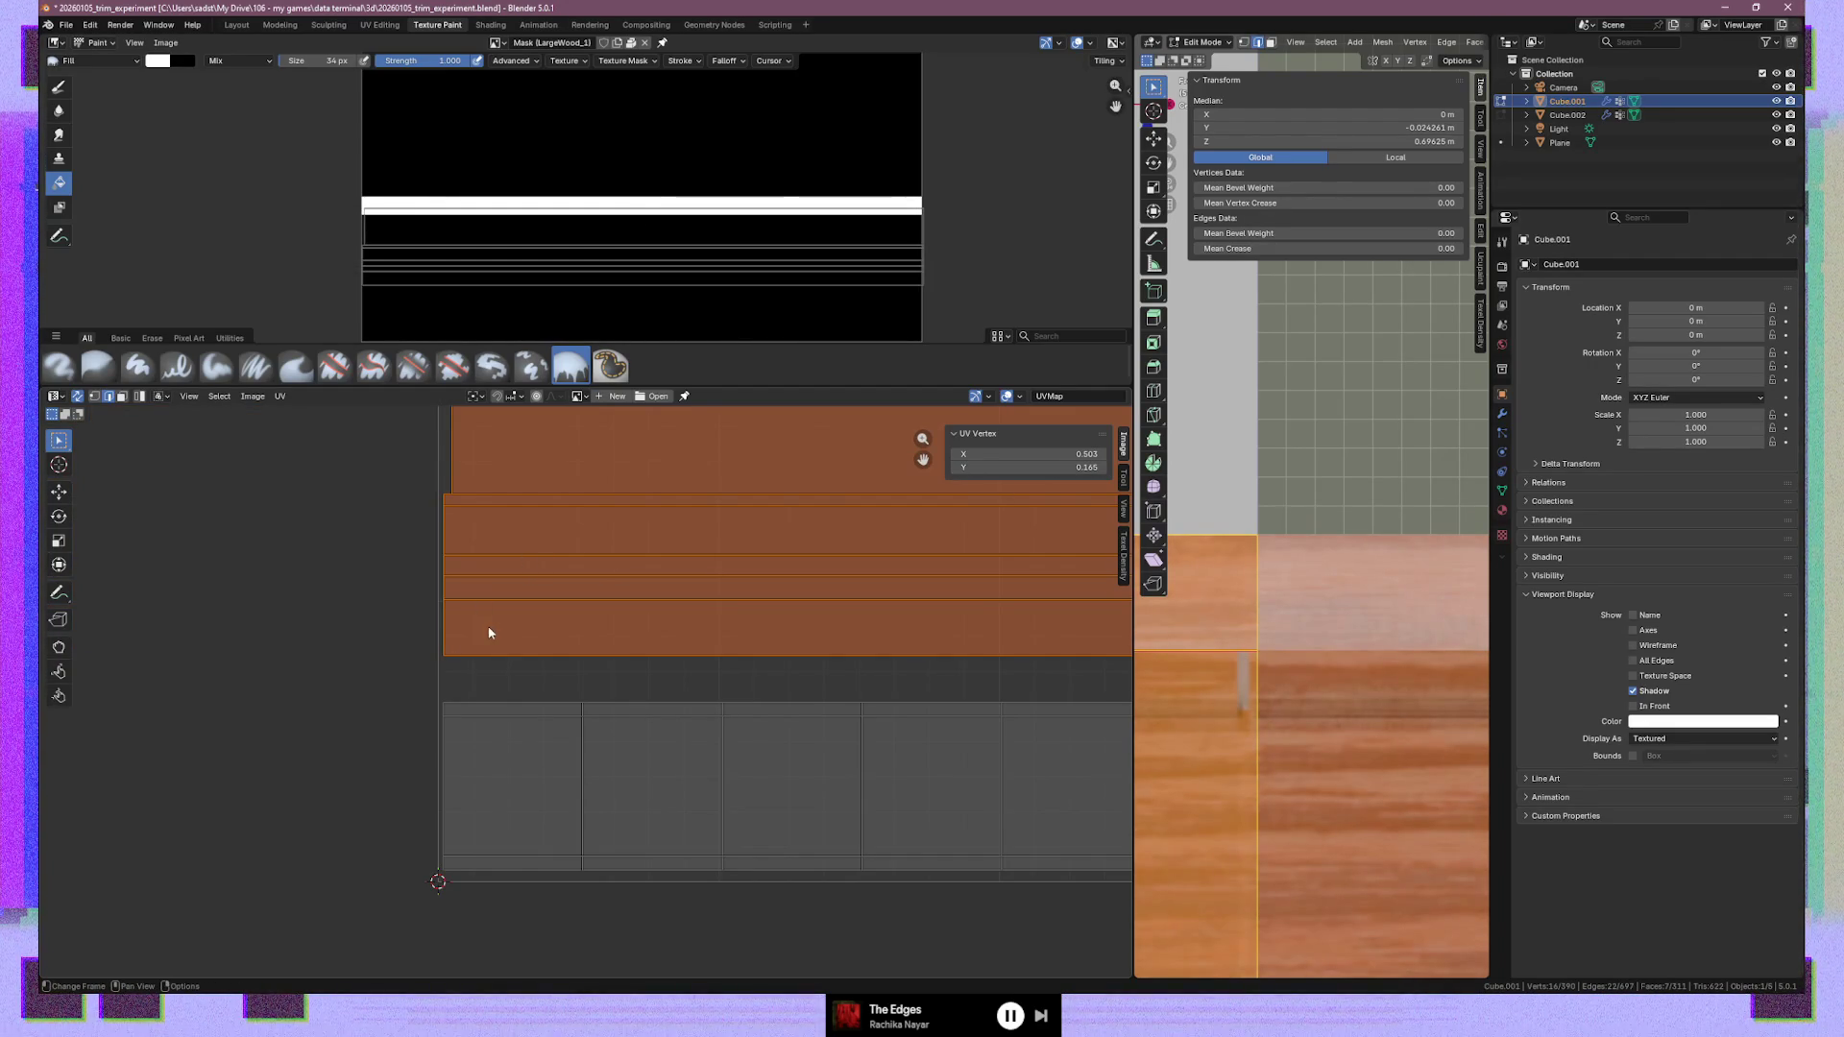
pyautogui.click(1047, 453)
pyautogui.write('0')
pyautogui.press('BackSpace')
pyautogui.press('BackSpace')
pyautogui.press('Return')
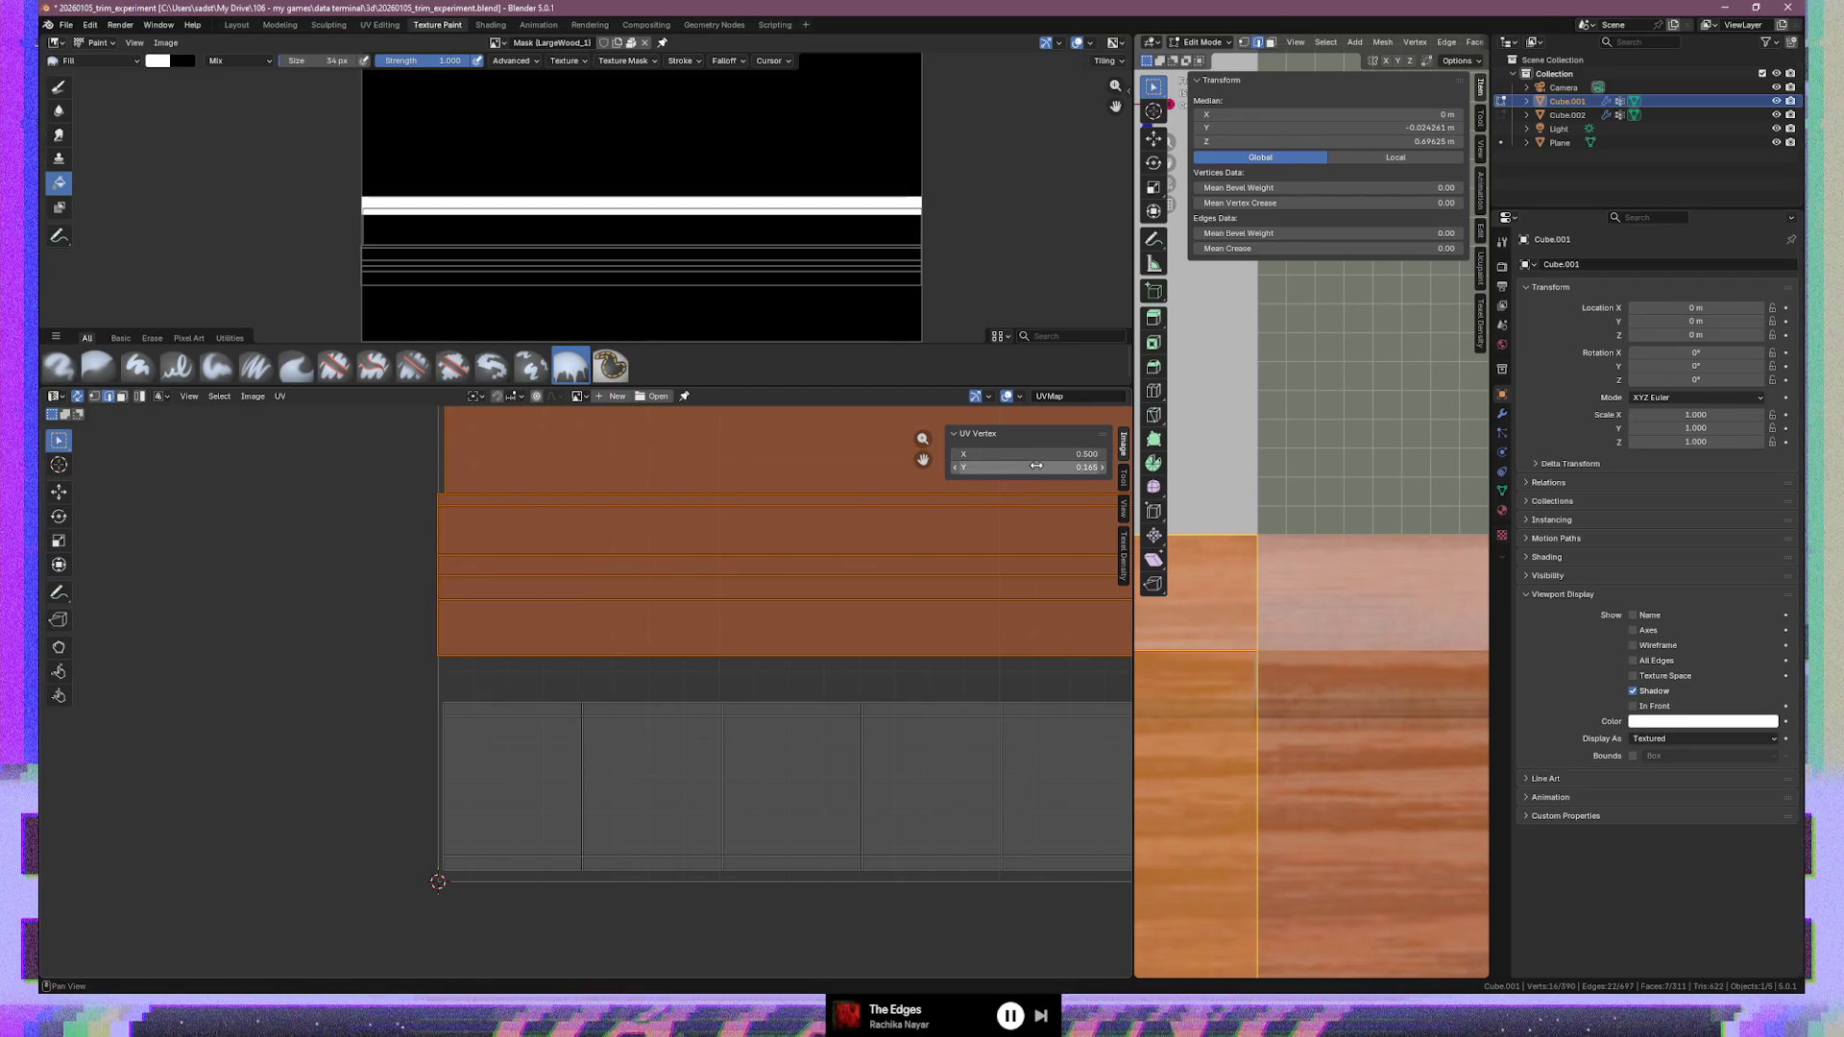
# Select the top UV island and set its X to 0.500
pyautogui.click(499, 469)
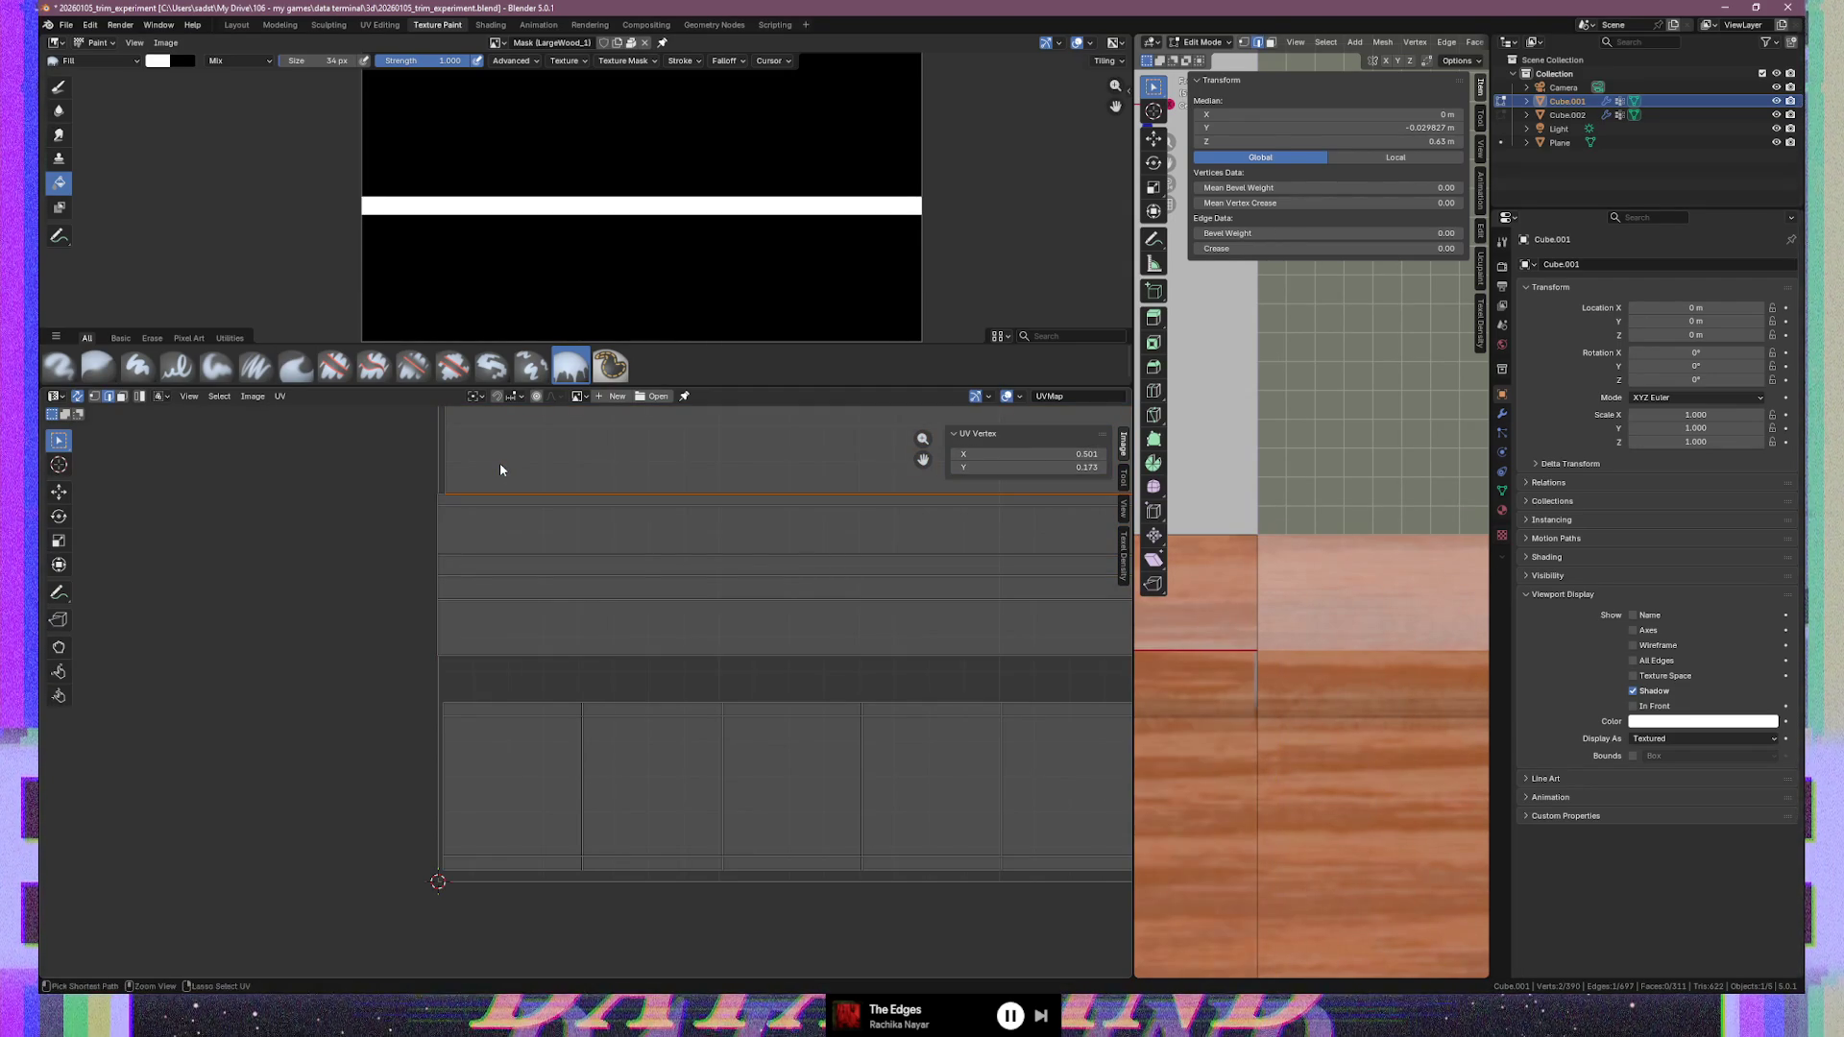
pyautogui.press('l')
pyautogui.click(1031, 456)
pyautogui.write('0.5012')
pyautogui.press('BackSpace')
pyautogui.press('BackSpace')
pyautogui.press('BackSpace')
pyautogui.press('Return')
# Centre the two lower UV strips at X 0.500
pyautogui.moveTo(452, 468); pyautogui.dragTo(497, 640, button='middle')
pyautogui.hotkey('alt', 'a')
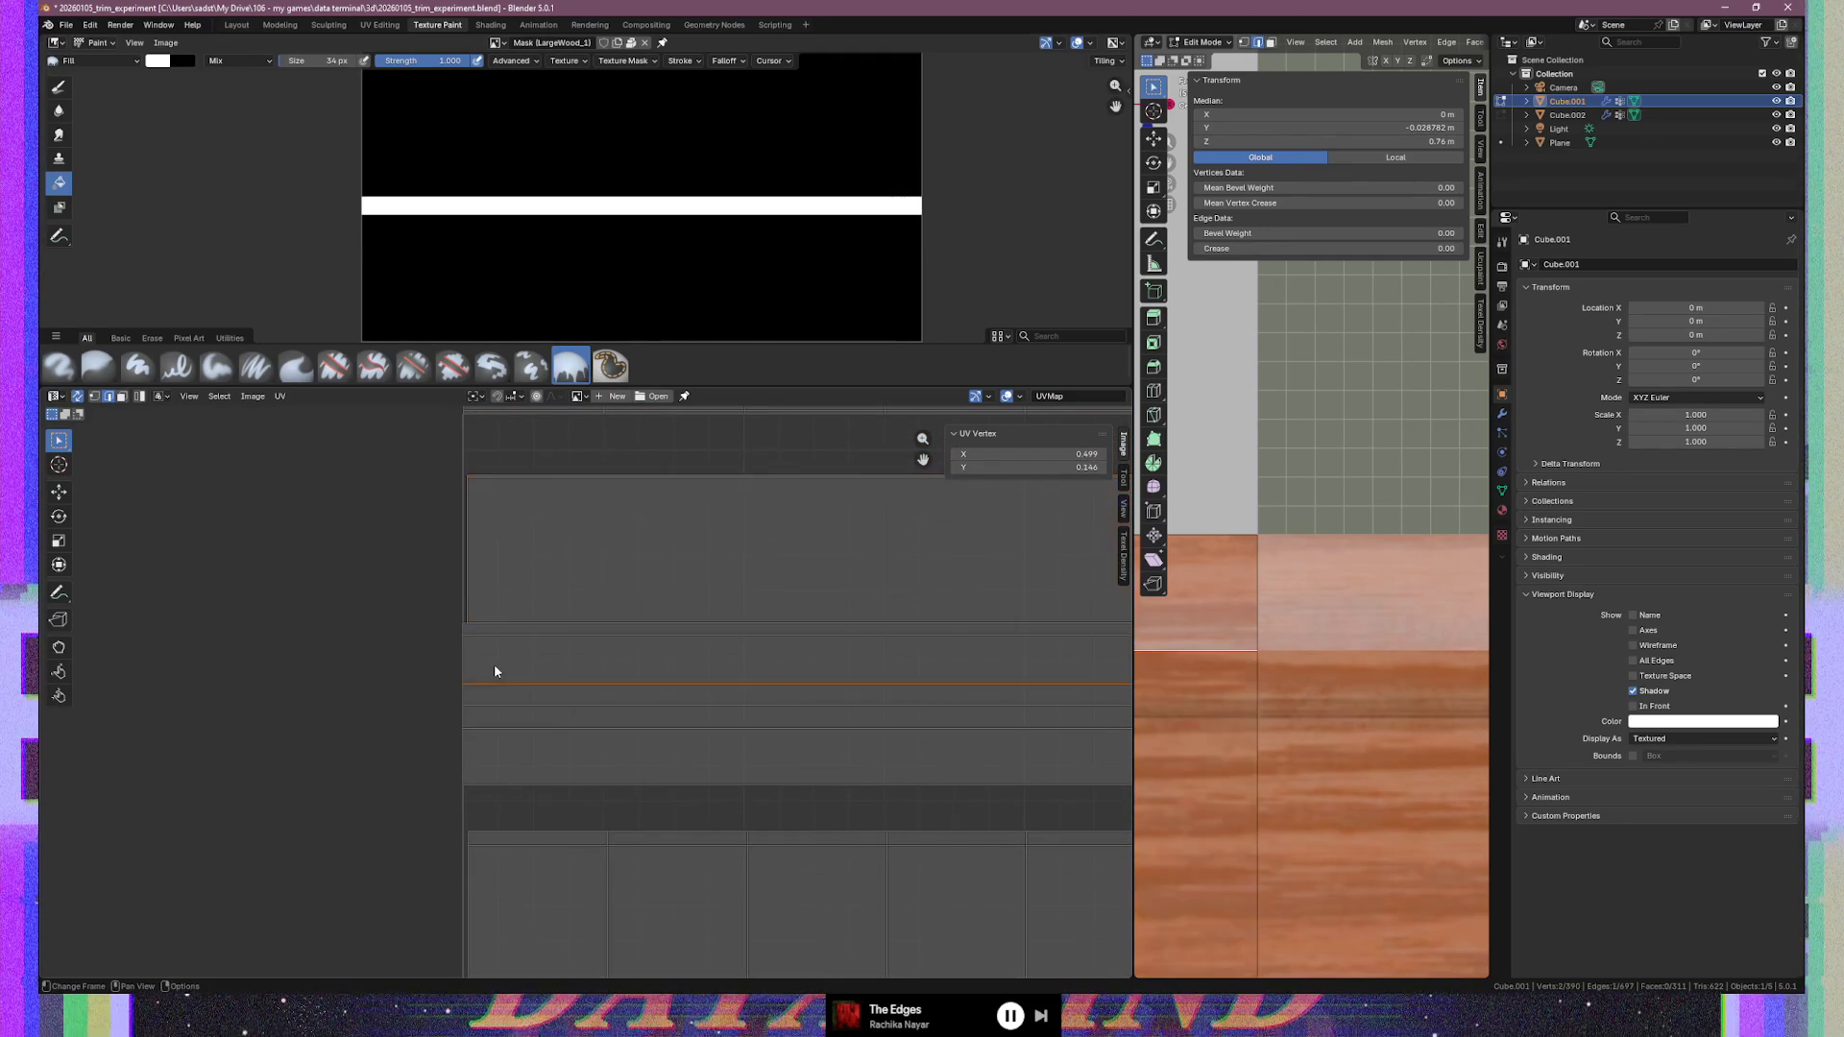
pyautogui.click(494, 665)
pyautogui.click(1061, 455)
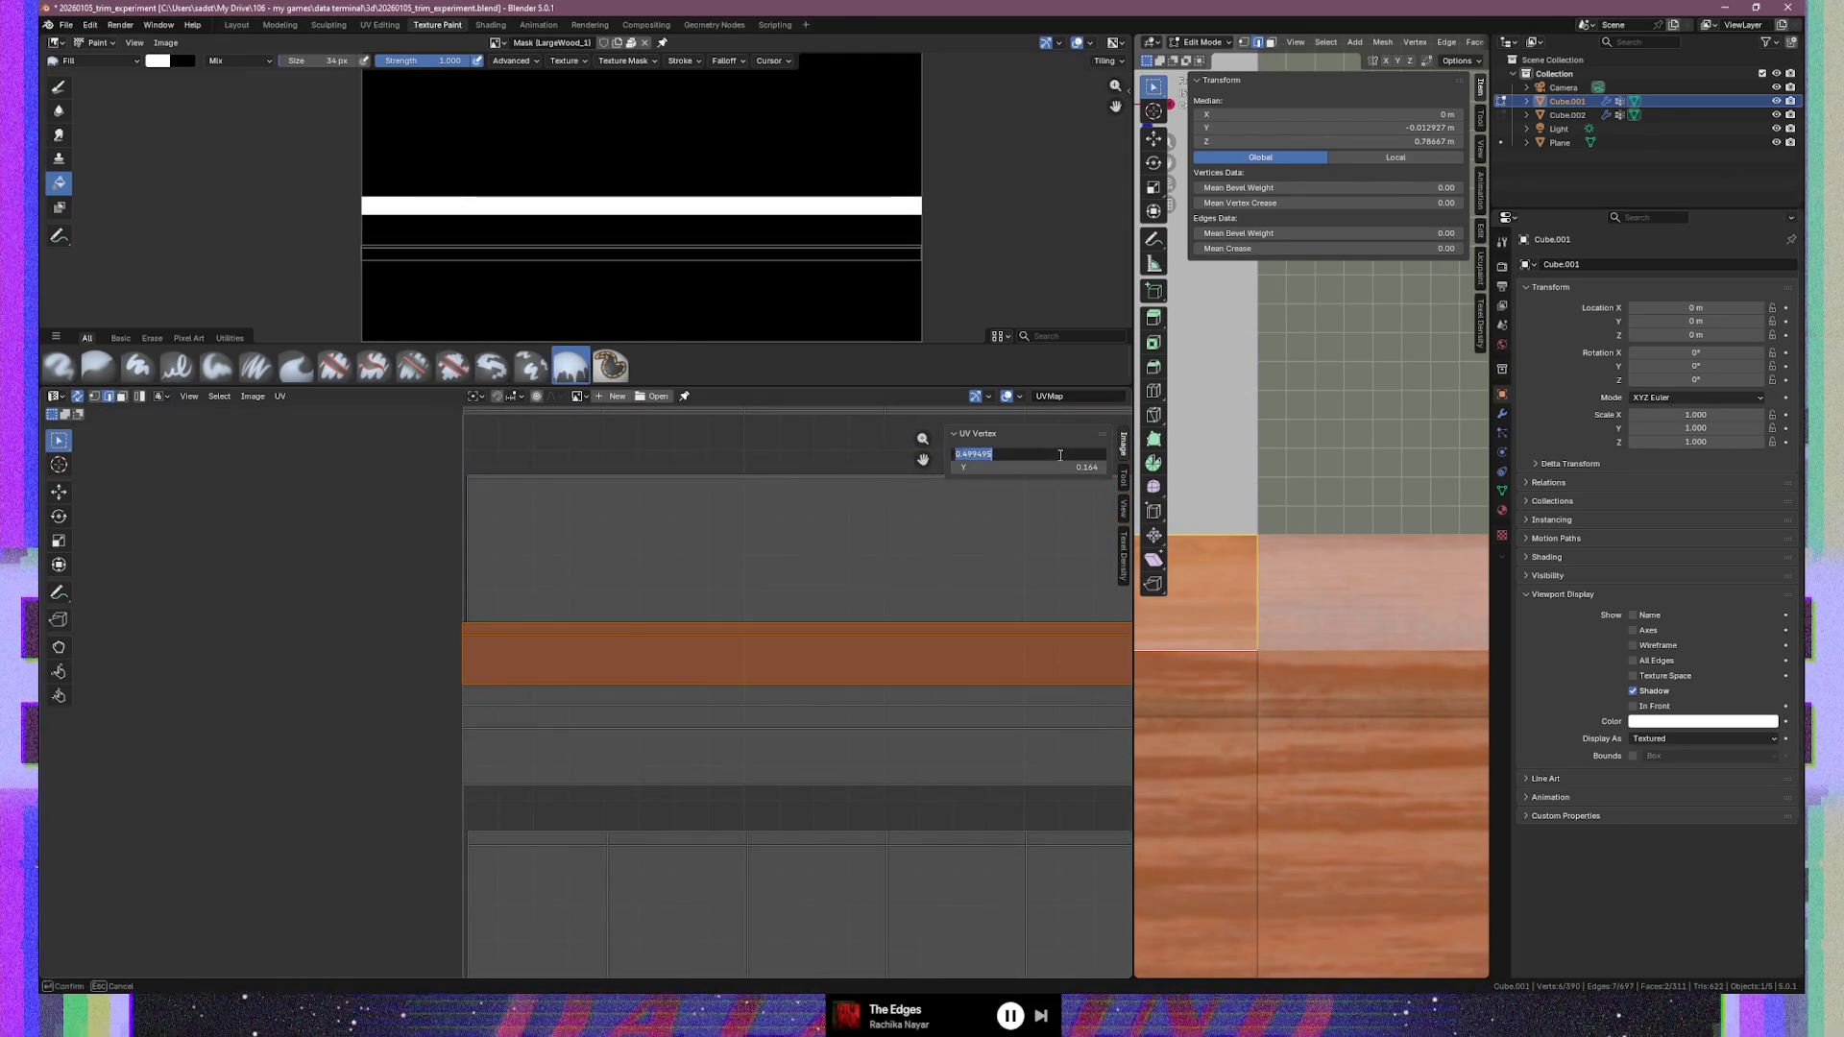
pyautogui.write('0.5')
pyautogui.press('Return')
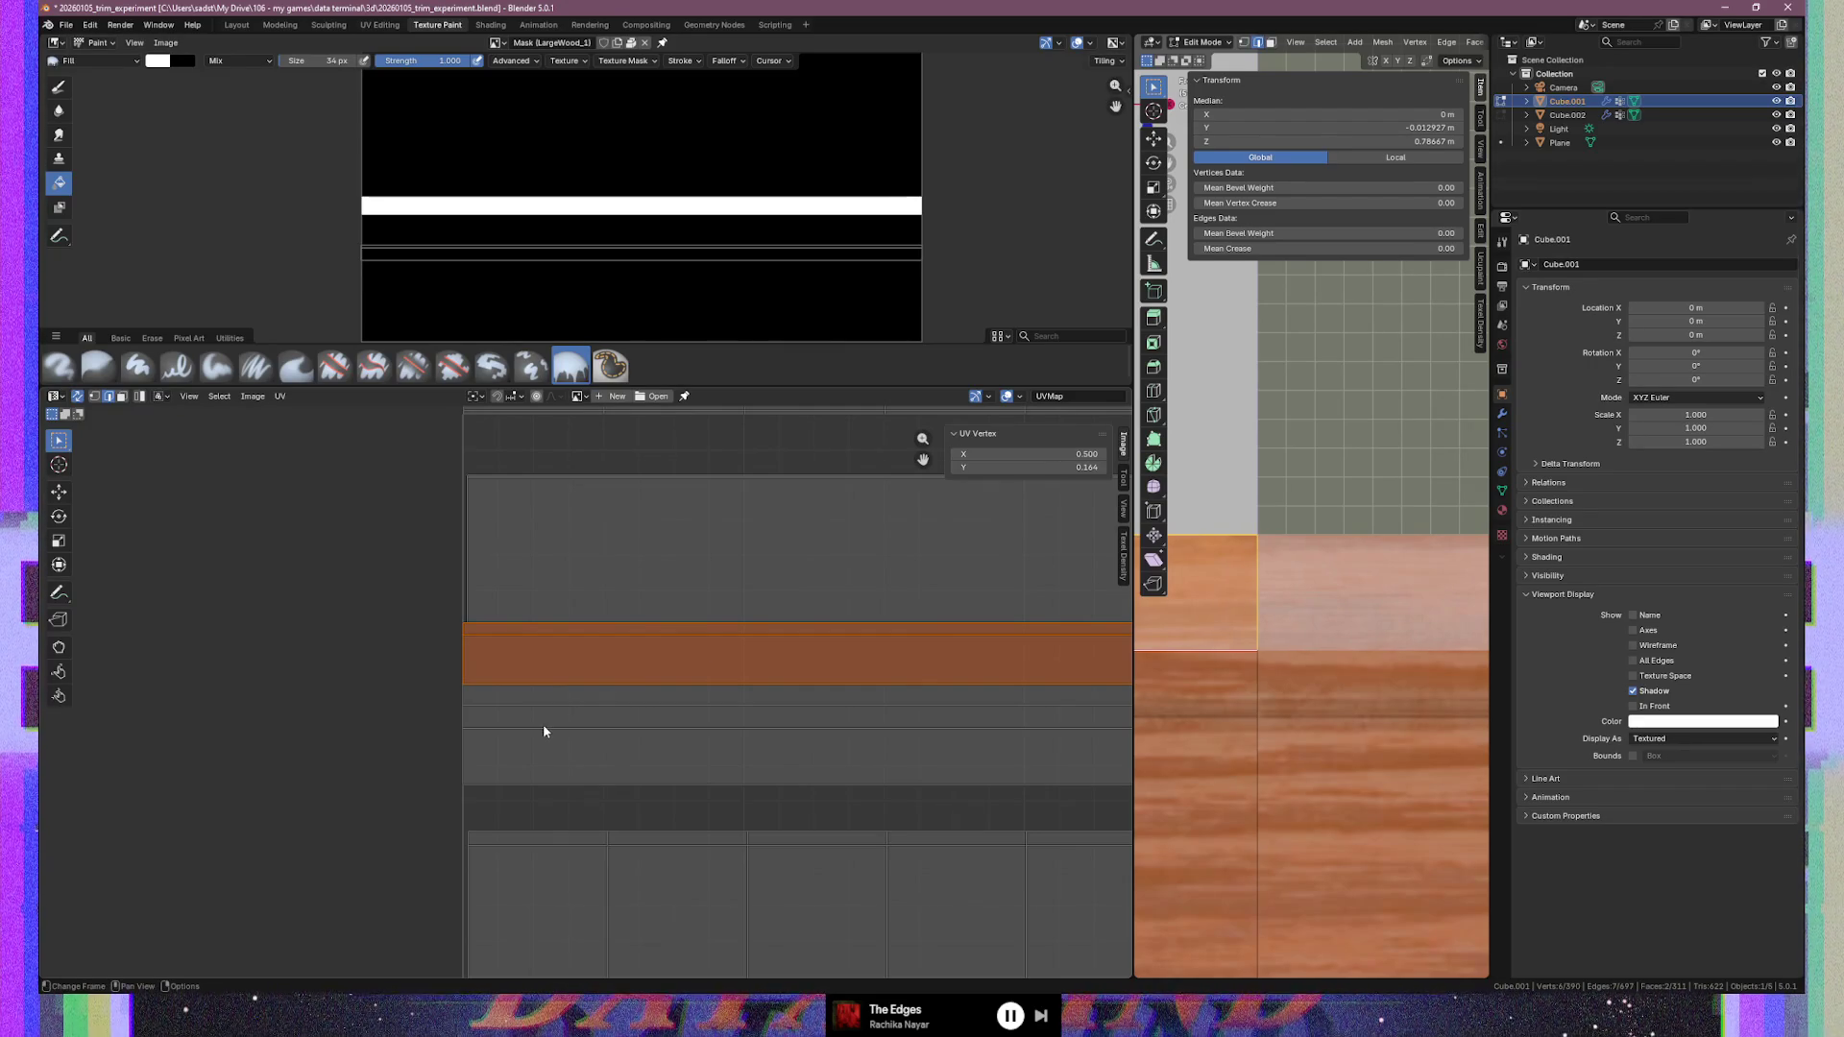
pyautogui.click(544, 729)
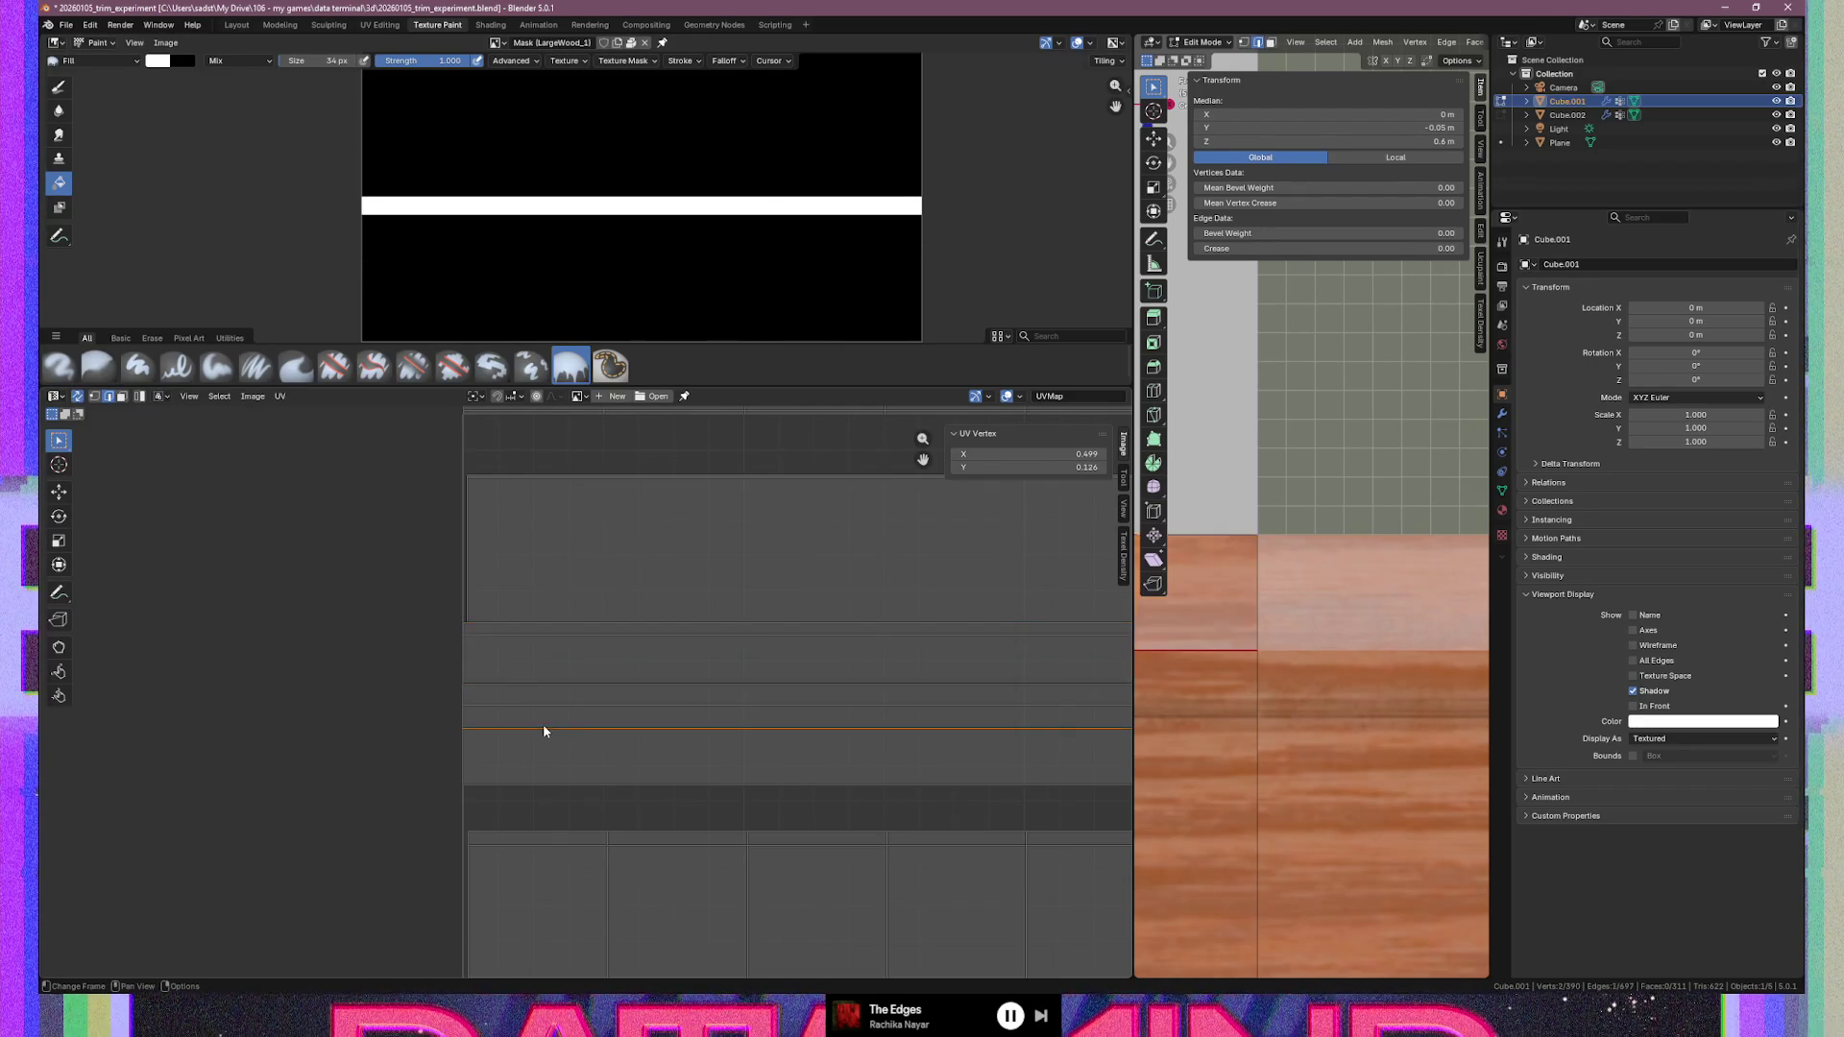
pyautogui.keyDown('ctrl'); pyautogui.click(704, 720); pyautogui.keyUp('ctrl')
pyautogui.click(1063, 453)
pyautogui.write('0.5')
pyautogui.press('Return')
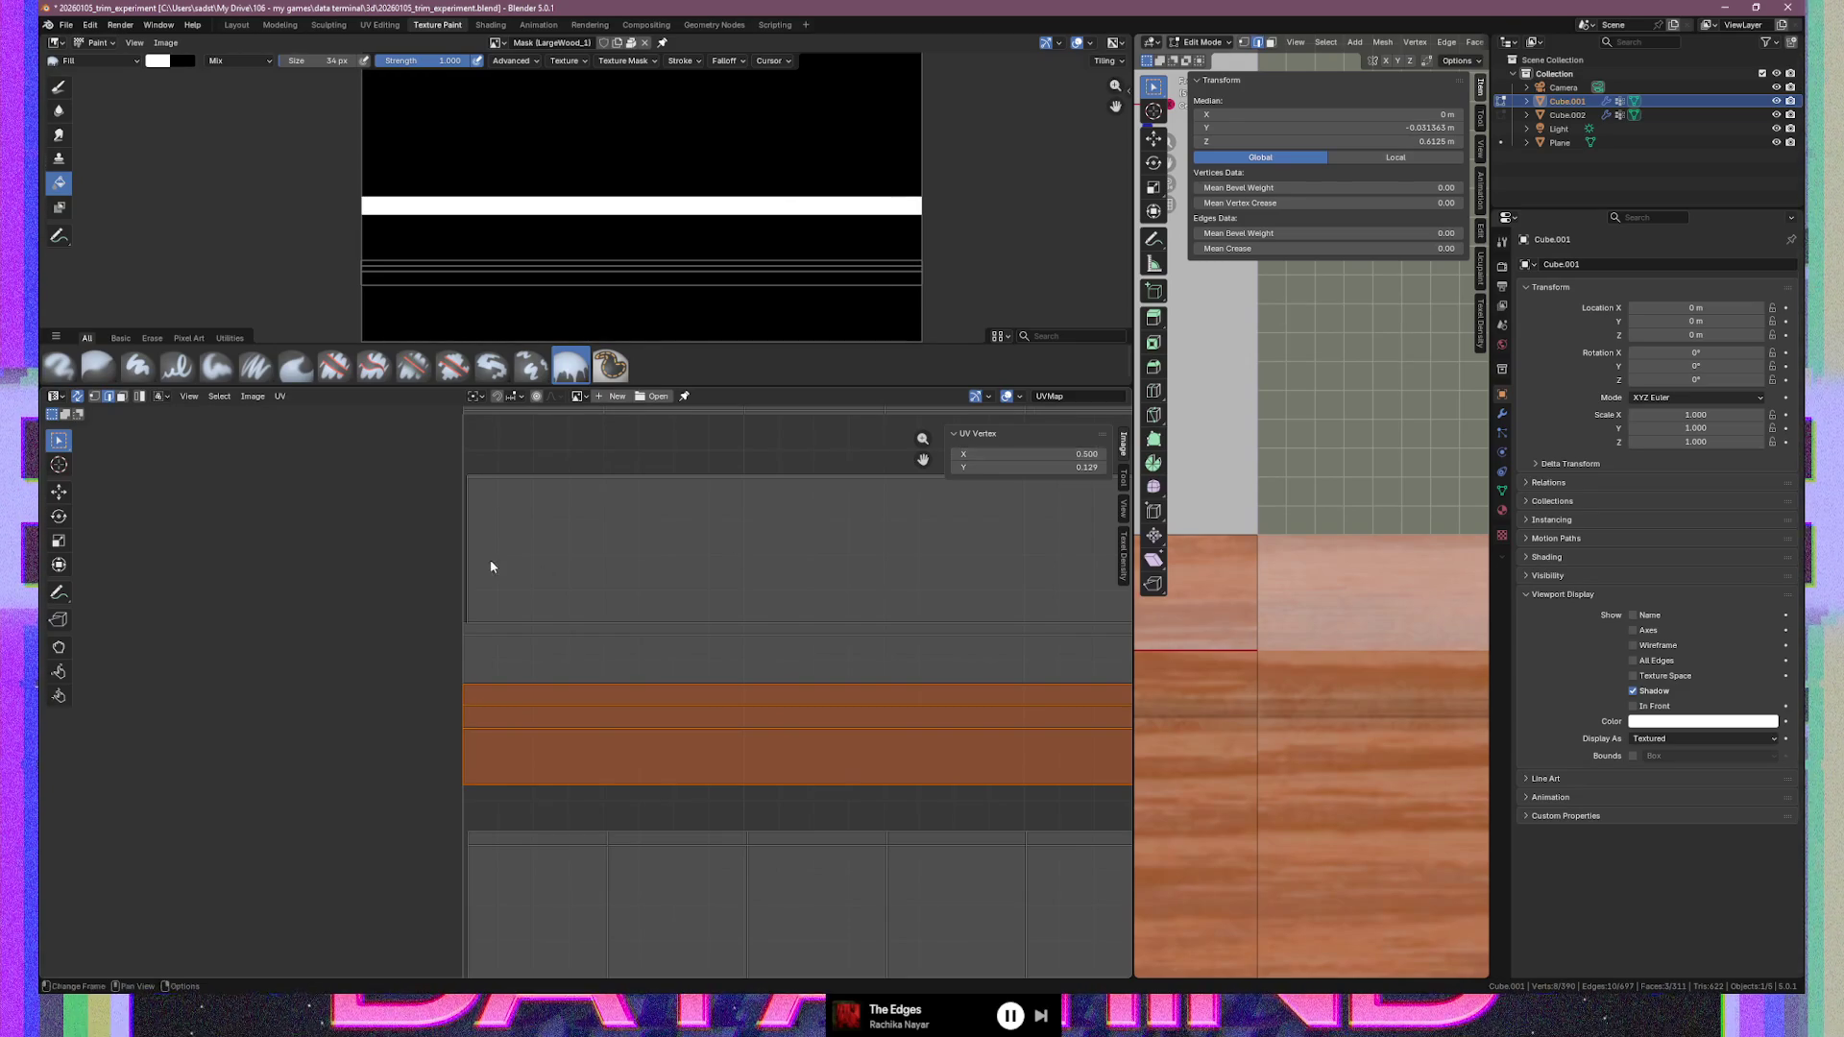
# Select the whole large UV island, then switch to vertex select mode
pyautogui.click(488, 557)
pyautogui.scroll(3, 499, 609)
pyautogui.hotkey('ctrl', 'l')
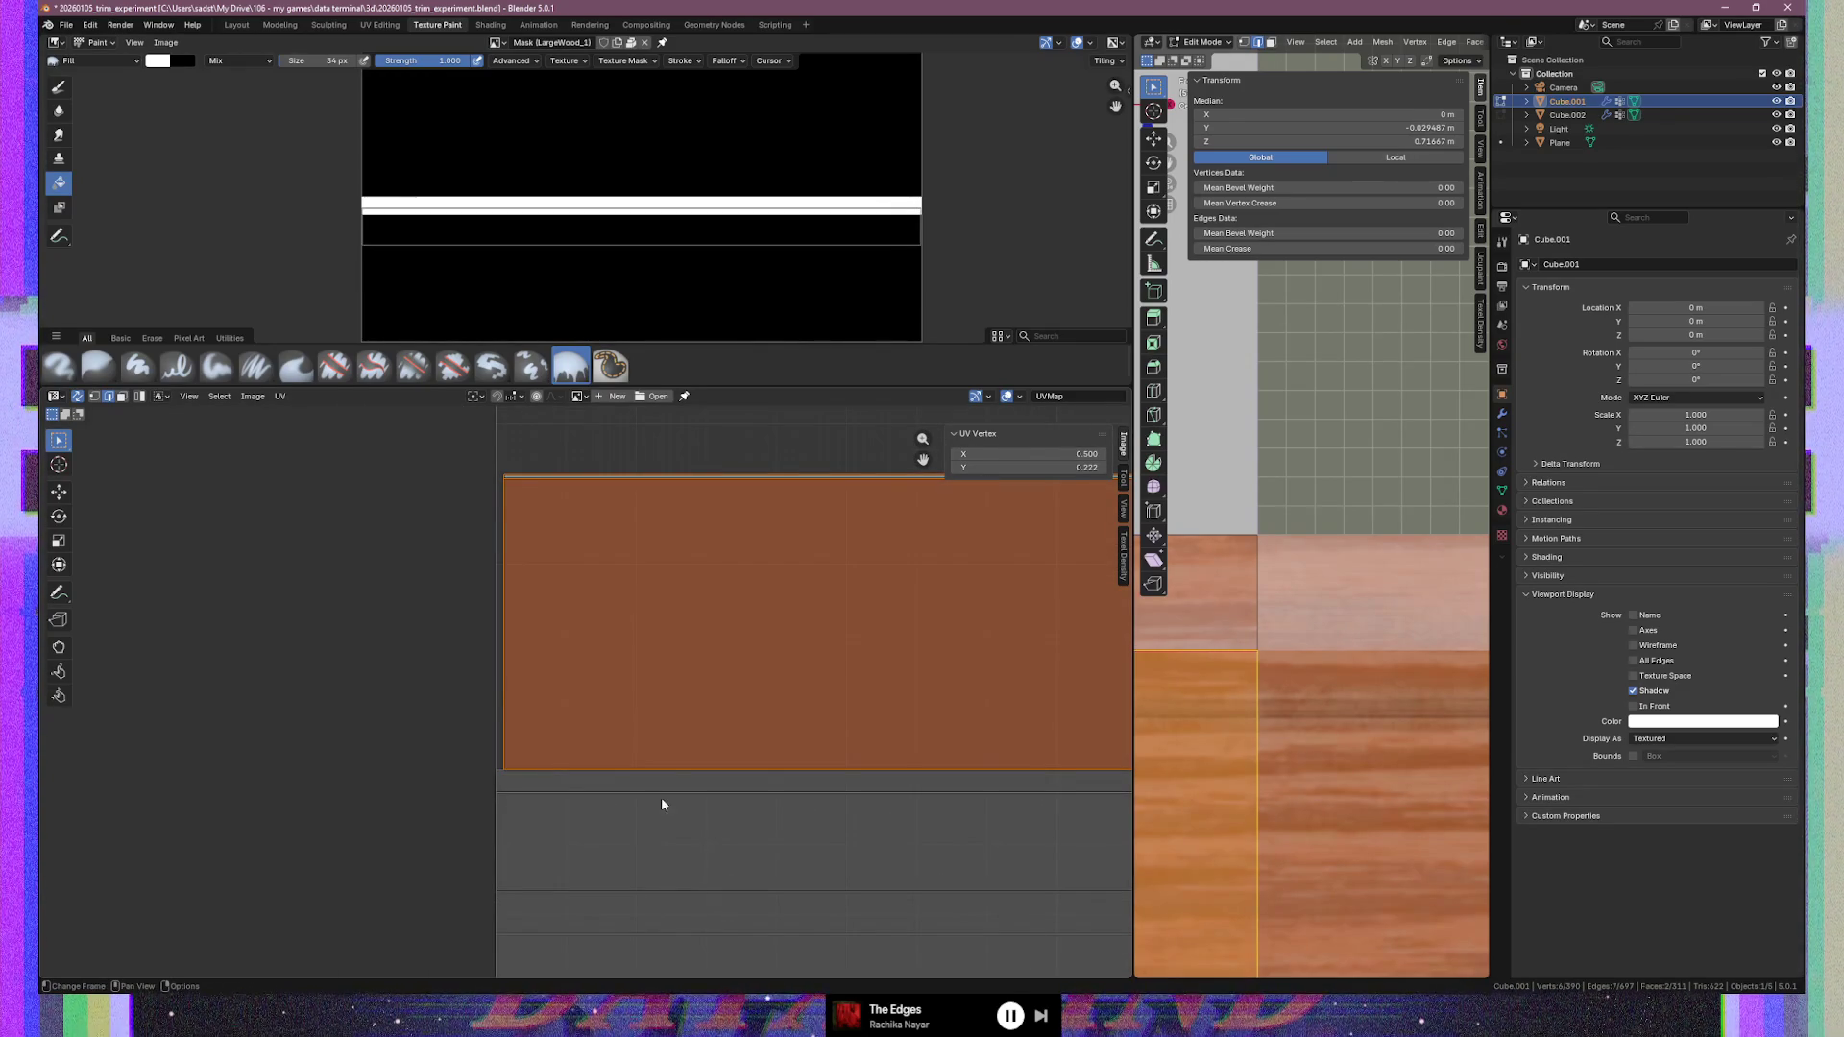
pyautogui.scroll(1, 619, 698)
pyautogui.scroll(1, 606, 705)
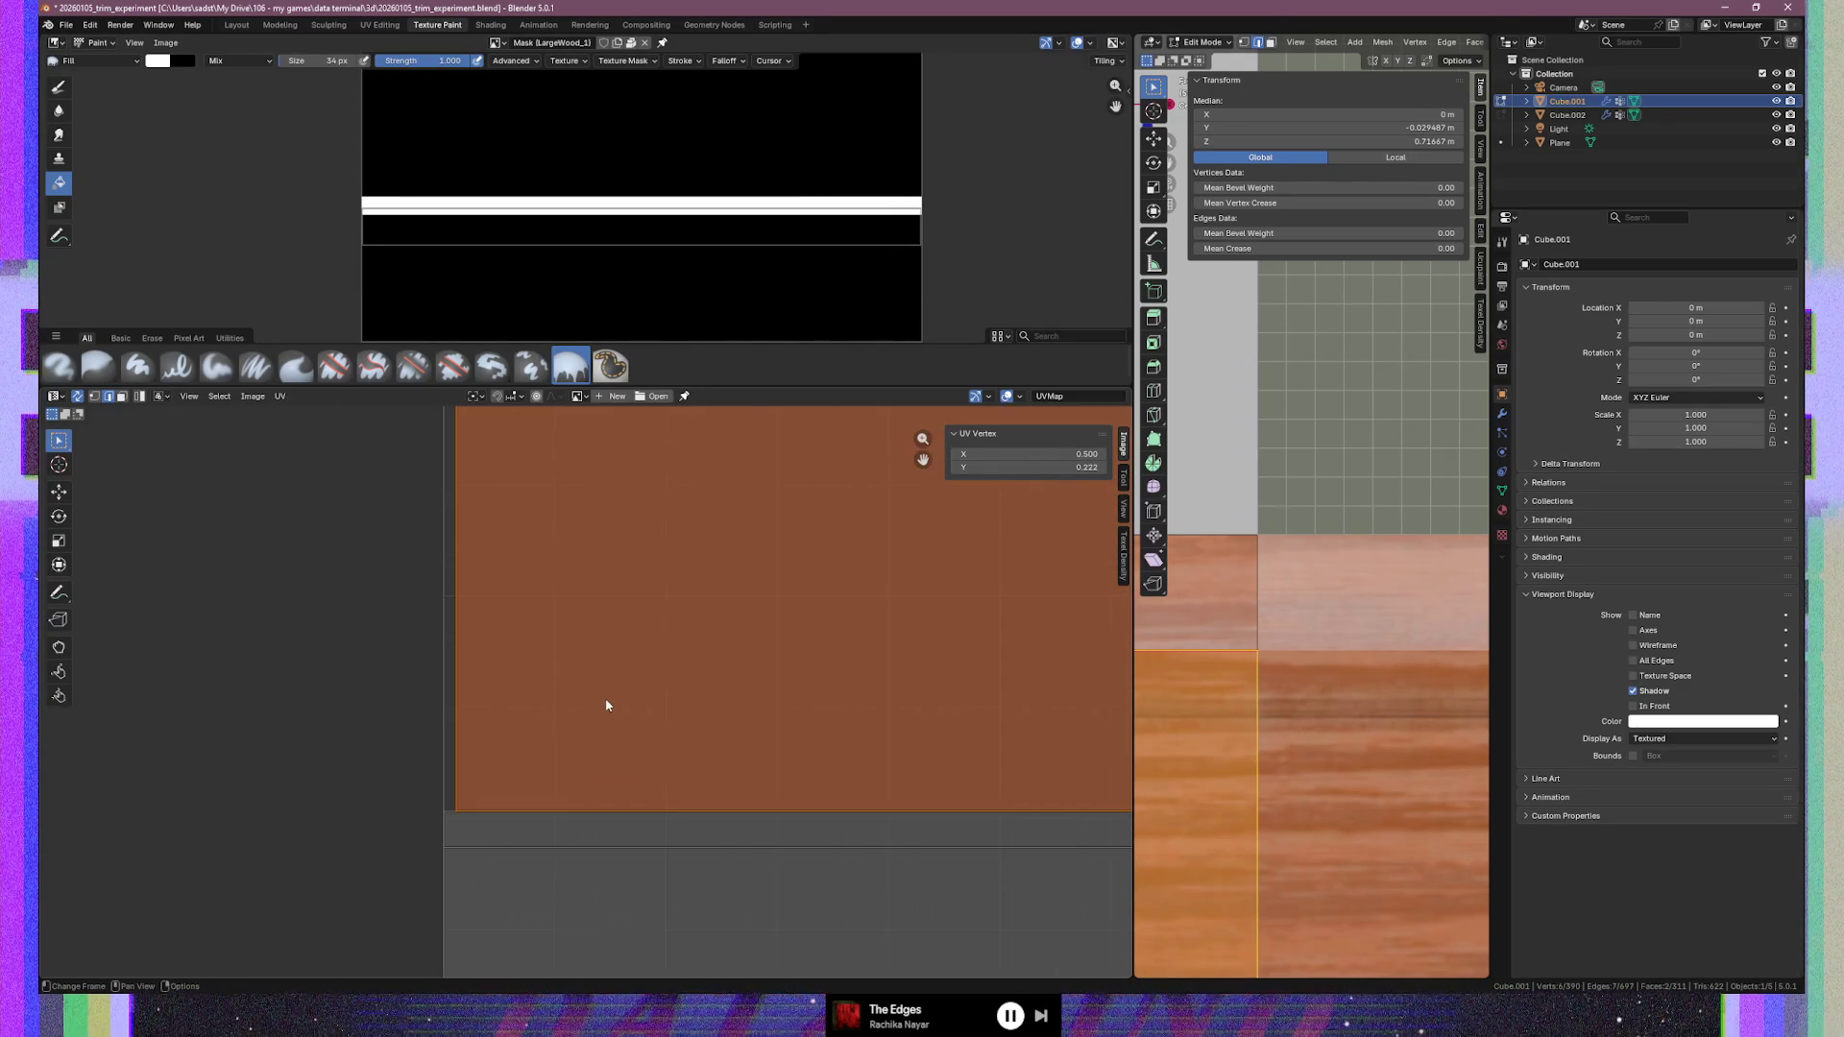
pyautogui.moveTo(524, 708); pyautogui.dragTo(555, 786, button='middle')
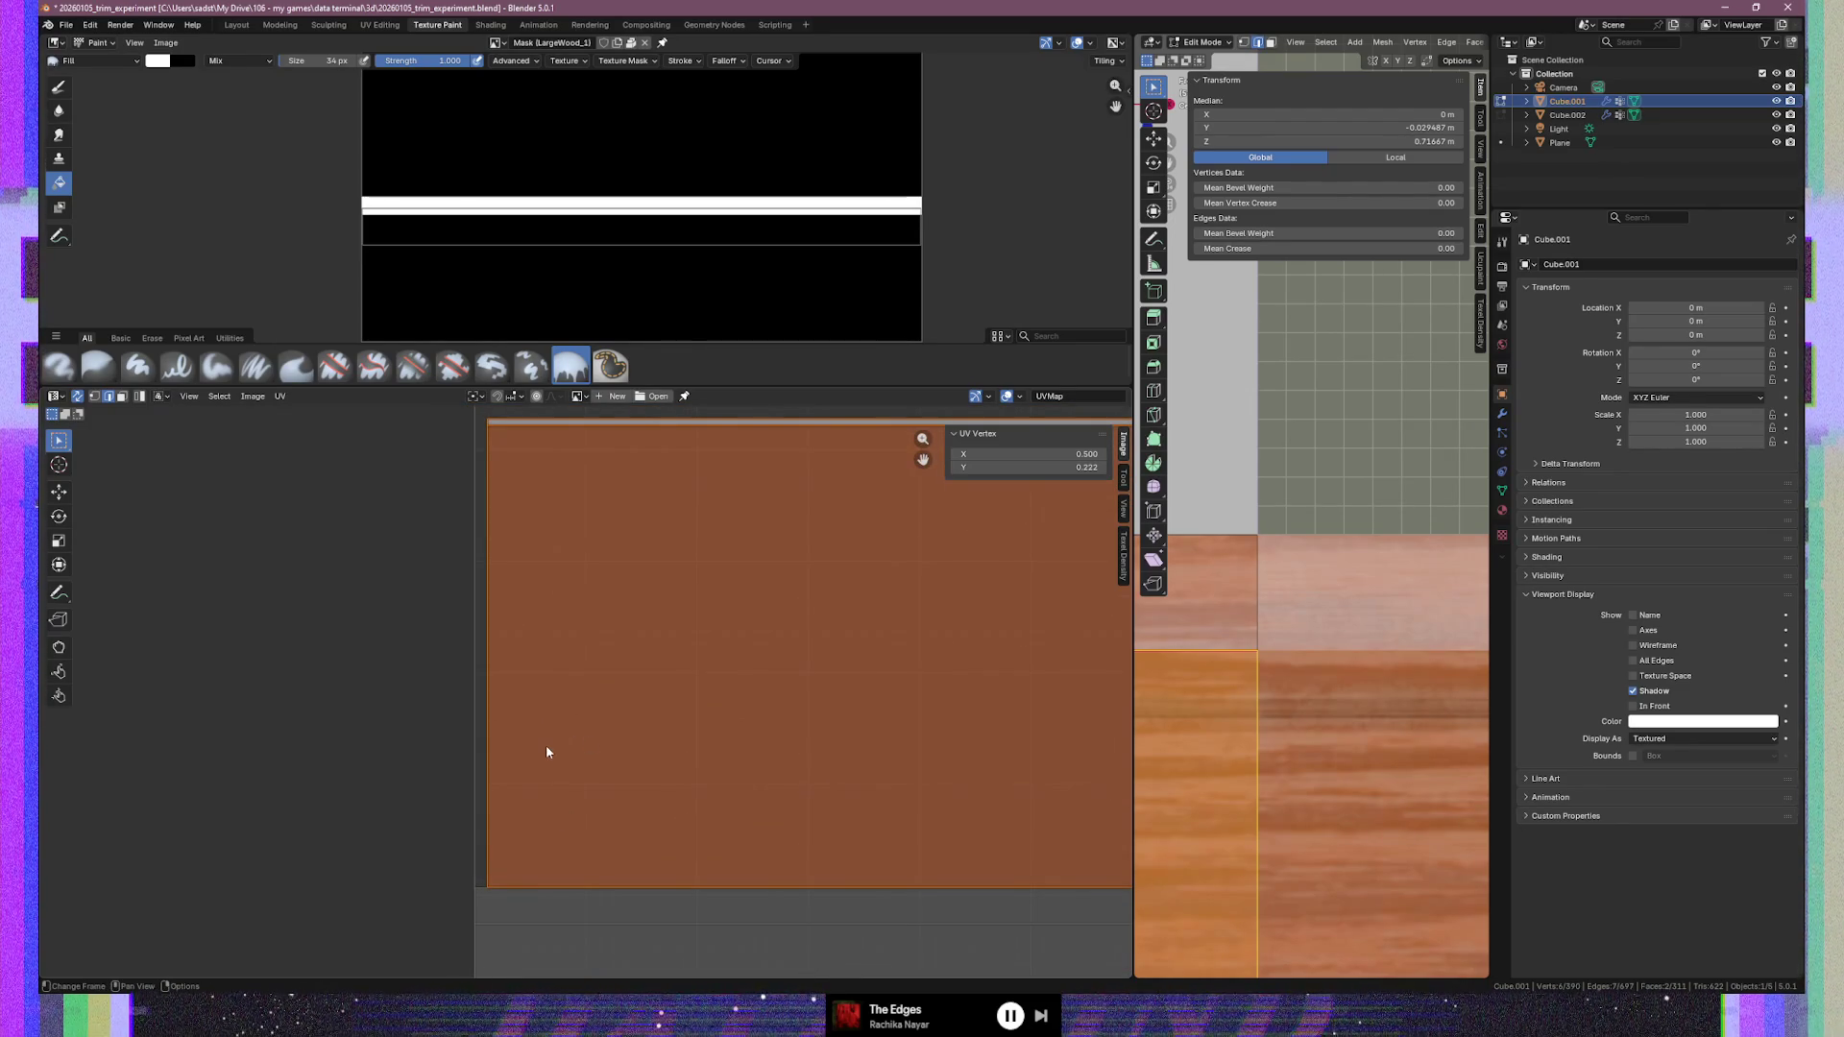
pyautogui.press('1')
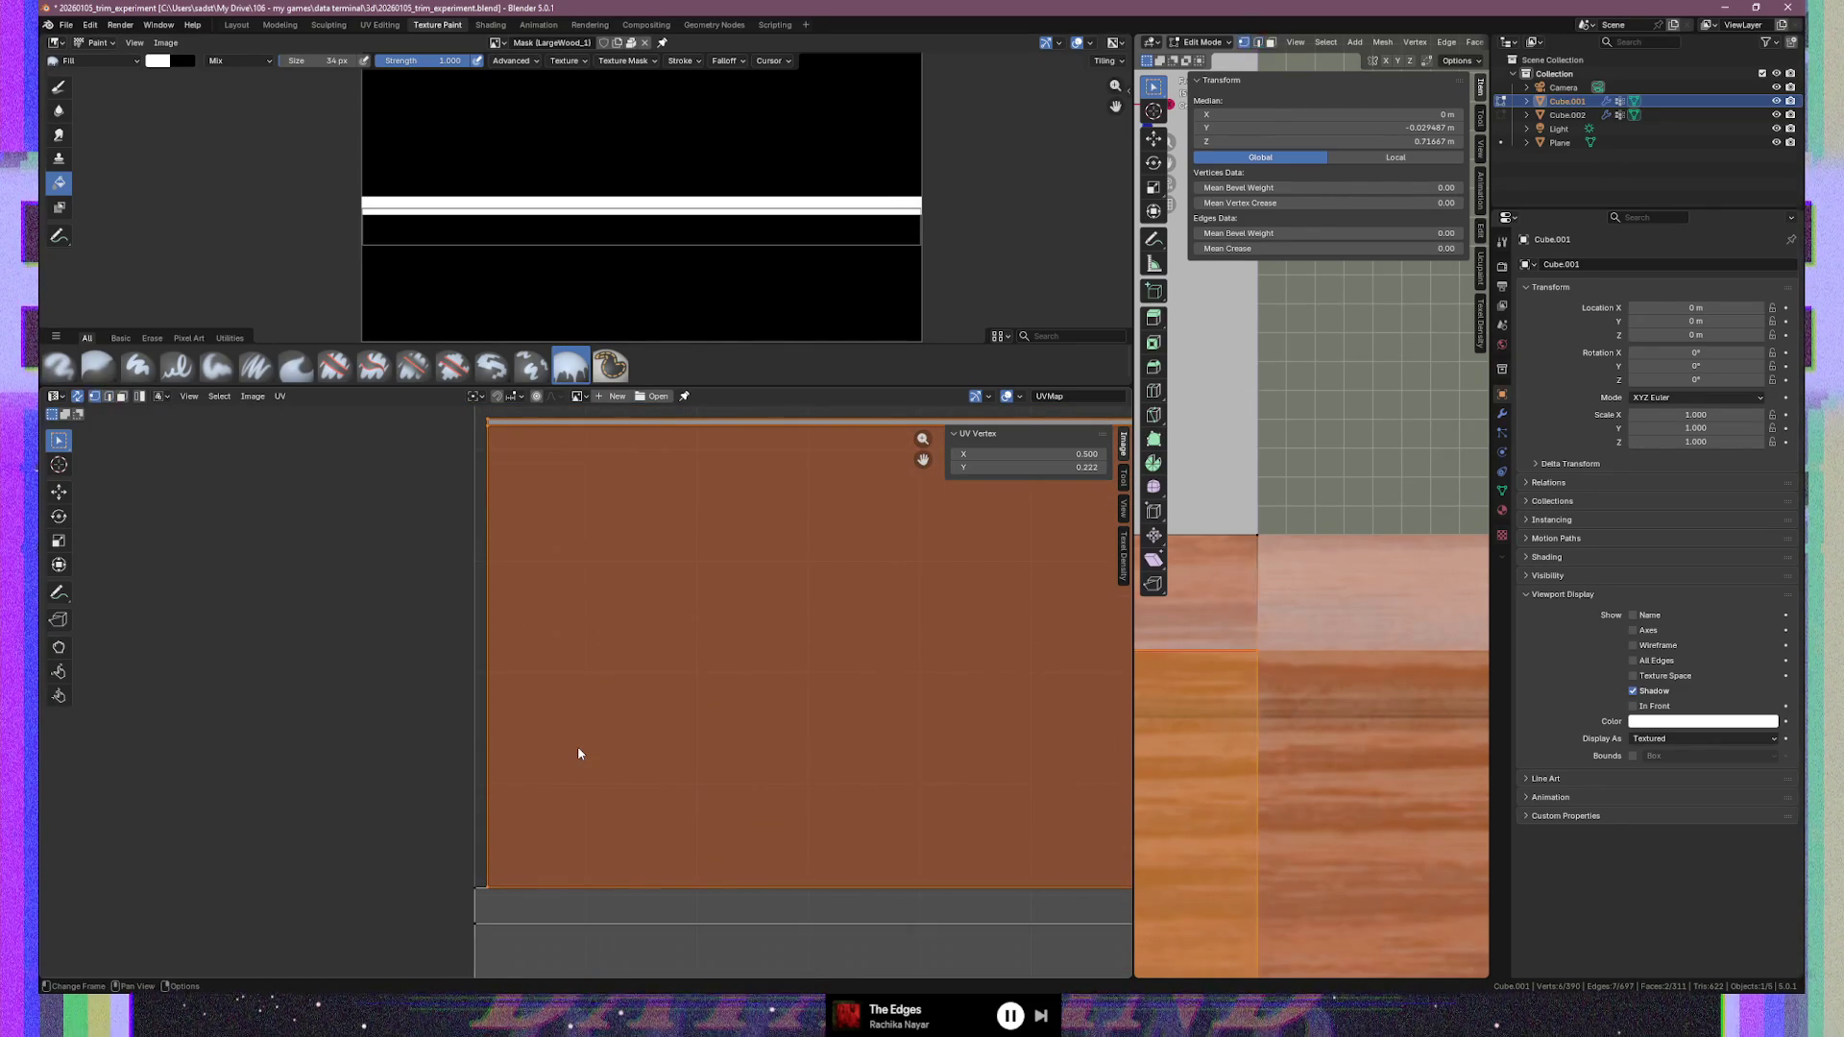
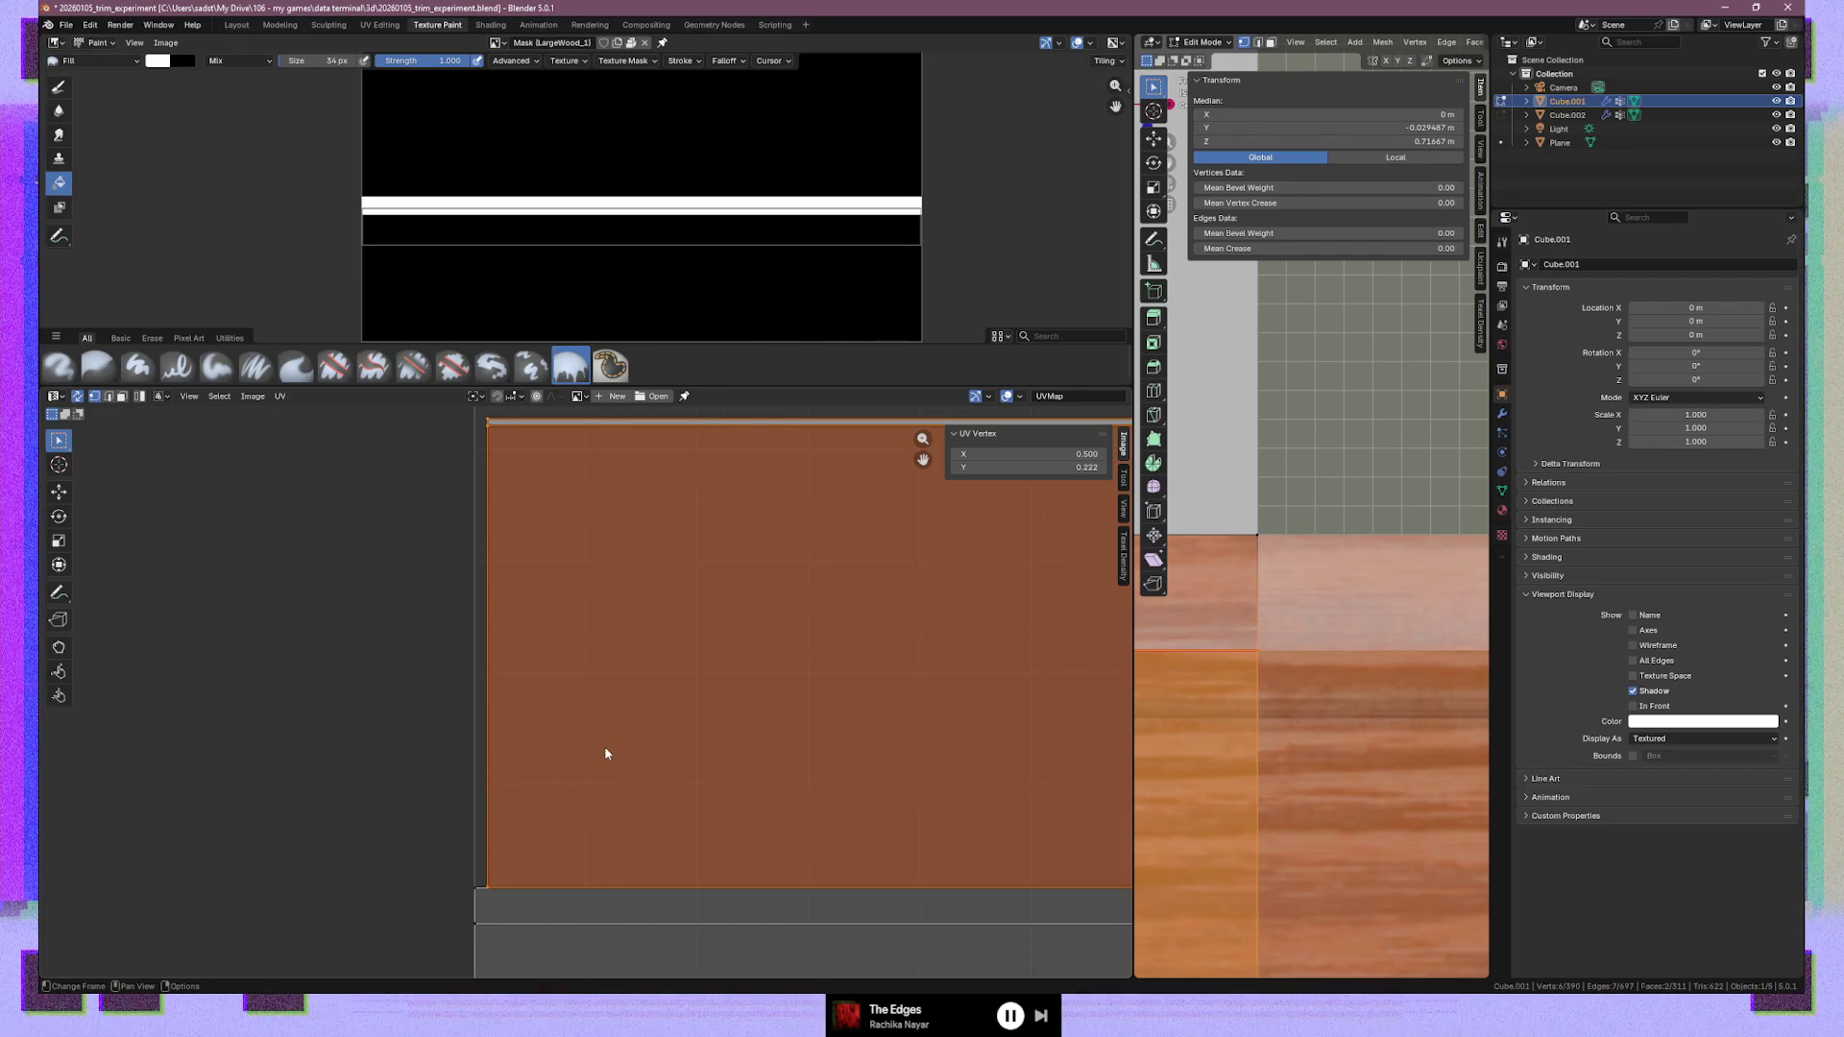
# Nudge the orange UV strip horizontally along X toward its wood band
pyautogui.moveTo(586, 808)
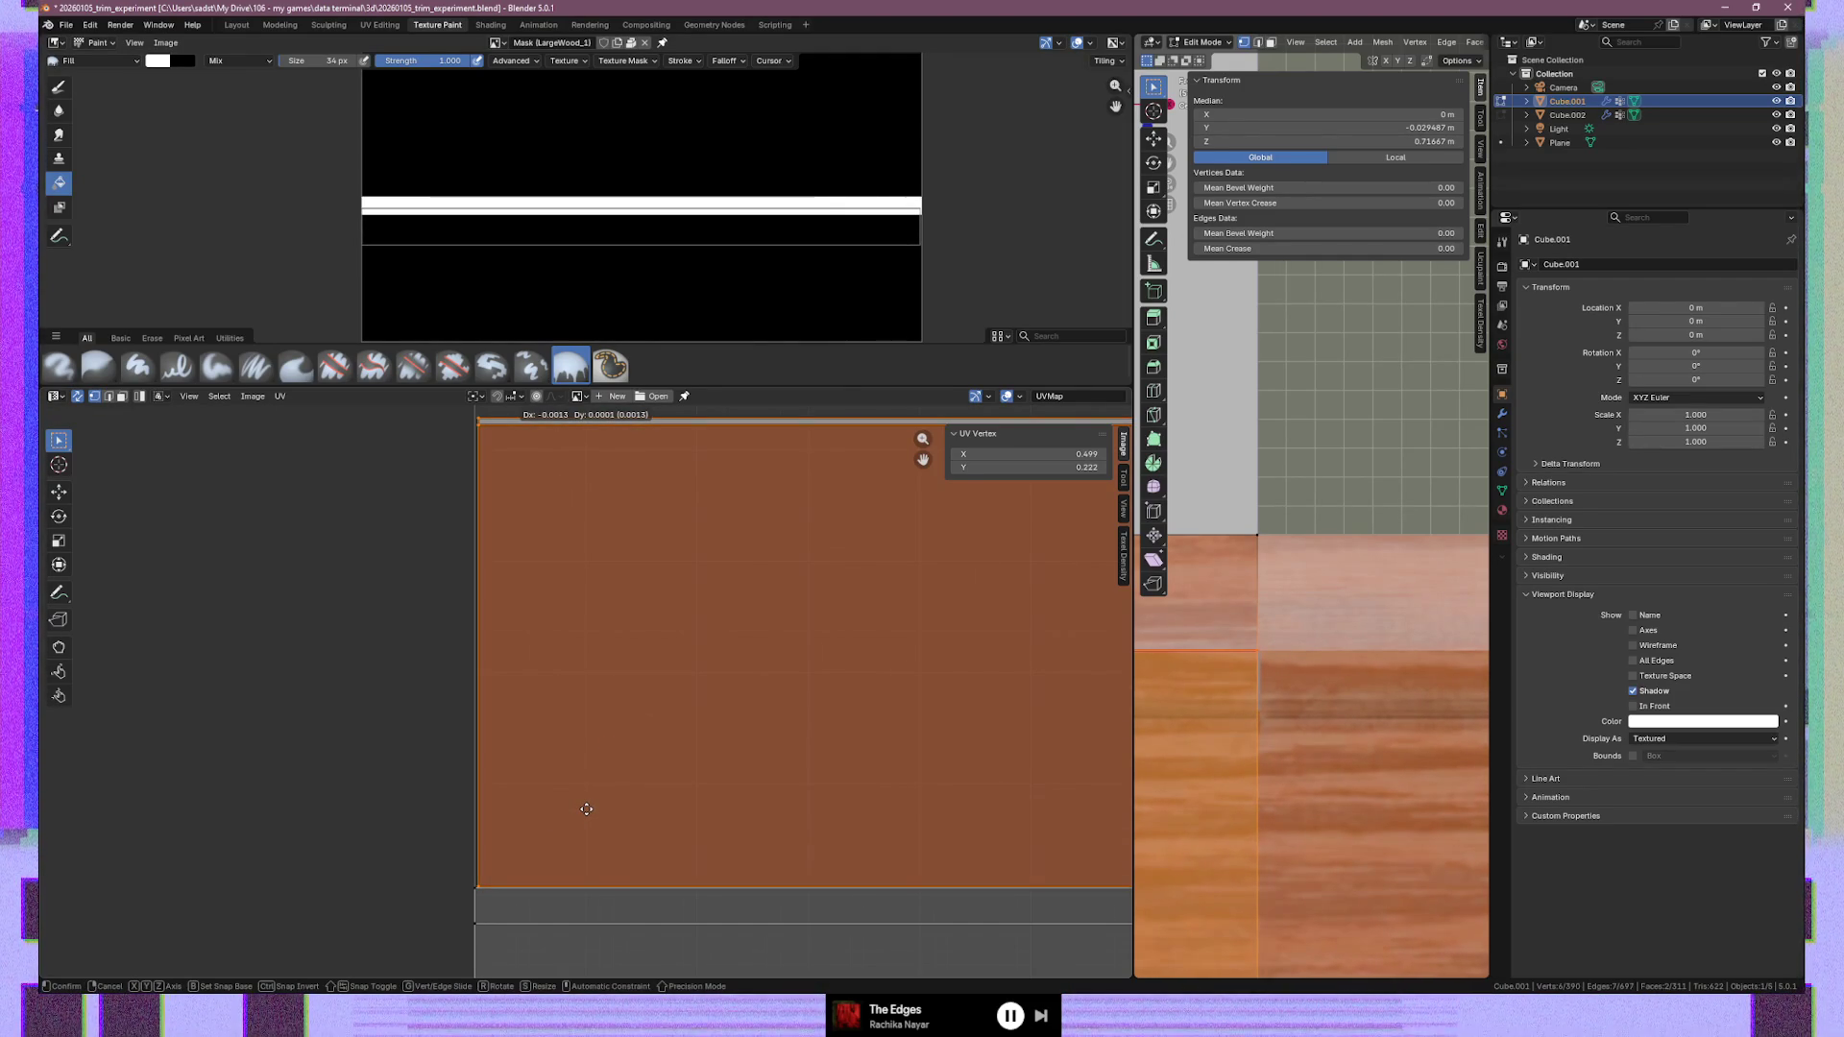
pyautogui.press('x')
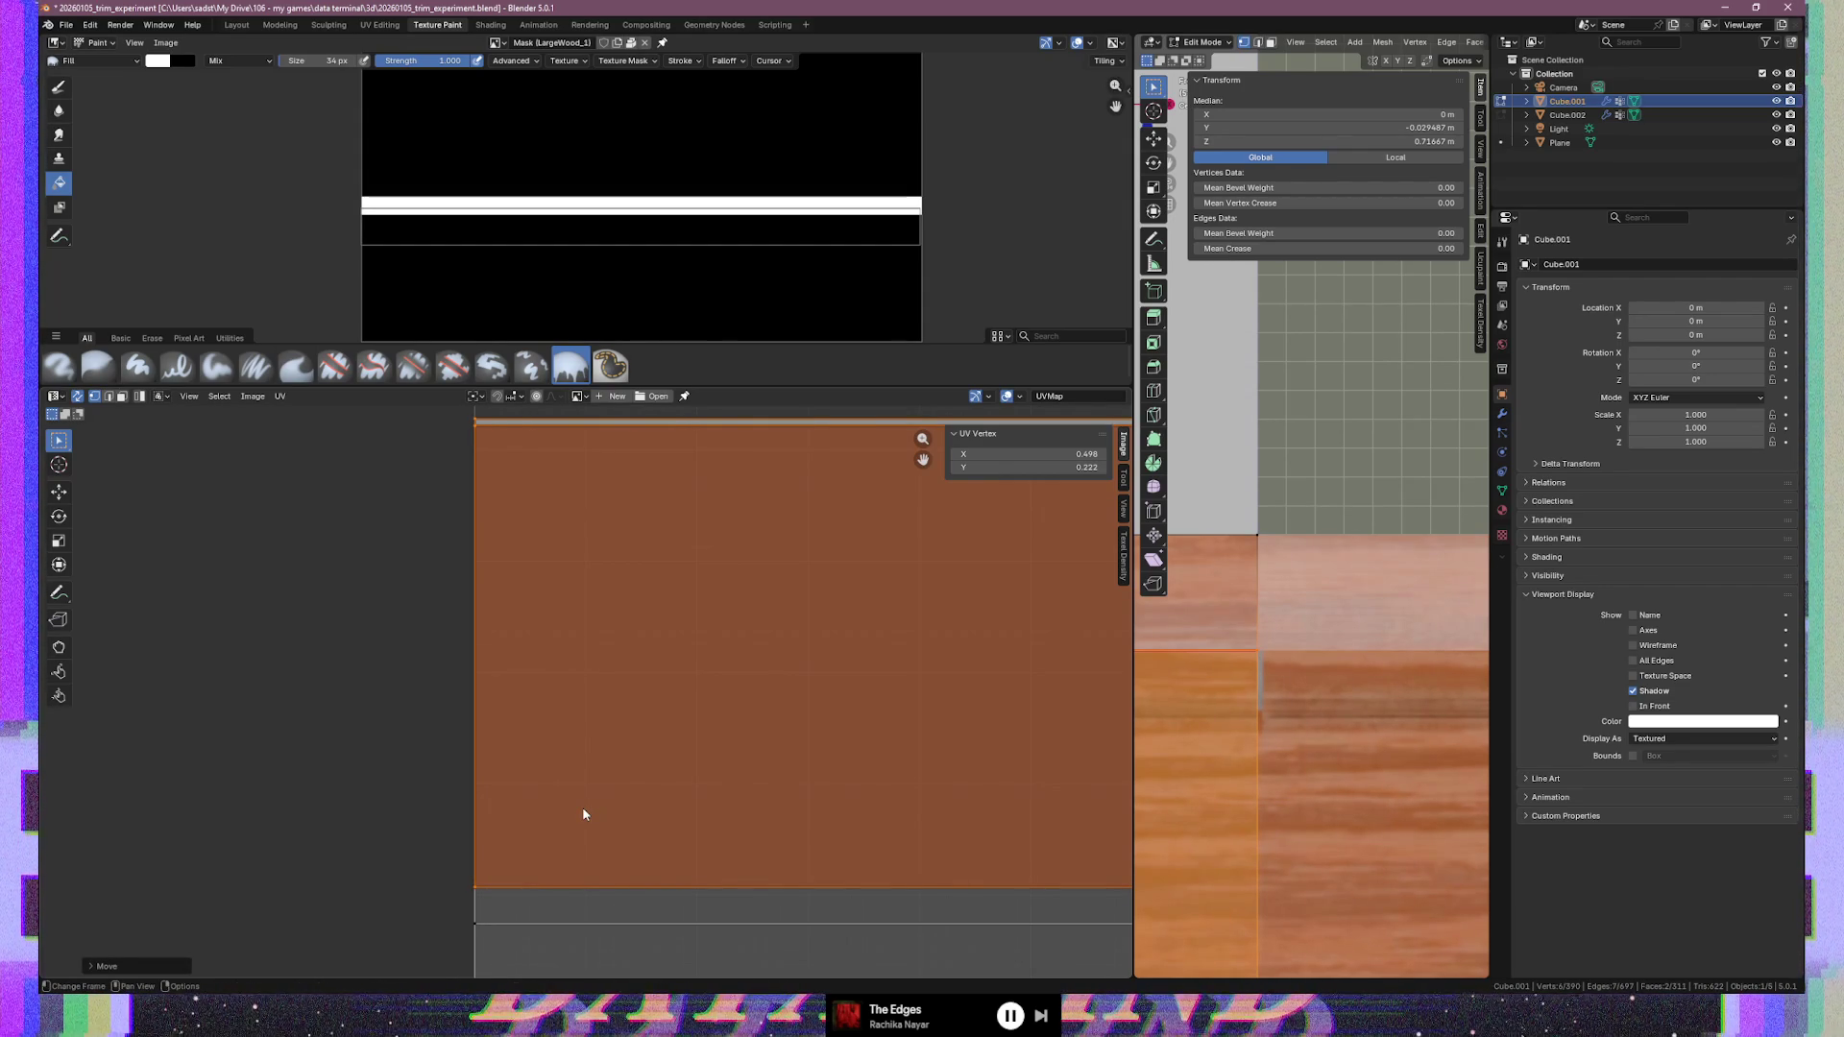
pyautogui.scroll(-5, 582, 807)
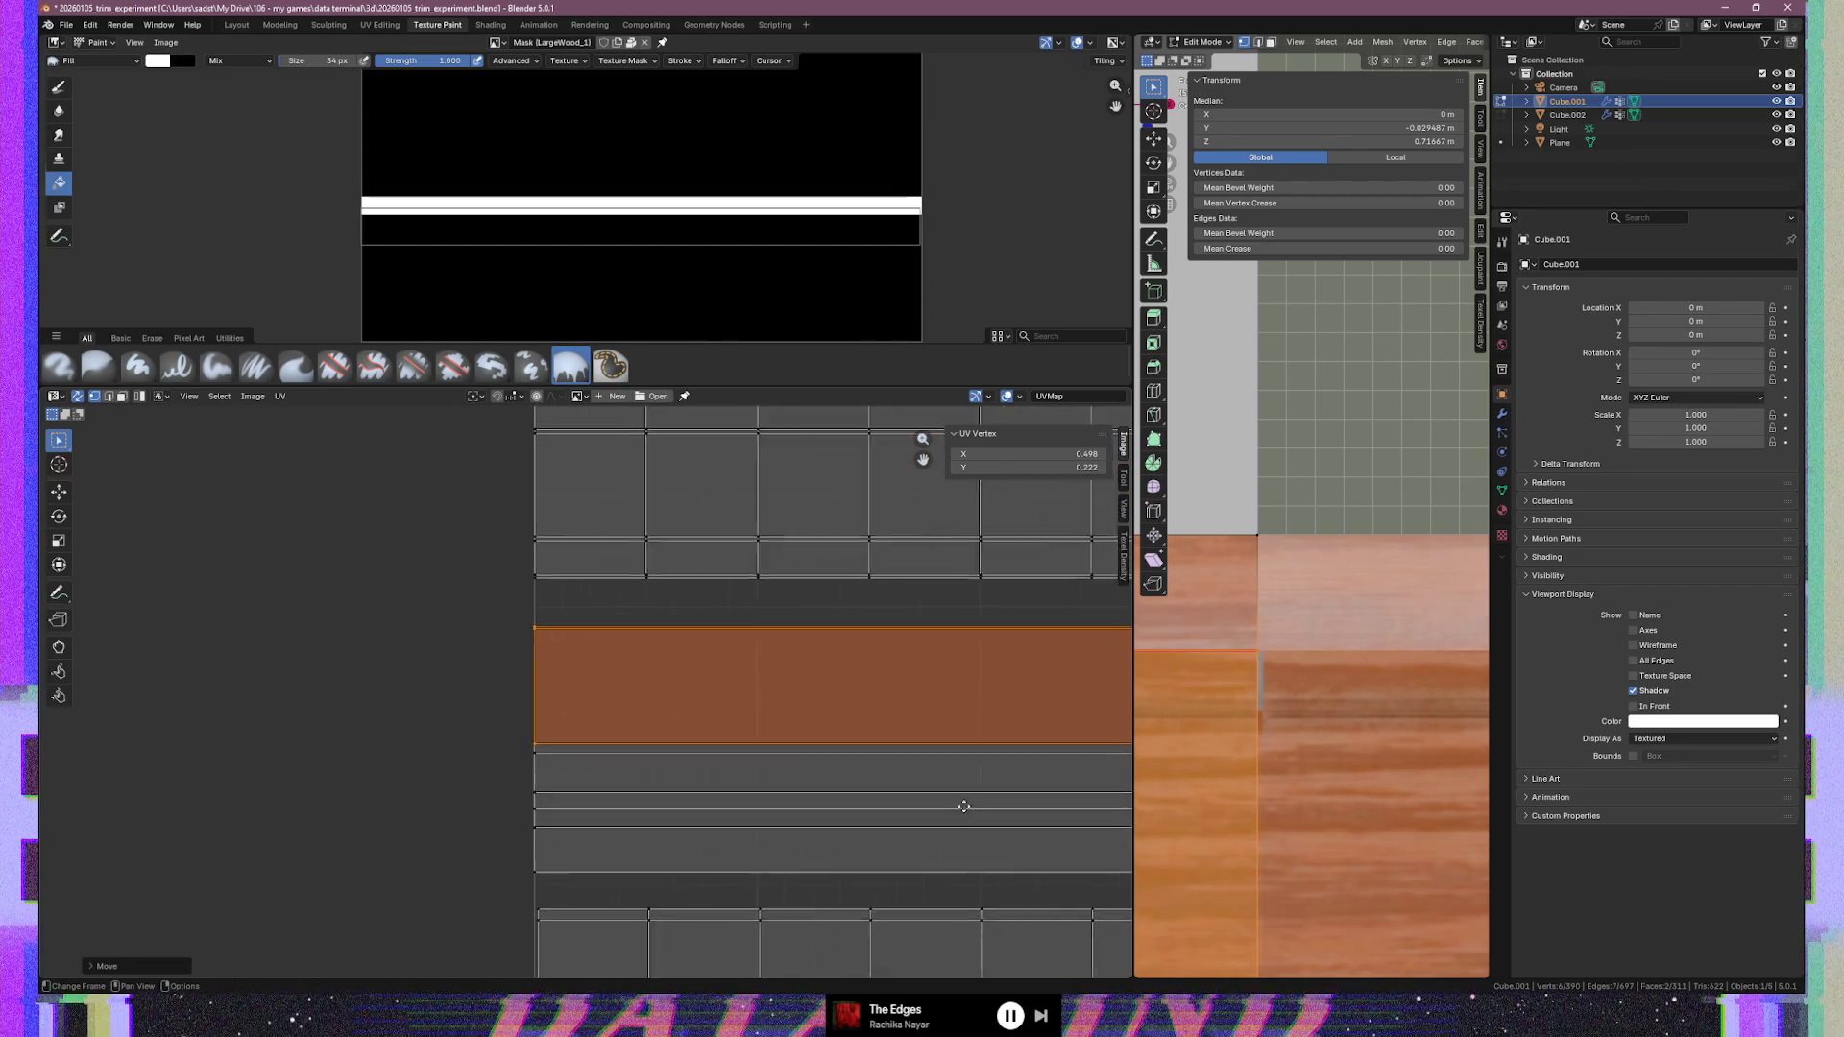
pyautogui.hscroll(10, 407, 806)
pyautogui.scroll(4, 814, 753)
pyautogui.moveTo(976, 684)
pyautogui.mouseDown(button='middle')
pyautogui.moveTo(373, 722)
pyautogui.moveTo(427, 723)
pyautogui.mouseUp(button='middle')
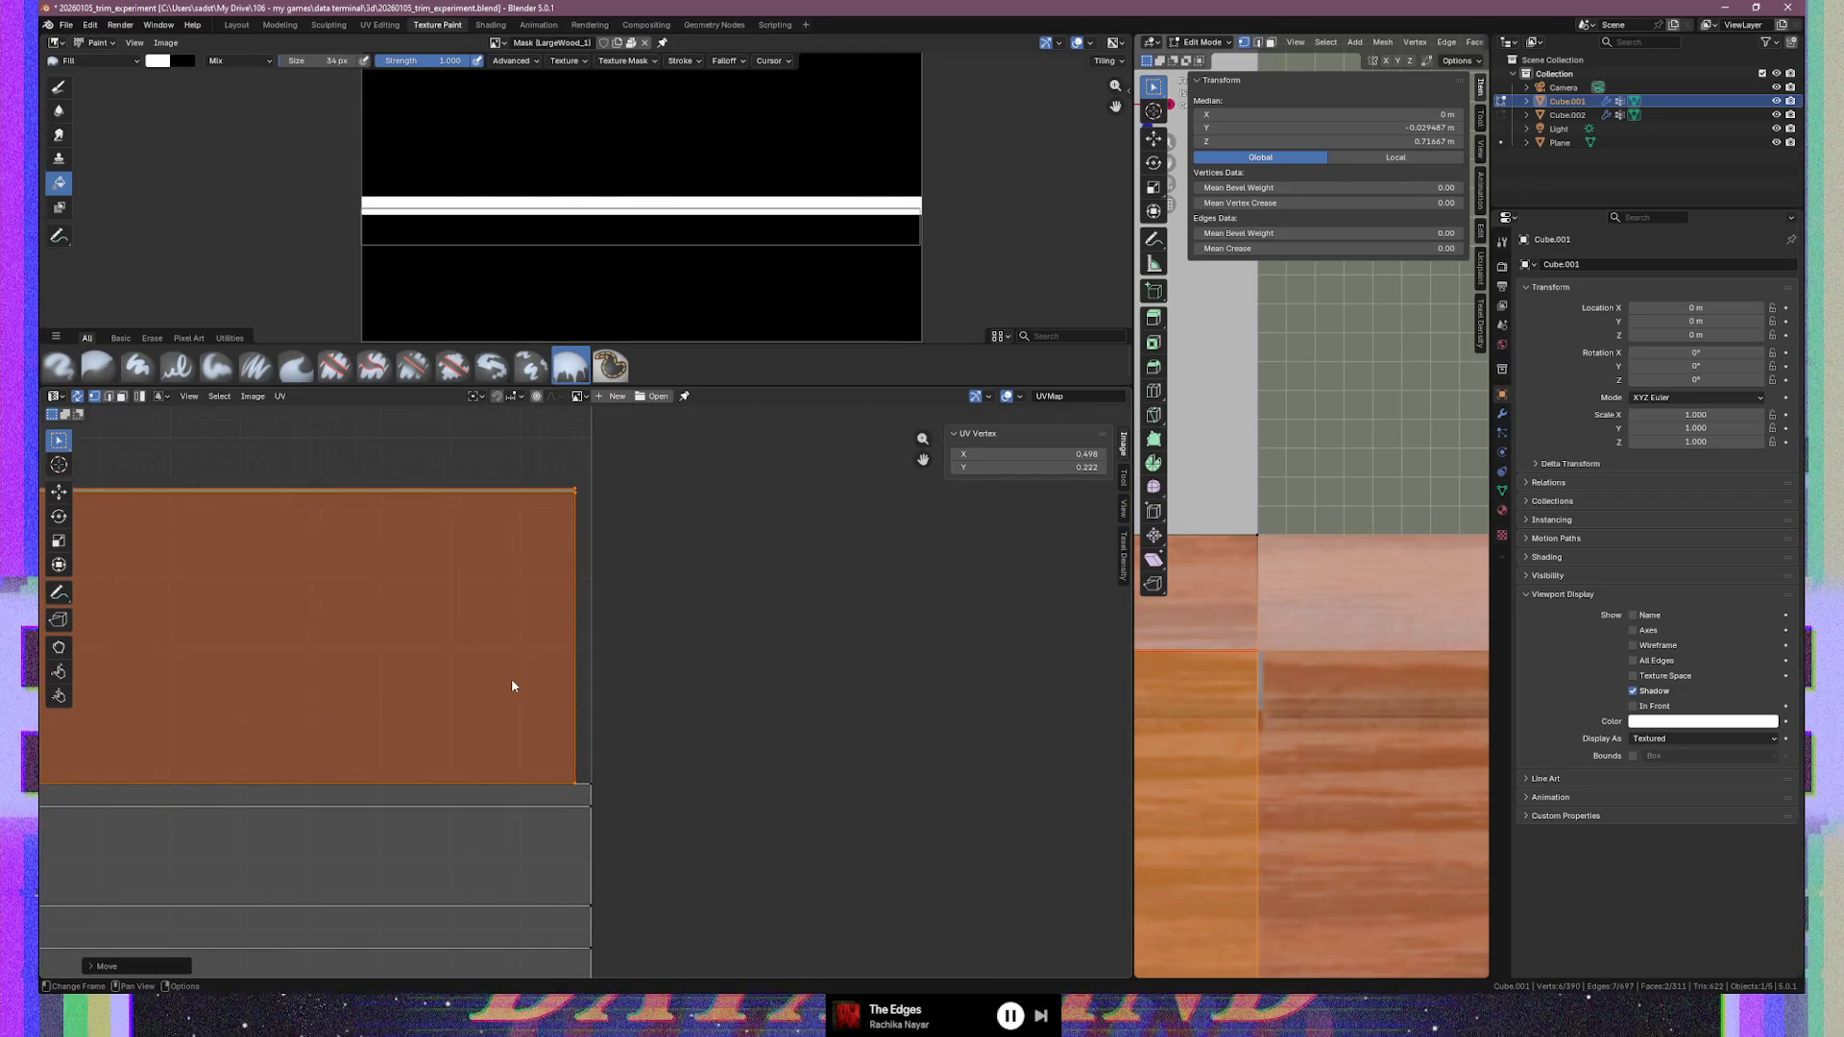
# Scale the orange strip around the 2D cursor to the band's full width
pyautogui.press('s')
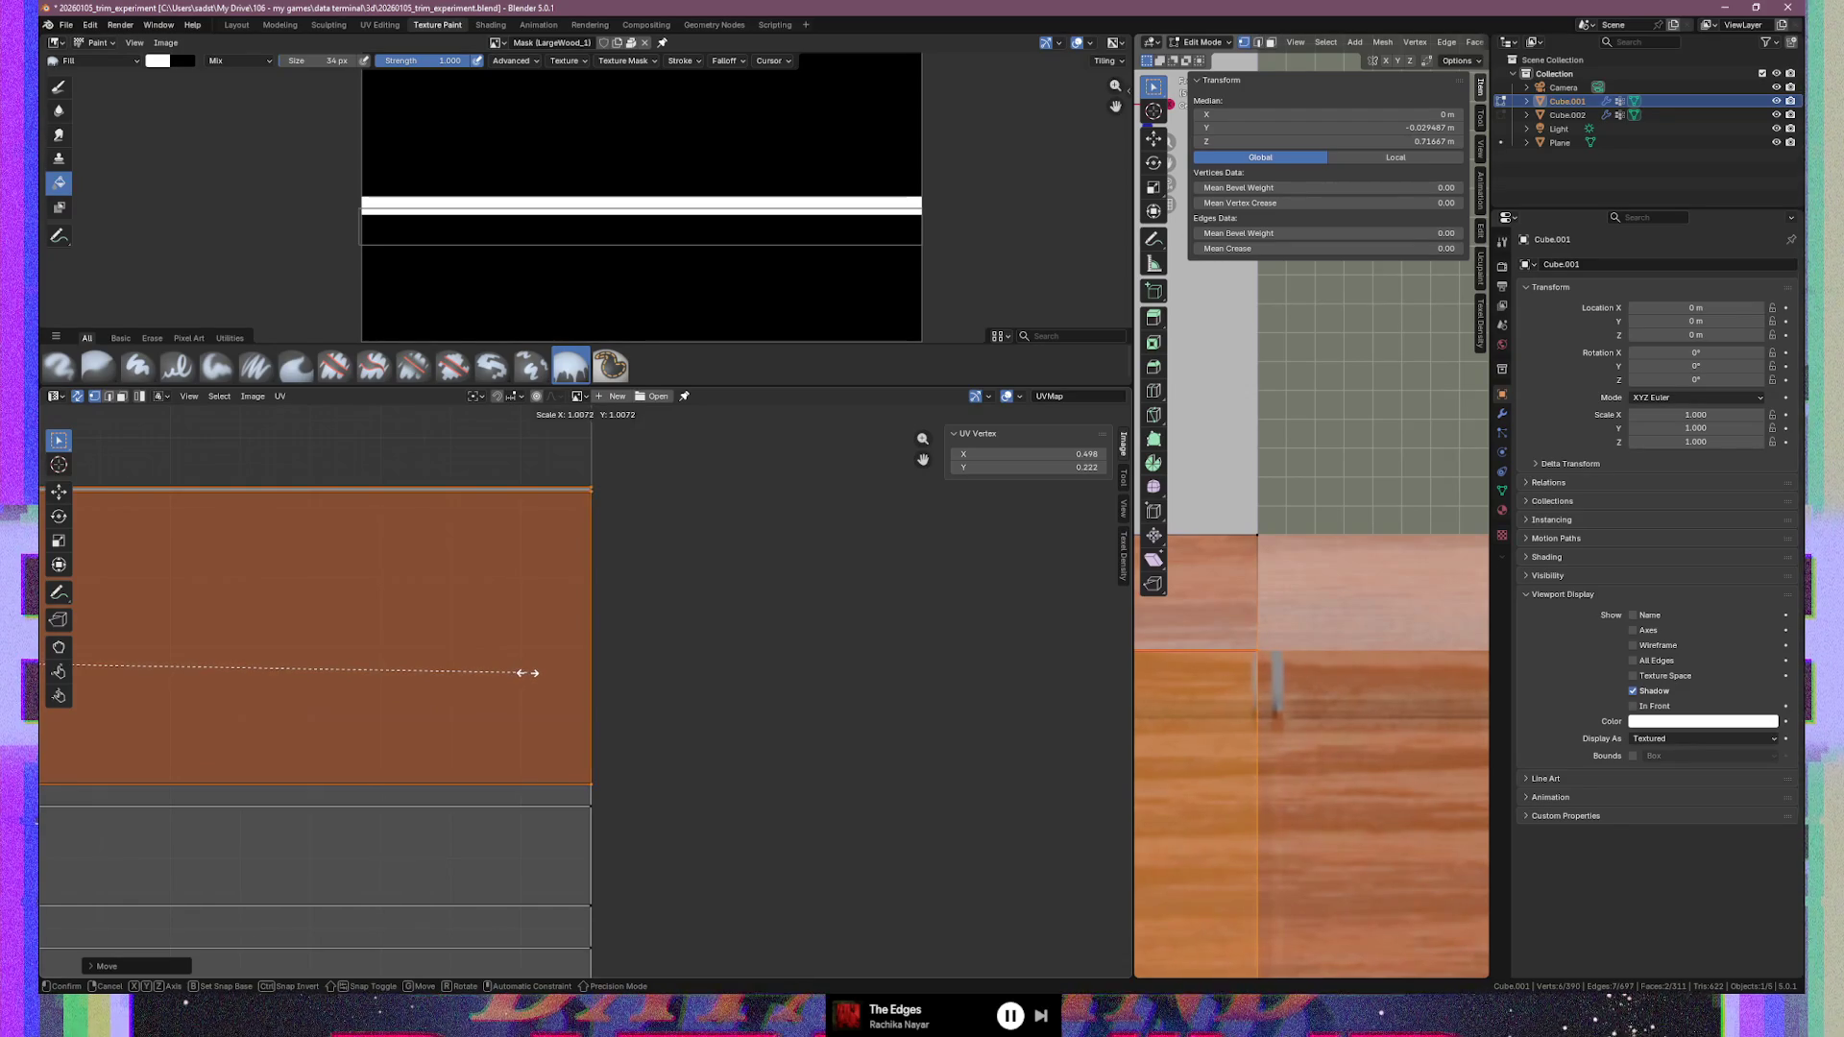
pyautogui.click(527, 673)
pyautogui.scroll(-2, 313, 795)
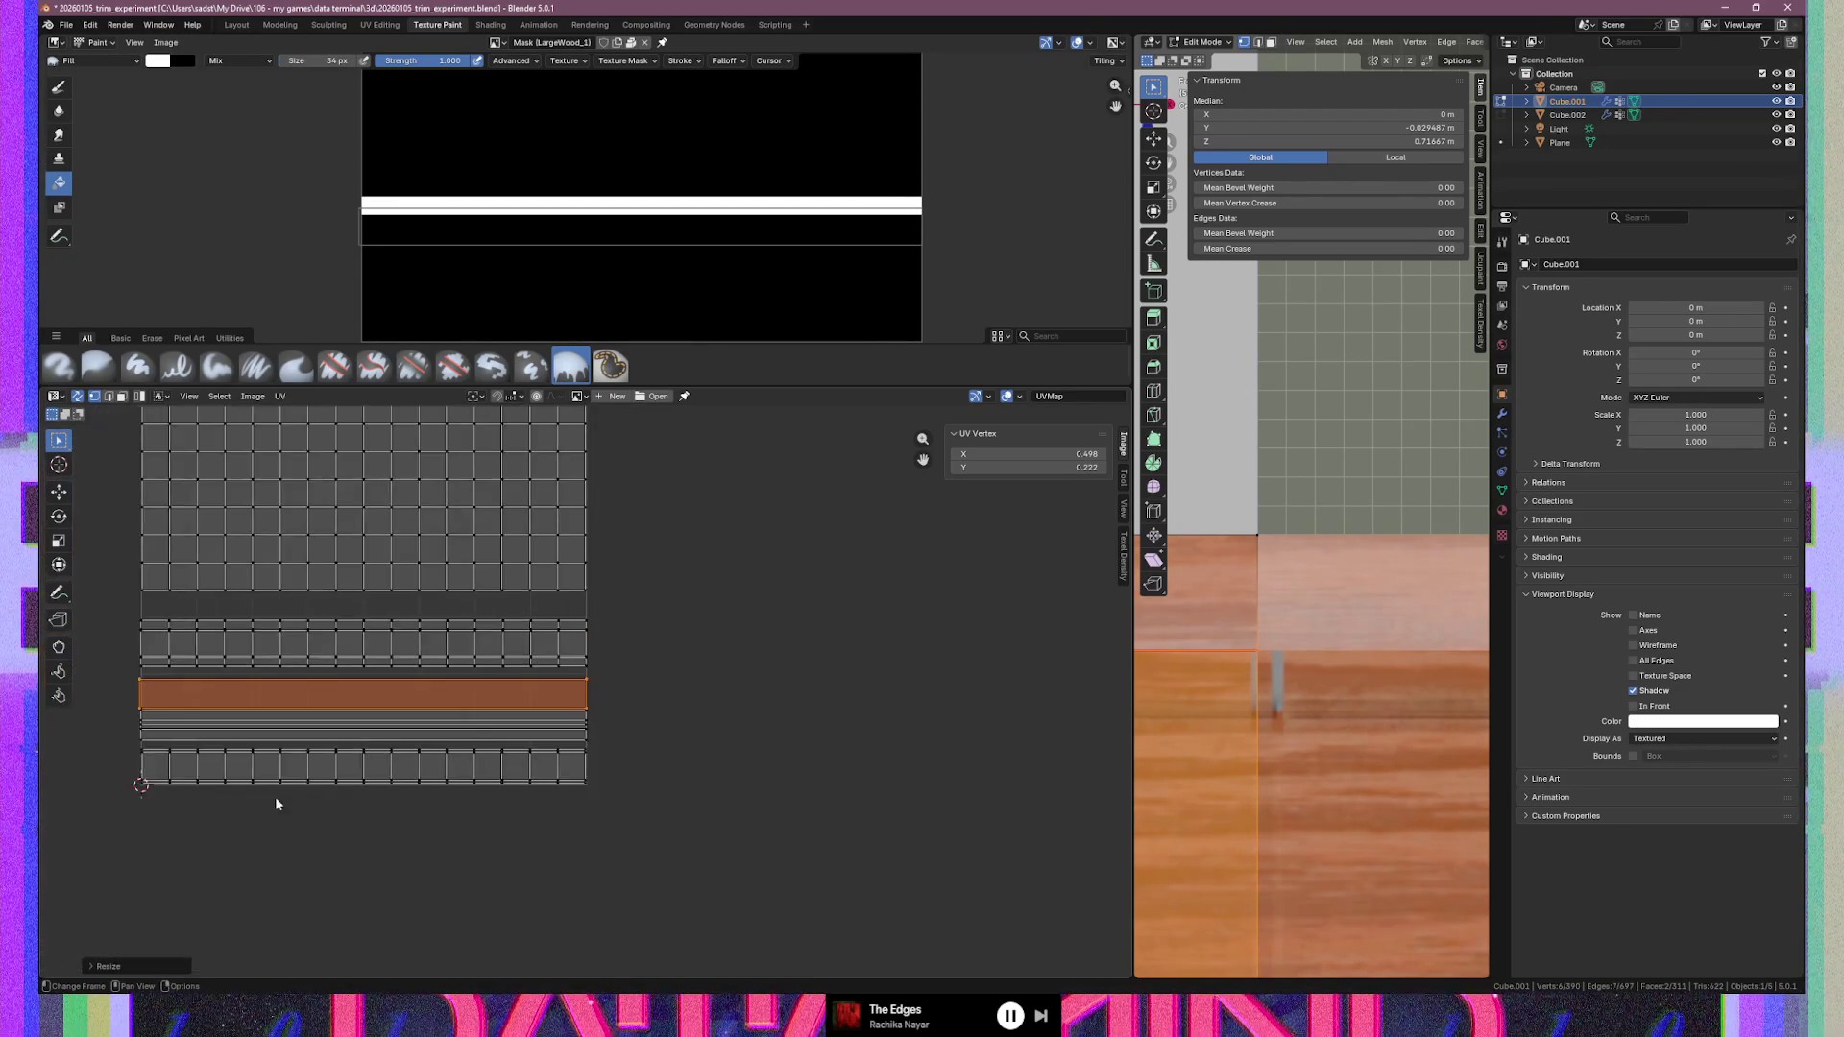
pyautogui.scroll(4, 317, 721)
pyautogui.scroll(3, 527, 739)
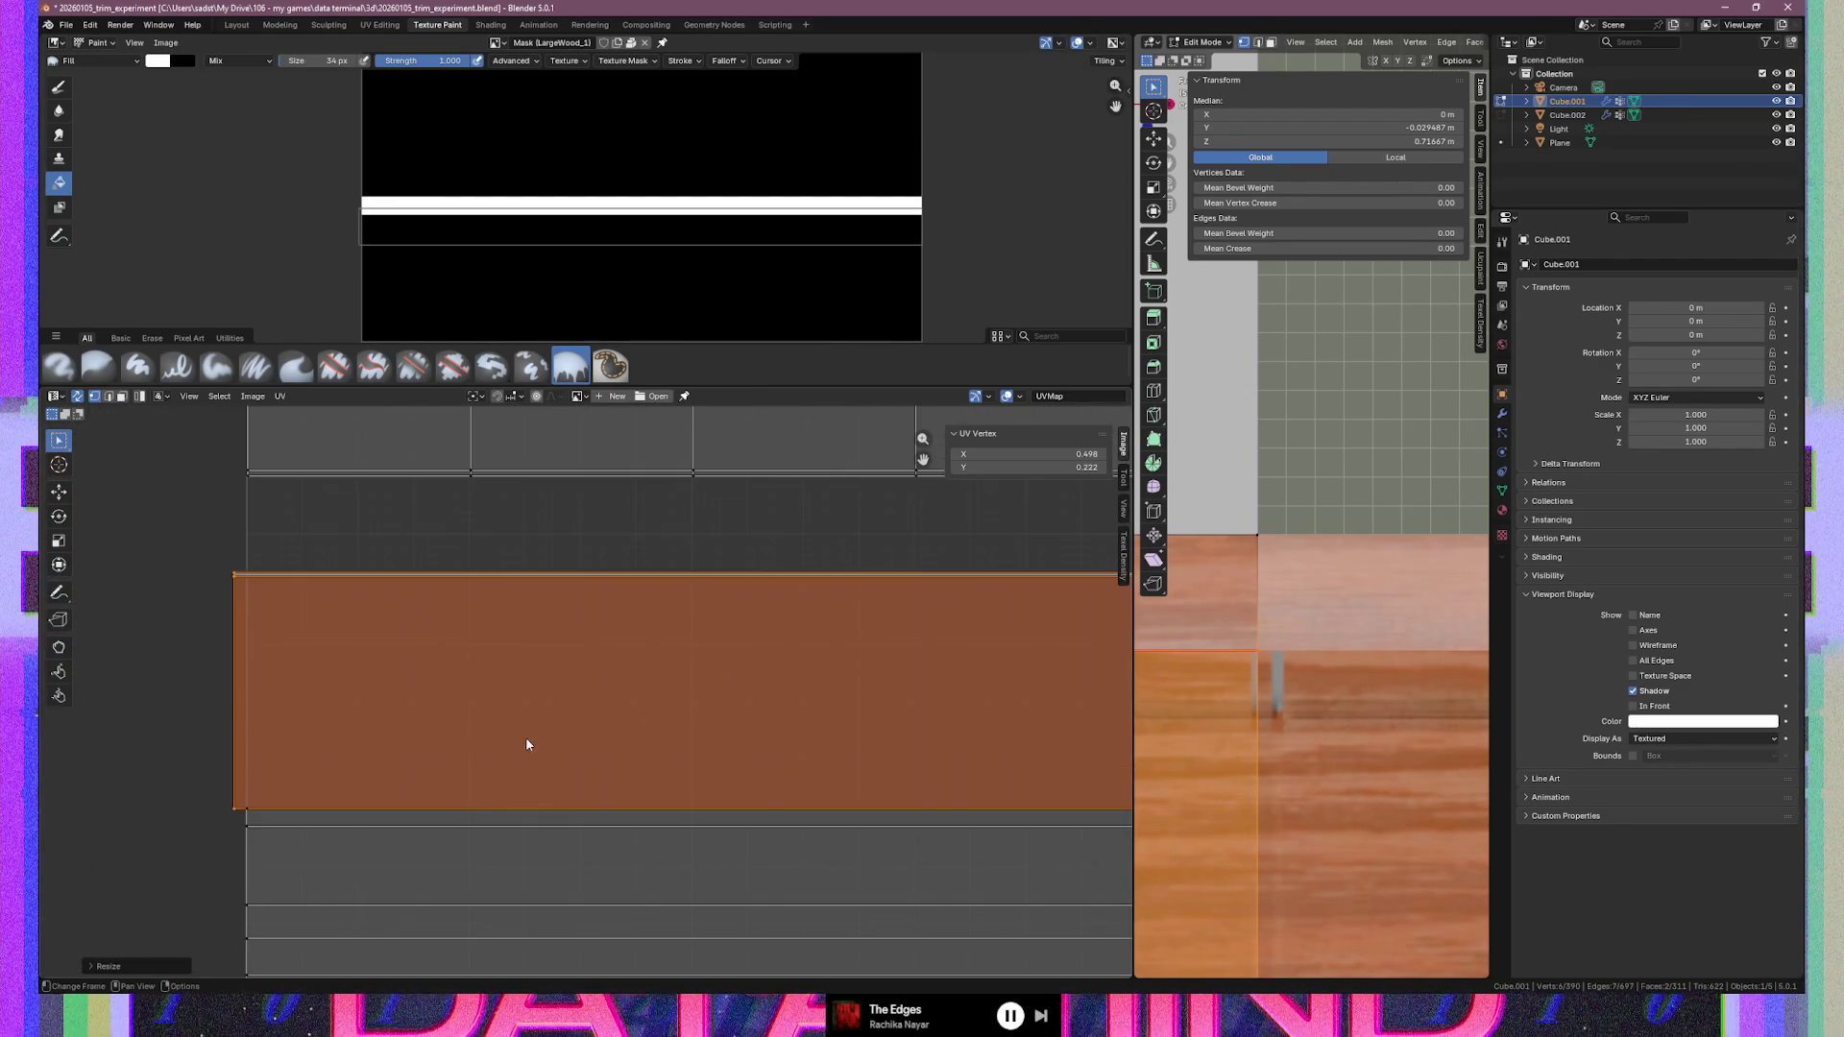
pyautogui.moveTo(408, 783)
pyautogui.mouseDown(button='middle')
pyautogui.moveTo(458, 696)
pyautogui.moveTo(458, 714)
pyautogui.mouseUp(button='middle')
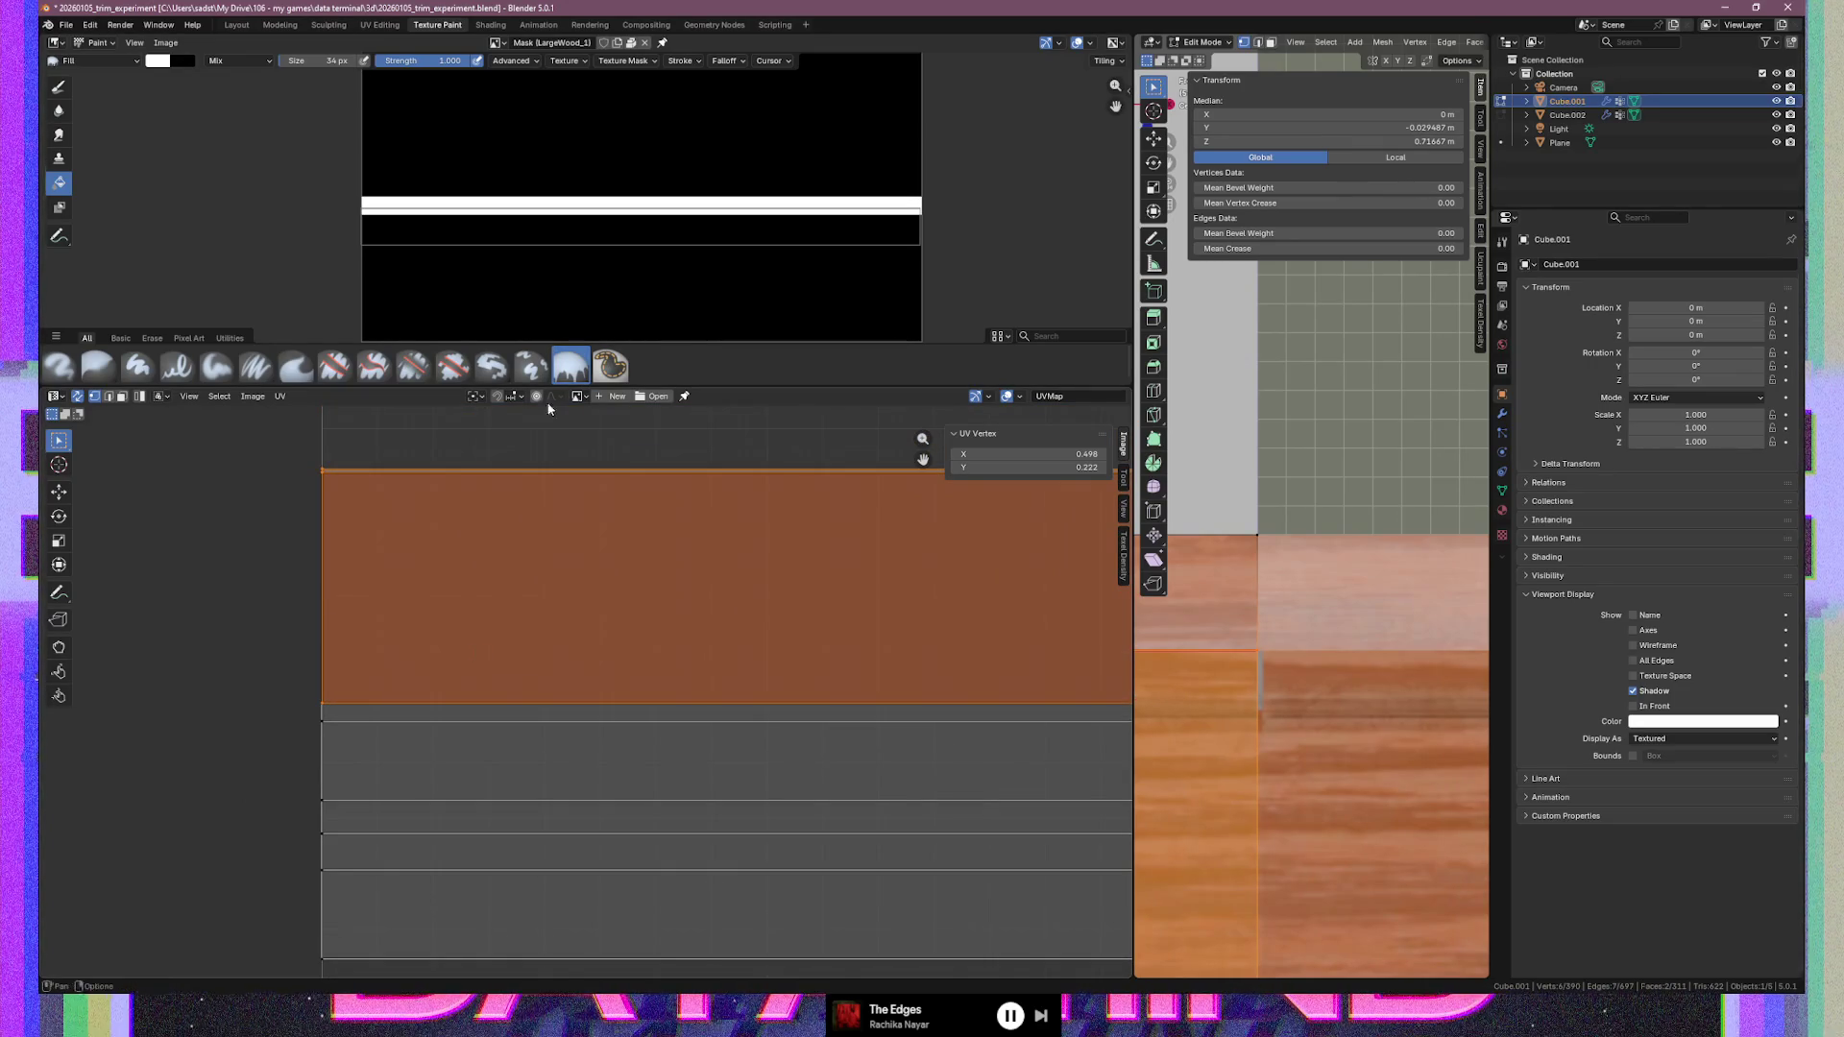
pyautogui.click(483, 396)
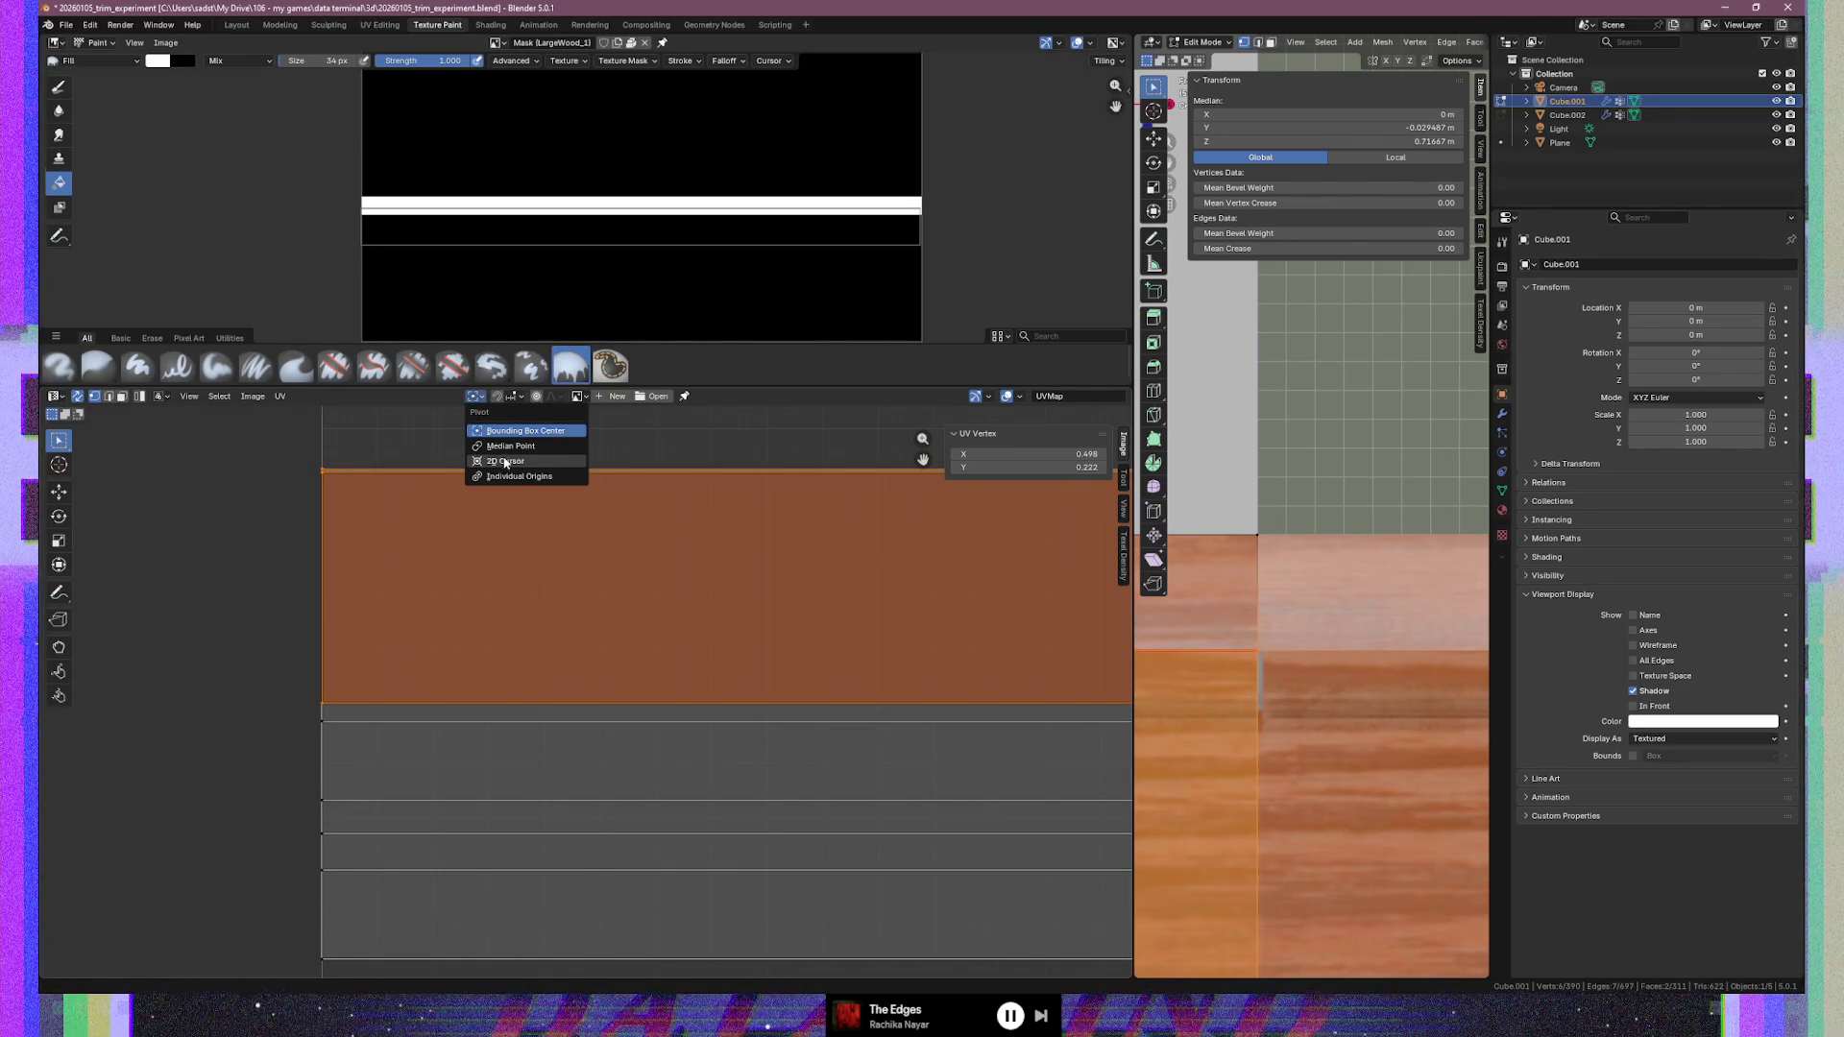
pyautogui.moveTo(989, 742)
pyautogui.keyDown('ctrl'); pyautogui.mouseDown(button='middle')
pyautogui.moveTo(994, 764)
pyautogui.moveTo(1032, 769)
pyautogui.moveTo(388, 751)
pyautogui.moveTo(302, 716)
pyautogui.moveTo(722, 717)
pyautogui.moveTo(837, 688)
pyautogui.moveTo(632, 805)
pyautogui.mouseUp(button='middle'); pyautogui.keyUp('ctrl')
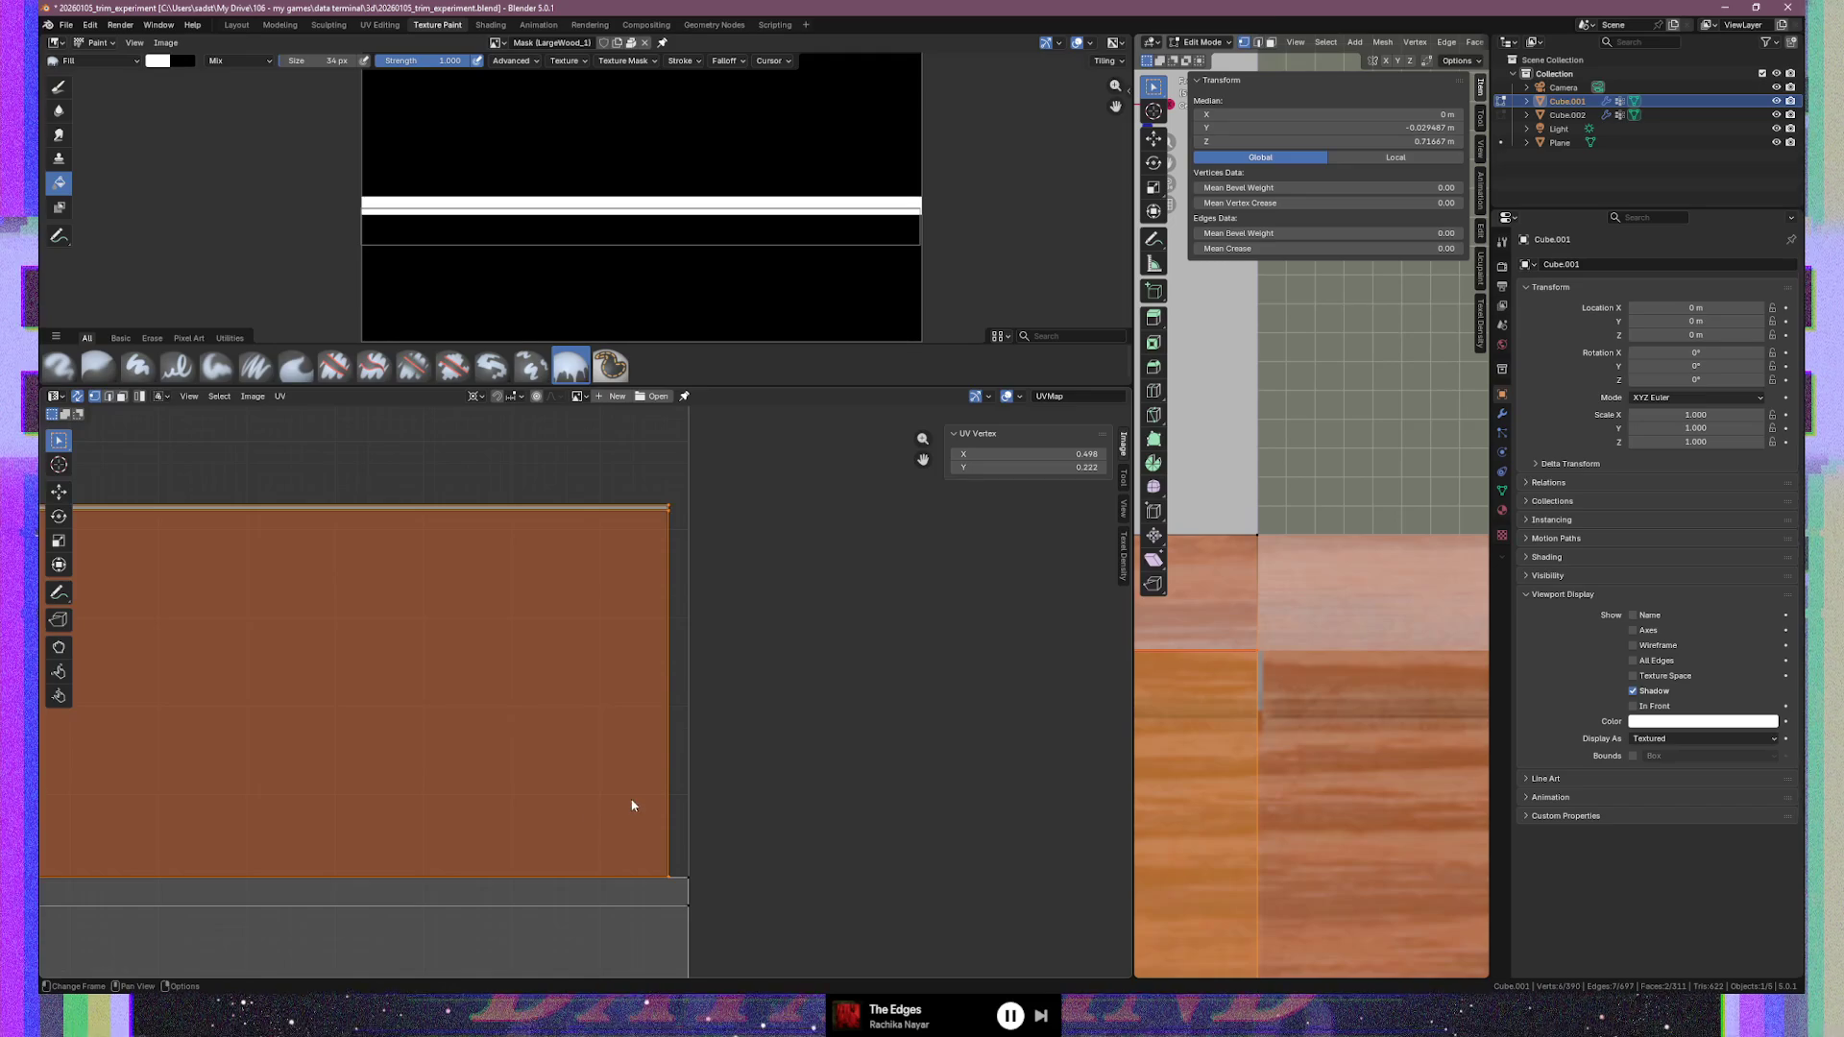
pyautogui.moveTo(646, 796)
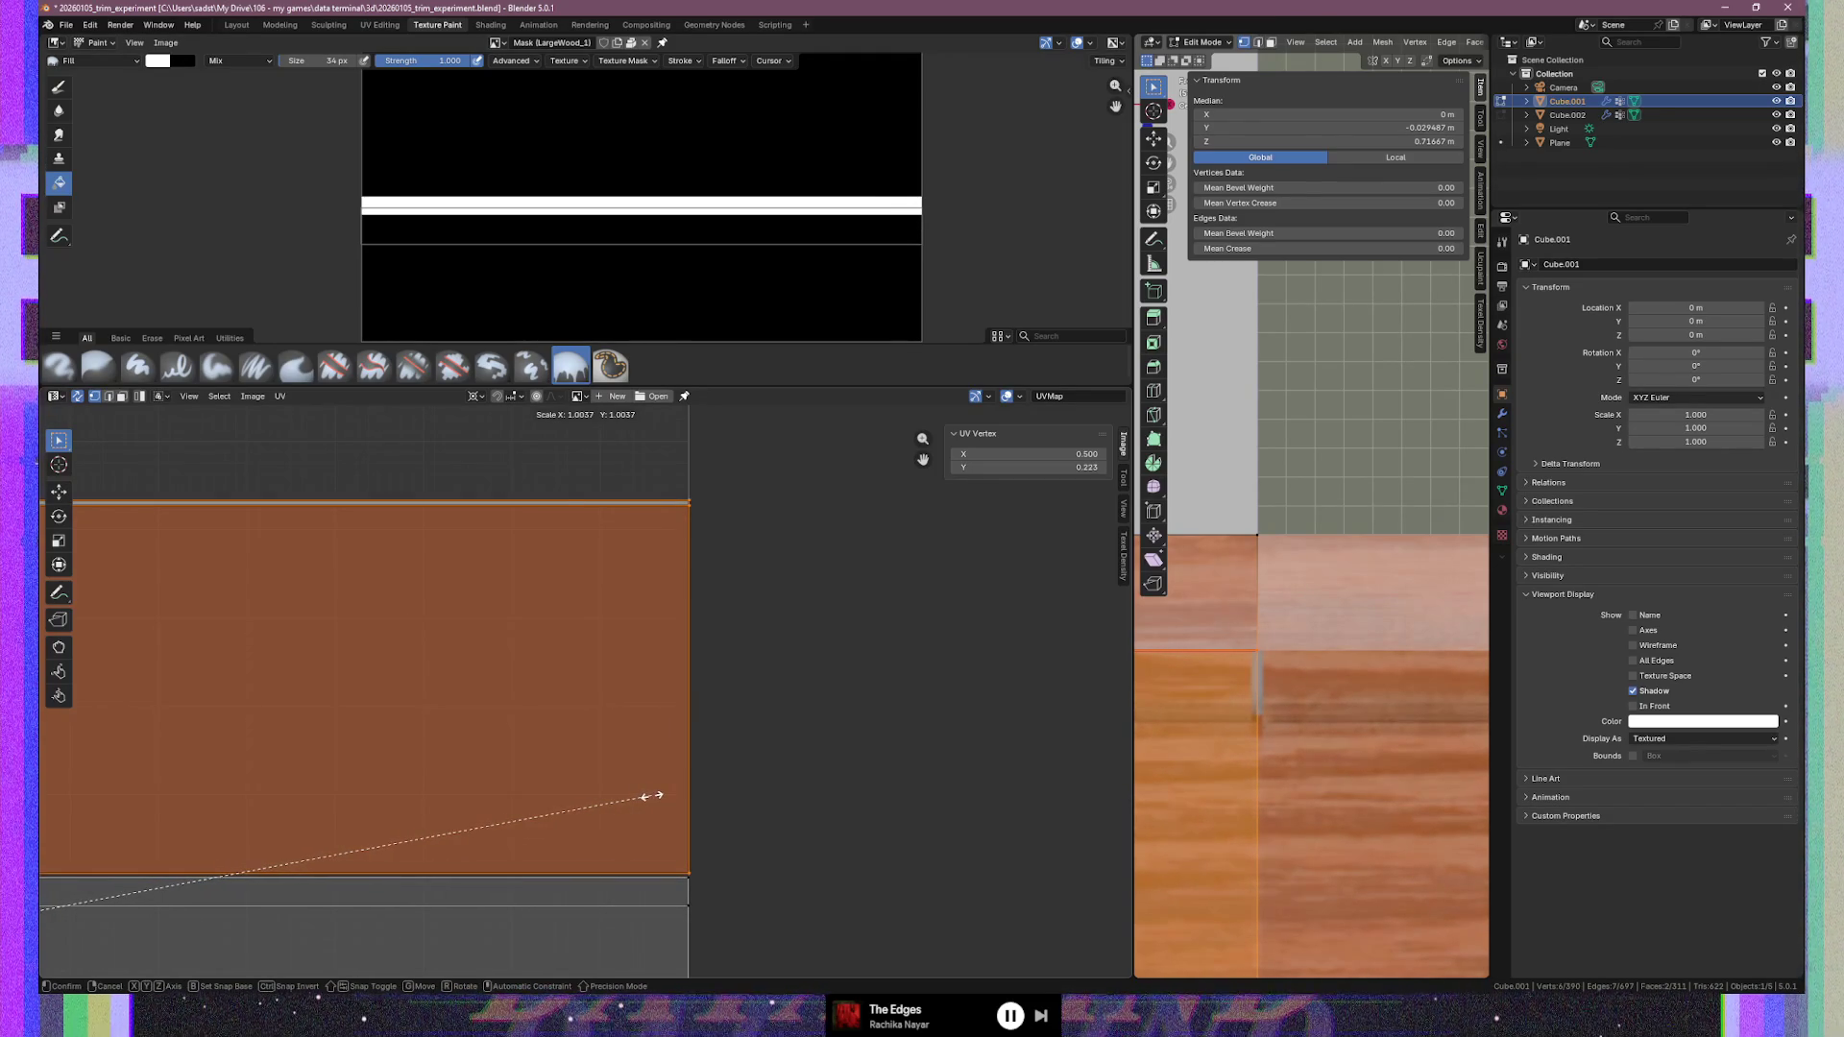
pyautogui.click(652, 800)
# Move the strip vertically onto the band, then clear the mesh selection
pyautogui.moveTo(459, 839)
pyautogui.mouseDown(button='middle')
pyautogui.moveTo(1016, 700)
pyautogui.moveTo(1045, 753)
pyautogui.moveTo(878, 740)
pyautogui.moveTo(546, 765)
pyautogui.moveTo(482, 733)
pyautogui.moveTo(218, 748)
pyautogui.moveTo(297, 763)
pyautogui.moveTo(240, 783)
pyautogui.moveTo(459, 822)
pyautogui.mouseUp(button='middle')
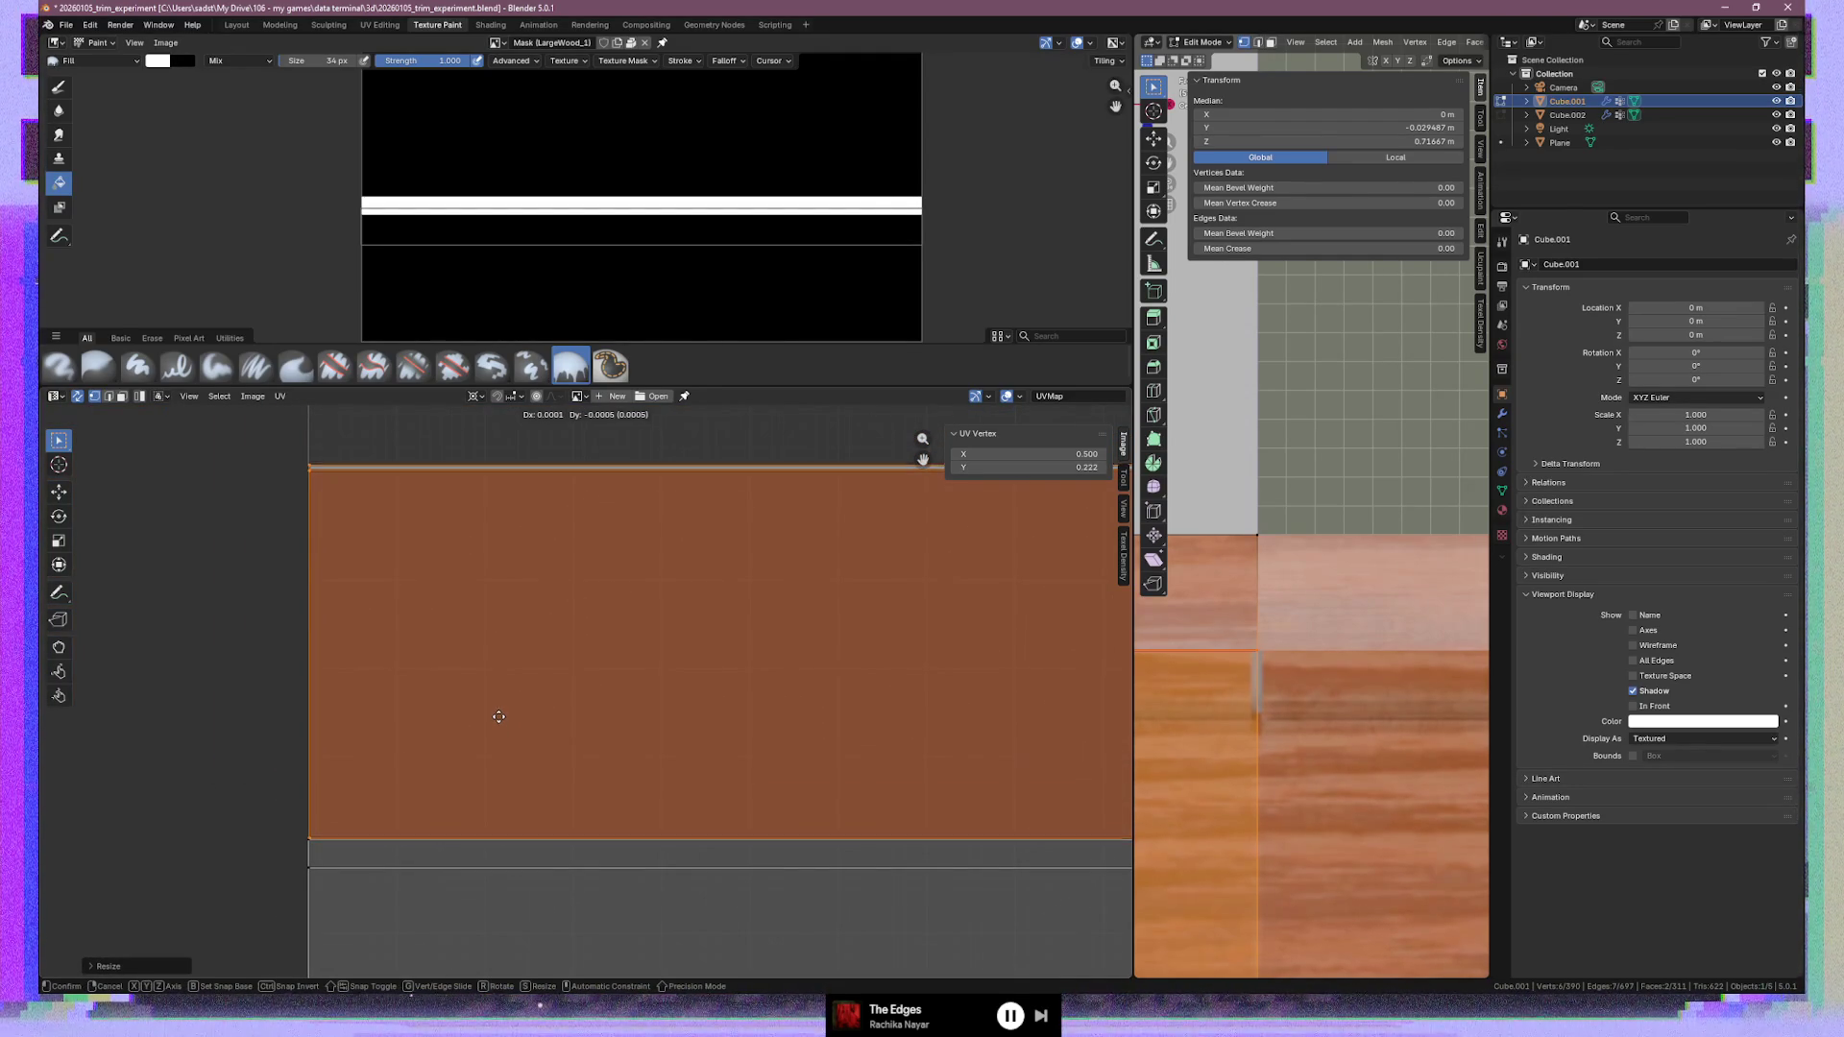
pyautogui.press('y')
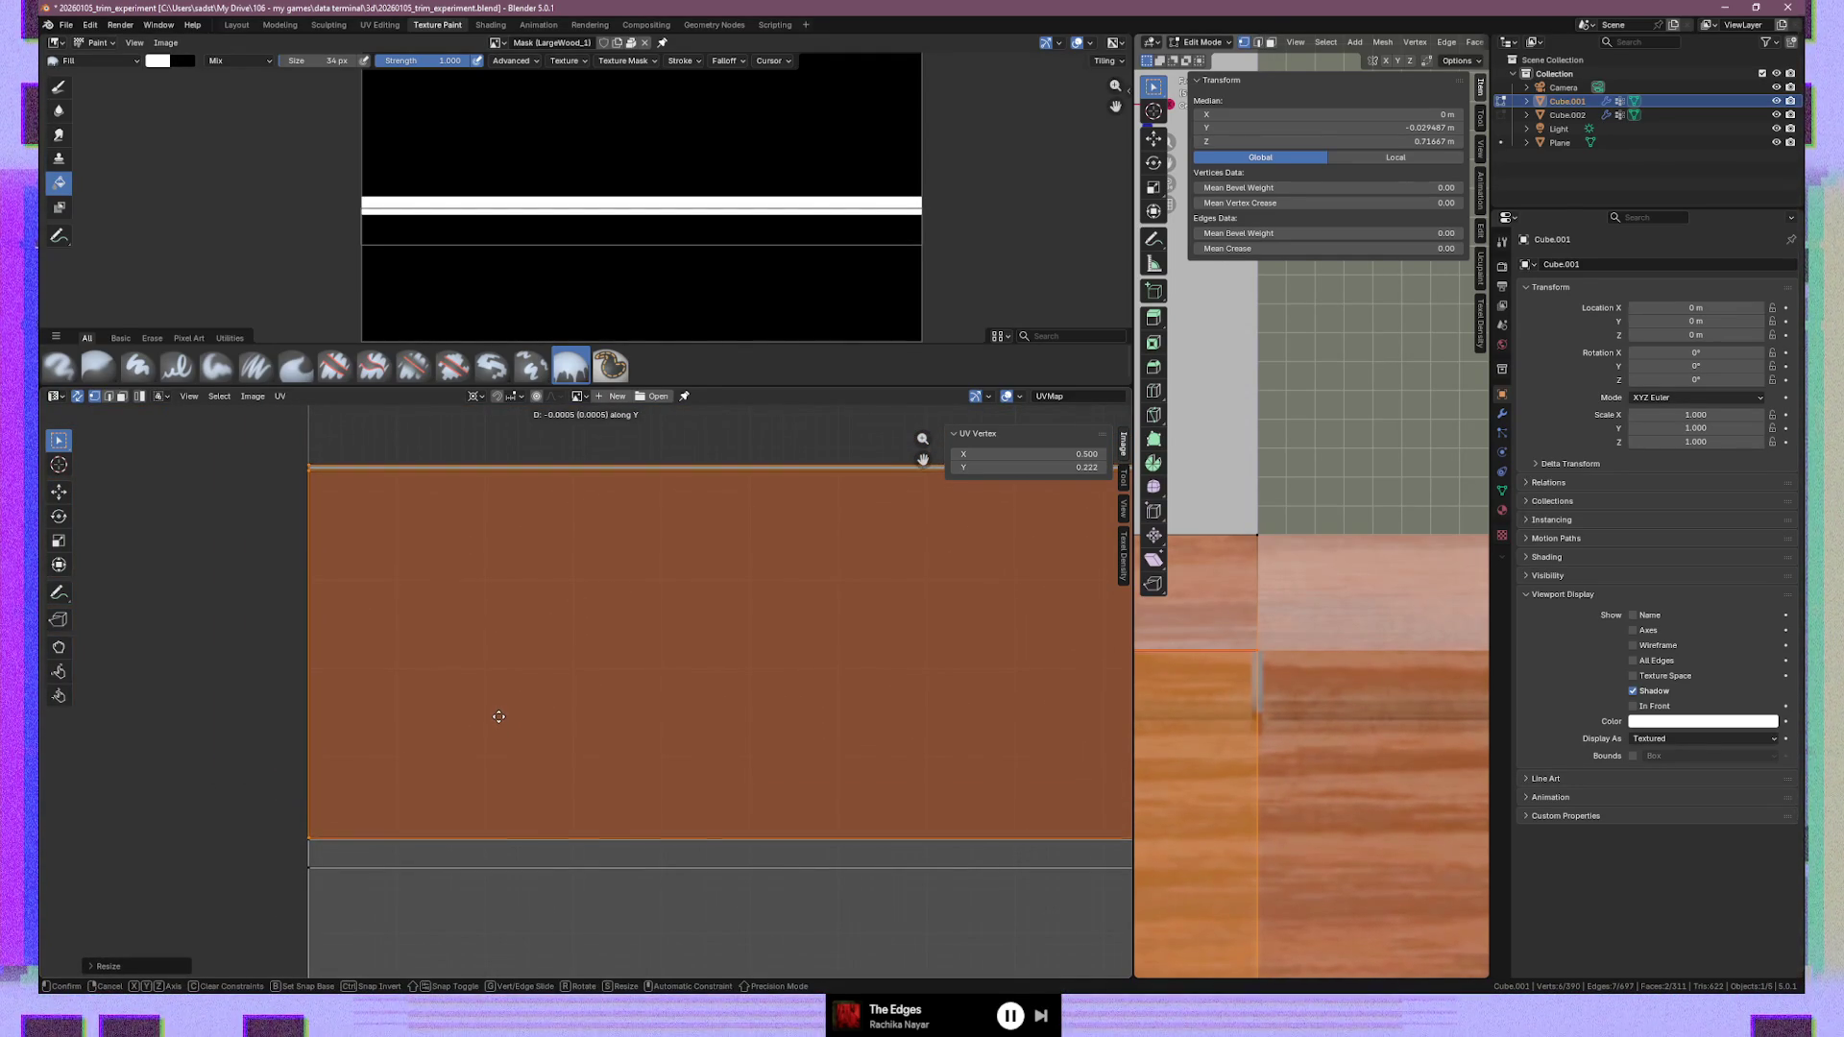
pyautogui.scroll(-6, 498, 722)
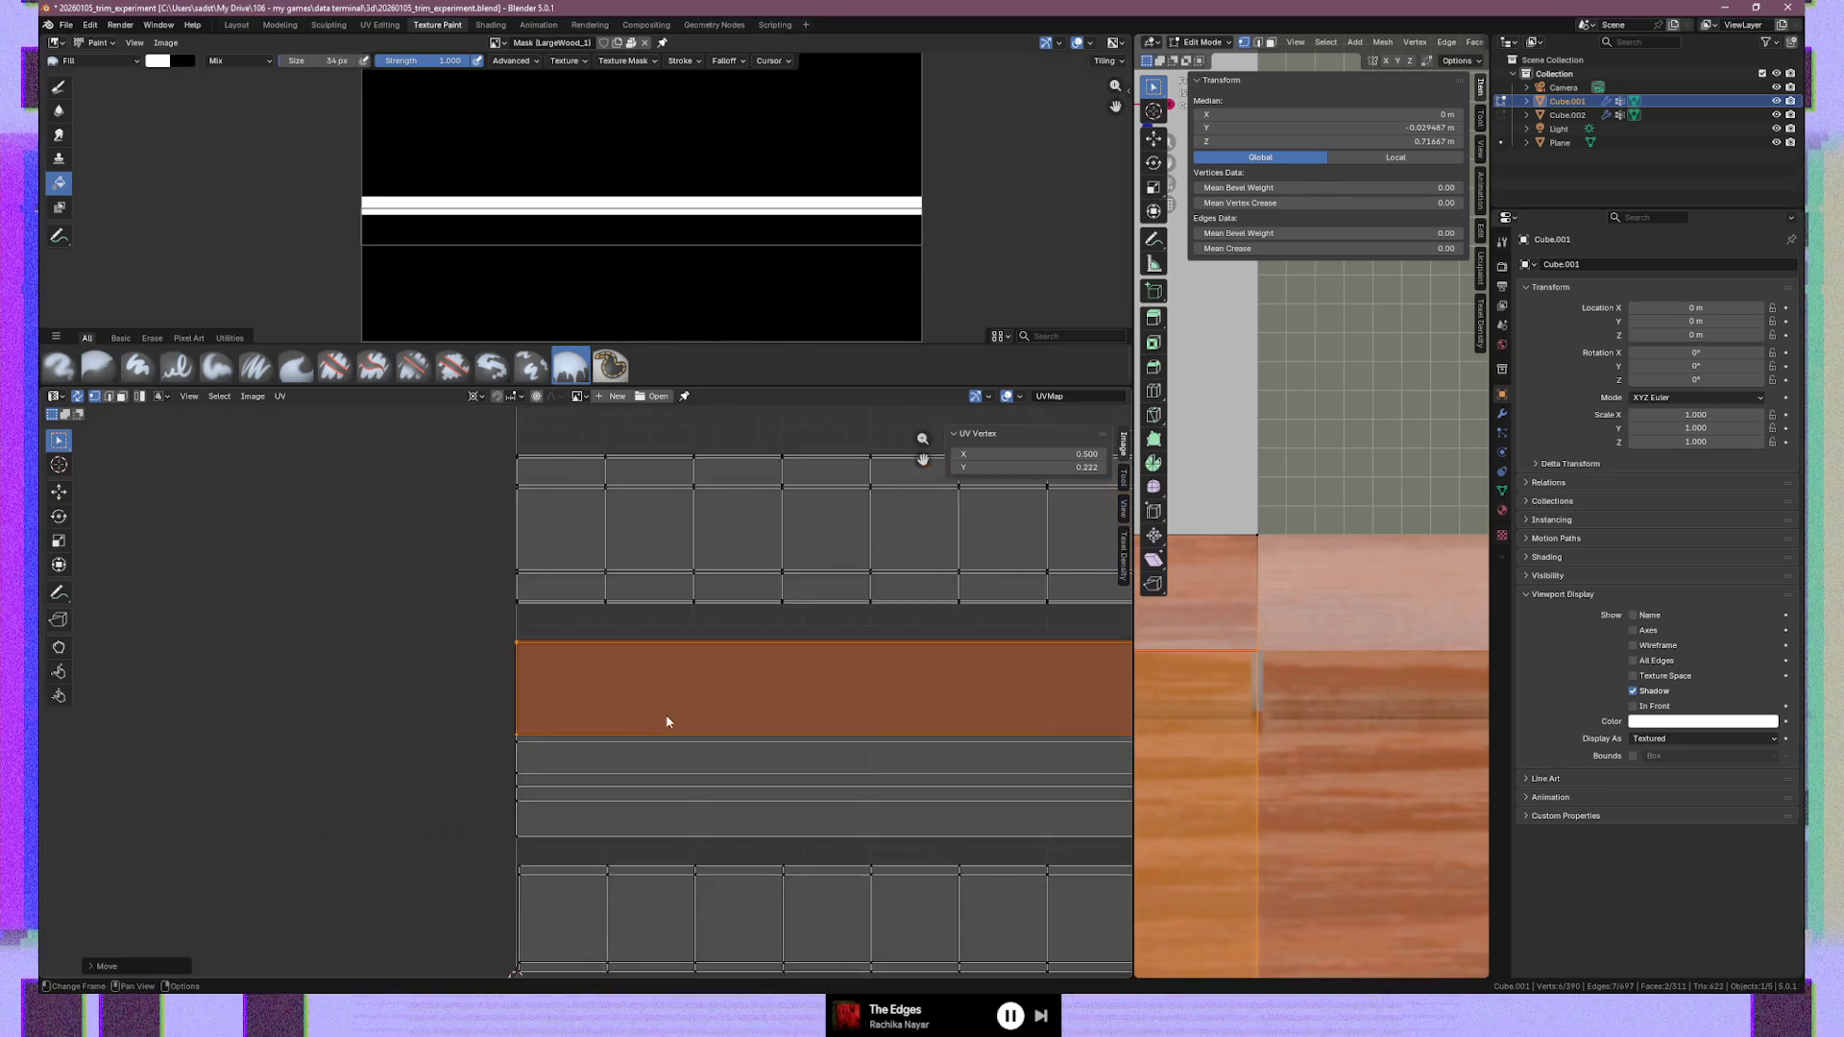
pyautogui.moveTo(769, 733); pyautogui.dragTo(735, 737, button='middle')
pyautogui.moveTo(1244, 672); pyautogui.dragTo(1239, 684, button='middle')
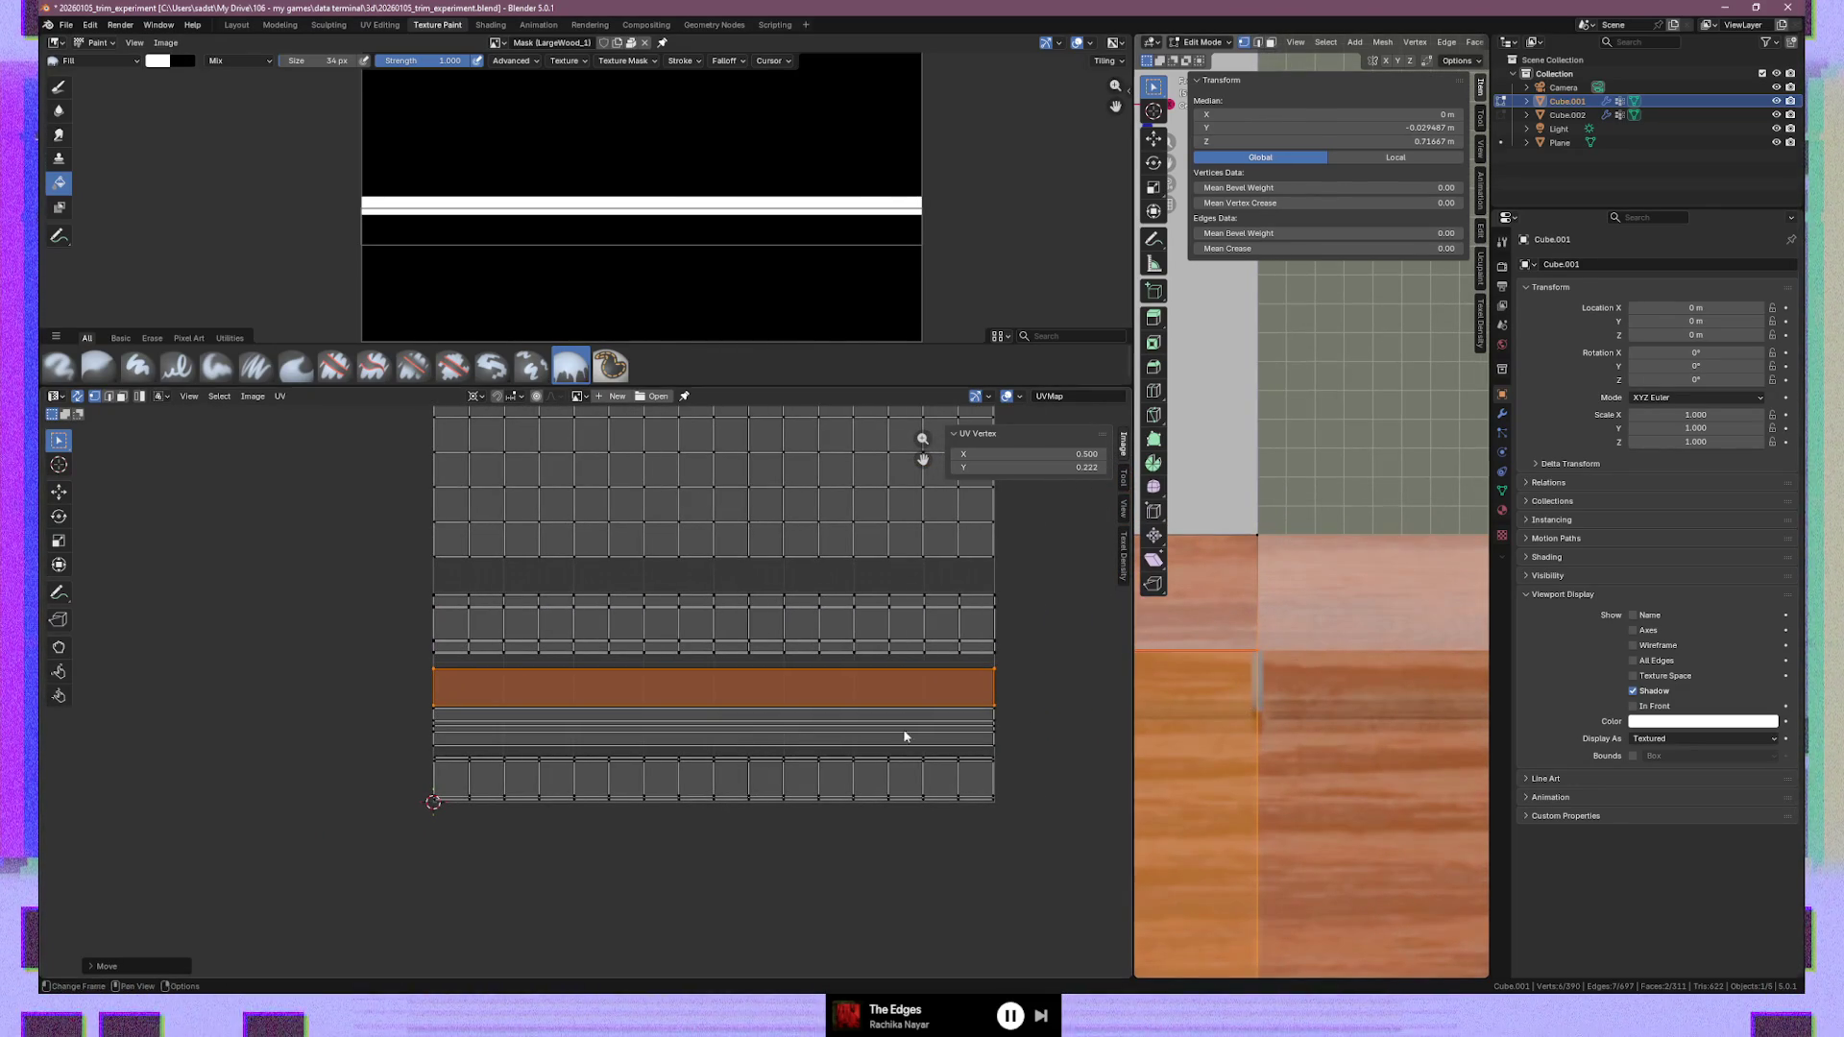
pyautogui.click(736, 889)
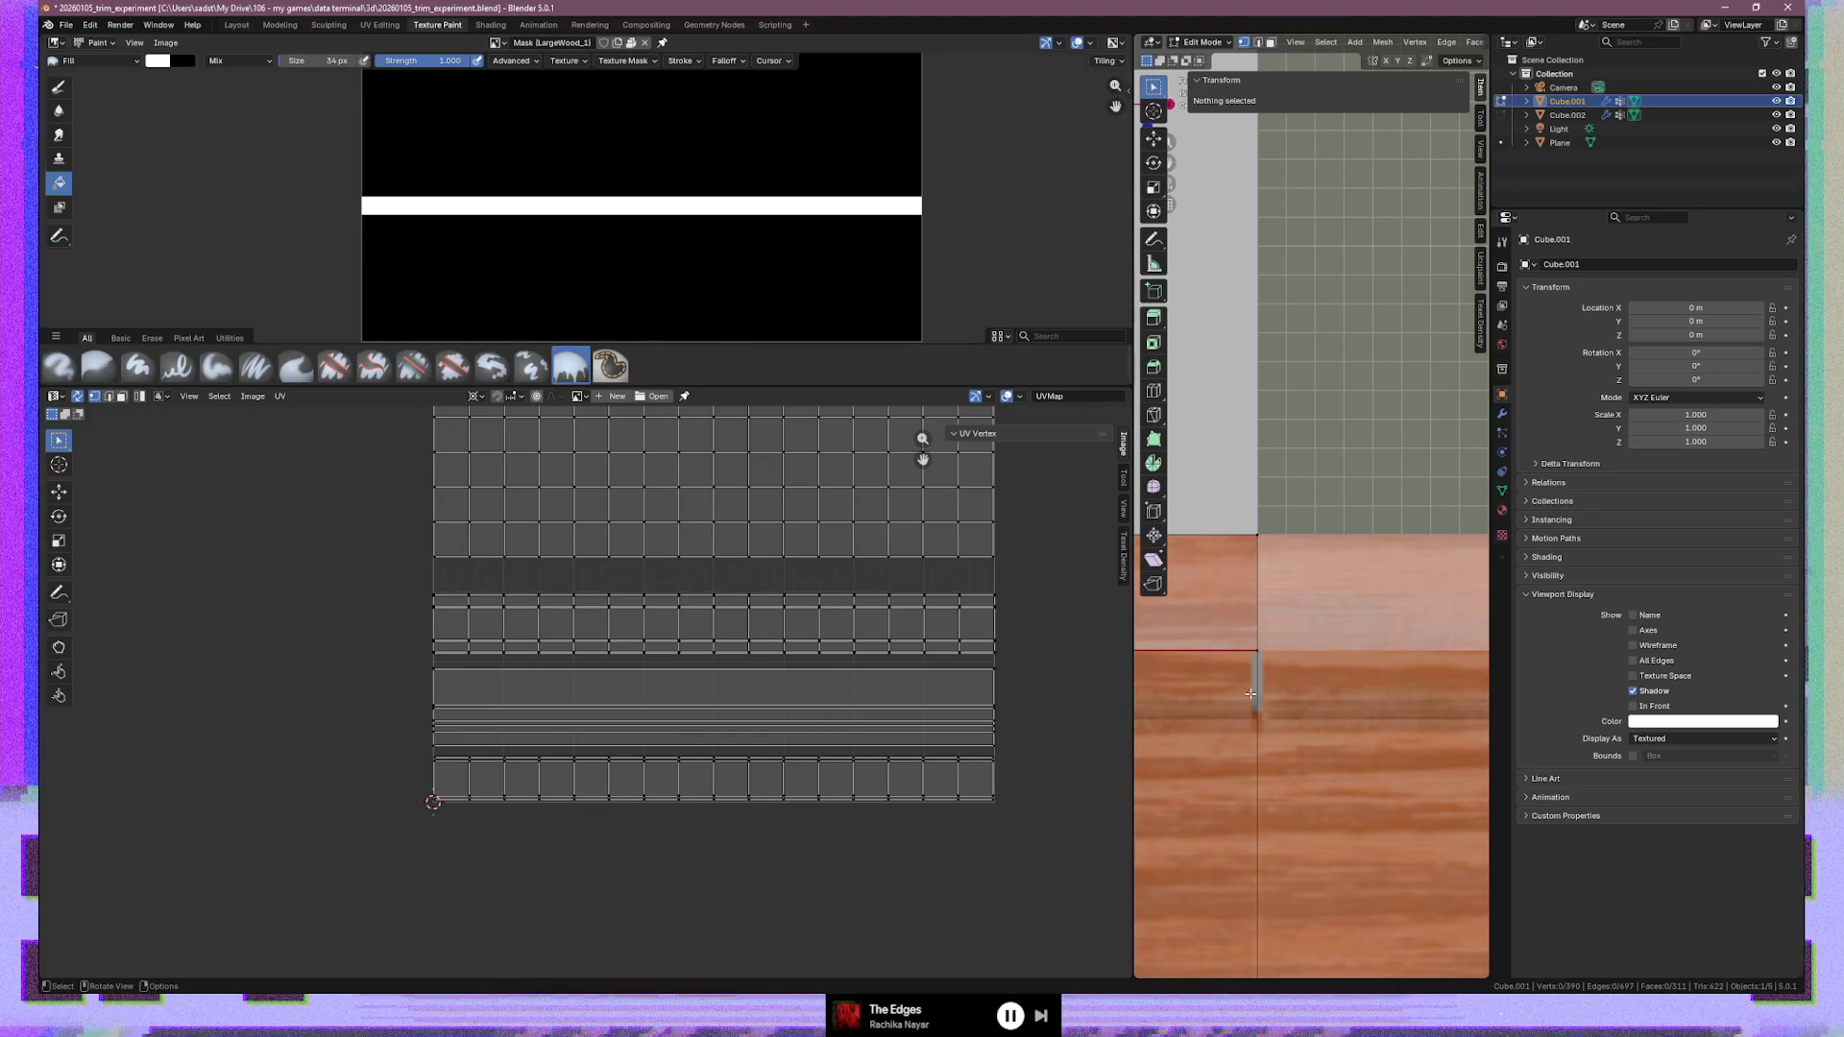
# Center the view on the red-edge corner vertex and pick edges down the strip
pyautogui.click(1256, 663)
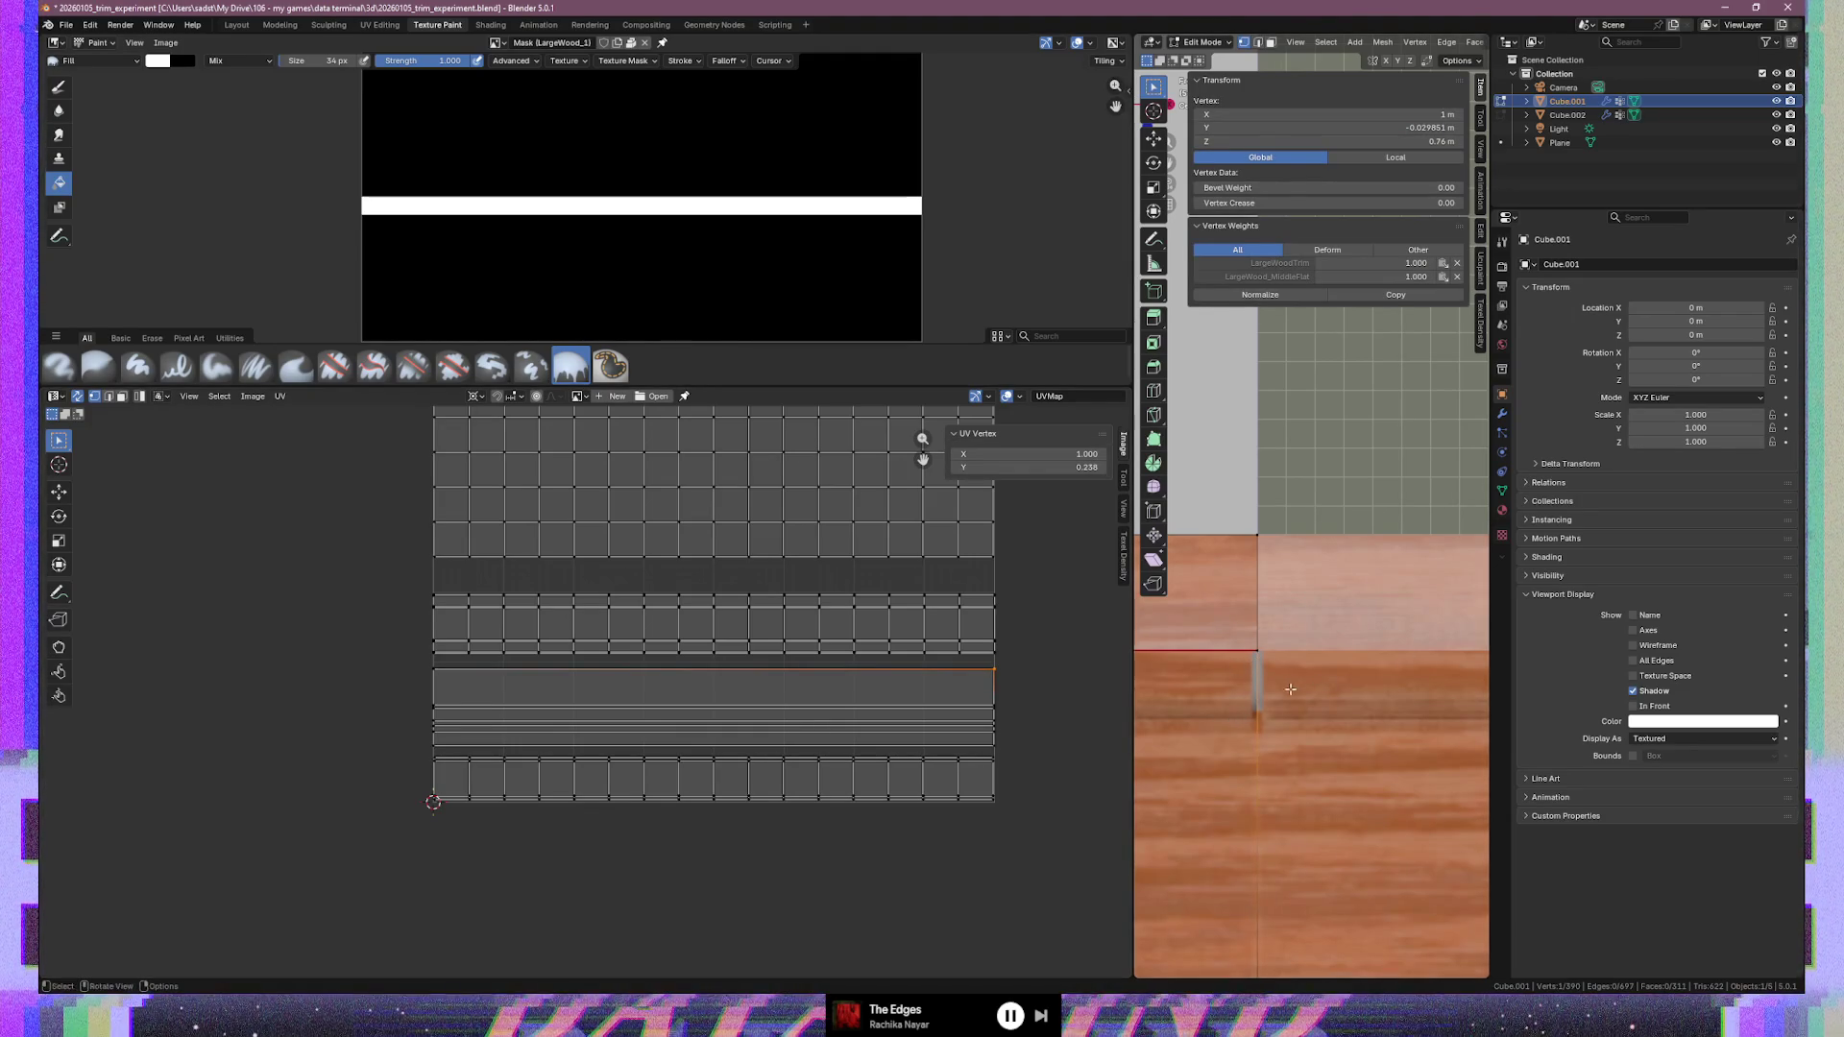
pyautogui.scroll(3, 1295, 687)
pyautogui.press('KP_Decimal')
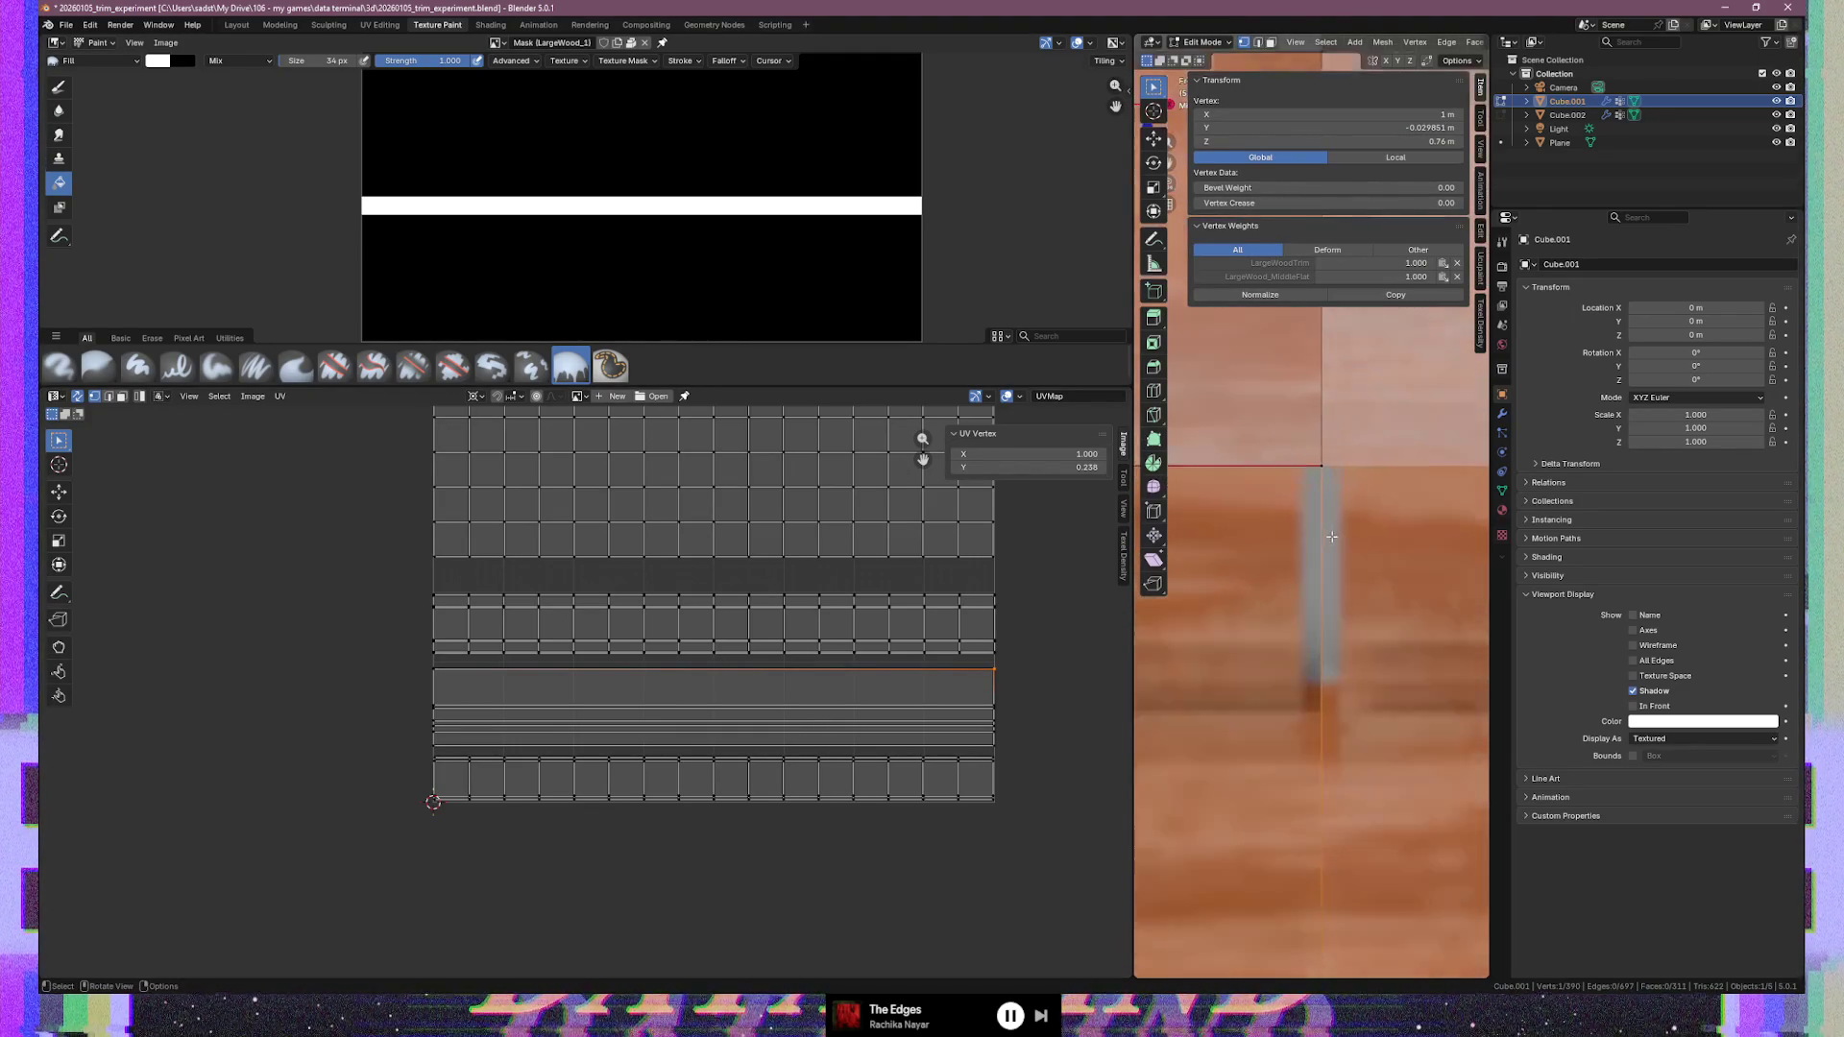
pyautogui.scroll(7, 835, 692)
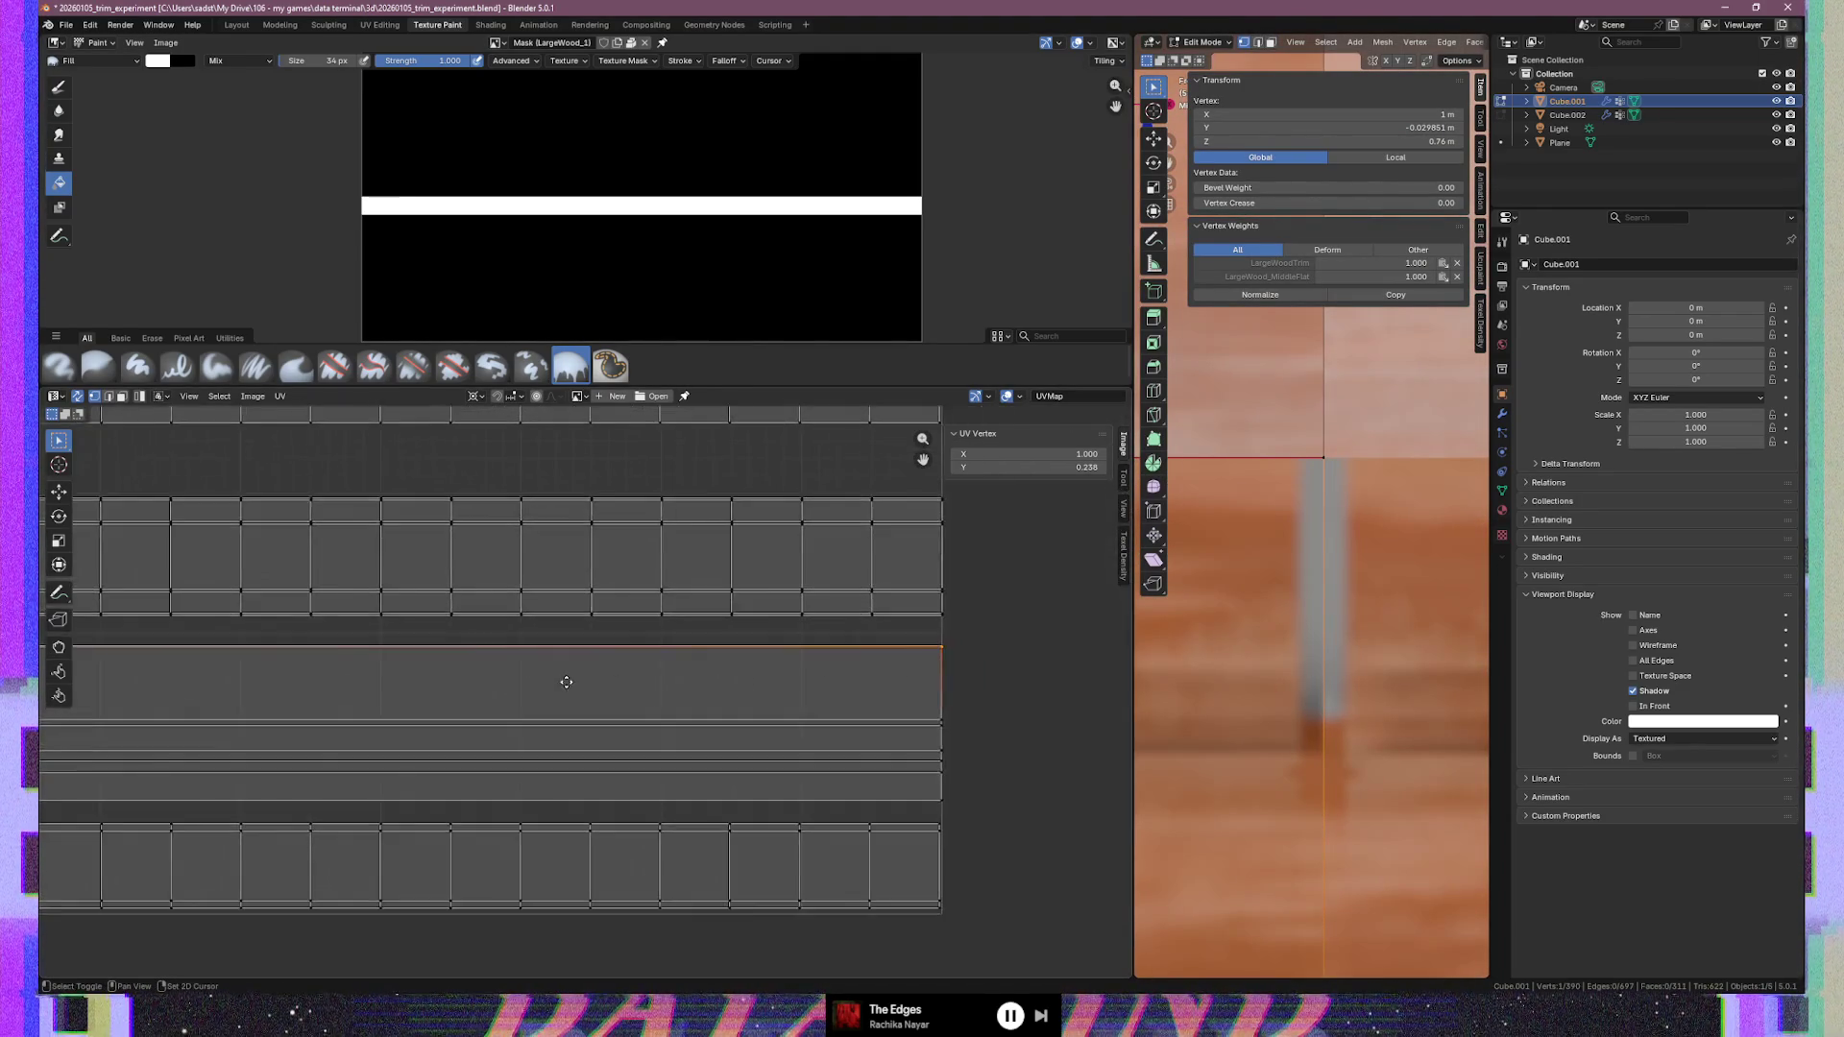
pyautogui.moveTo(515, 697); pyautogui.dragTo(528, 707, button='middle')
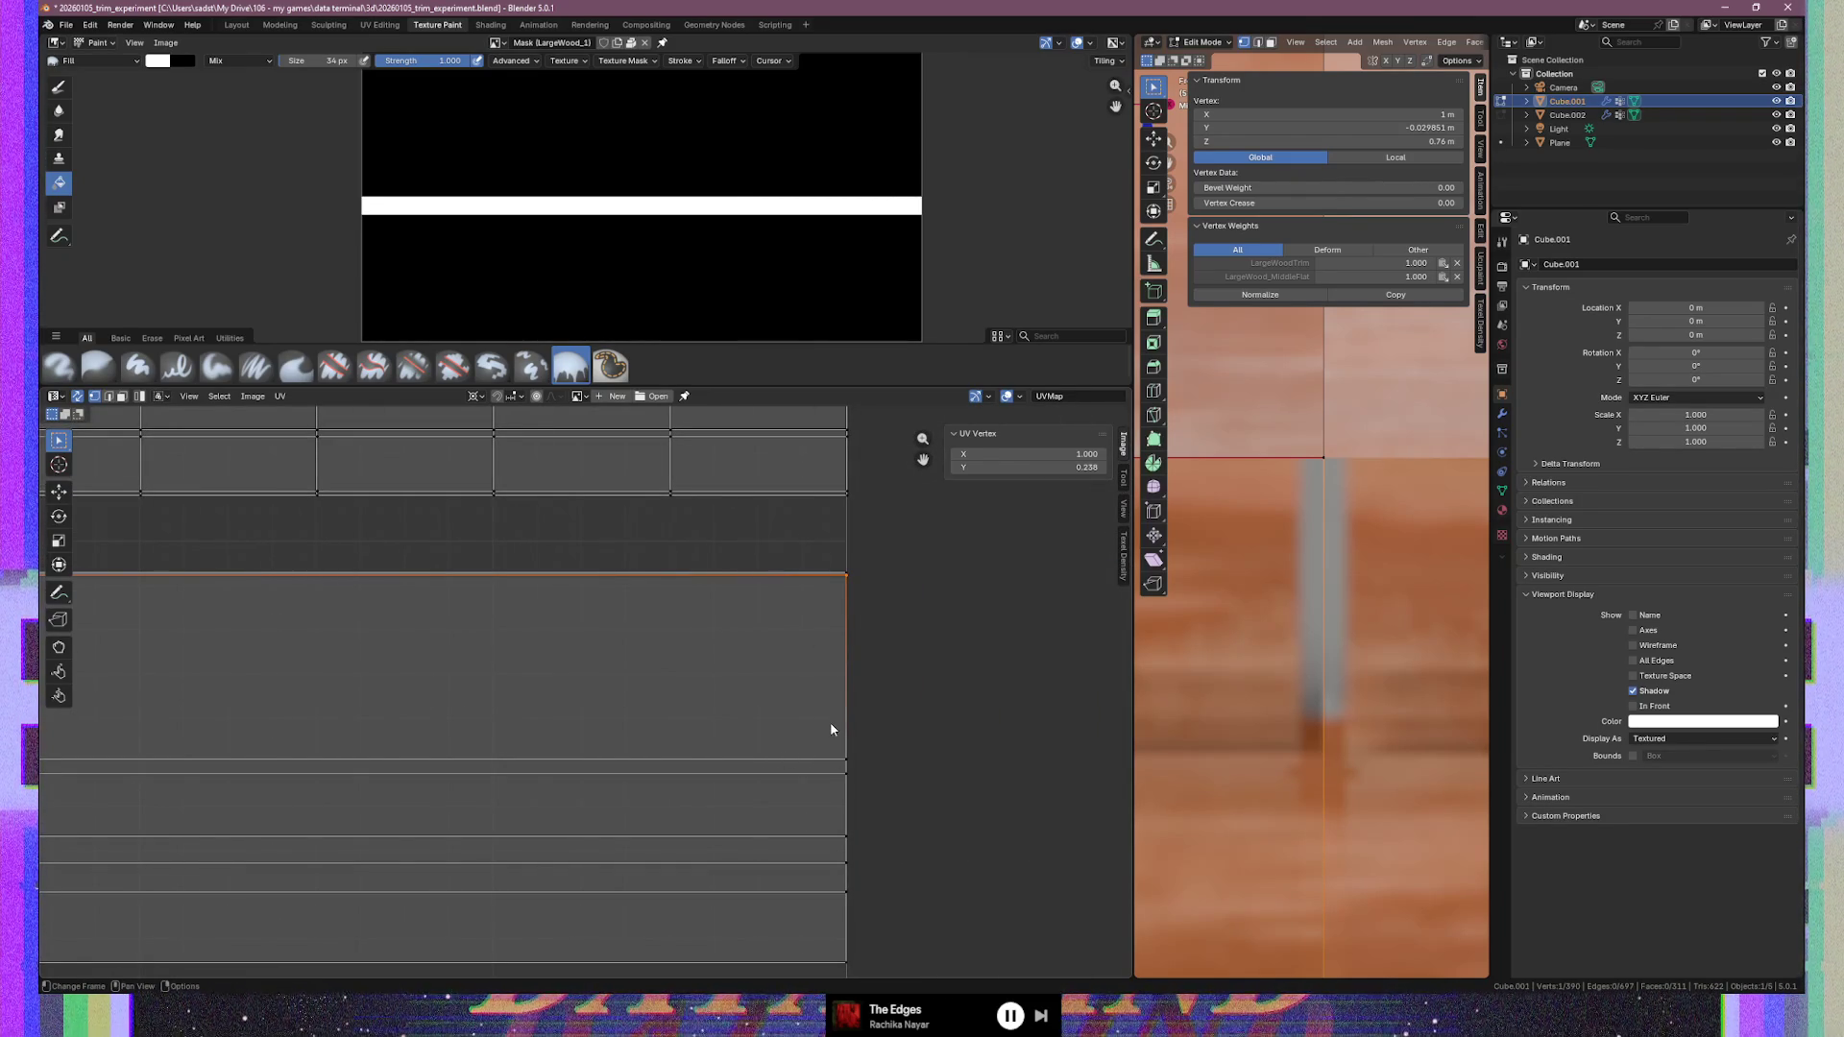
pyautogui.click(843, 762)
pyautogui.click(845, 784)
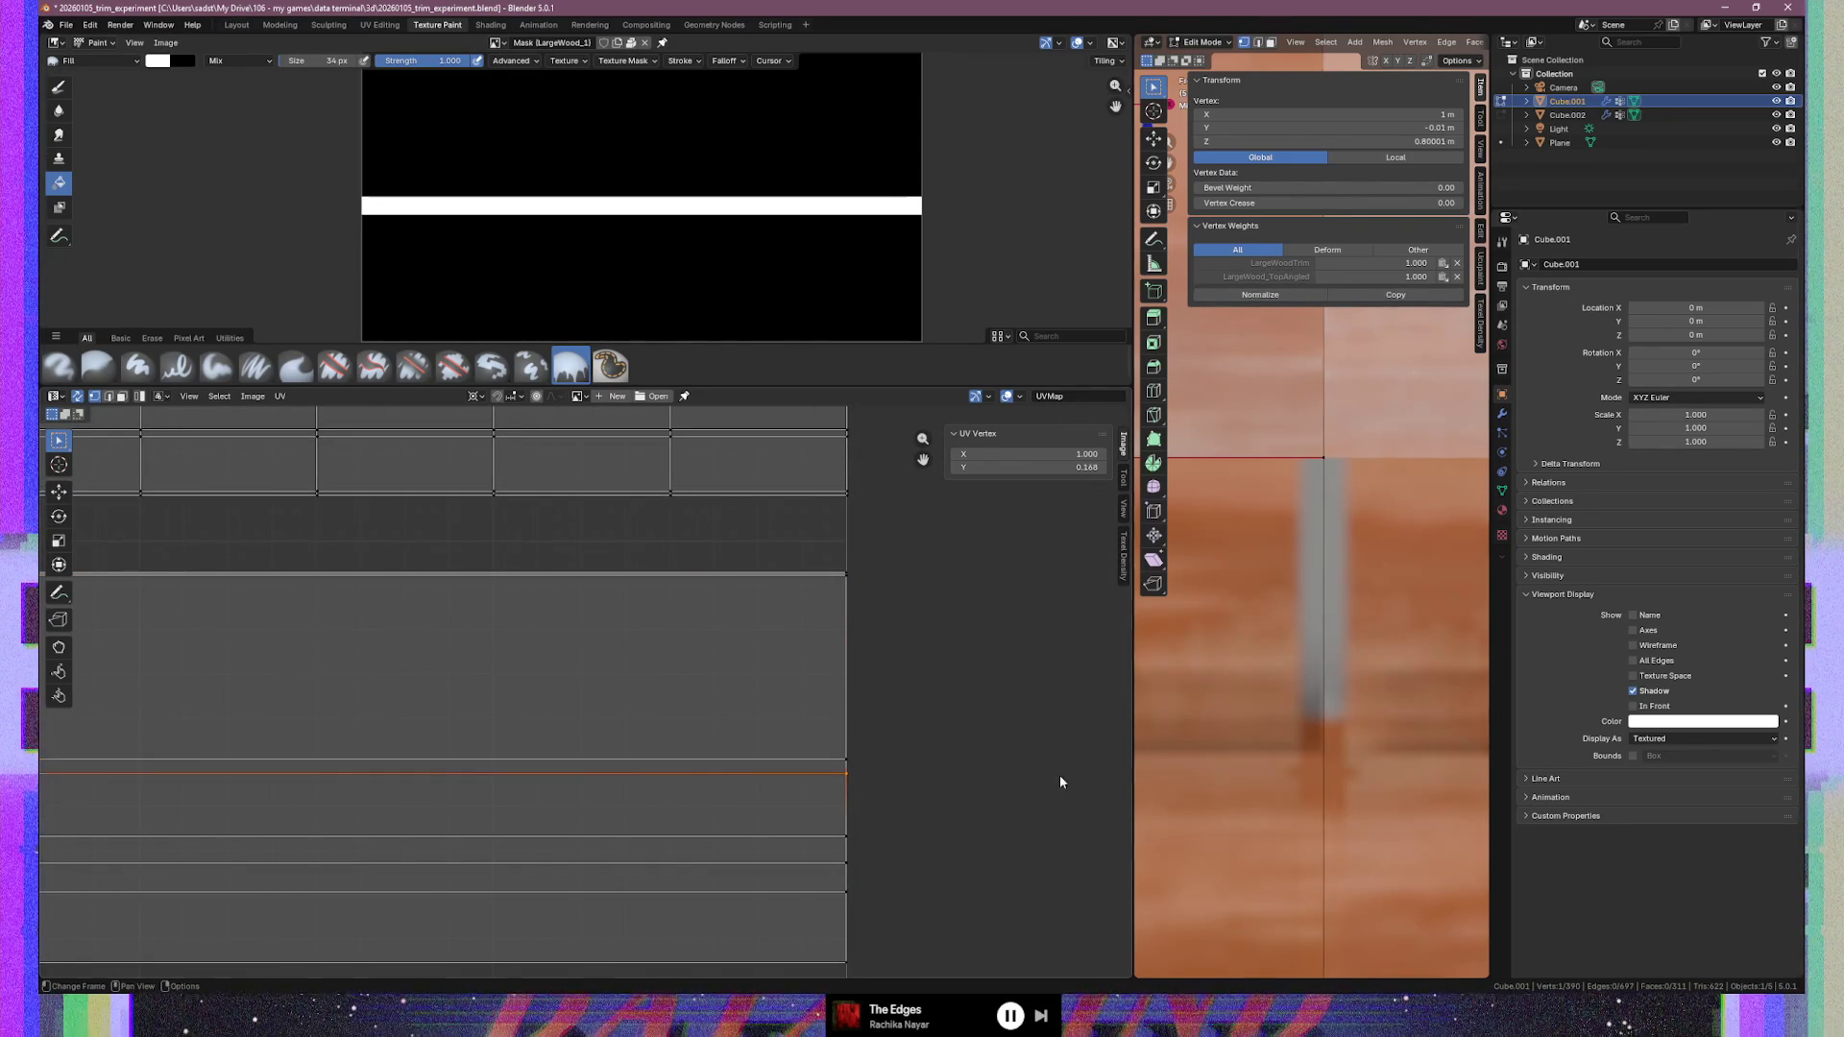
pyautogui.scroll(-3, 1250, 787)
pyautogui.keyDown('shift'); pyautogui.moveTo(1279, 808); pyautogui.dragTo(1355, 791, button='middle'); pyautogui.keyUp('shift')
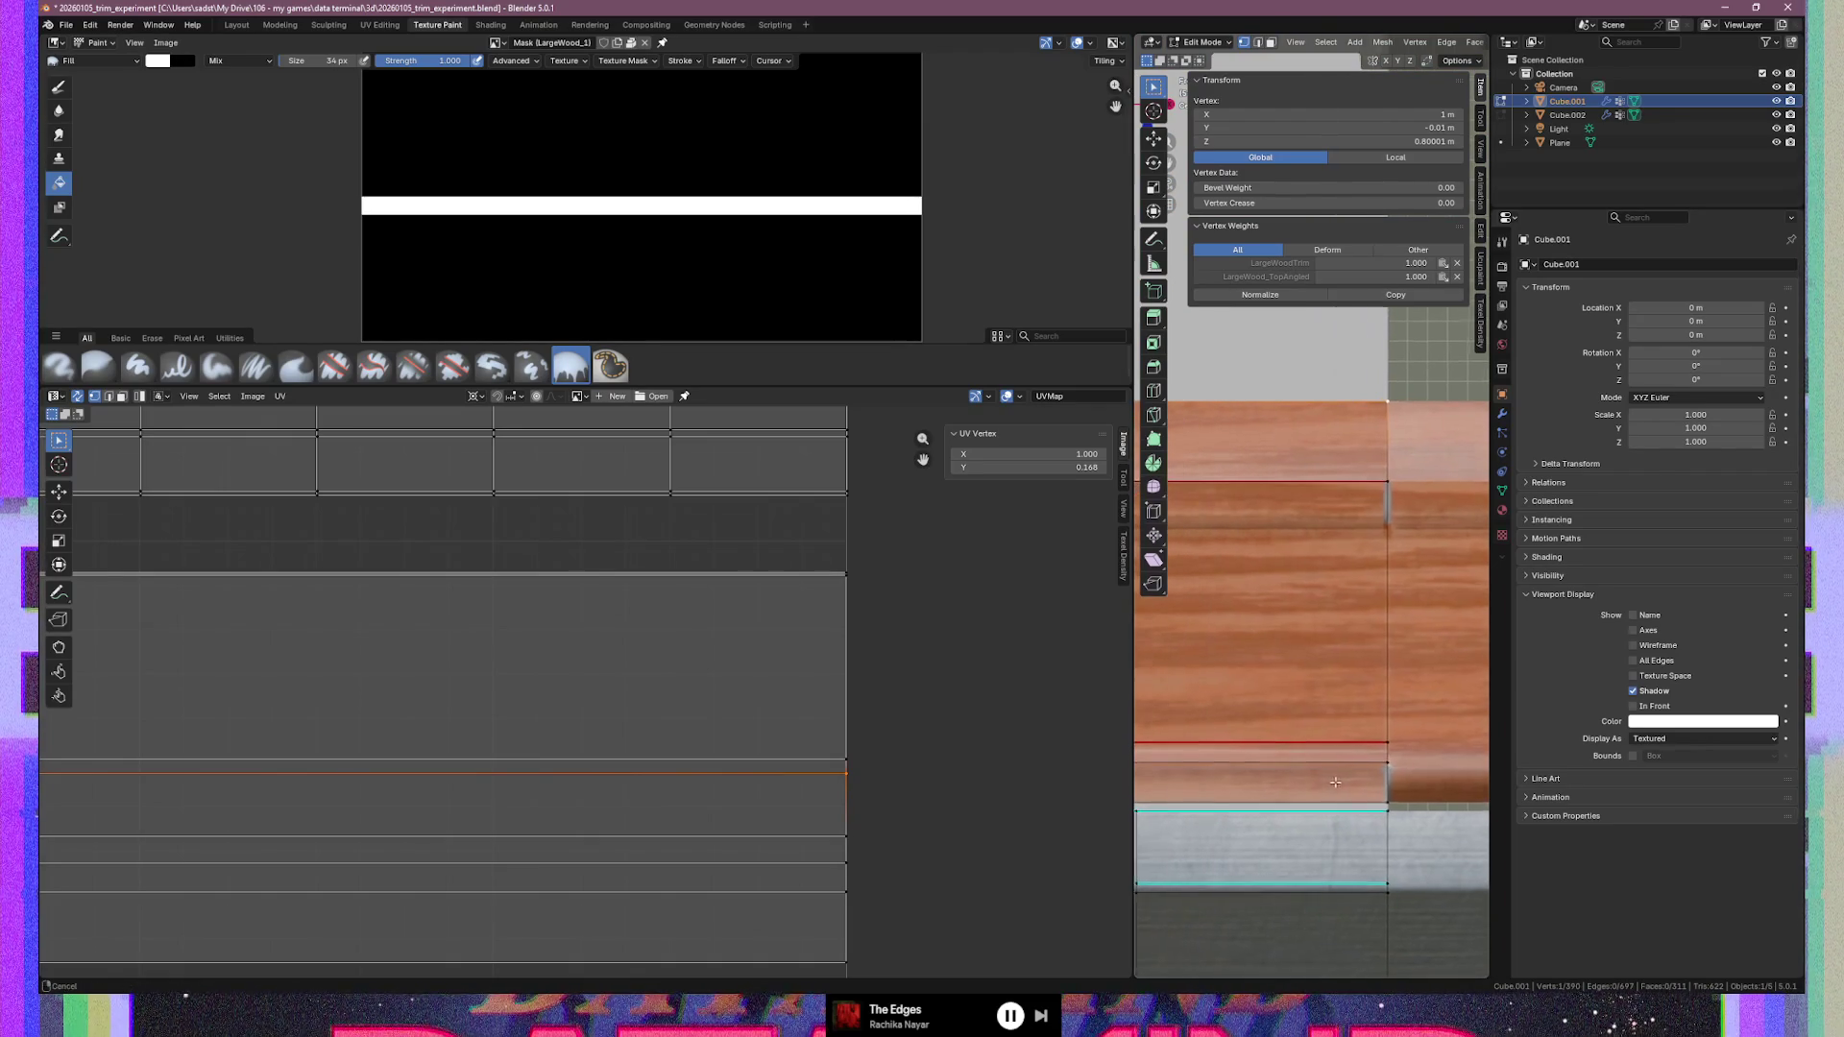
pyautogui.click(802, 861)
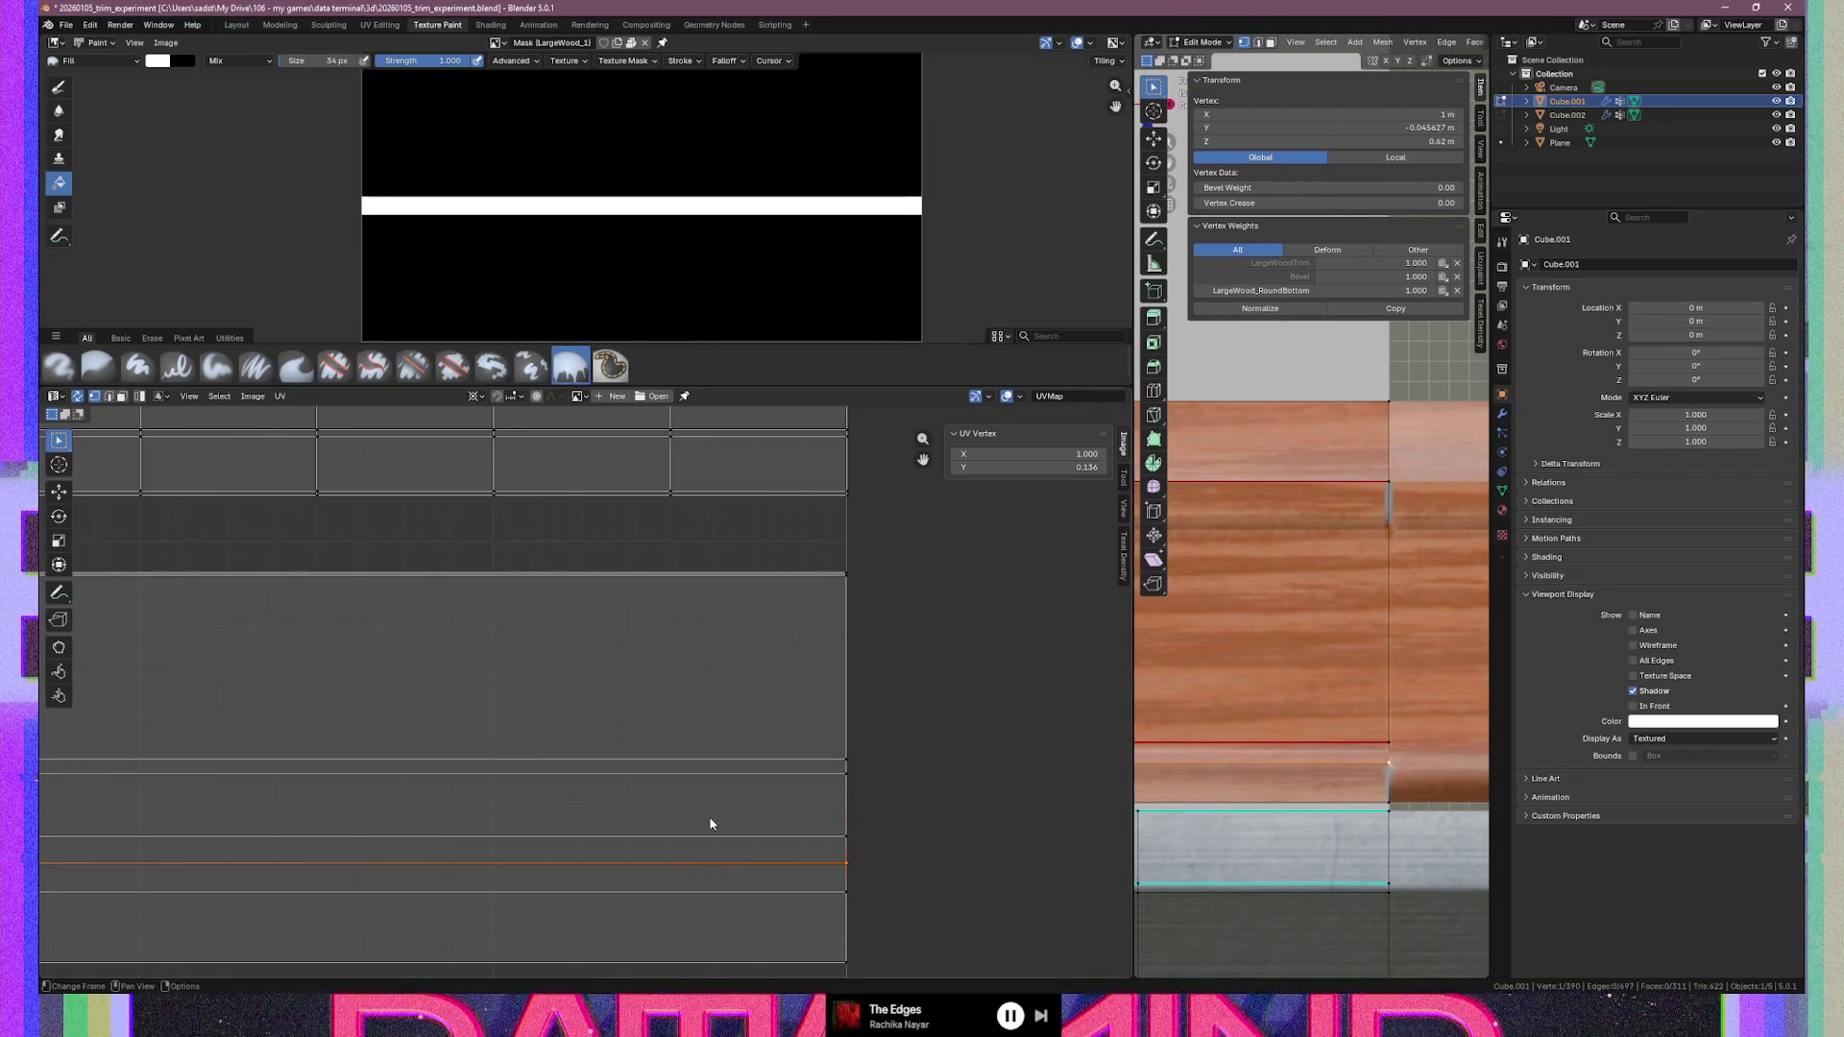
pyautogui.moveTo(870, 793)
pyautogui.mouseDown(button='middle')
pyautogui.moveTo(1005, 766)
pyautogui.moveTo(618, 755)
pyautogui.mouseUp(button='middle')
# Set the UV Vertex X of the strip's left edge to 0
pyautogui.moveTo(352, 479)
pyautogui.mouseDown()
pyautogui.moveTo(430, 786)
pyautogui.moveTo(428, 920)
pyautogui.mouseUp()
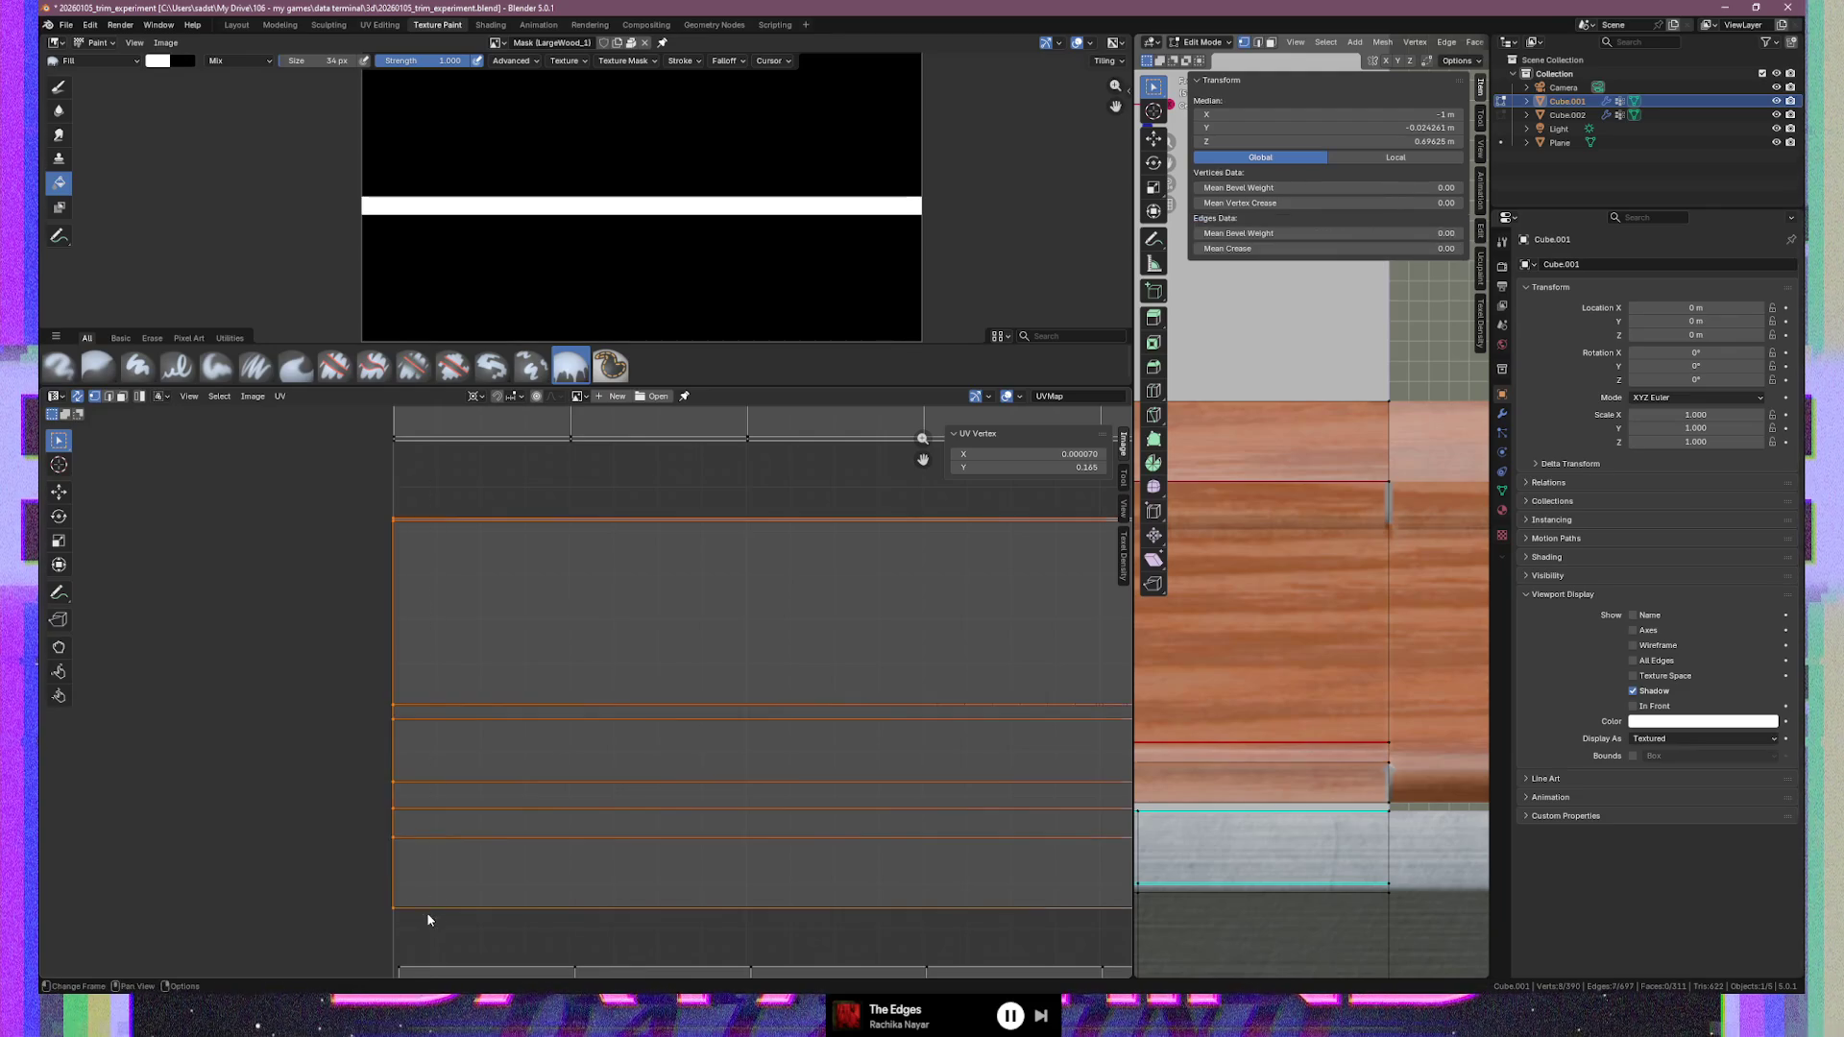
pyautogui.click(1018, 454)
pyautogui.write('0')
pyautogui.press('Tab')
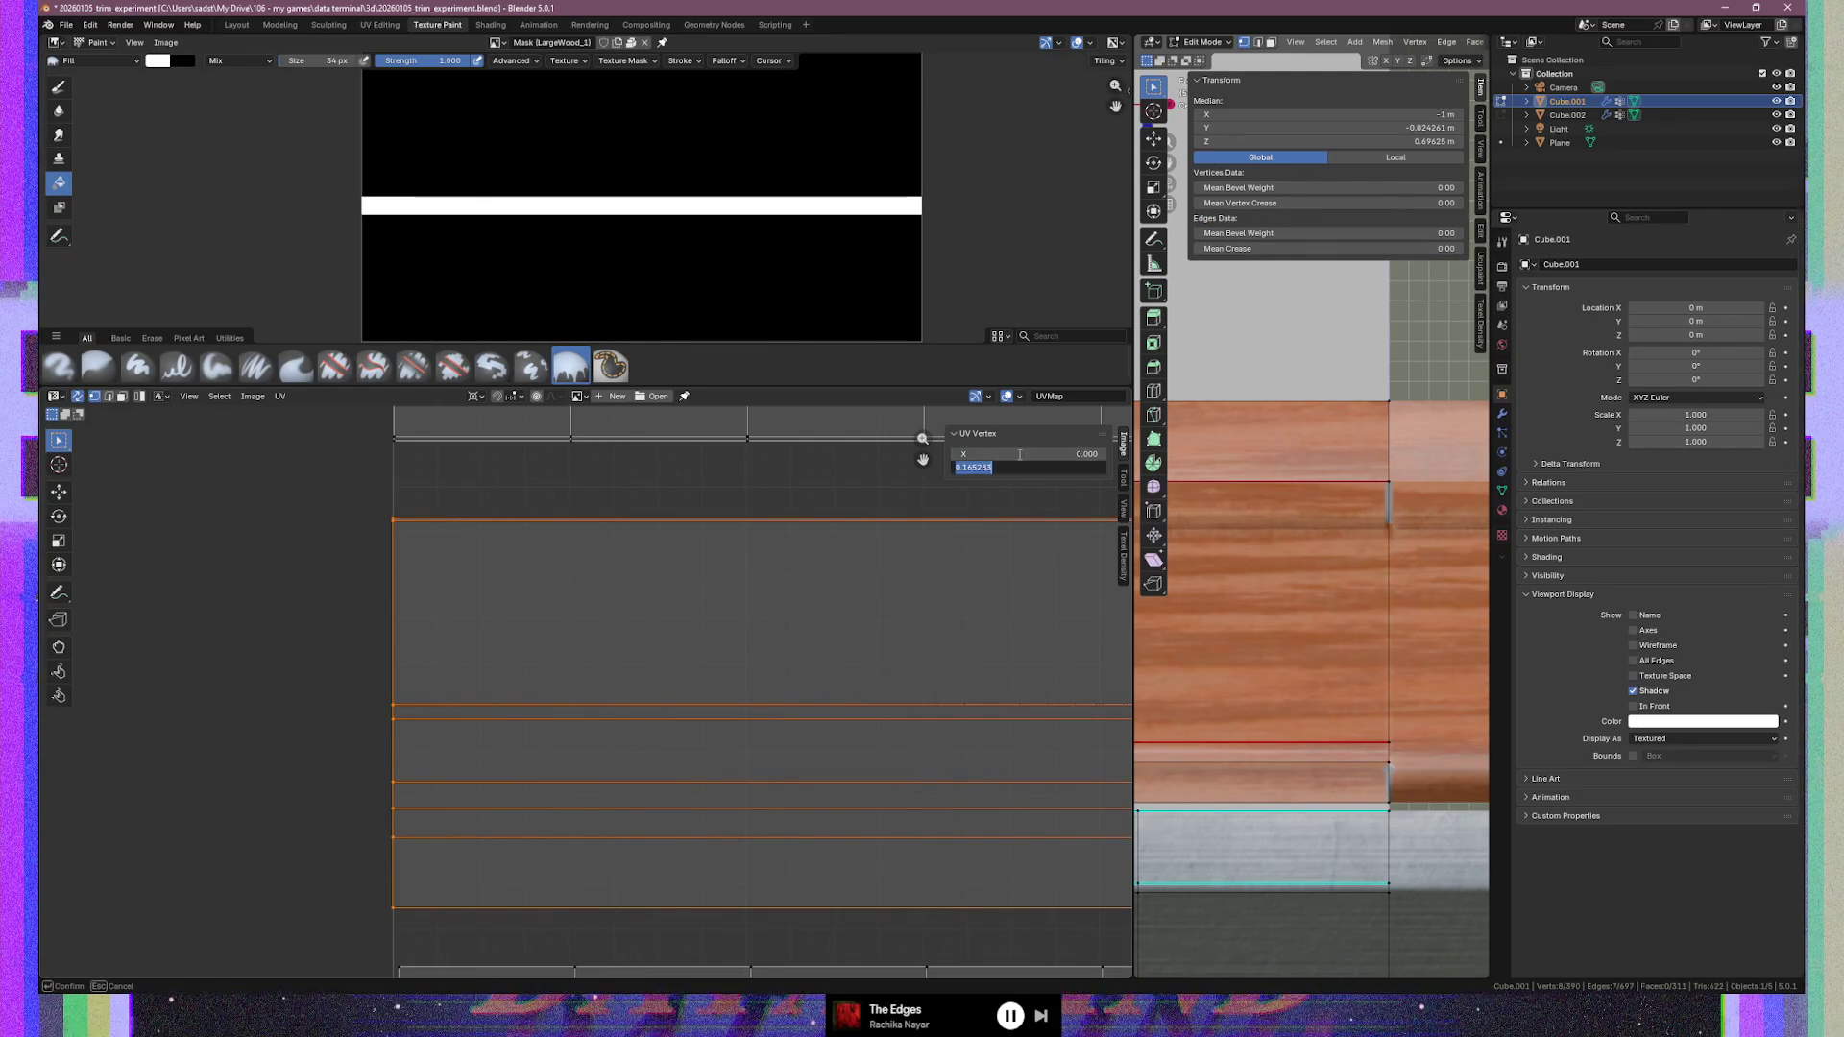
pyautogui.press('Return')
# Check the strip's right edge reads X 1.000, then deselect everything
pyautogui.moveTo(1012, 609); pyautogui.dragTo(127, 614, button='middle')
pyautogui.moveTo(527, 653); pyautogui.dragTo(391, 638, button='middle')
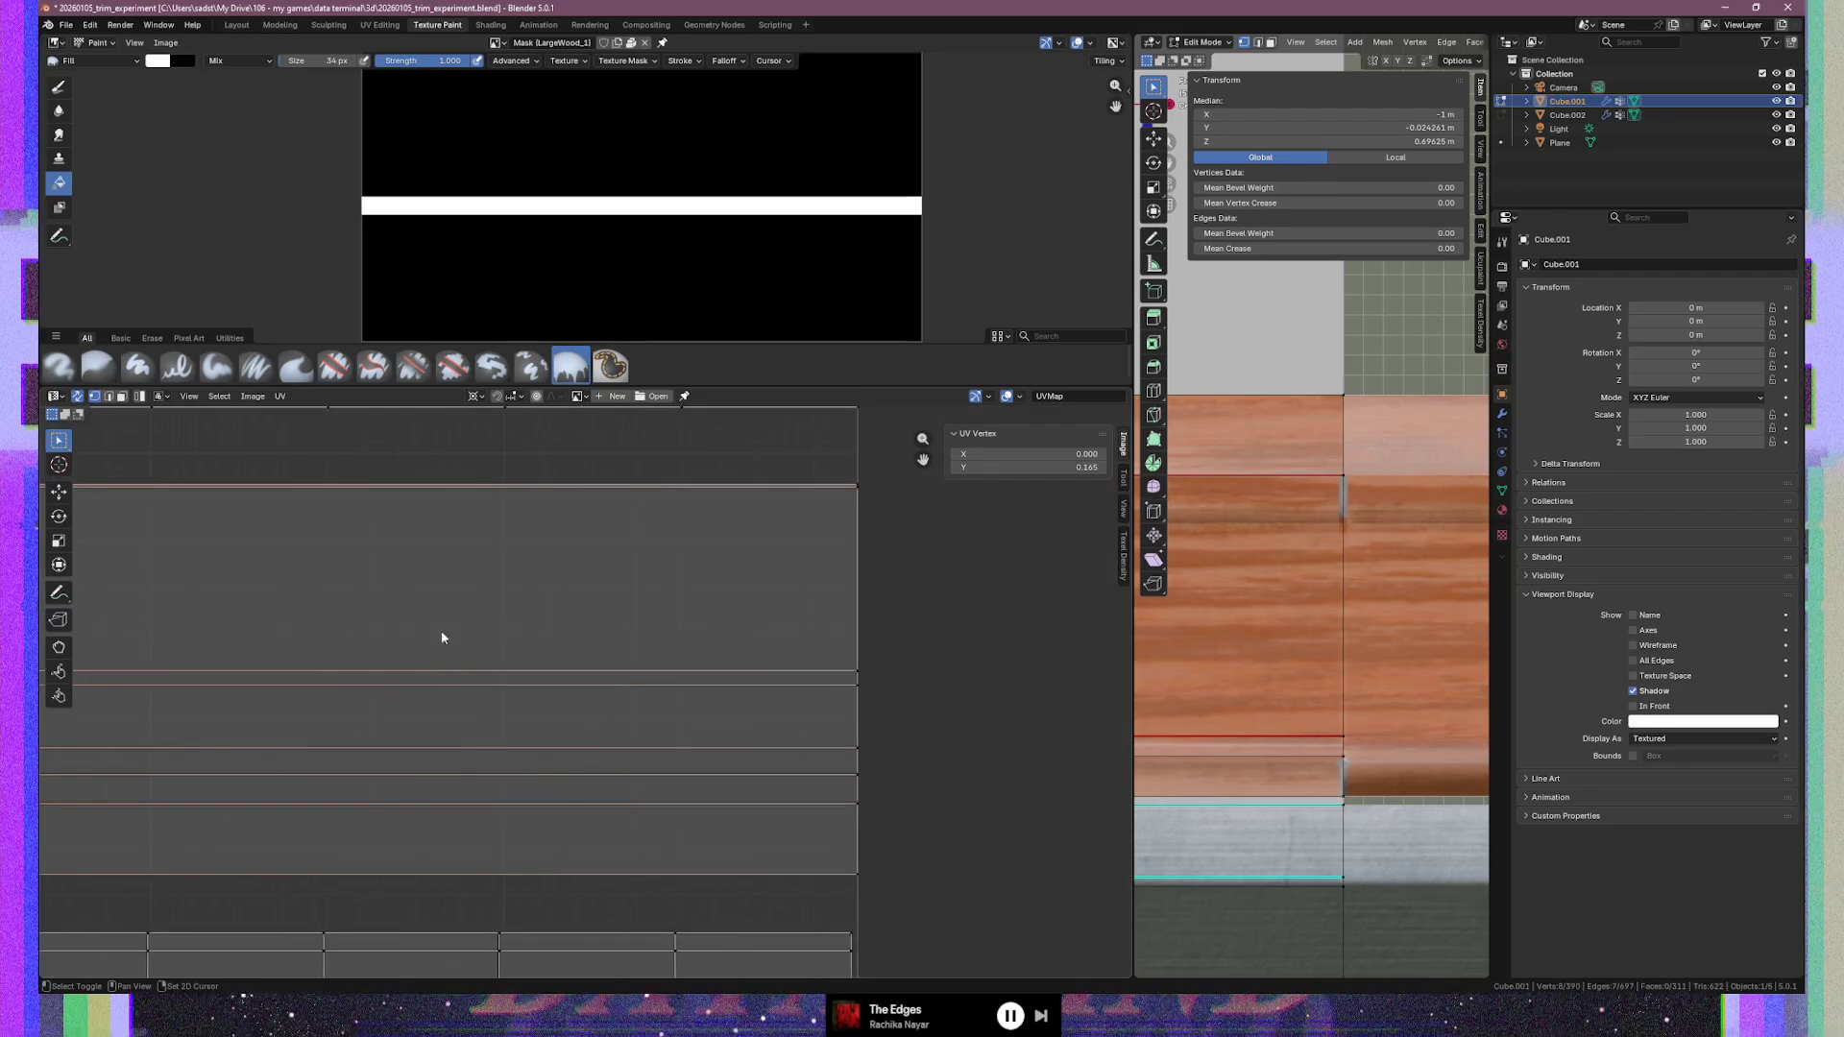
pyautogui.moveTo(830, 452); pyautogui.dragTo(899, 890)
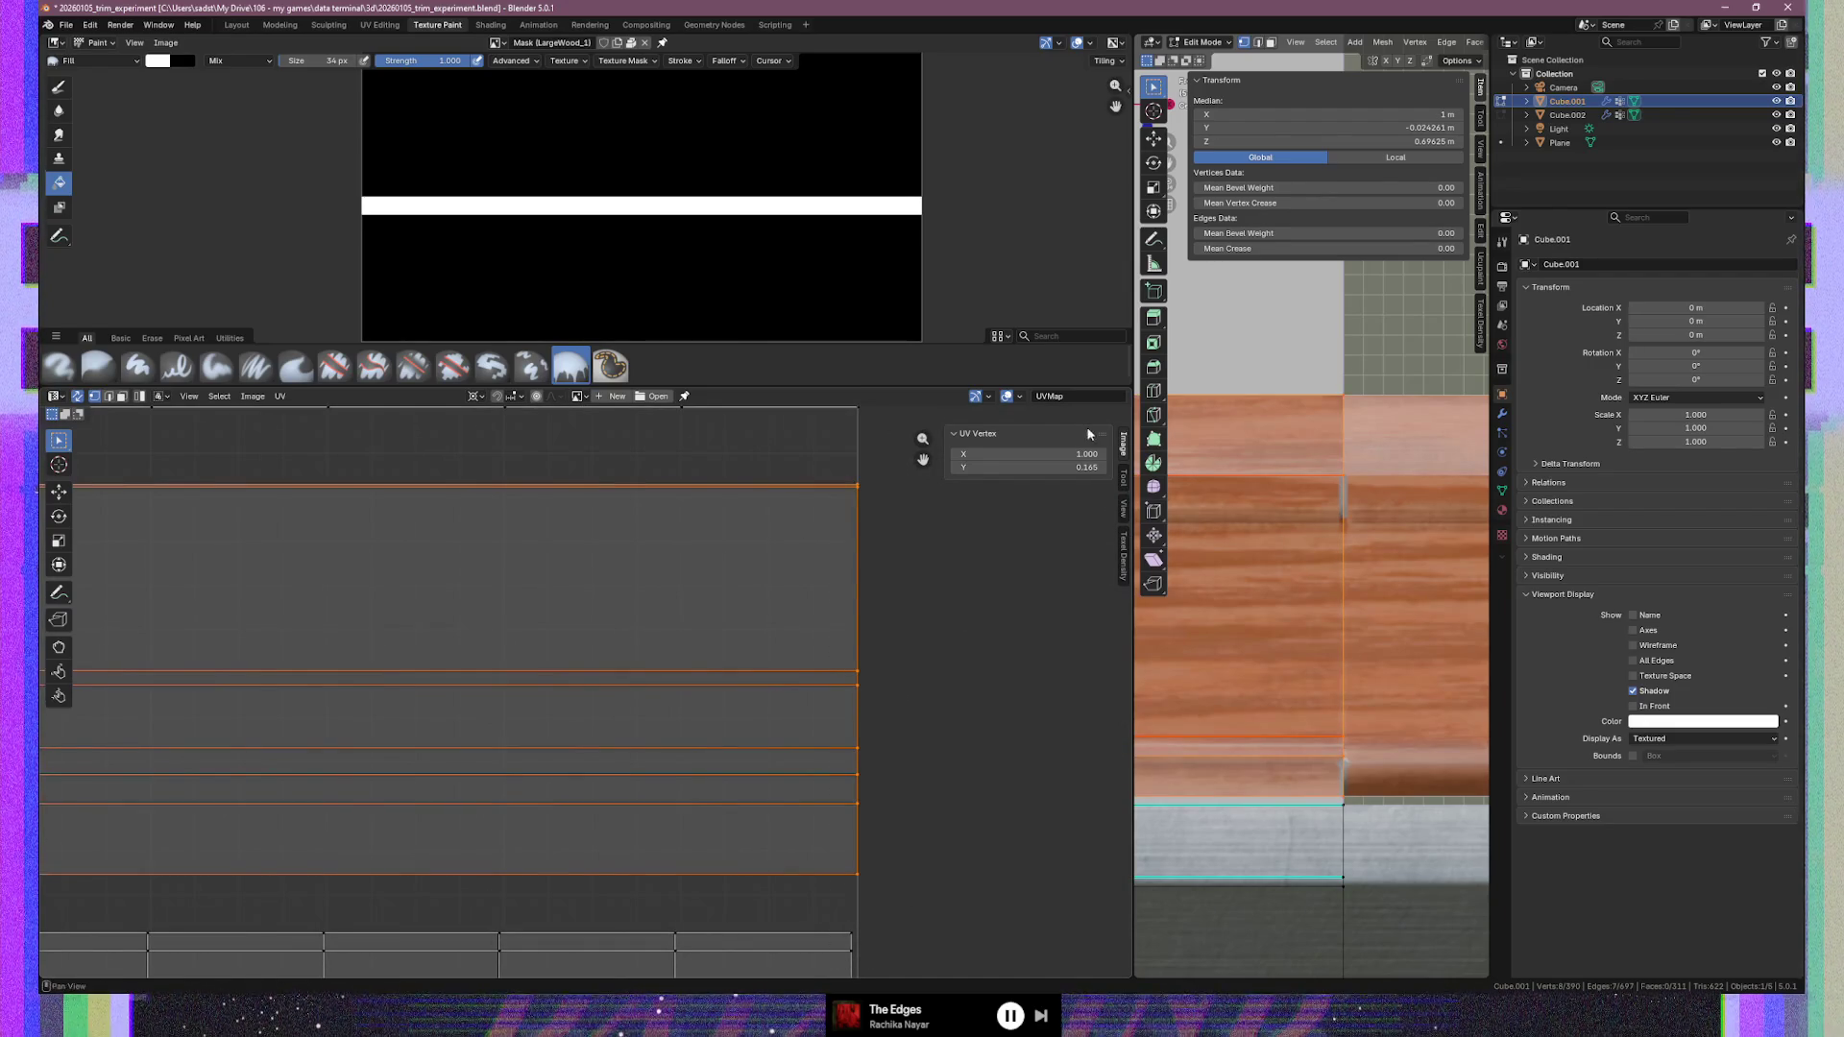
pyautogui.click(759, 724)
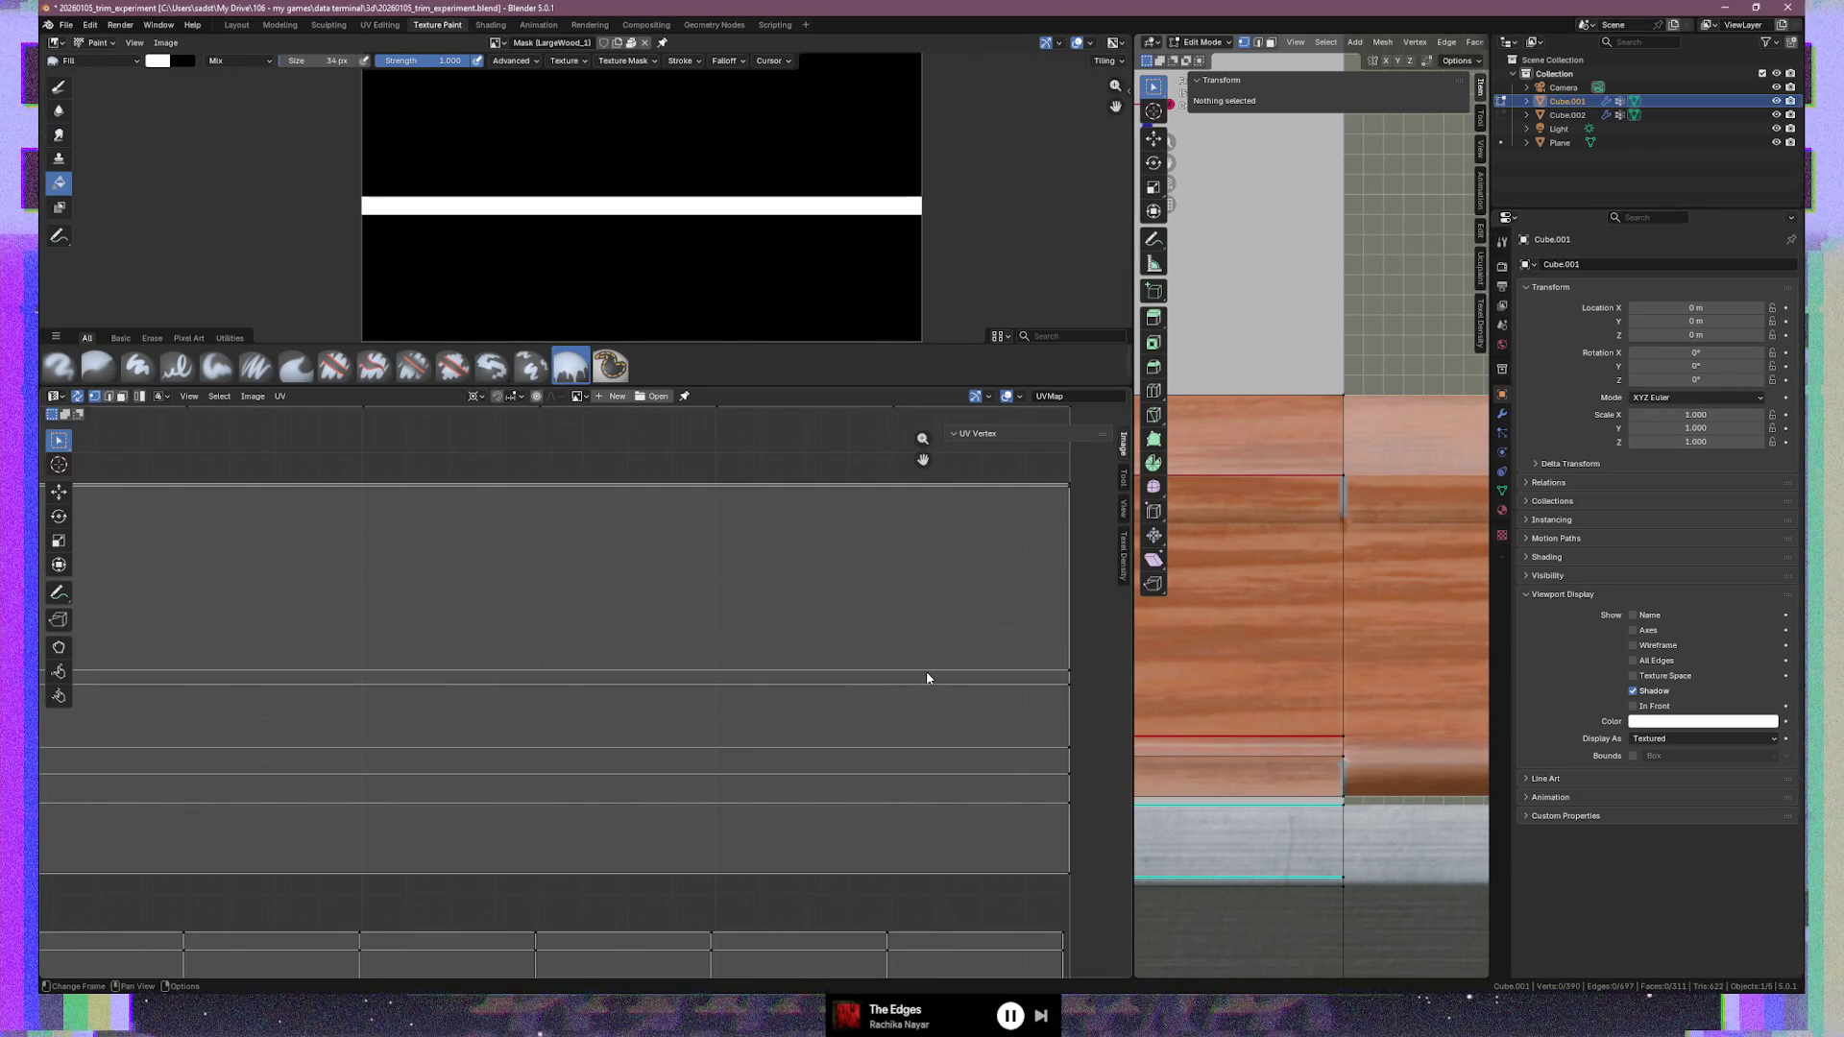
pyautogui.scroll(-5, 865, 663)
# Select the linked UV strip and make LargeWoodTrim the active vertex group
pyautogui.scroll(3, 741, 676)
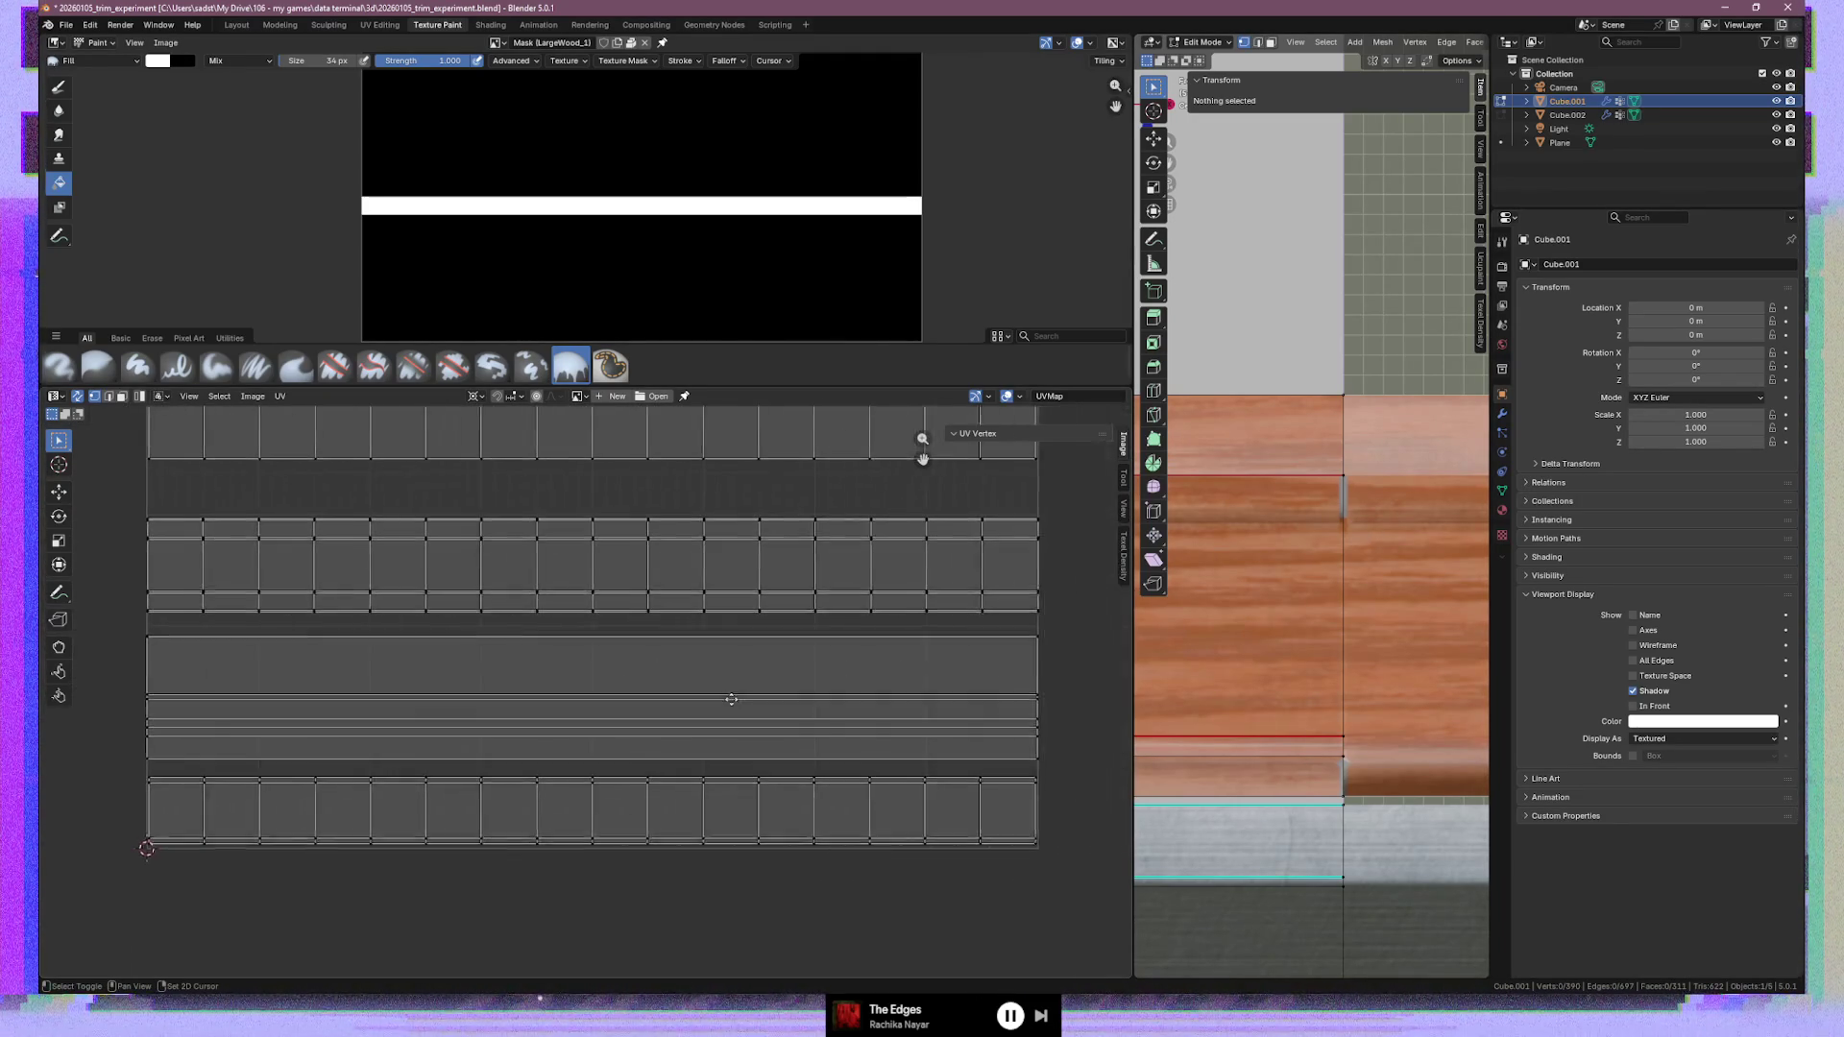
pyautogui.click(695, 639)
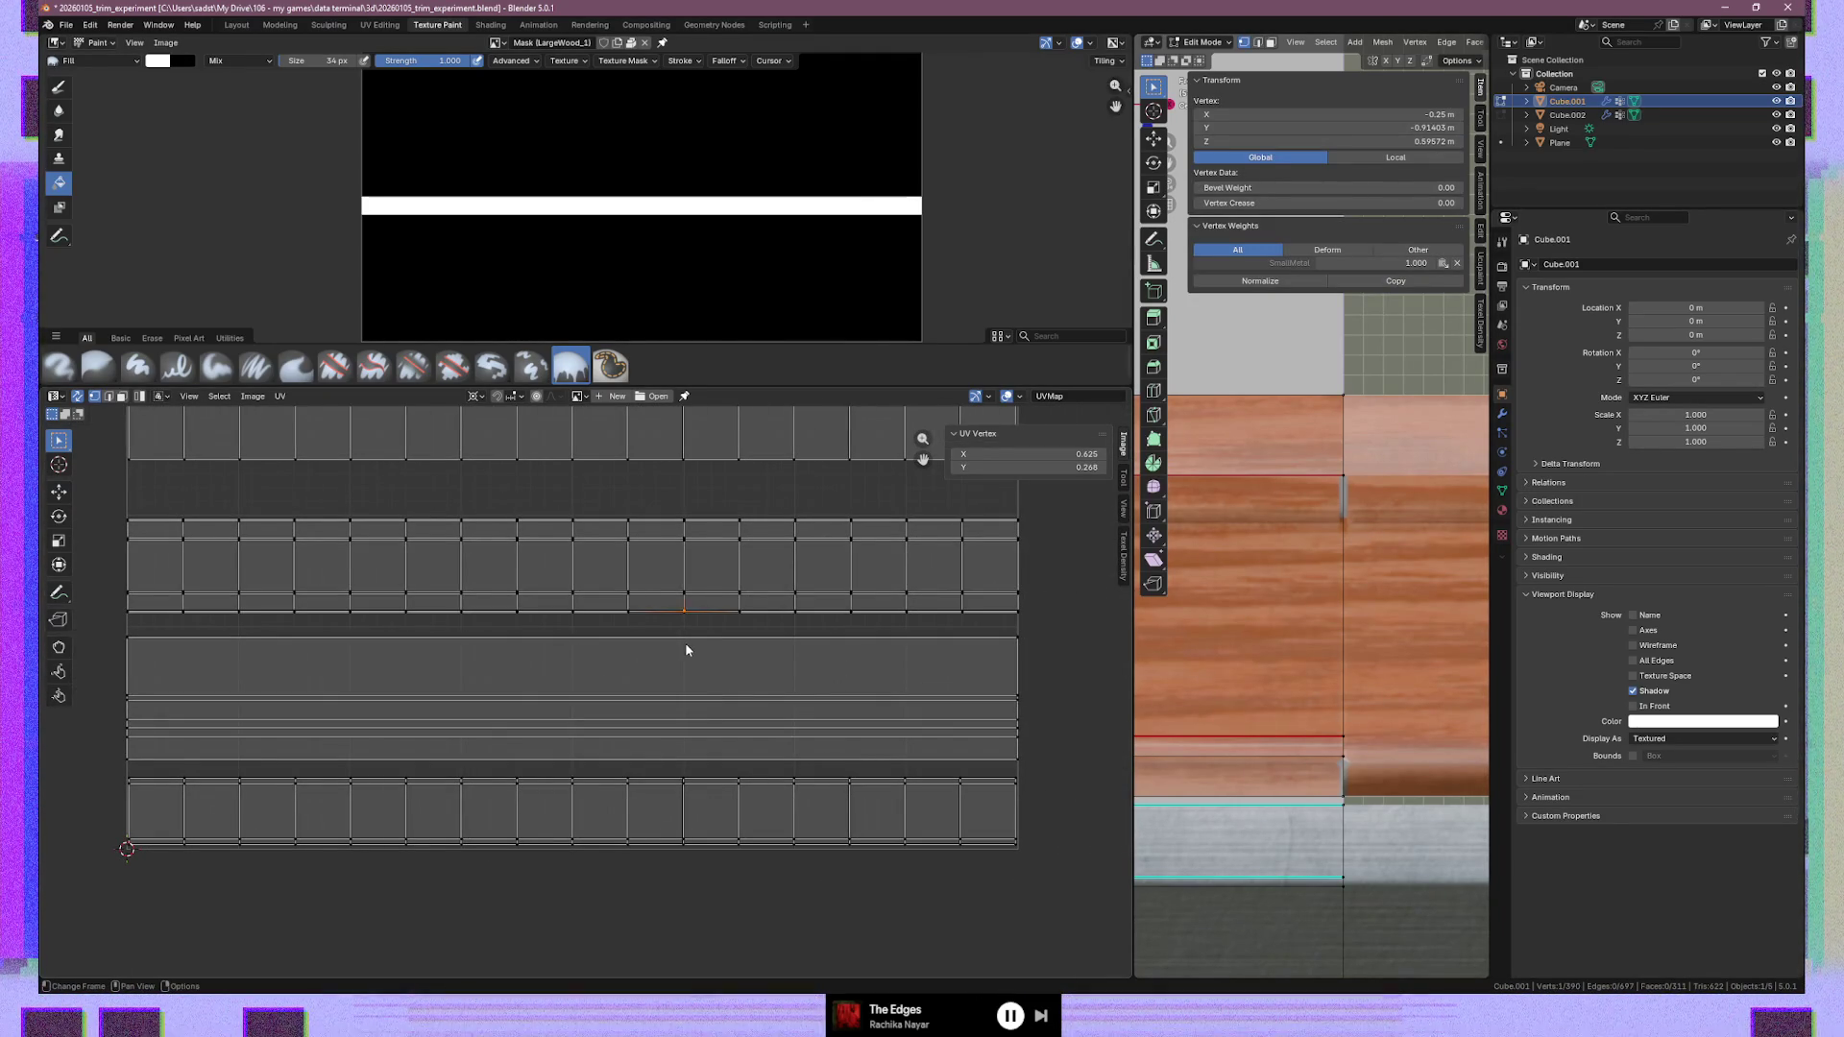
pyautogui.press('2')
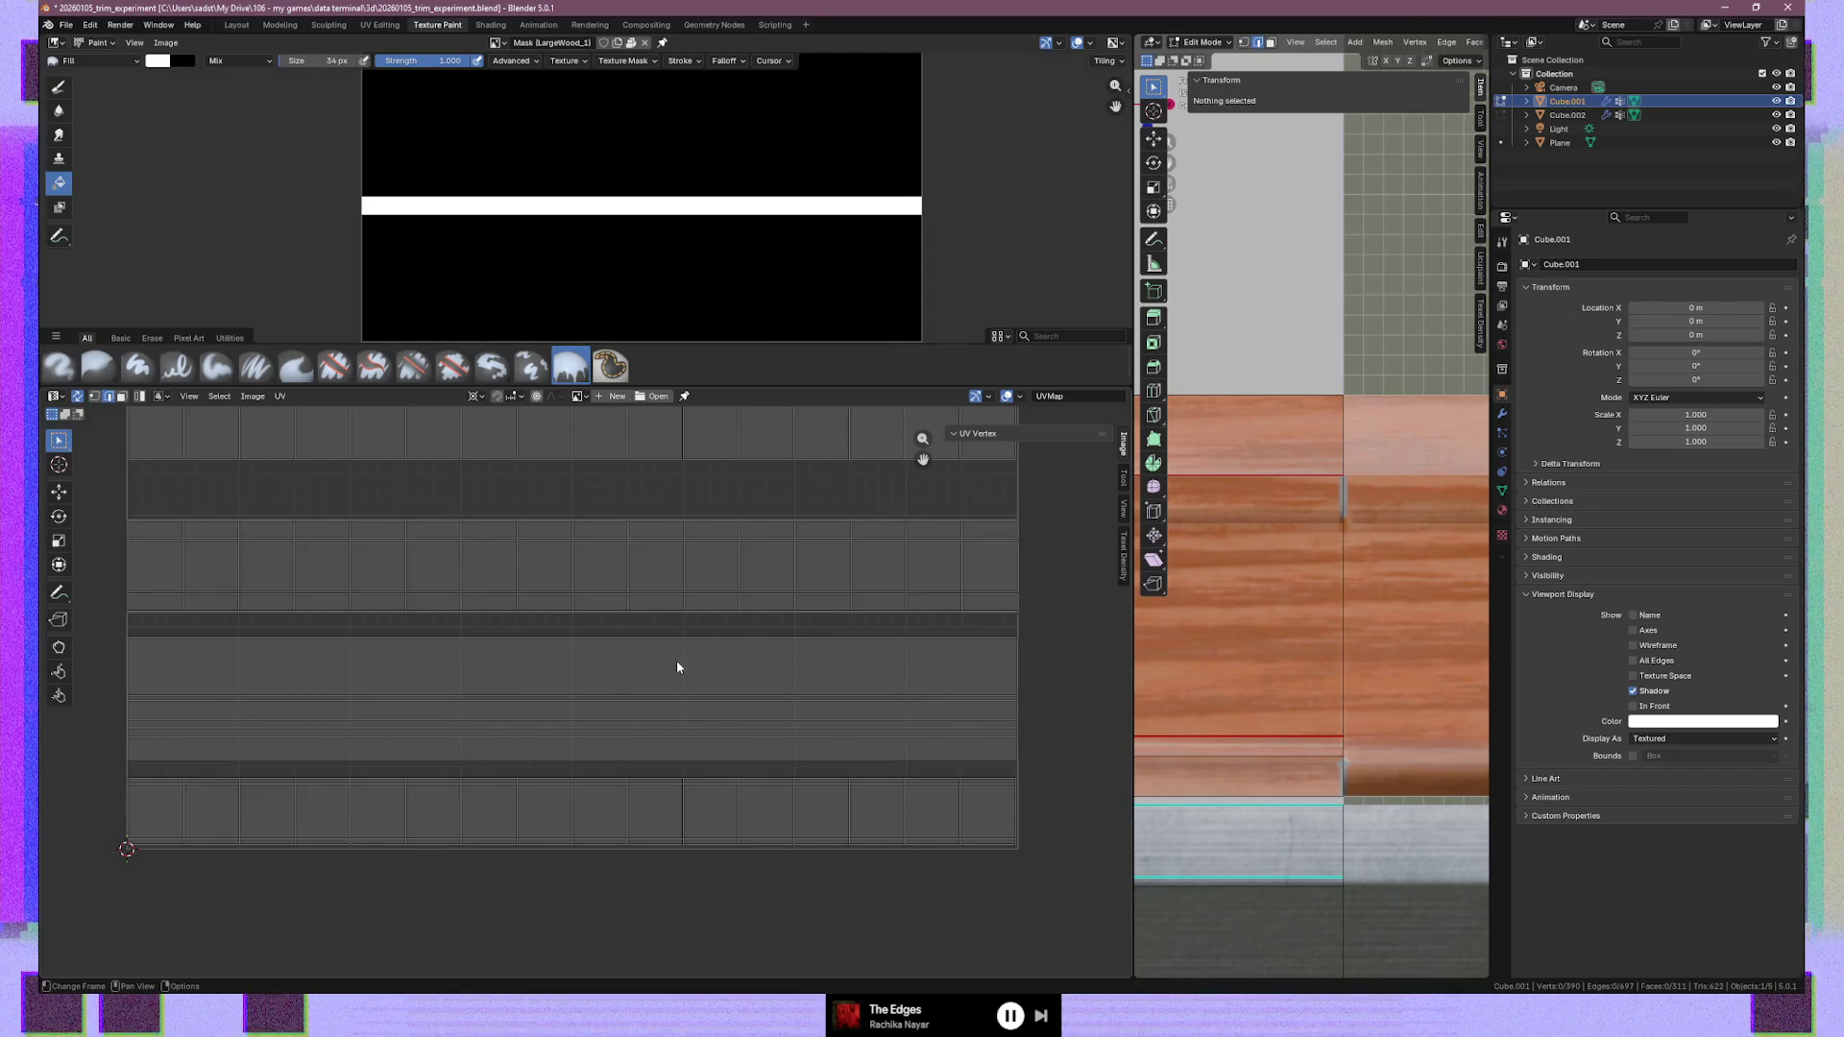
pyautogui.click(670, 648)
pyautogui.moveTo(665, 763); pyautogui.dragTo(669, 761)
pyautogui.hotkey('ctrl', 'l')
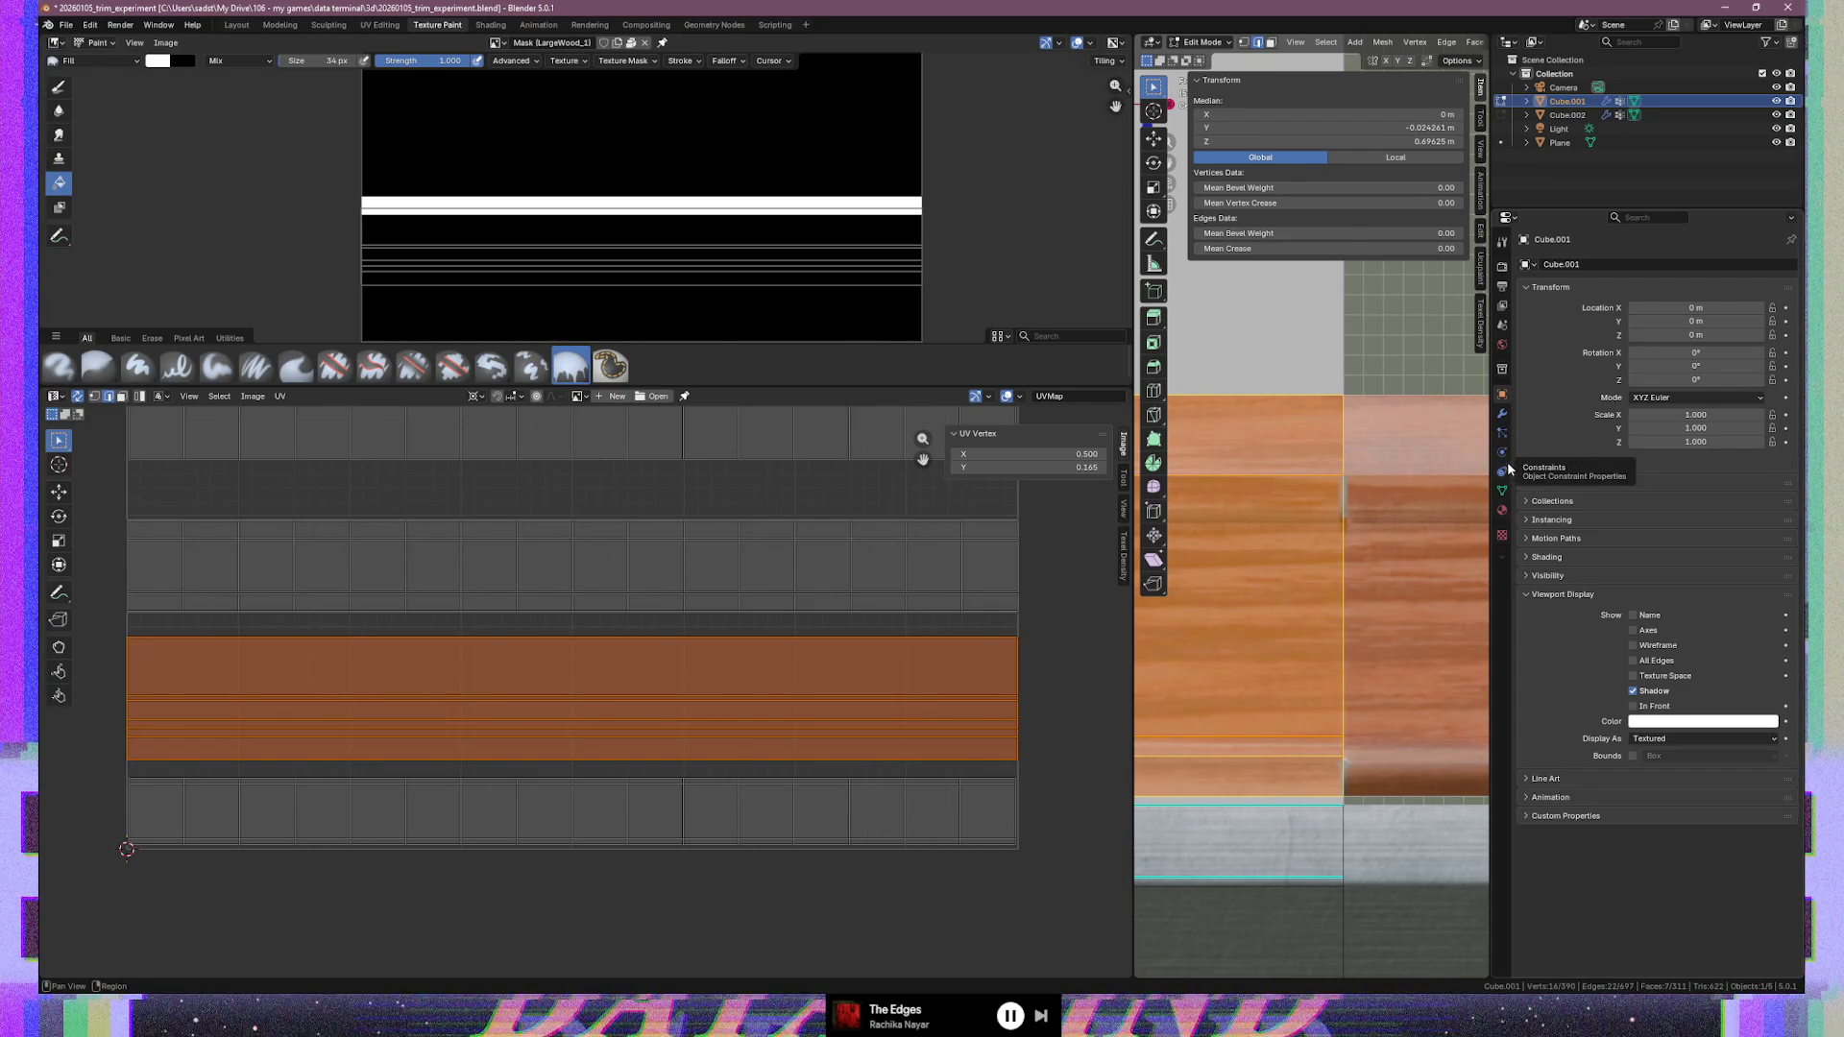
pyautogui.click(1503, 492)
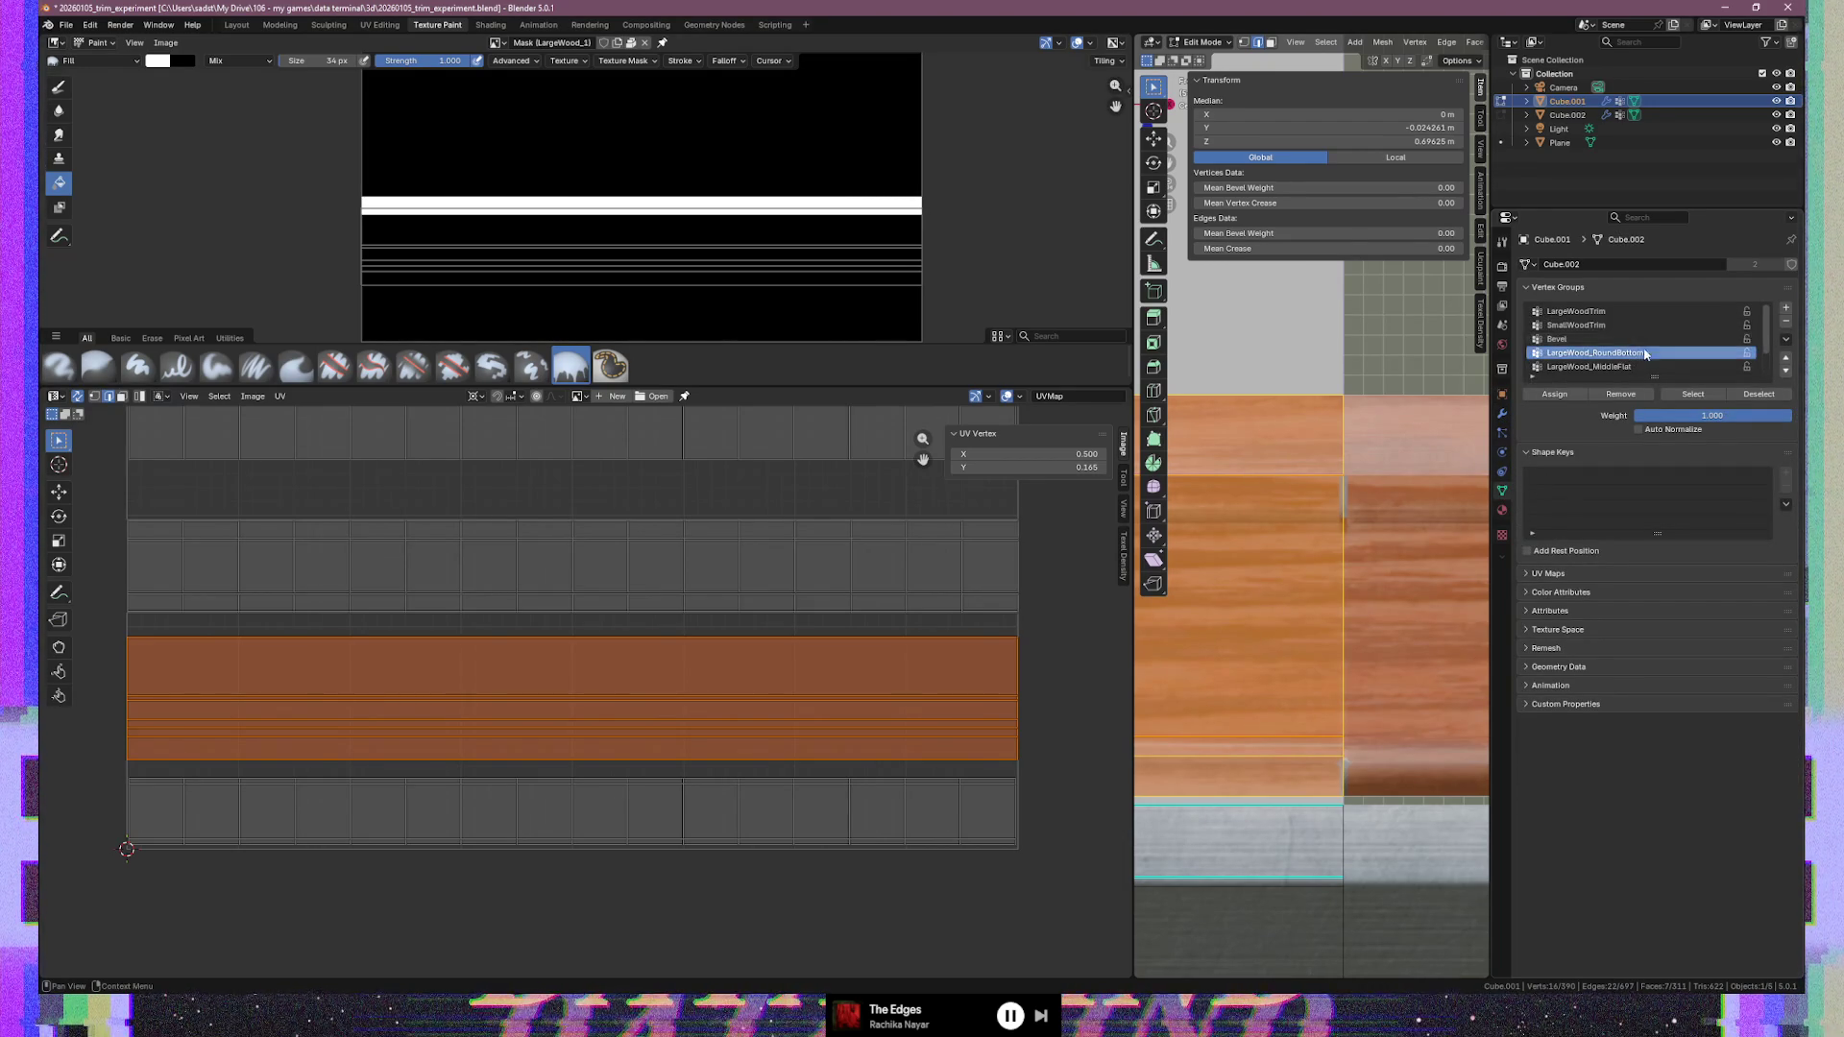
pyautogui.click(1623, 310)
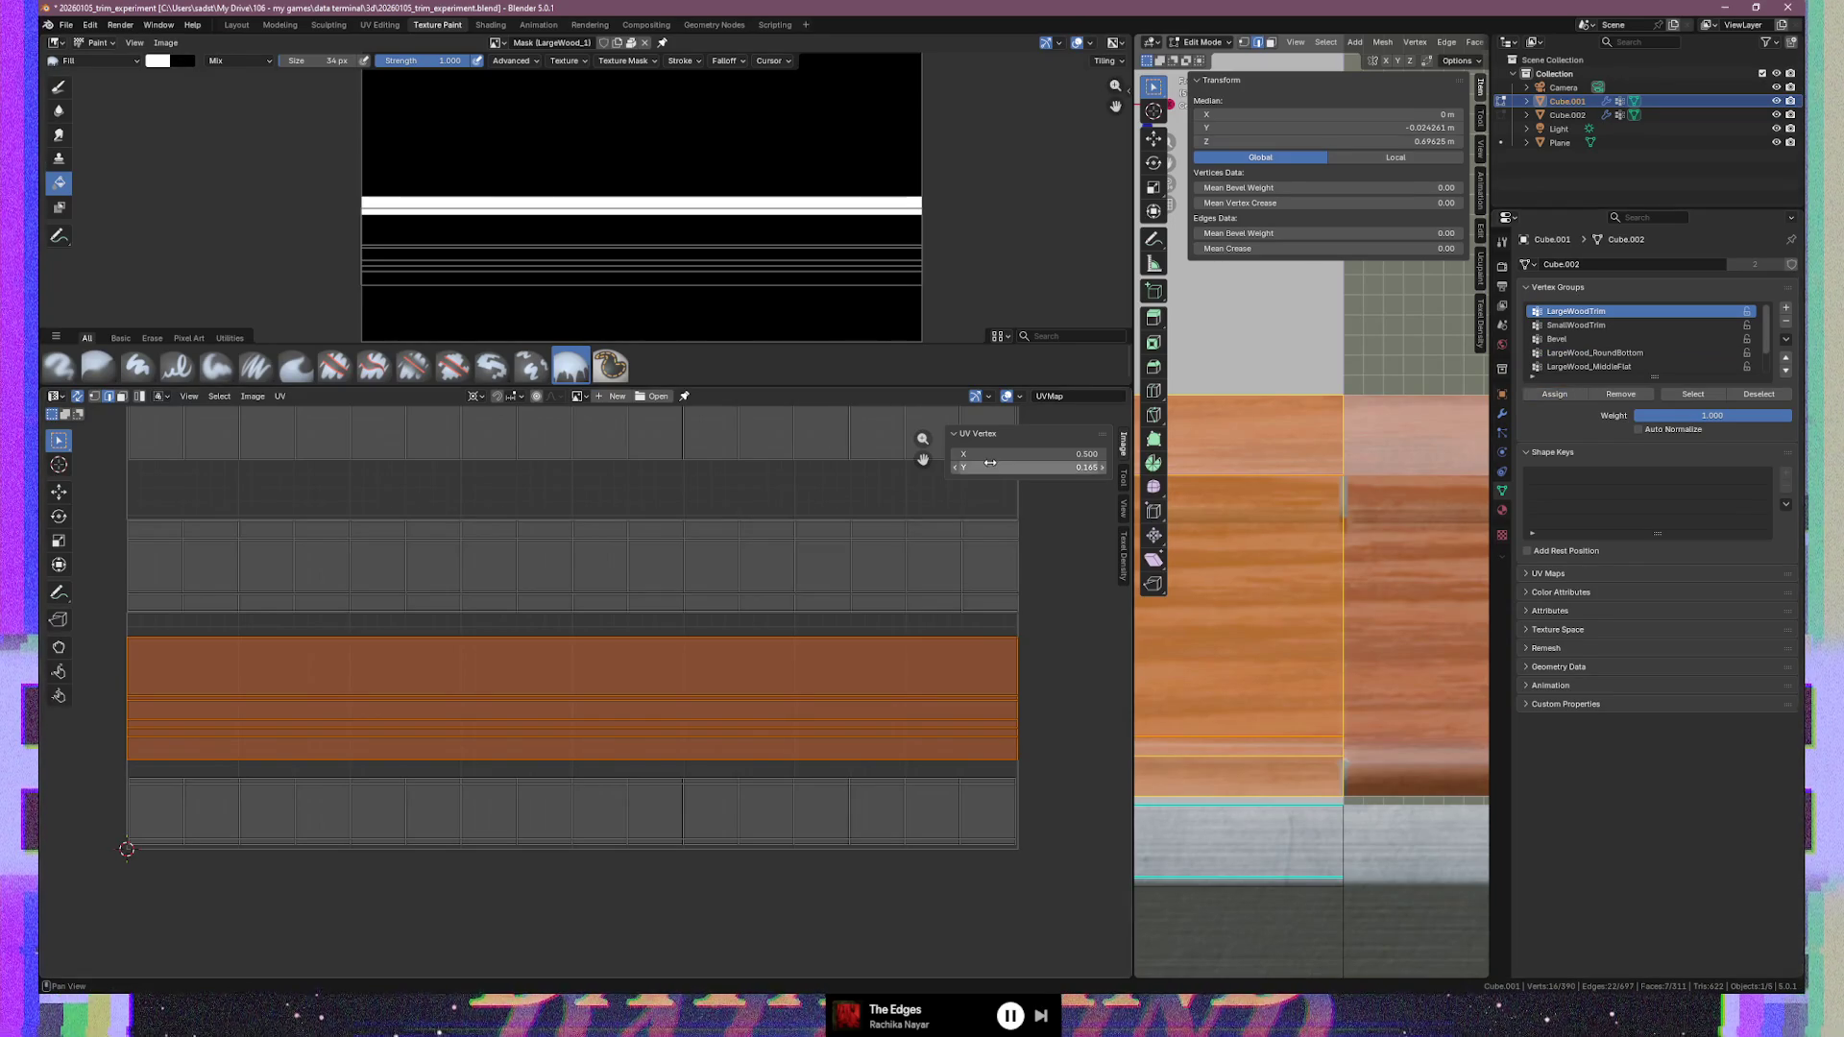
# Reset the selection and select all vertices of the LargeWoodTrim group
pyautogui.hotkey('ctrl', 'i')
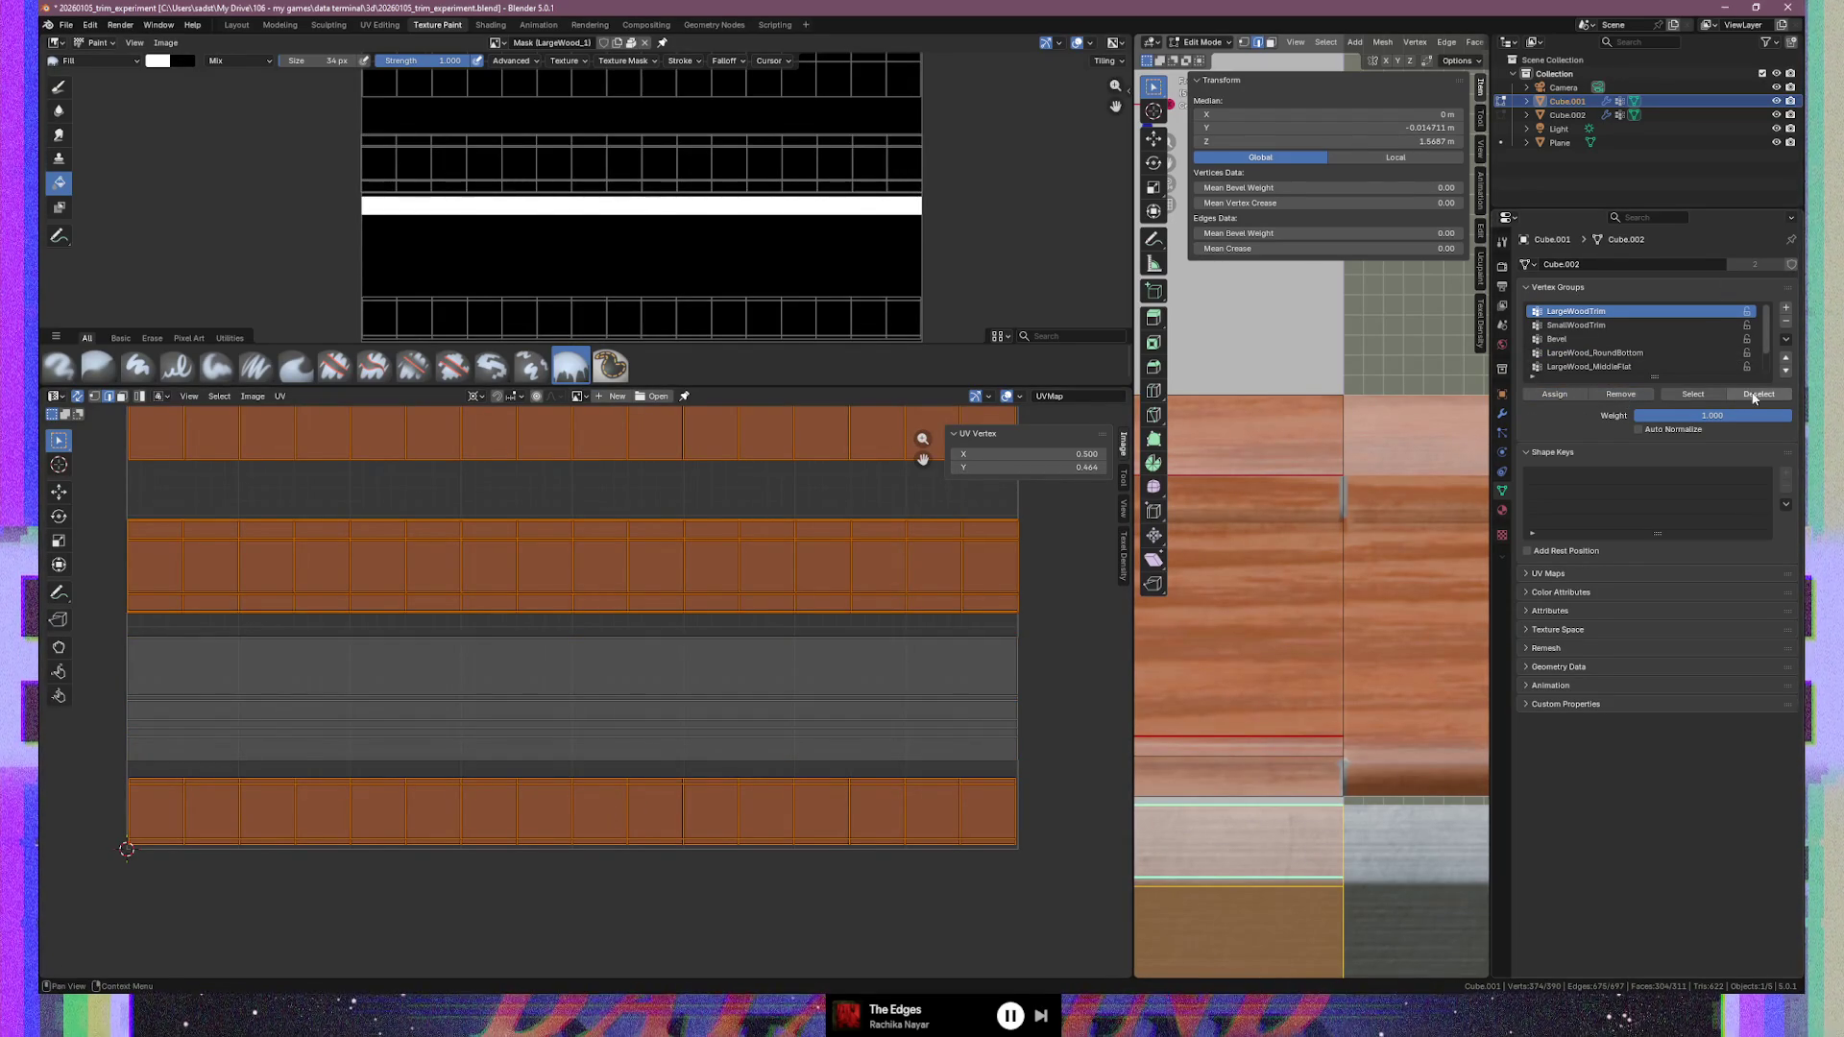
pyautogui.hotkey('alt', 'a')
pyautogui.click(1009, 639)
pyautogui.click(997, 692)
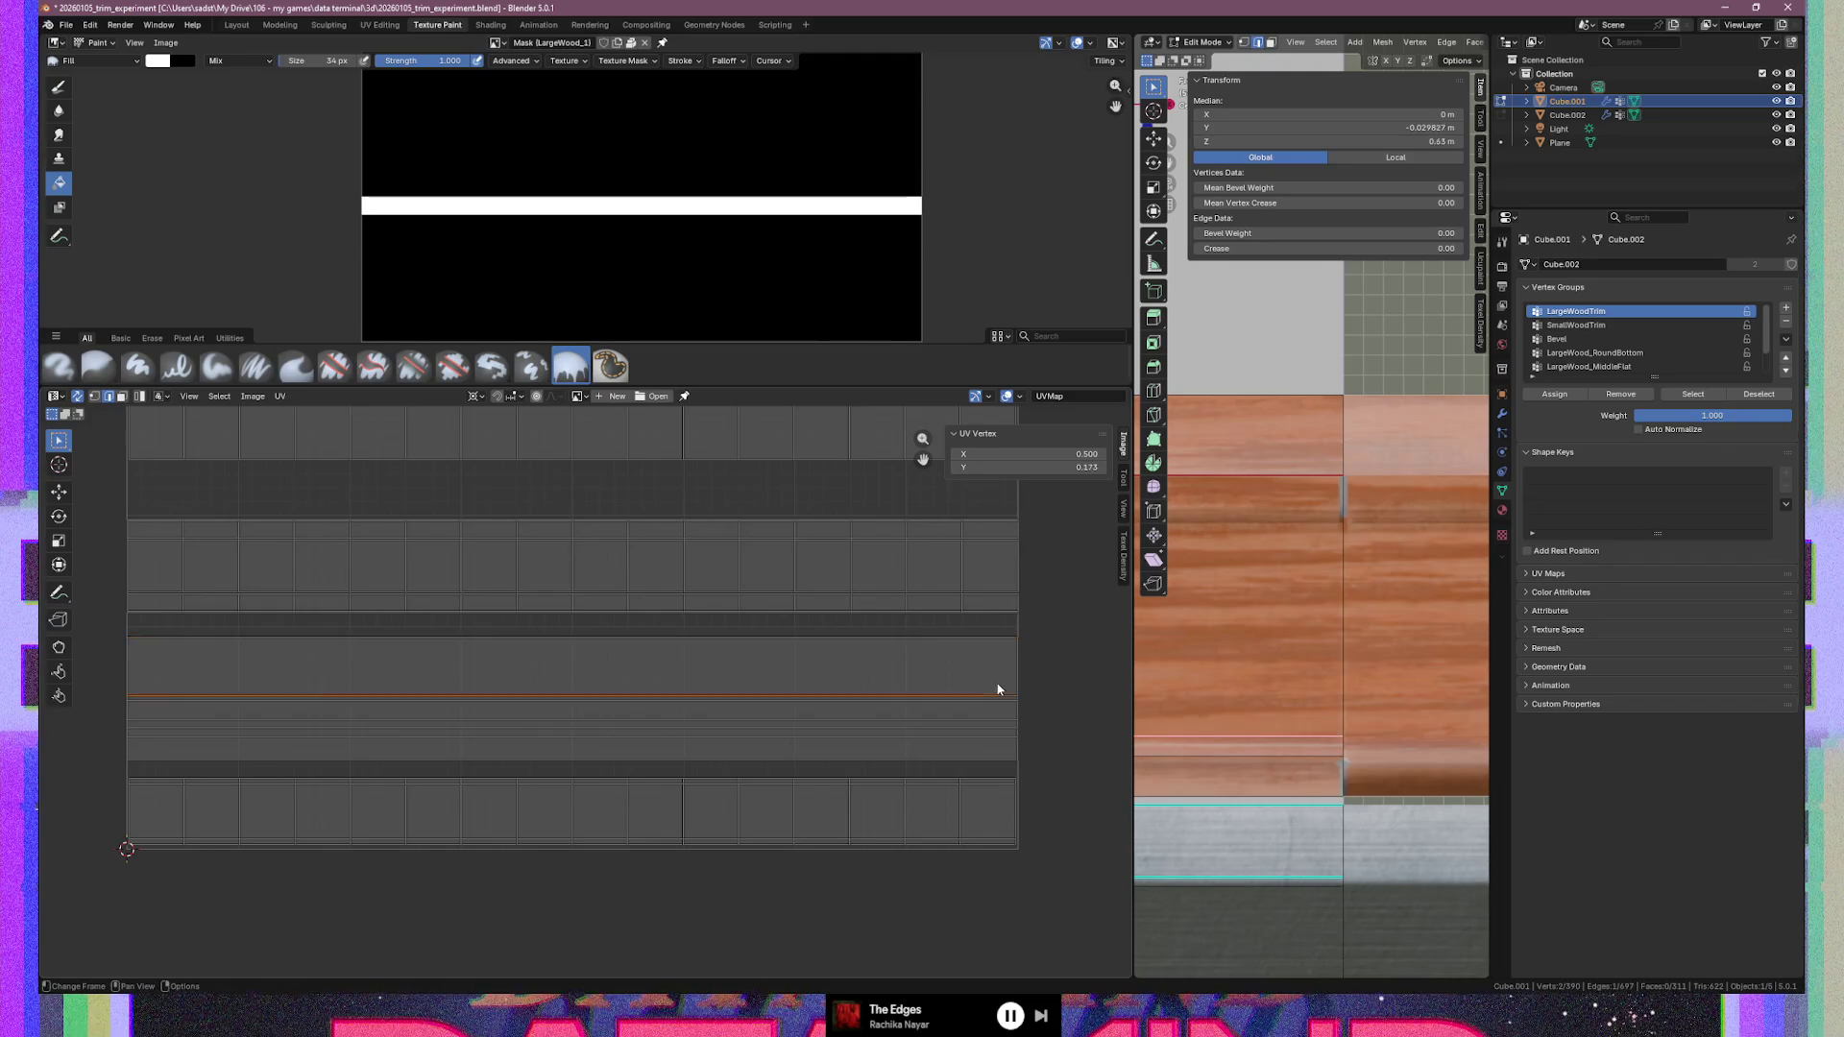
pyautogui.click(1767, 397)
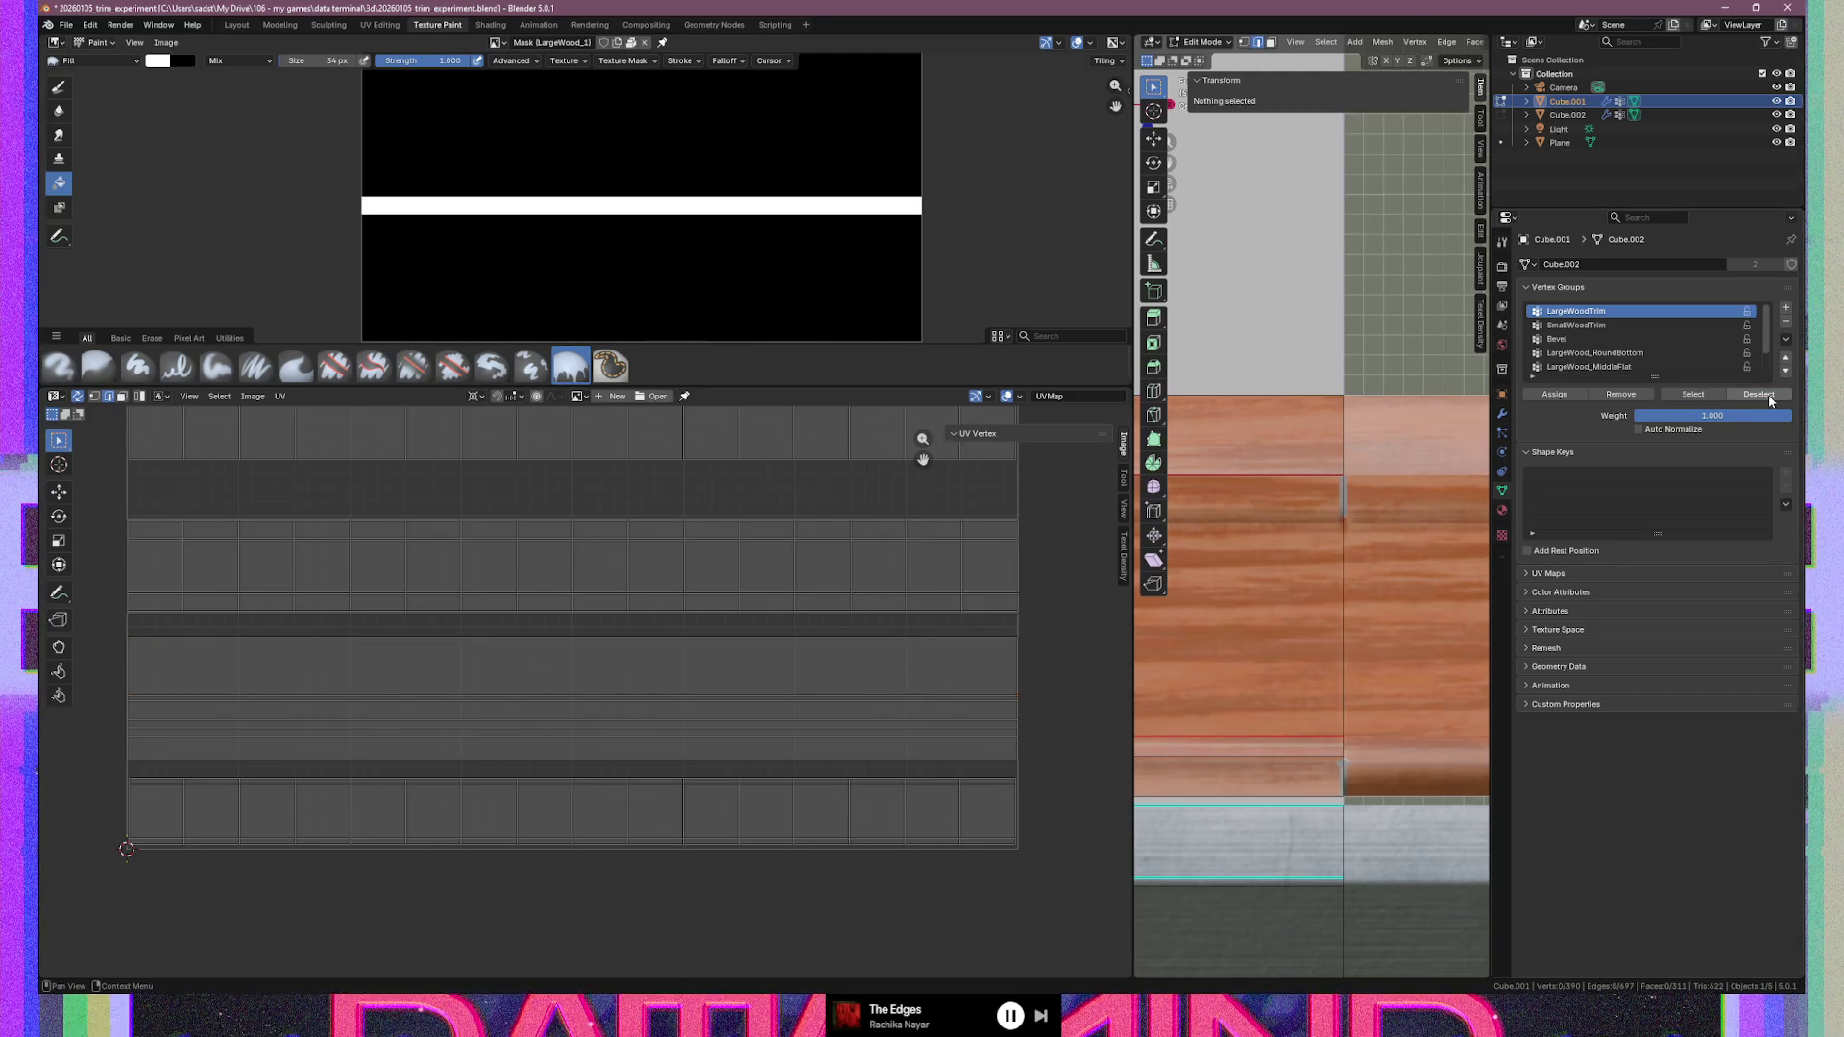
pyautogui.click(1701, 402)
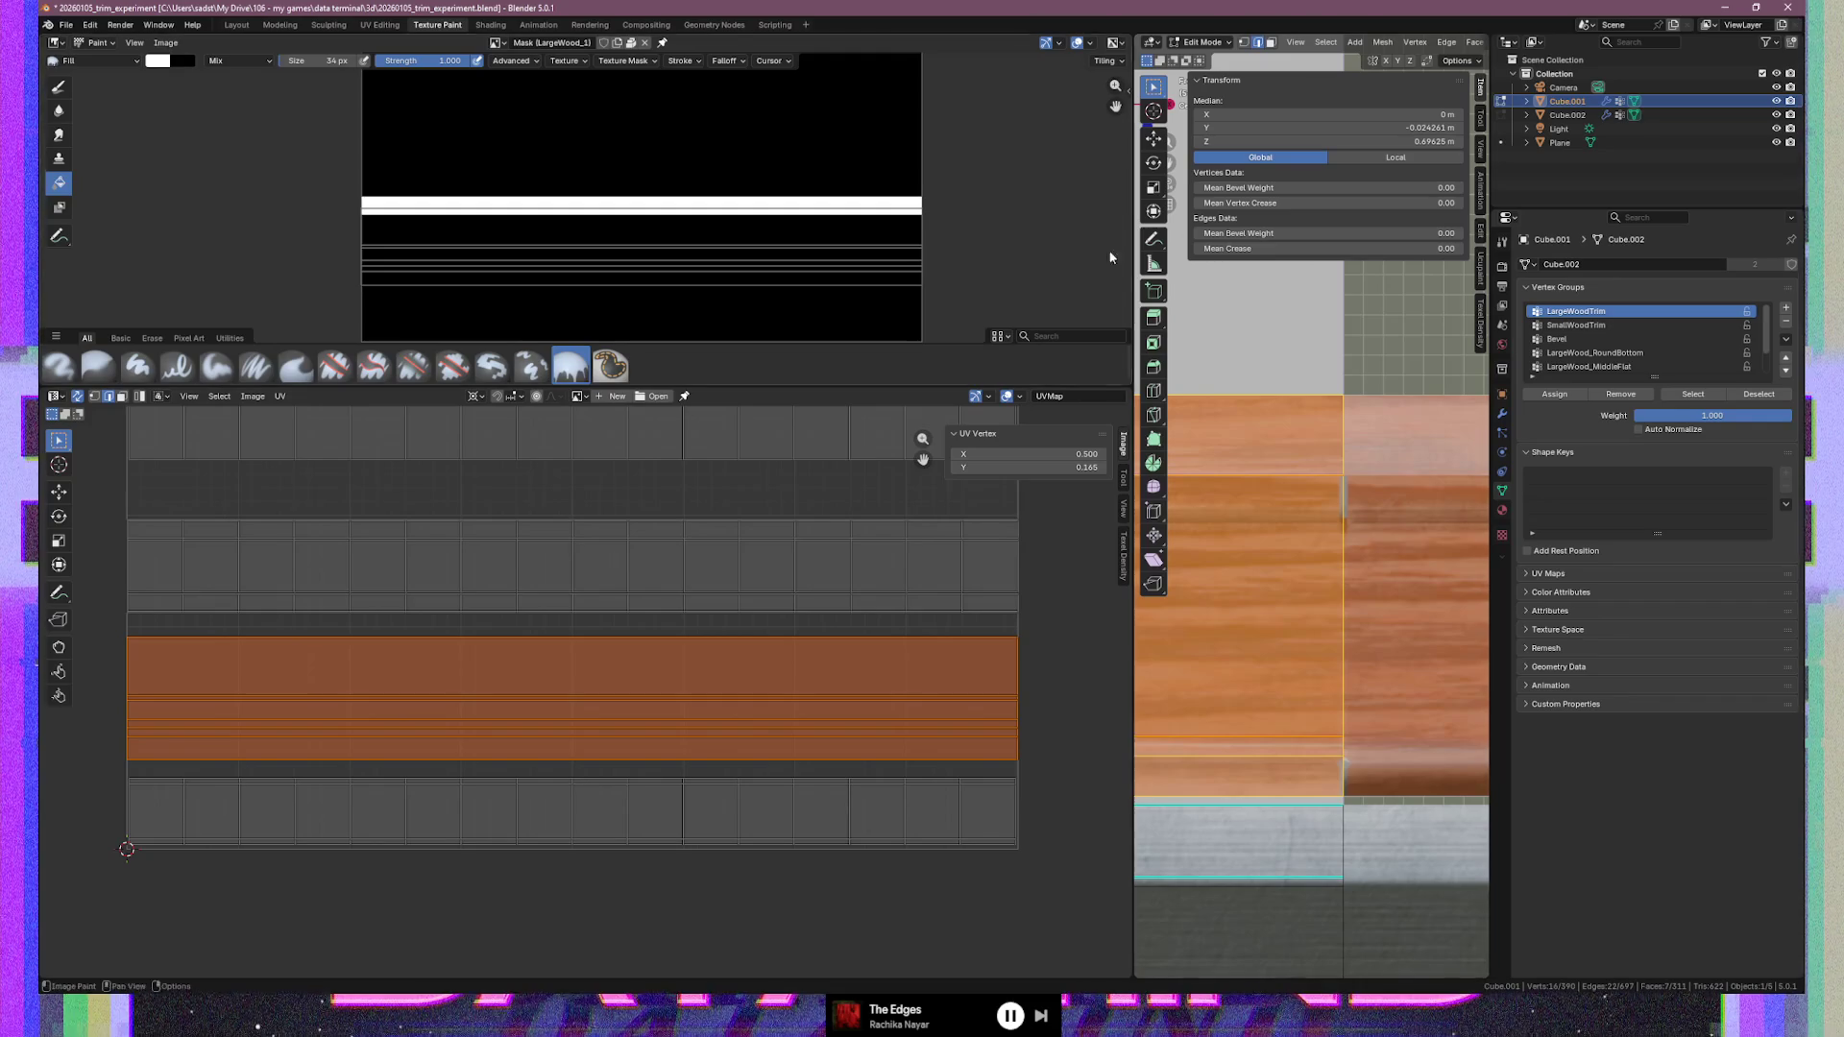
# Switch to Texture Paint mode and load LargeWood_2 as the mask image
pyautogui.click(1228, 43)
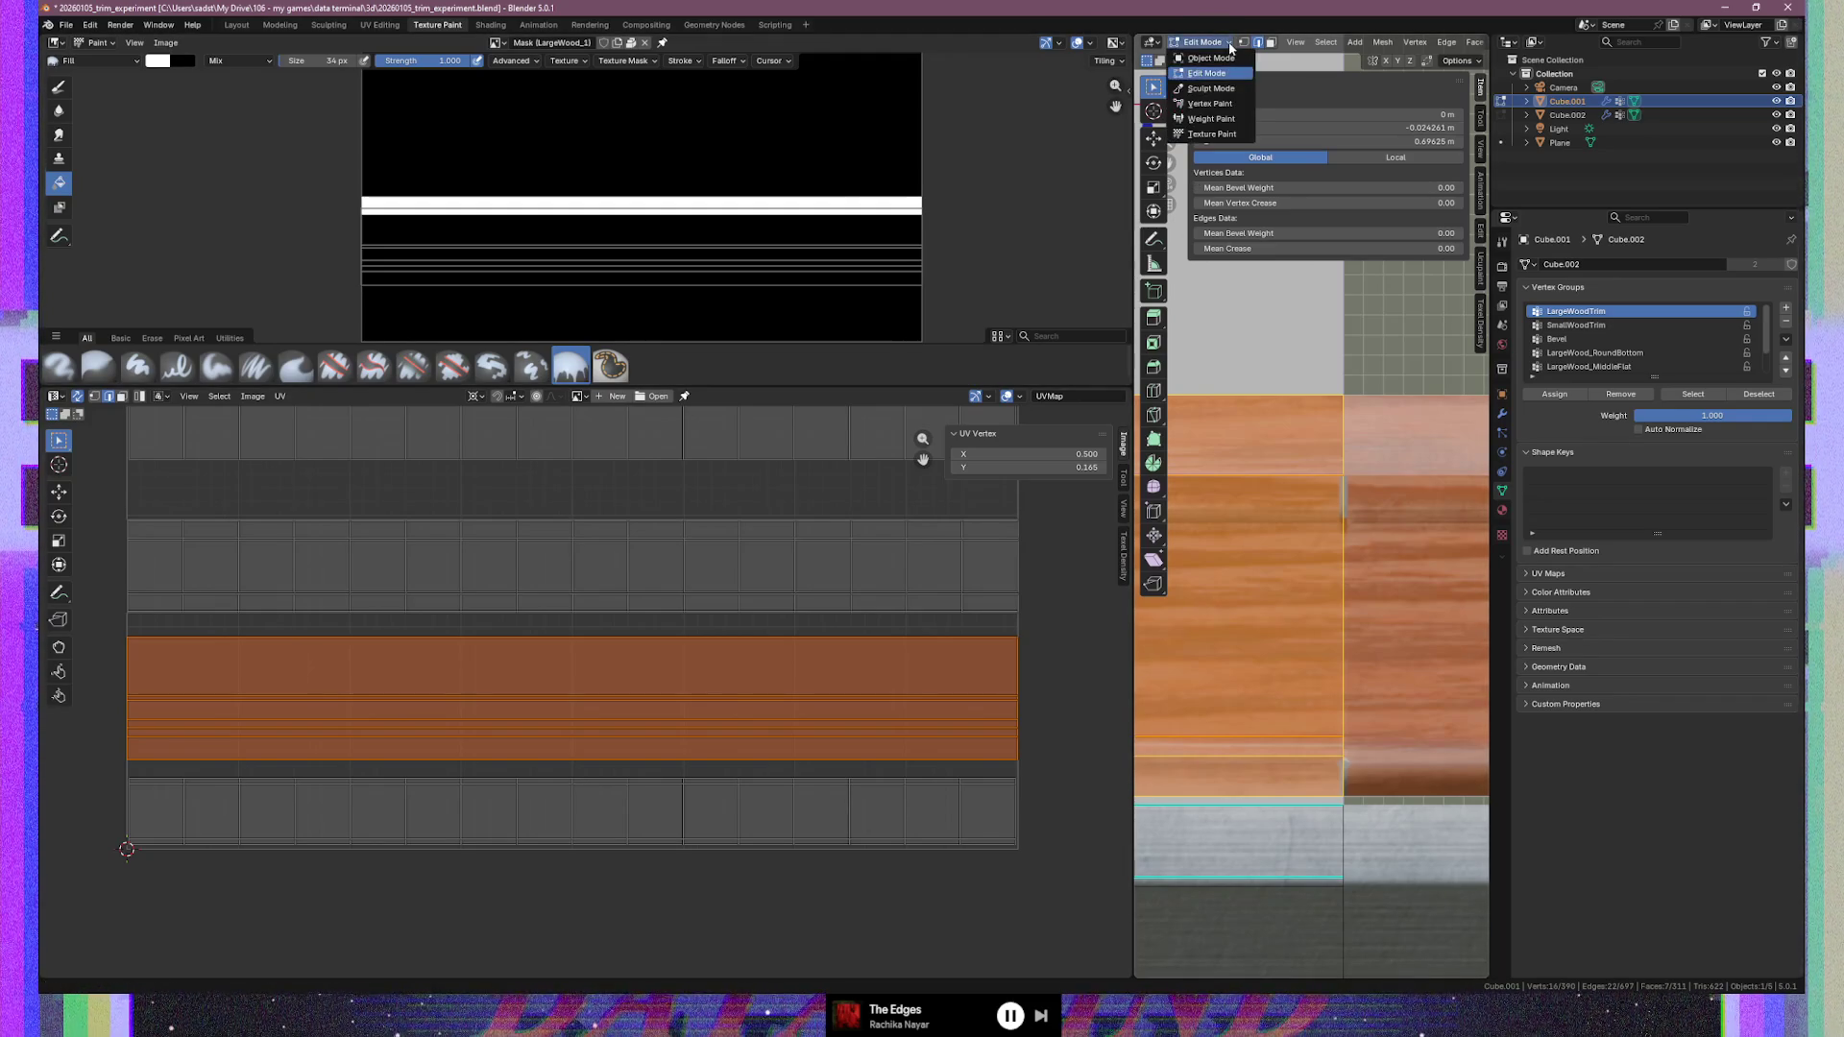
pyautogui.click(1211, 133)
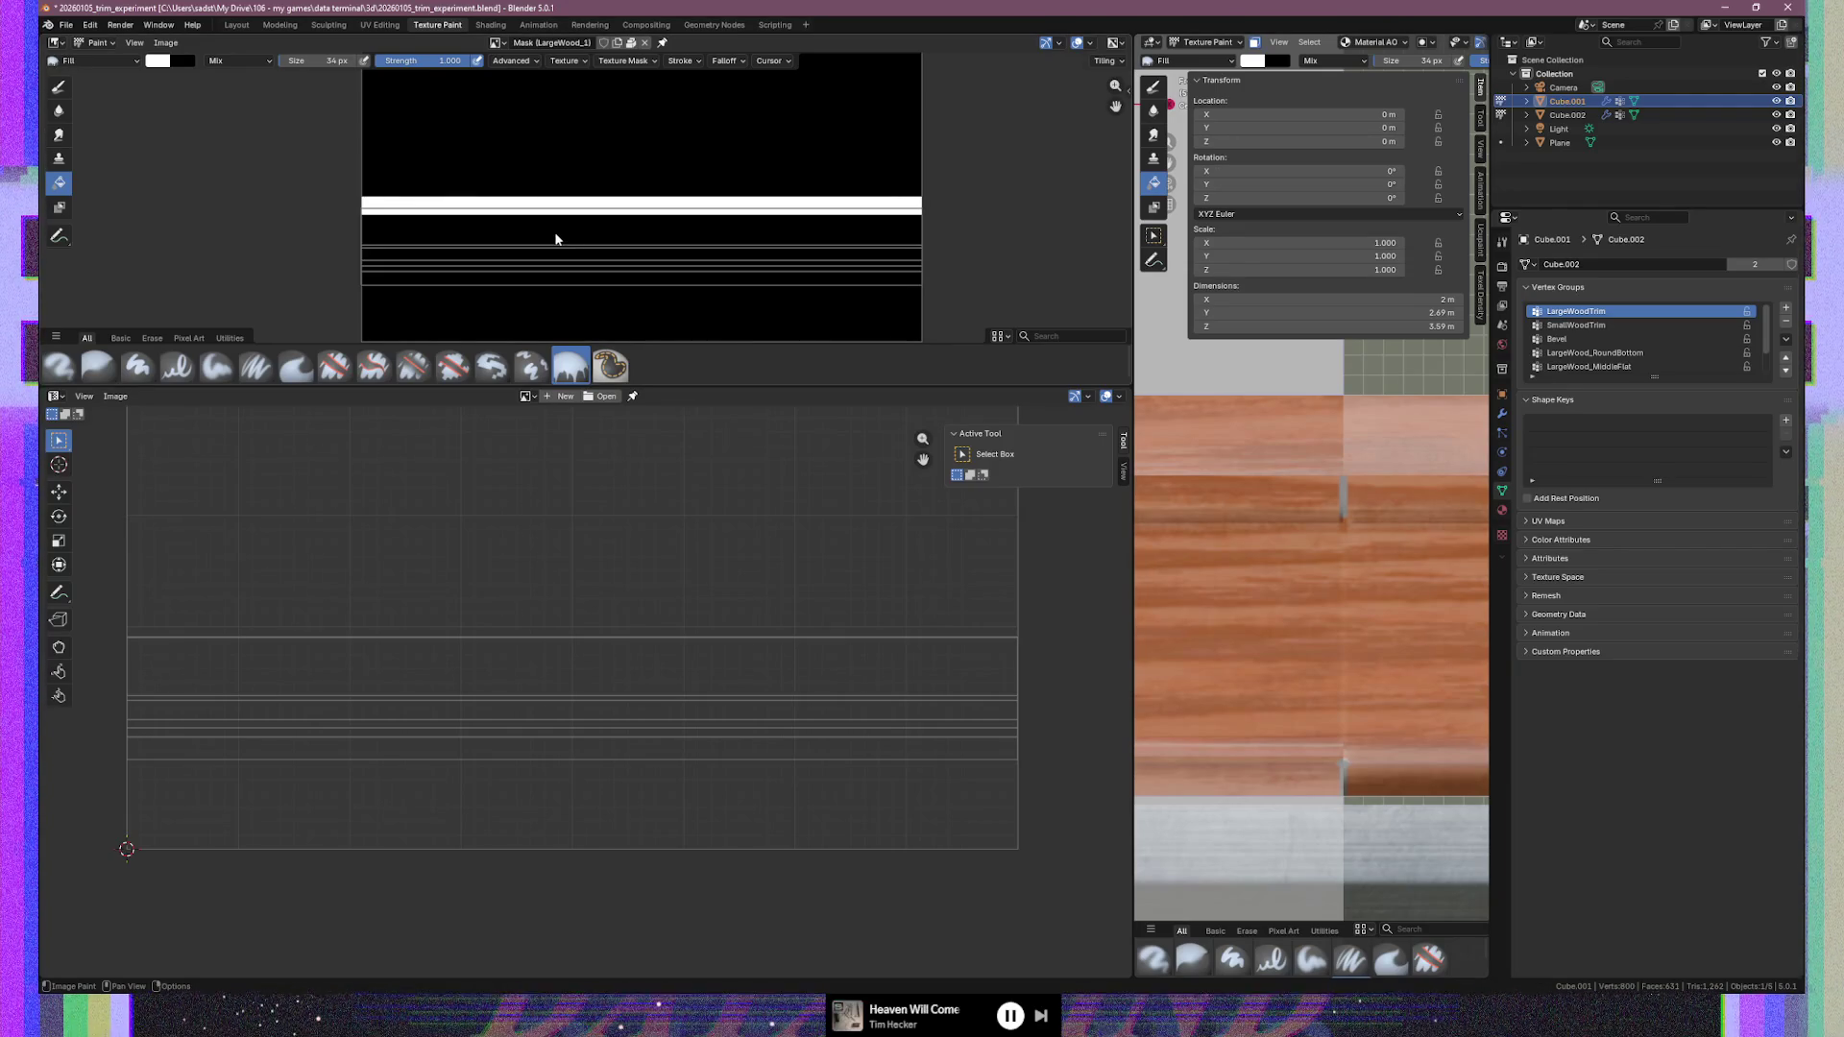
pyautogui.hotkey('ctrl', 'i')
pyautogui.hotkey('ctrl', 'z')
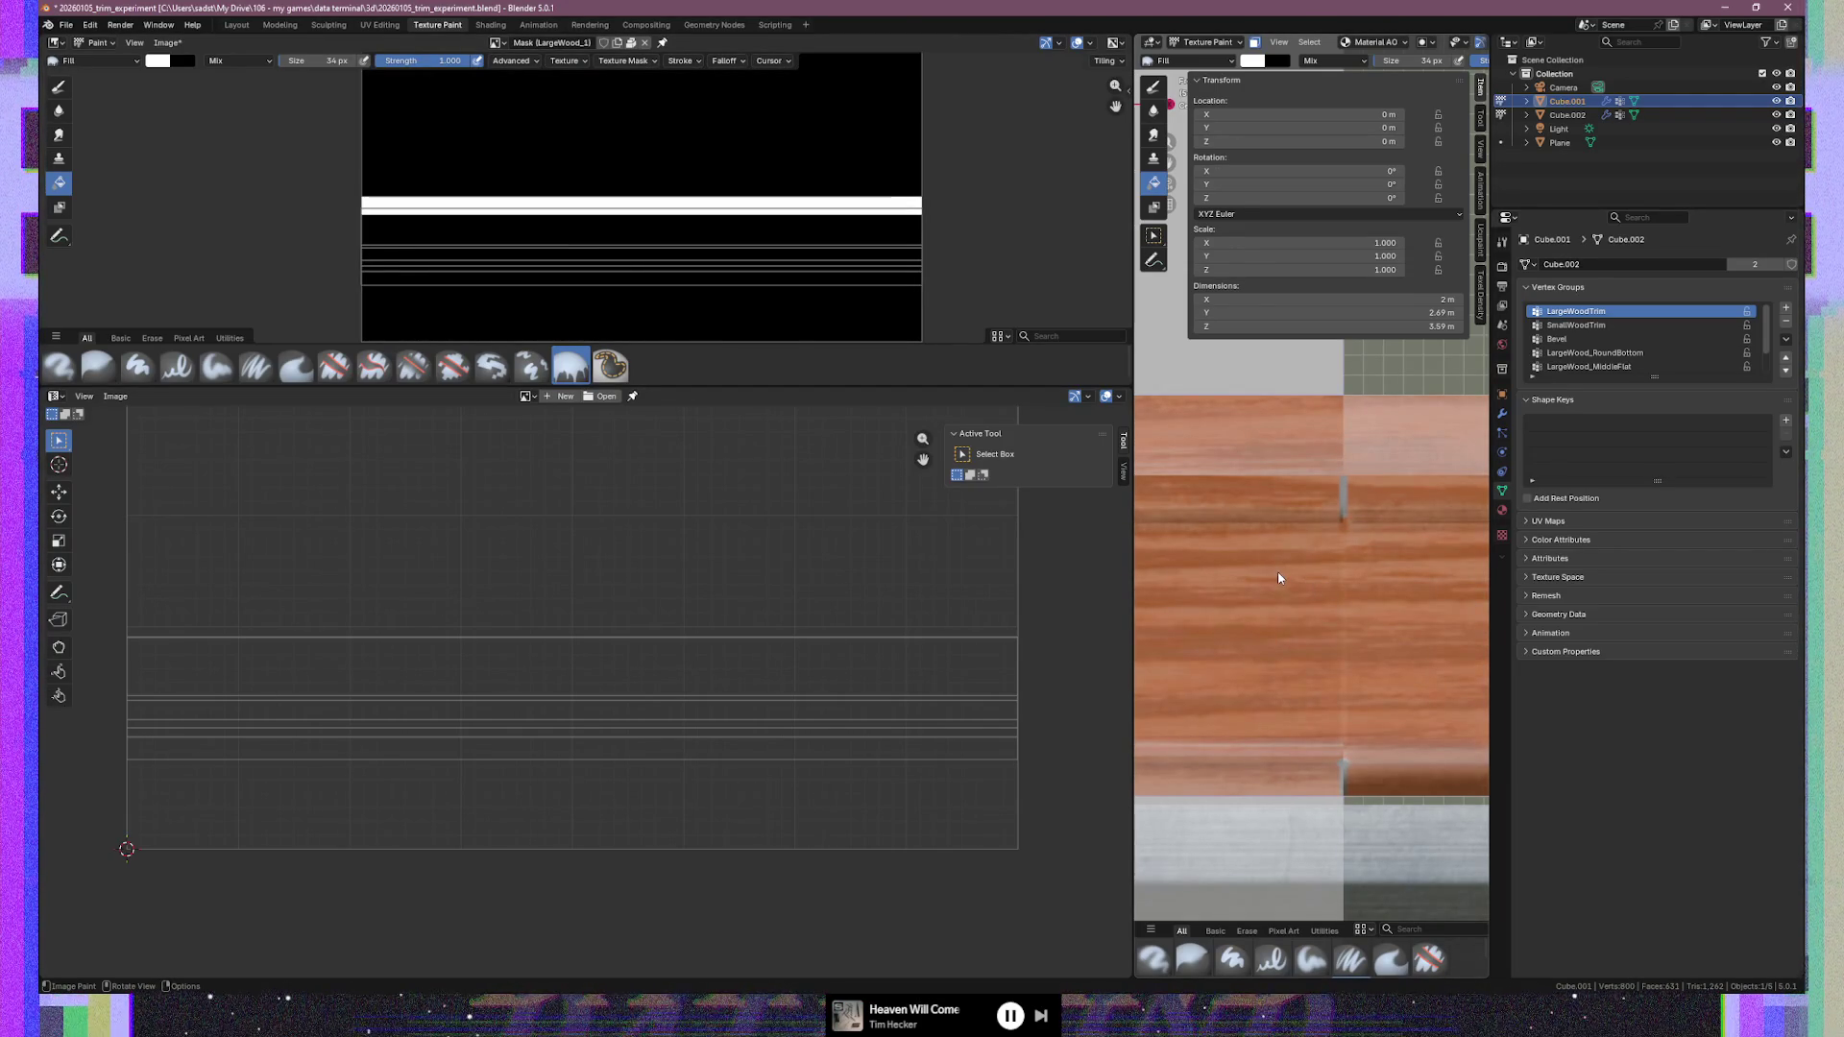
pyautogui.click(585, 43)
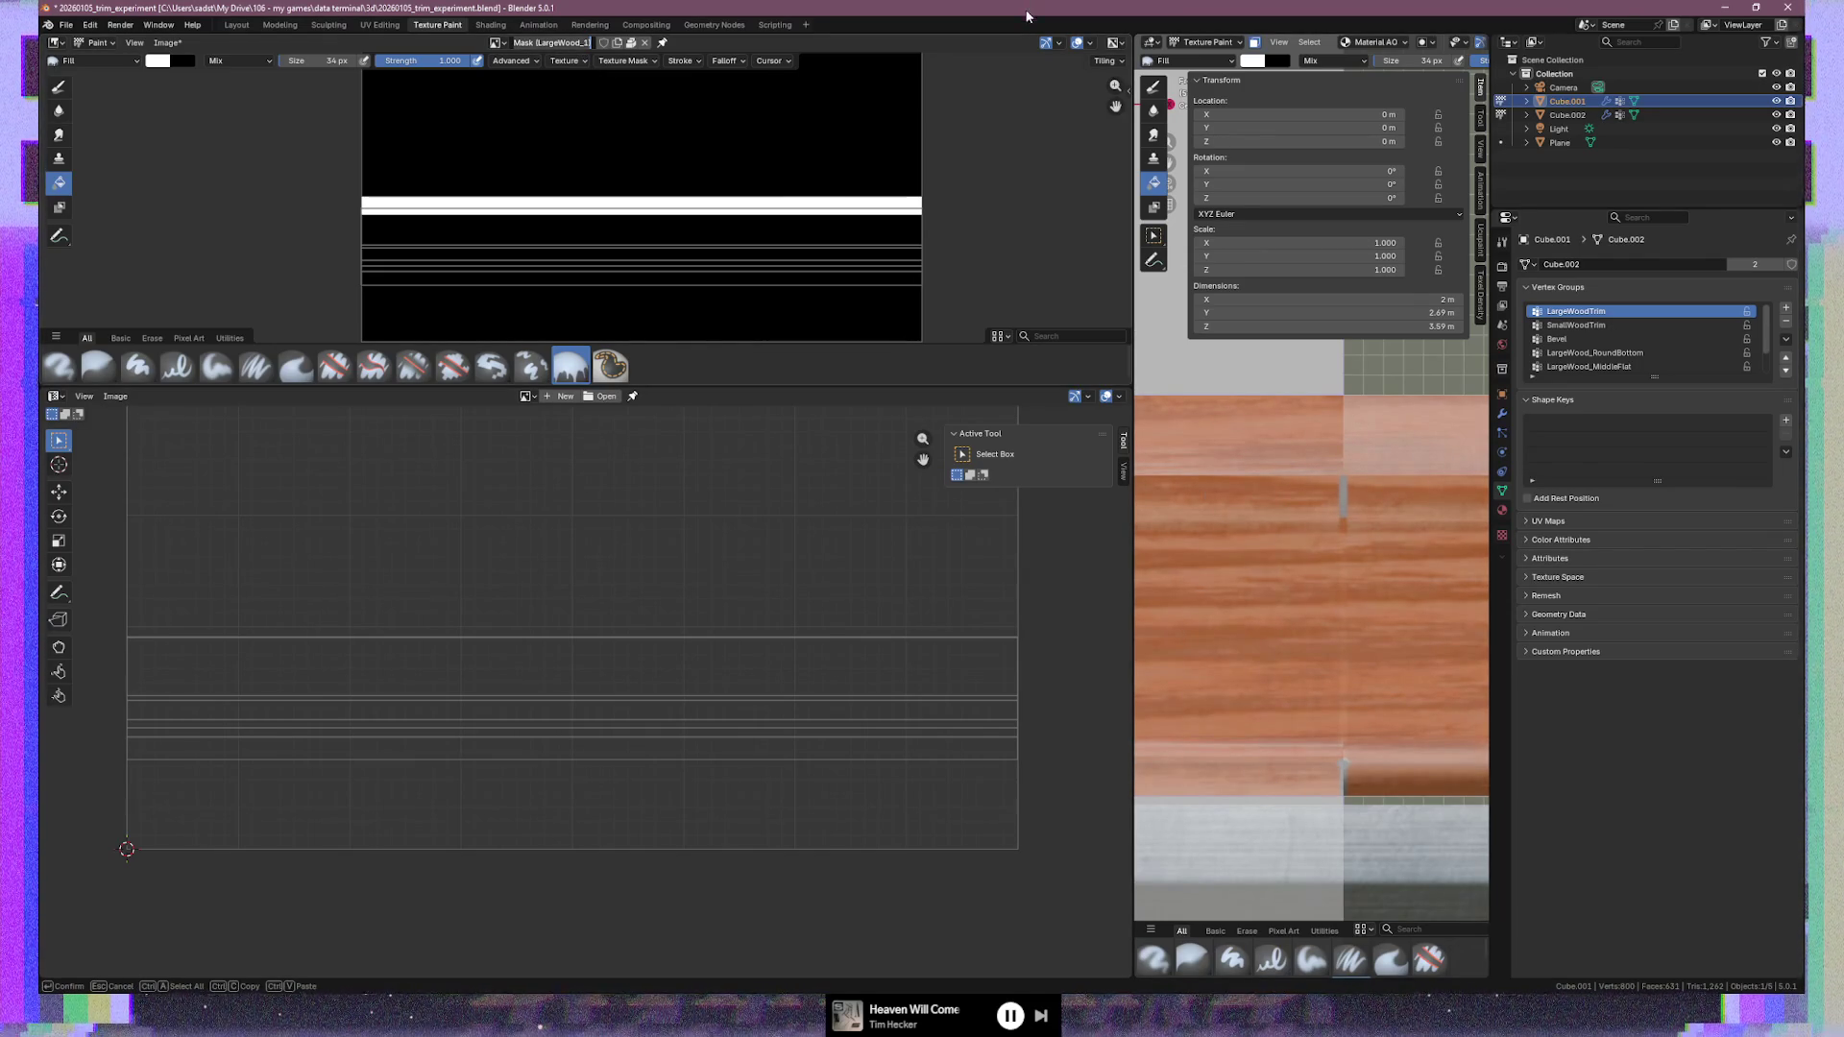
pyautogui.press('Return')
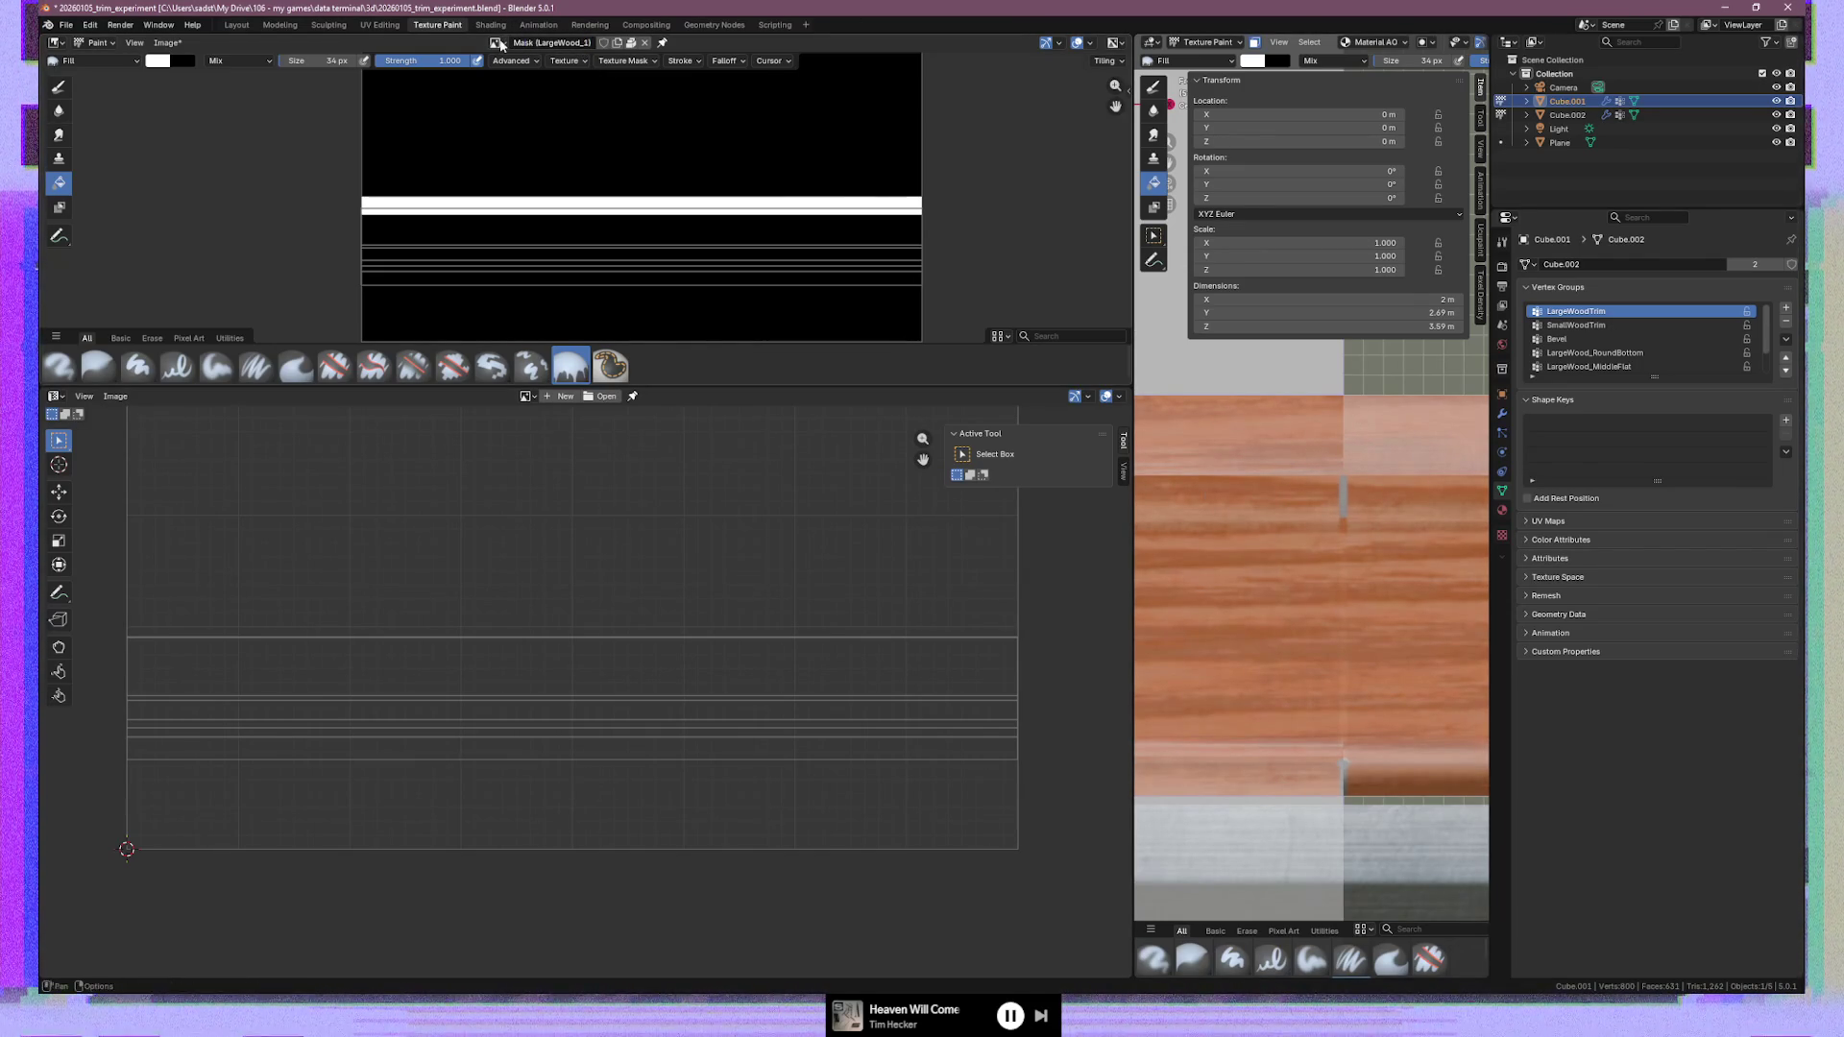
pyautogui.click(498, 43)
pyautogui.click(530, 98)
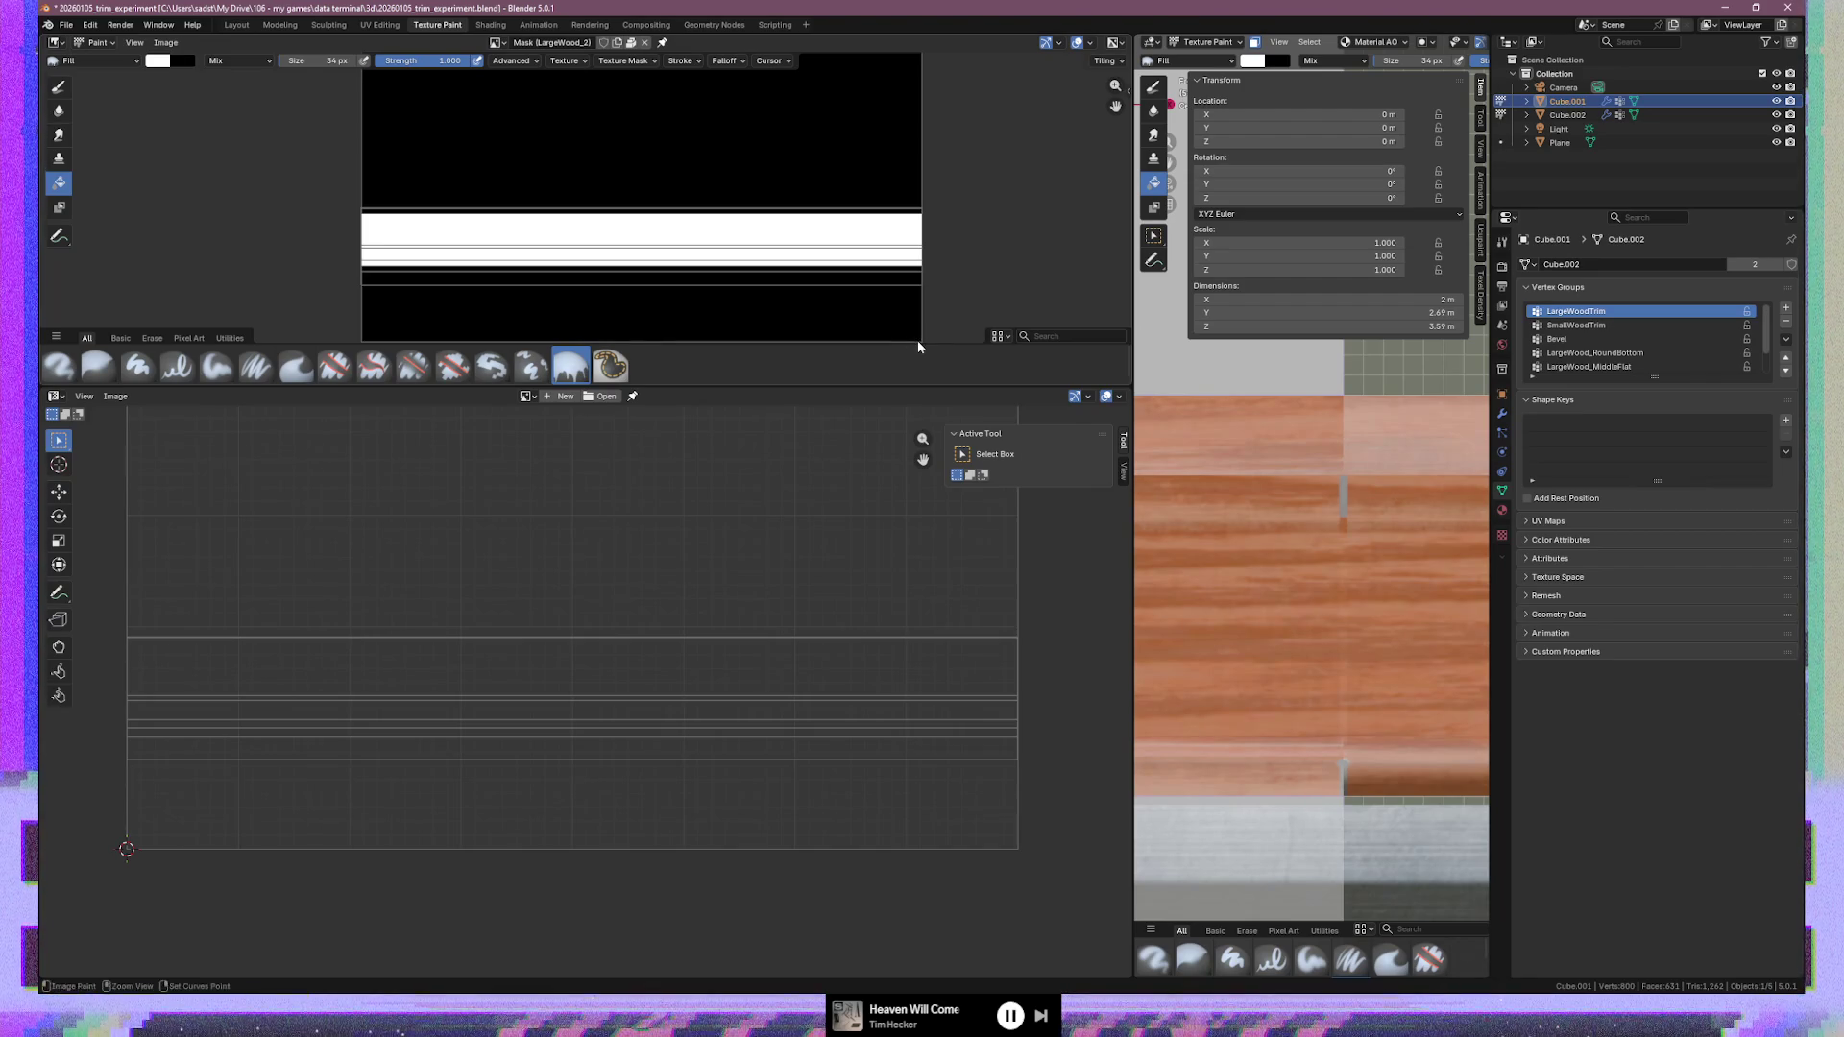
pyautogui.moveTo(1134, 443); pyautogui.dragTo(561, 443)
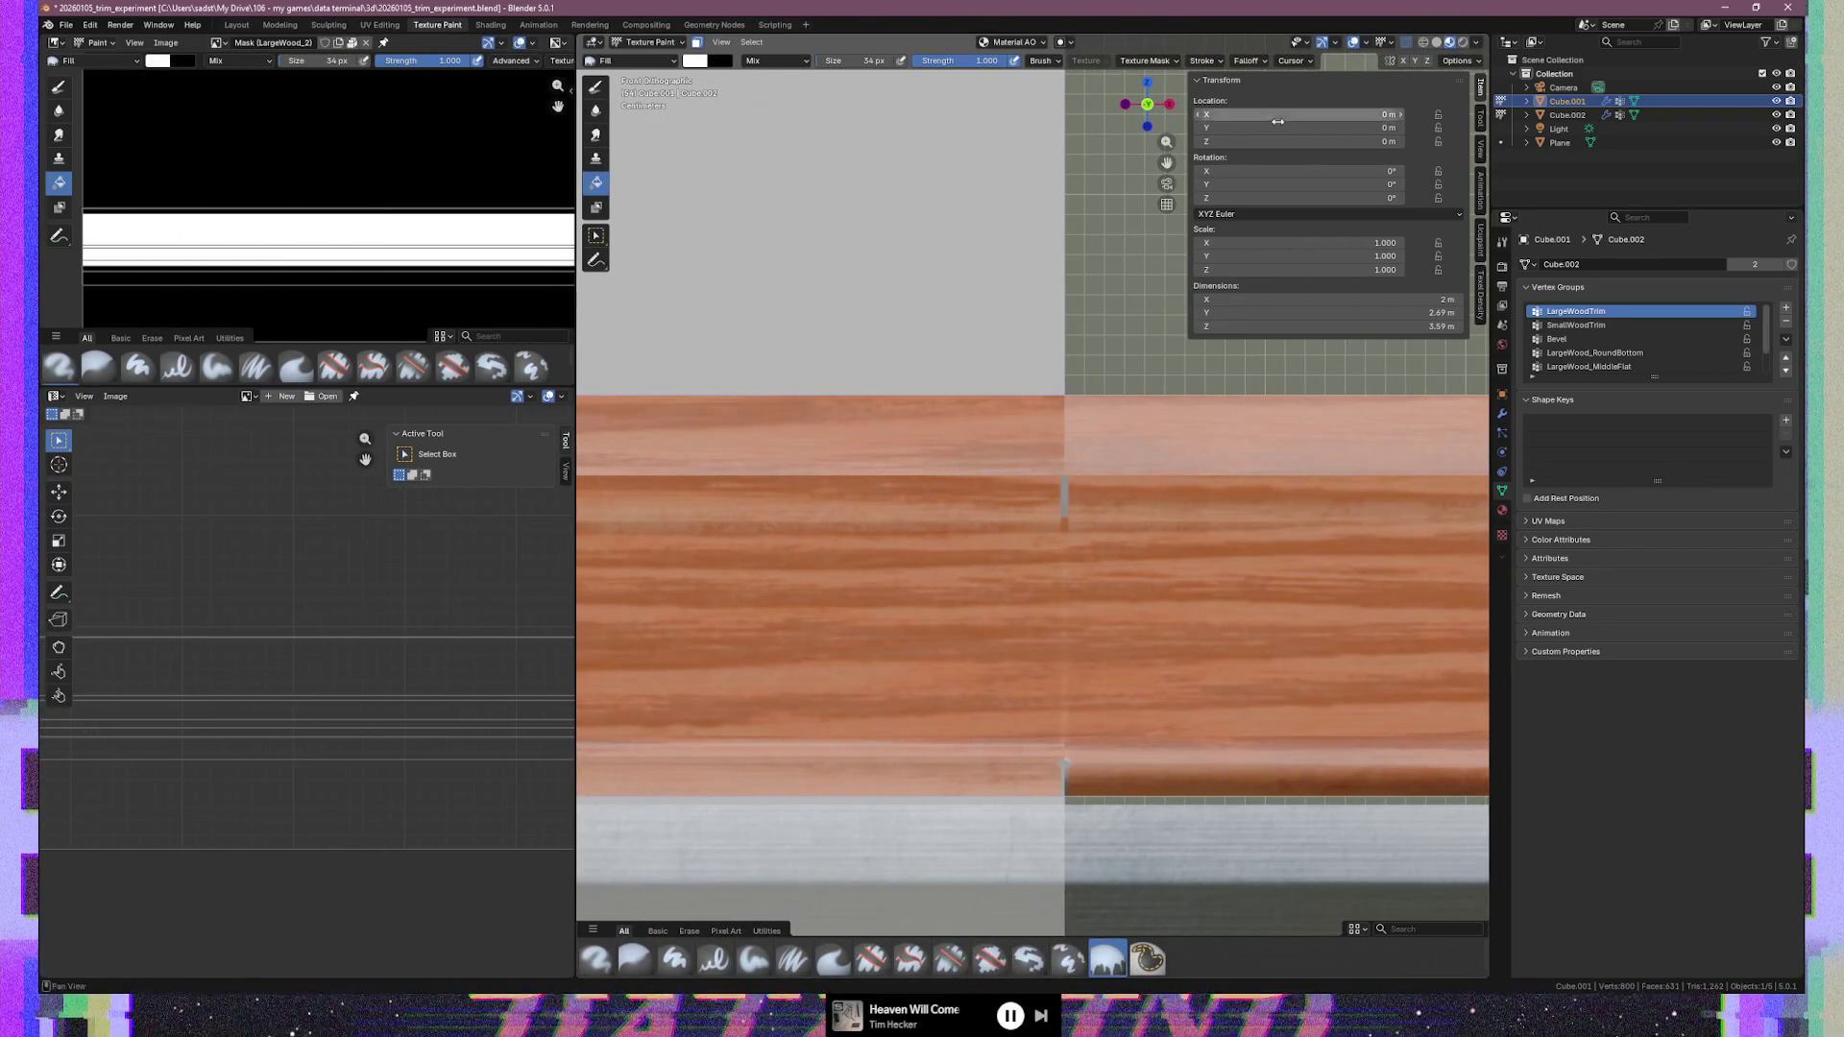
# Show the Ucupaint layer stack, then return to Edit Mode with all faces selected
pyautogui.click(1482, 248)
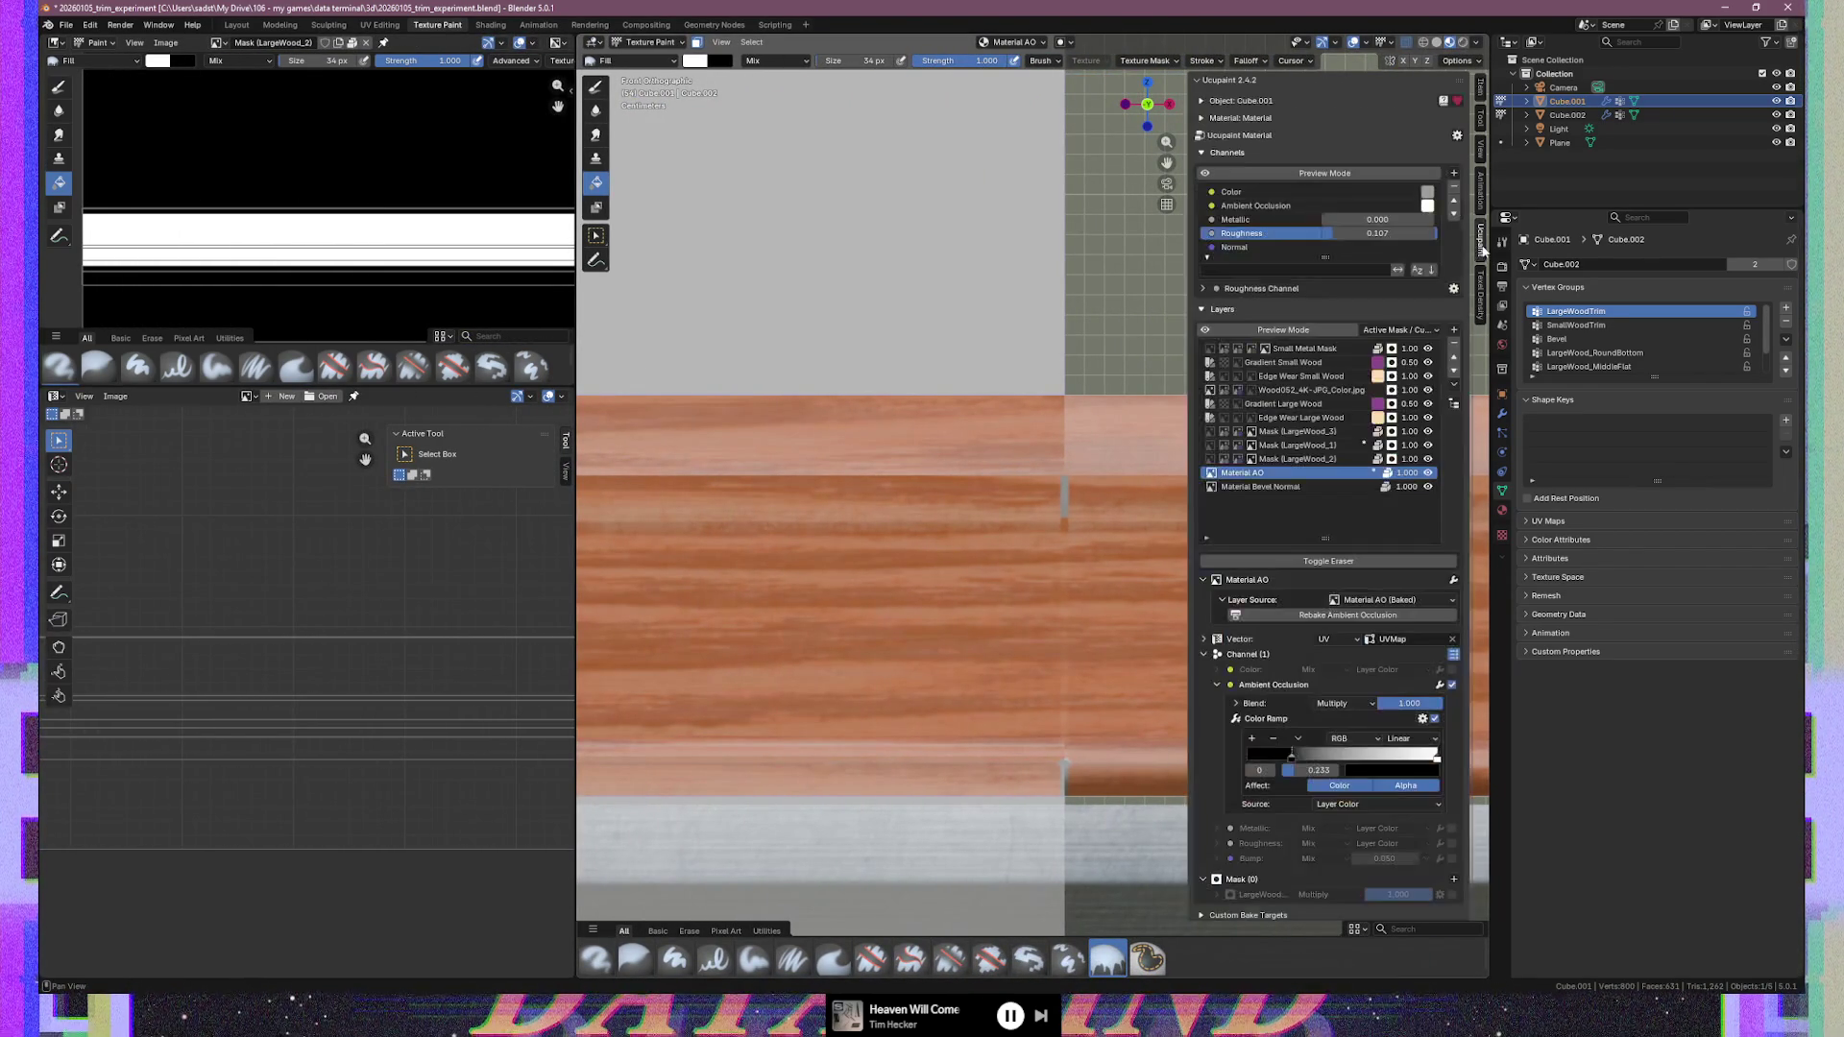
pyautogui.scroll(-6, 813, 486)
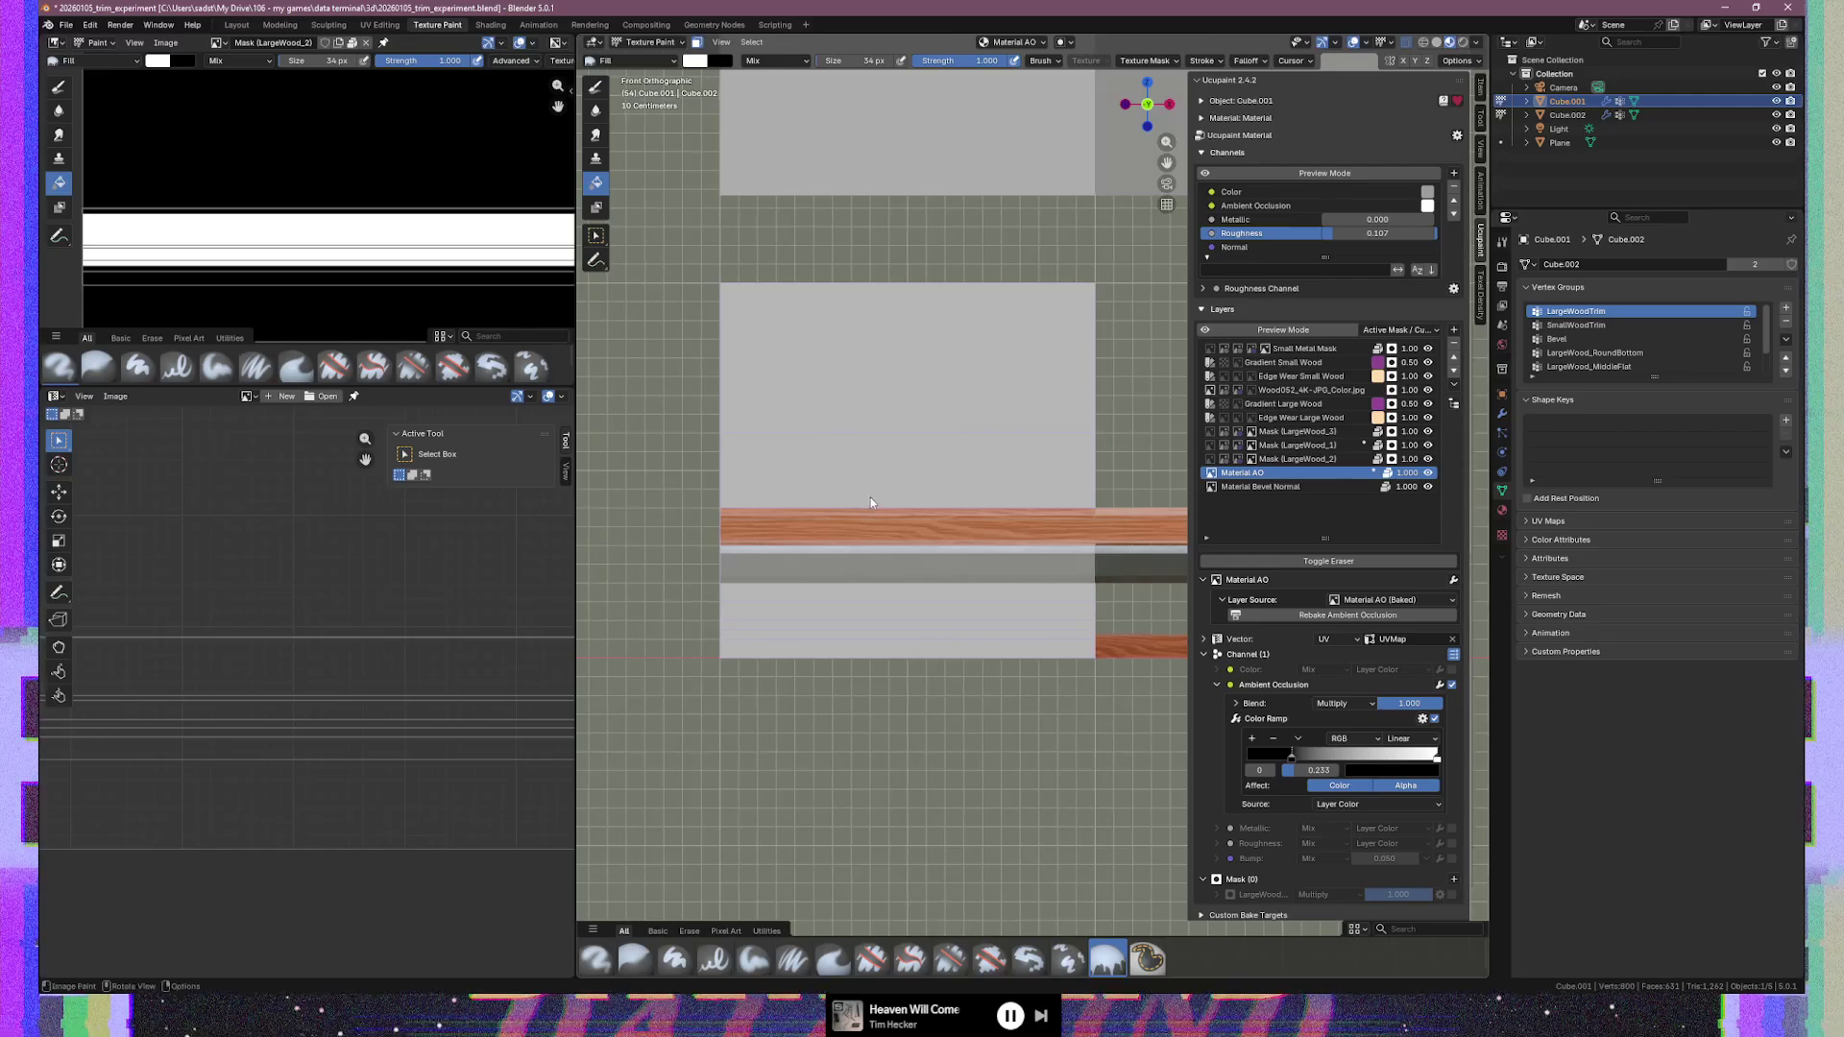
pyautogui.scroll(2, 874, 498)
pyautogui.scroll(1, 951, 495)
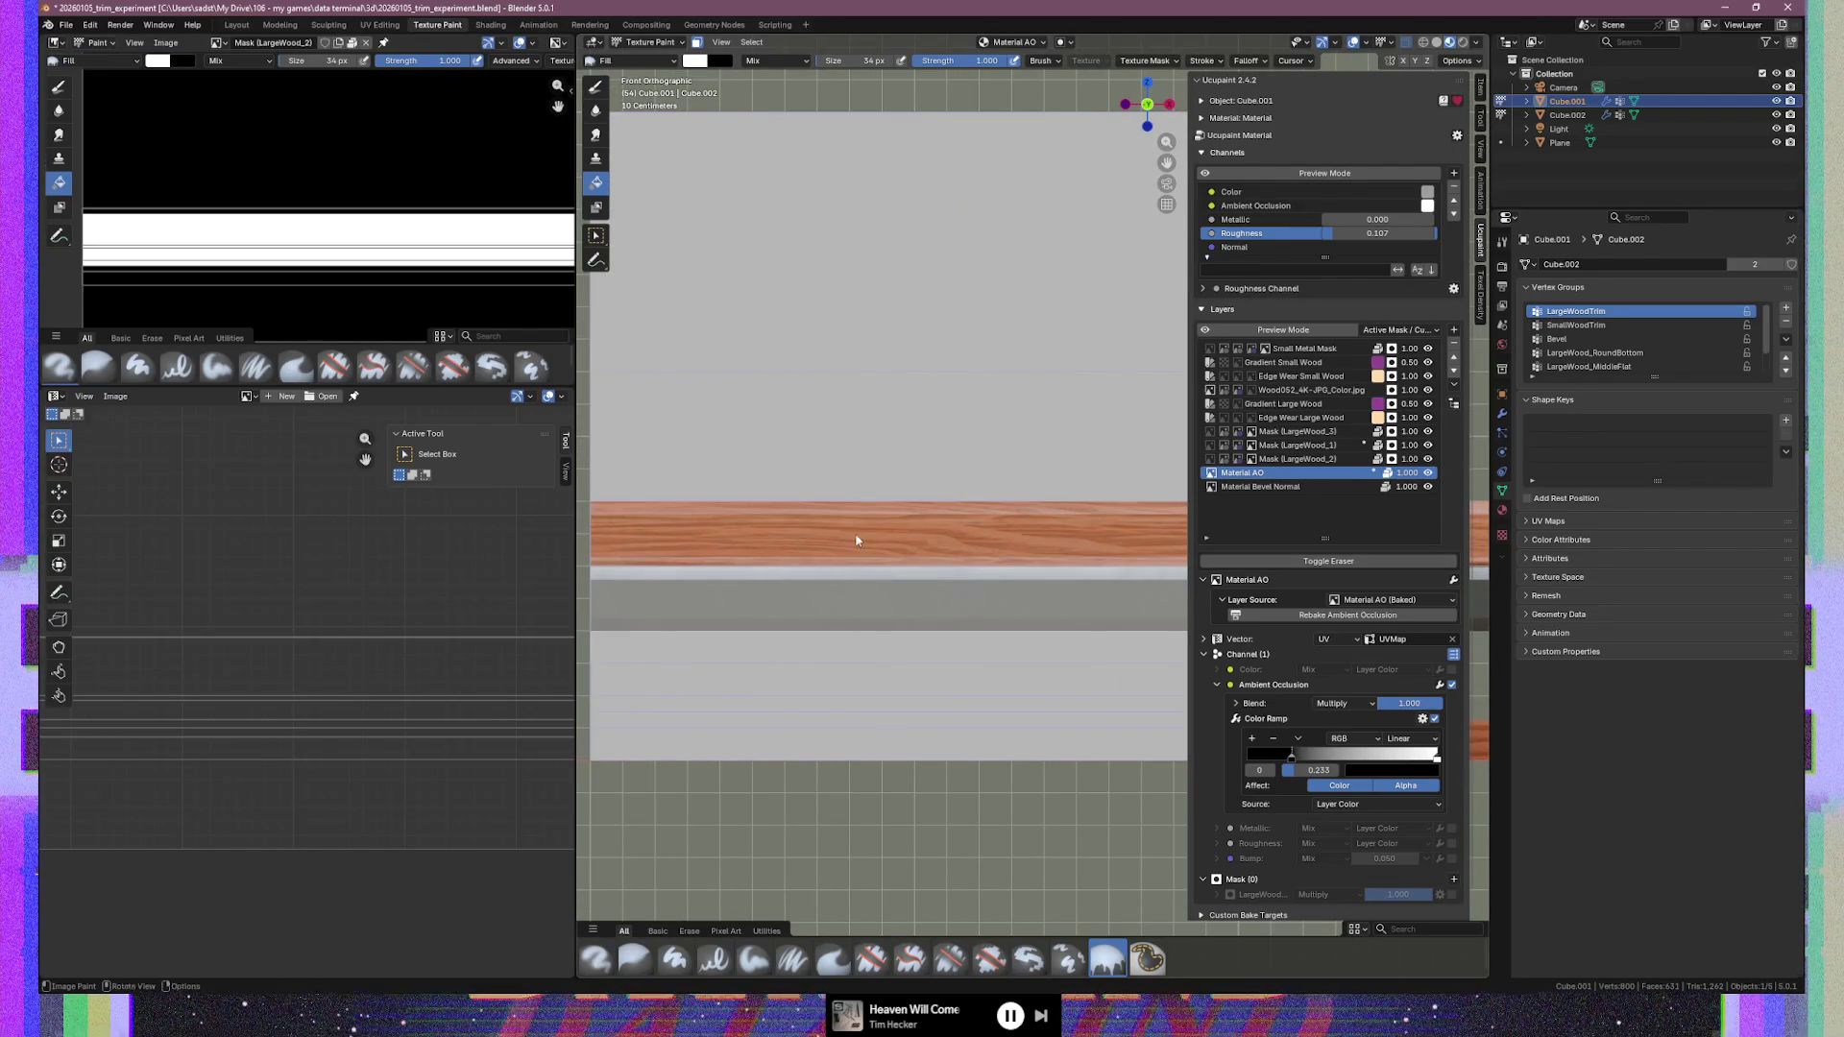
pyautogui.scroll(1, 858, 541)
pyautogui.scroll(-5, 453, 617)
pyautogui.scroll(2, 286, 709)
pyautogui.scroll(1, 330, 689)
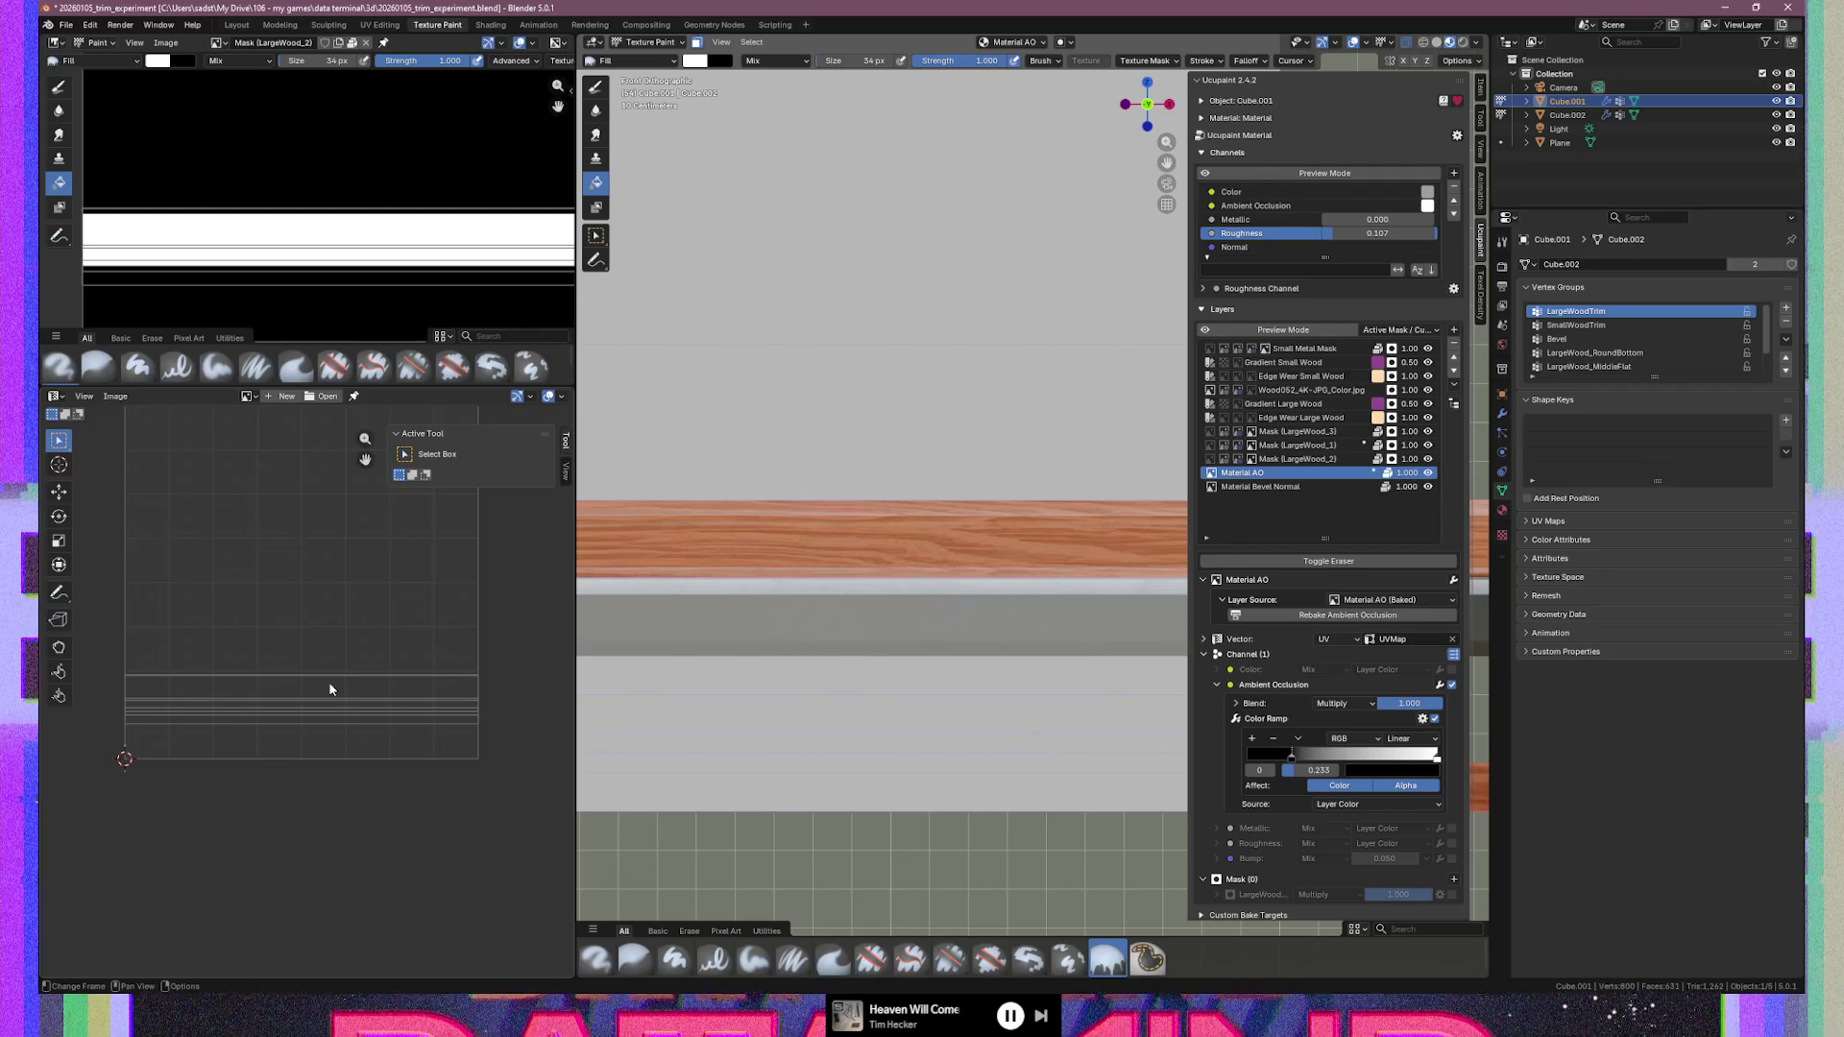
pyautogui.press('Tab')
pyautogui.press('a')
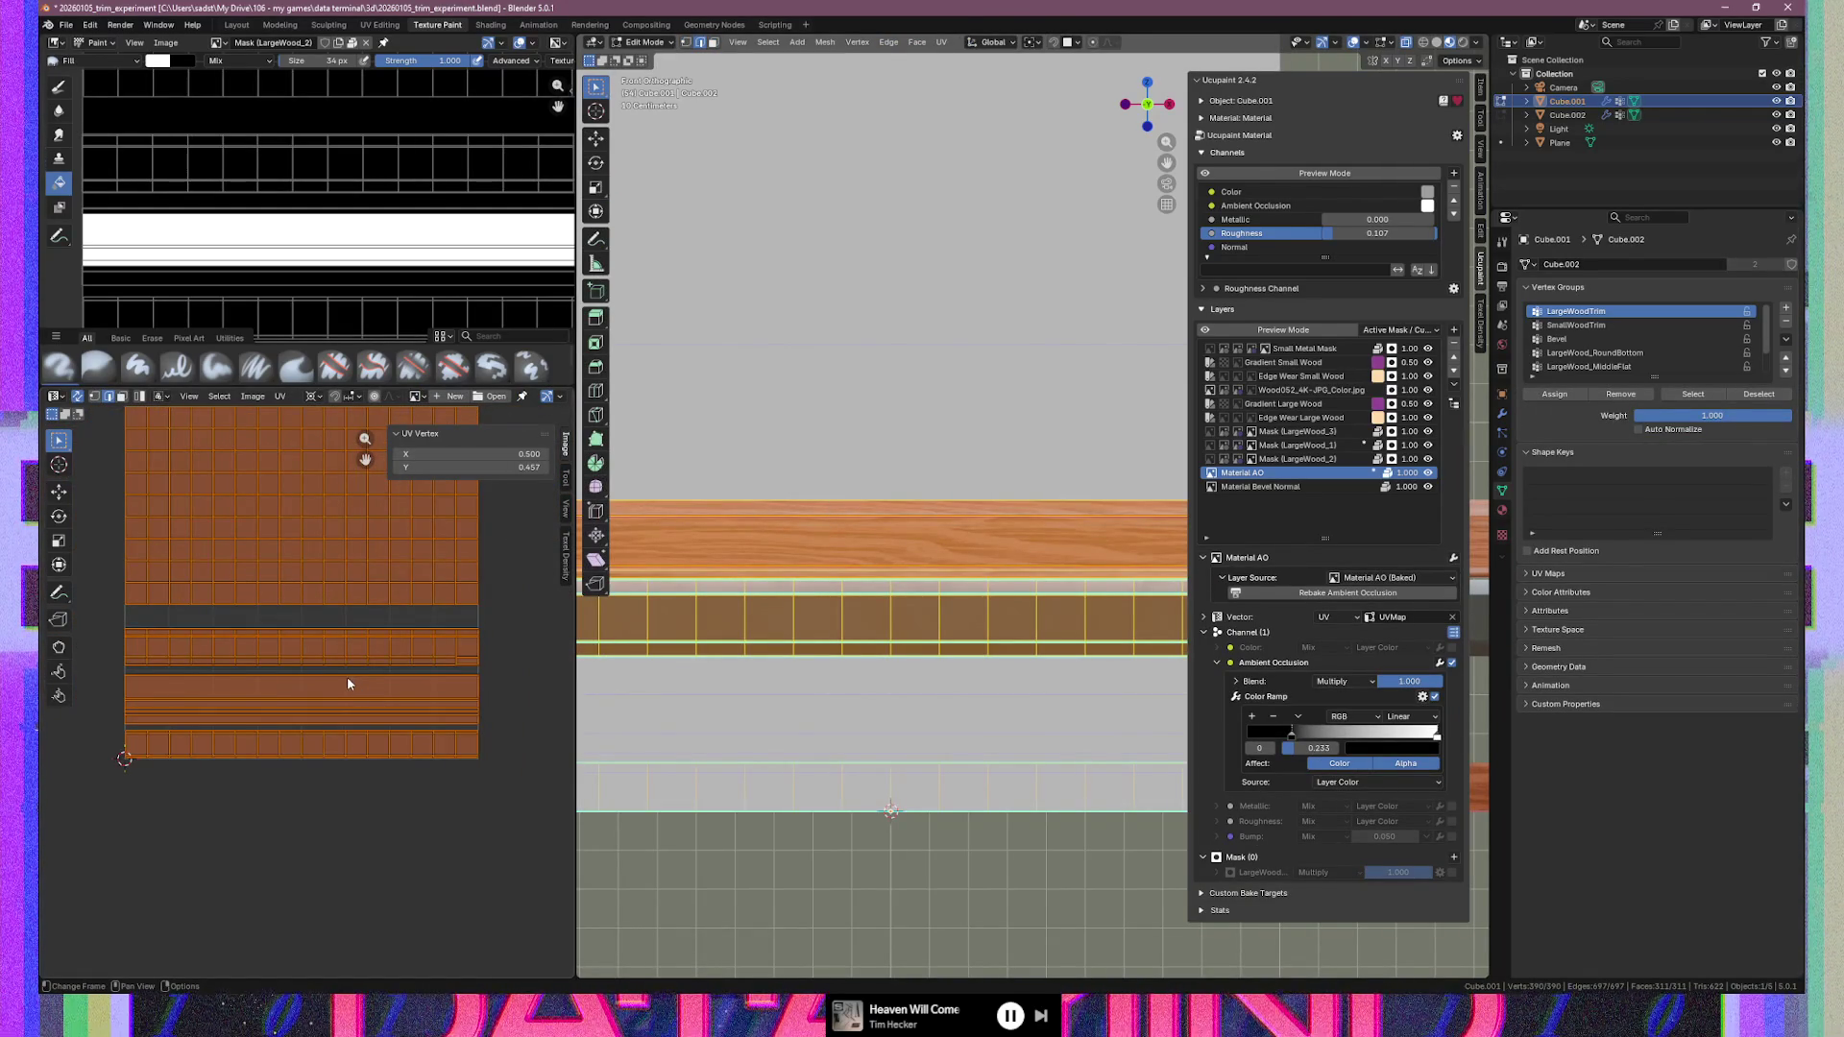
# Set the U coordinate of the strip's left-end UV vertices to 0
pyautogui.moveTo(113, 671); pyautogui.dragTo(132, 721)
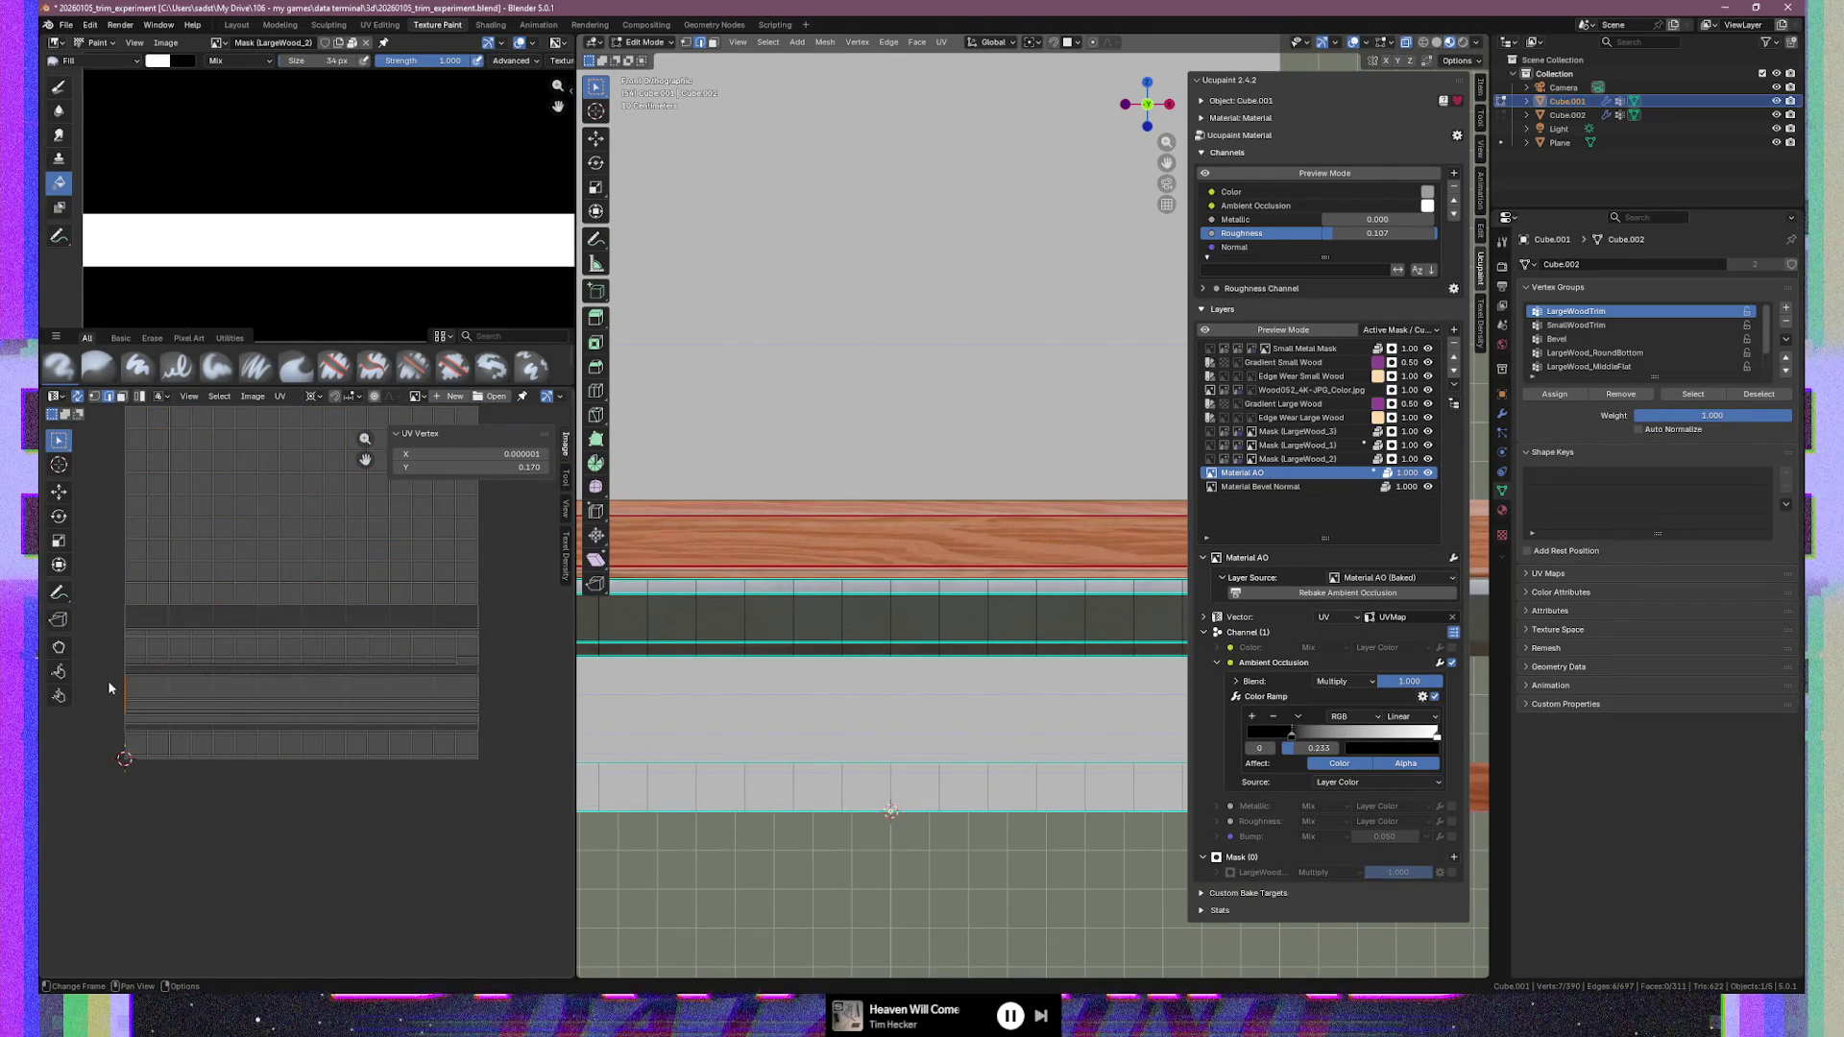
pyautogui.moveTo(117, 671); pyautogui.dragTo(136, 728)
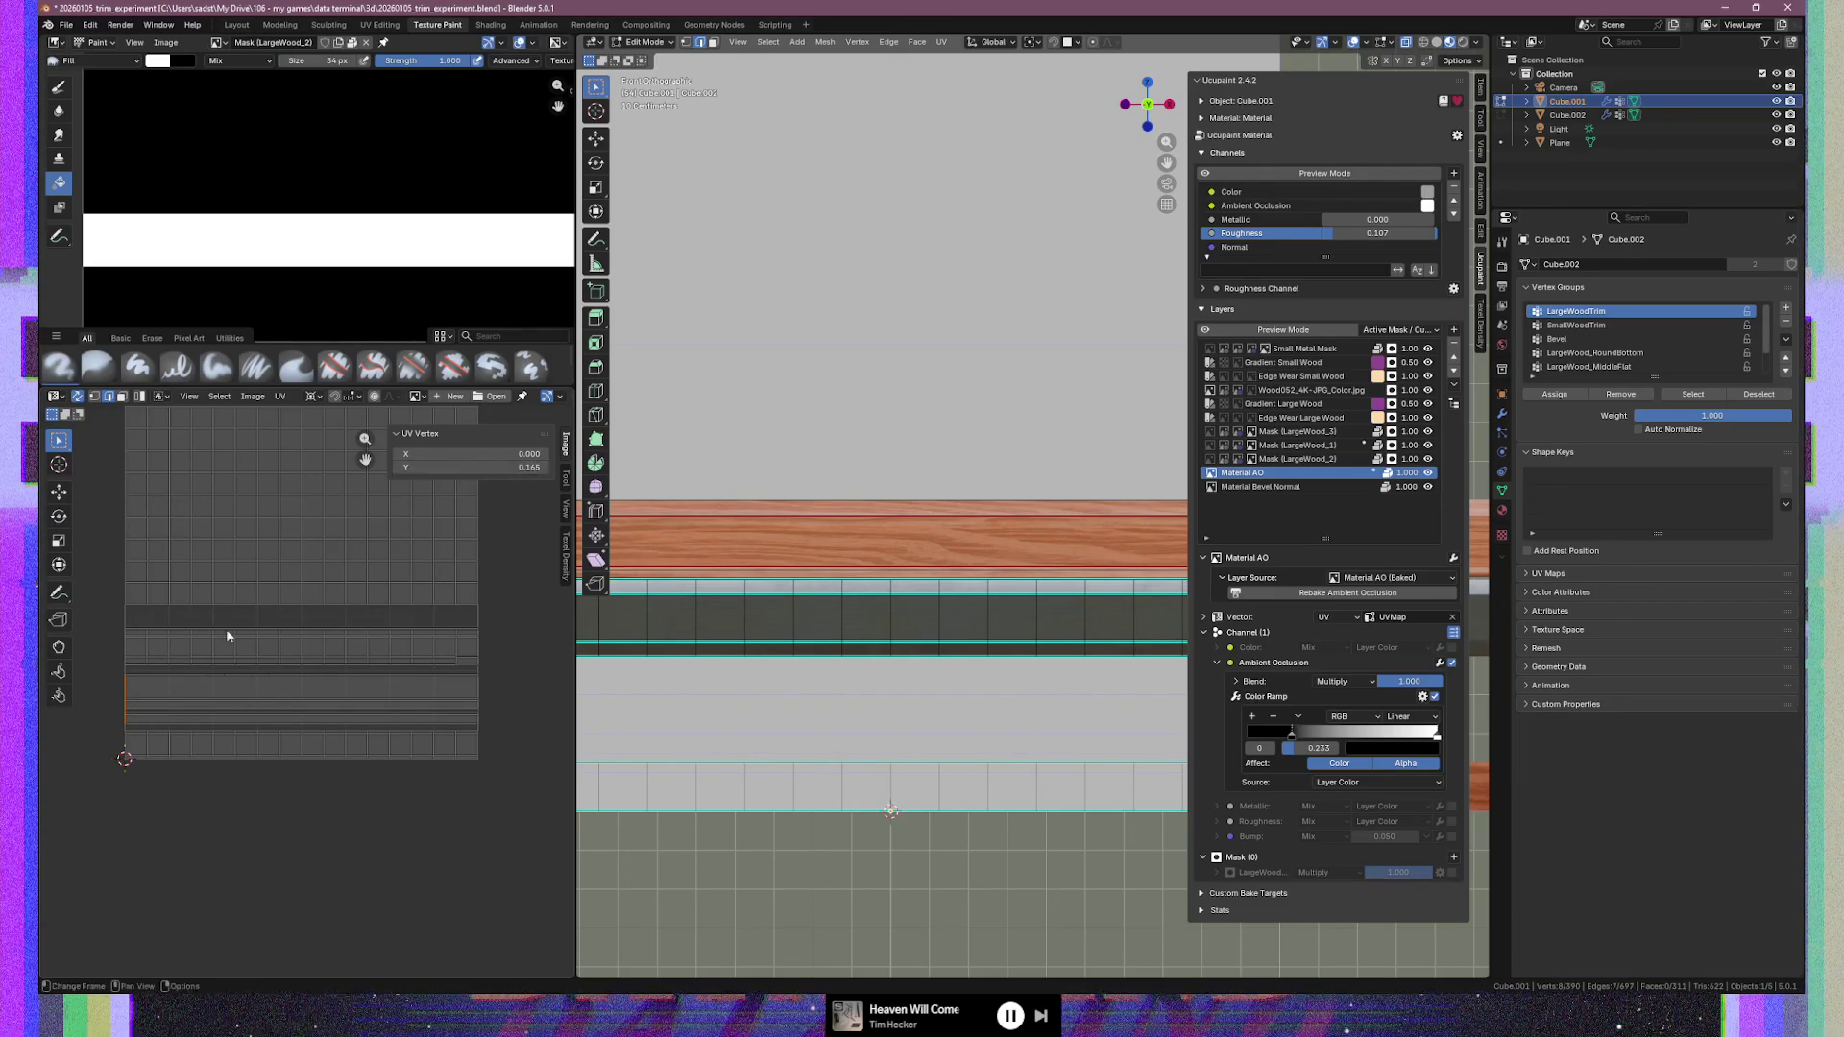
pyautogui.click(485, 451)
pyautogui.press('Return')
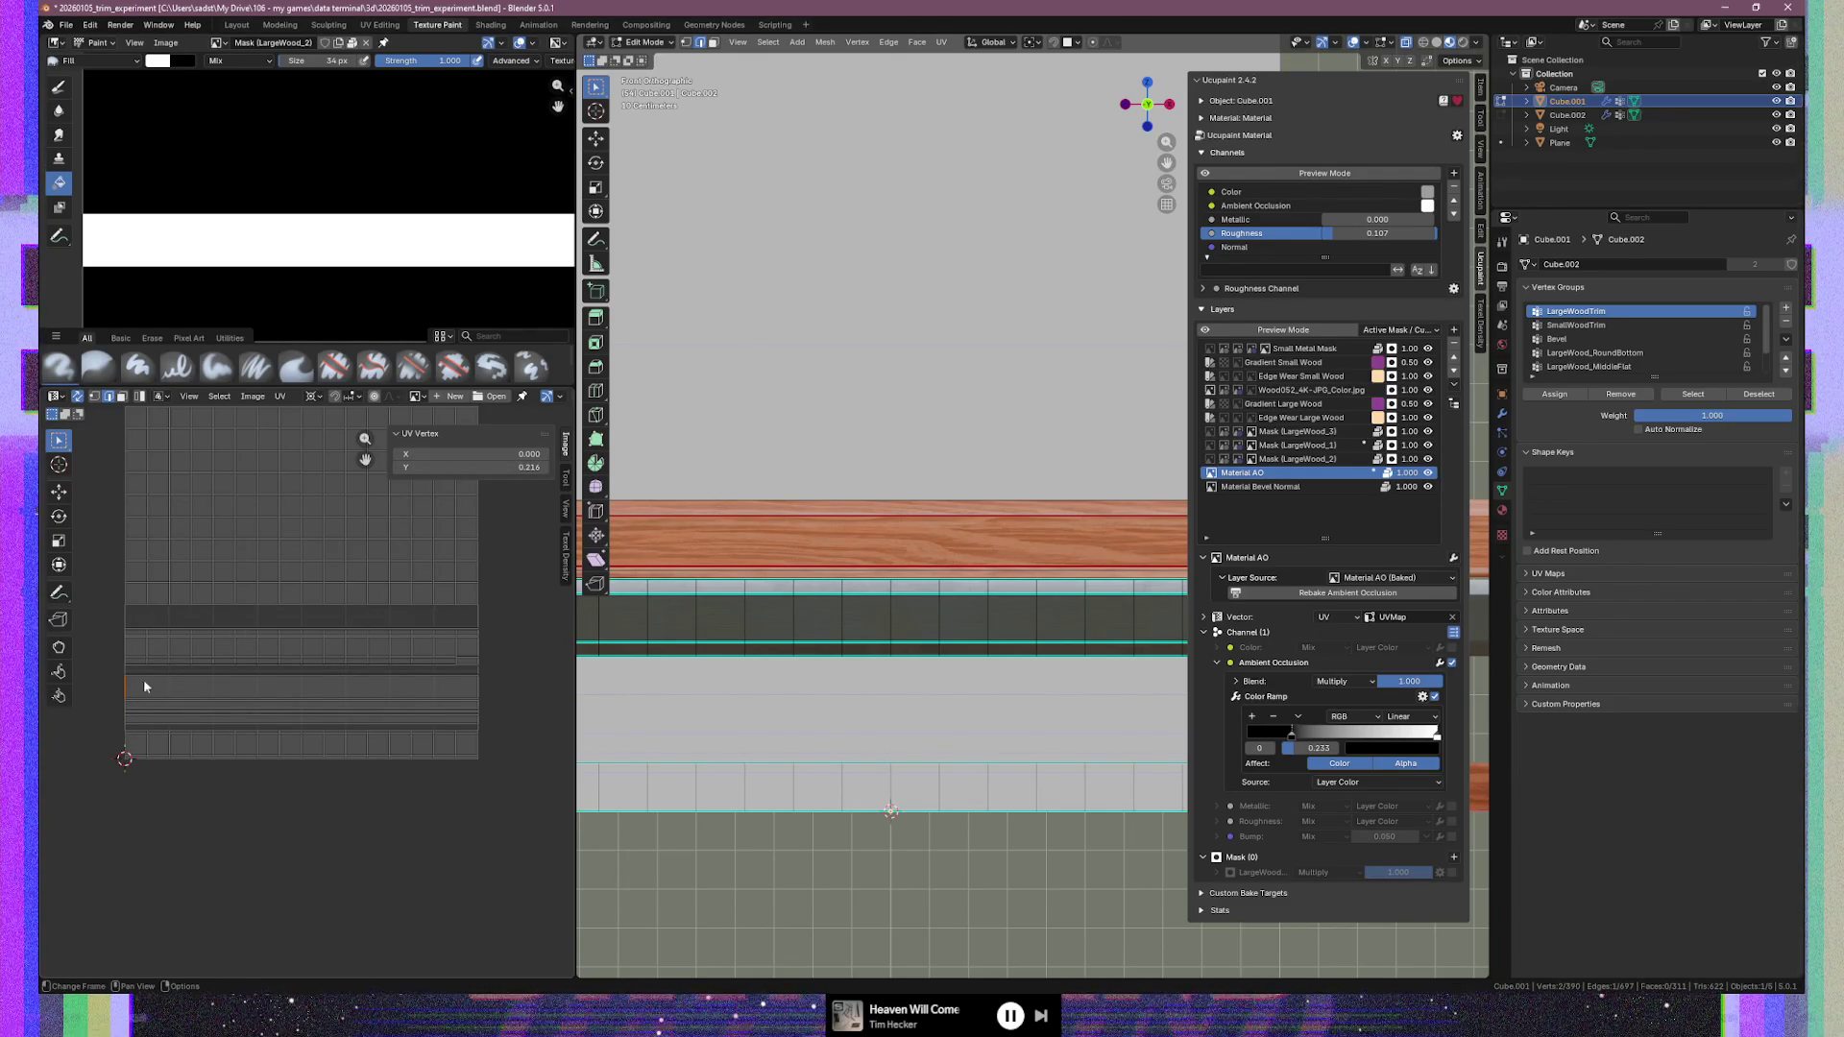
# Snap the strip's left corner vertex and the next left-edge vertex to U 0
pyautogui.scroll(3, 148, 679)
pyautogui.scroll(3, 119, 691)
pyautogui.scroll(2, 339, 680)
pyautogui.moveTo(338, 680)
pyautogui.mouseDown(button='middle')
pyautogui.moveTo(371, 521)
pyautogui.moveTo(358, 663)
pyautogui.moveTo(293, 639)
pyautogui.mouseUp(button='middle')
pyautogui.click(293, 612)
pyautogui.click(292, 609)
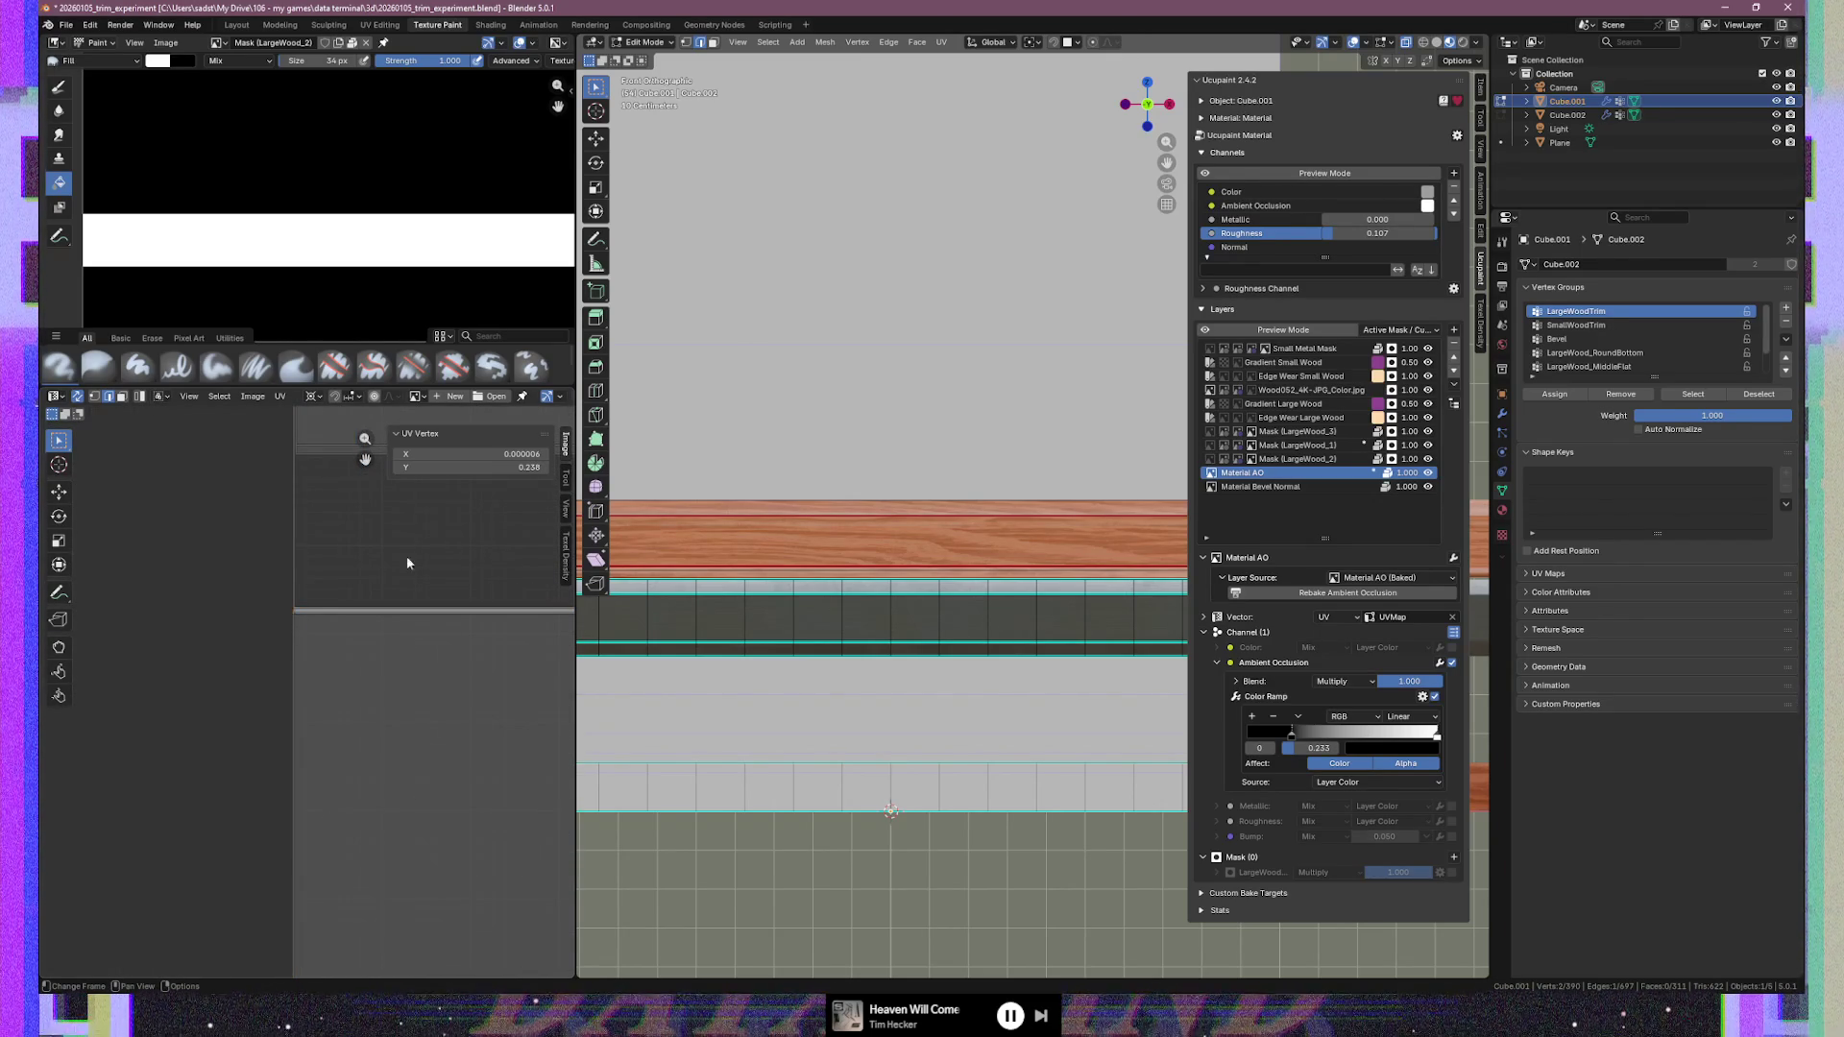
pyautogui.click(463, 453)
pyautogui.press('Return')
pyautogui.scroll(-2, 362, 797)
pyautogui.click(277, 526)
pyautogui.click(470, 454)
pyautogui.write('0')
pyautogui.press('Return')
# Set the top-edge vertex's X coordinate to 0 in vertex select mode
pyautogui.scroll(2, 259, 540)
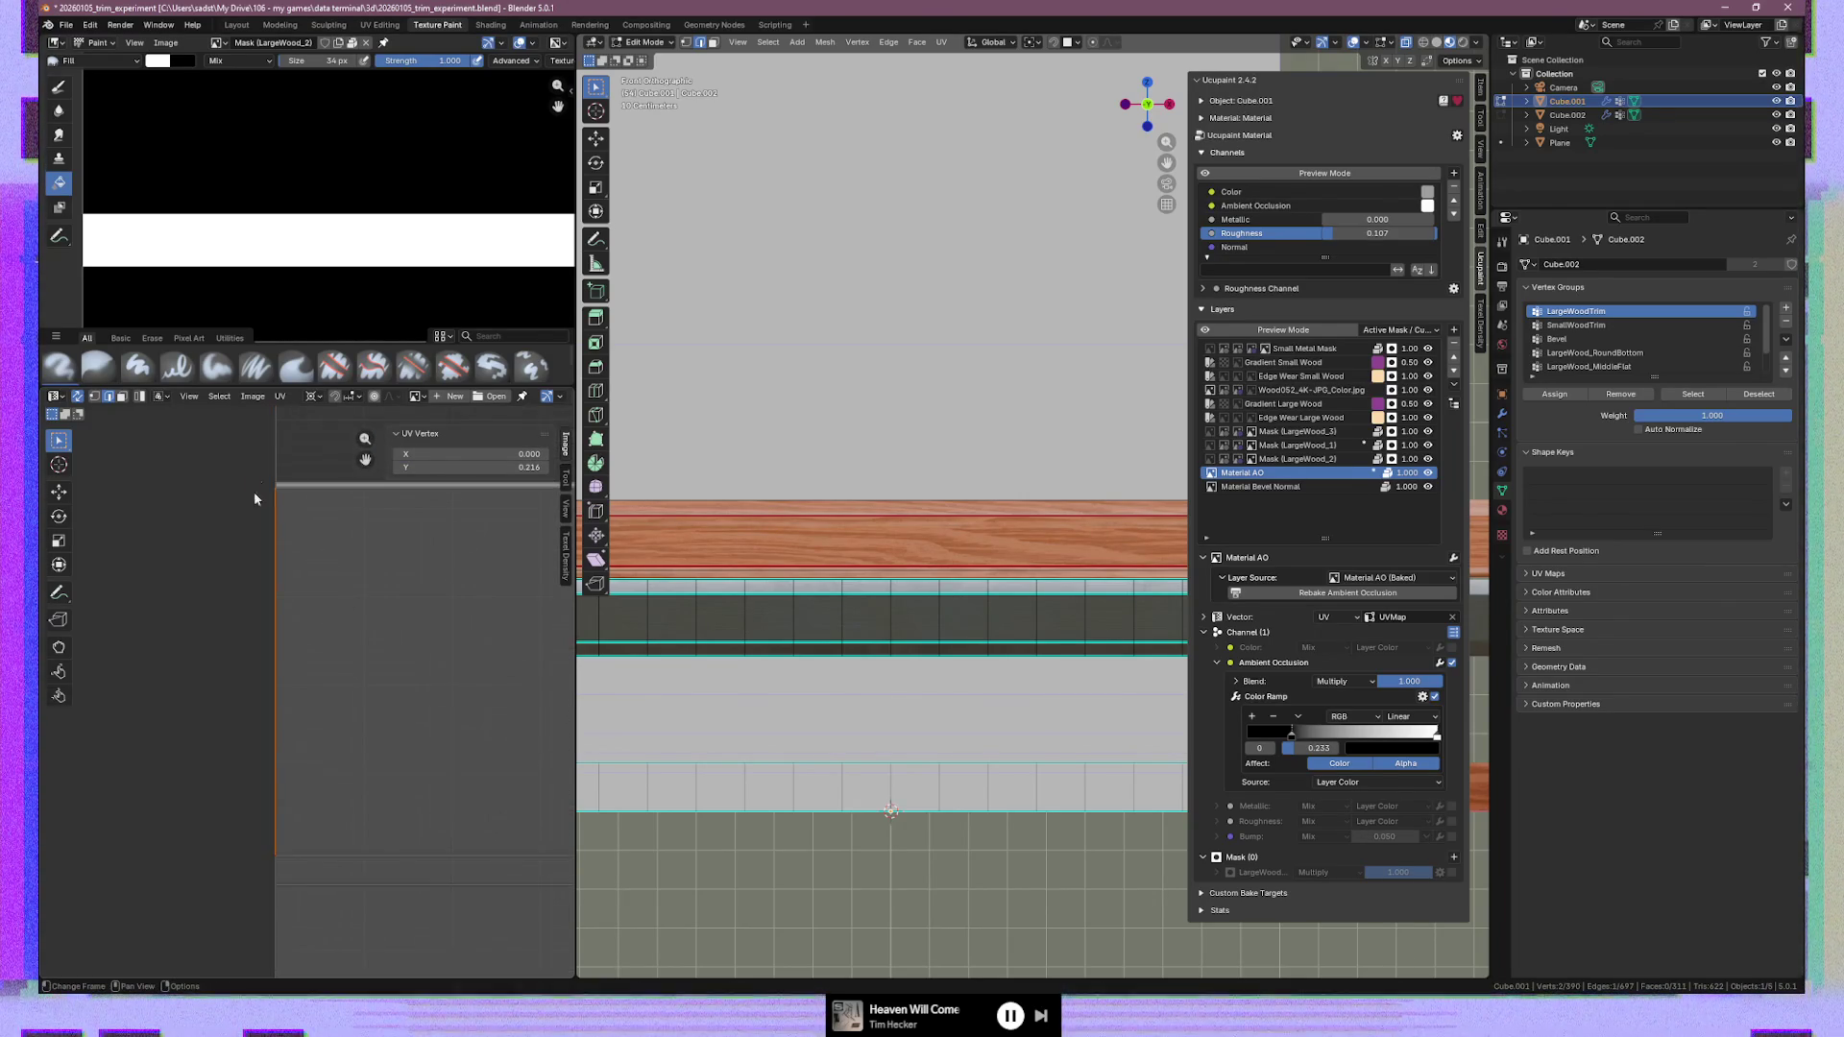
pyautogui.click(275, 490)
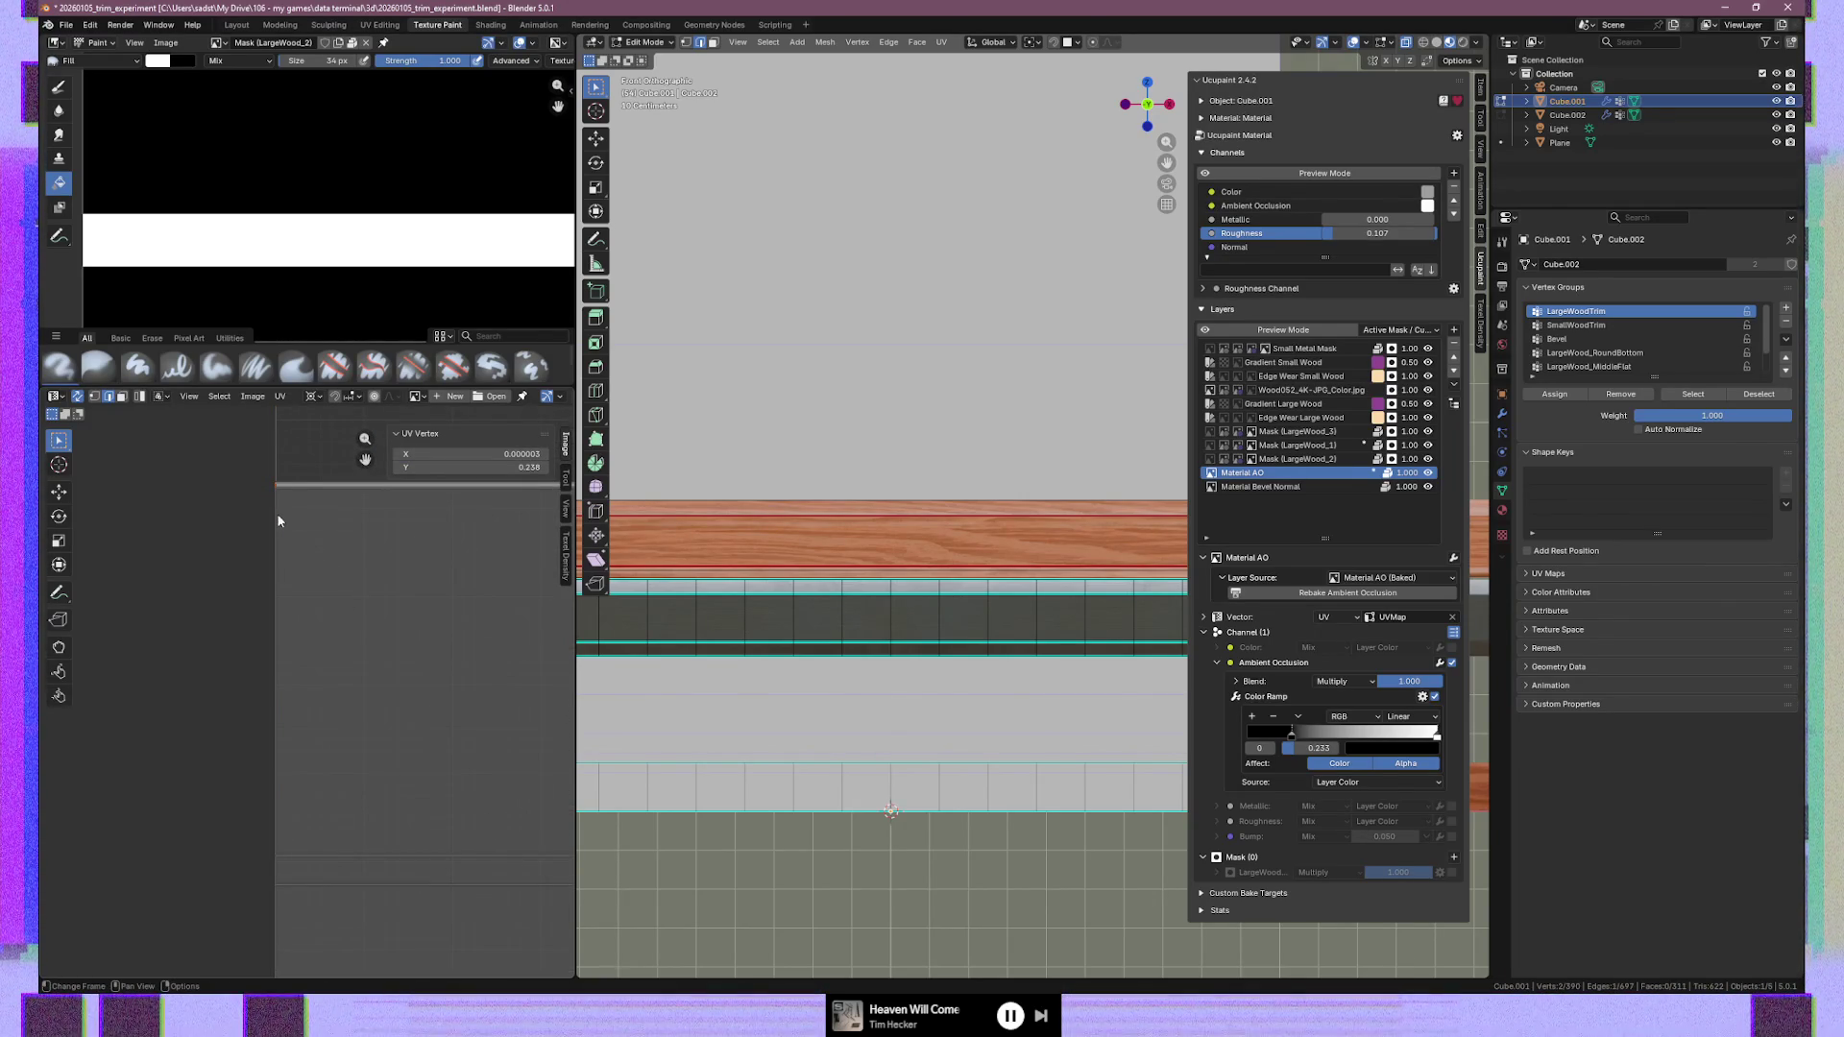
pyautogui.press('1')
pyautogui.click(275, 486)
pyautogui.click(474, 458)
pyautogui.write('0')
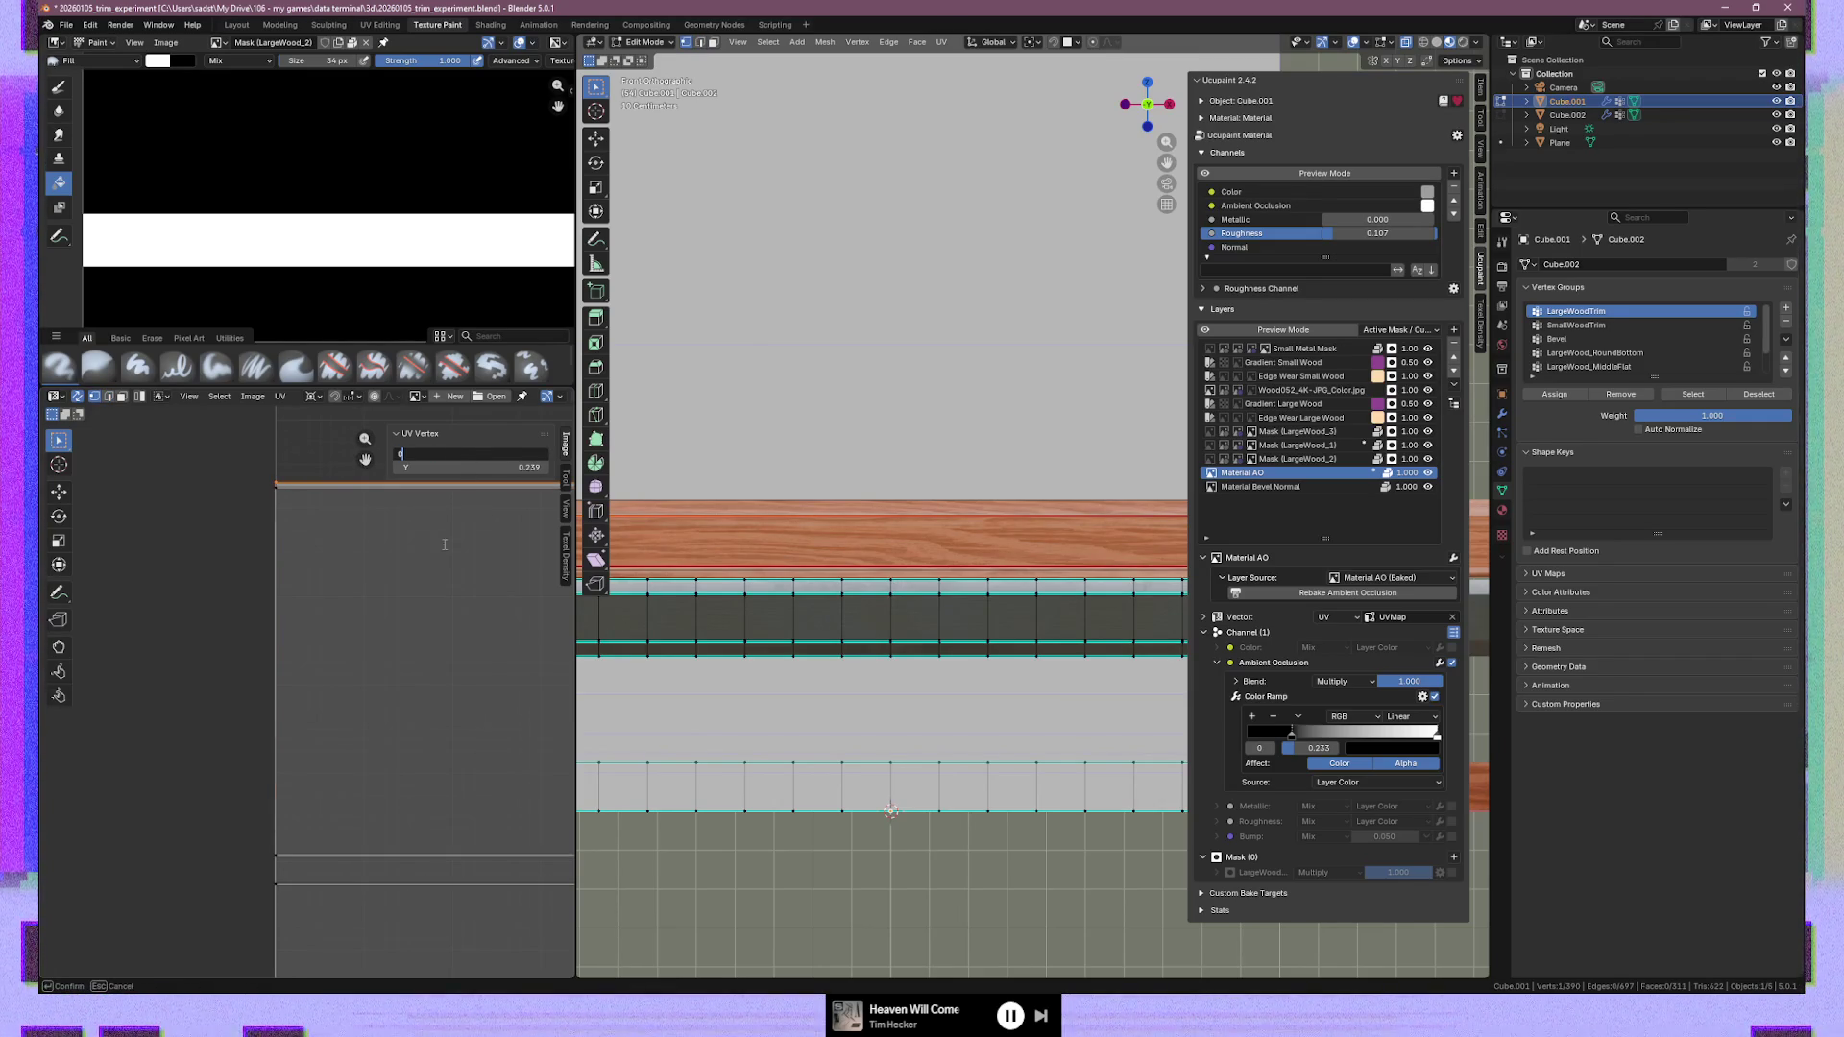
pyautogui.write('\\')
pyautogui.press('Return')
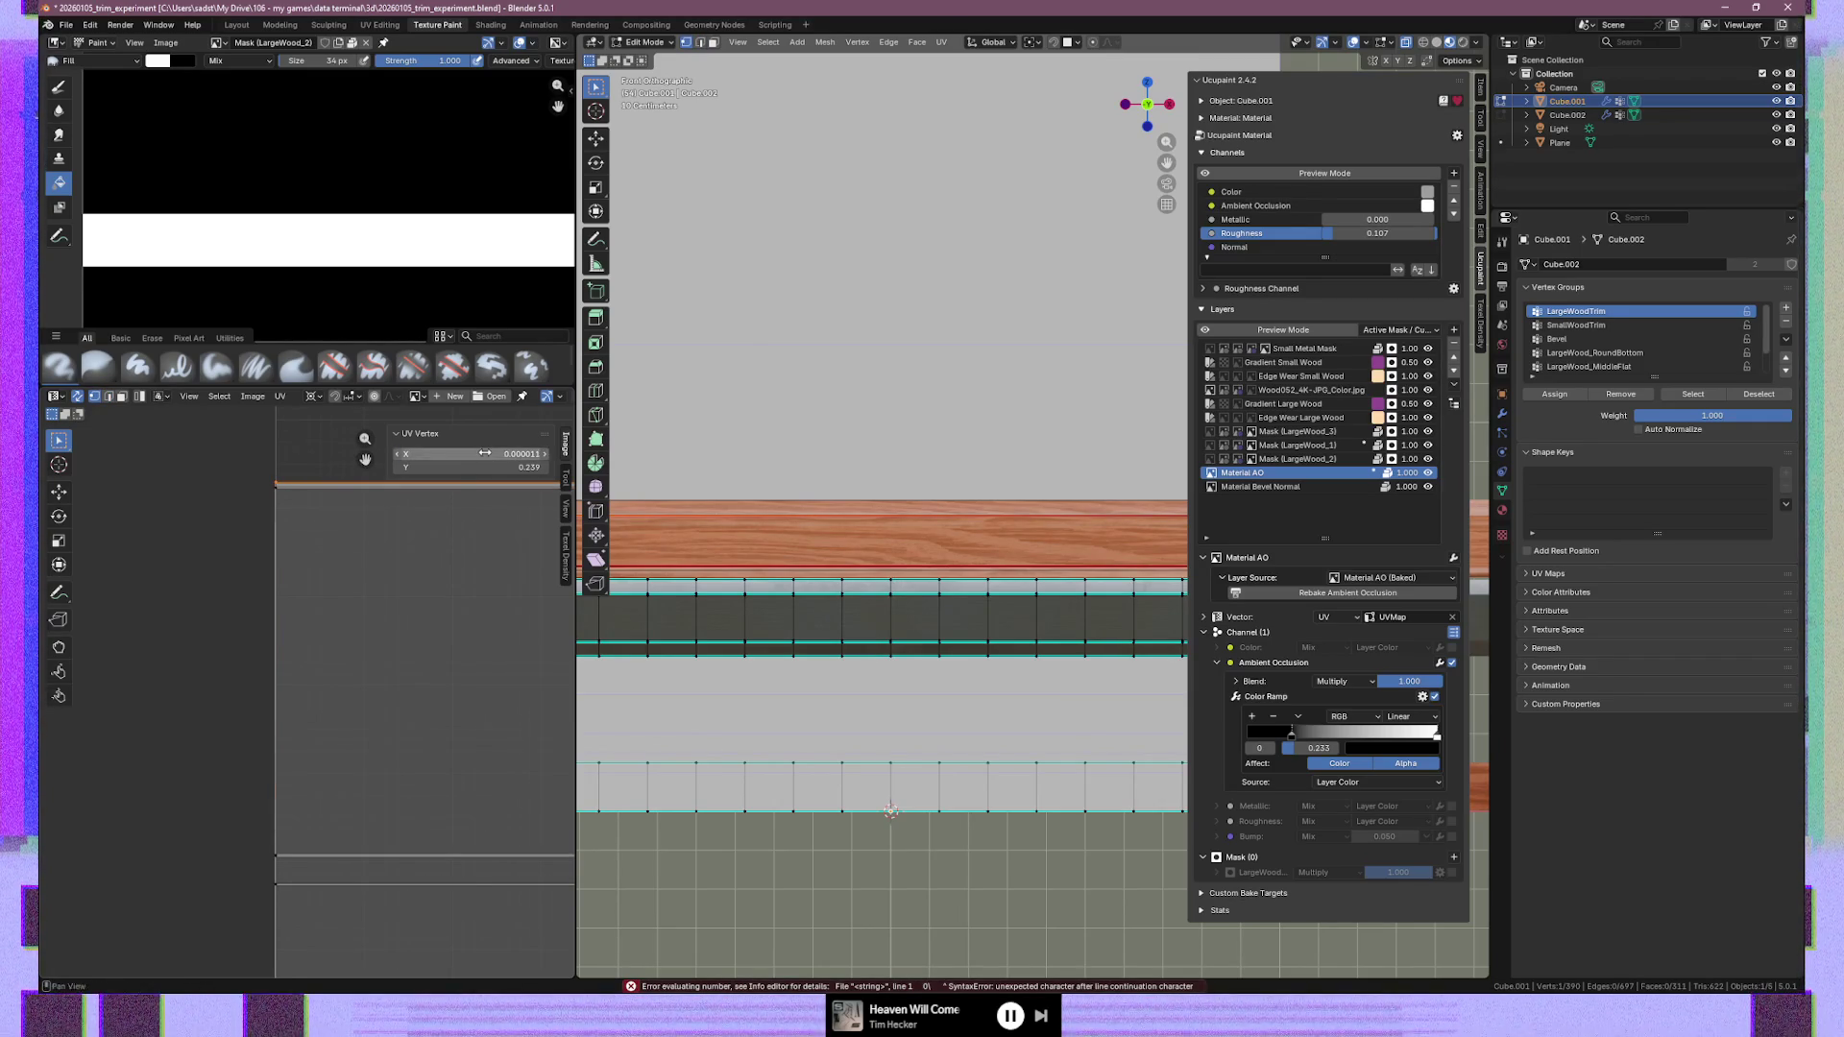
pyautogui.click(485, 453)
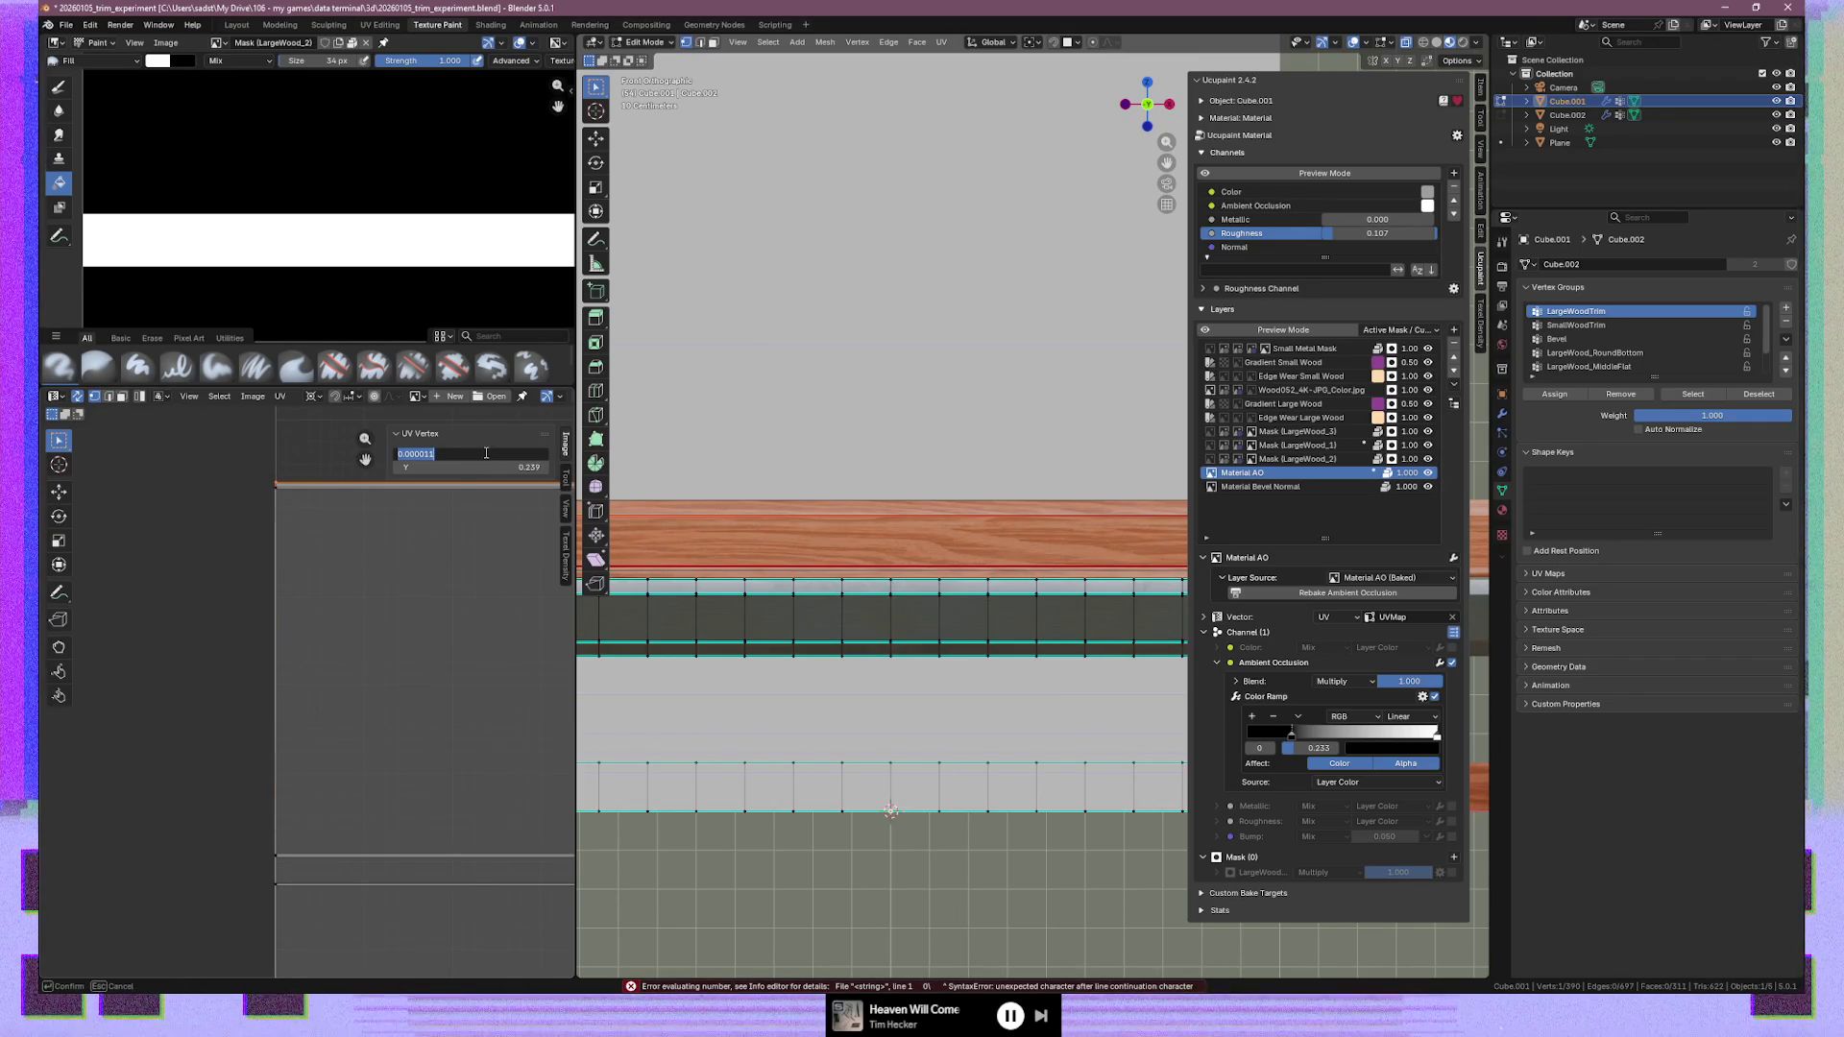
pyautogui.click(488, 455)
pyautogui.hotkey('ctrl', 'a')
pyautogui.write('0')
pyautogui.press('Return')
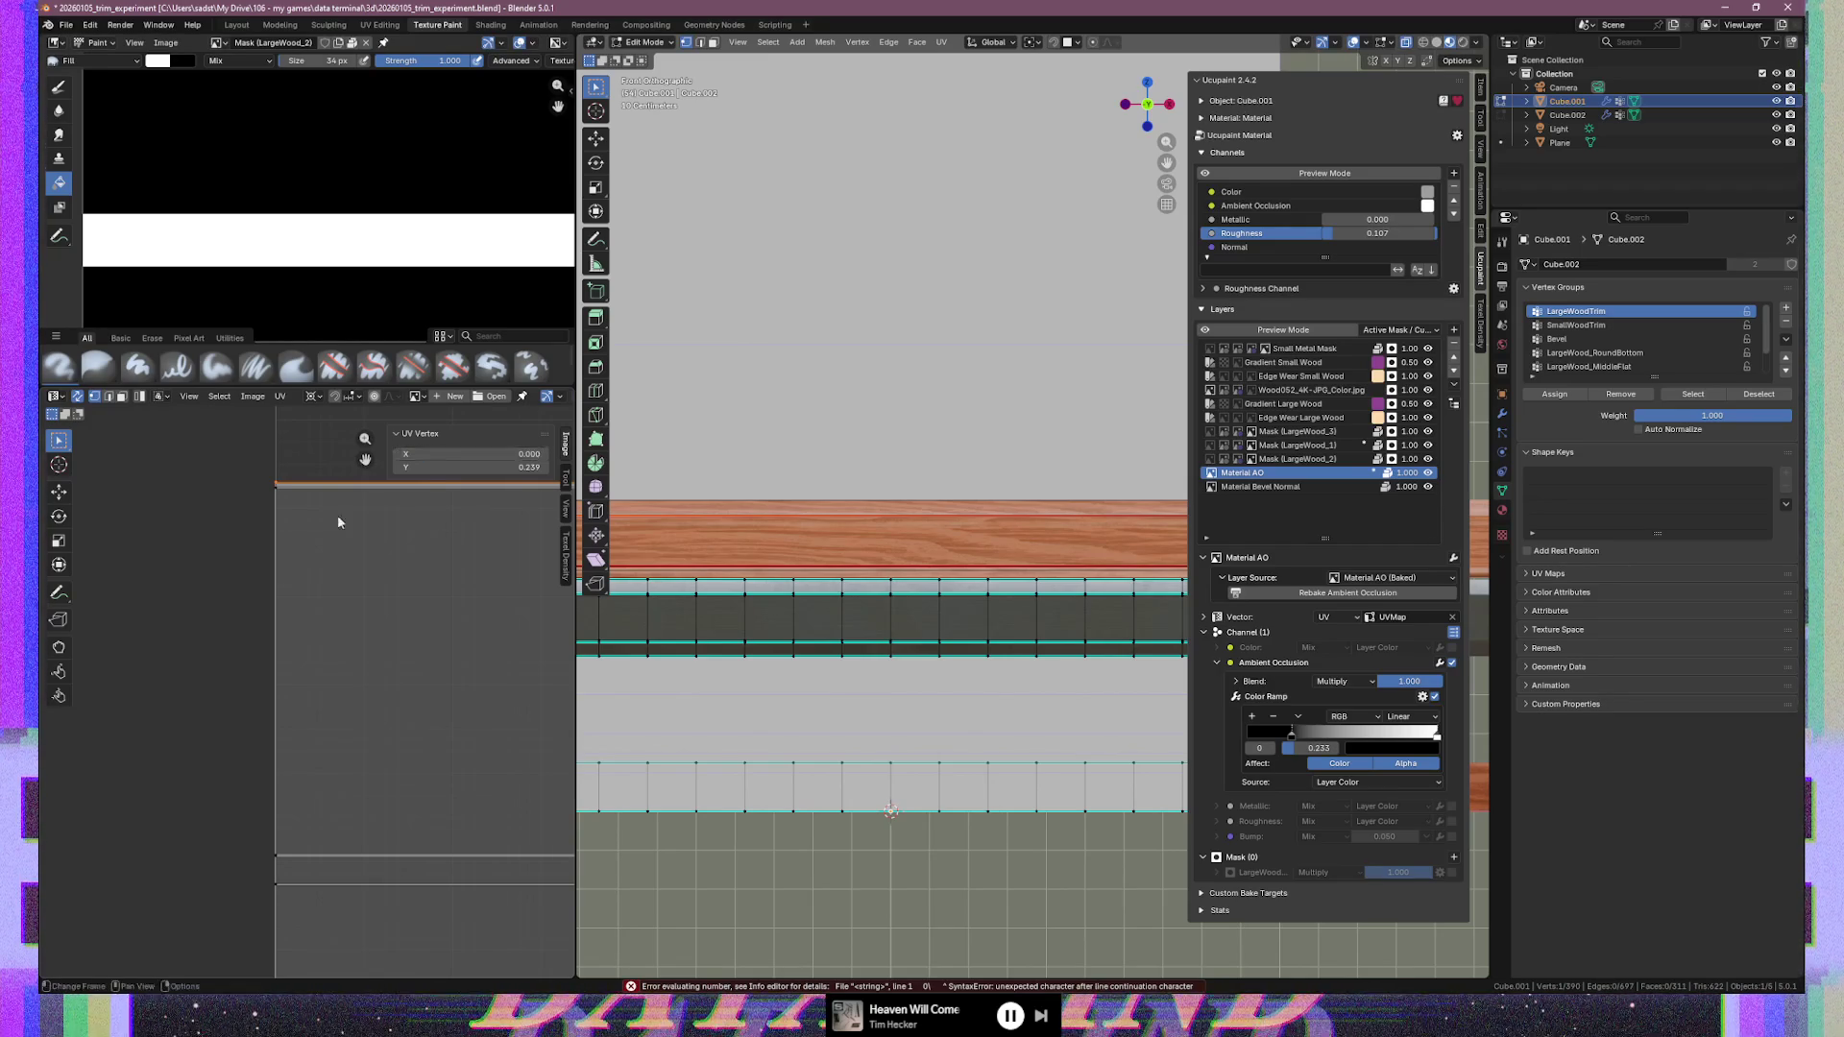
pyautogui.click(473, 458)
pyautogui.write('0')
pyautogui.press('Return')
# Snap the next two lower left-border UV edges to X 0
pyautogui.click(339, 809)
pyautogui.click(471, 453)
pyautogui.write('0')
pyautogui.press('Return')
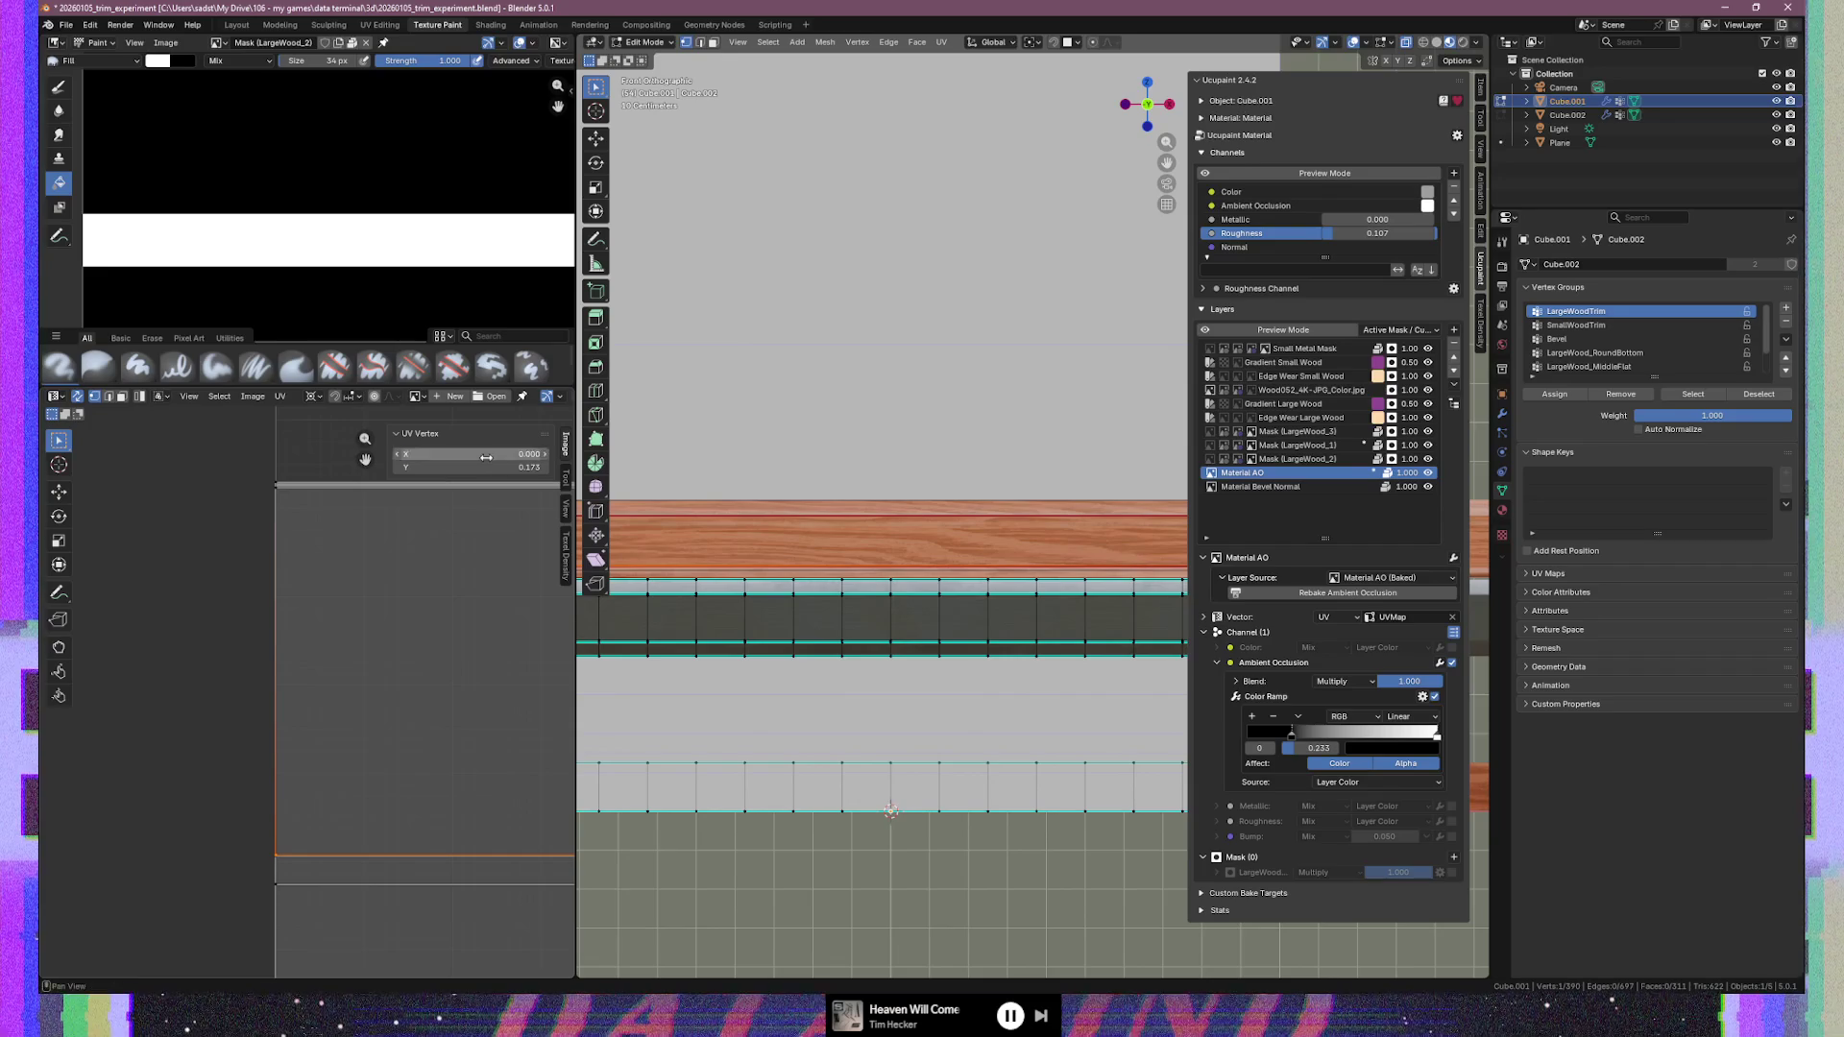
pyautogui.click(278, 858)
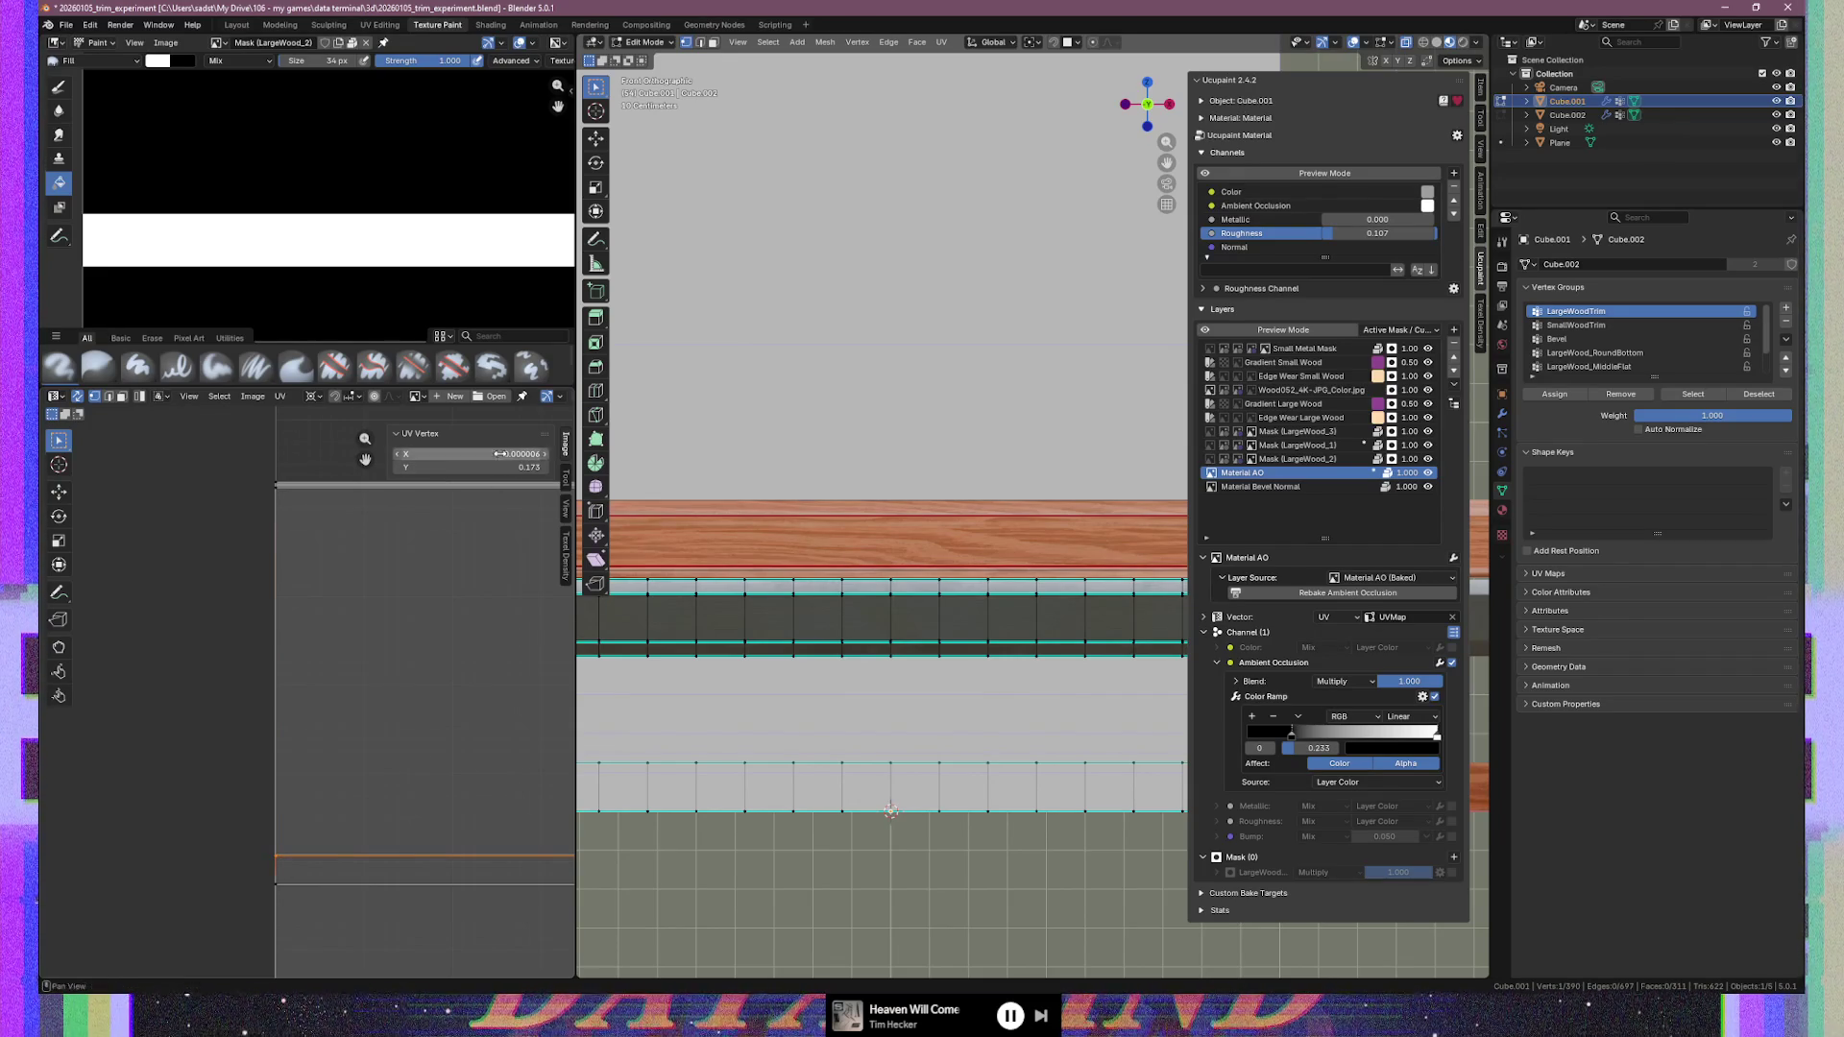
pyautogui.click(281, 884)
pyautogui.click(486, 454)
pyautogui.write('0')
pyautogui.press('Return')
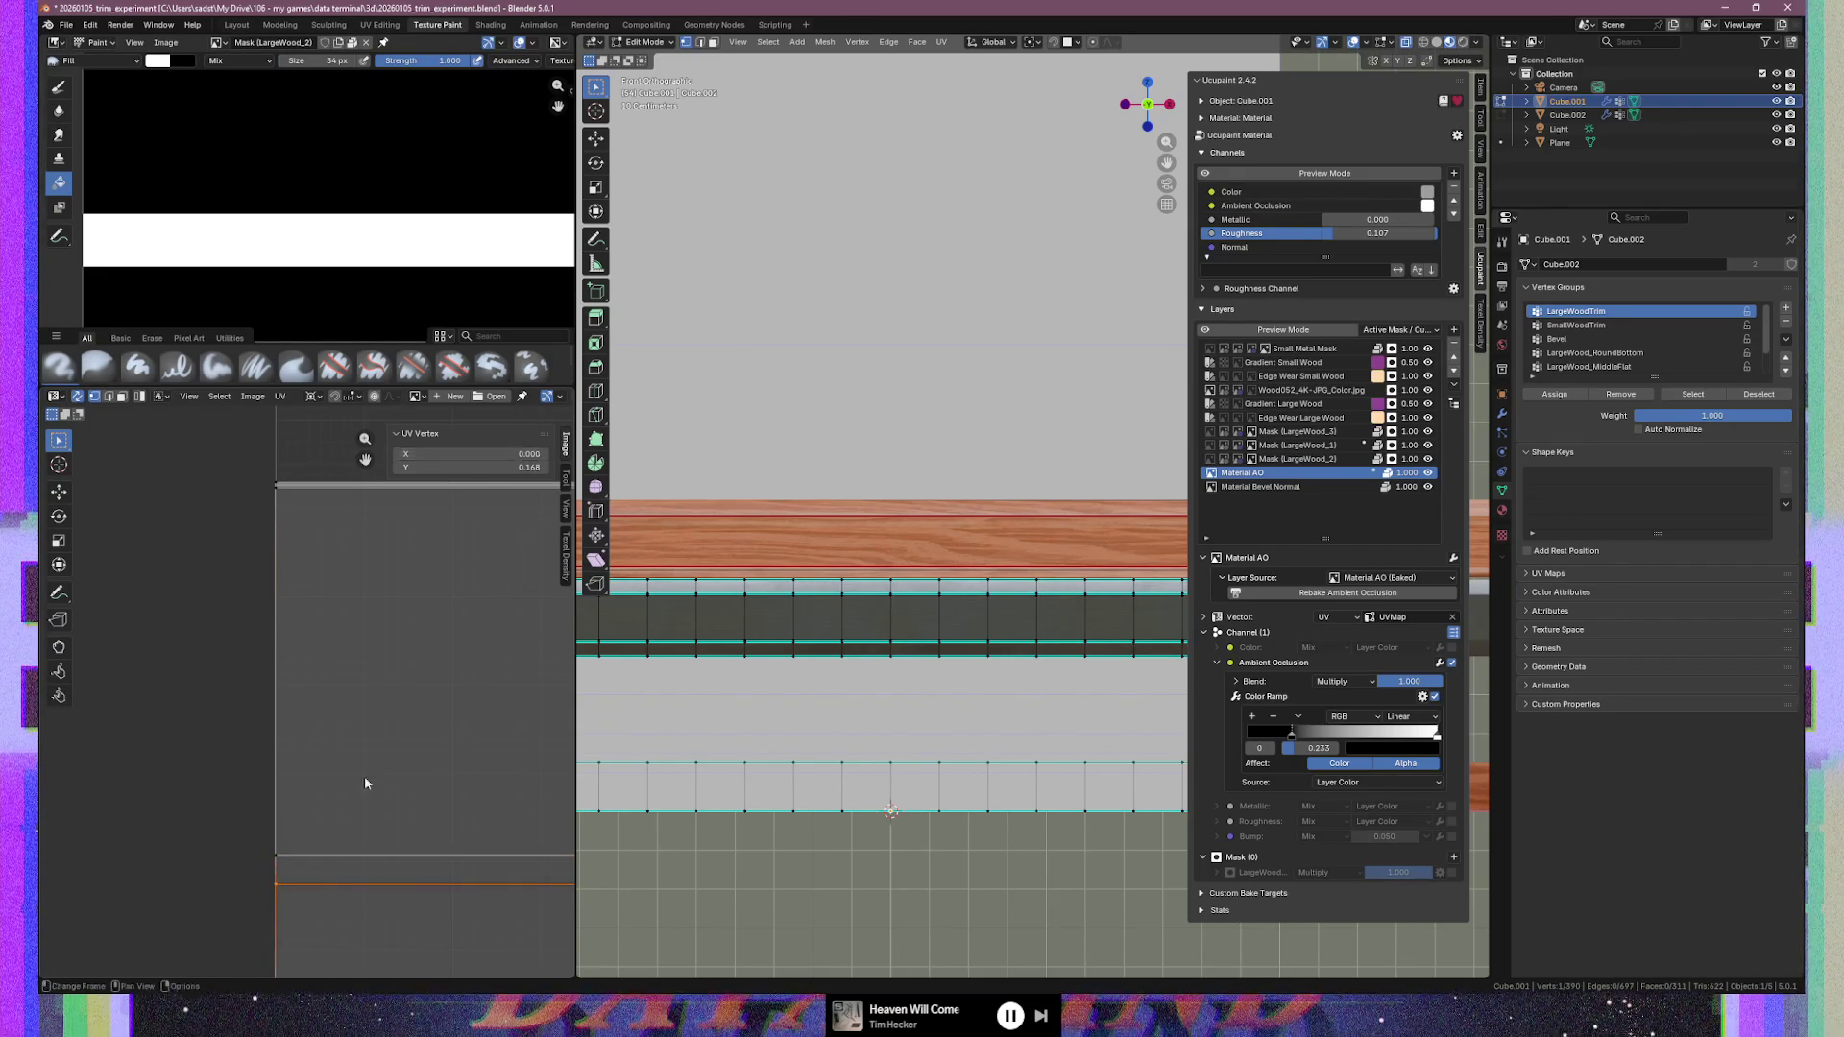
# Snap another left-border edge to X 0 and select the bottom edge's X field
pyautogui.keyDown('shift'); pyautogui.scroll(-5, 349, 582); pyautogui.keyUp('shift')
pyautogui.click(279, 662)
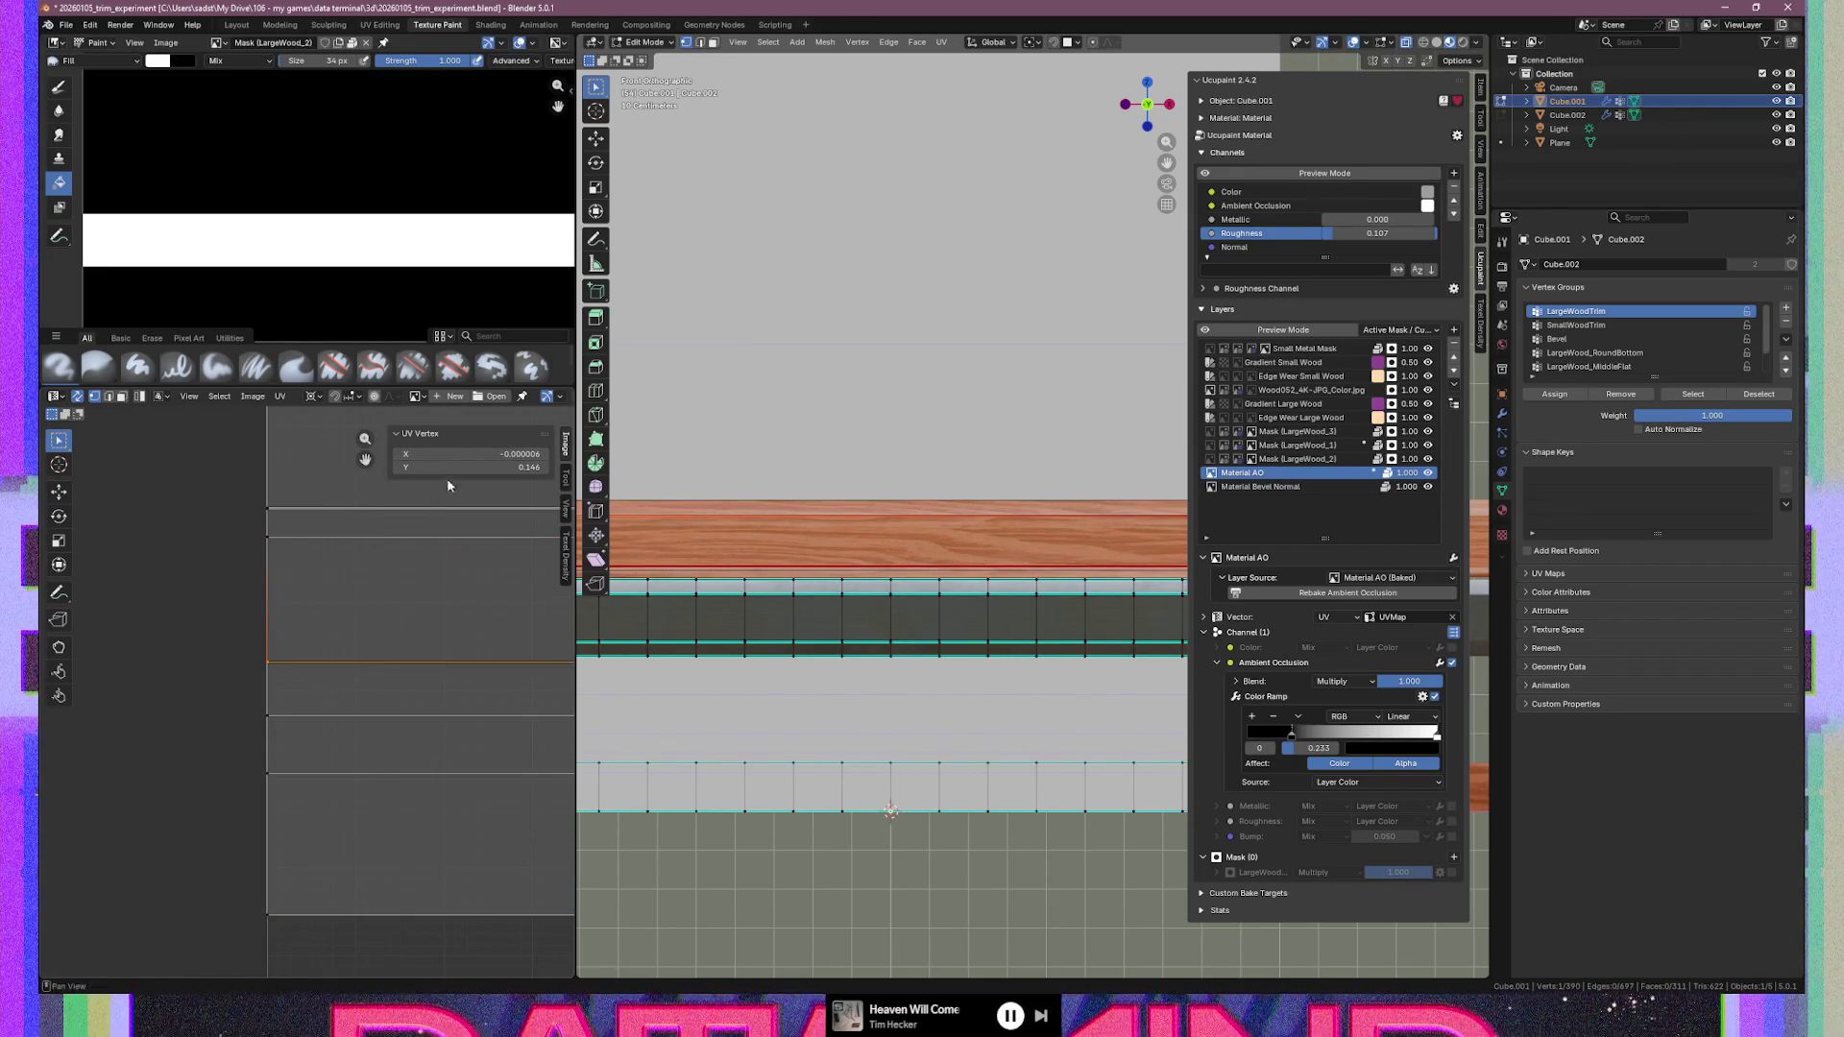
pyautogui.click(288, 715)
pyautogui.click(461, 454)
pyautogui.write('0')
pyautogui.press('Return')
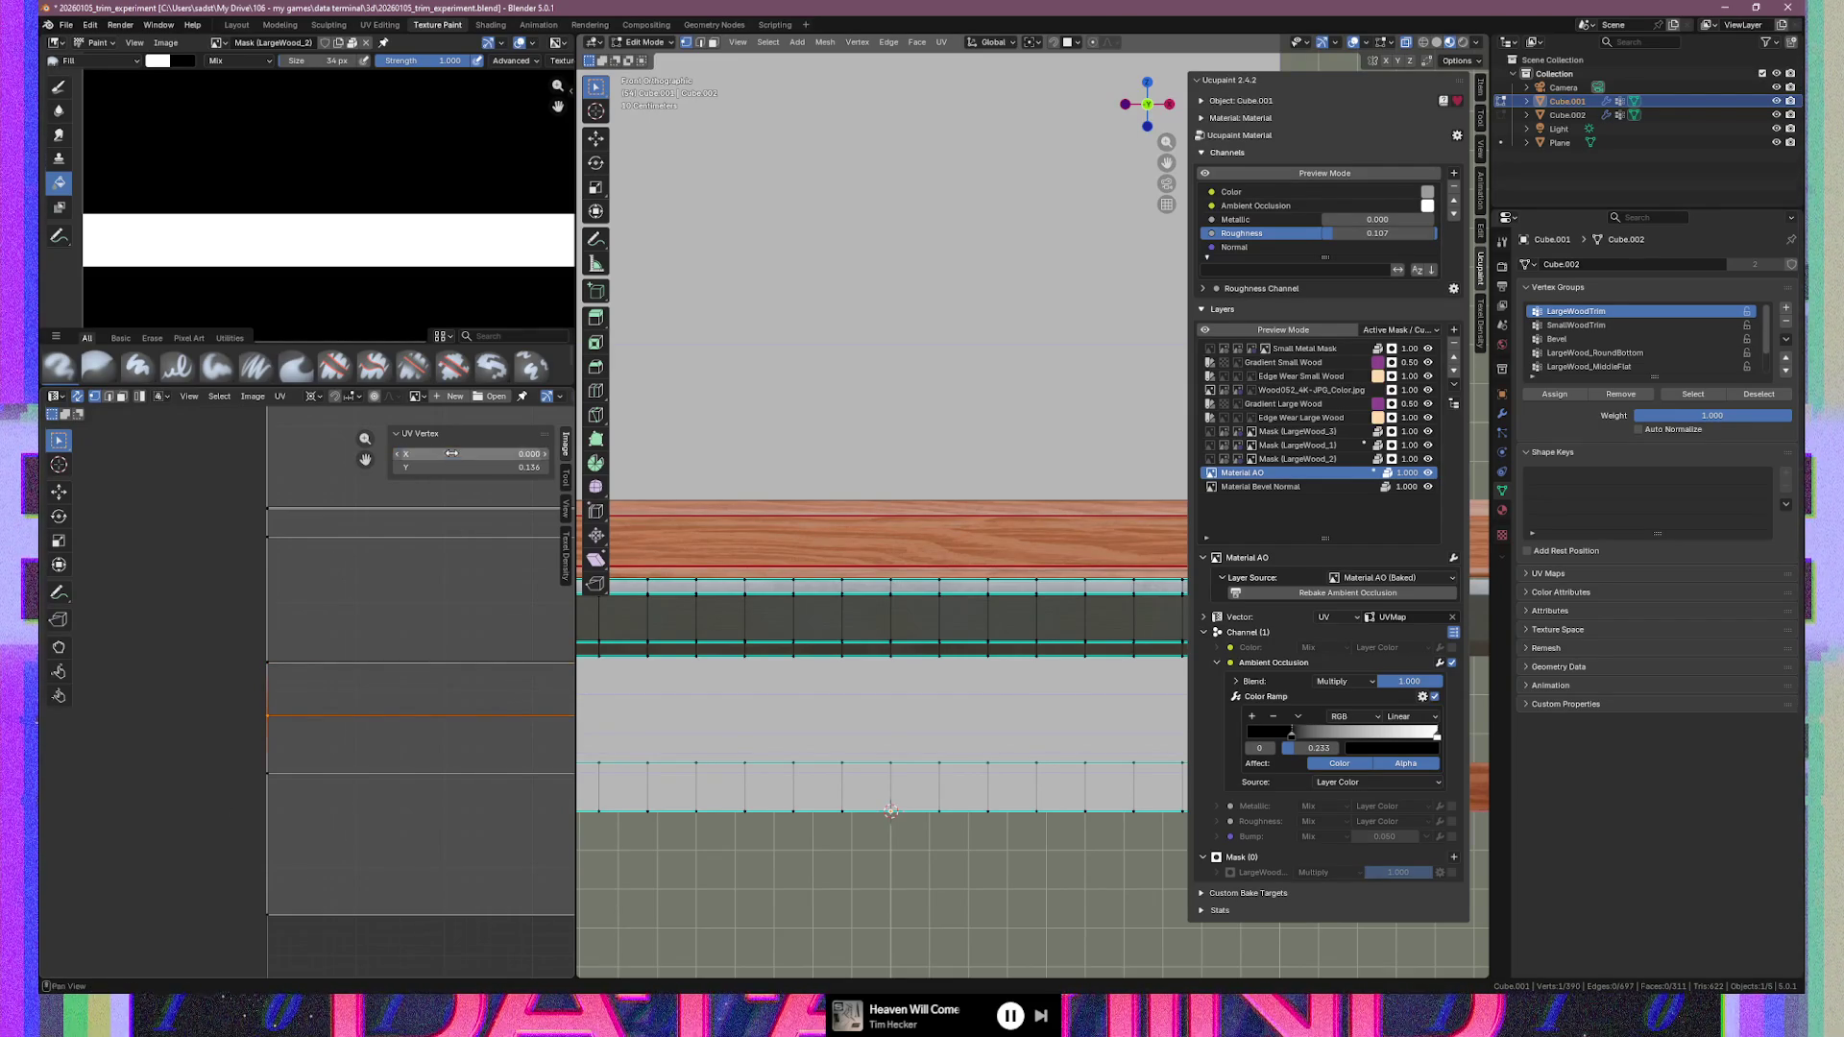
pyautogui.click(266, 774)
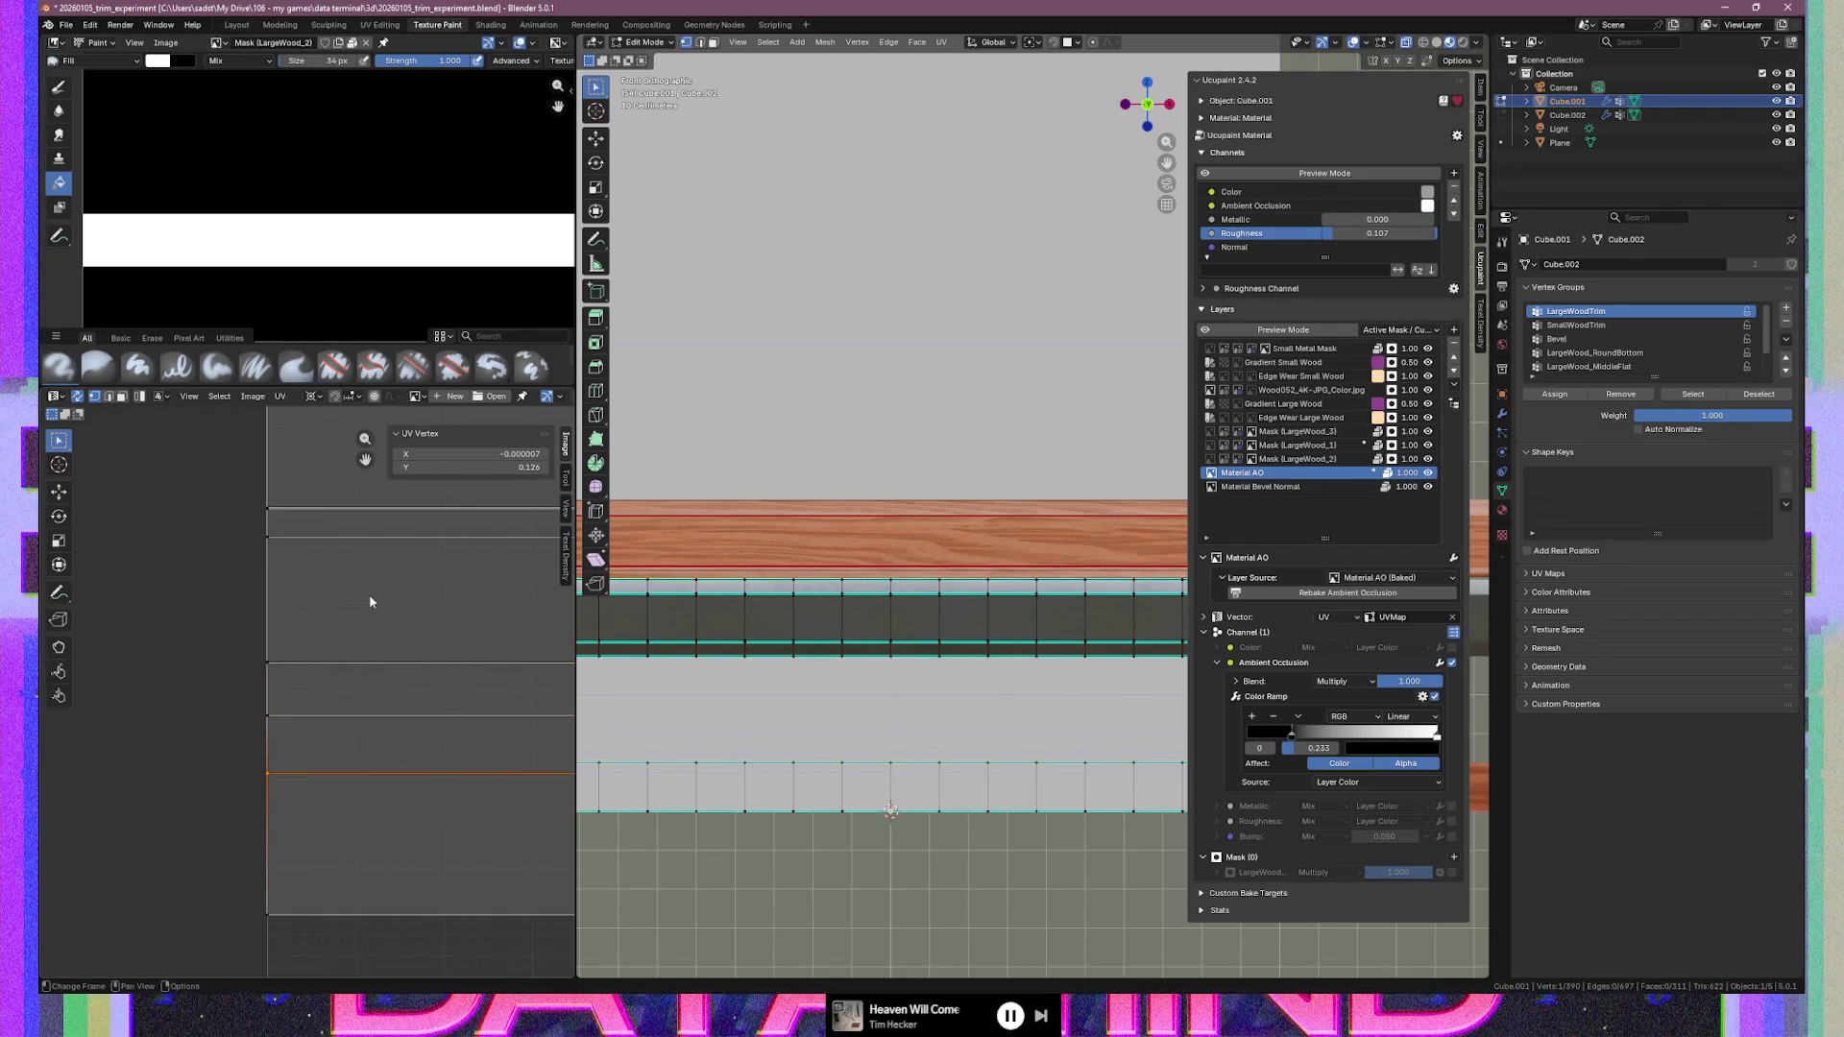
pyautogui.click(270, 914)
pyautogui.click(461, 454)
# Set the bottom edge's X to 0, then raise a right-border UV edge to Y 0.136
pyautogui.write('0')
pyautogui.press('Return')
pyautogui.scroll(-5, 292, 885)
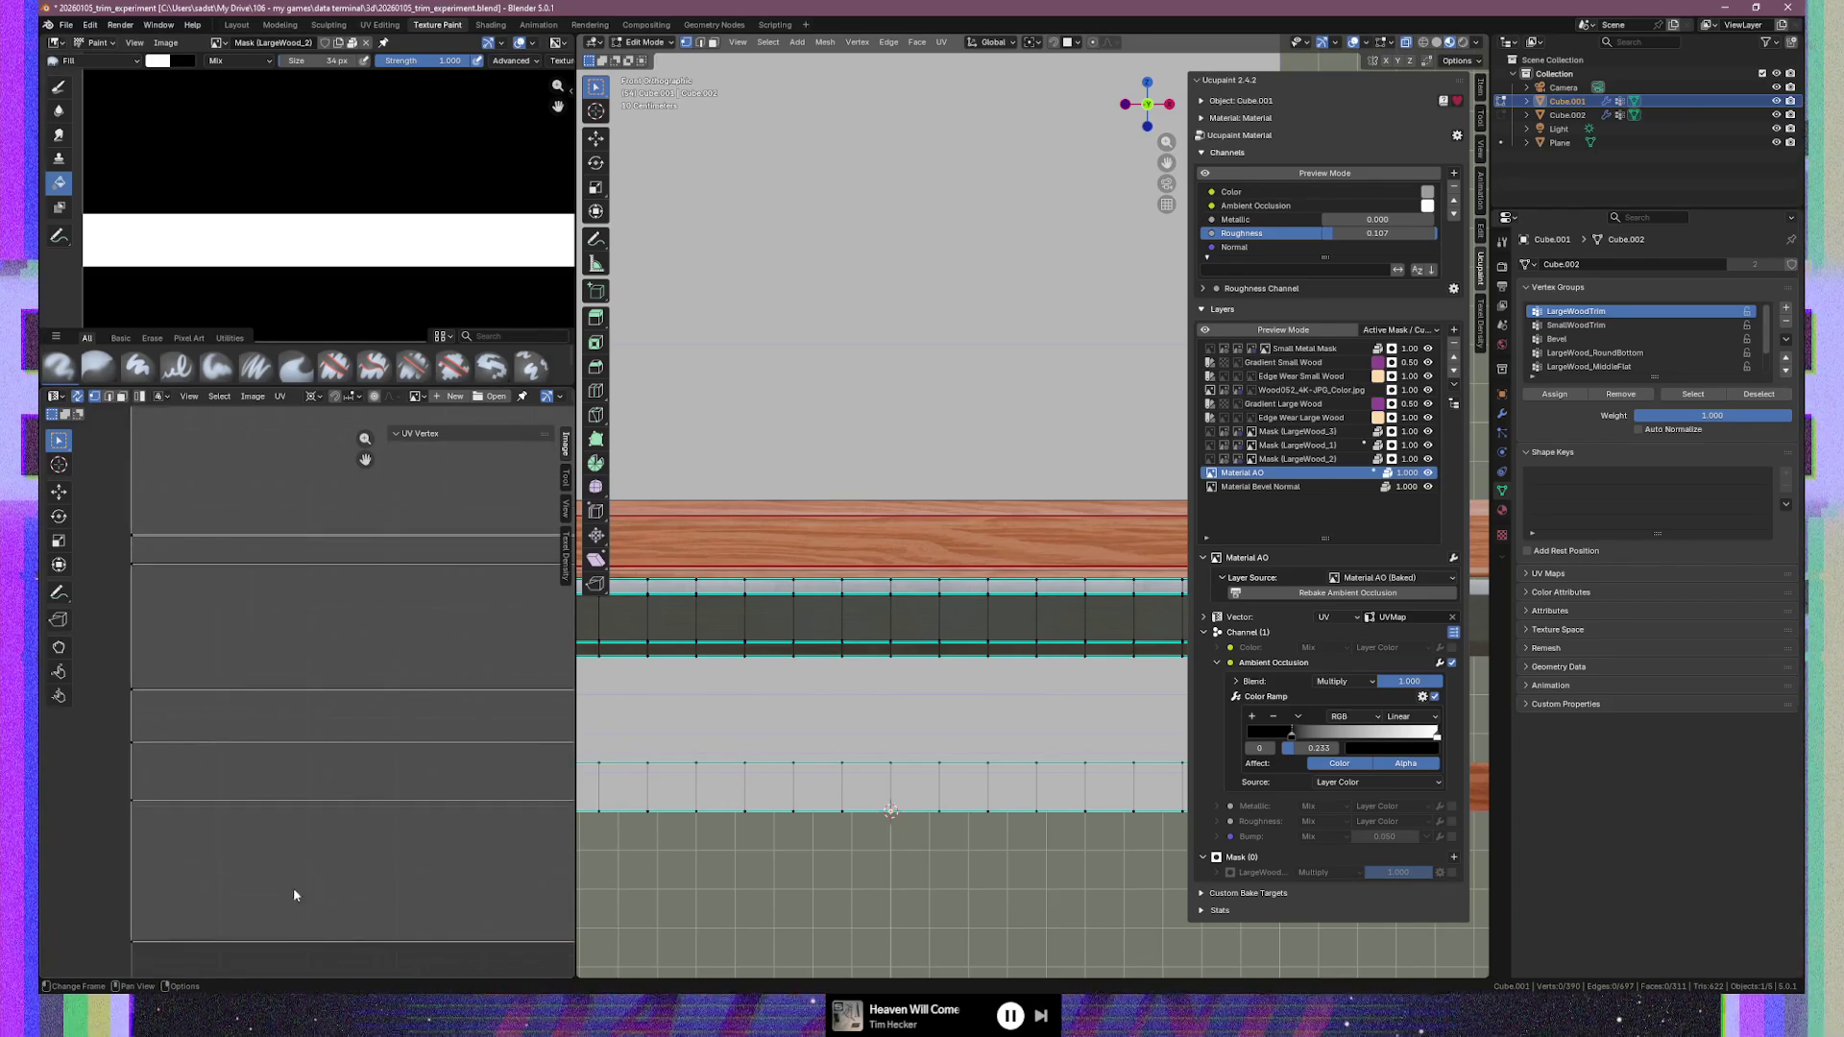
pyautogui.scroll(8, 185, 707)
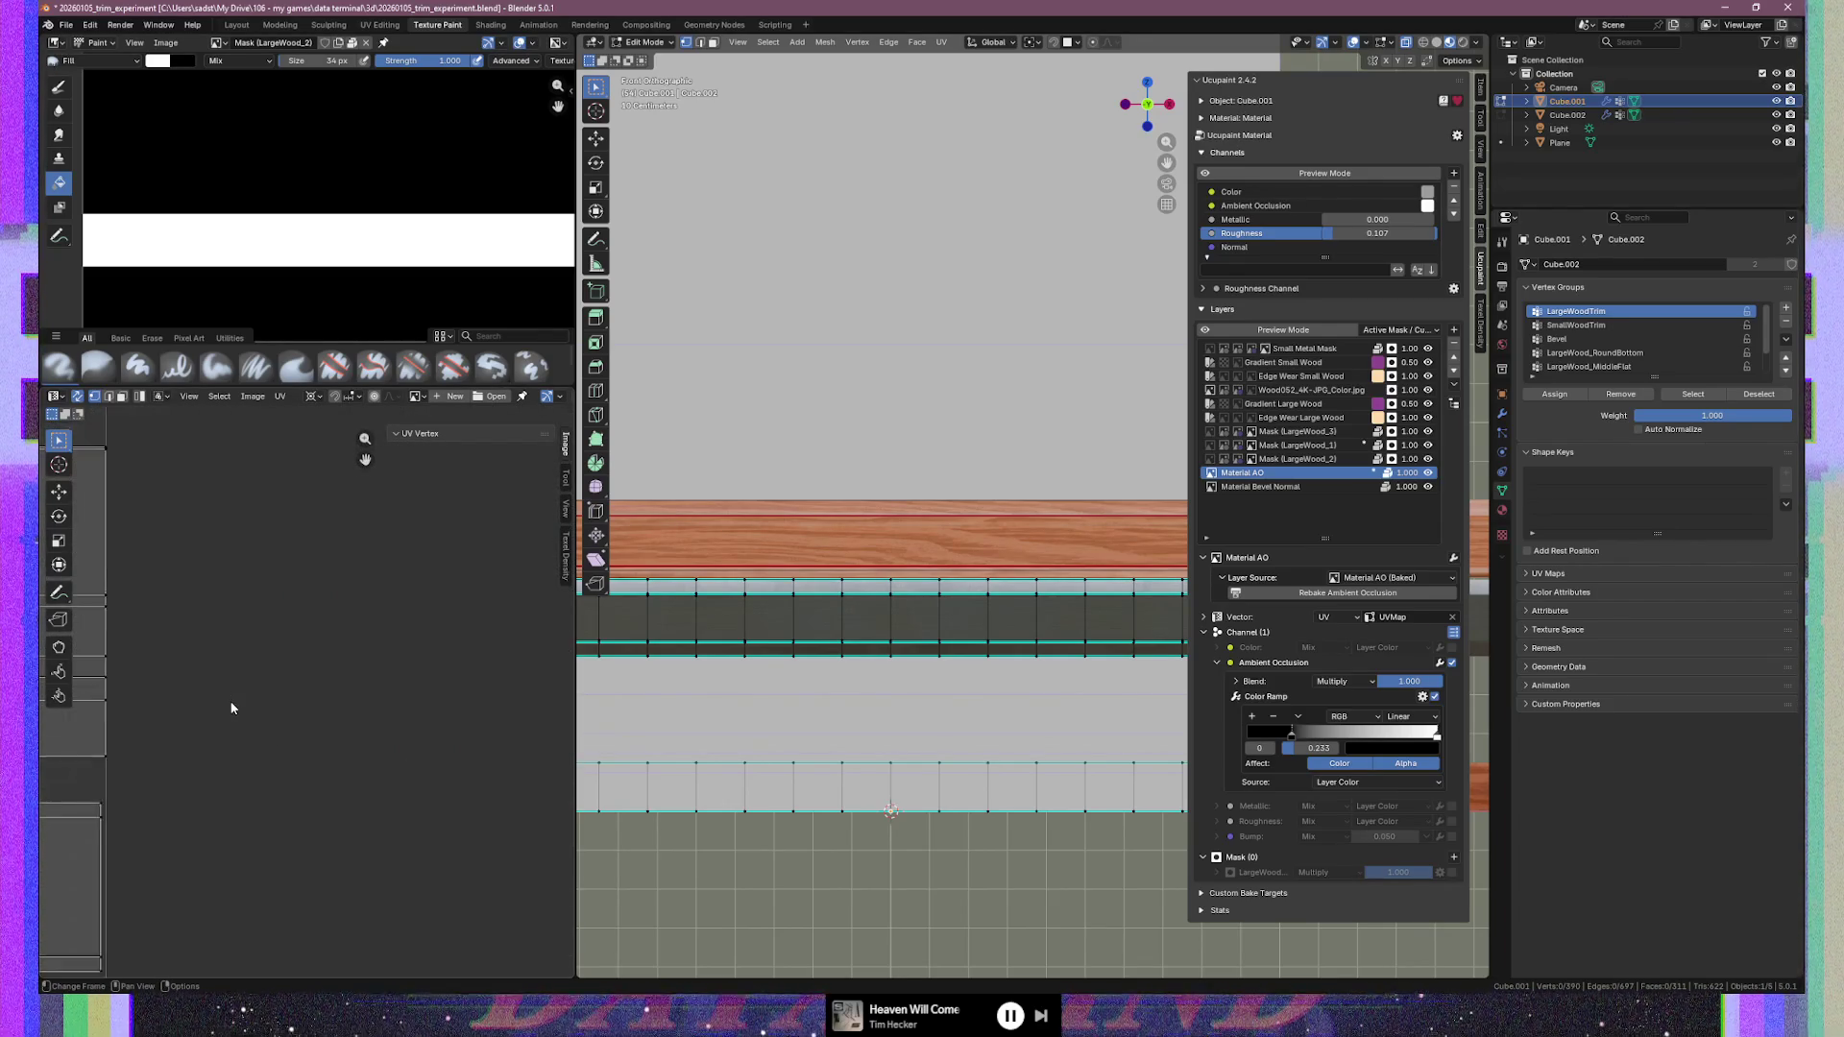
pyautogui.click(295, 849)
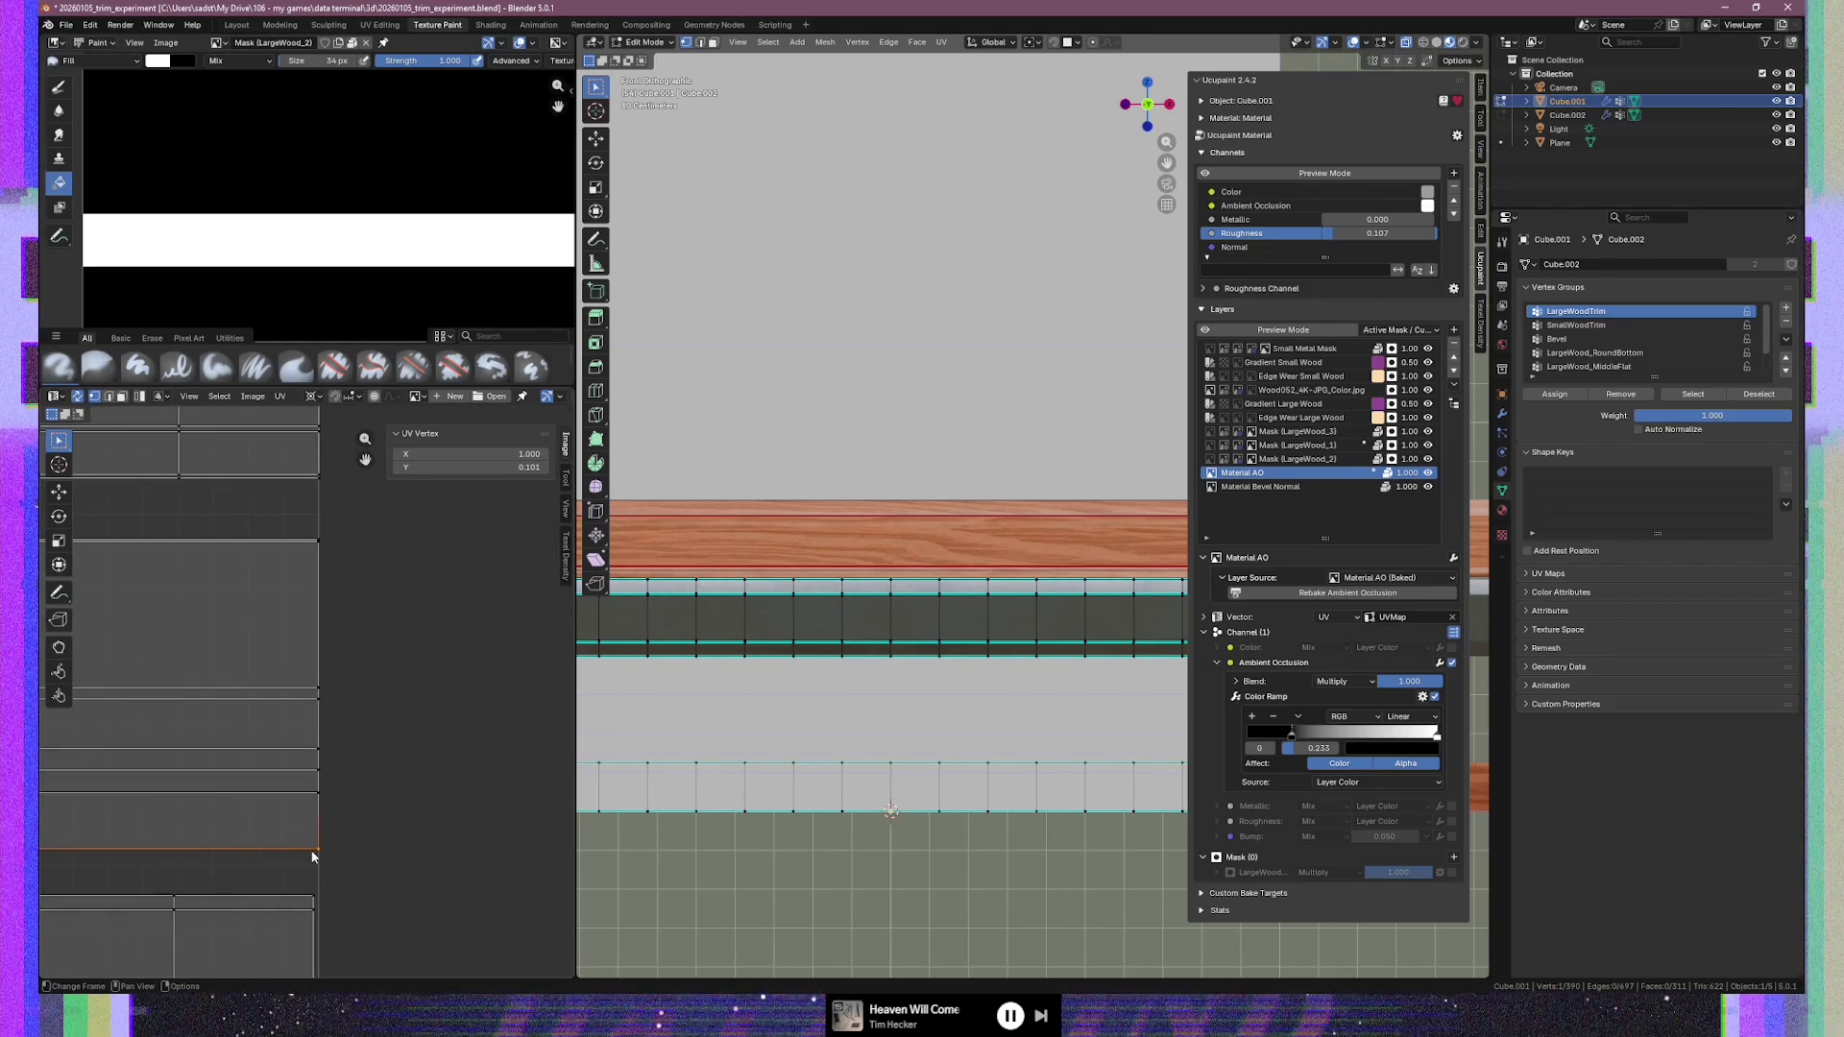
pyautogui.keyDown('shift'); pyautogui.click(320, 794); pyautogui.keyUp('shift')
pyautogui.moveTo(320, 793); pyautogui.dragTo(325, 544)
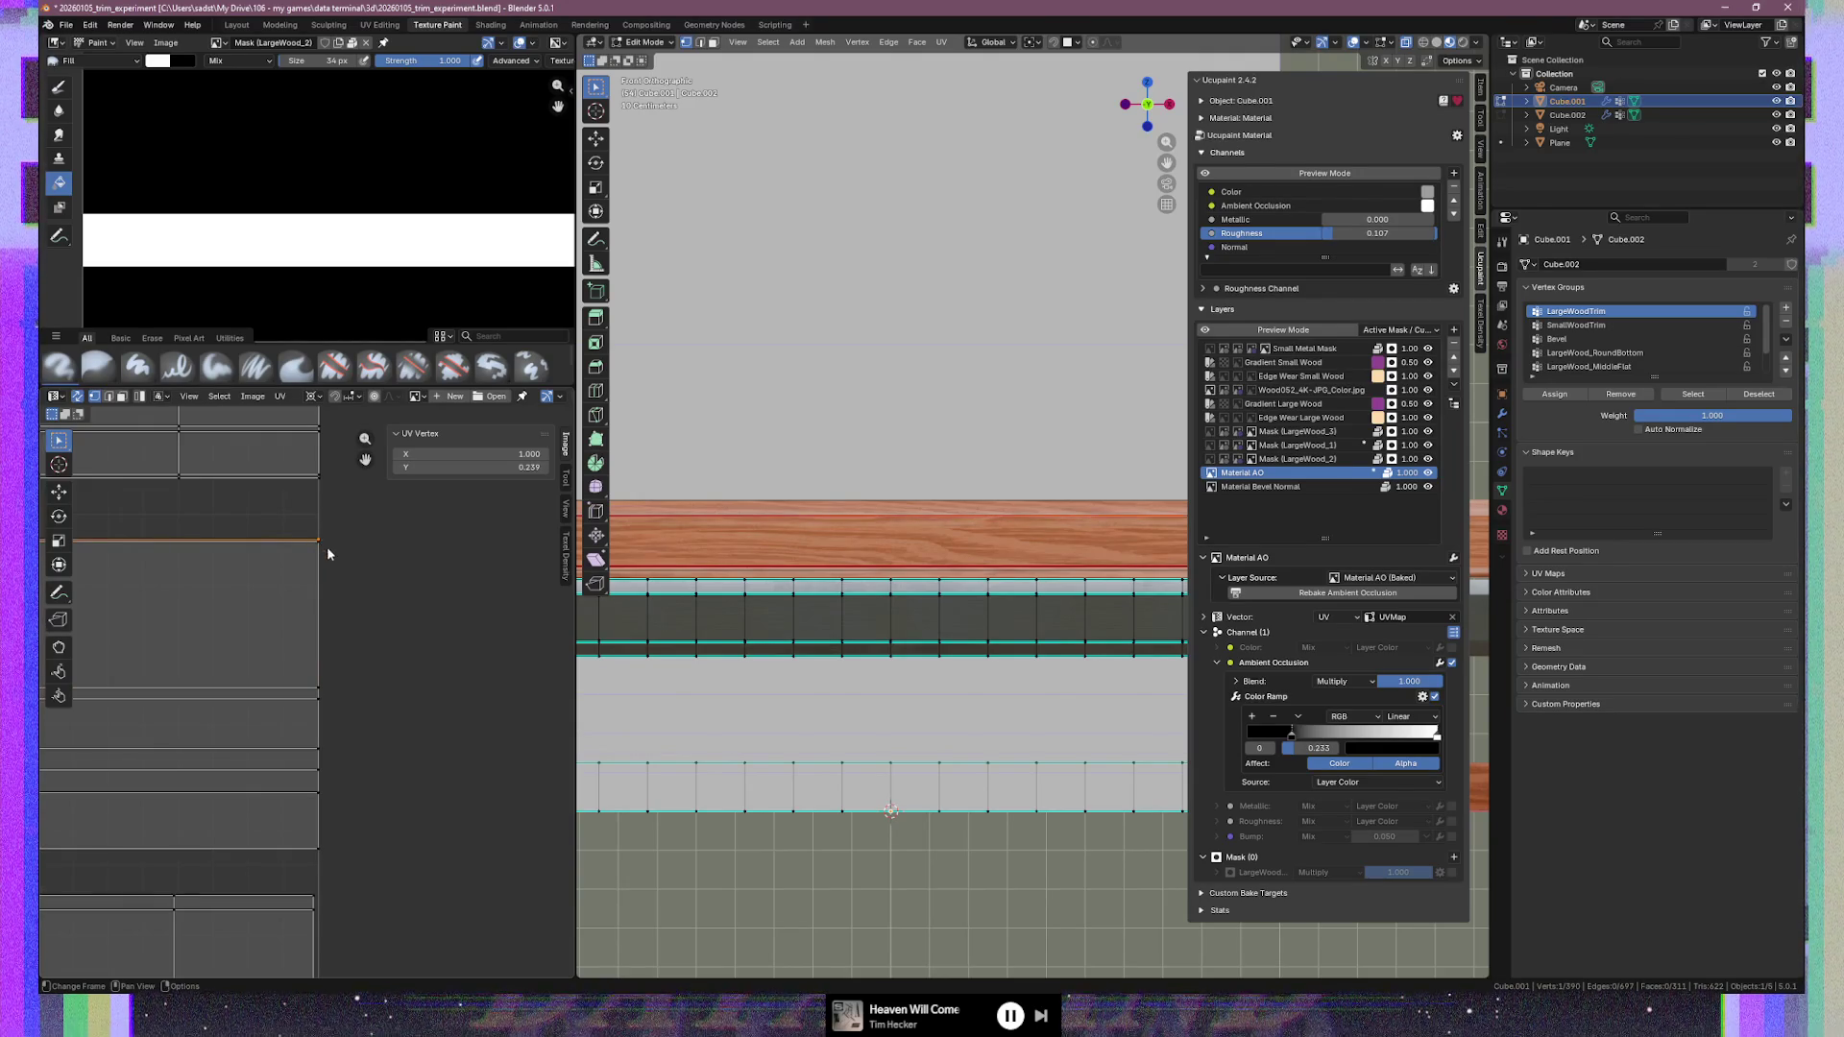
# Select the wood strip's entire UV island
pyautogui.scroll(-4, 399, 654)
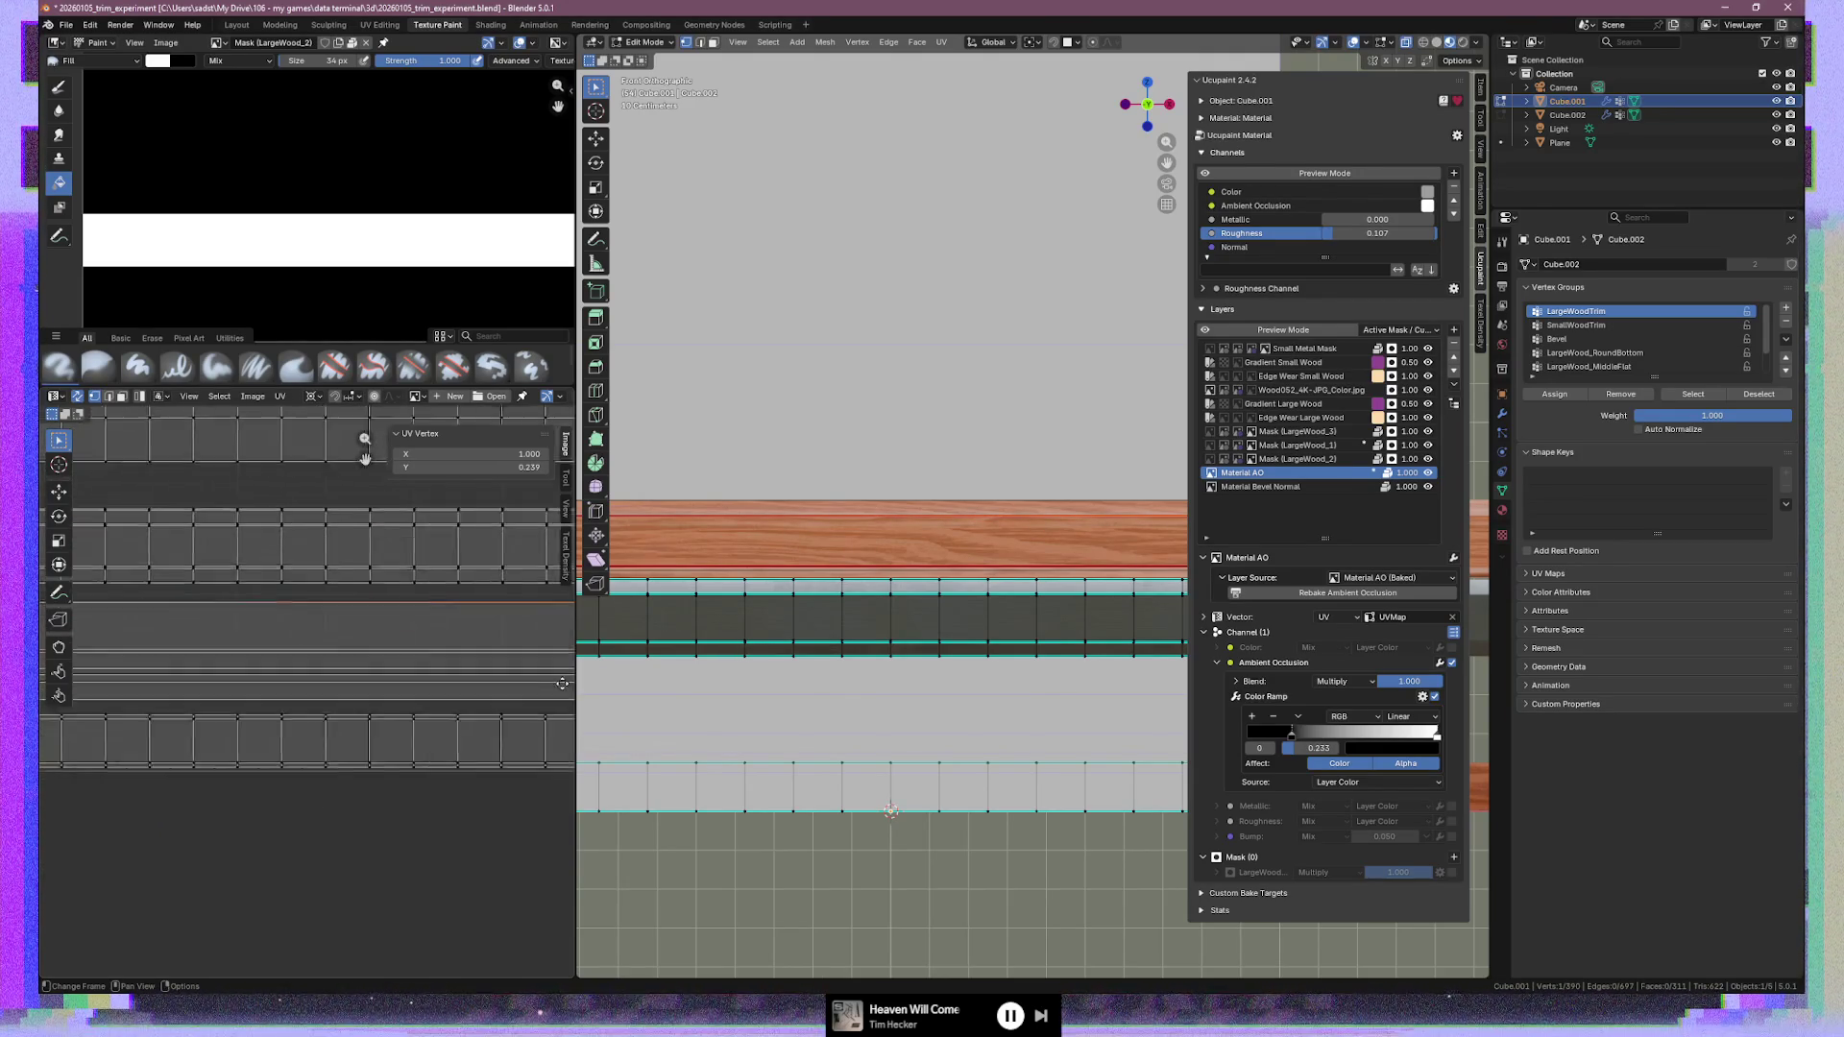
pyautogui.moveTo(306, 695)
pyautogui.mouseDown(button='middle')
pyautogui.moveTo(445, 700)
pyautogui.moveTo(329, 691)
pyautogui.moveTo(411, 678)
pyautogui.moveTo(392, 676)
pyautogui.mouseUp(button='middle')
pyautogui.keyDown('shift'); pyautogui.click(397, 678); pyautogui.keyUp('shift')
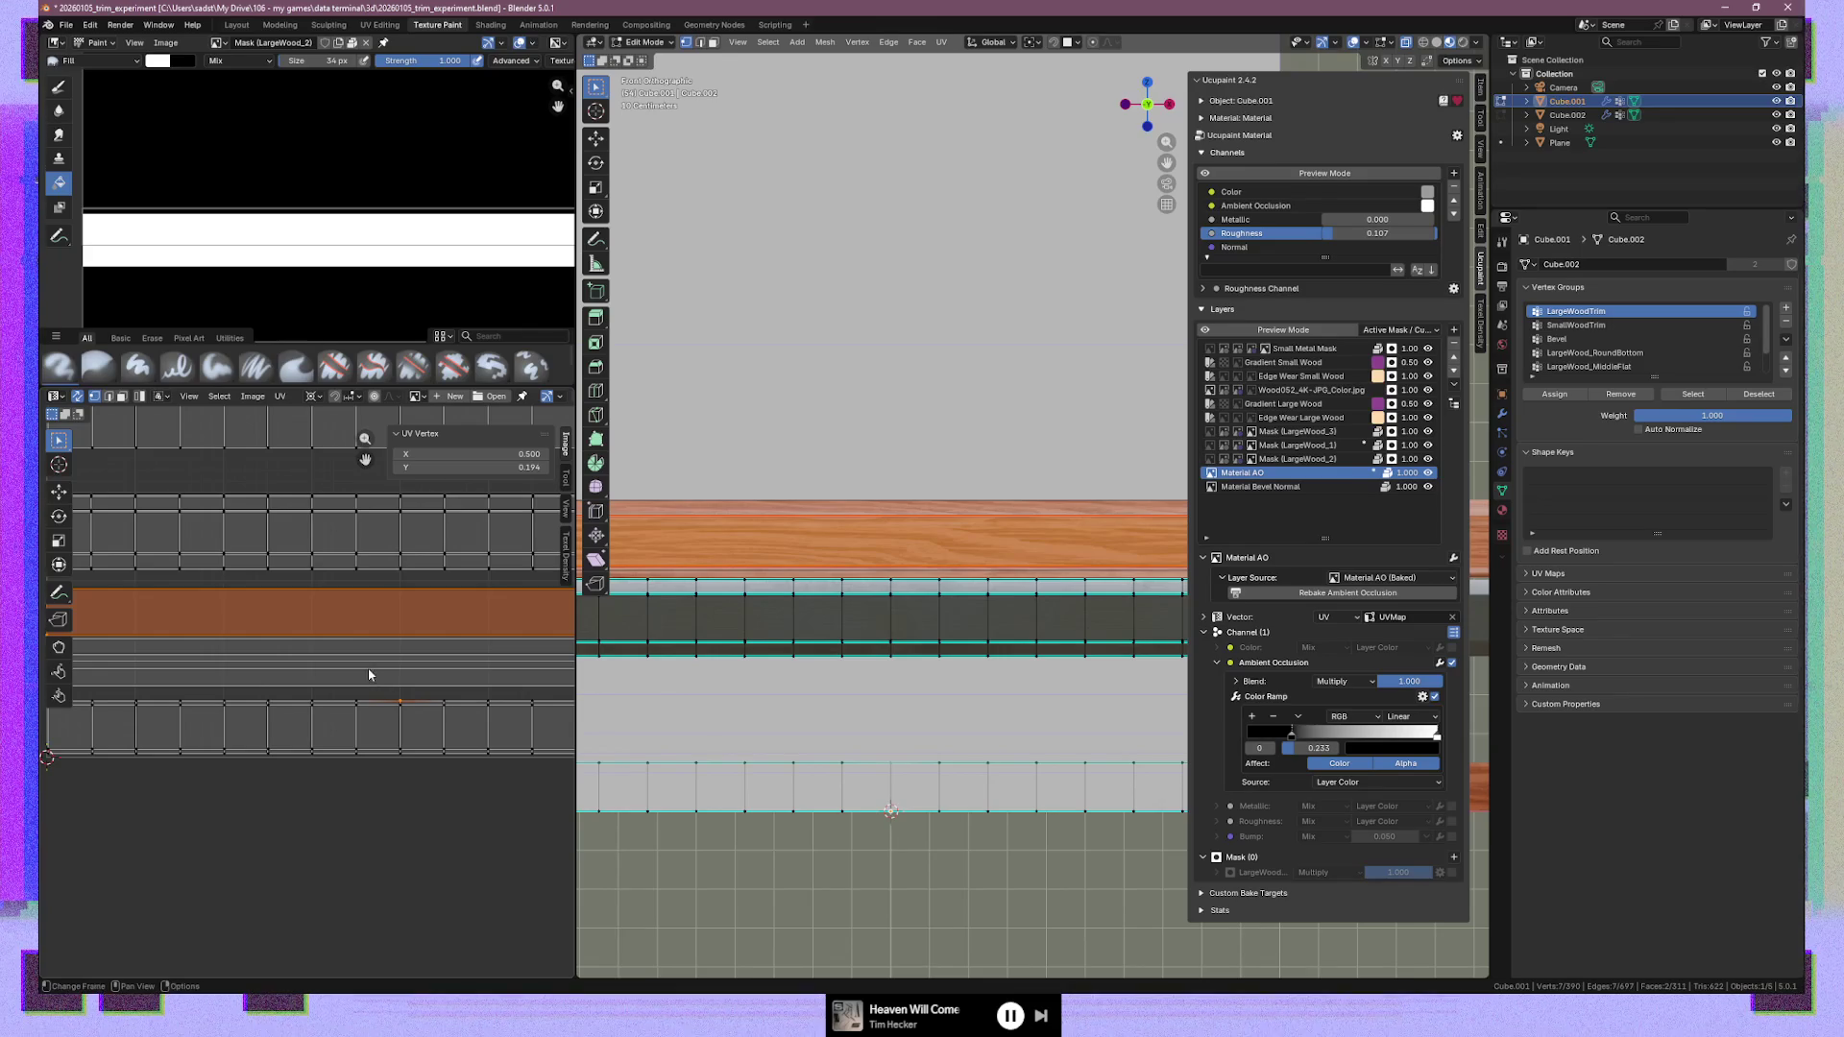
pyautogui.click(364, 645)
pyautogui.moveTo(376, 636); pyautogui.dragTo(390, 687)
pyautogui.hotkey('ctrl', 'l')
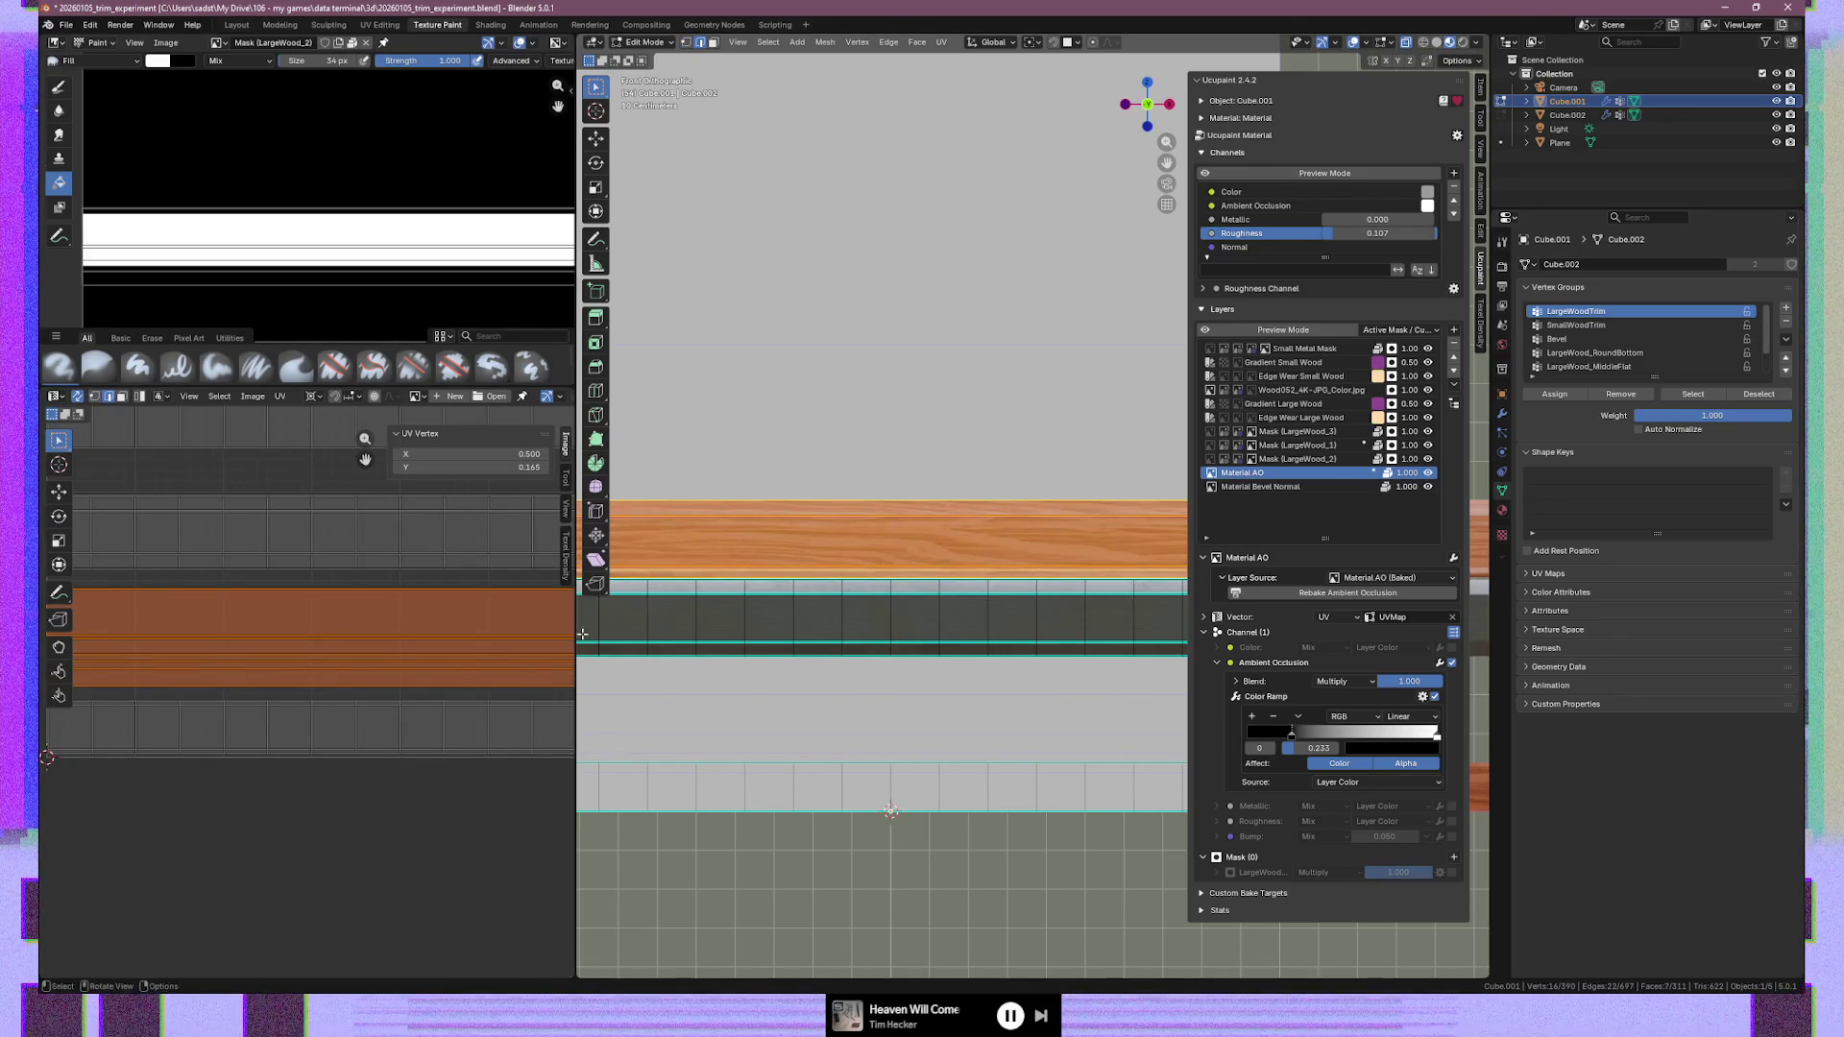
pyautogui.scroll(-3, 831, 678)
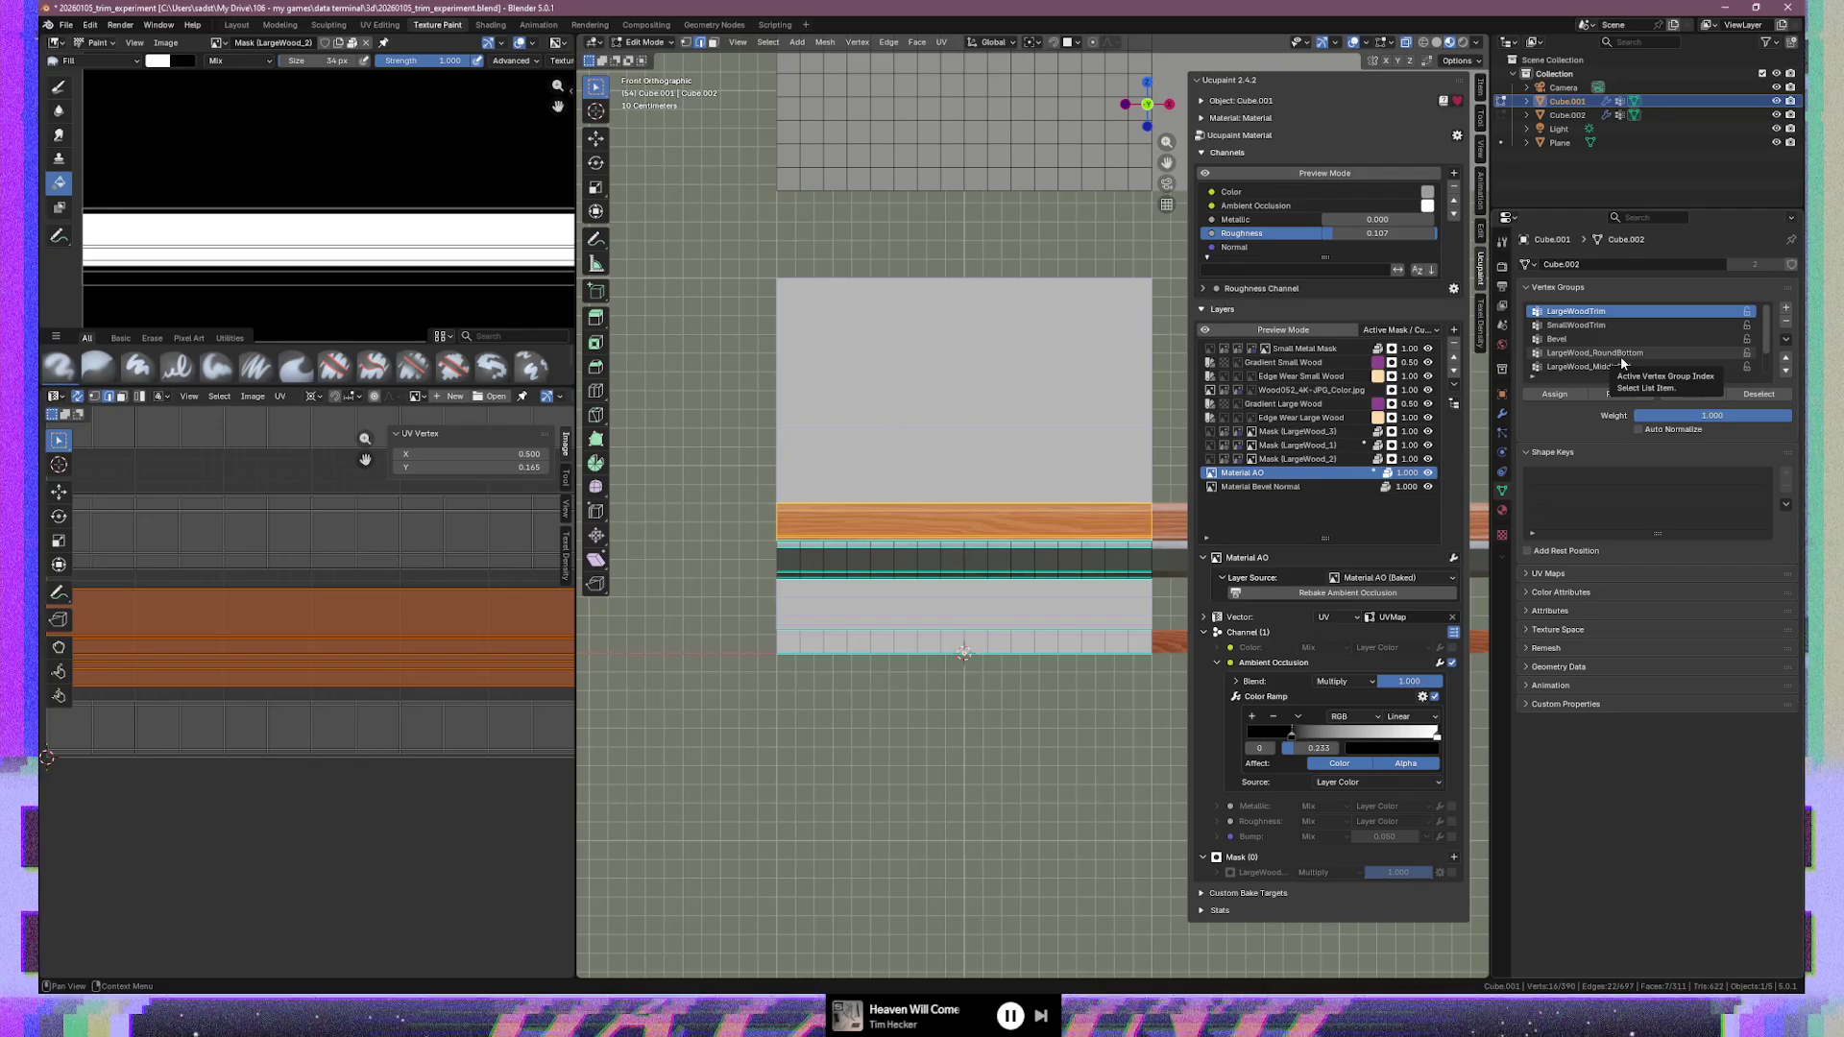
pyautogui.scroll(1, 1066, 569)
pyautogui.scroll(-1, 1052, 560)
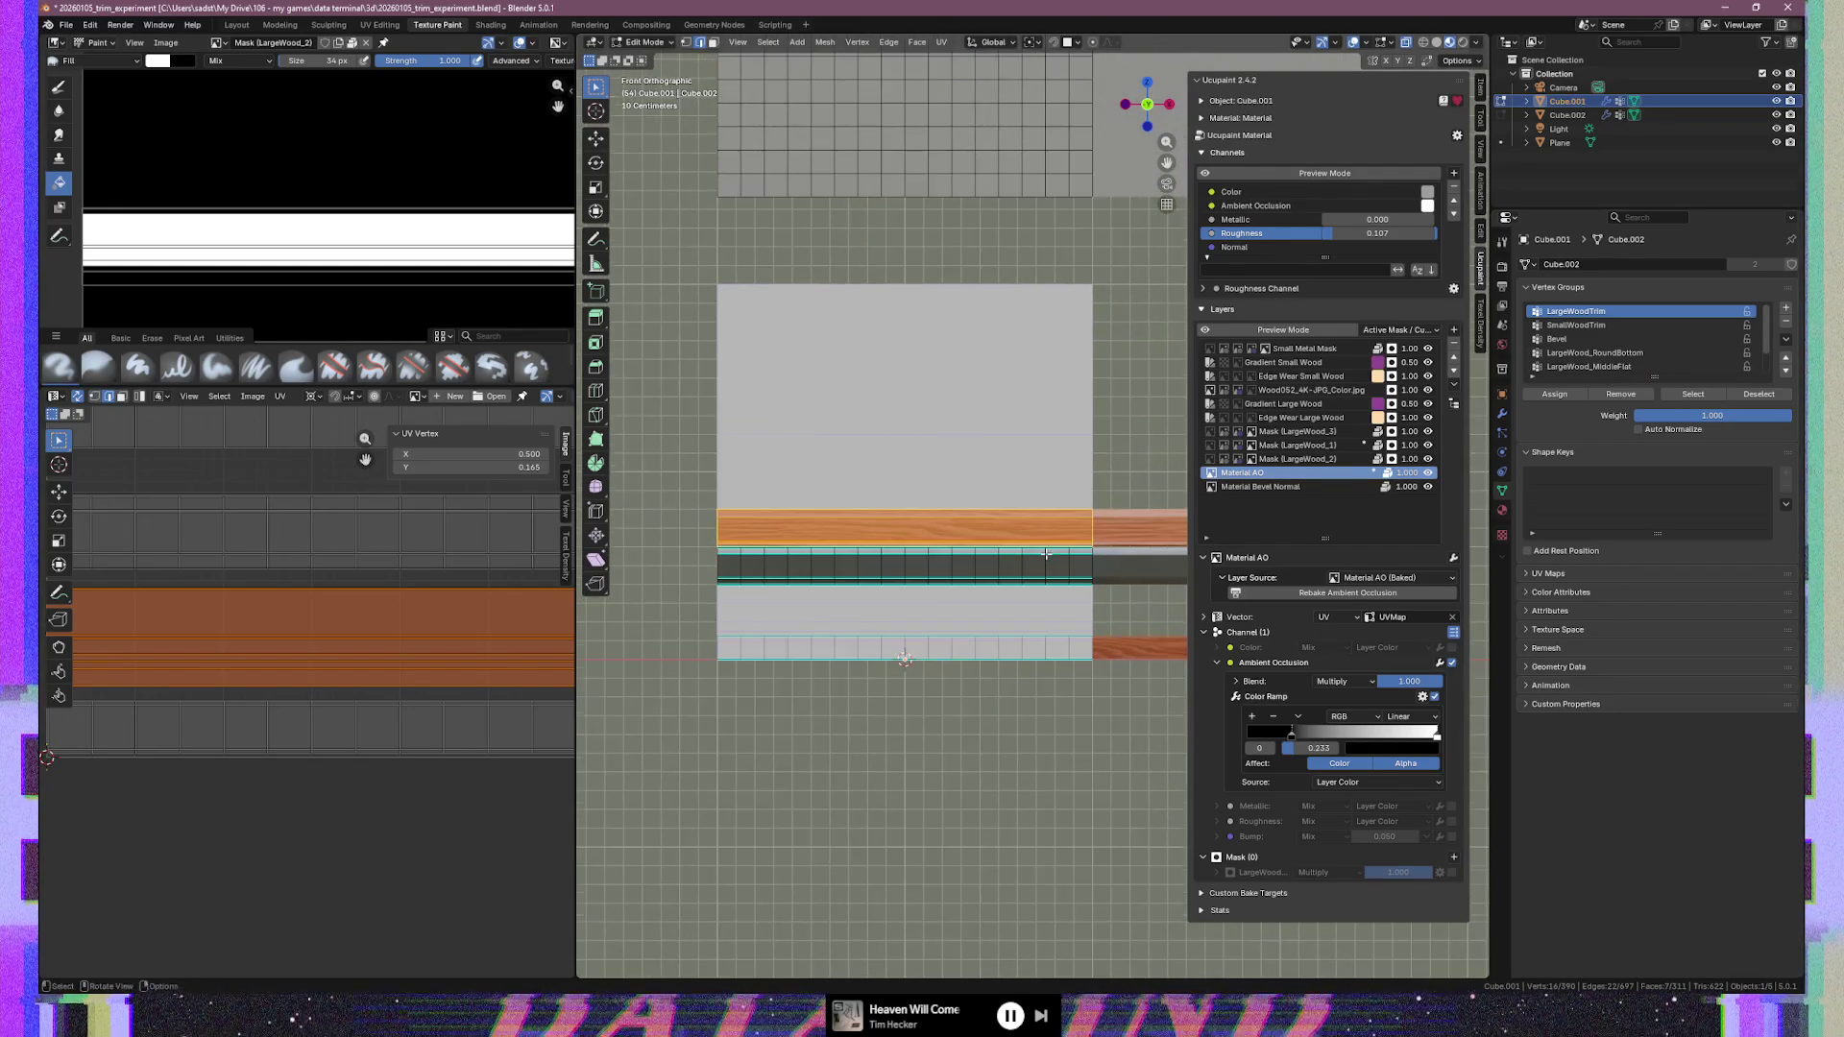
pyautogui.scroll(1, 1046, 554)
pyautogui.scroll(1, 1046, 554)
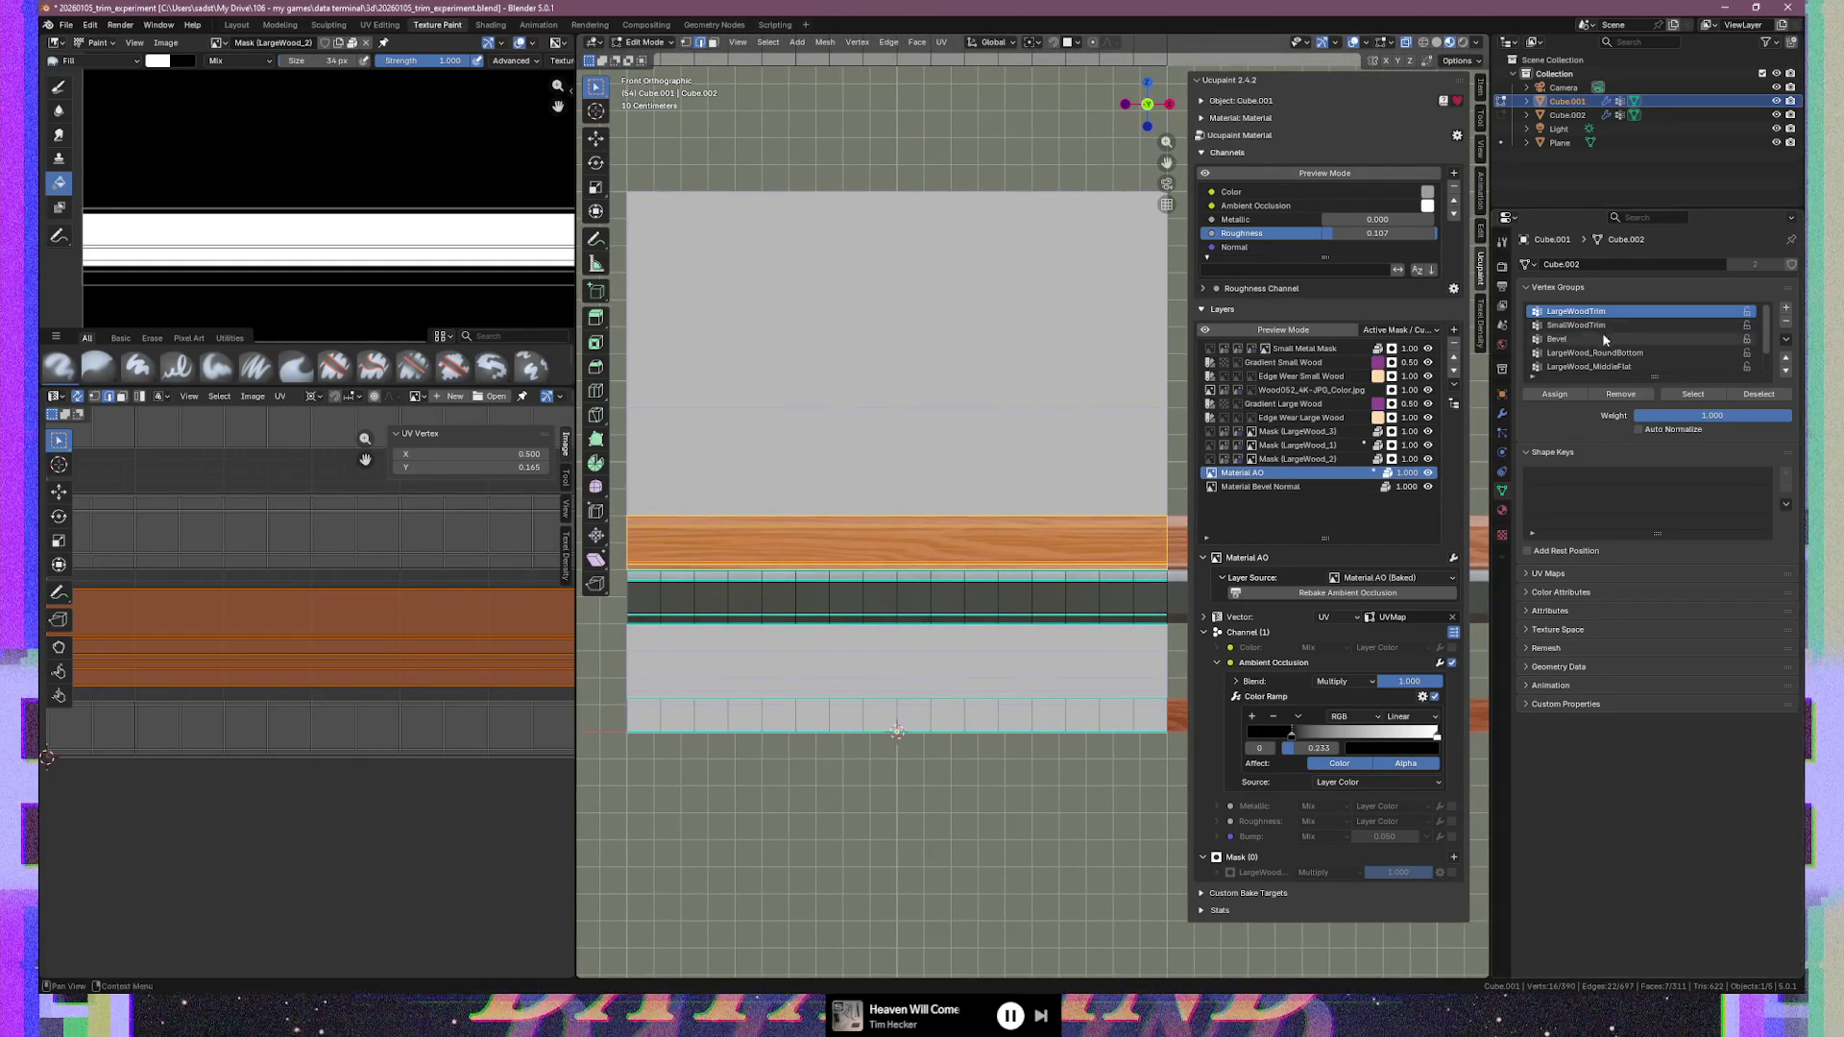
pyautogui.click(388, 618)
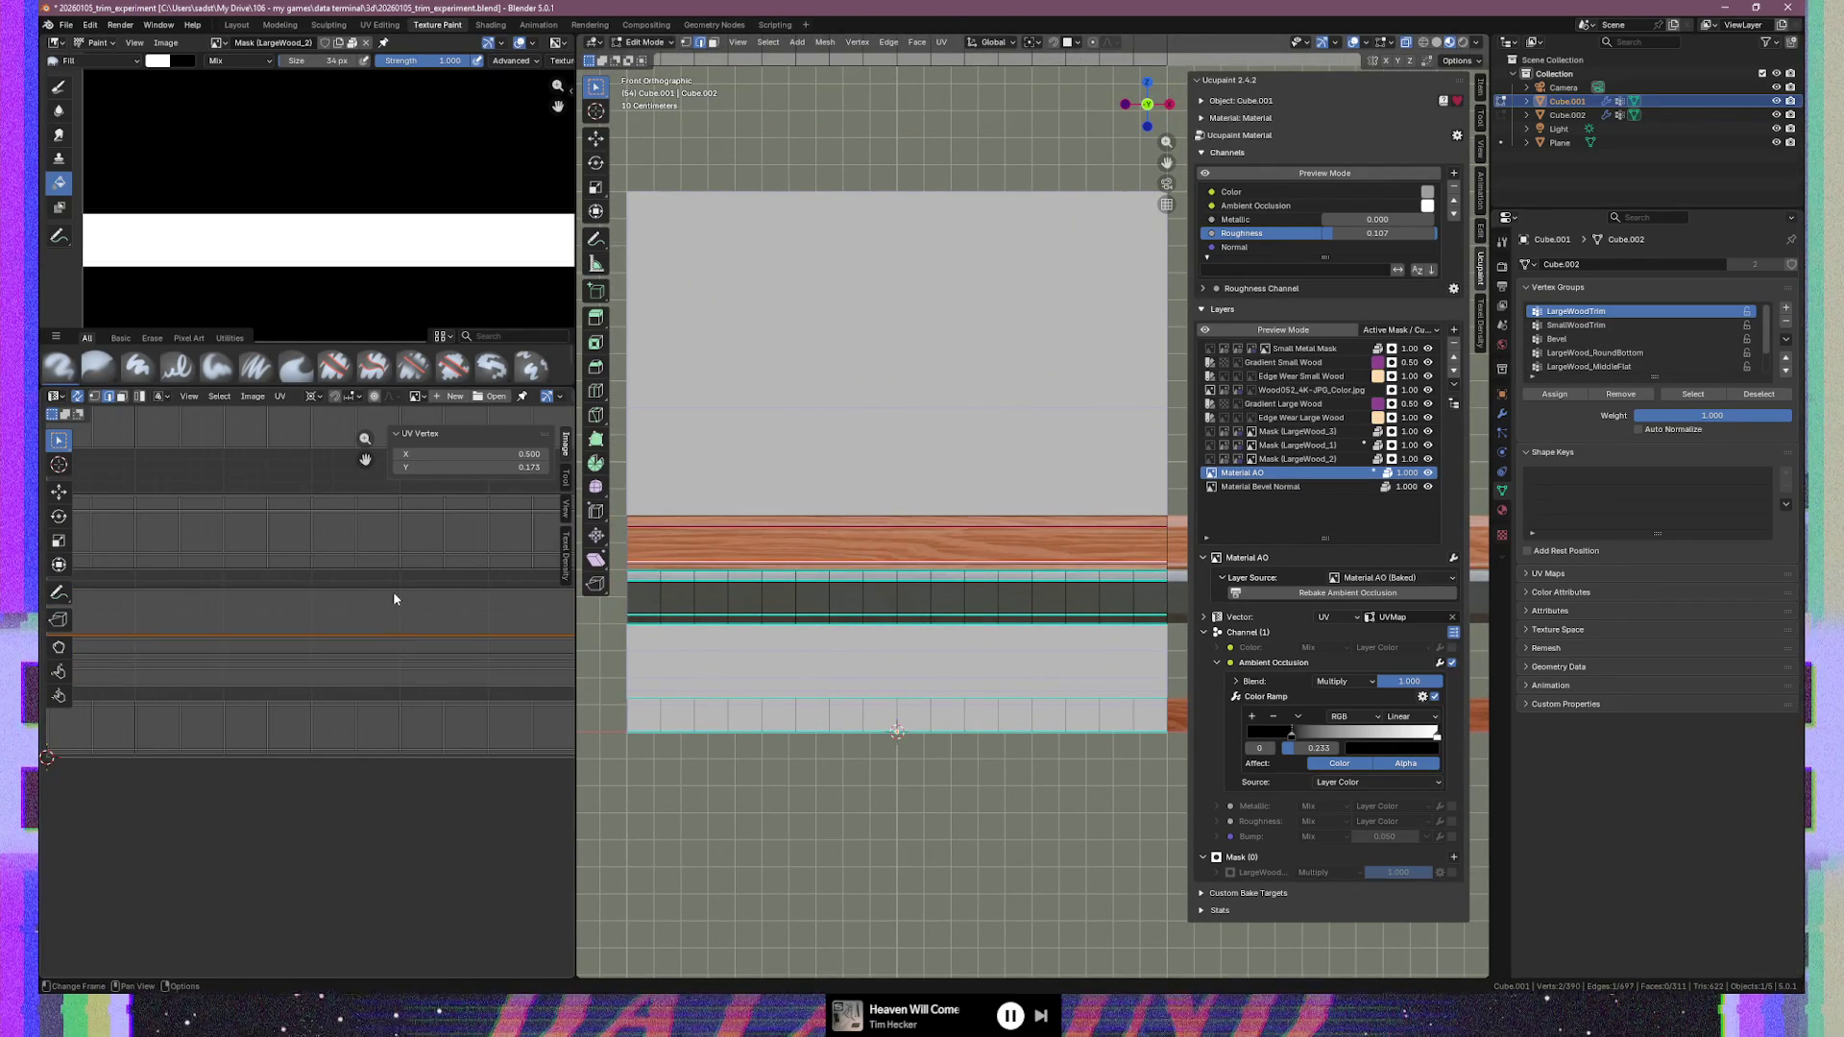
pyautogui.click(400, 595)
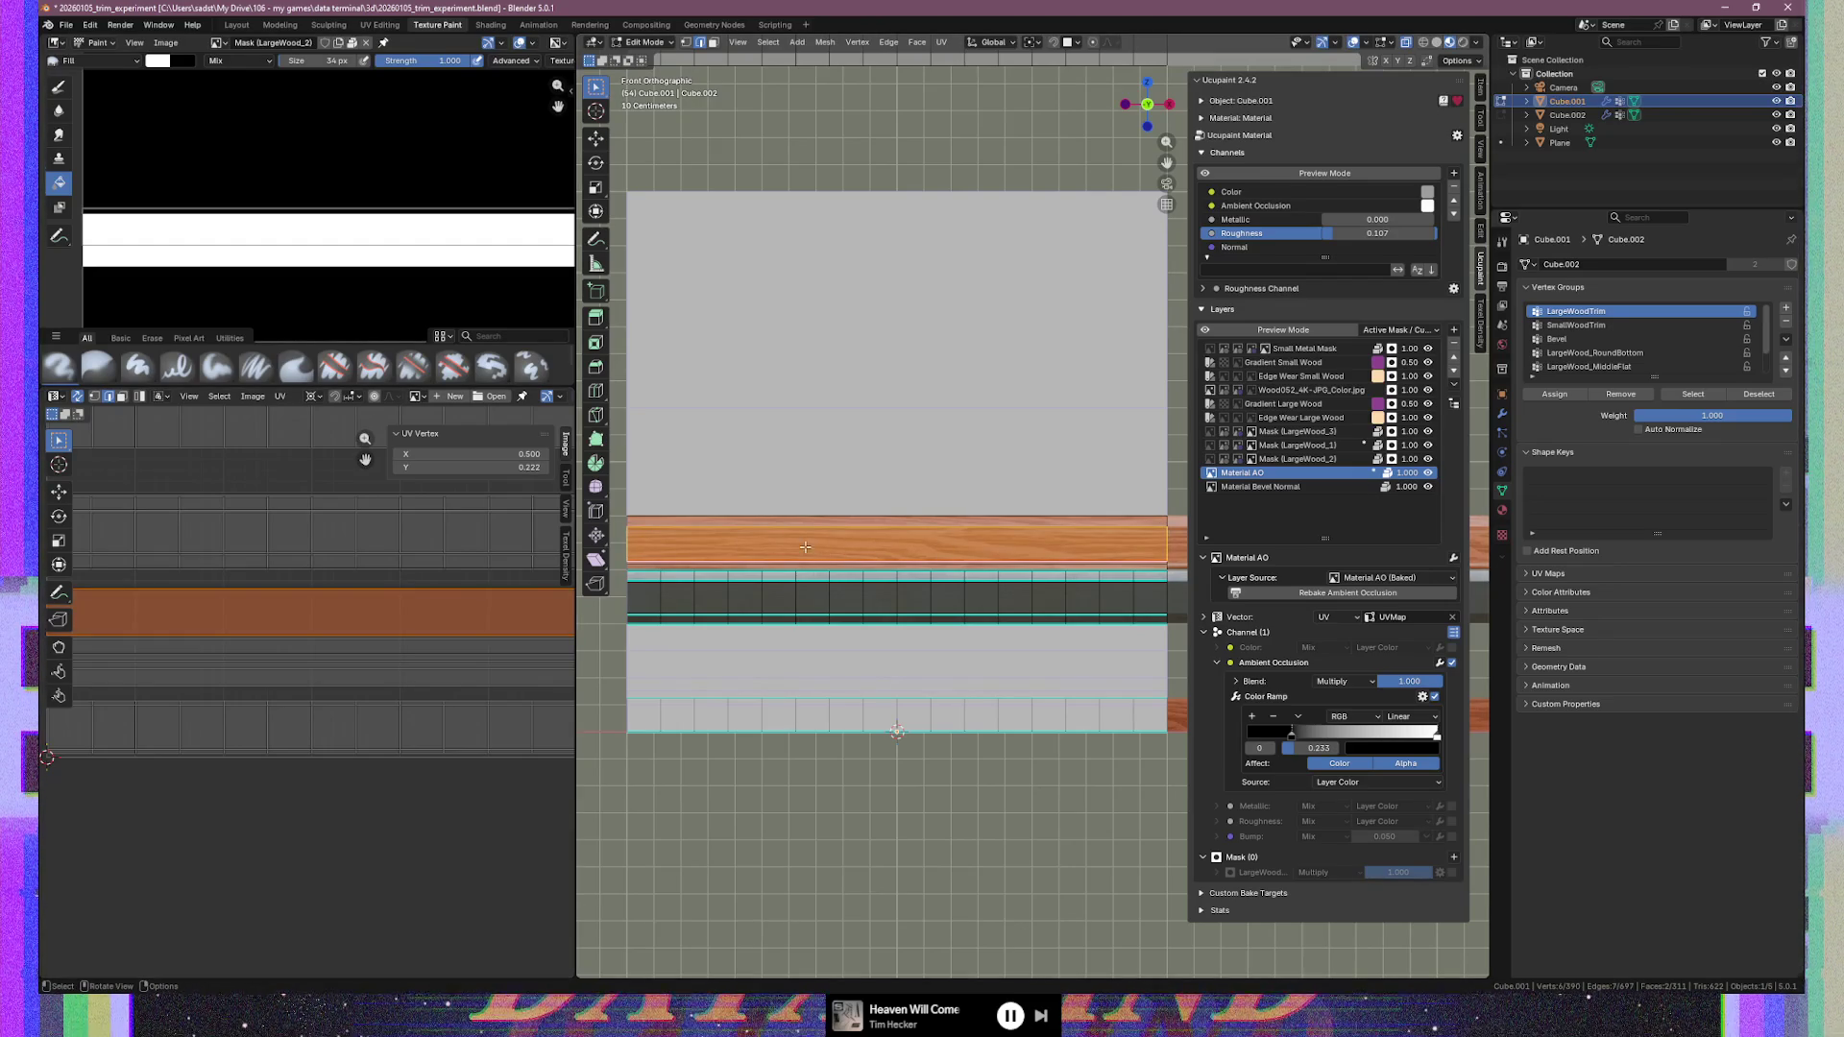
pyautogui.scroll(2, 811, 567)
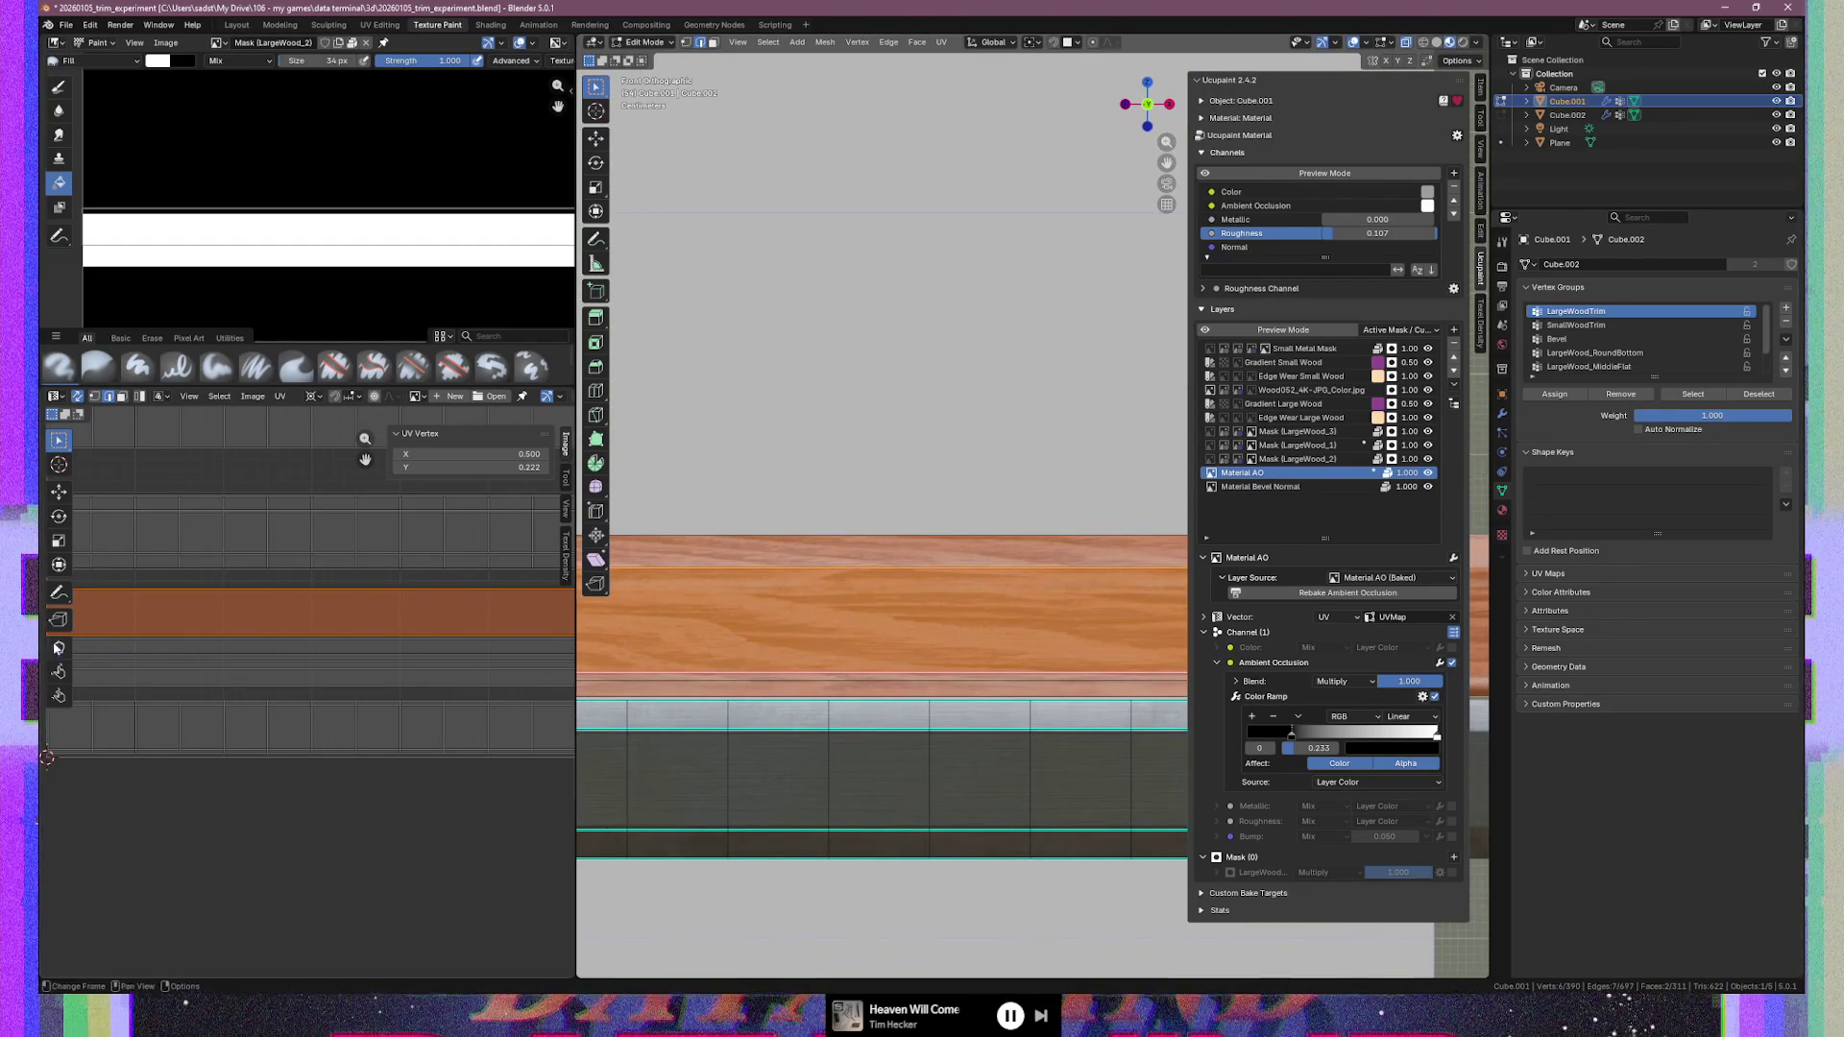
pyautogui.click(324, 657)
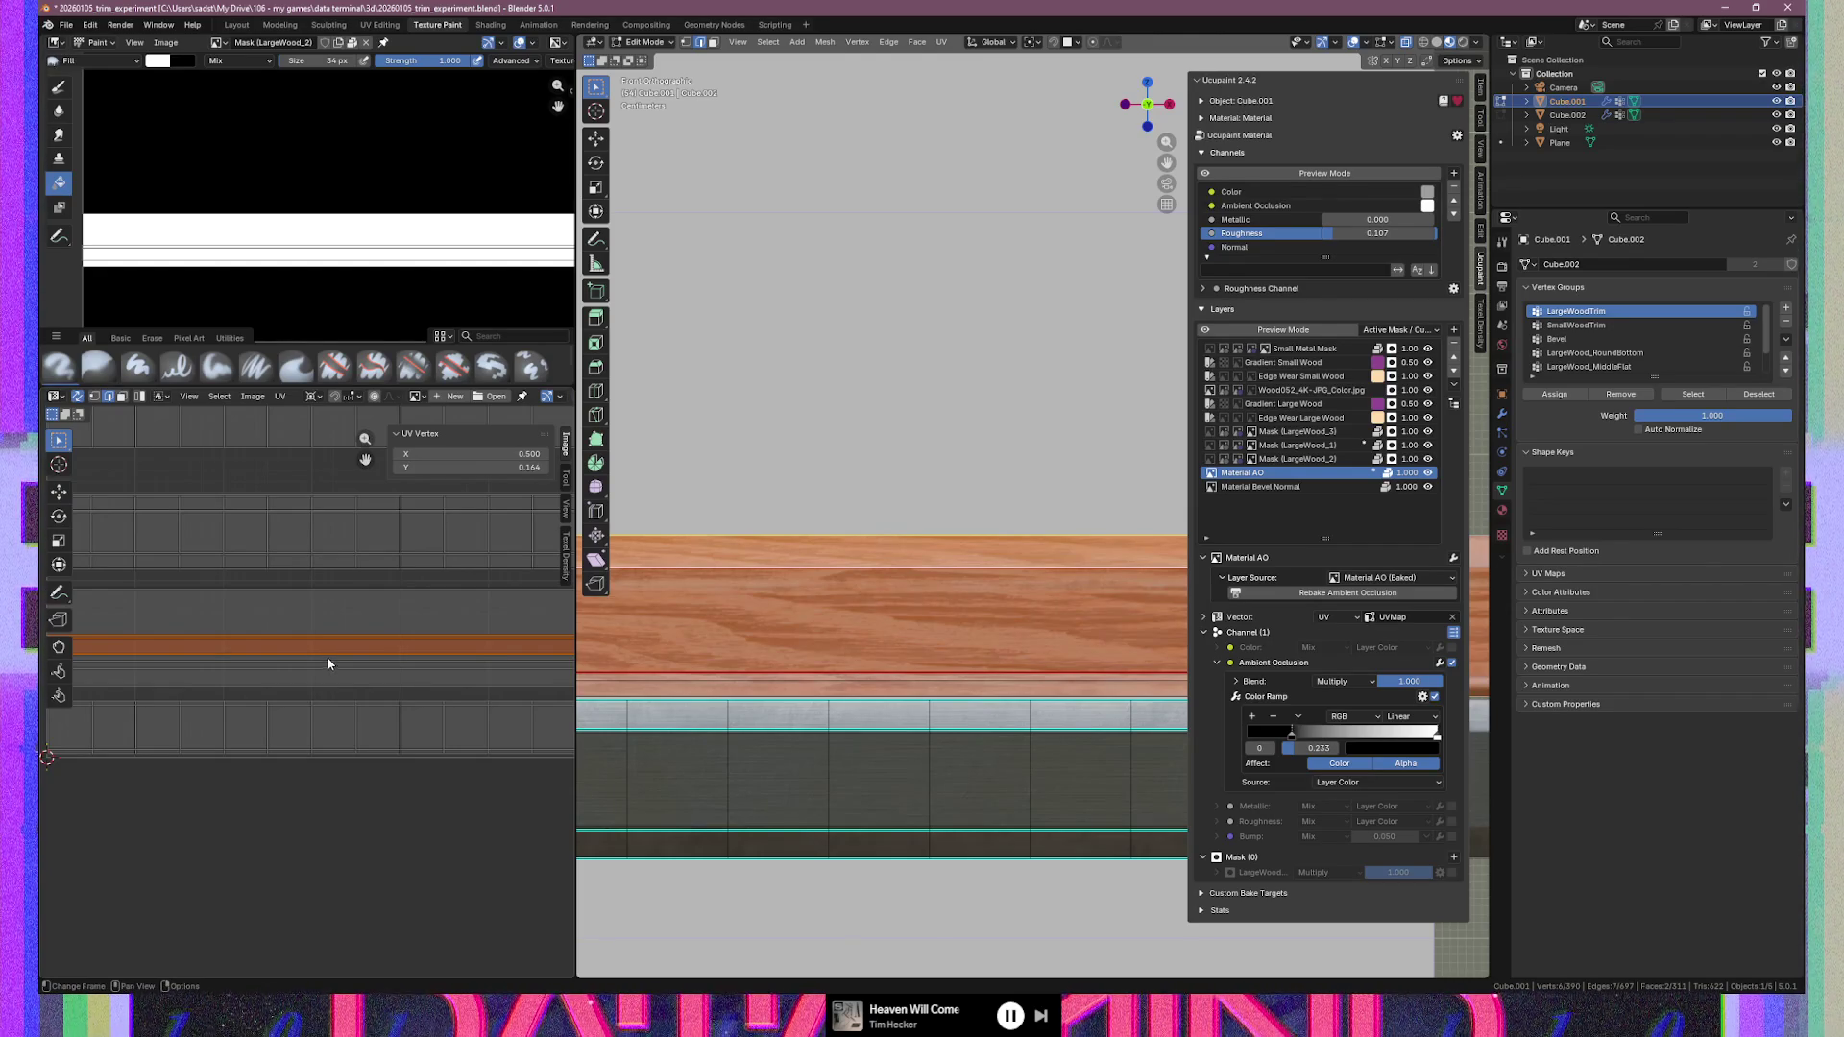
# Select the thin UV band at Y 0.164 and move it higher
pyautogui.click(292, 613)
pyautogui.click(295, 593)
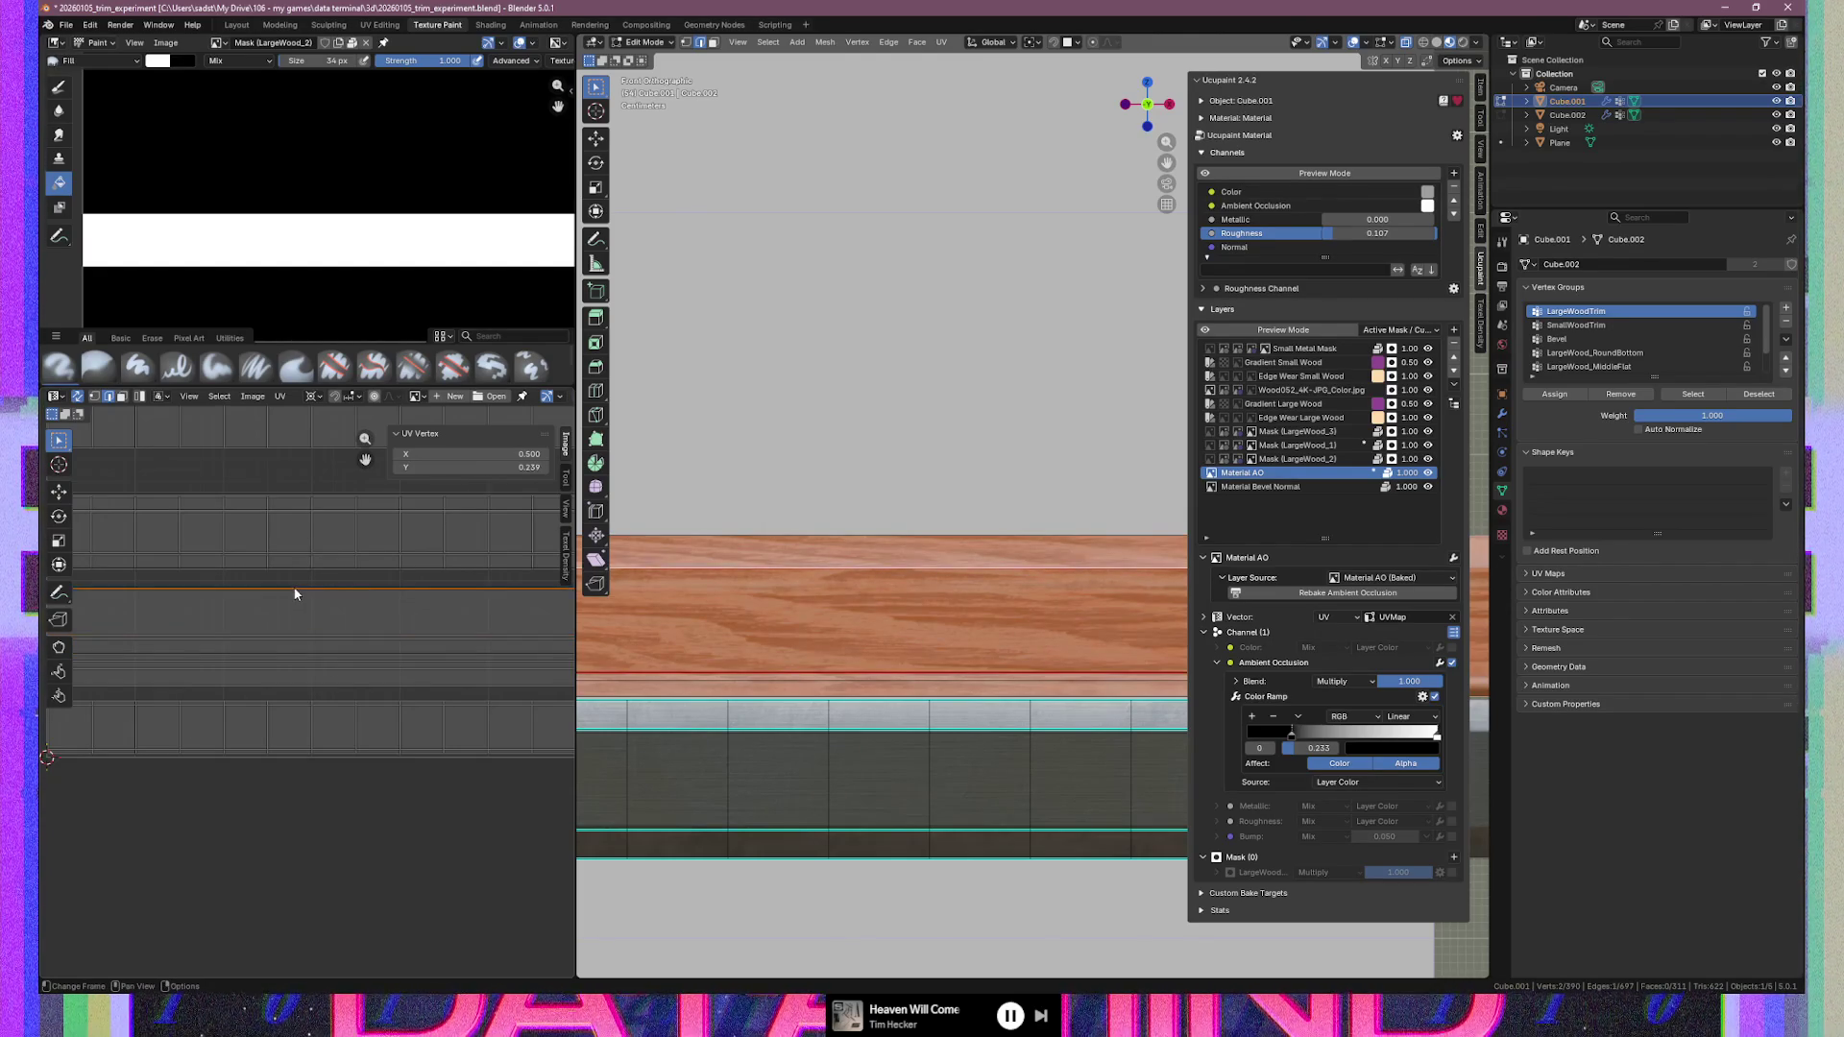
pyautogui.click(373, 653)
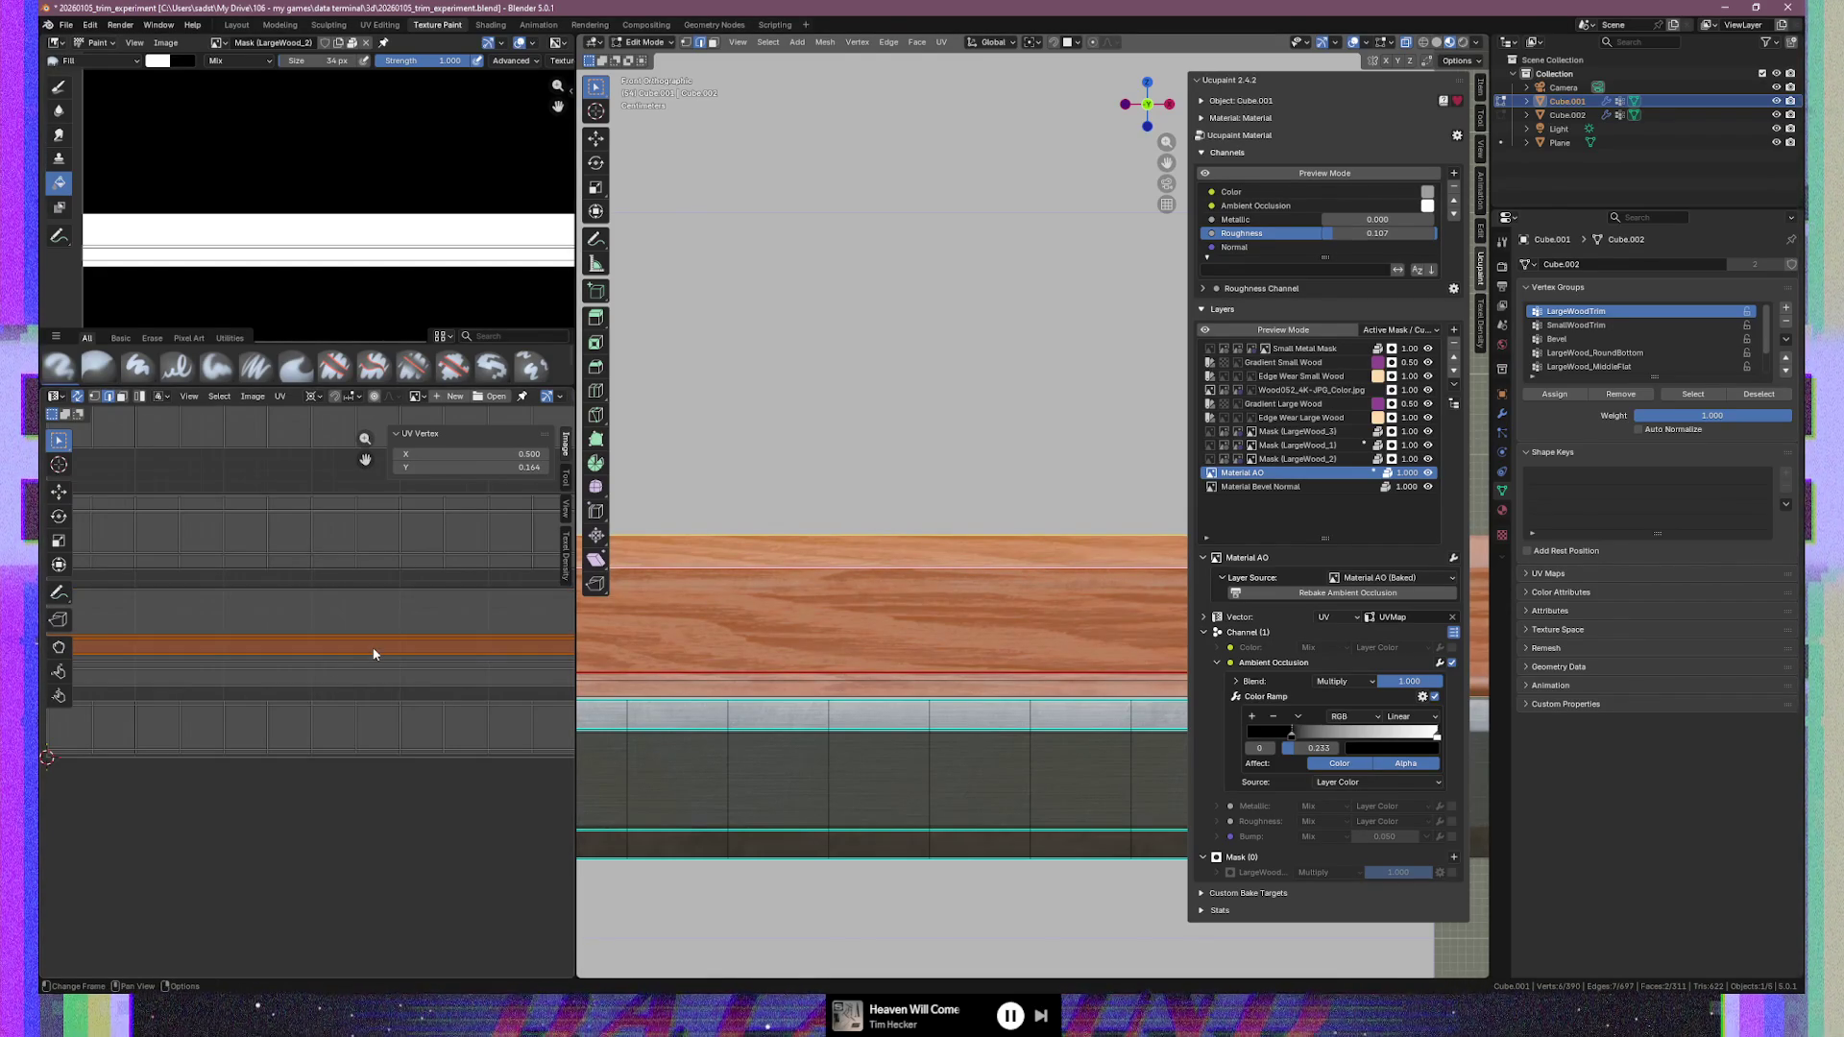
pyautogui.scroll(4, 374, 653)
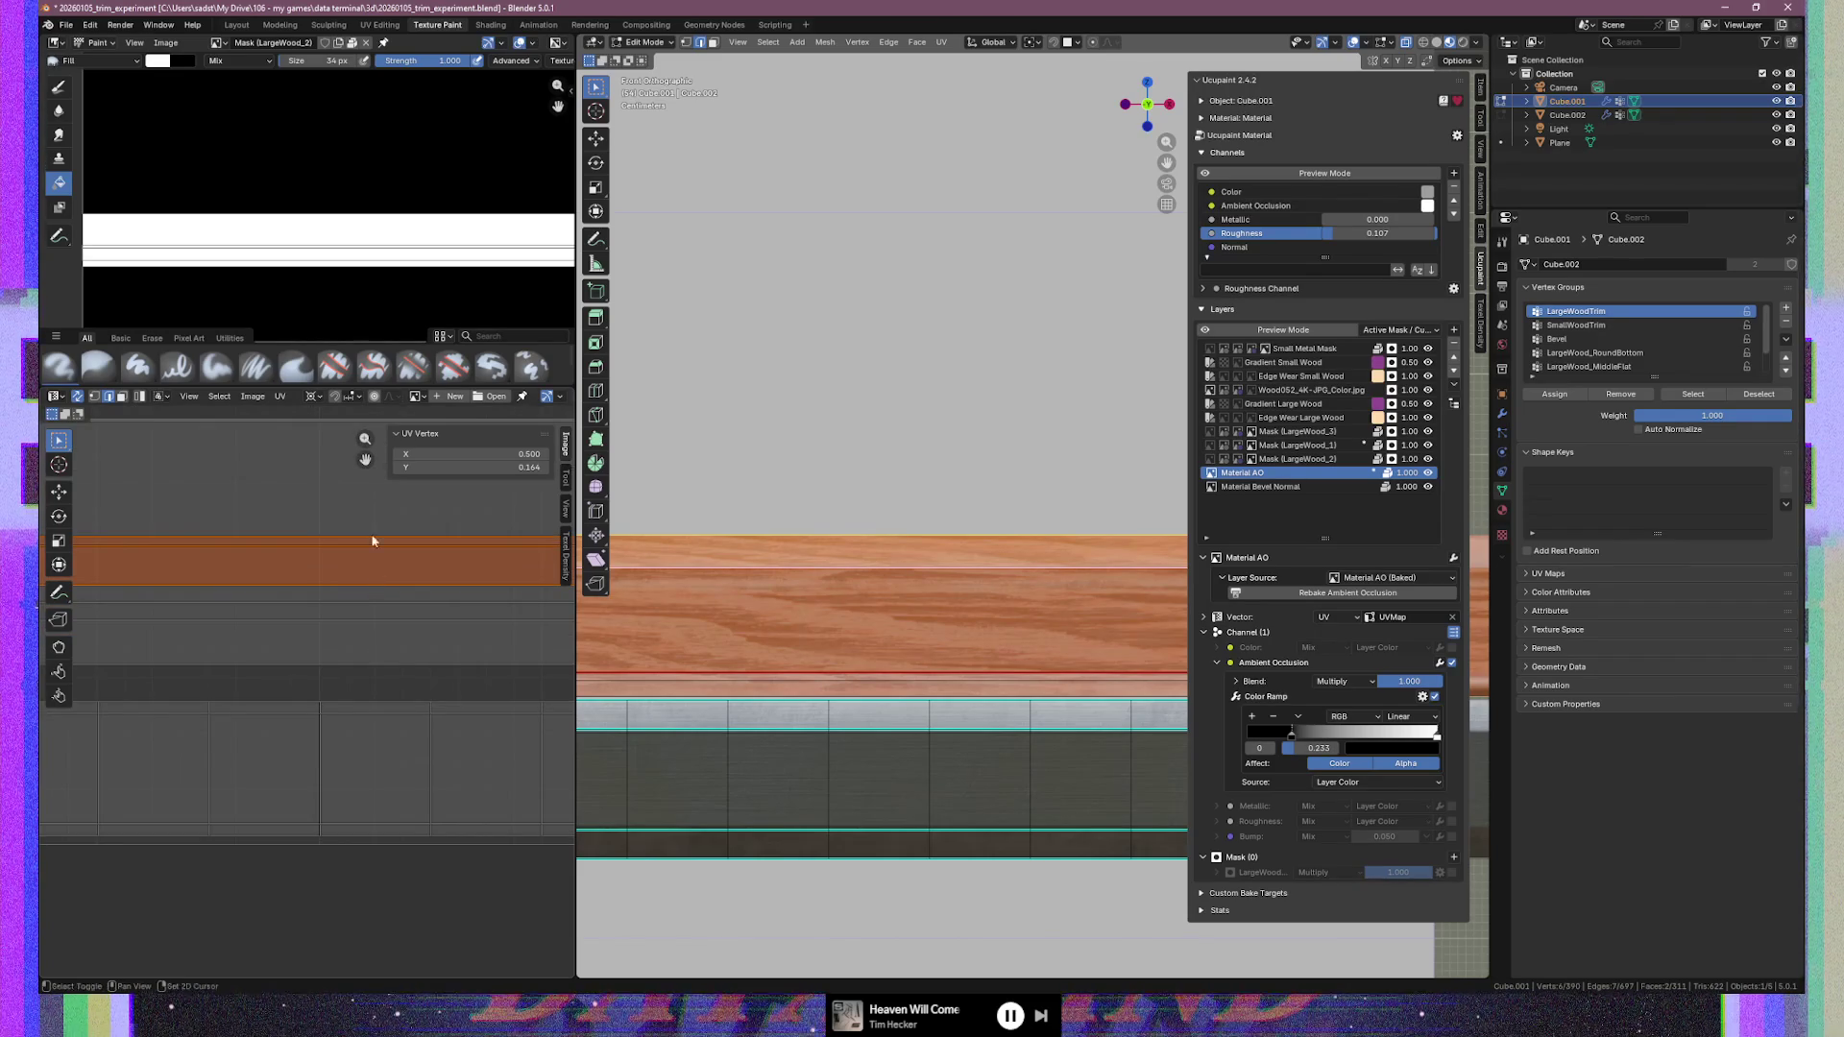
pyautogui.moveTo(374, 556); pyautogui.dragTo(375, 730, button='middle')
pyautogui.press('g')
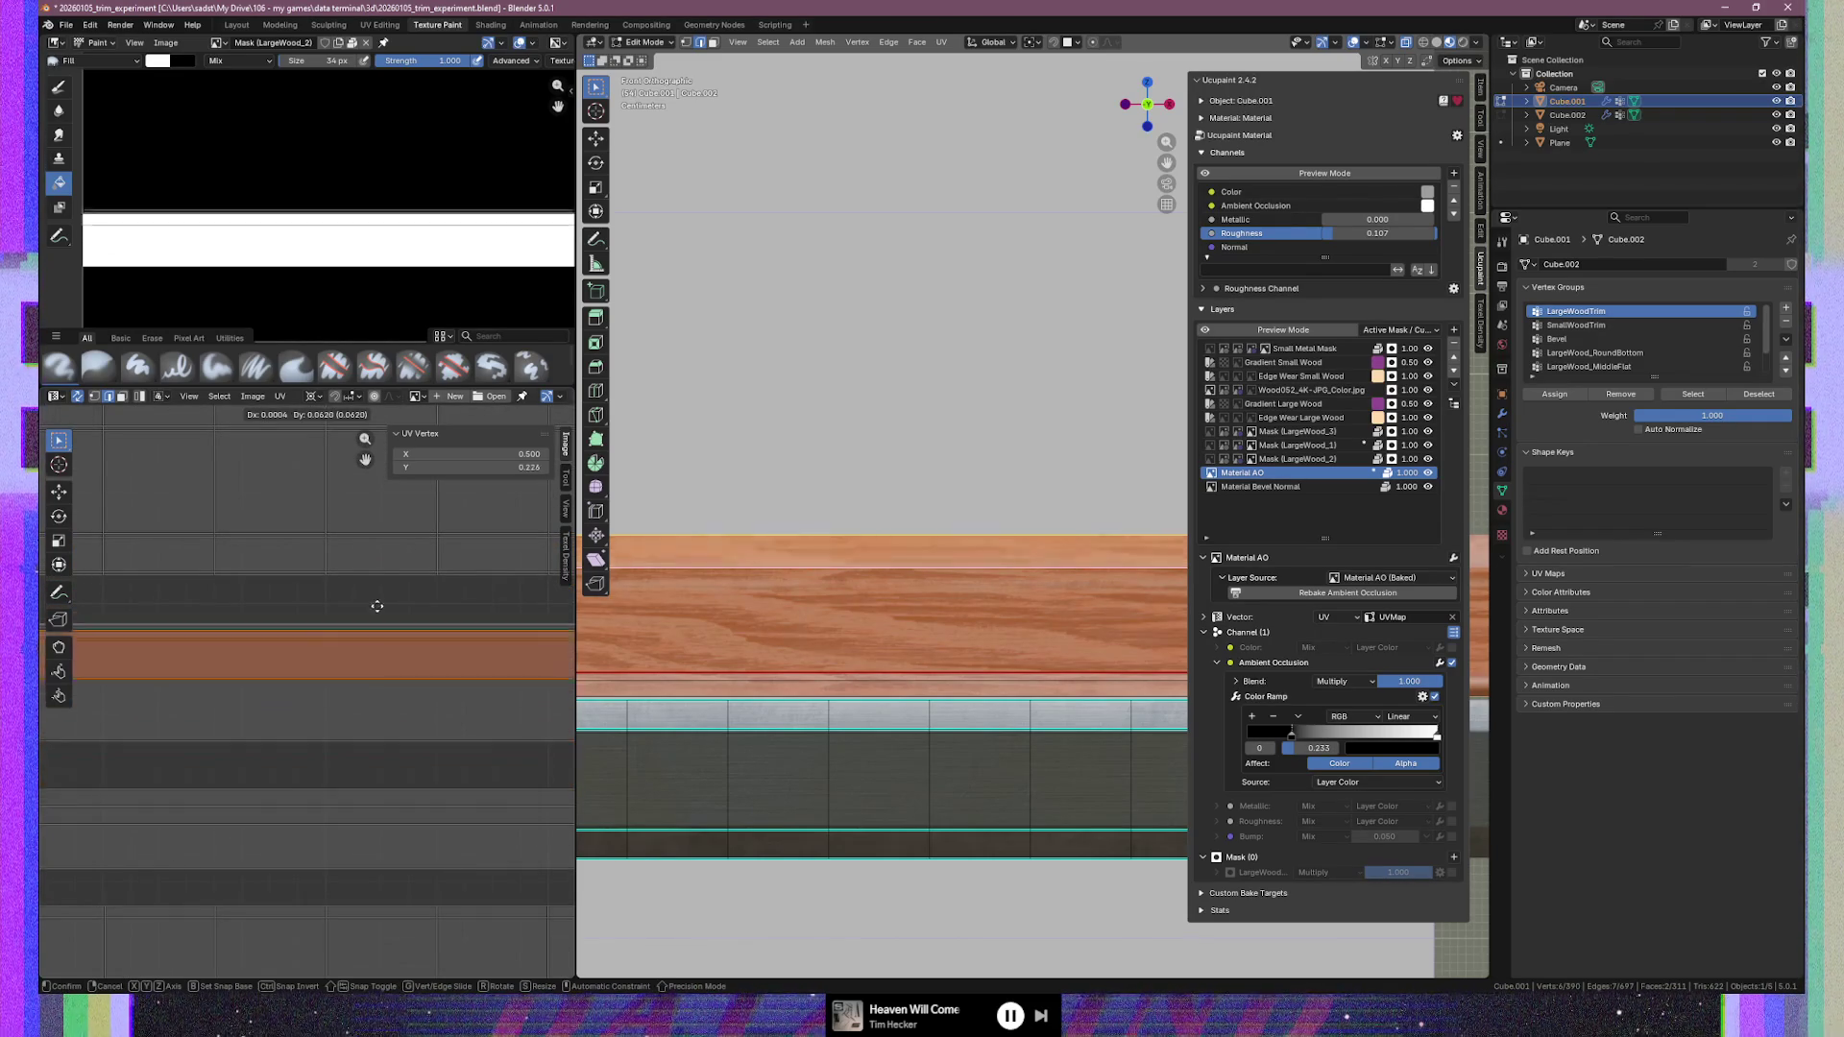
pyautogui.moveTo(380, 562)
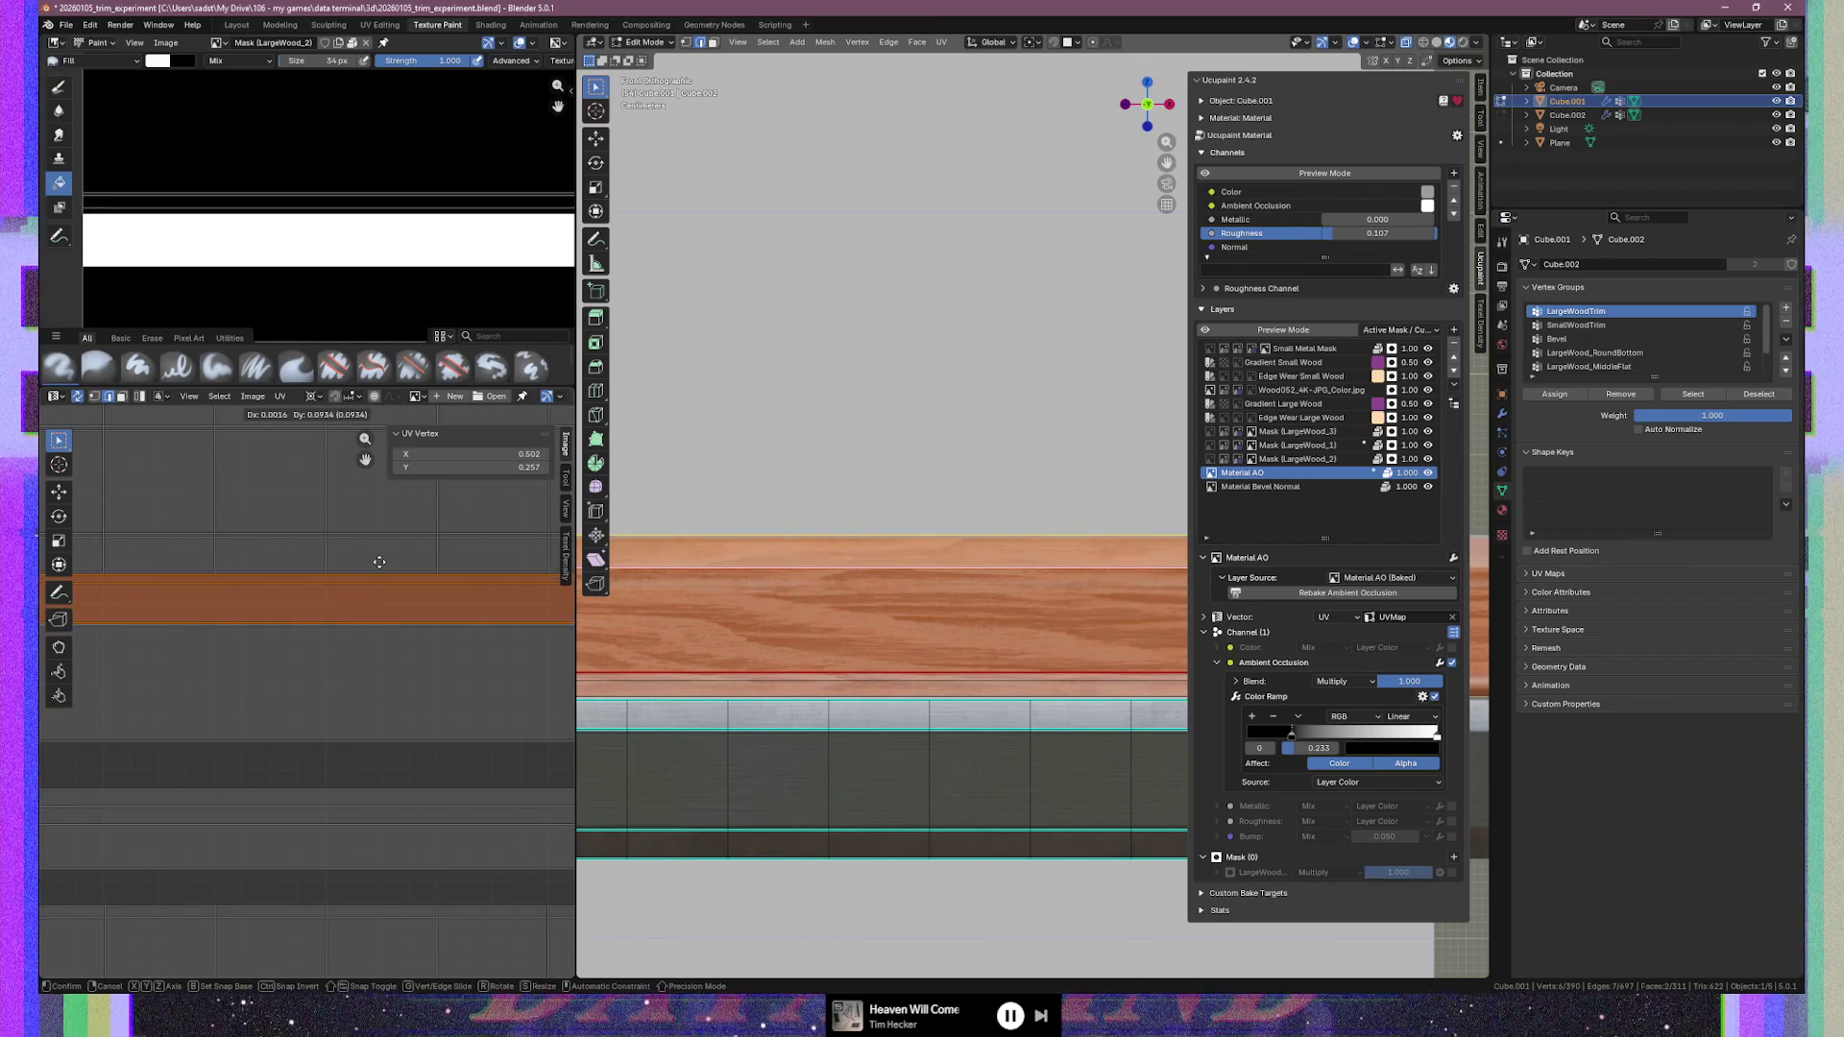
pyautogui.click(381, 617)
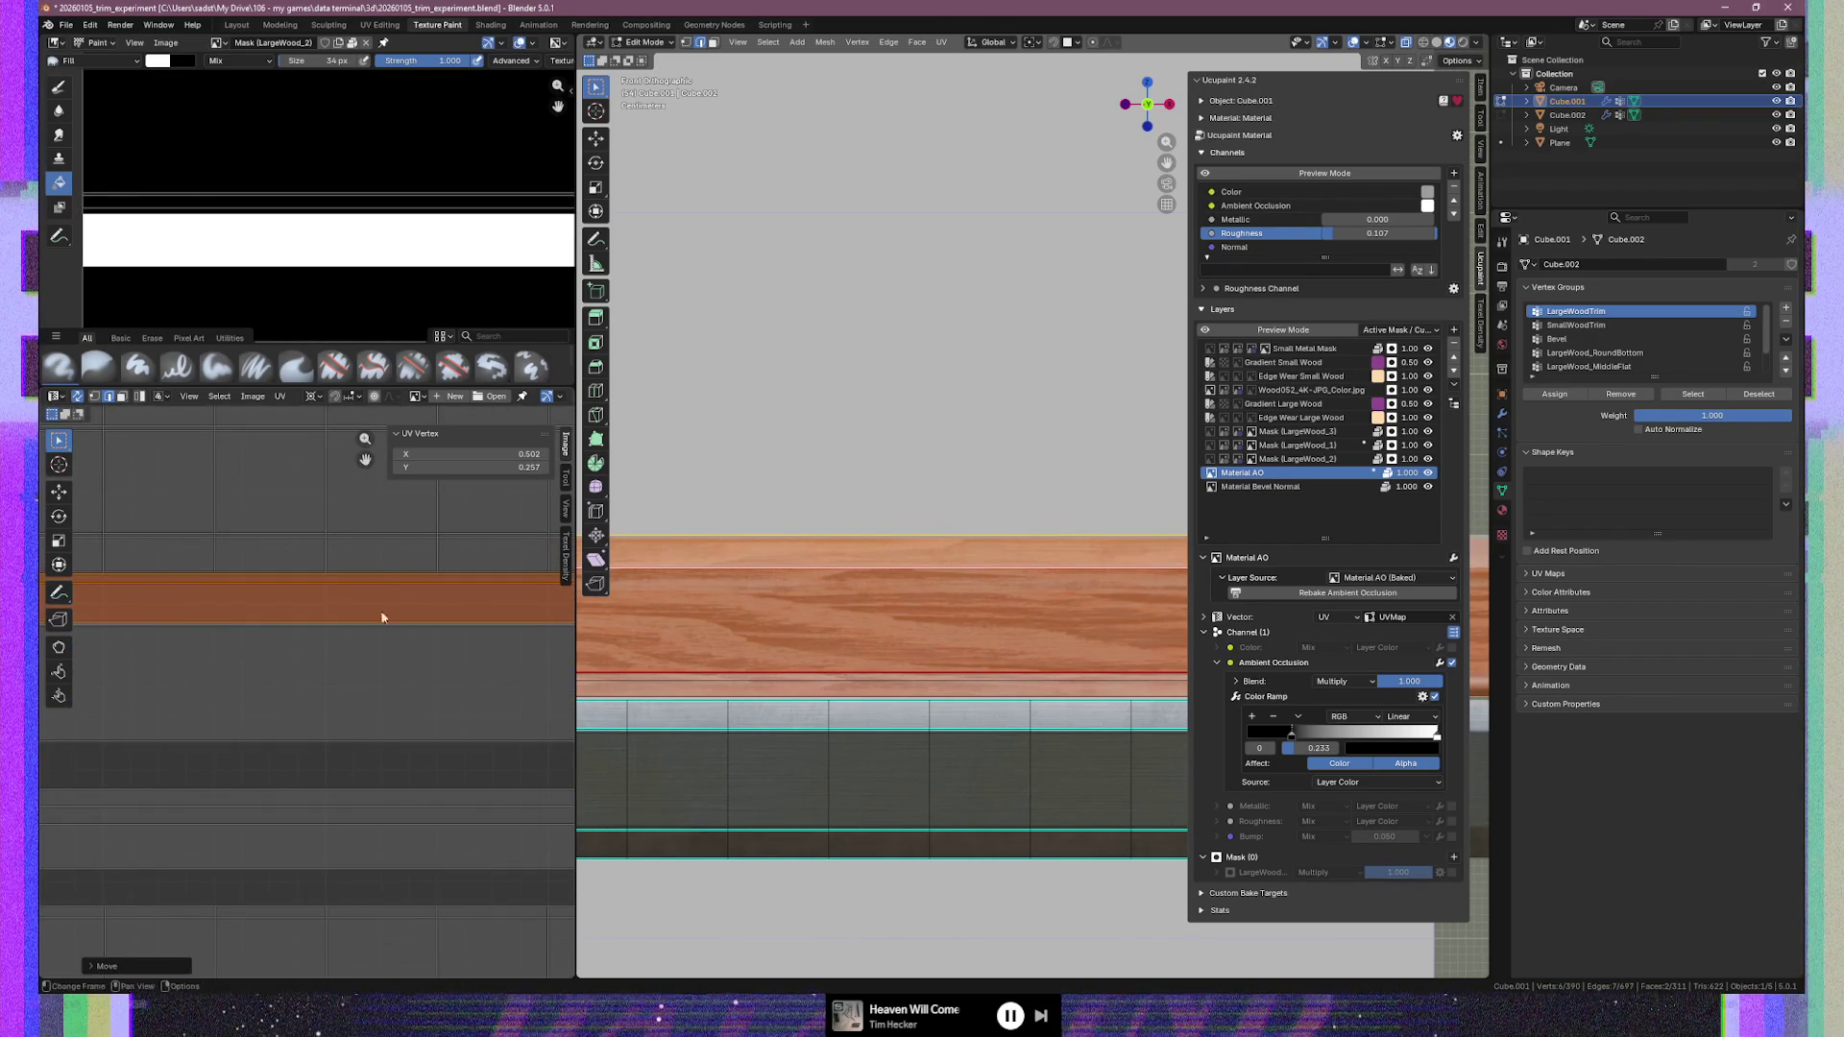
# Try moving the lower UV band, then undo to restore the edge at Y 0.126
pyautogui.keyDown('shift'); pyautogui.click(382, 676); pyautogui.keyUp('shift')
pyautogui.press('g')
pyautogui.moveTo(385, 723)
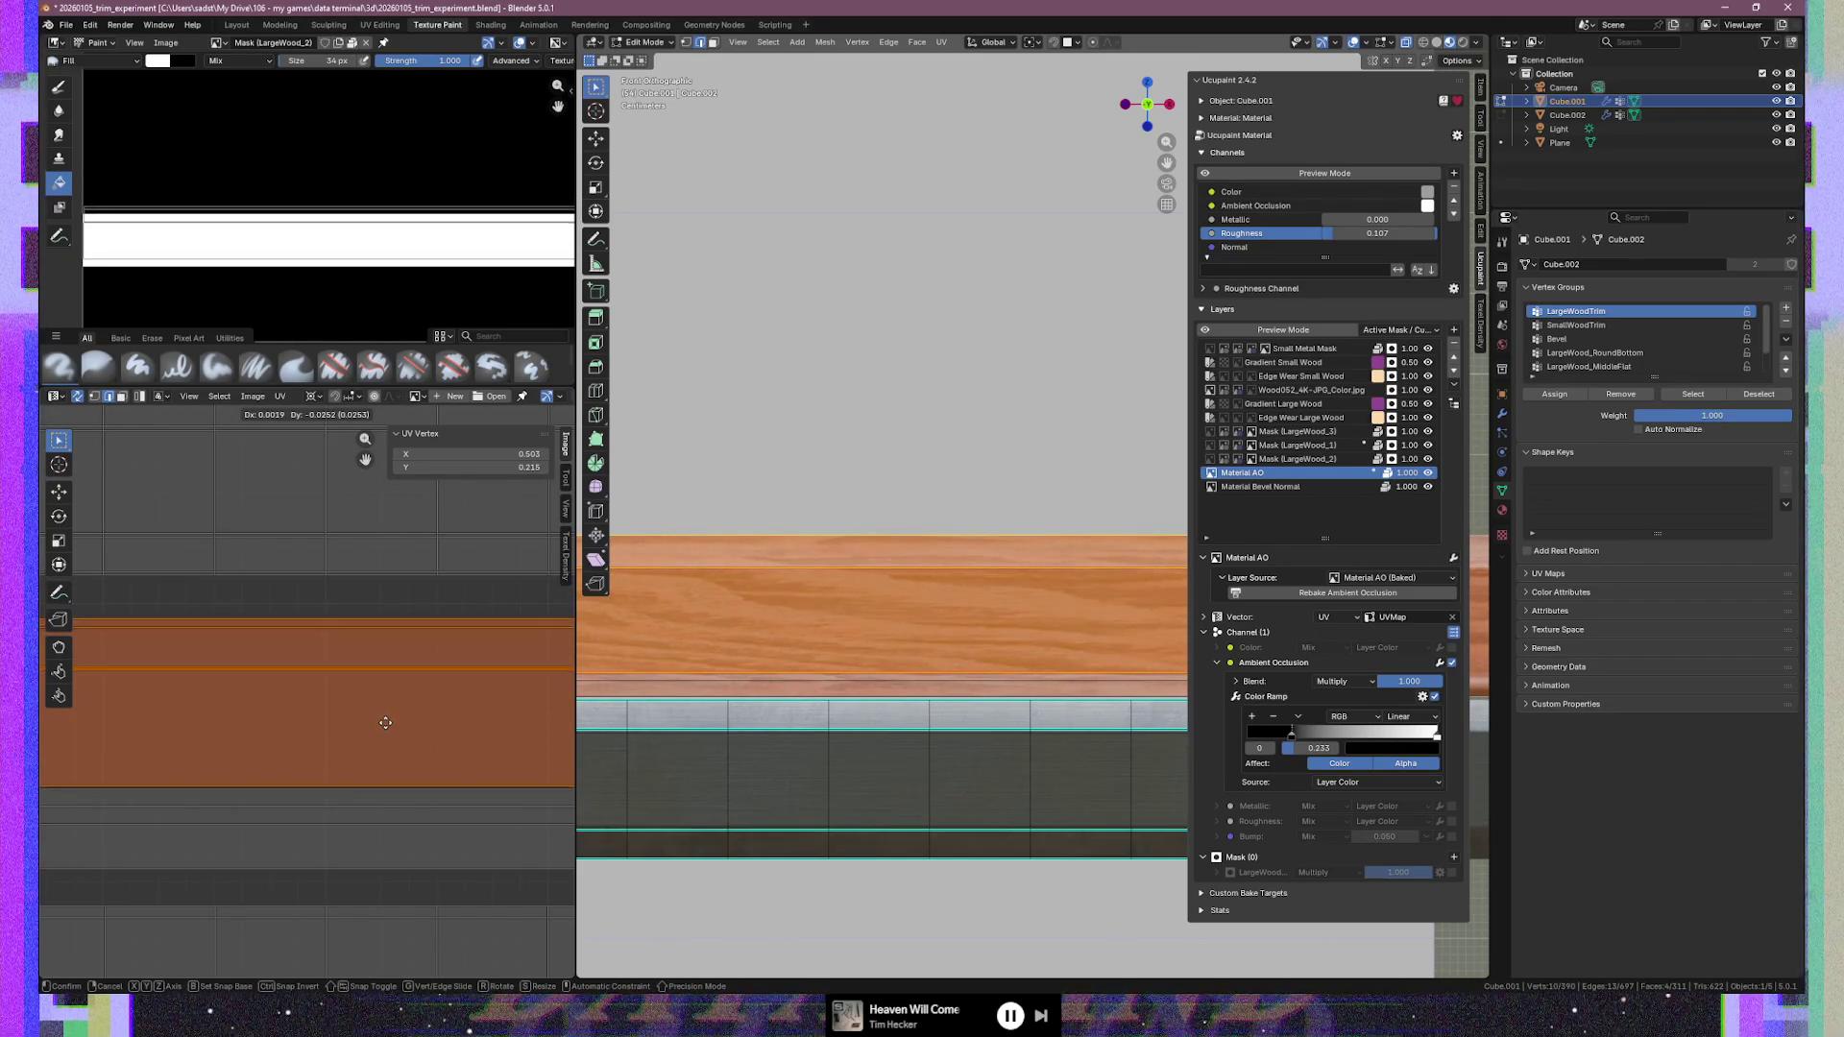
pyautogui.click(392, 745)
pyautogui.click(396, 850)
pyautogui.hotkey('ctrl', 'z')
pyautogui.hotkey('ctrl', 'z')
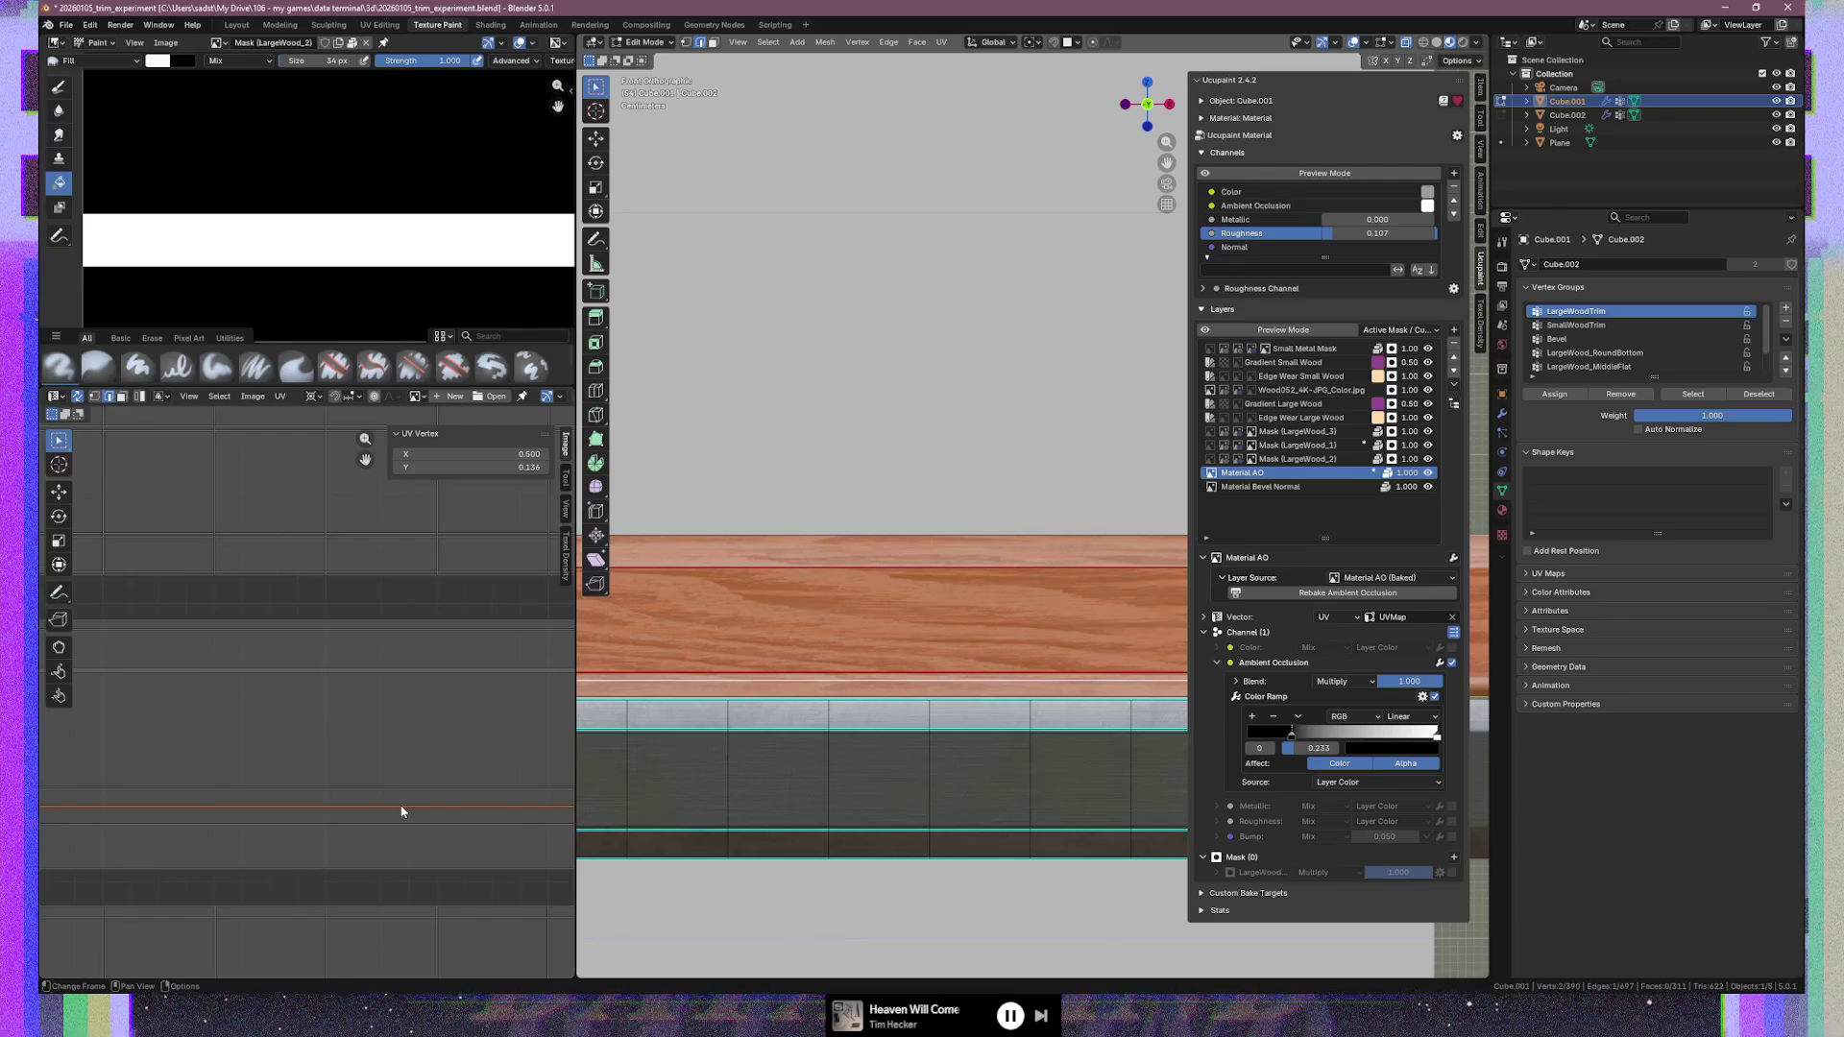
# Undo again so the UV edge returns to the wood band near Y 0.234
pyautogui.scroll(-3, 401, 811)
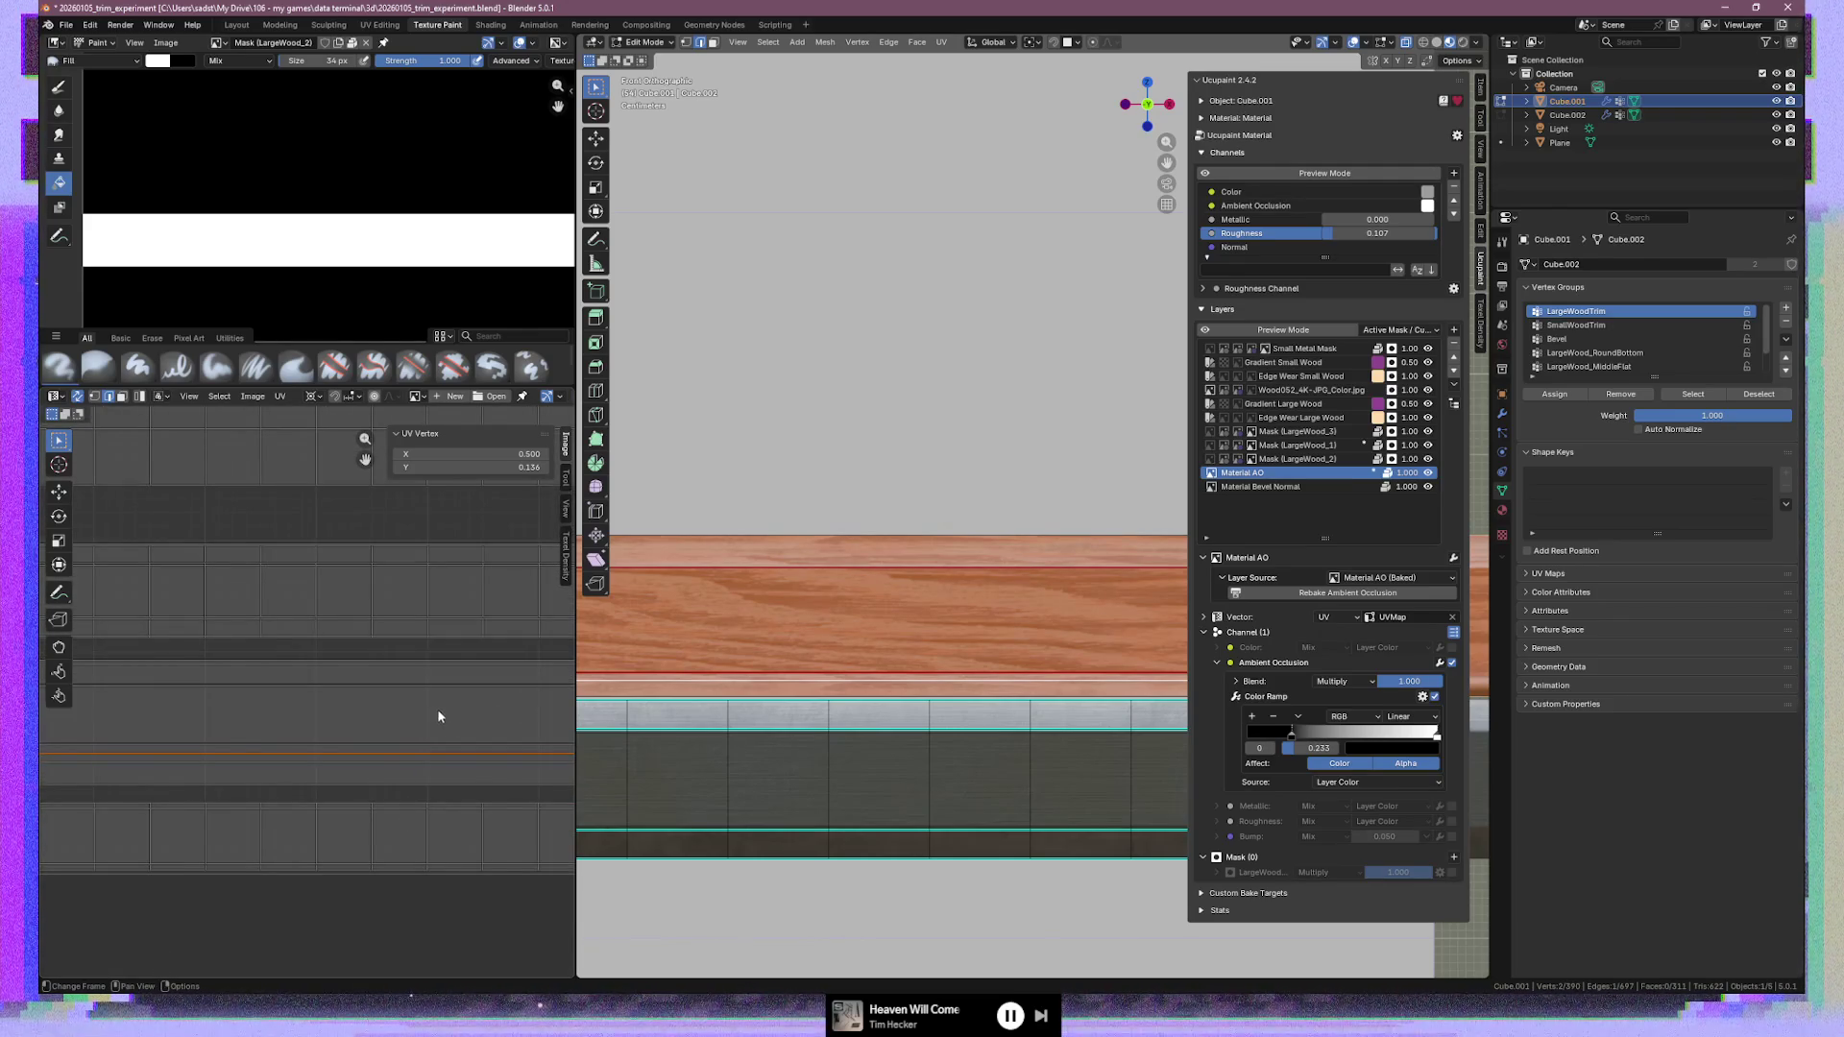
pyautogui.scroll(2, 413, 714)
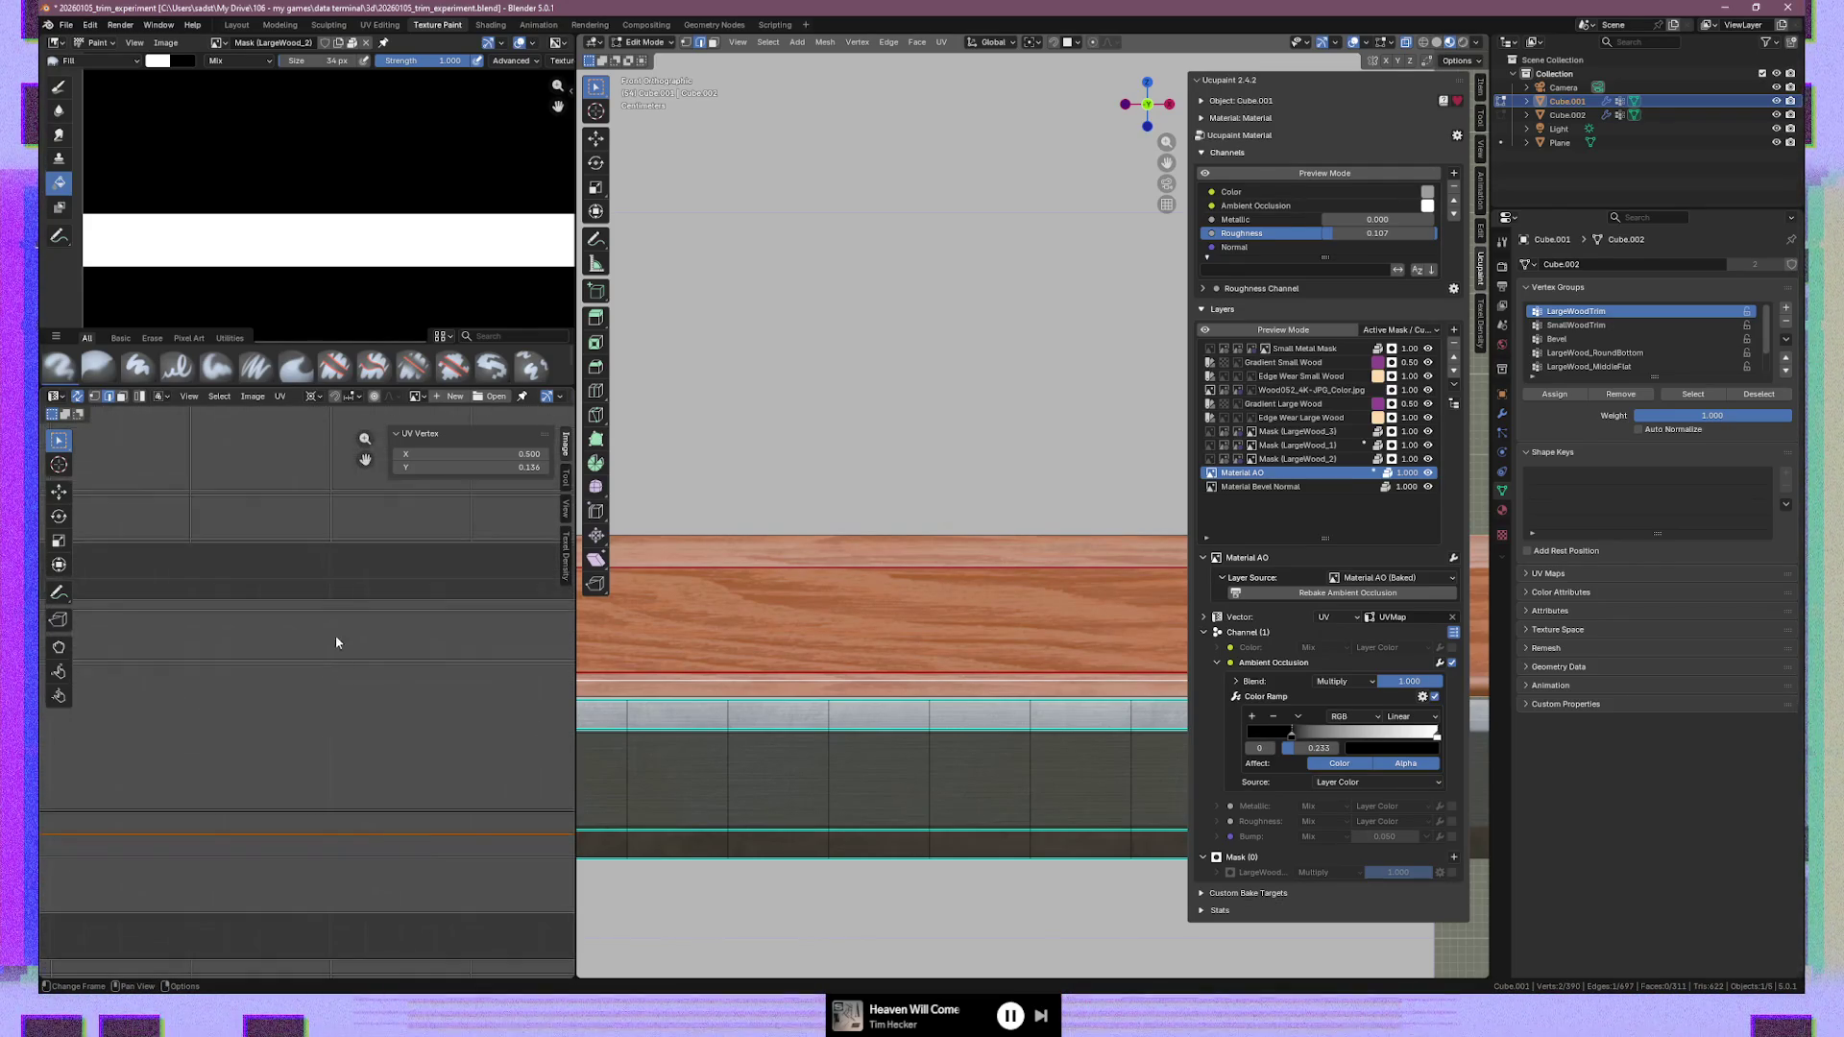
pyautogui.hotkey('ctrl', 'z')
pyautogui.scroll(-3, 325, 691)
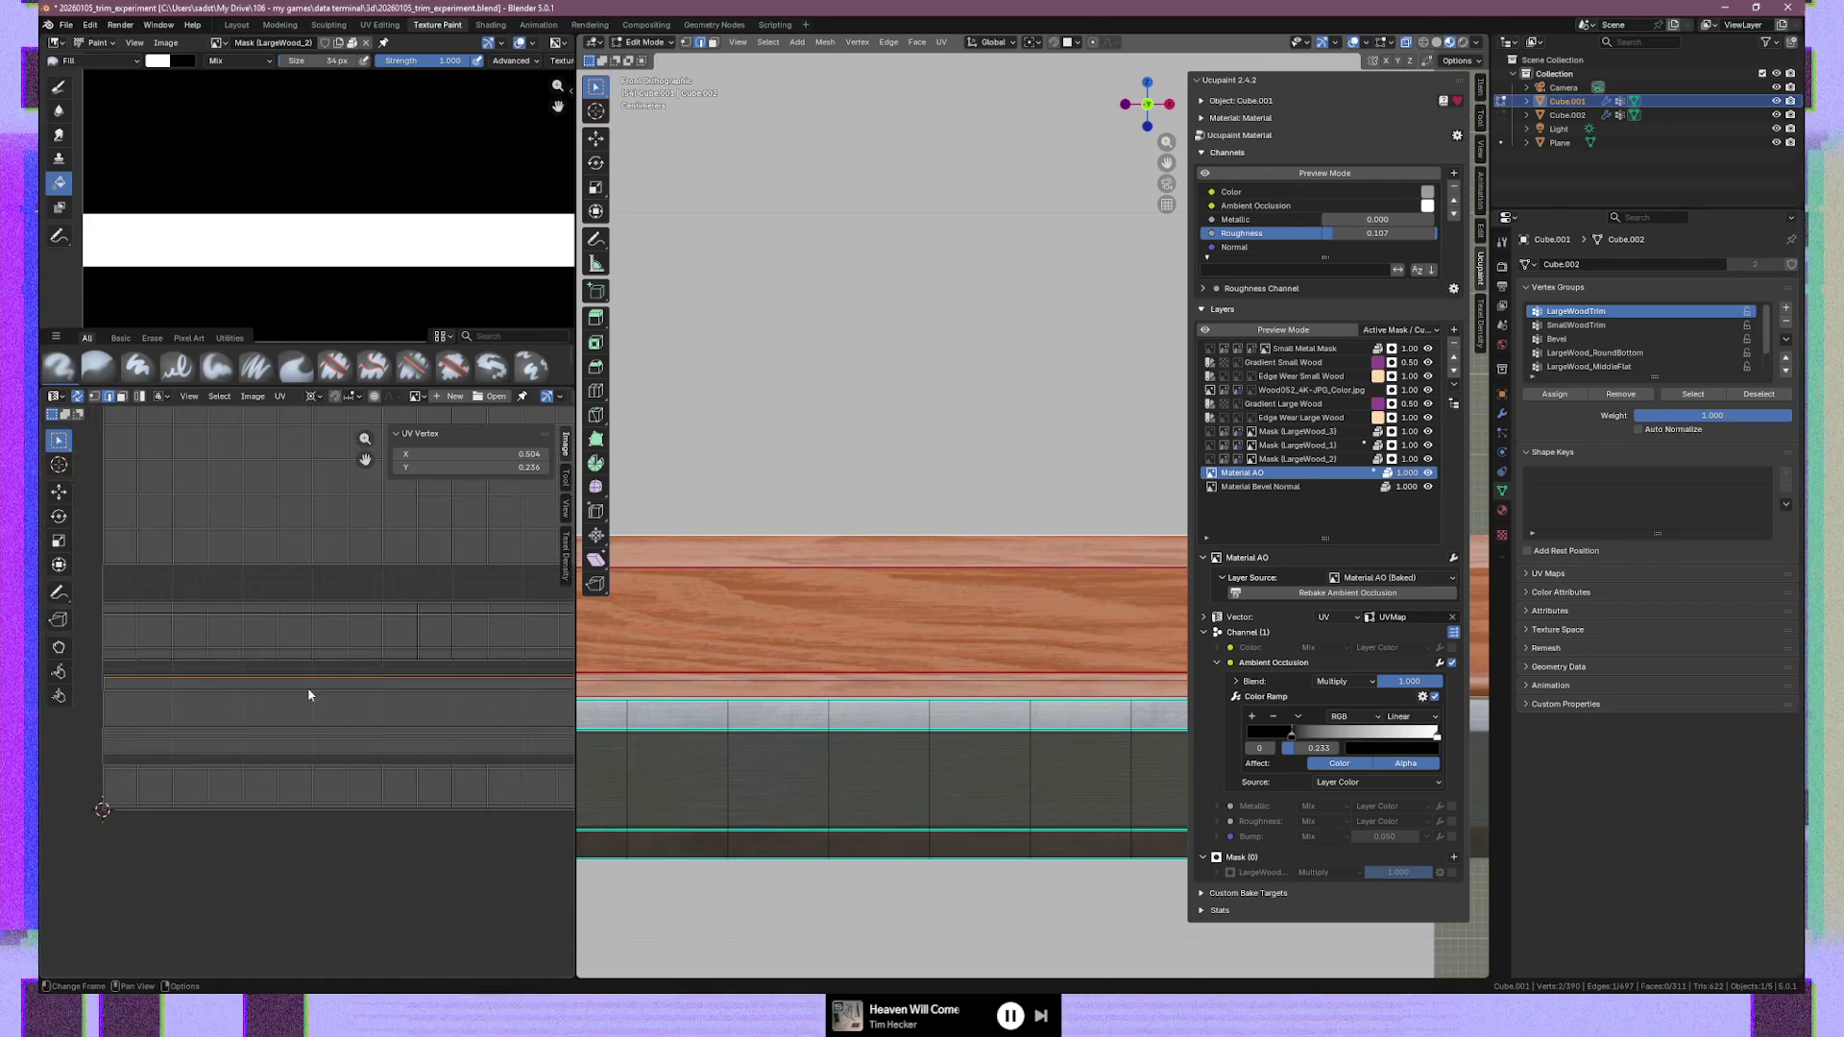
pyautogui.scroll(-1, 363, 713)
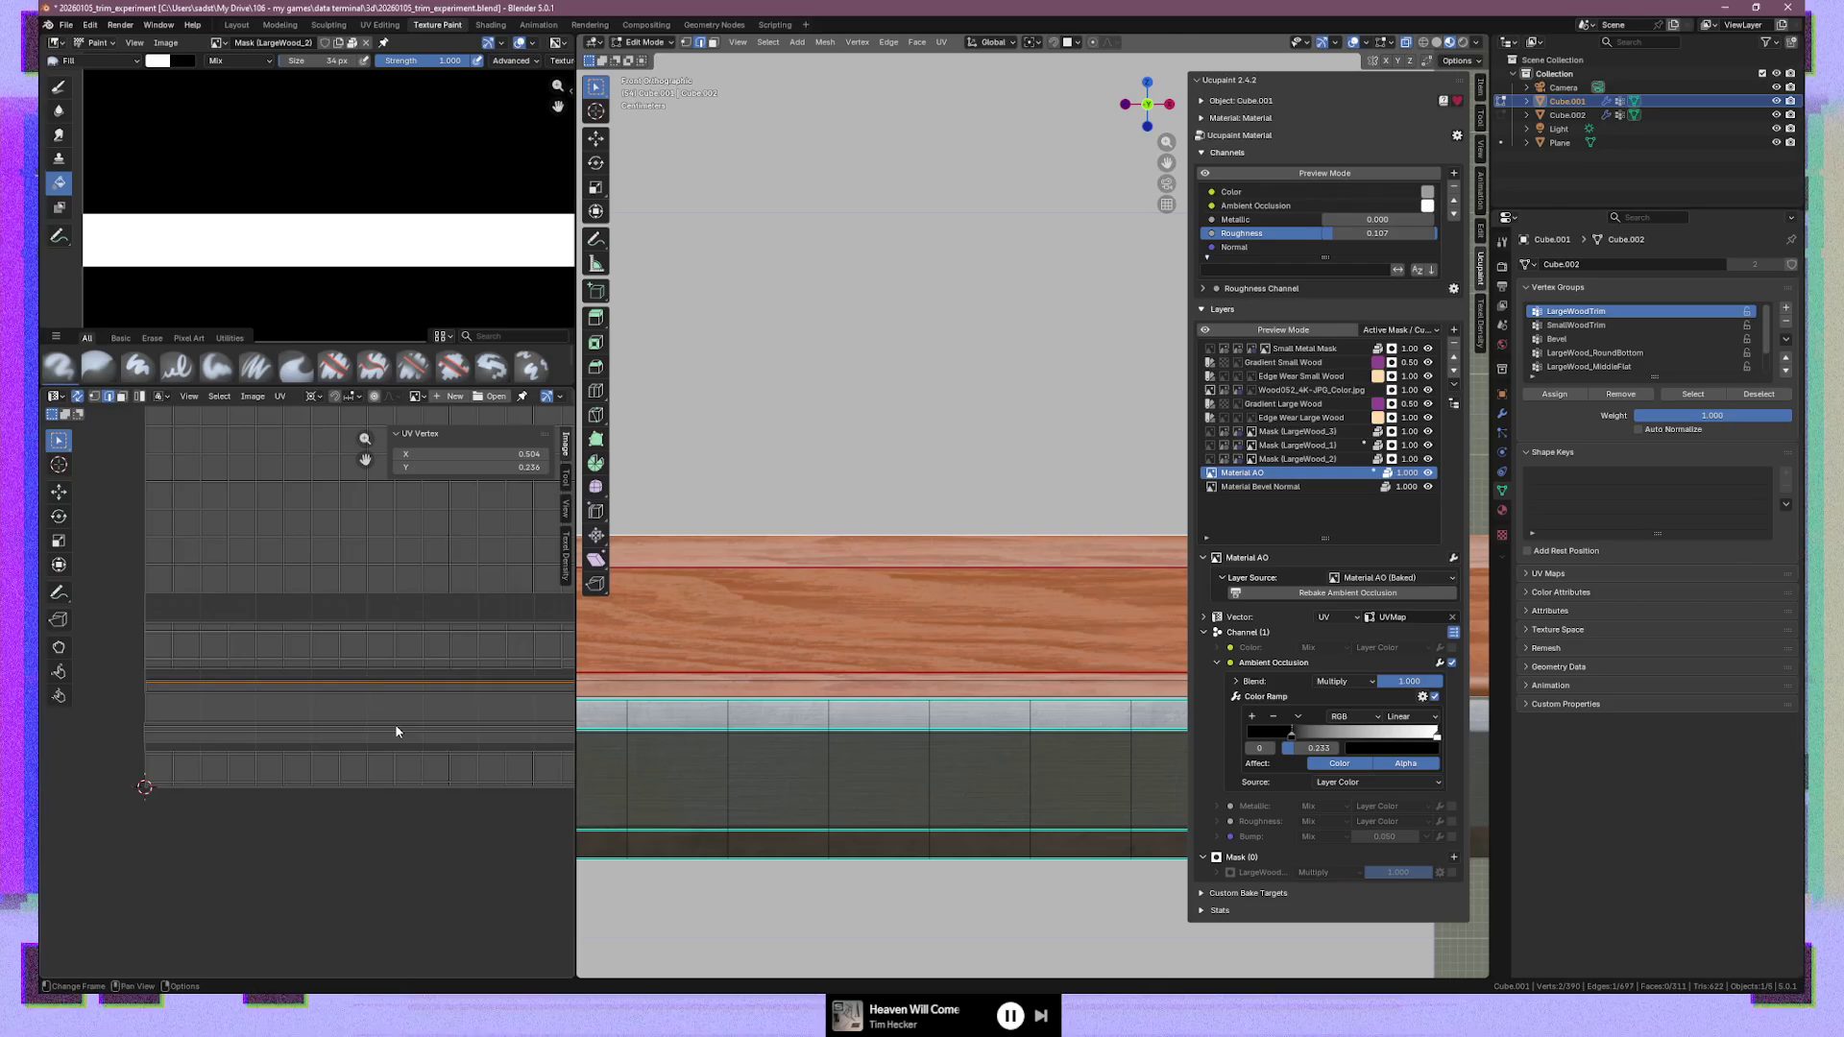
pyautogui.scroll(1, 363, 734)
pyautogui.moveTo(474, 746); pyautogui.dragTo(311, 734, button='middle')
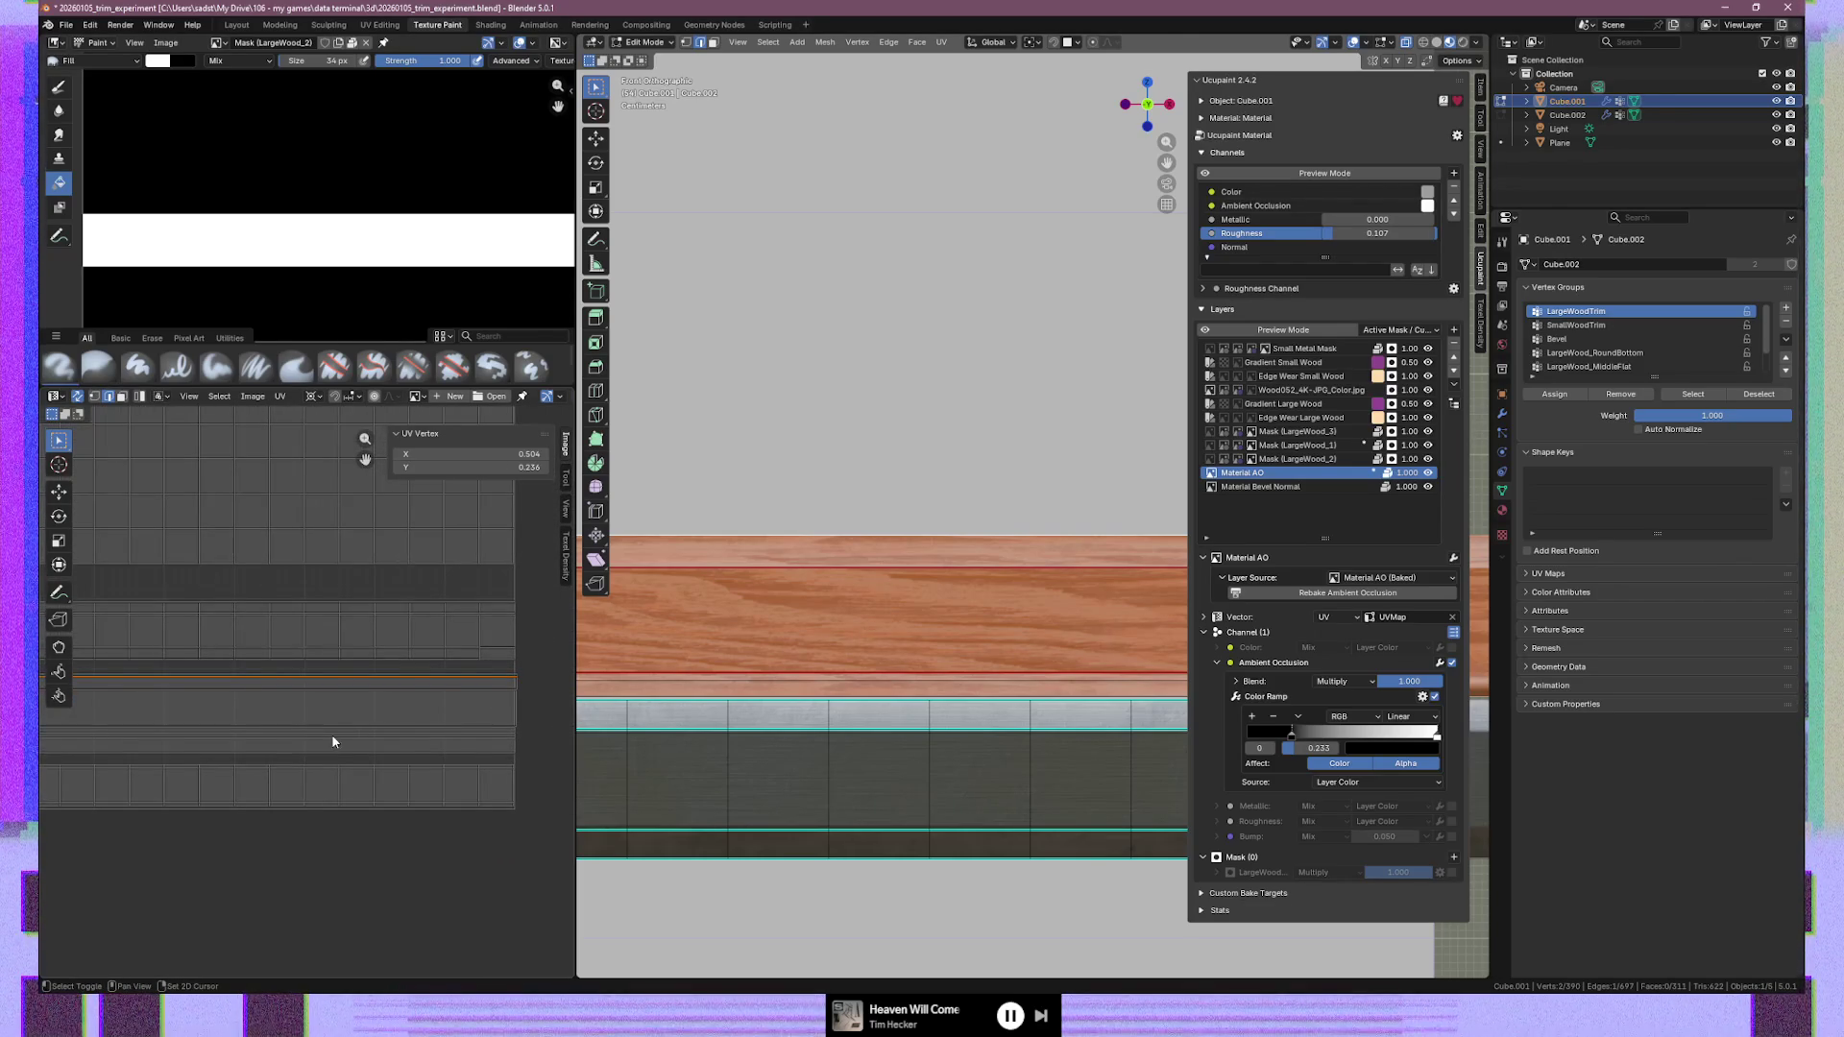
pyautogui.scroll(3, 551, 707)
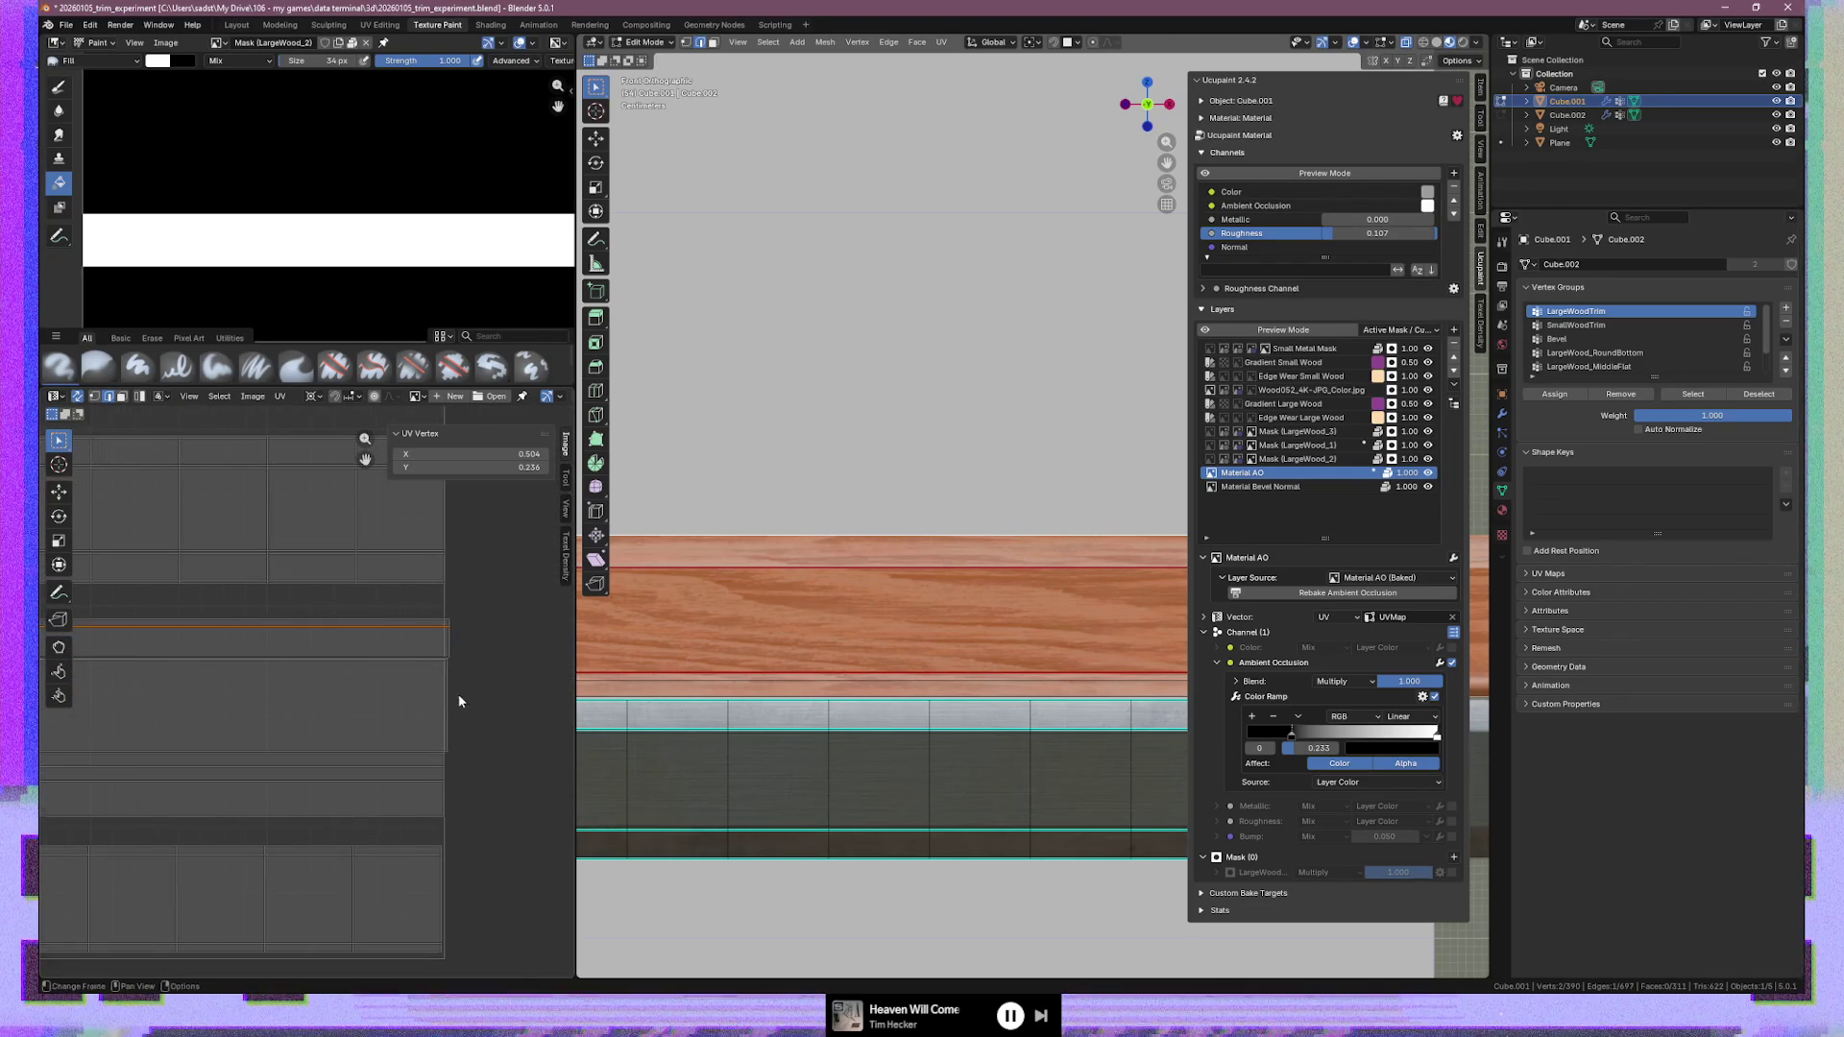
pyautogui.scroll(3, 445, 708)
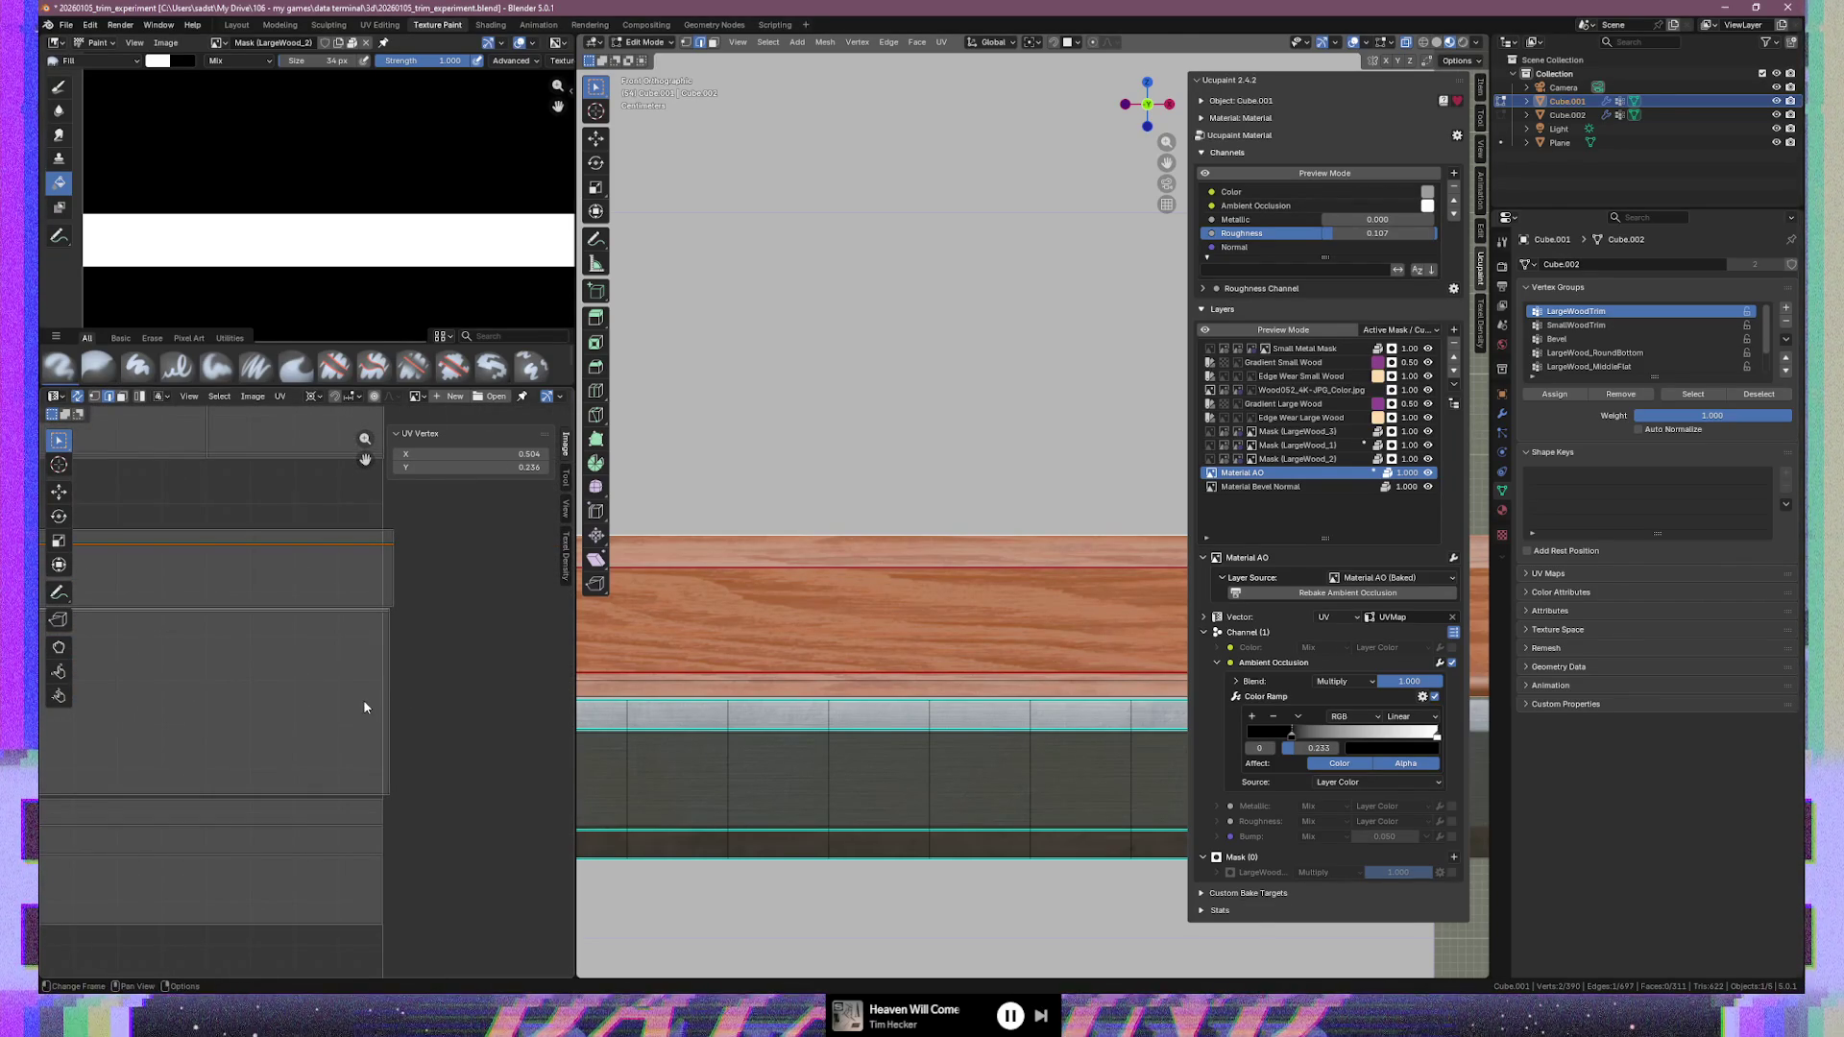
# Isolate the lower wood-strip UV face and slide it along Y to a new height
pyautogui.click(359, 715)
pyautogui.hotkey('ctrl', 'l')
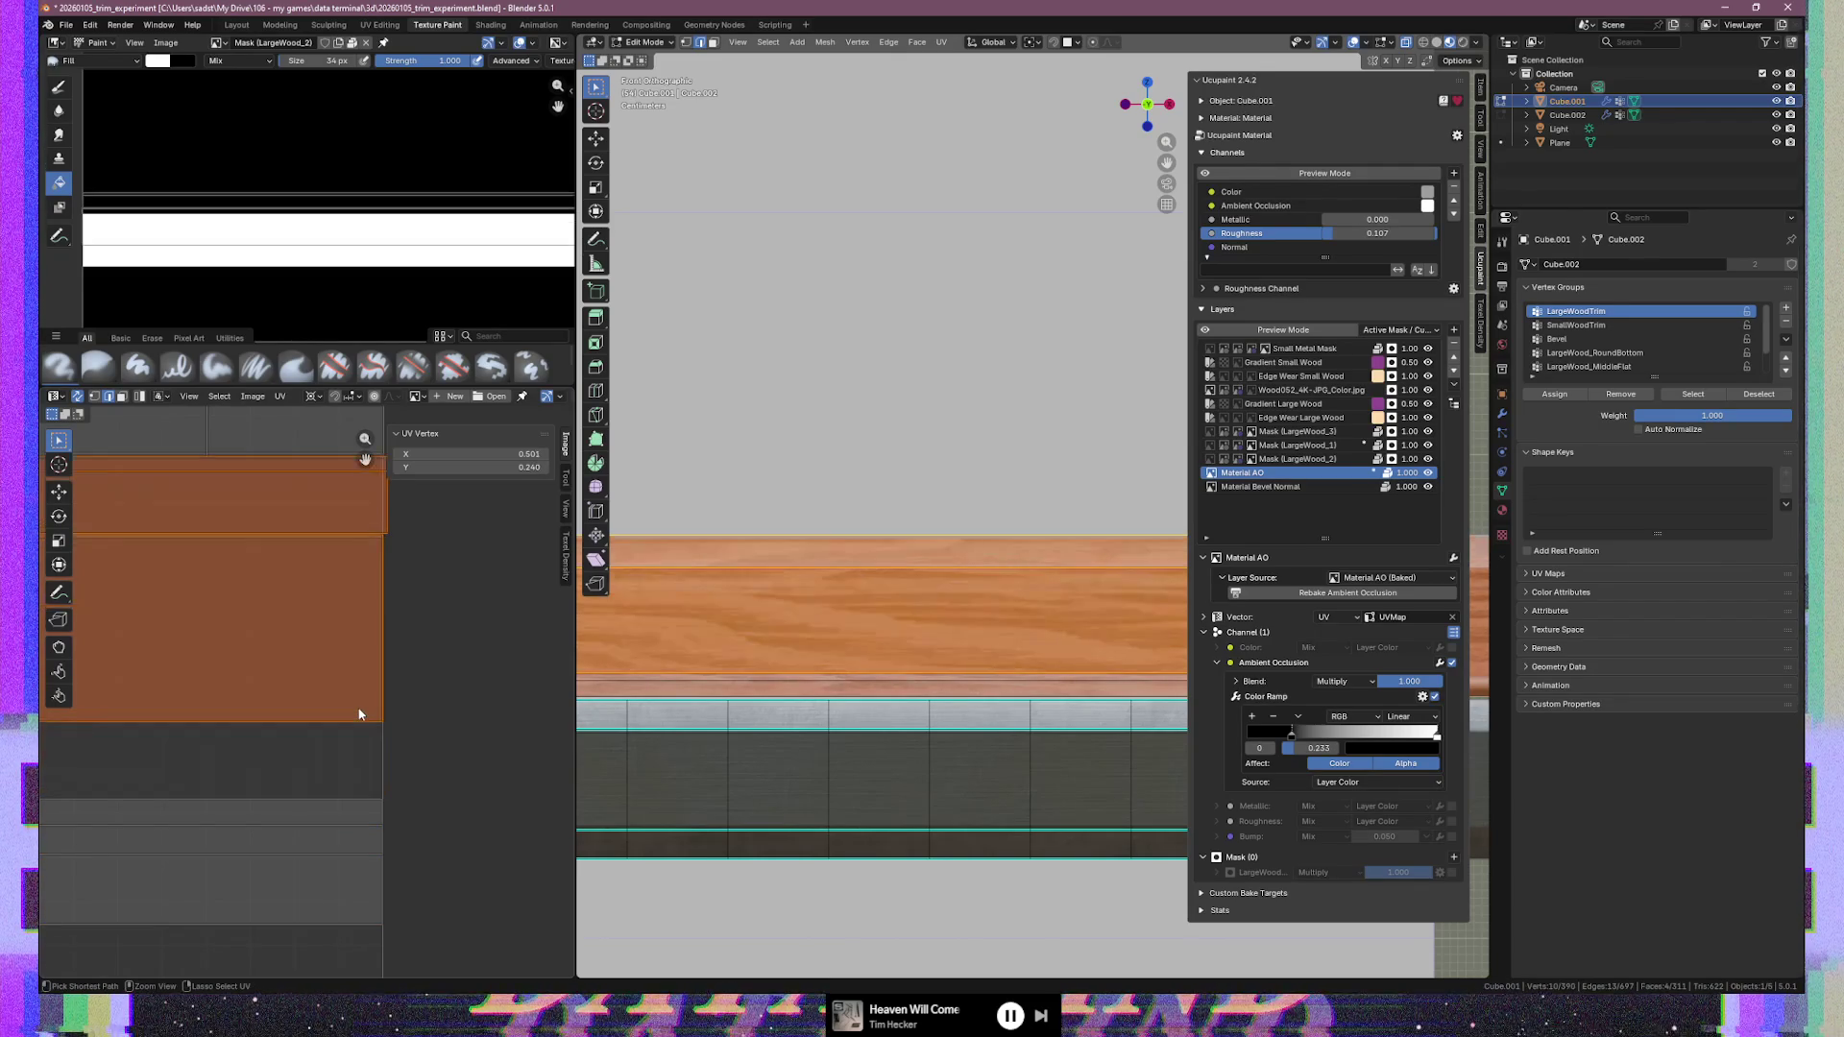
pyautogui.keyDown('shift'); pyautogui.click(359, 714); pyautogui.keyUp('shift')
pyautogui.click(354, 776)
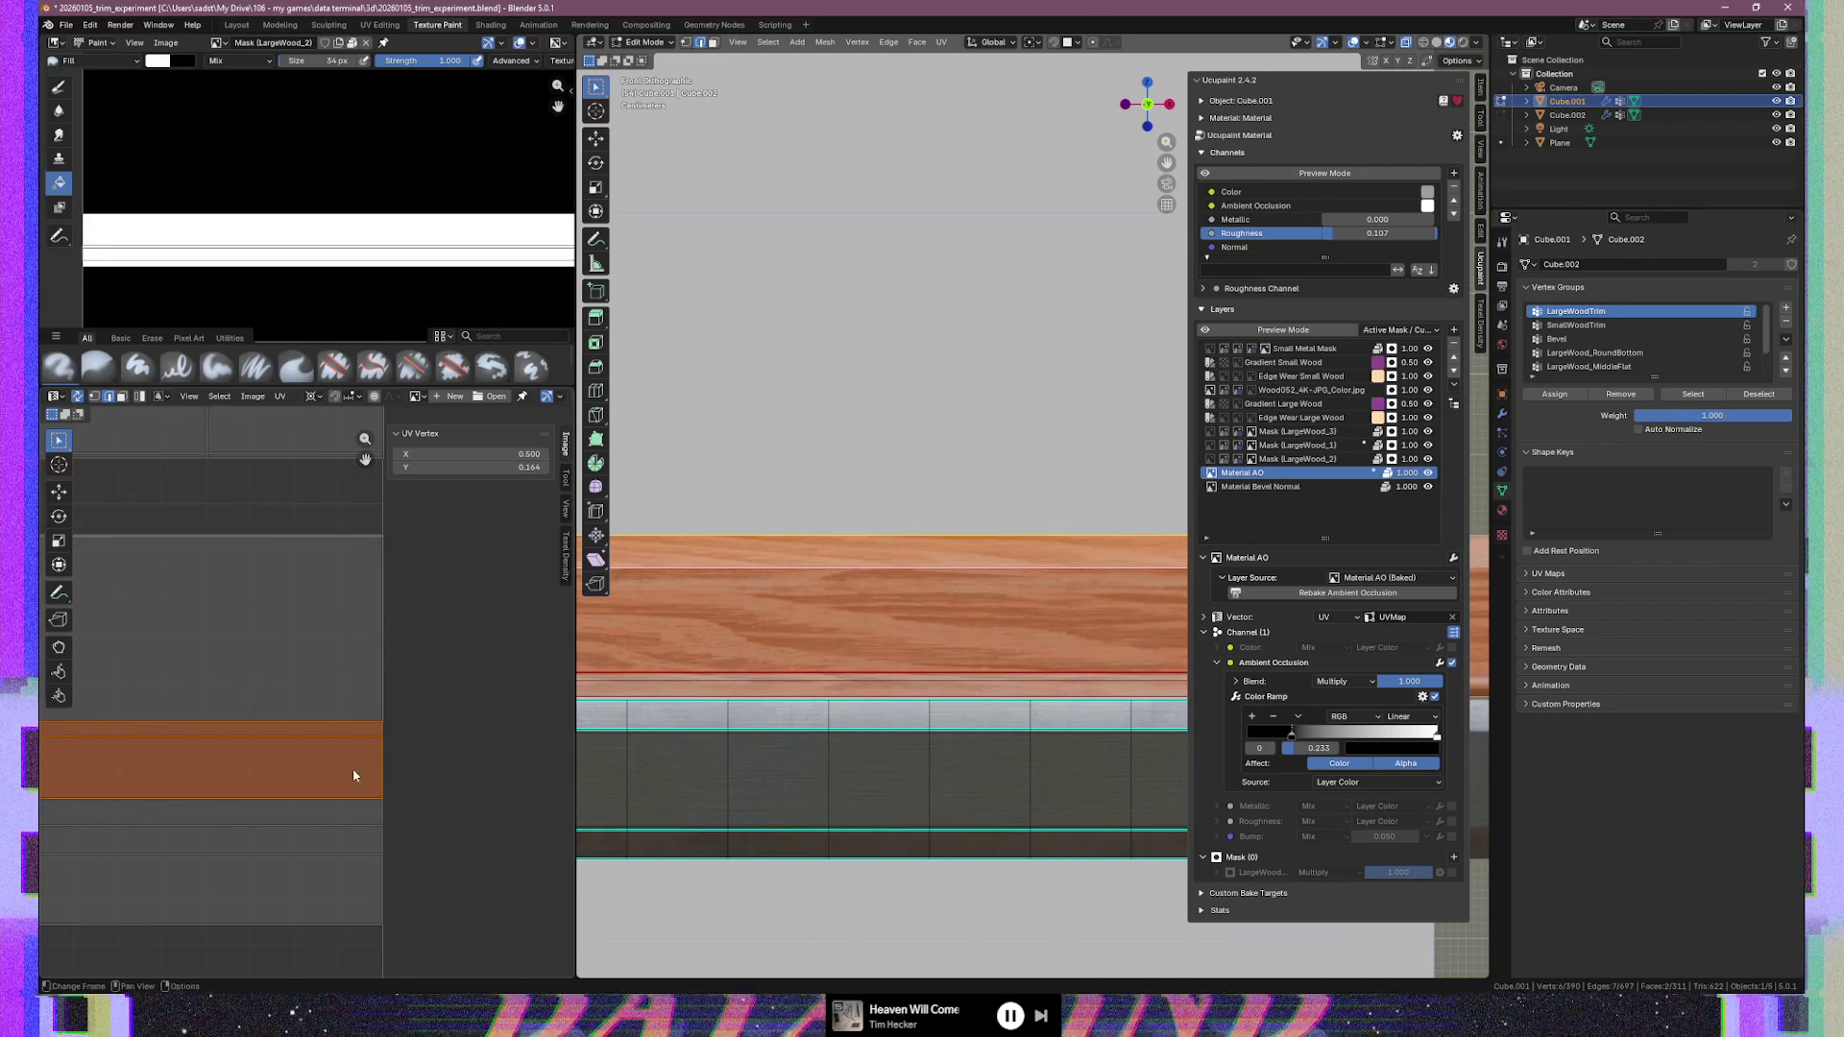
pyautogui.press('g')
pyautogui.press('y')
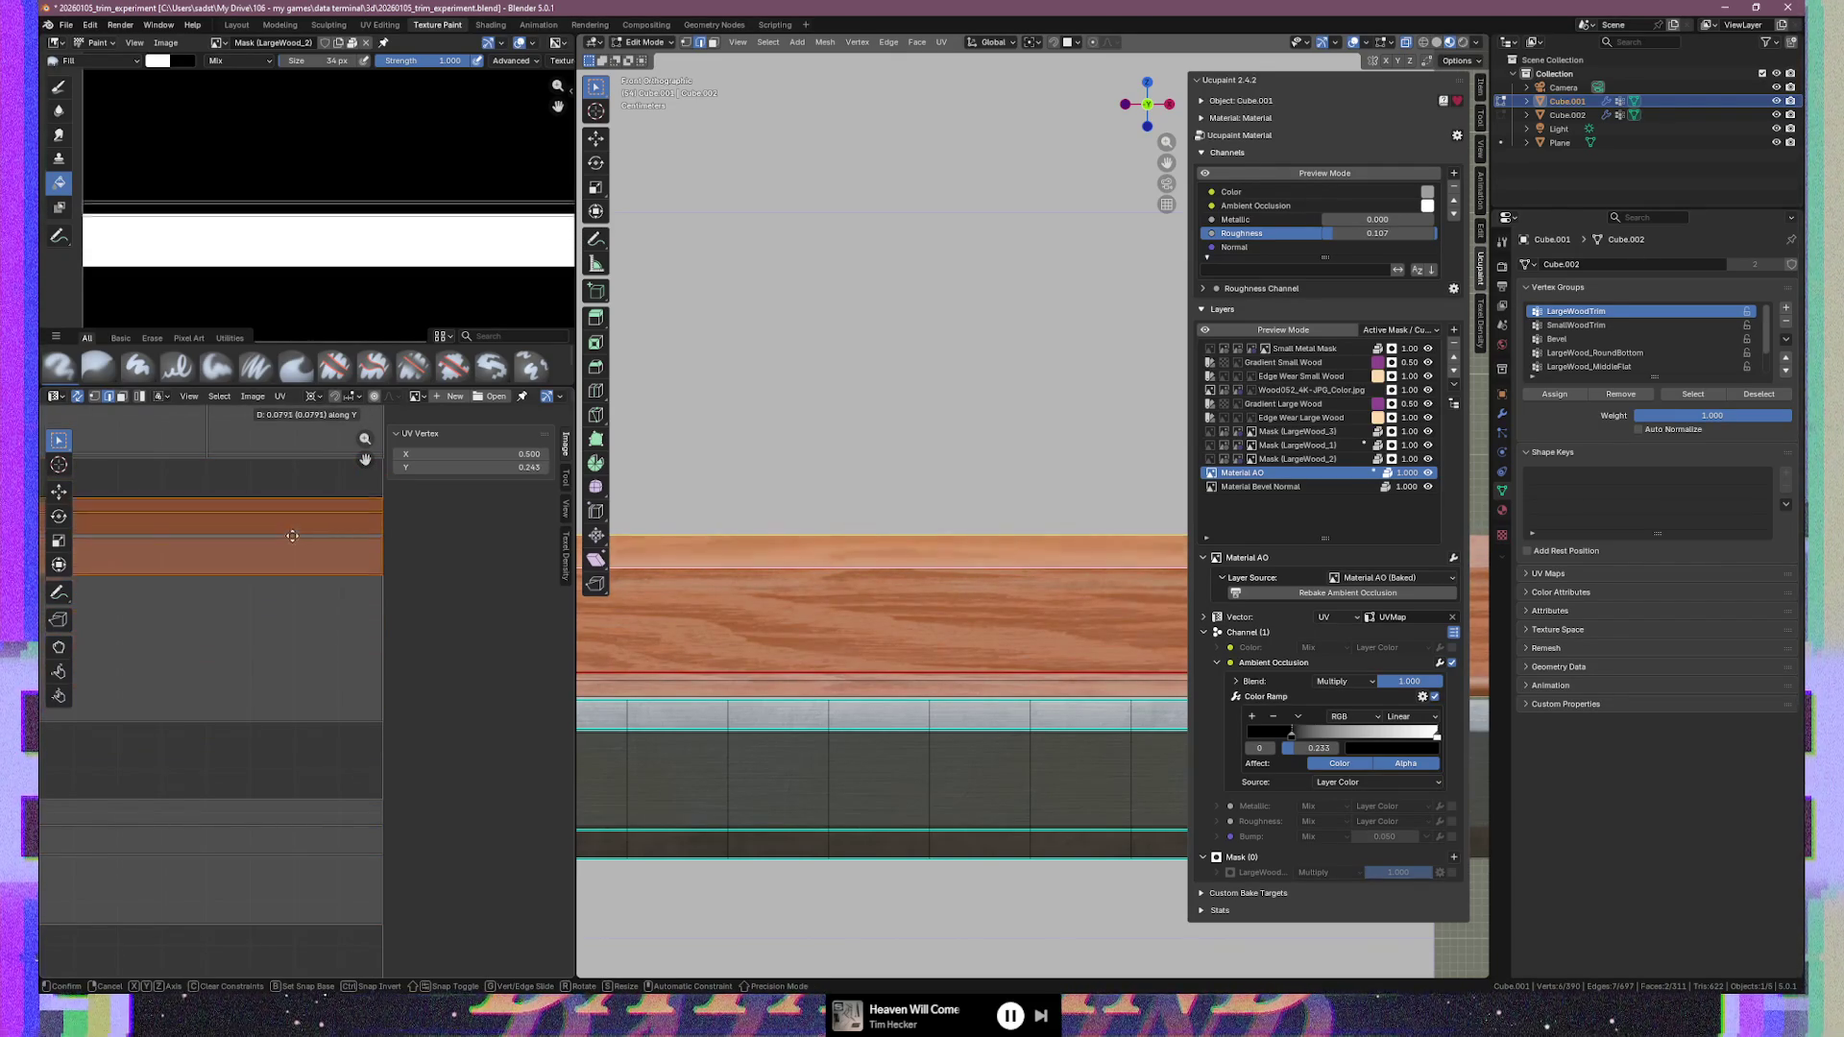
pyautogui.moveTo(291, 499)
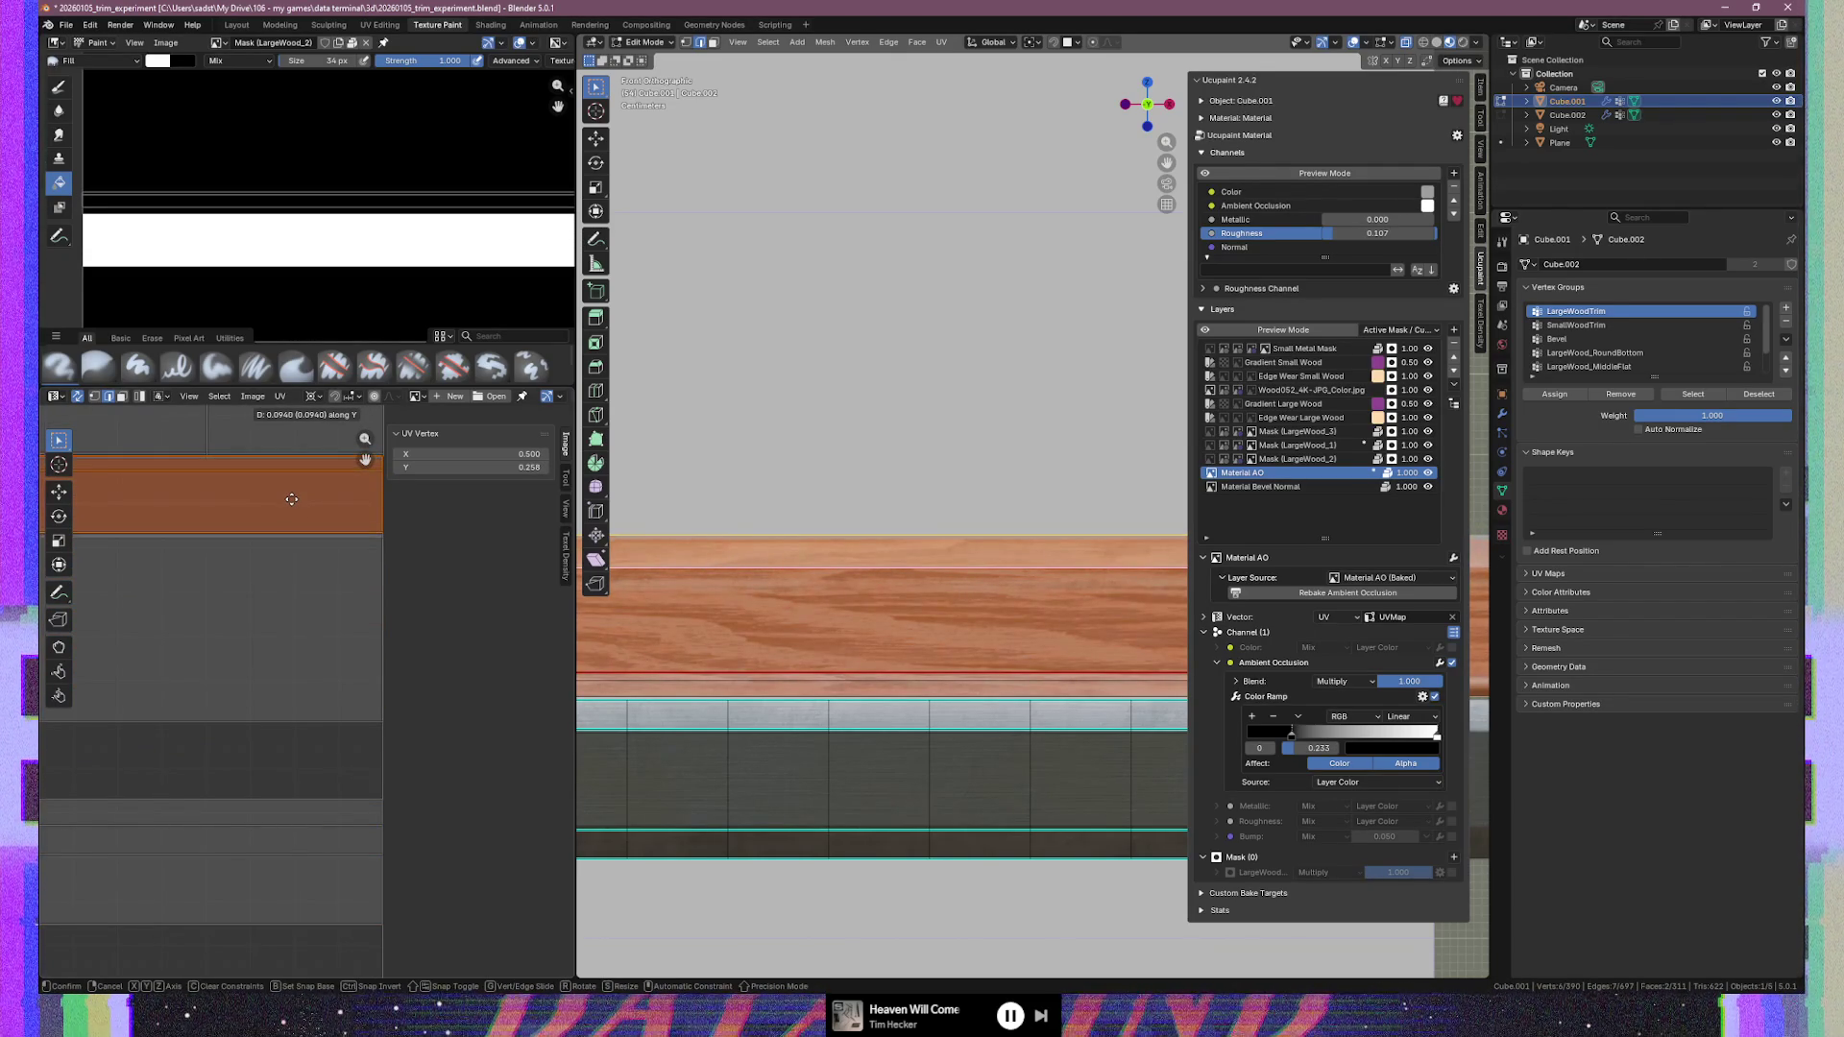
pyautogui.click(292, 502)
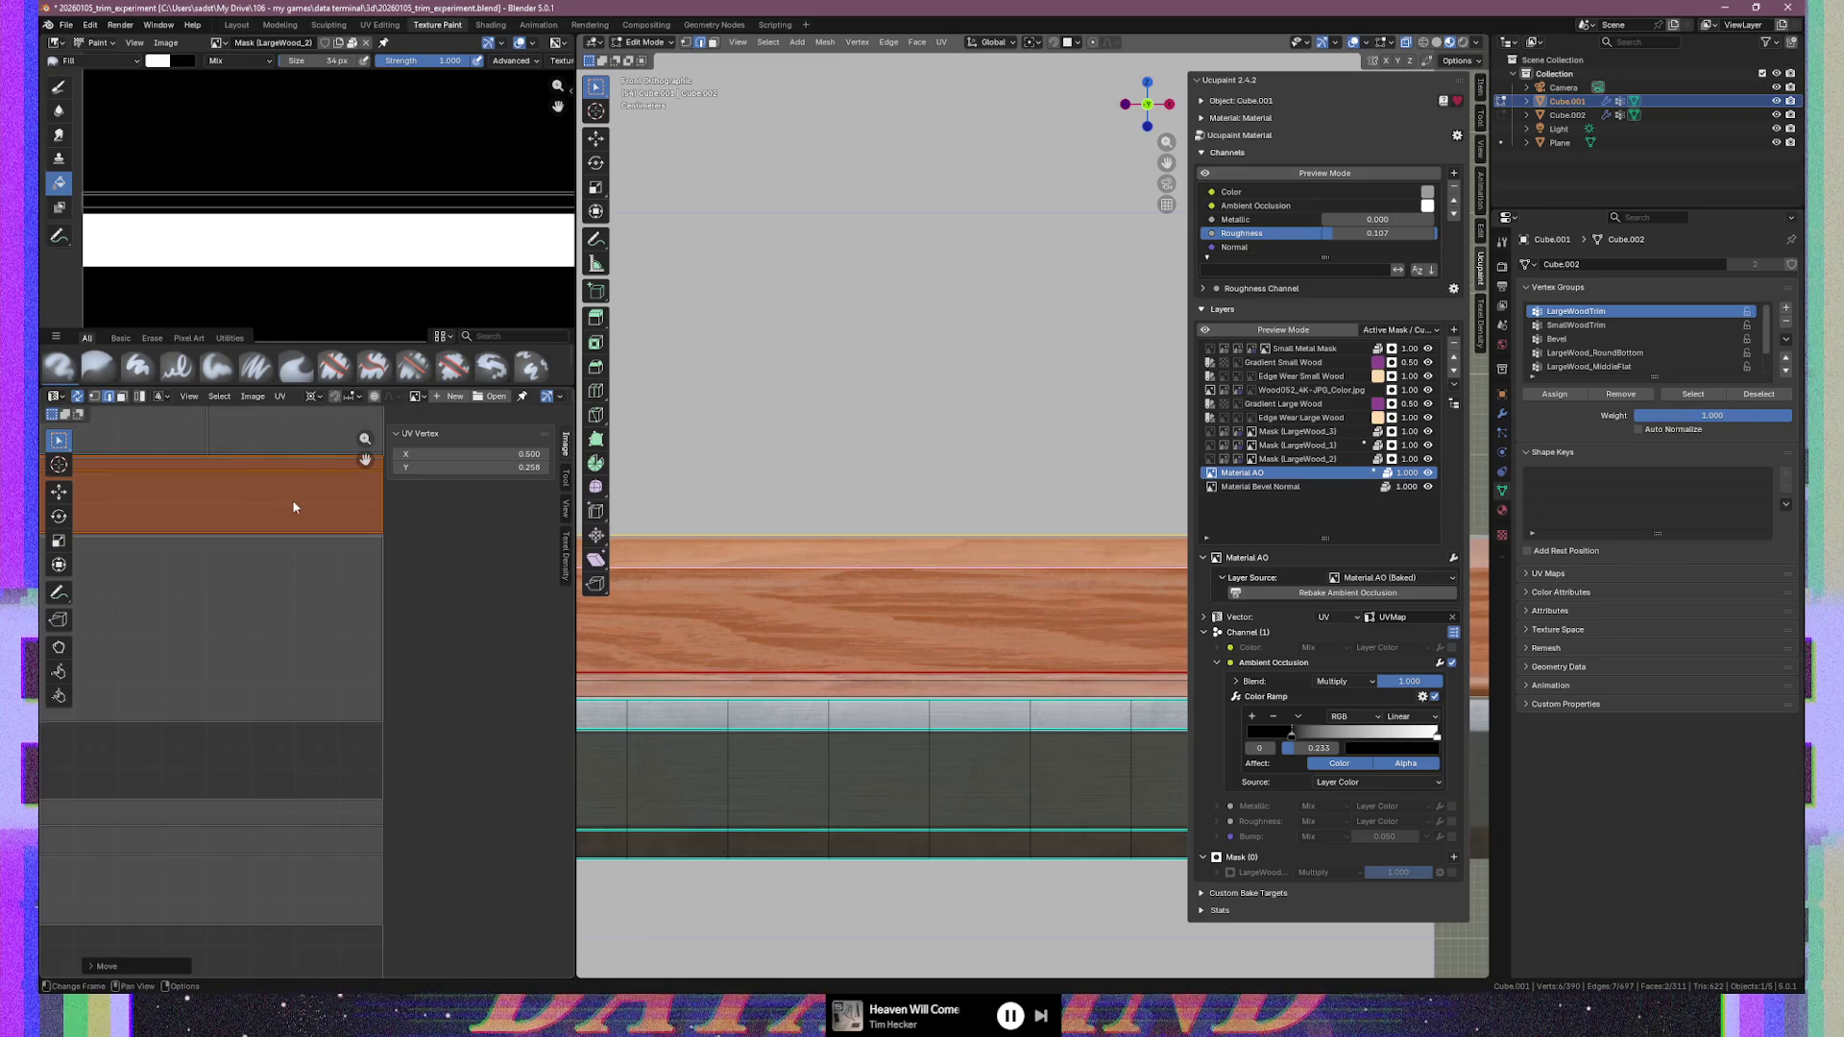
# Add a second UV face and move both faces down along Y
pyautogui.keyDown('shift'); pyautogui.click(340, 542); pyautogui.keyUp('shift')
pyautogui.press('g')
pyautogui.press('y')
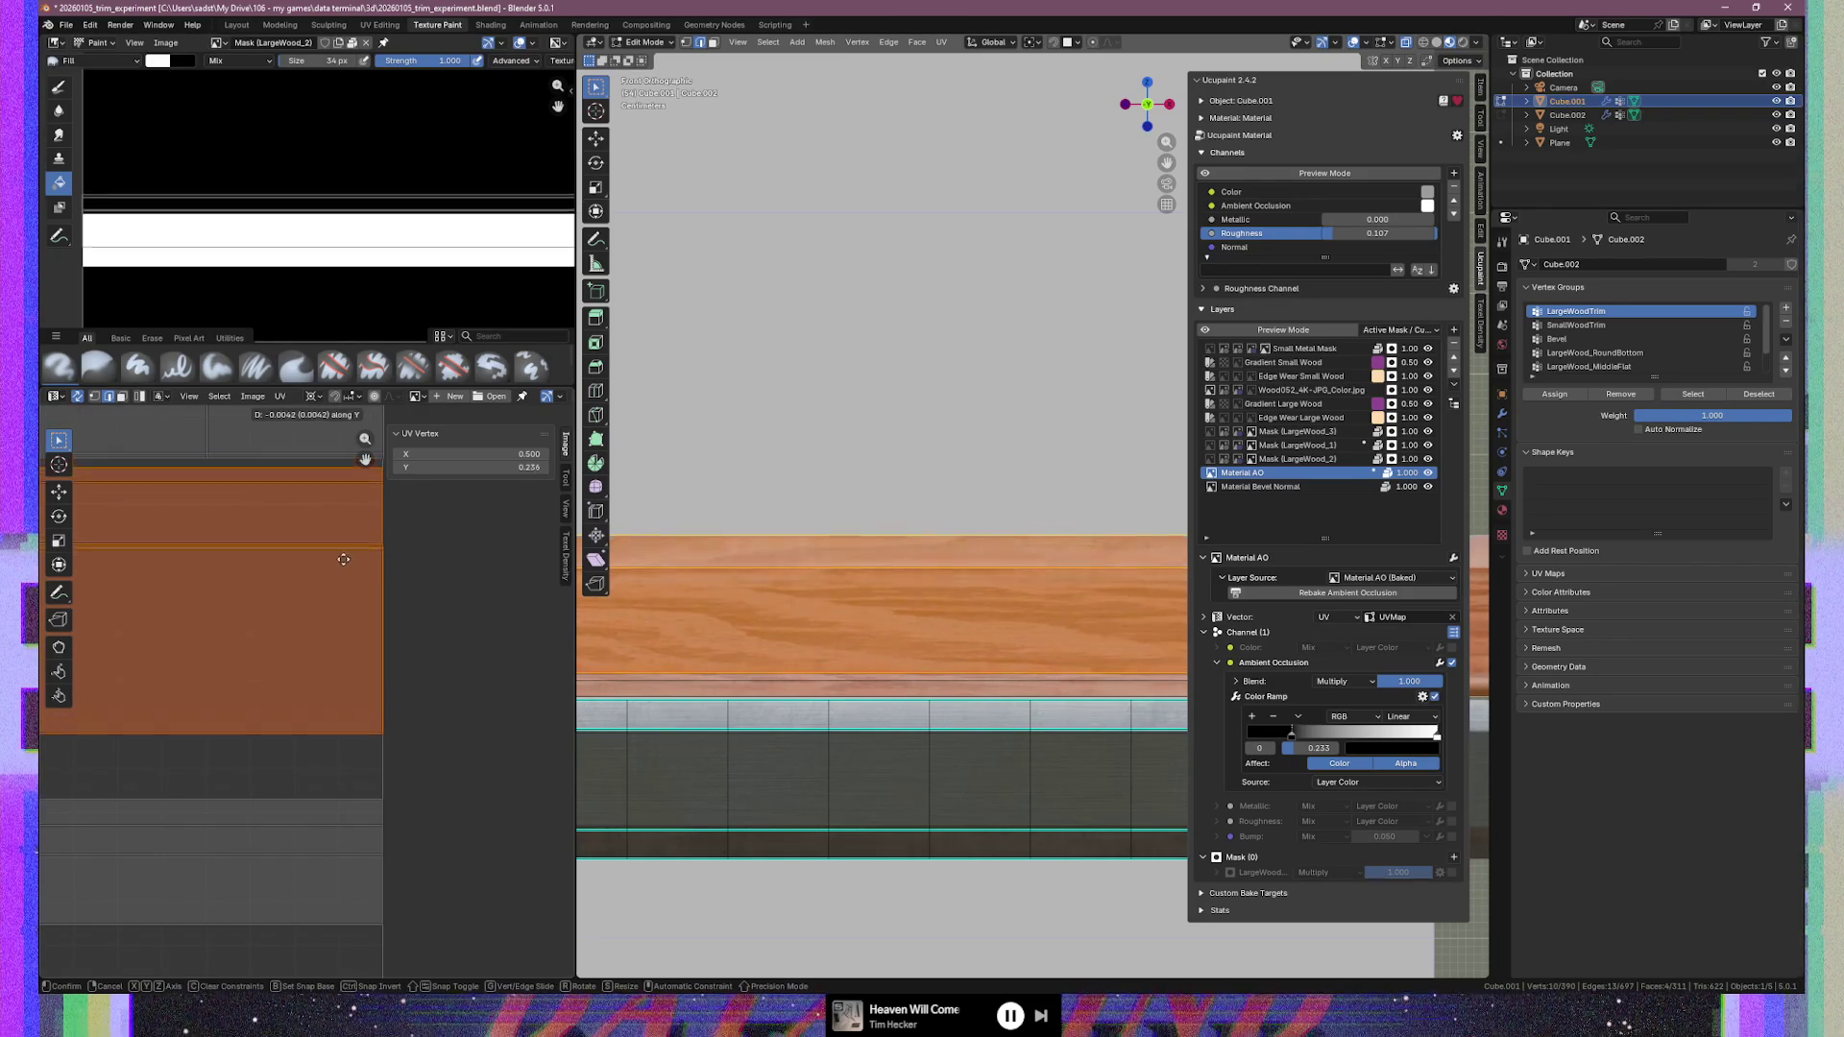
pyautogui.moveTo(343, 611)
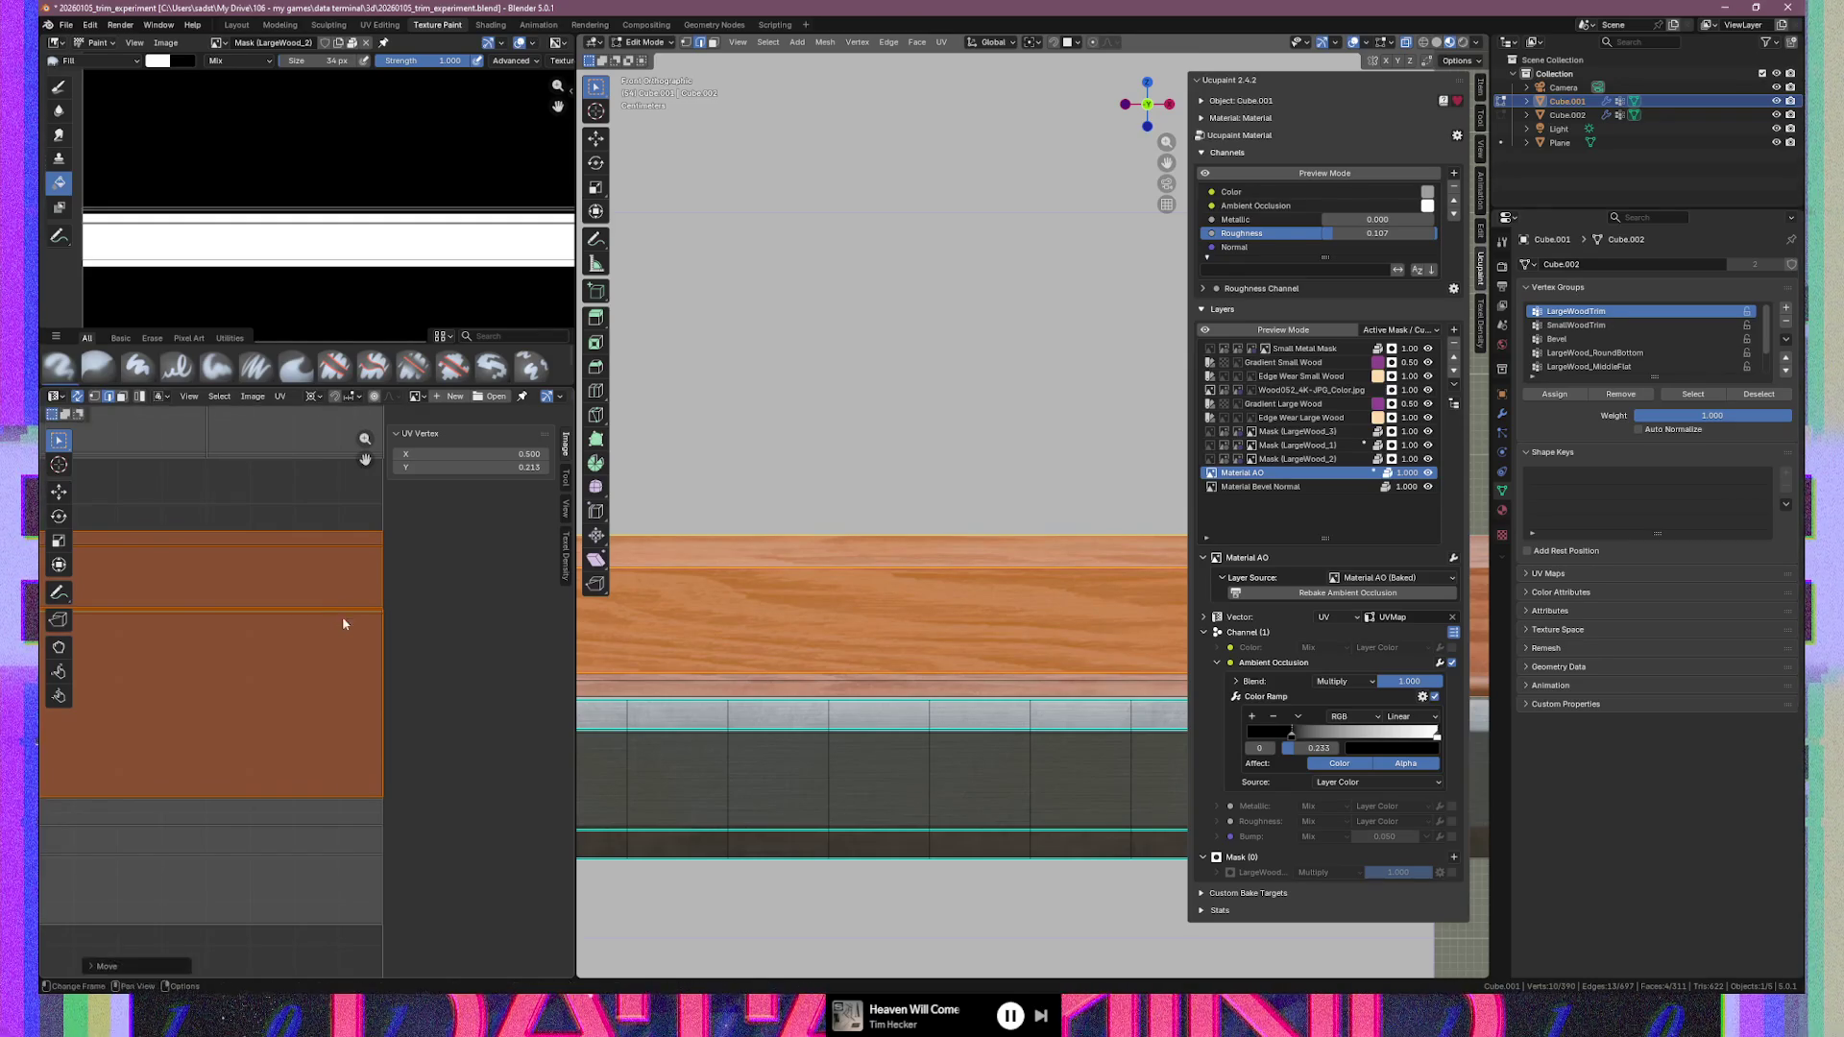
pyautogui.click(555, 669)
# Box-select the horizontal wood strip and extend to its whole linked UV island
pyautogui.scroll(-3, 326, 702)
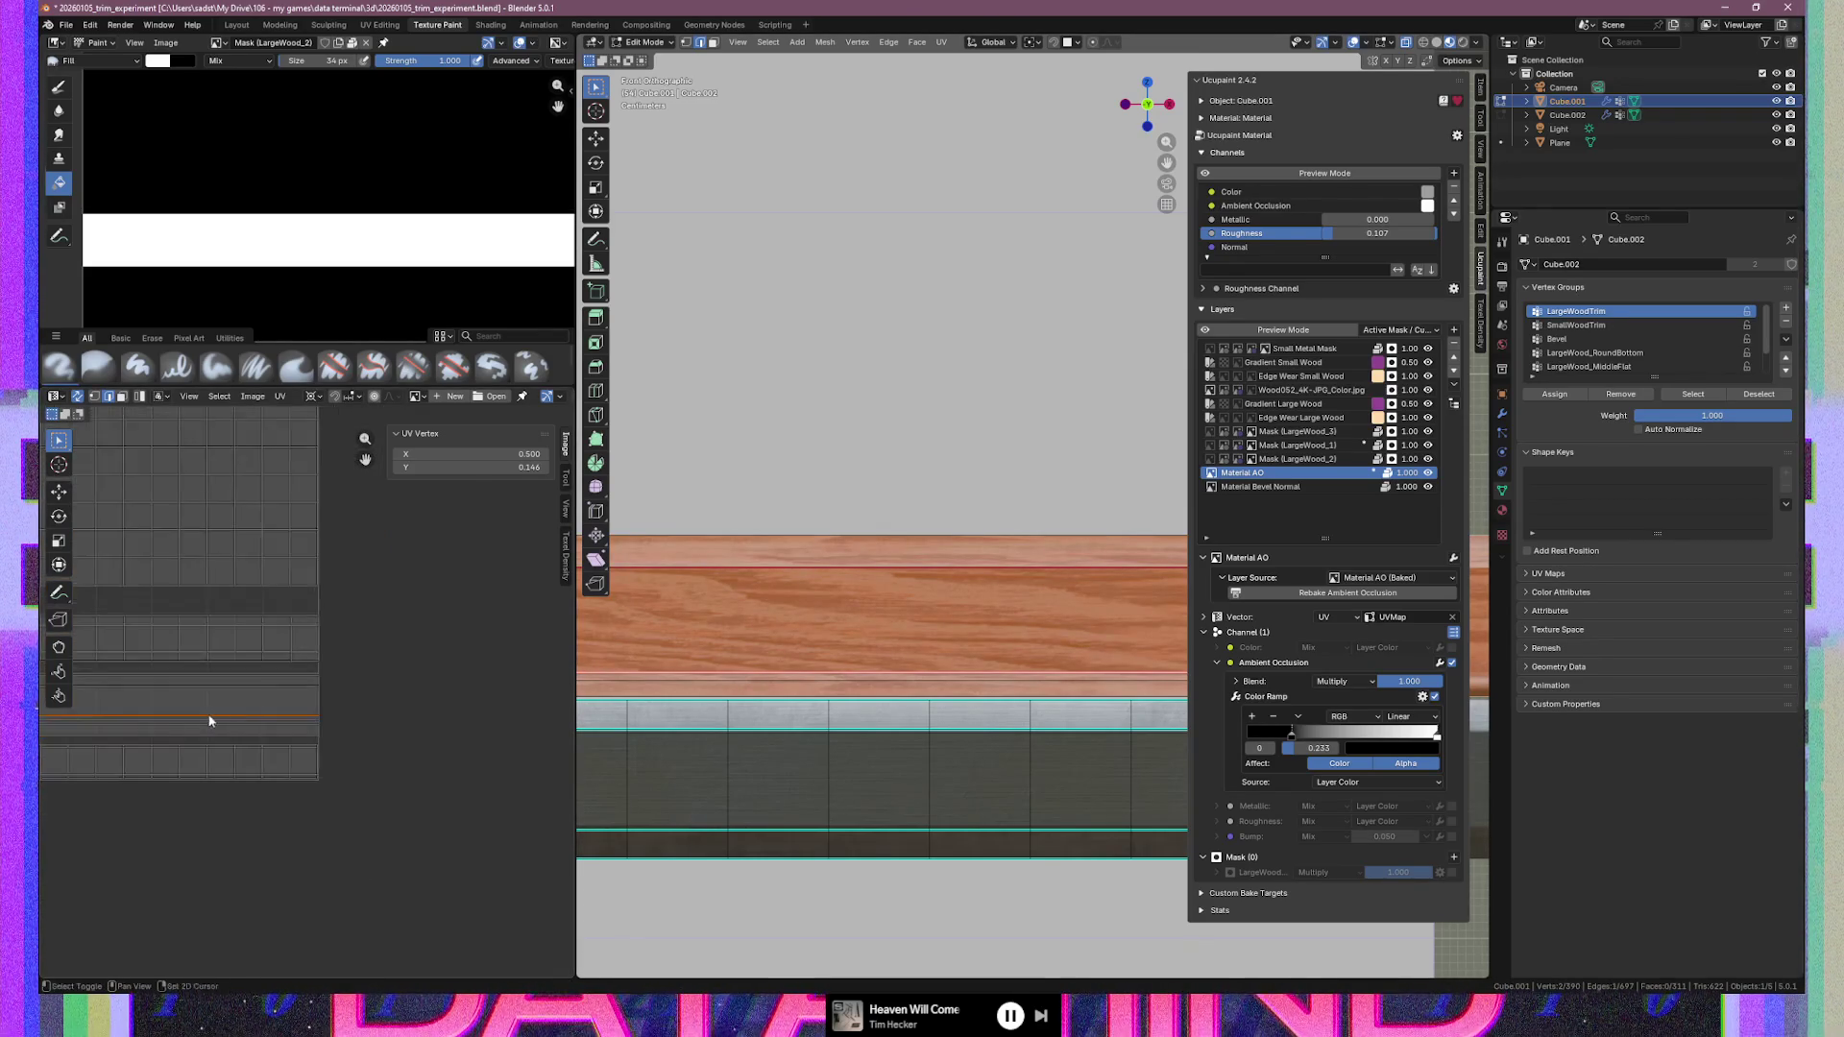
pyautogui.moveTo(209, 713); pyautogui.dragTo(481, 706, button='middle')
pyautogui.moveTo(390, 711); pyautogui.dragTo(390, 724)
pyautogui.hotkey('ctrl', 'l')
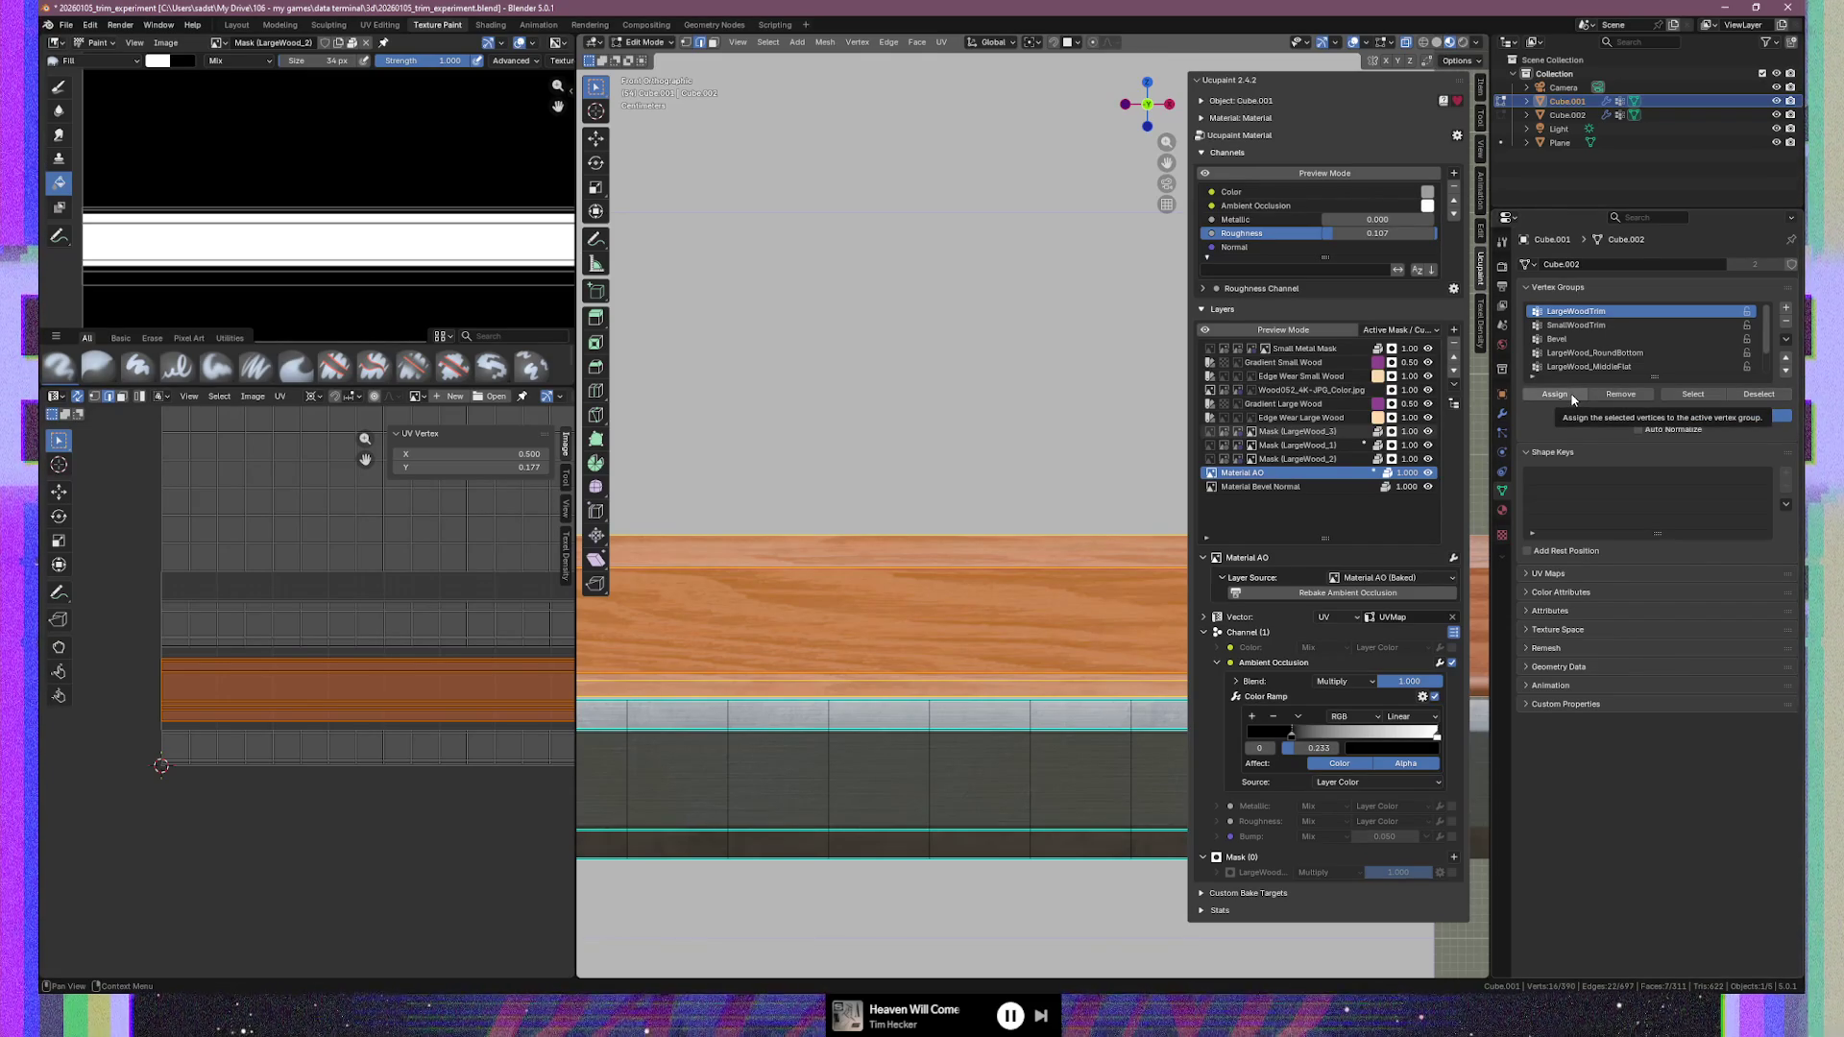
# Check which vertices the LargeWood_RoundBottom group covers by selecting and deselecting it
pyautogui.click(1595, 353)
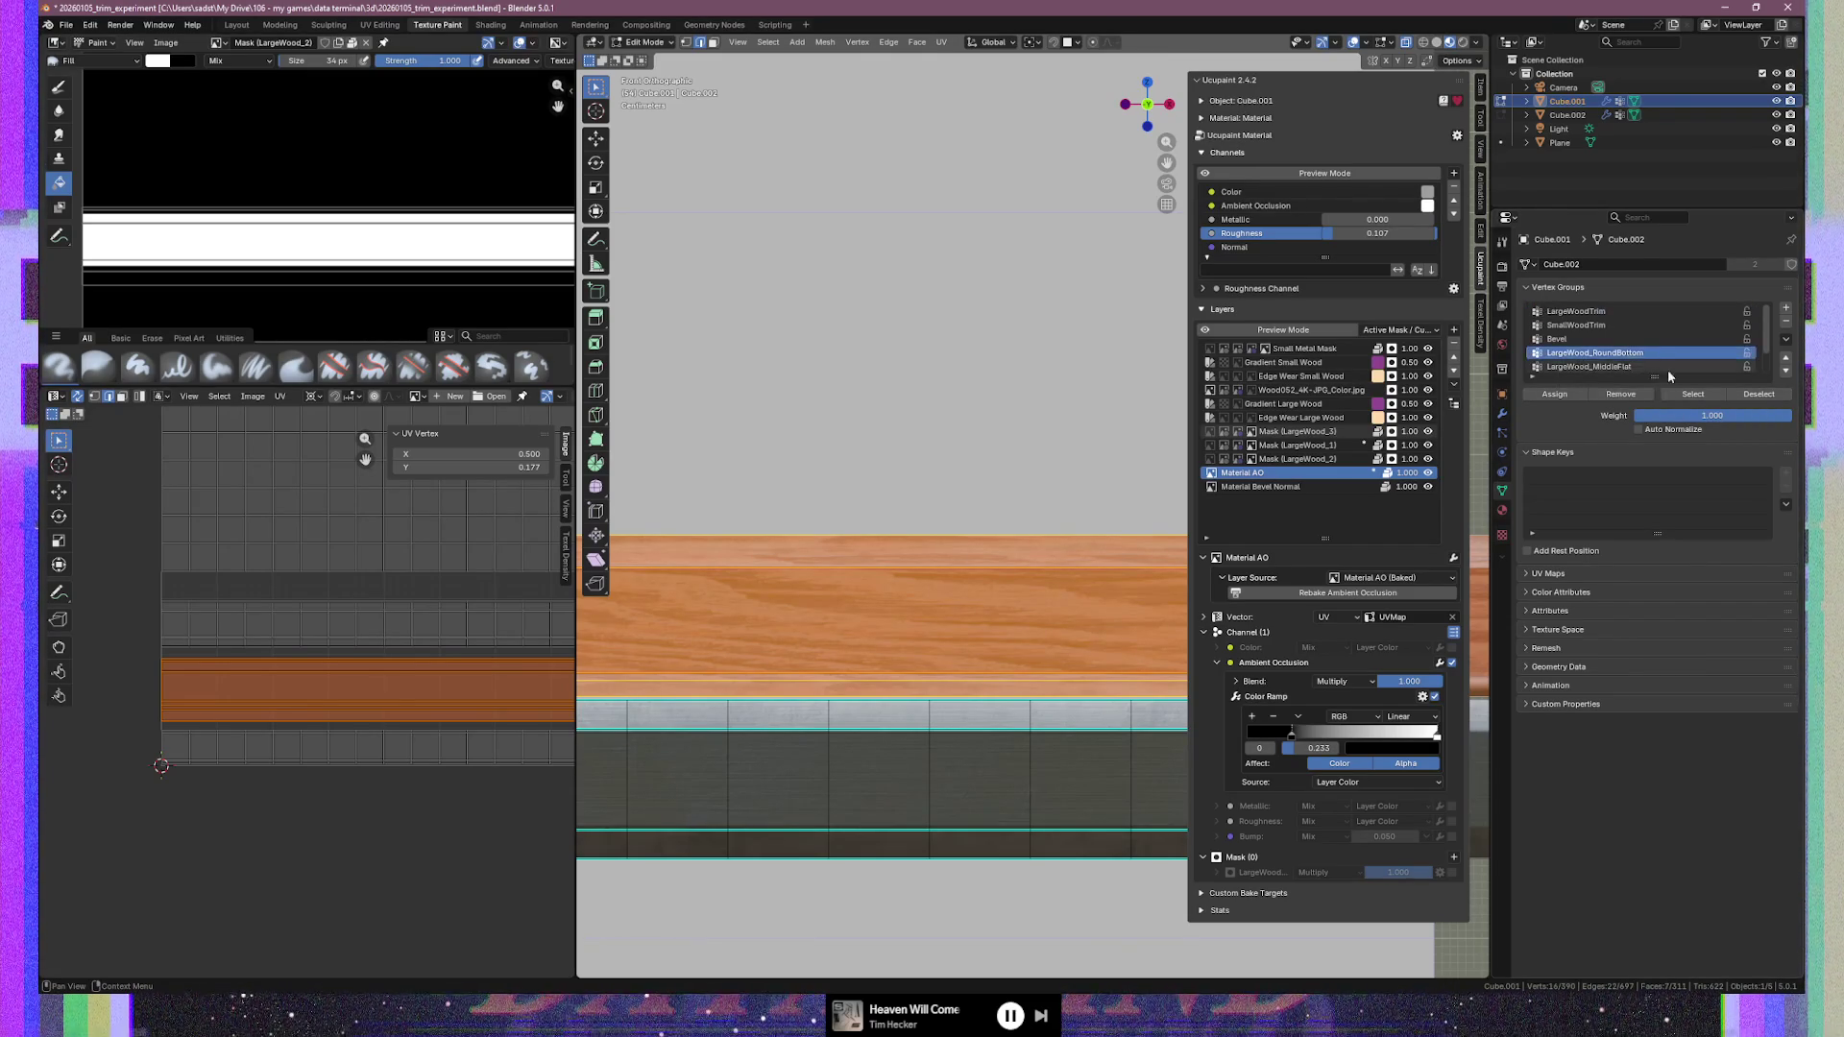
pyautogui.click(1750, 396)
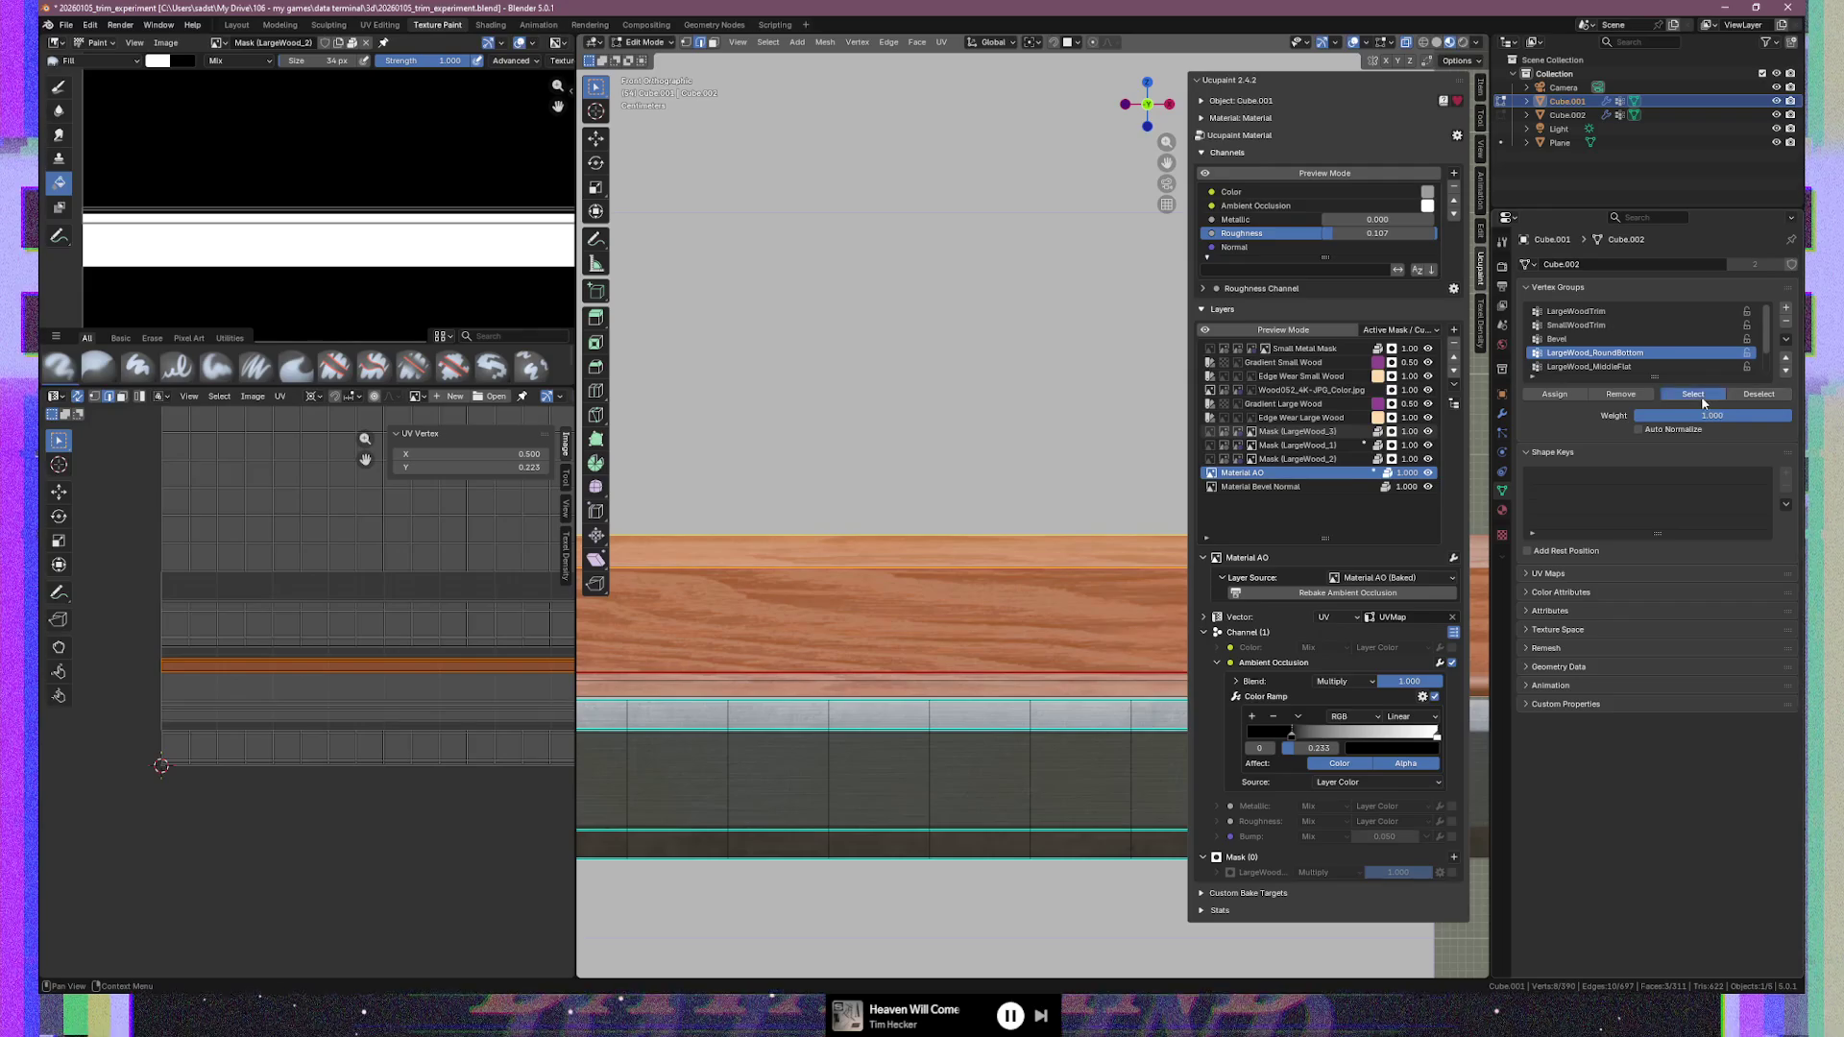
pyautogui.click(1693, 394)
pyautogui.click(1767, 395)
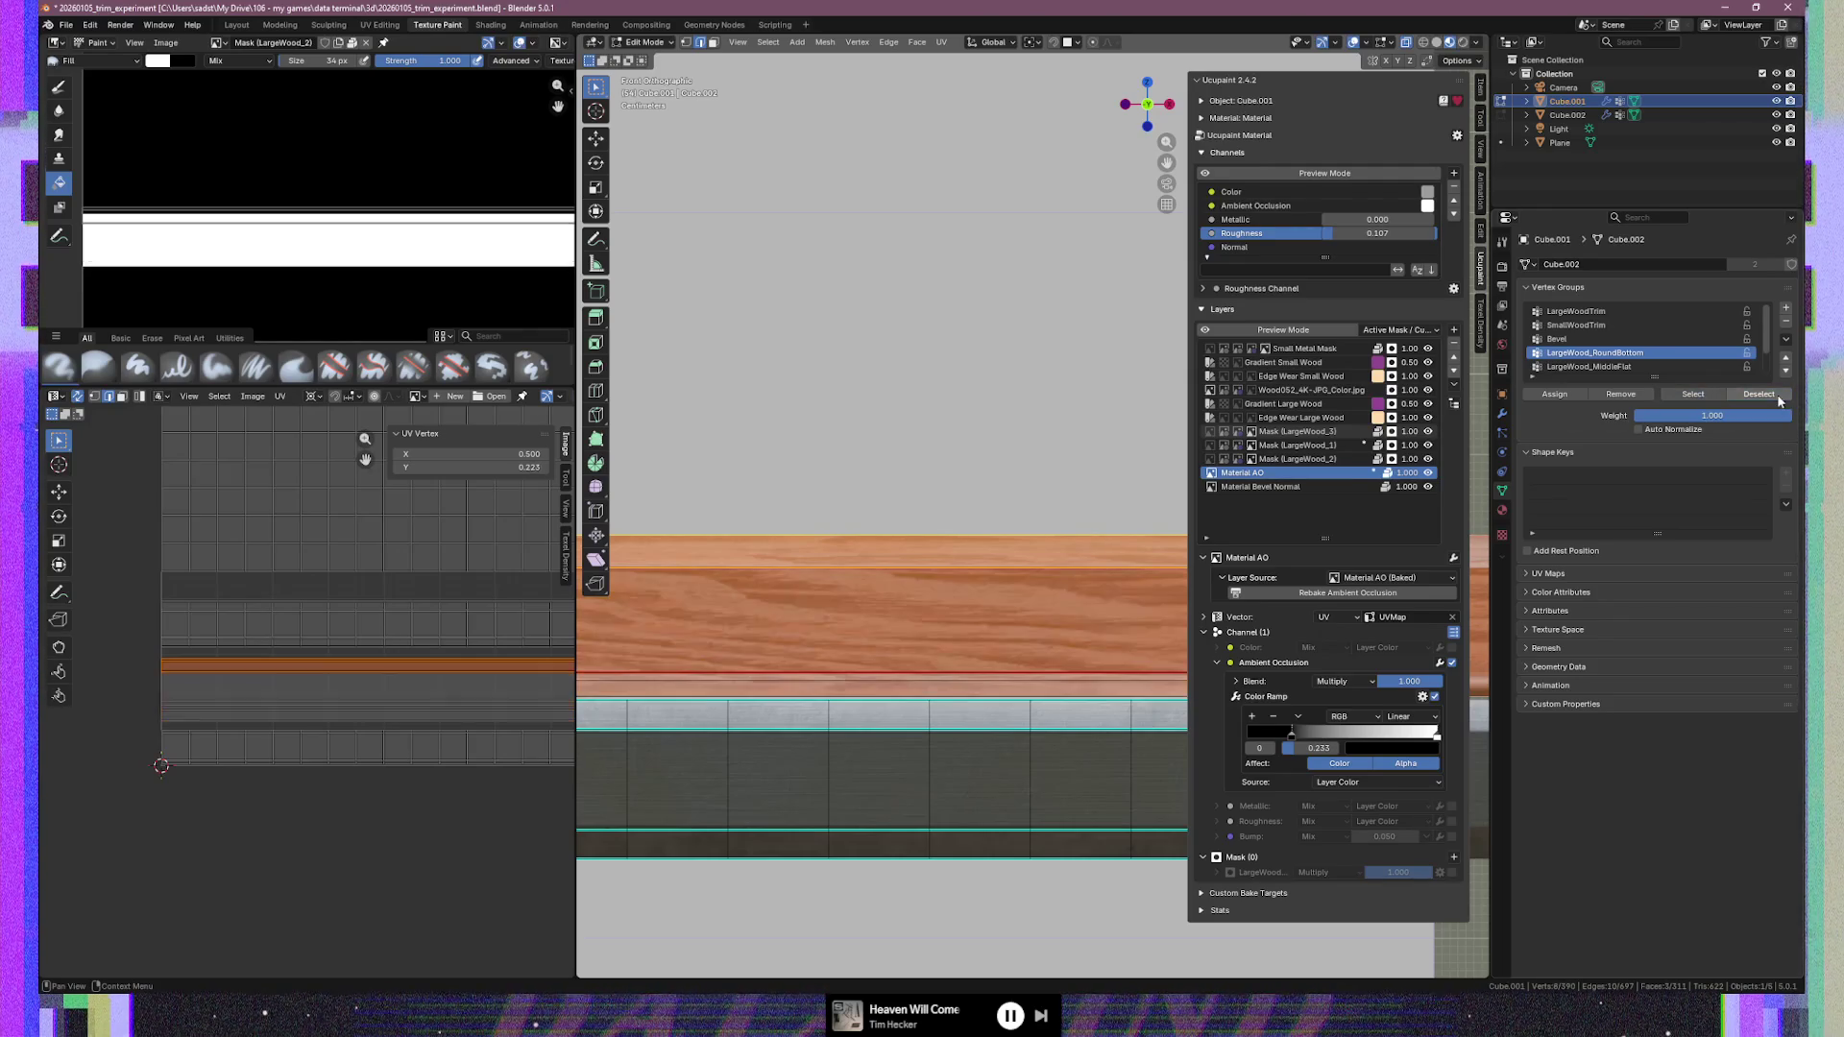
# Rename RoundBottom to LargeWood_3_RoundBottom, then rename MiddleFlat and TopAngled with 2 and 1
pyautogui.doubleClick(1600, 354)
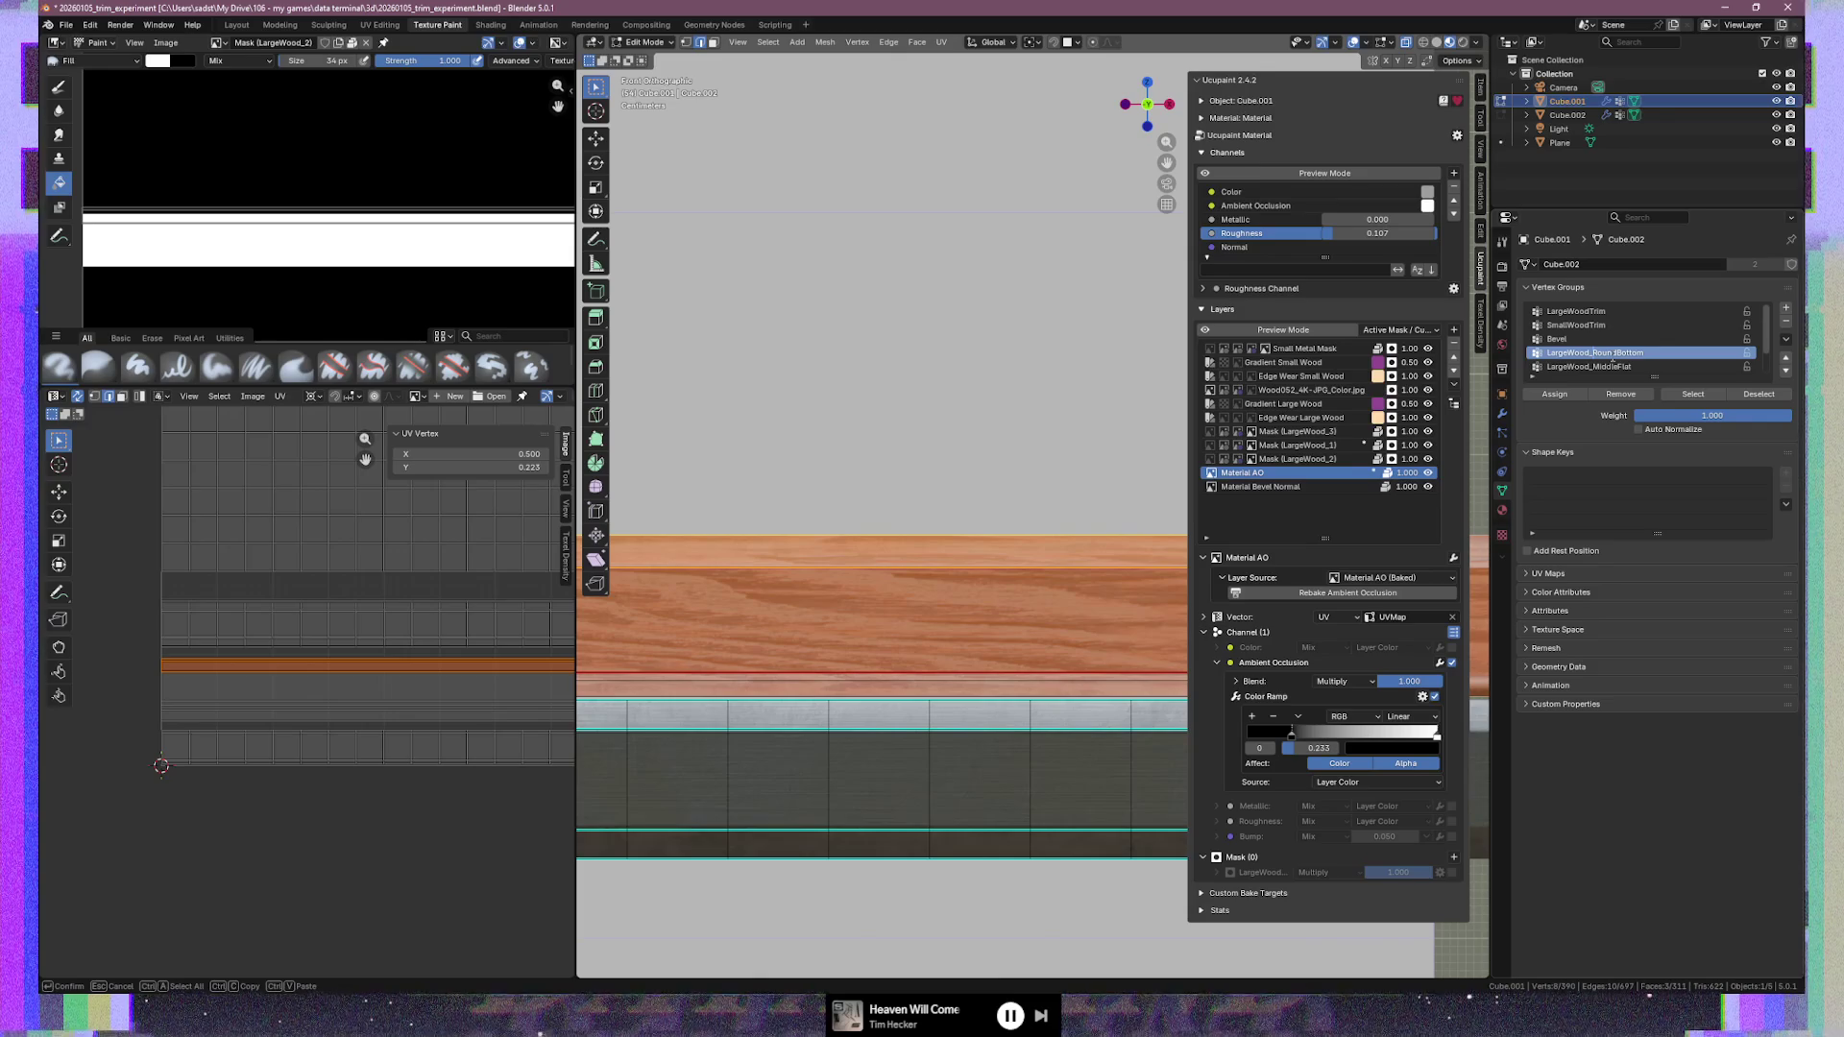
pyautogui.click(1607, 366)
pyautogui.click(1606, 371)
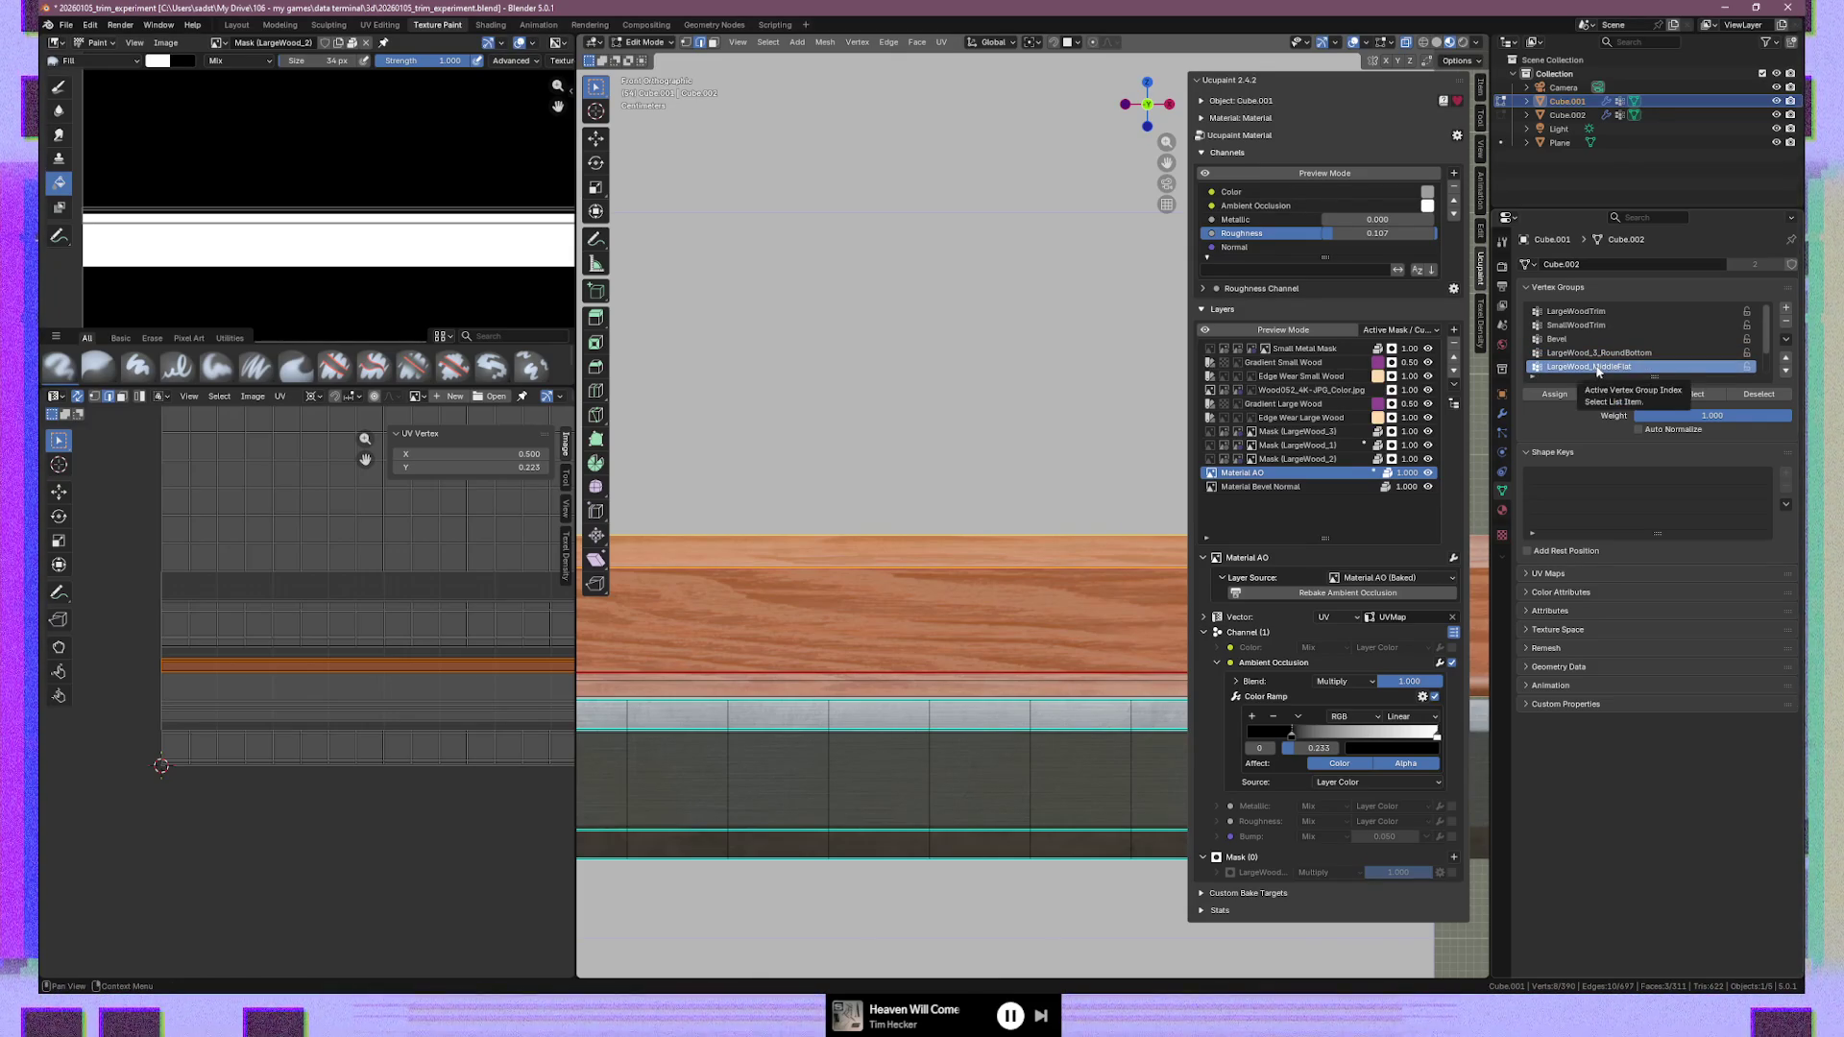
pyautogui.doubleClick(1597, 368)
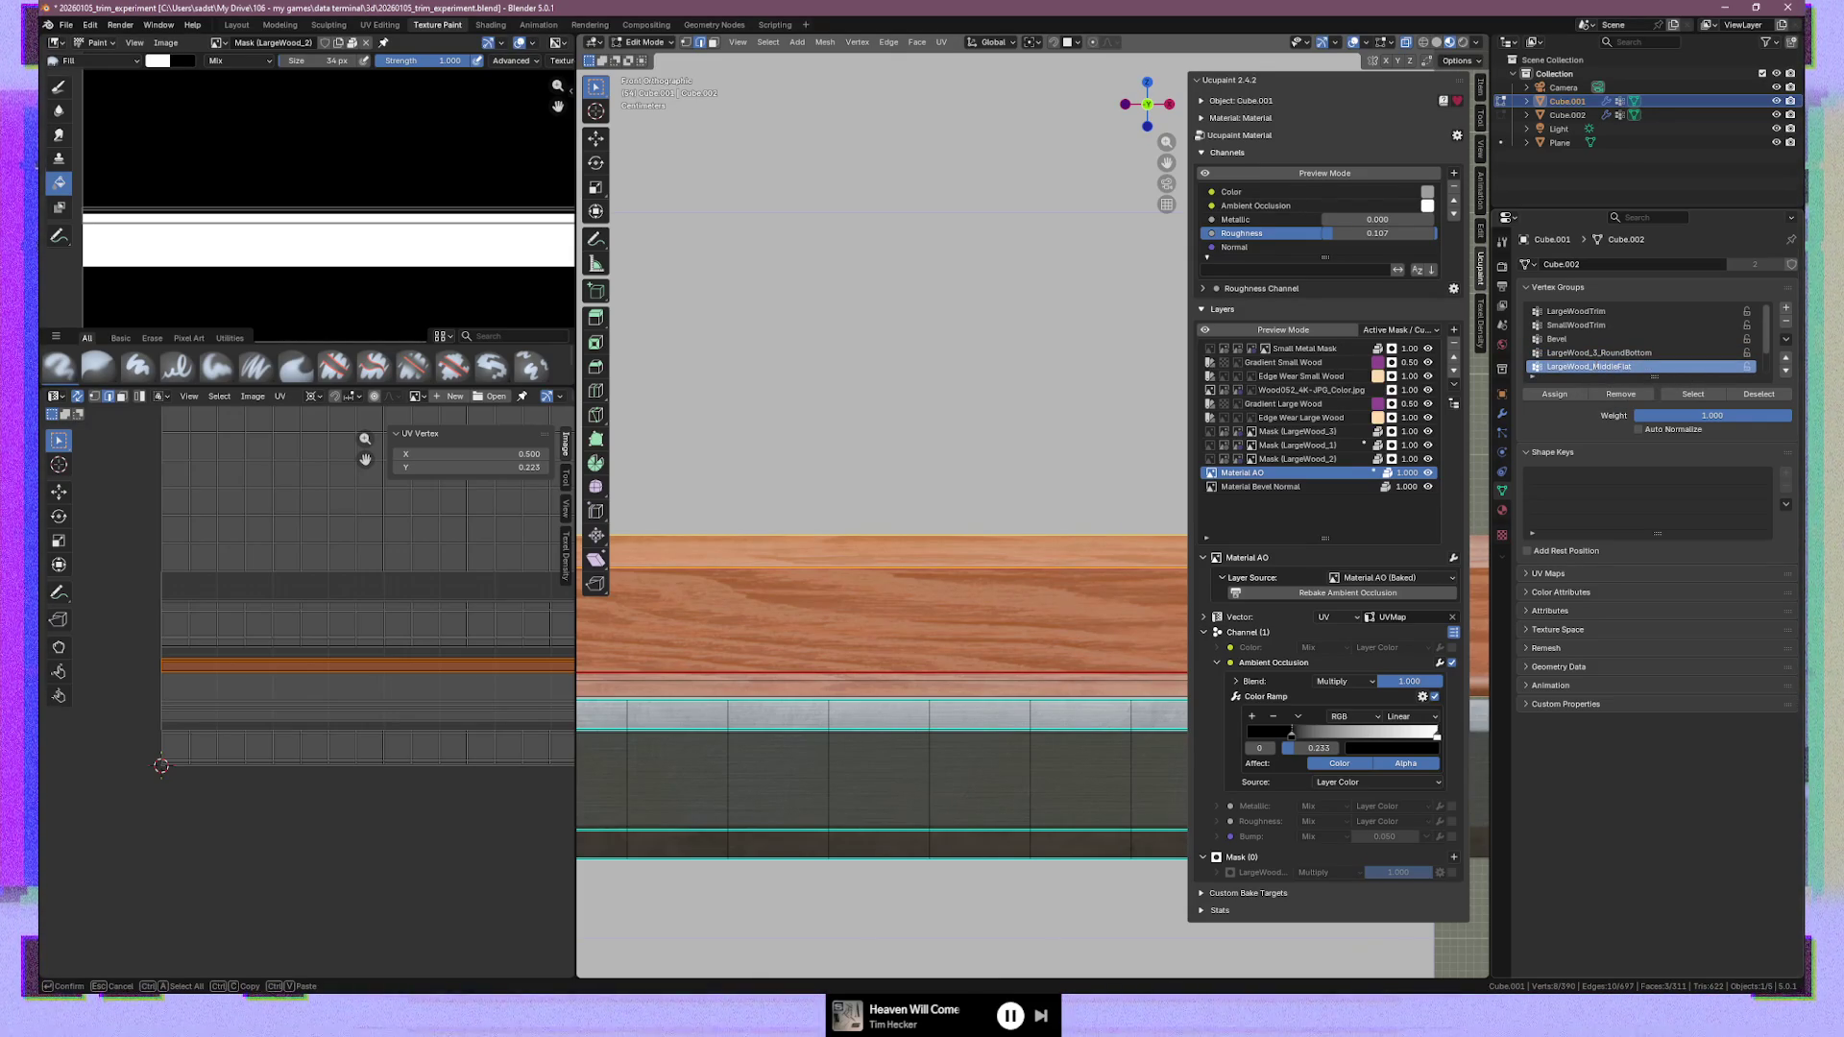
pyautogui.scroll(-2, 1602, 363)
pyautogui.doubleClick(1604, 354)
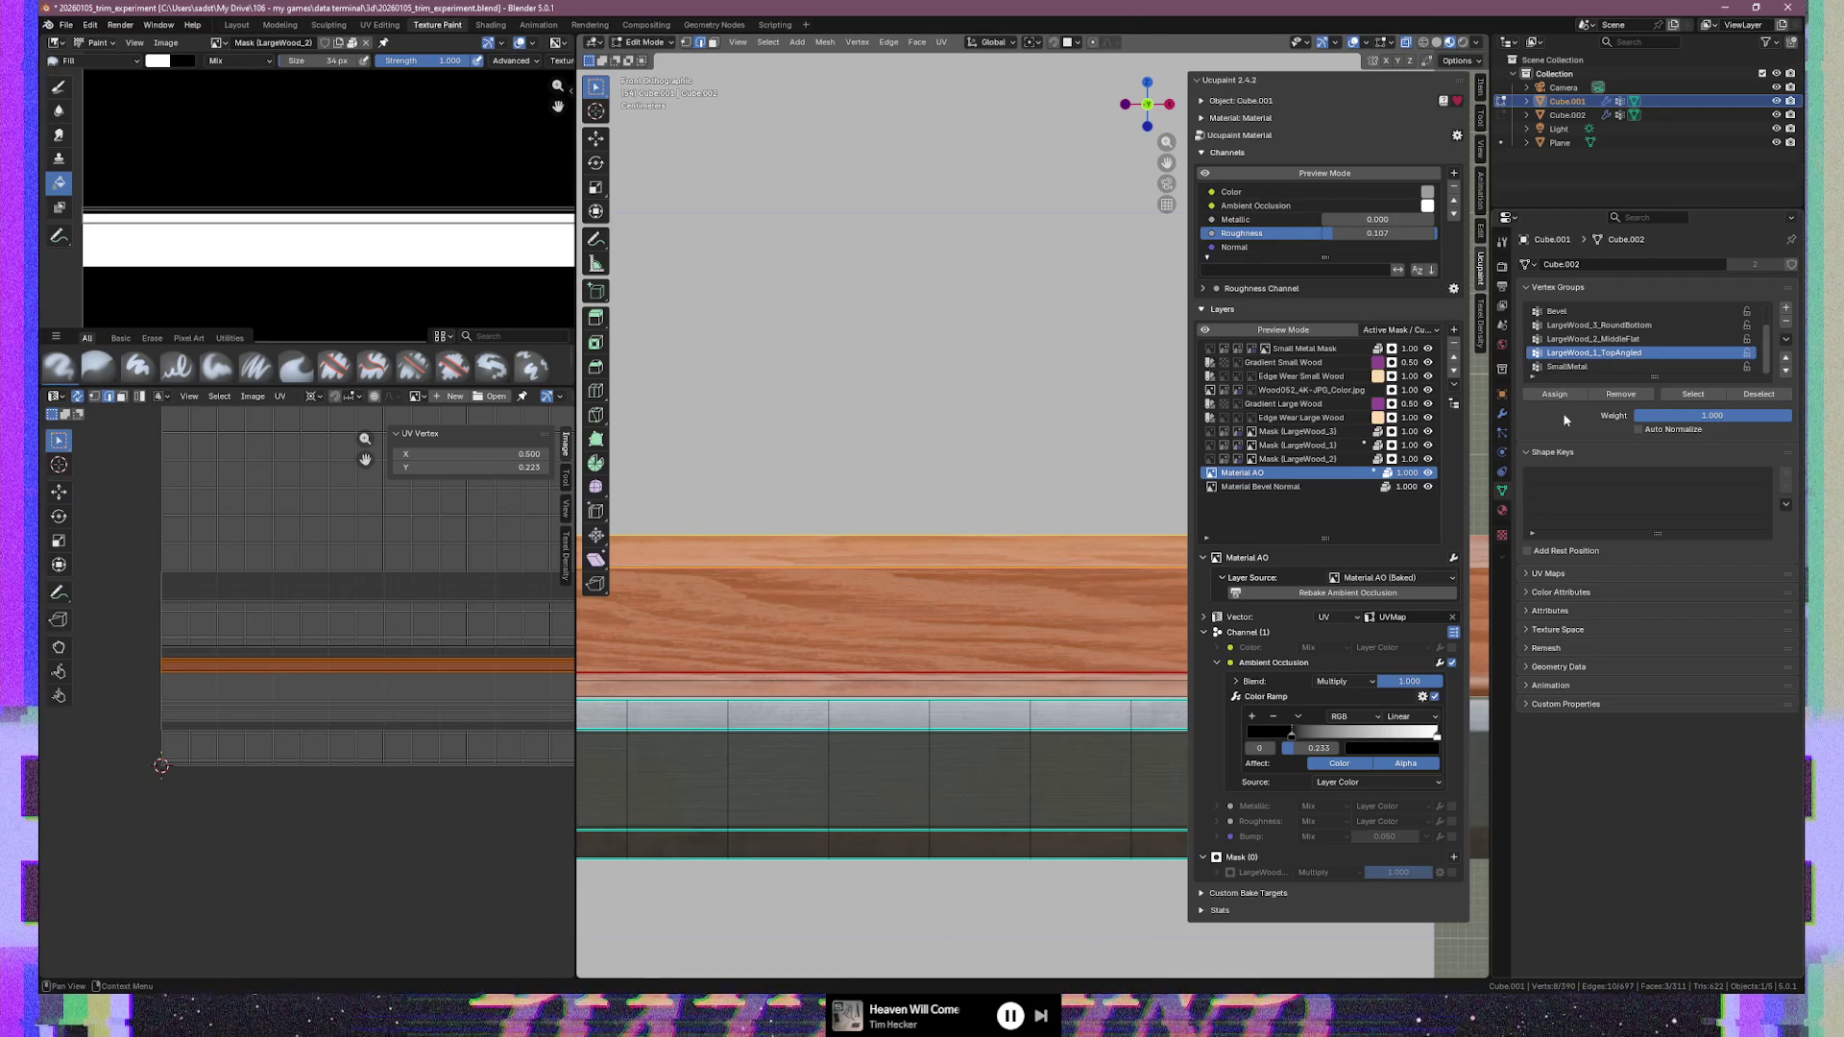
# Select the vertices of LargeWood_1_TopAngled and LargeWood_2_MiddleFlat to inspect them
pyautogui.click(327, 809)
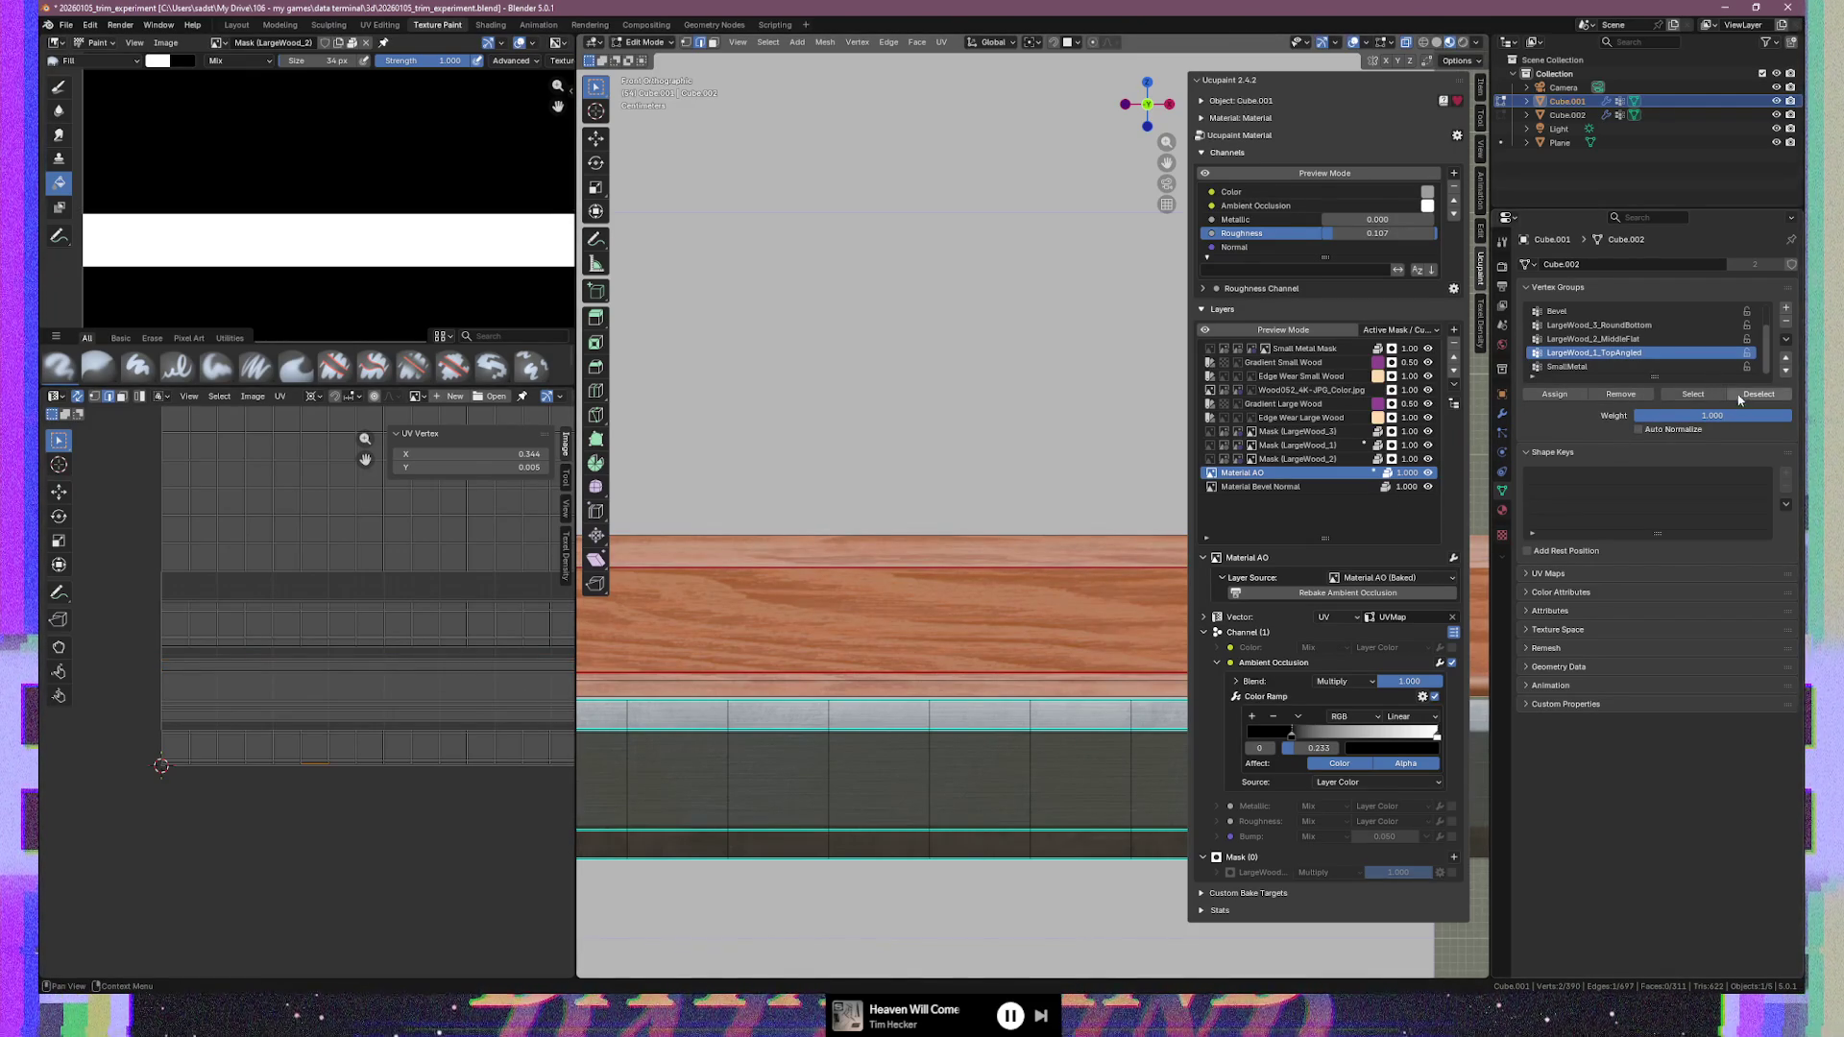
pyautogui.click(1708, 397)
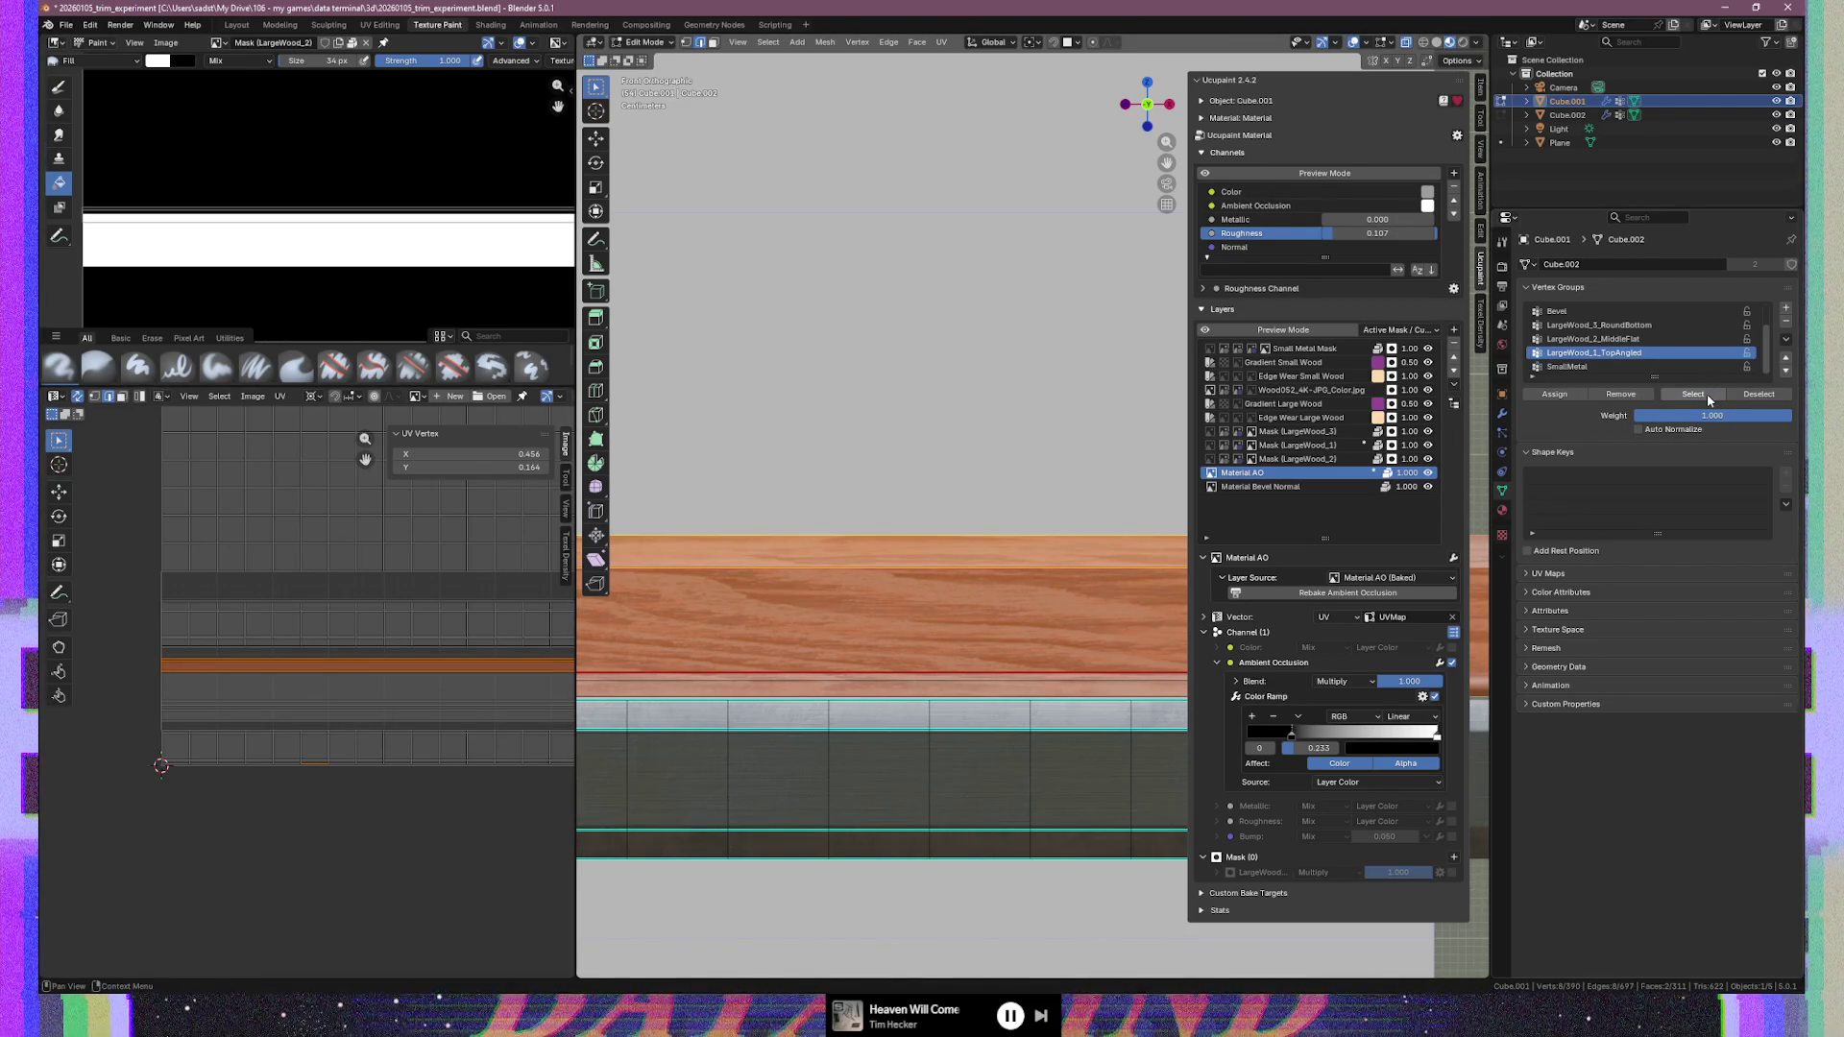
pyautogui.click(1643, 339)
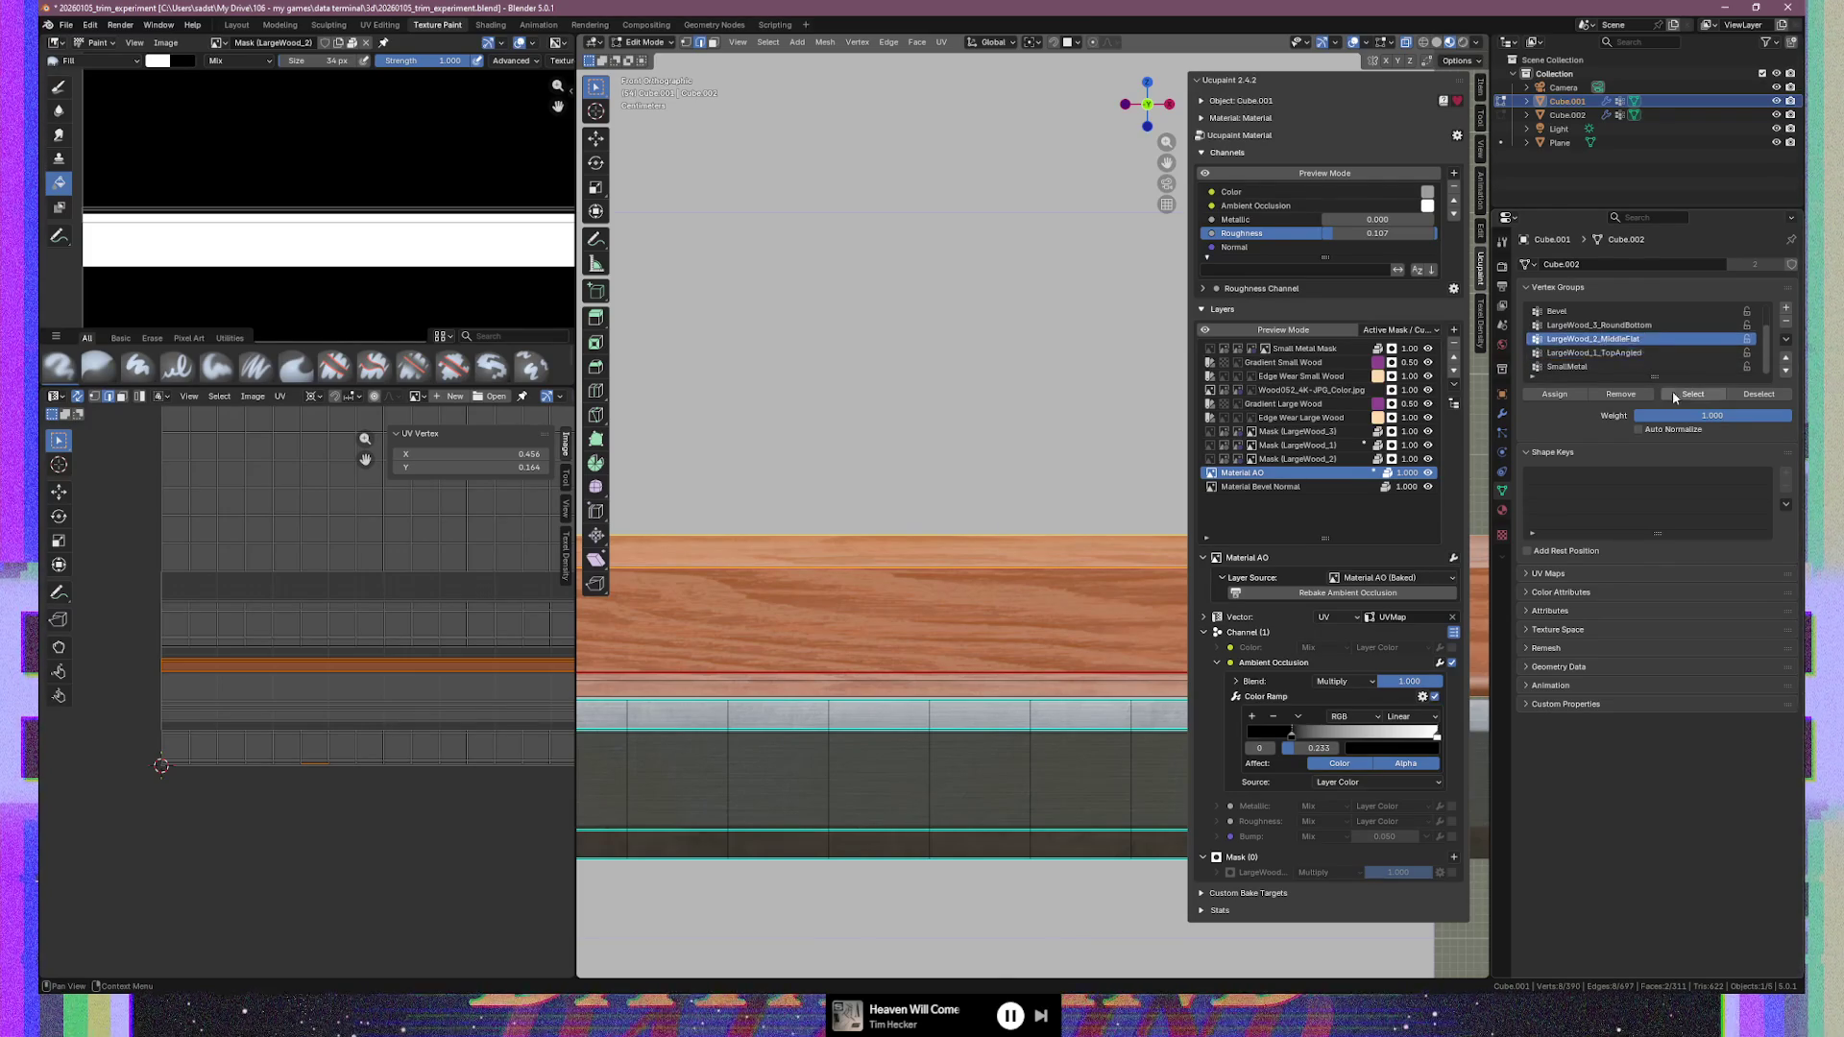
pyautogui.click(1683, 405)
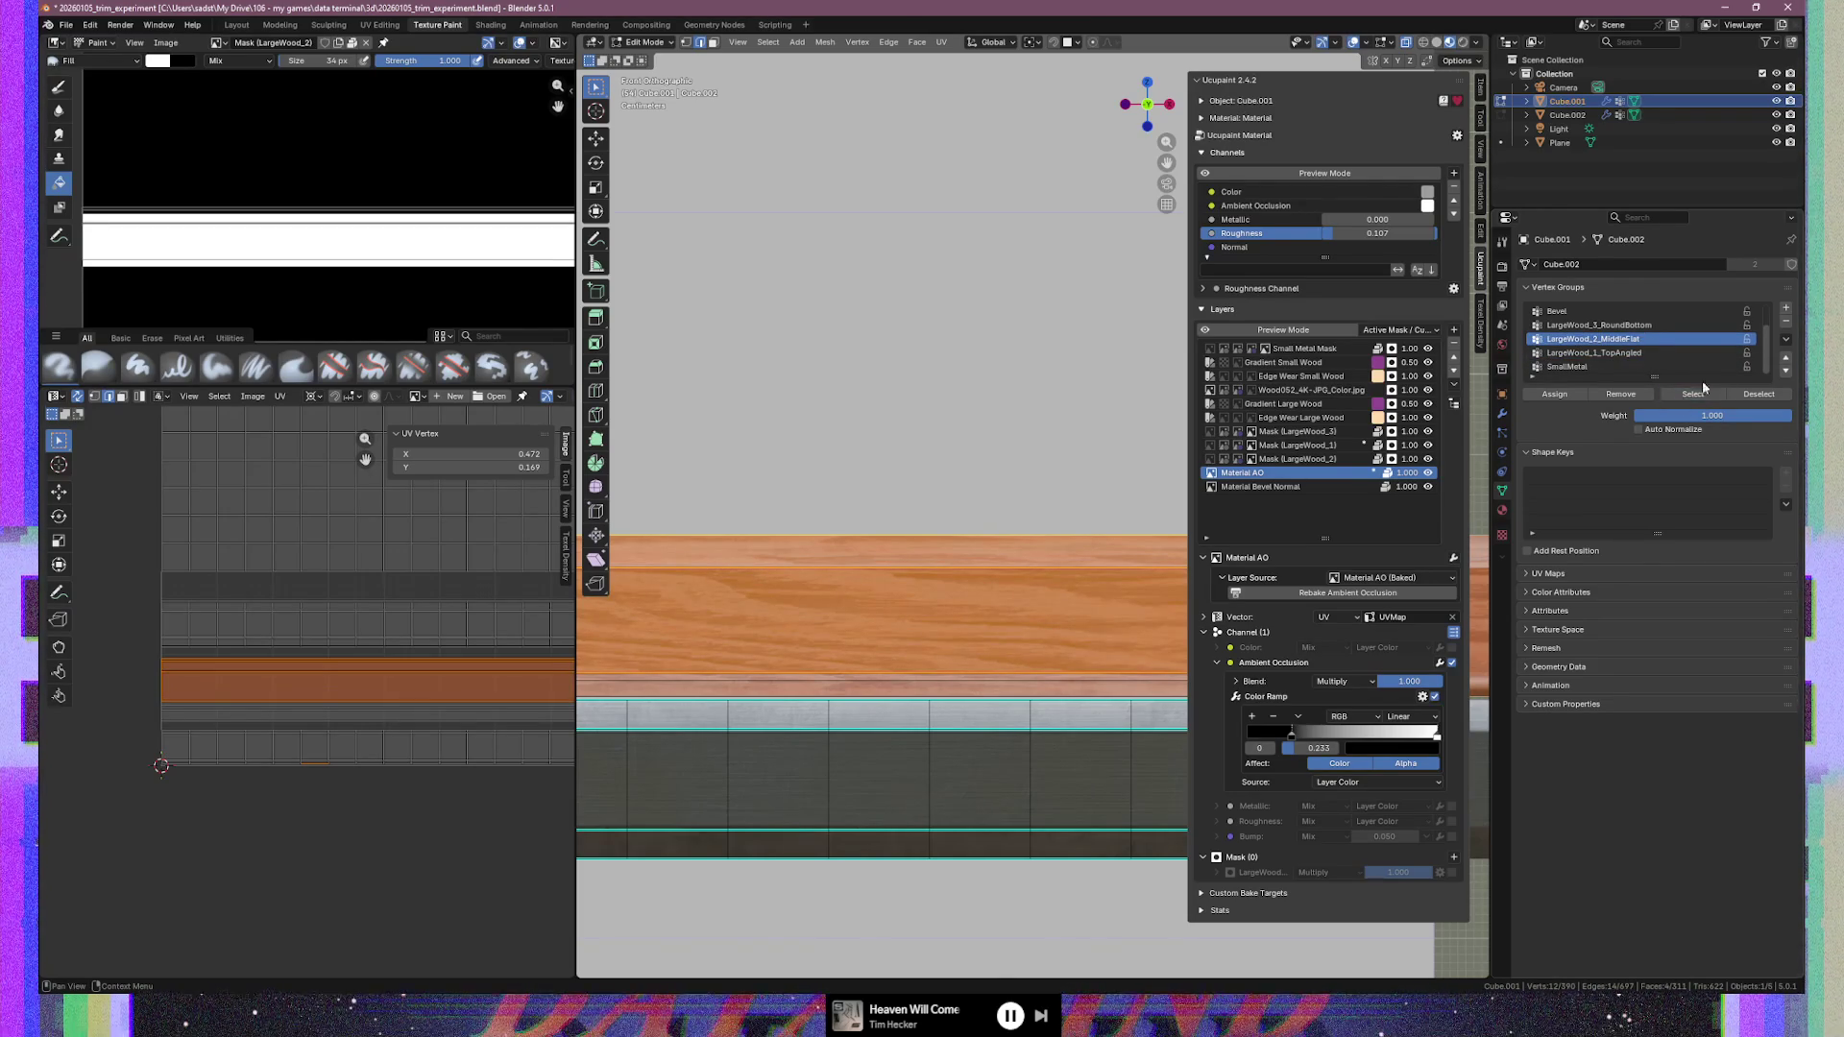
# Deselect groups 1 and 2, then check and deselect LargeWood_3_RoundBottom
pyautogui.click(1690, 353)
pyautogui.click(1759, 394)
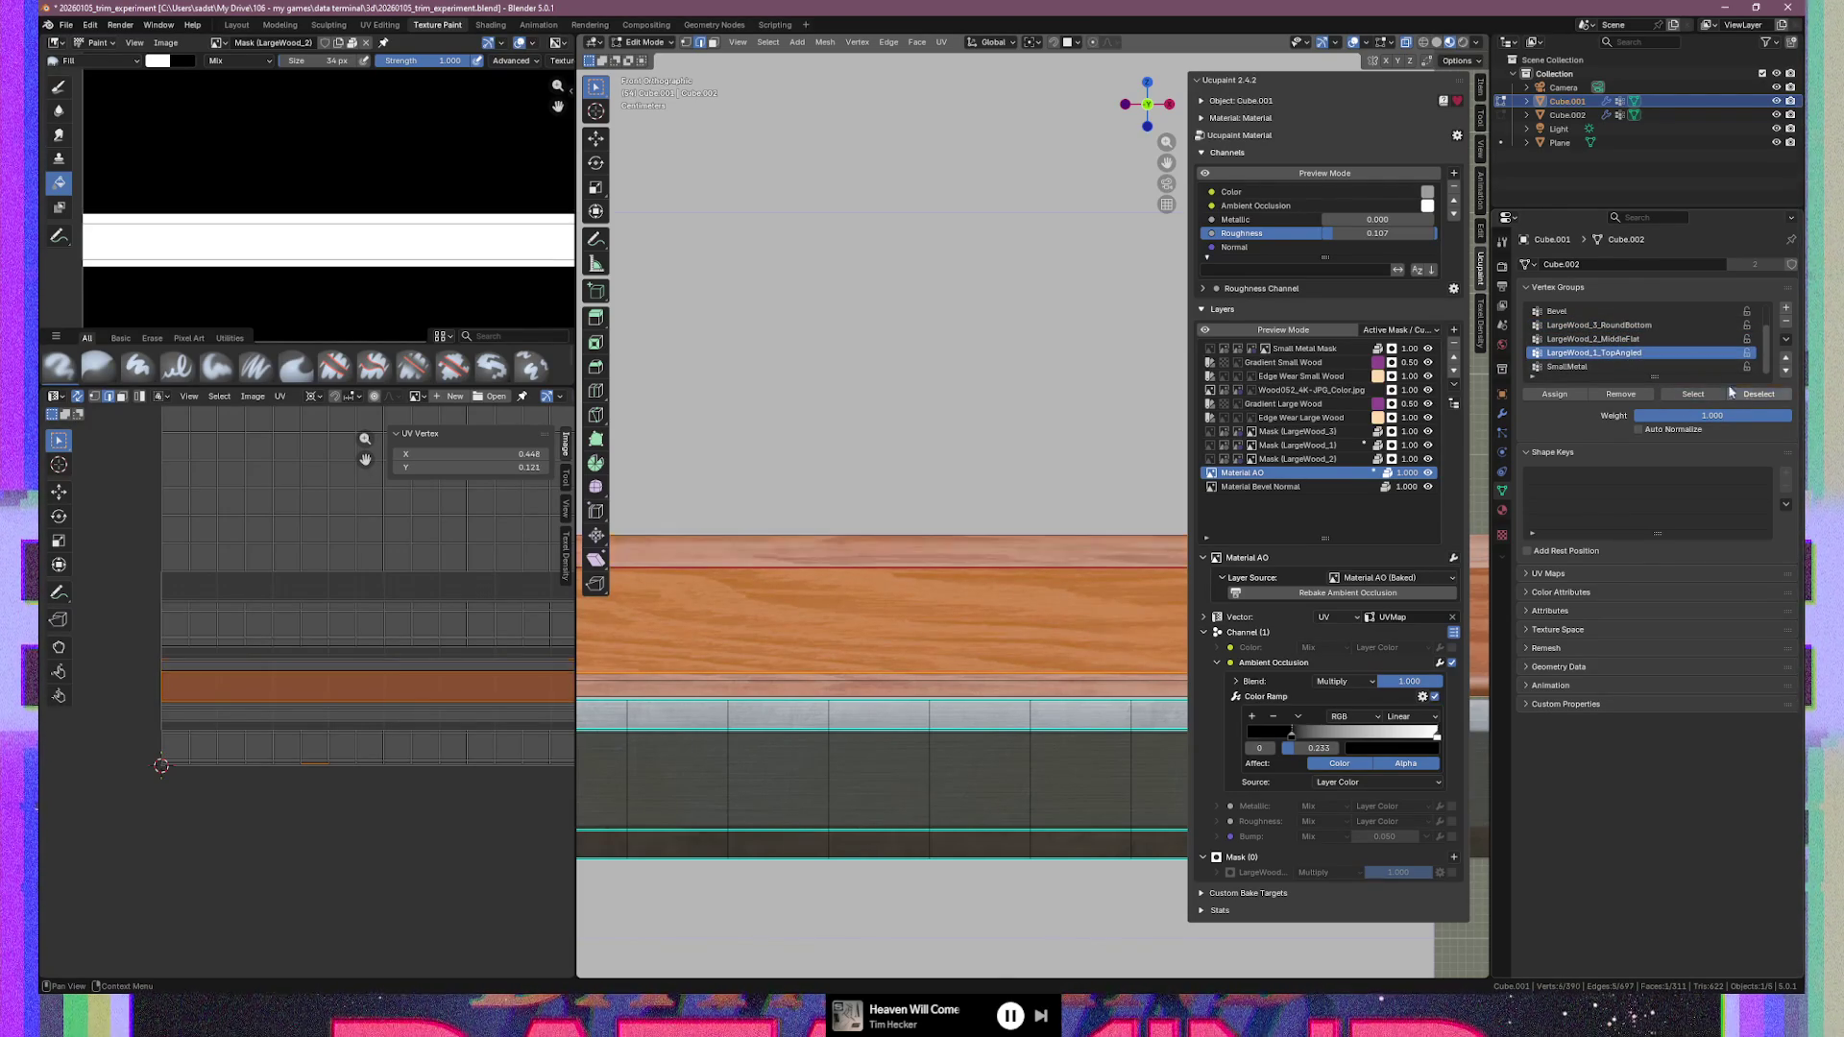
pyautogui.click(1642, 339)
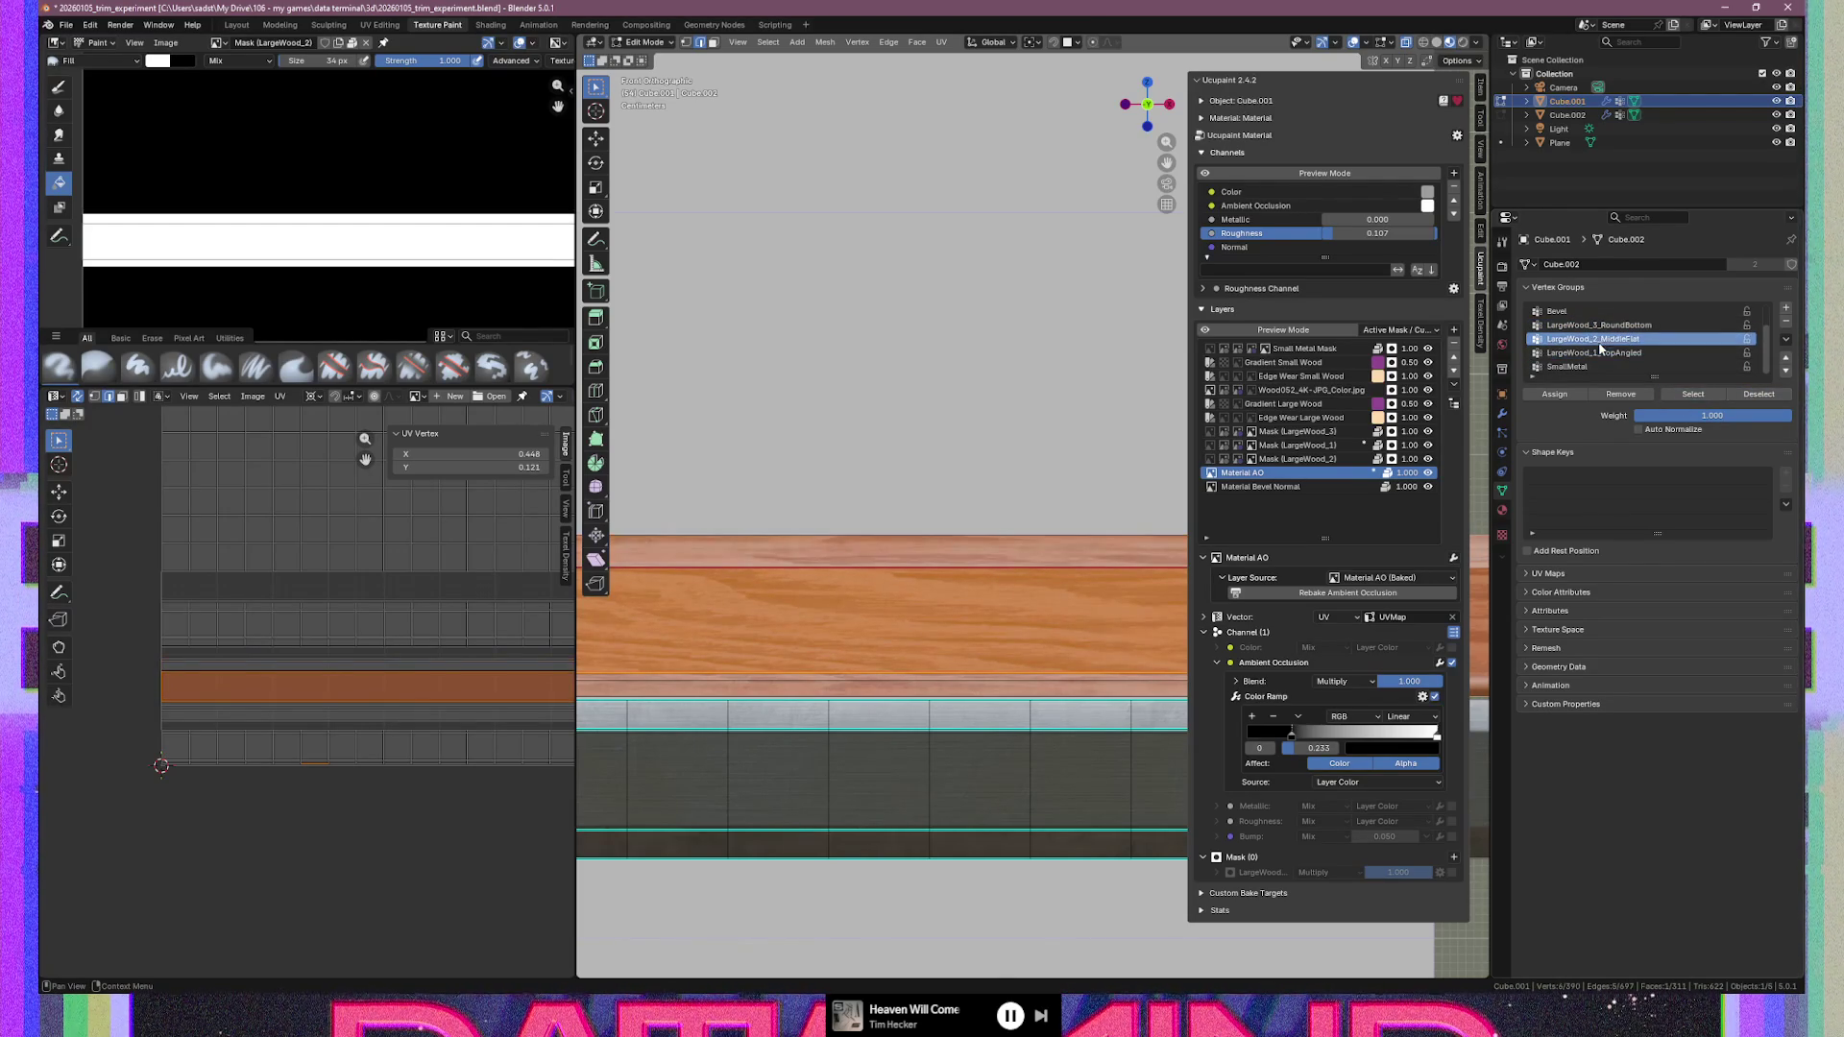
pyautogui.click(1767, 394)
pyautogui.click(1630, 325)
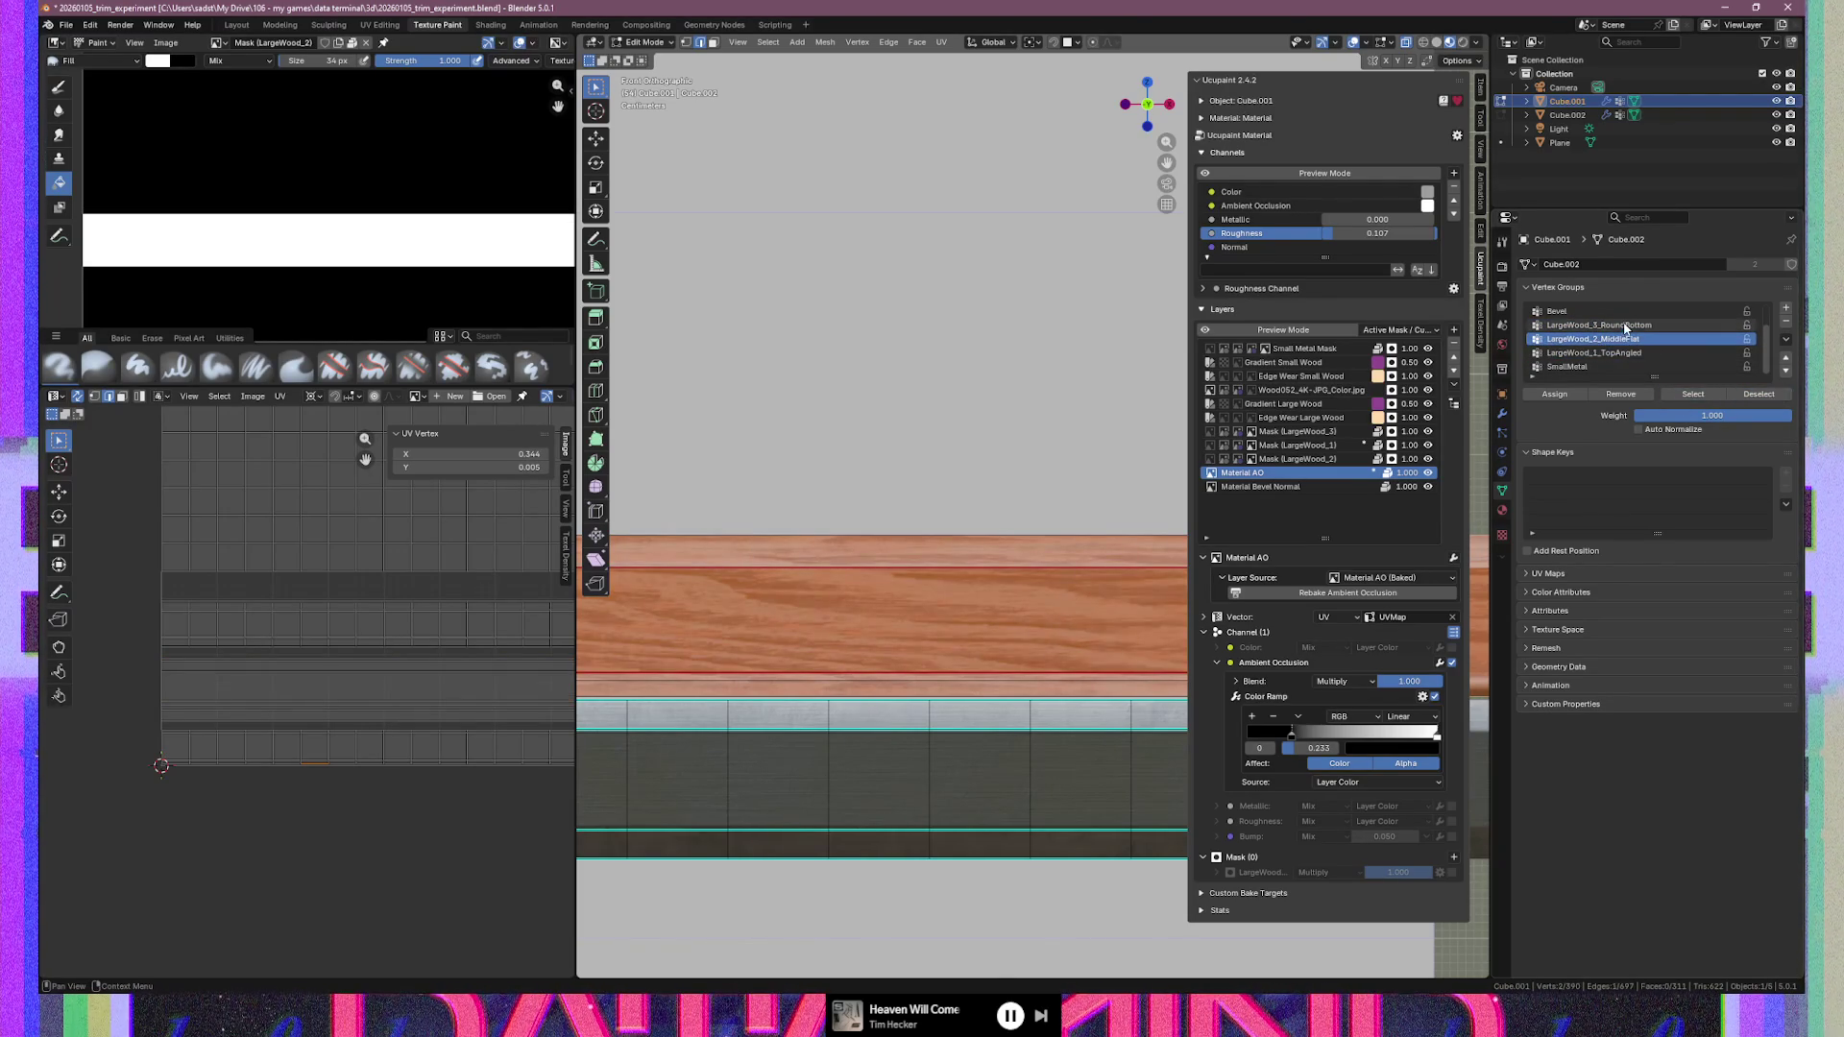
pyautogui.click(1694, 393)
pyautogui.click(1768, 396)
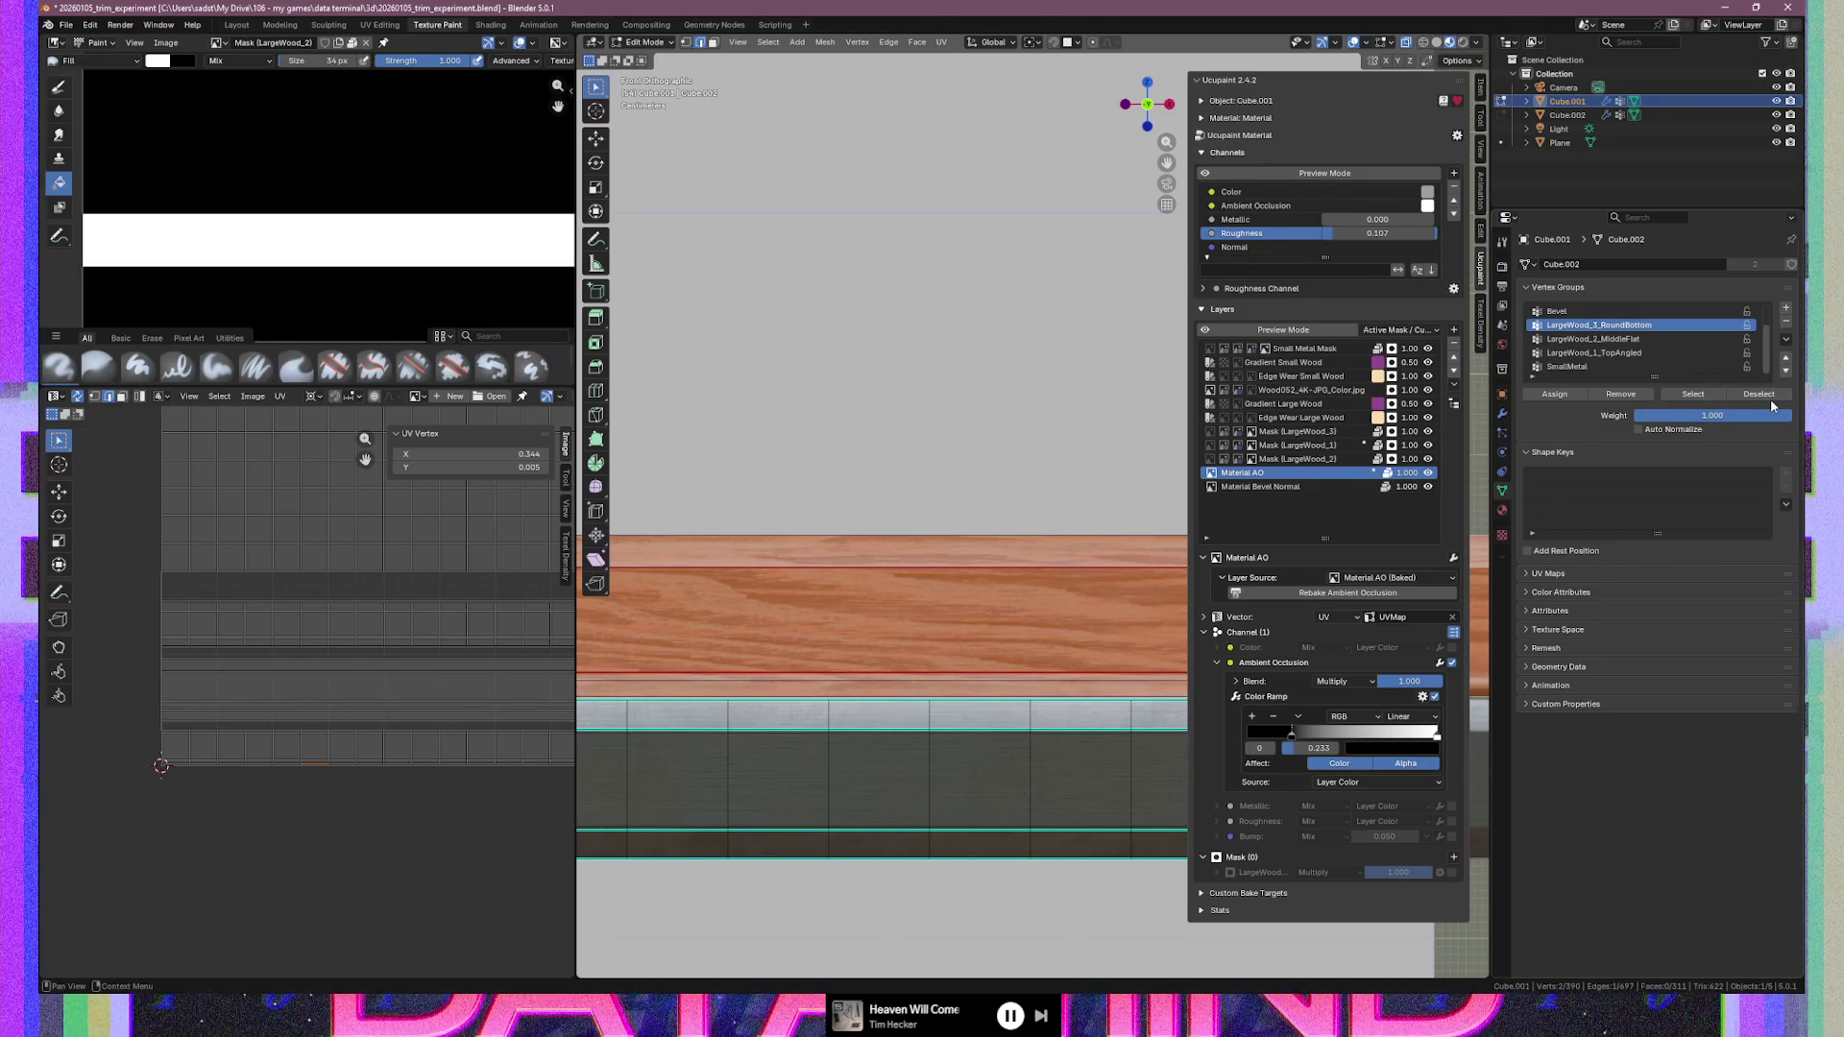